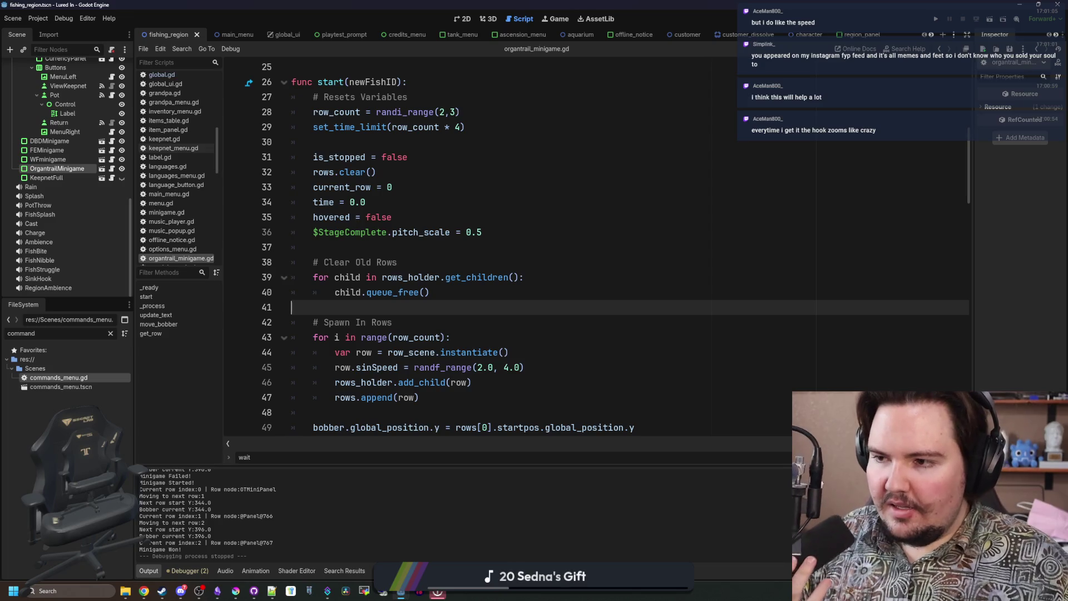
Move through the row-spawning code around lines 39–43 of the minigame script.
left_click(623, 274)
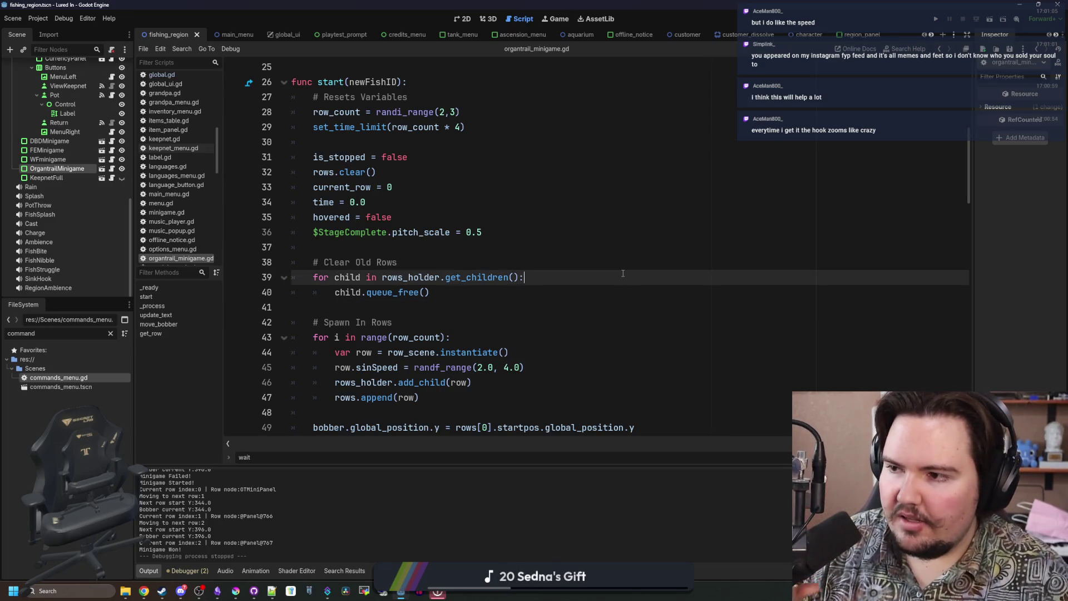
left_click(503, 304)
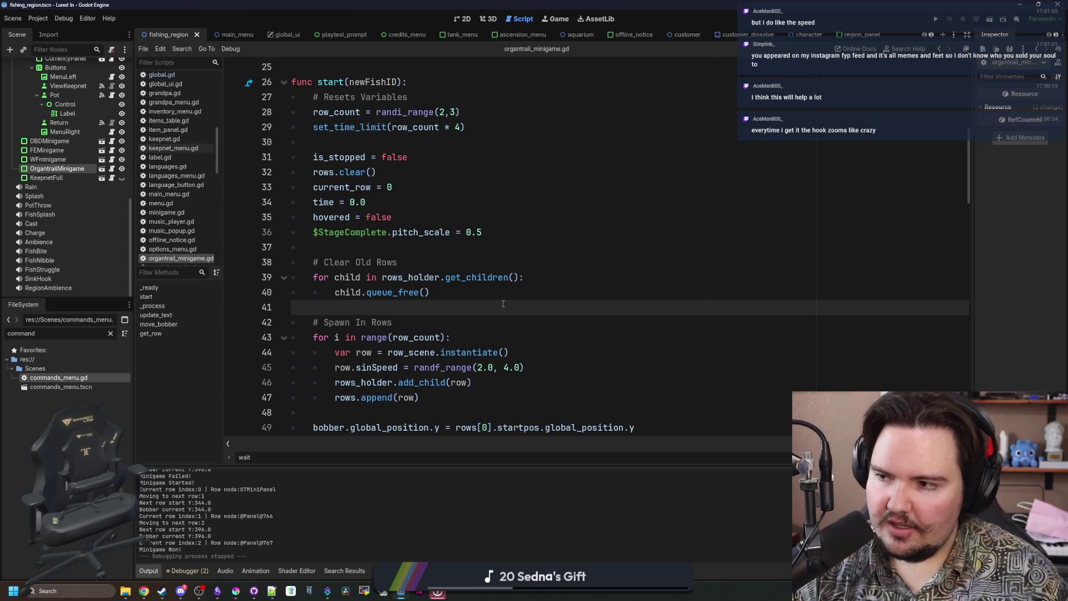
left_click(508, 367)
key("Up")
key("Up")
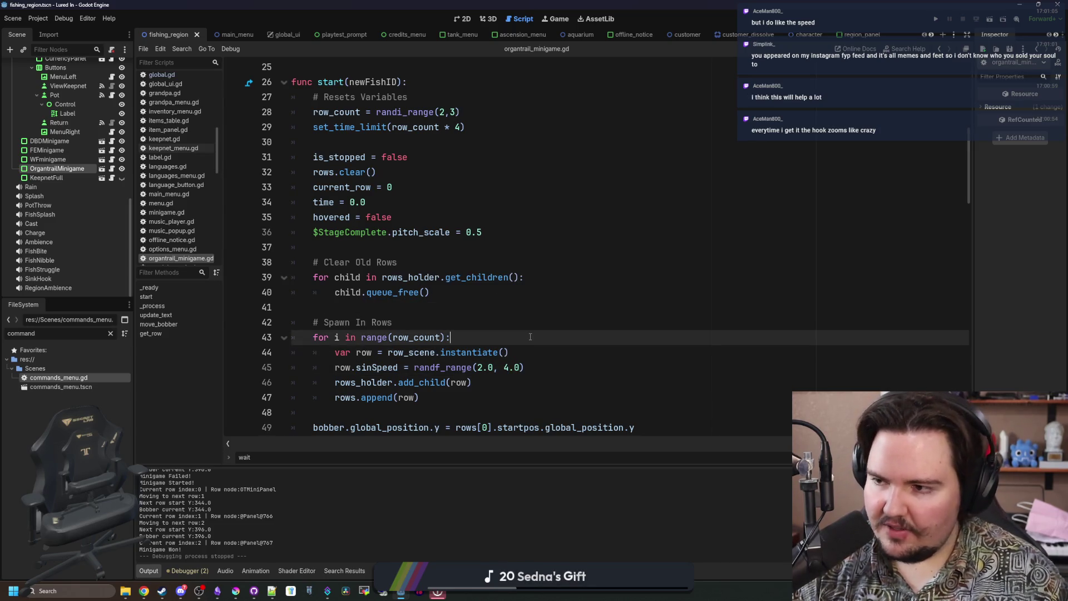
scroll(531, 337, "down", 1)
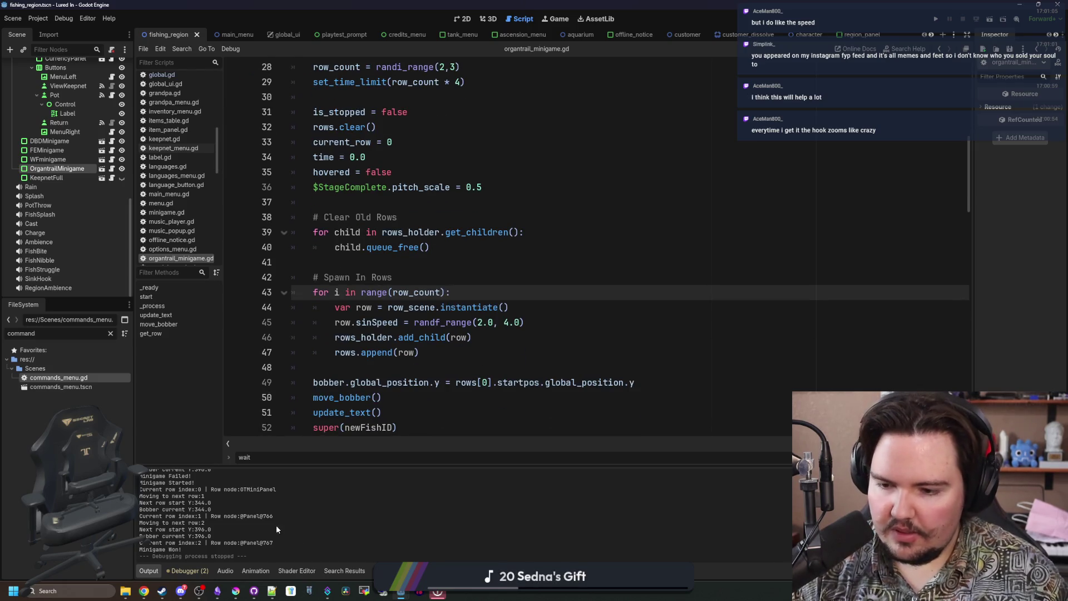
Add changelog bullets for a bigger hook-minigame hit zone and a lower maximum row speed.
left_click(225, 588)
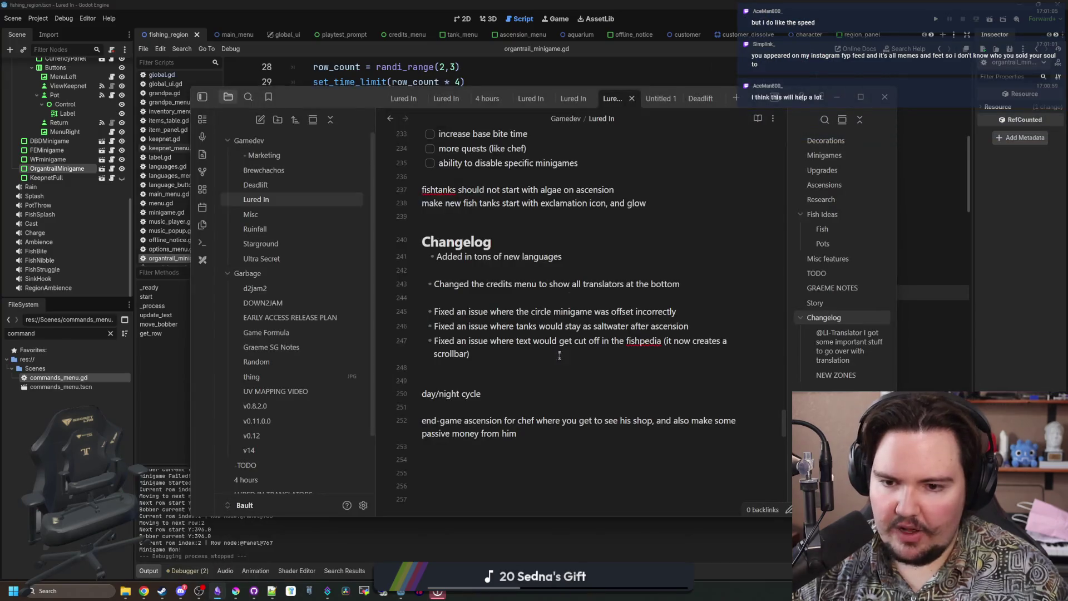
key("Return")
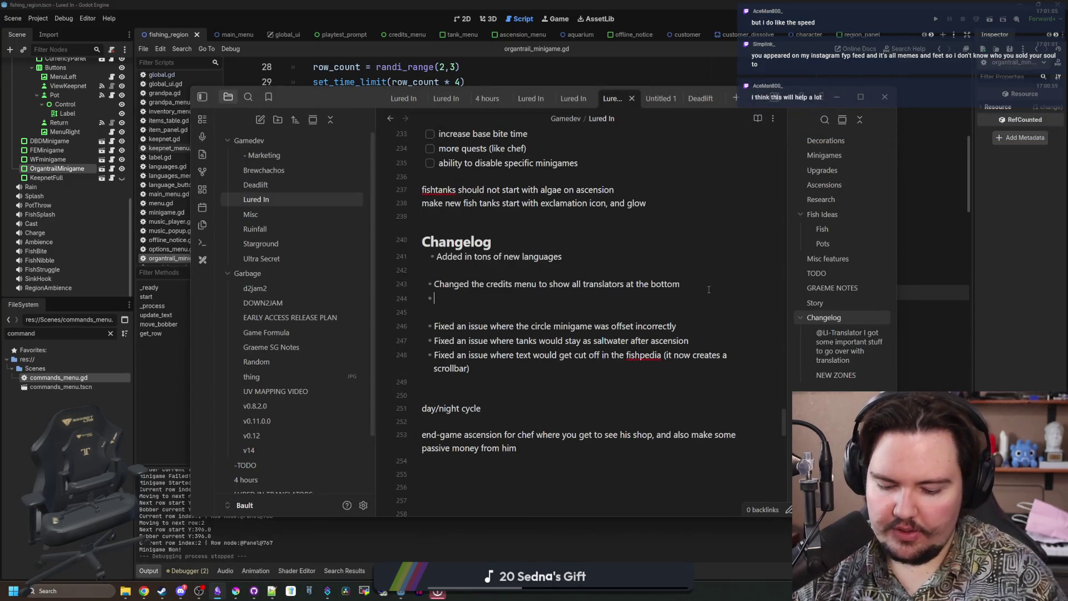
type("reased the zone you ca")
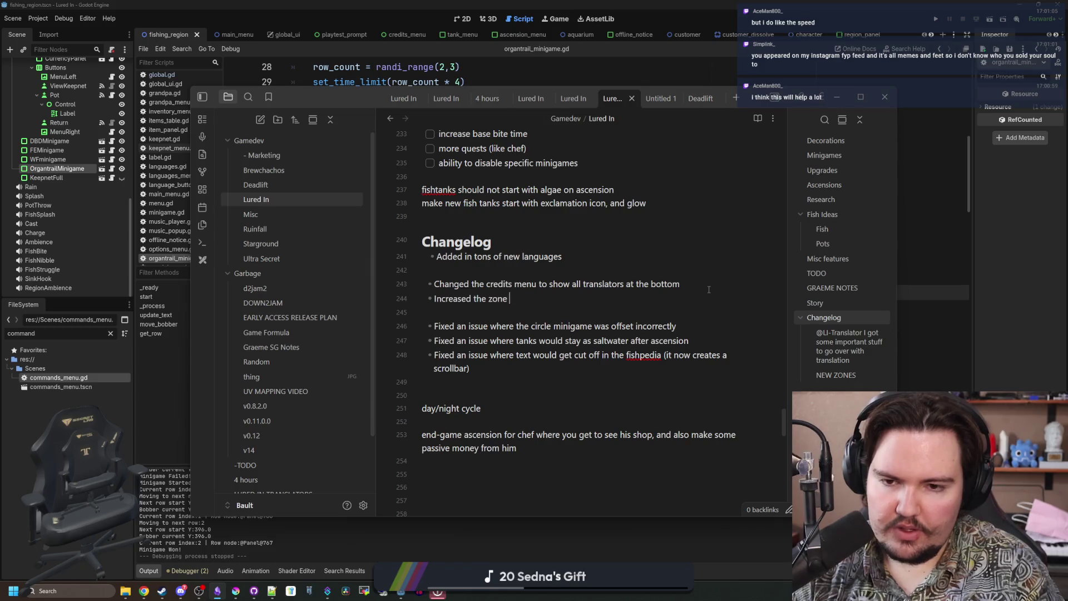
type("n hit t")
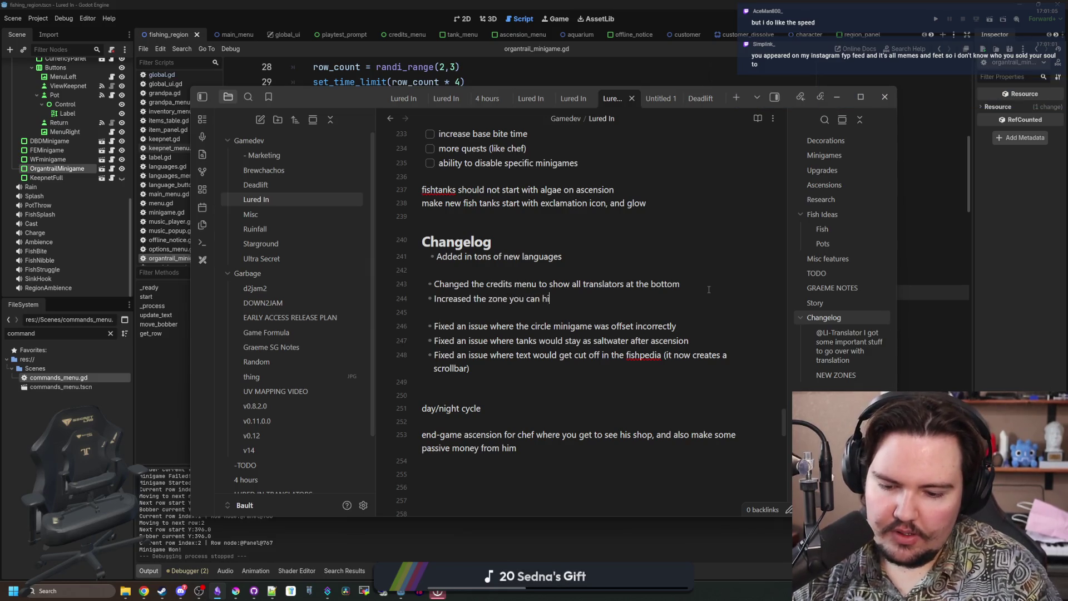
key("BackSpace")
key("BackSpace")
key("BackSpace")
type("inside of the hook")
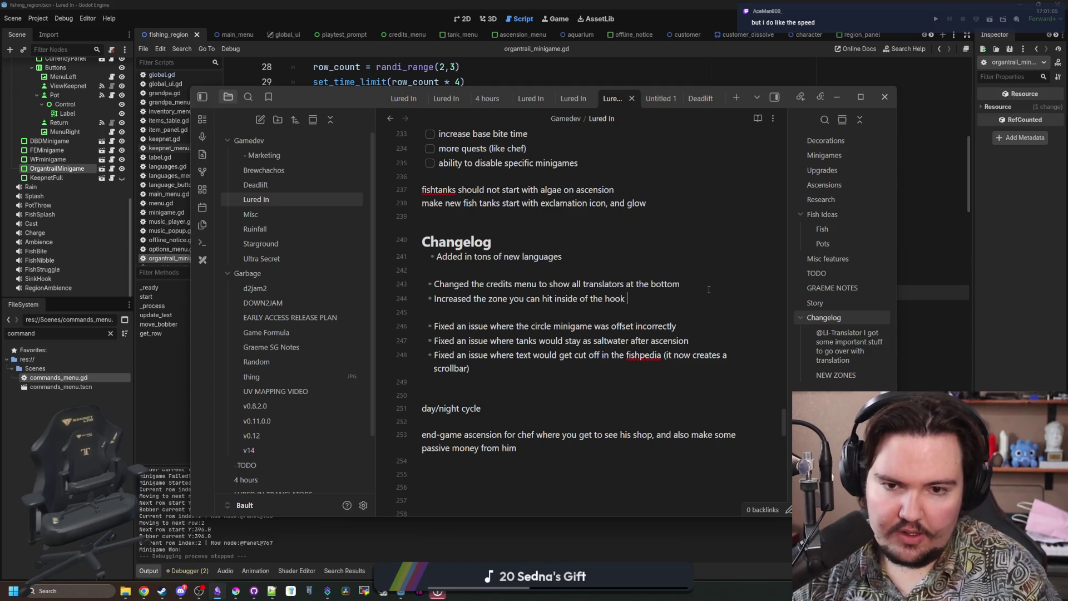
type("minigame")
key("Return")
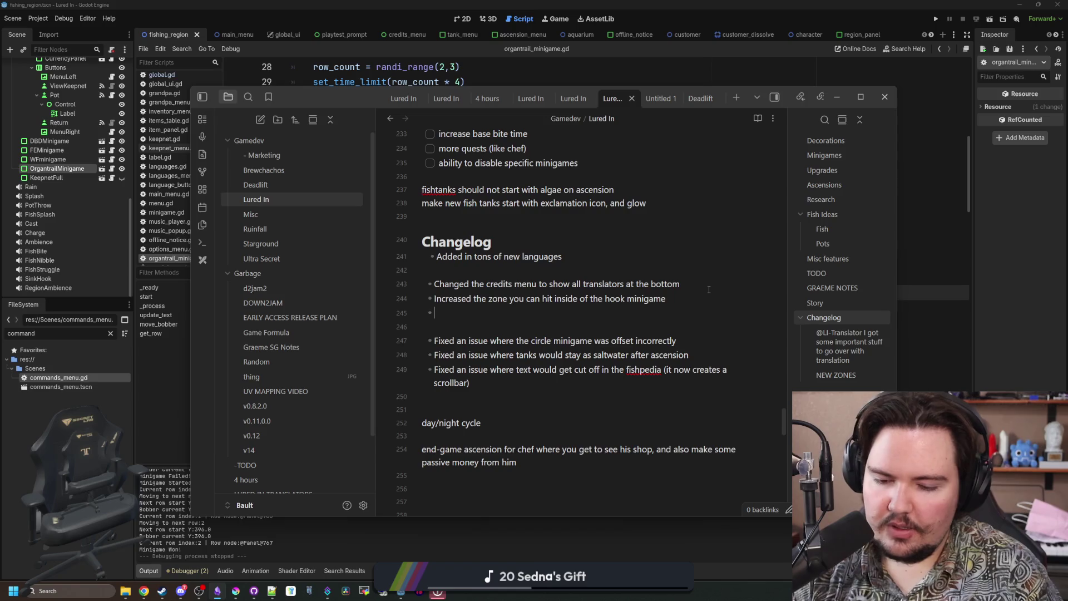
type("Decreased the maxi")
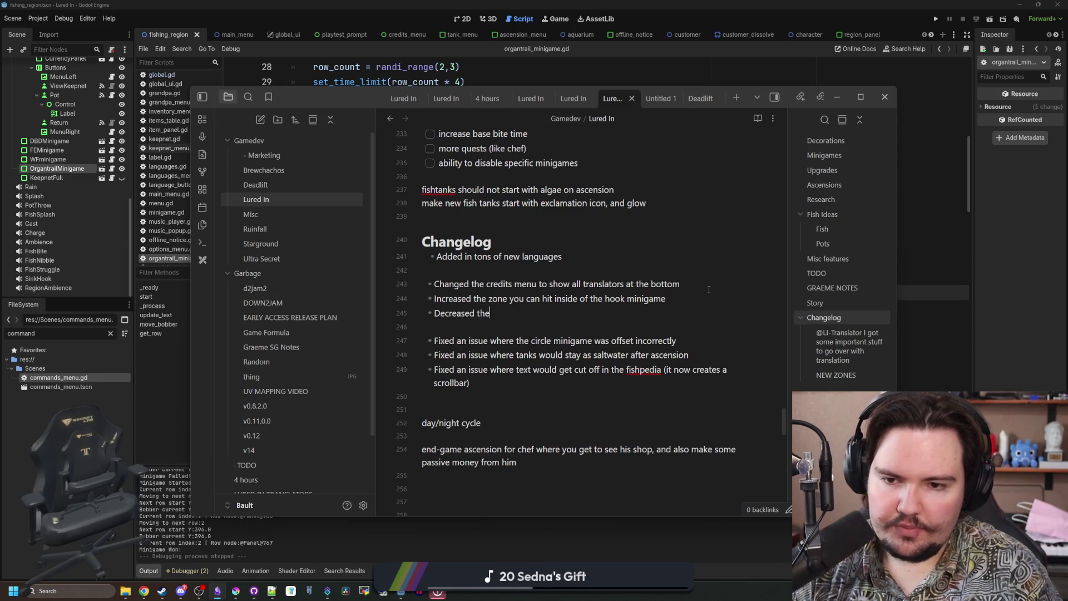
type("mum speed a")
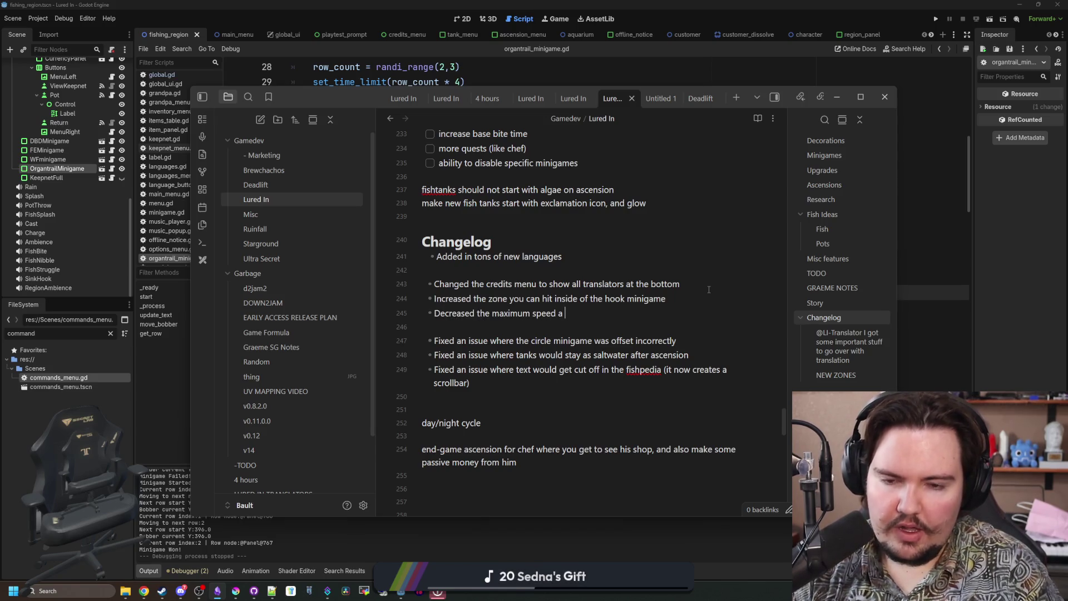
key("BackSpace")
key("BackSpace")
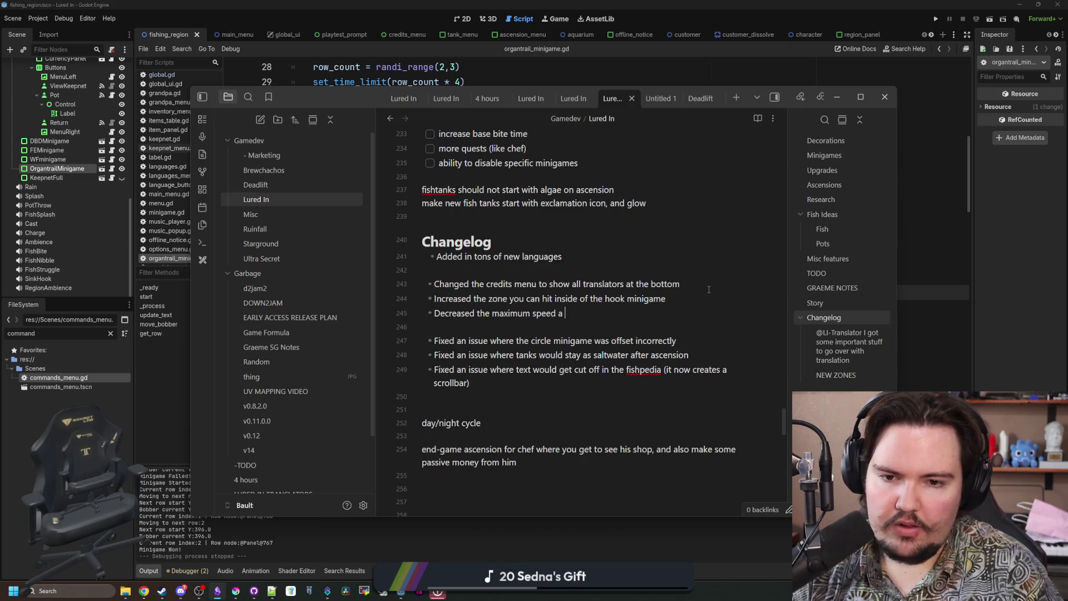
type("row can move the ho")
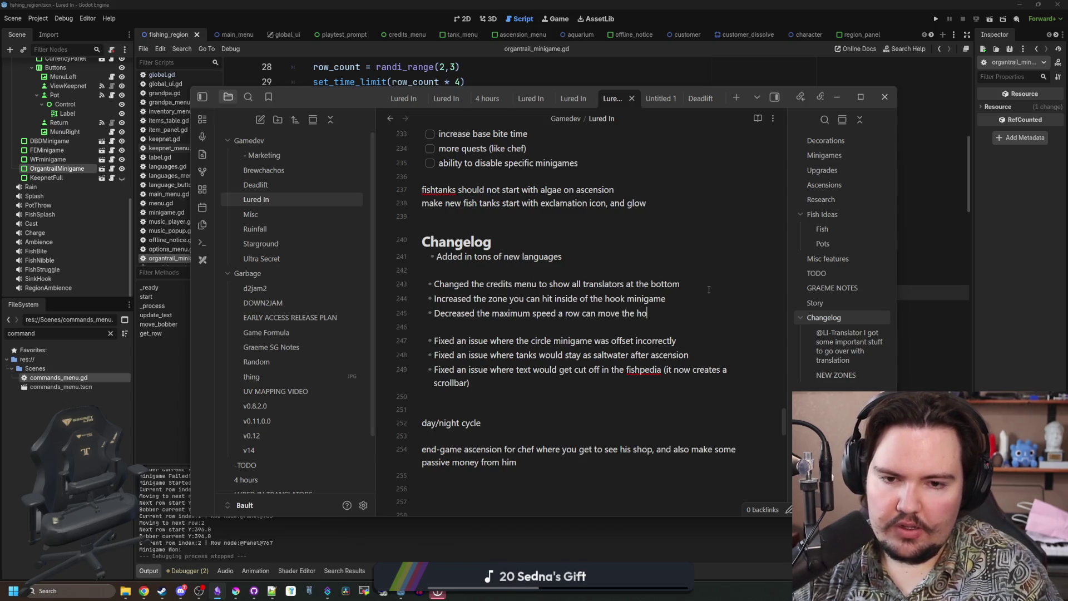
type("ok in the hook minigame")
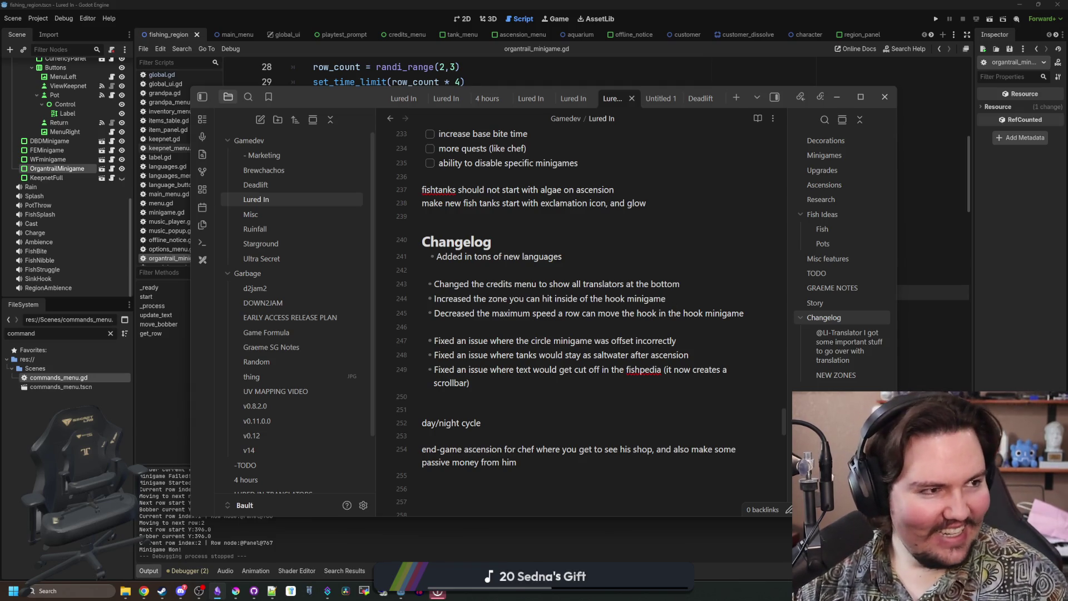
key("alt+Tab")
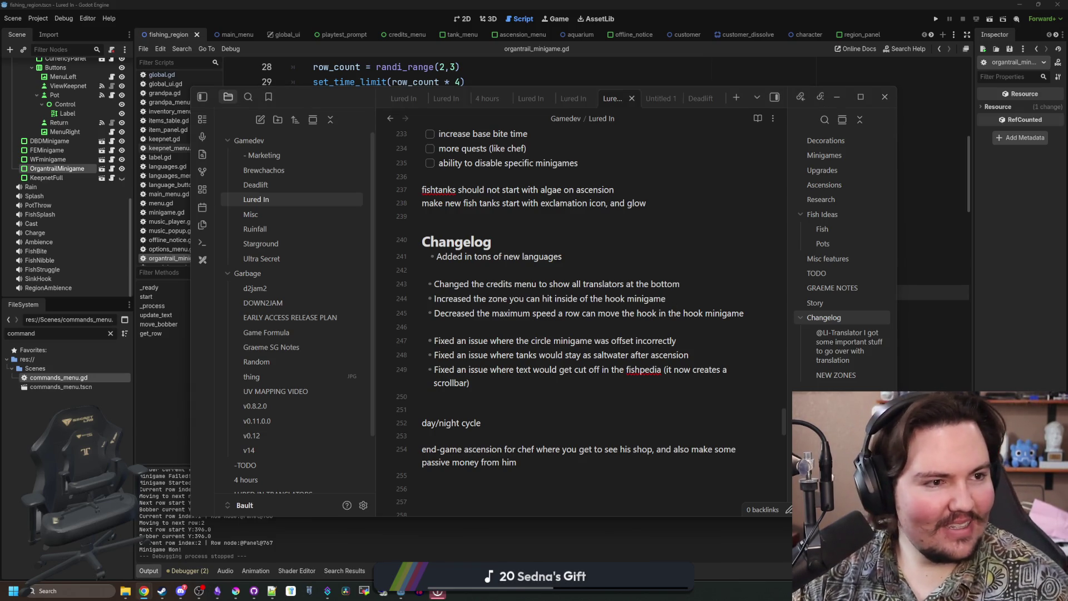
key("ctrl+n")
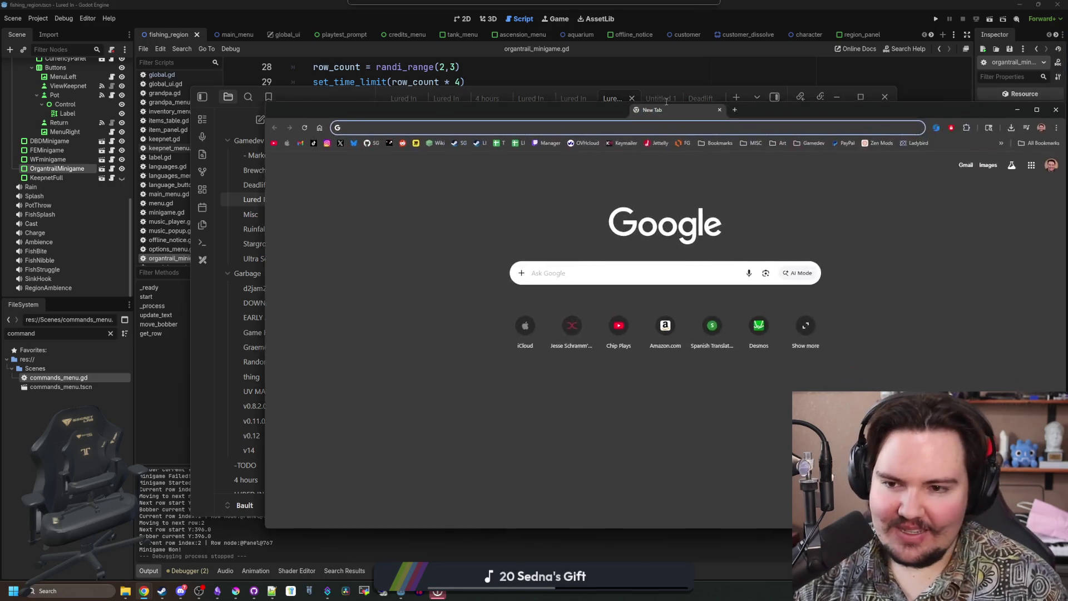
On the studio's Instagram profile, view the insights for the 'Nobody ever told me' reel.
left_click(188, 137)
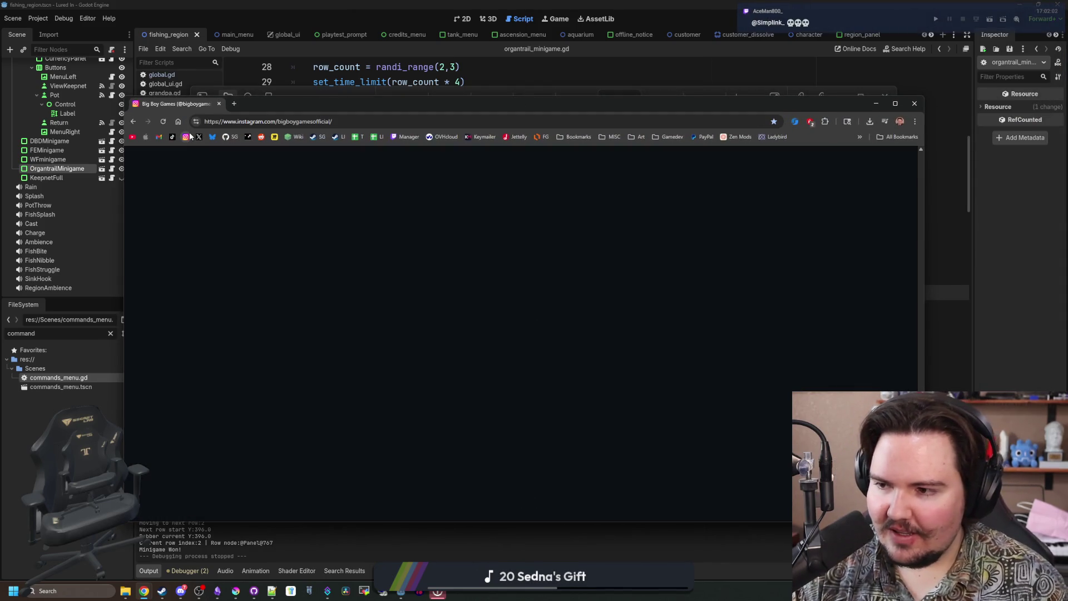
scroll(445, 370, "down", 2)
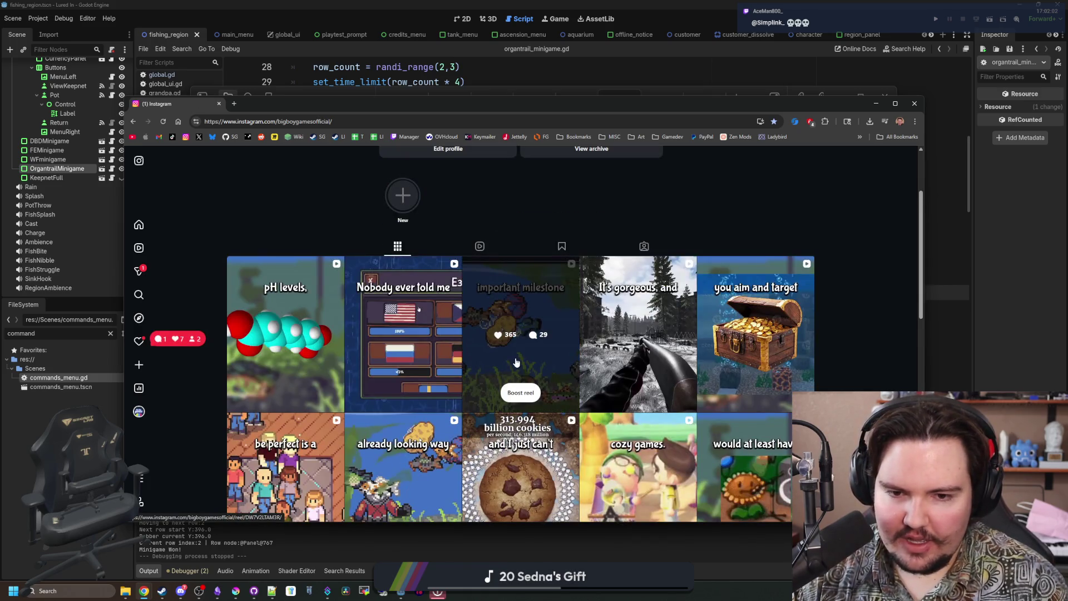
scroll(445, 360, "down", 3)
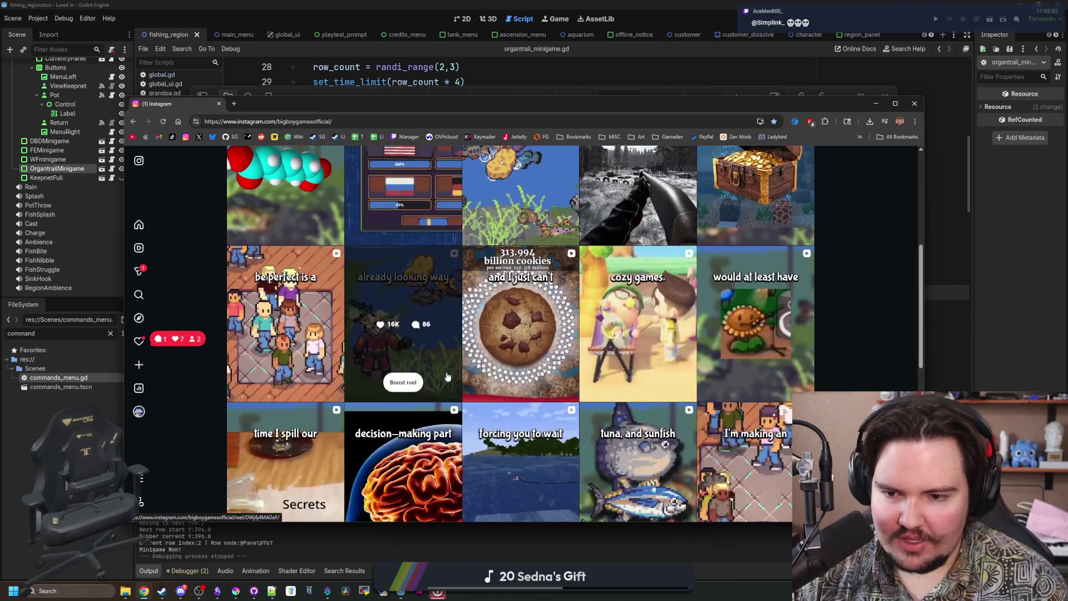
scroll(434, 359, "up", 3)
left_click(434, 359)
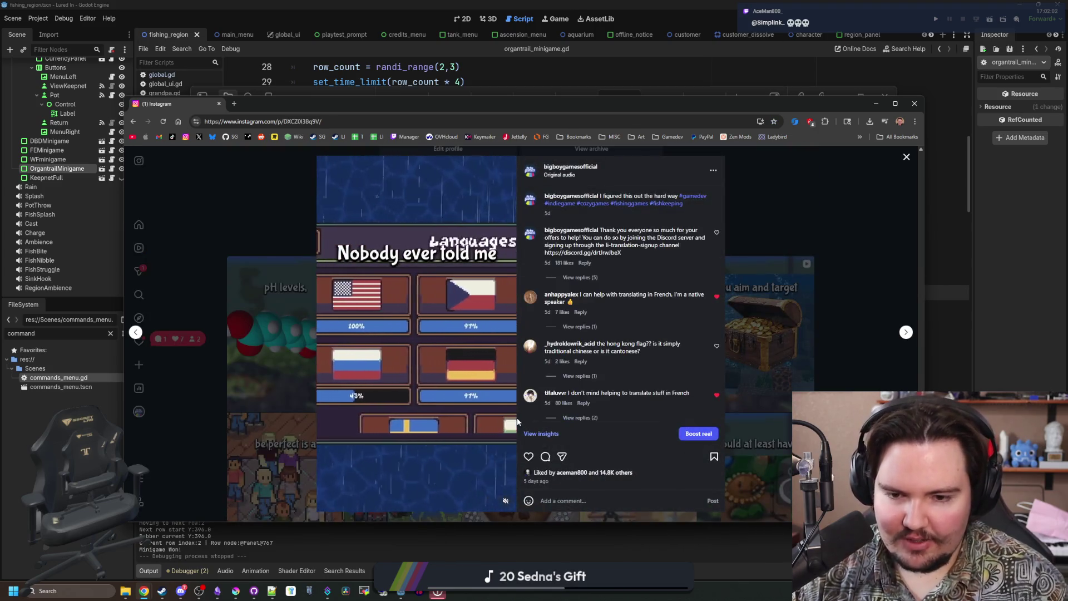
left_click(535, 433)
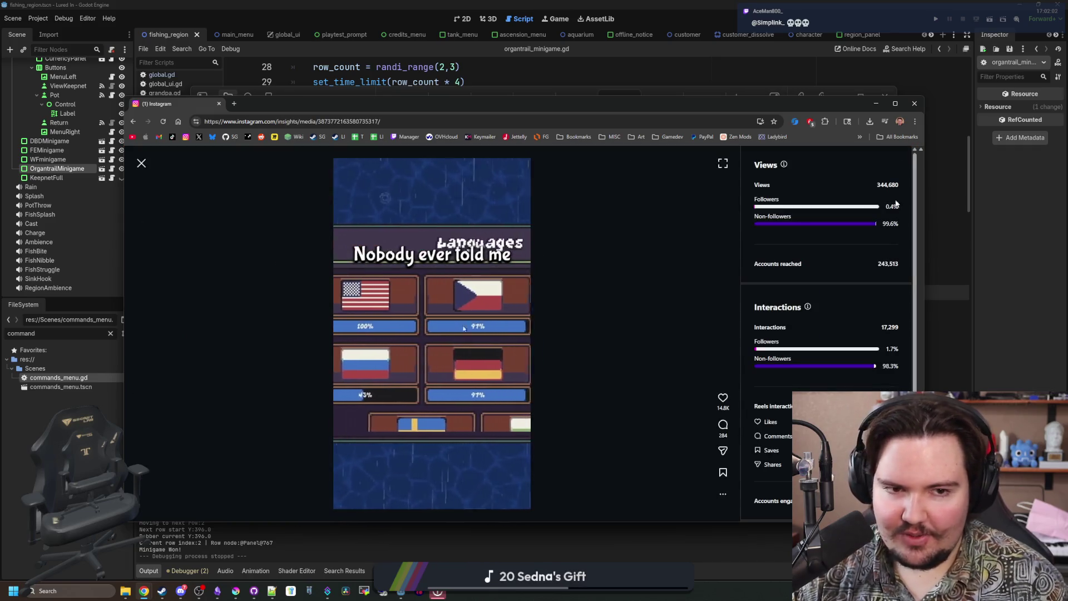
left_click(141, 163)
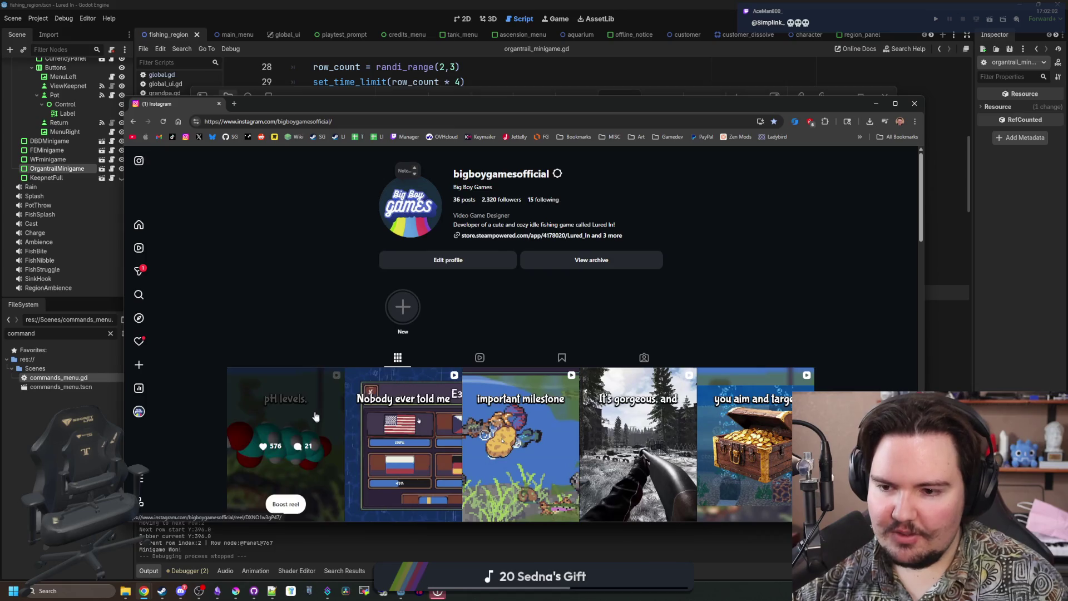
View the first reel's insights, then load the Chip Plays YouTube channel in a new tab.
left_click(311, 414)
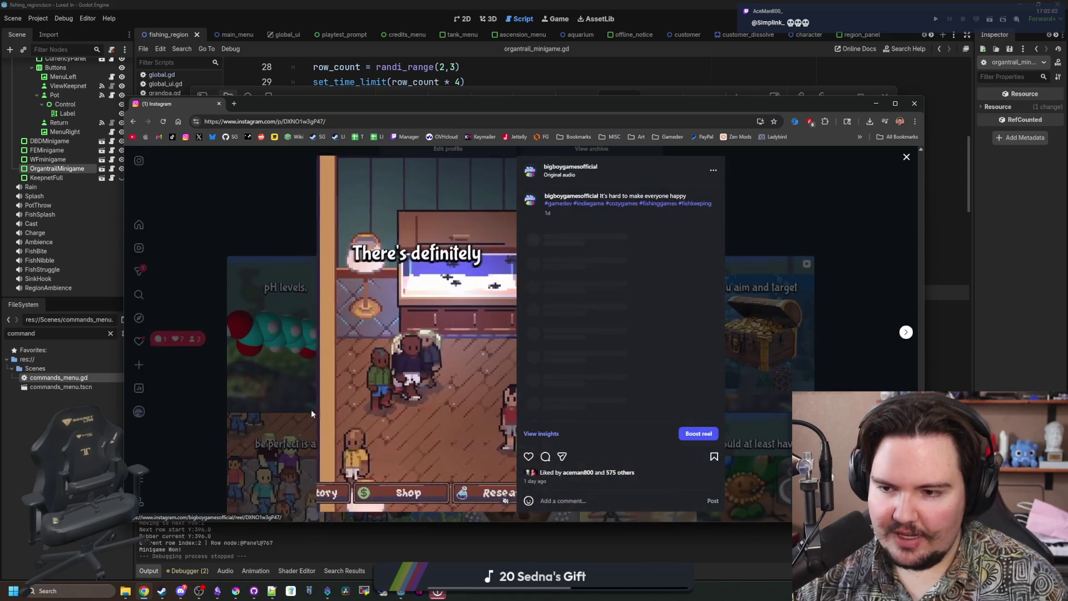
left_click(545, 435)
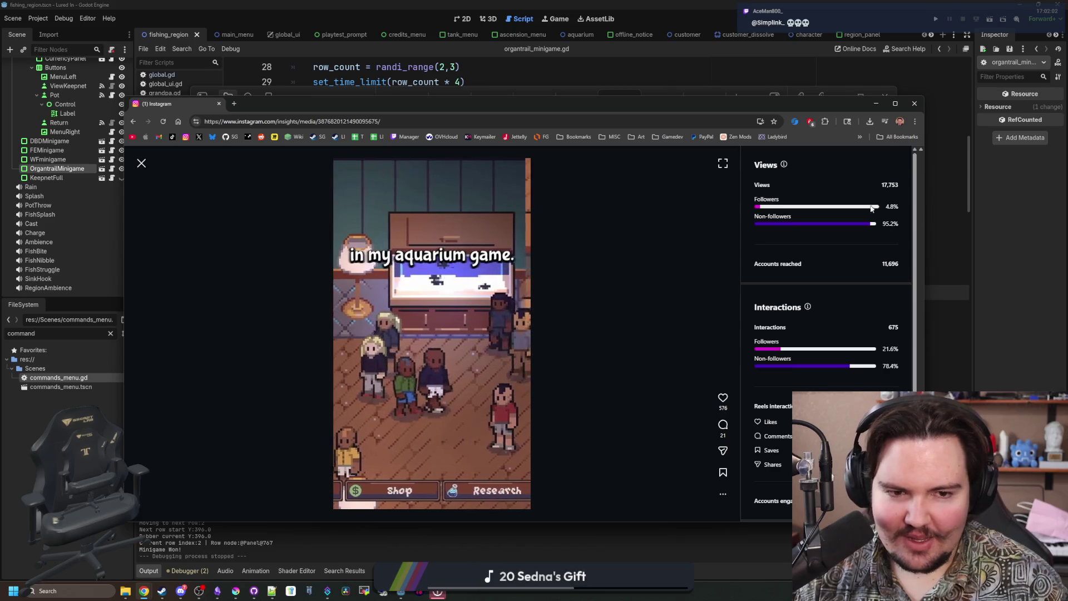
left_click(234, 104)
left_click(478, 319)
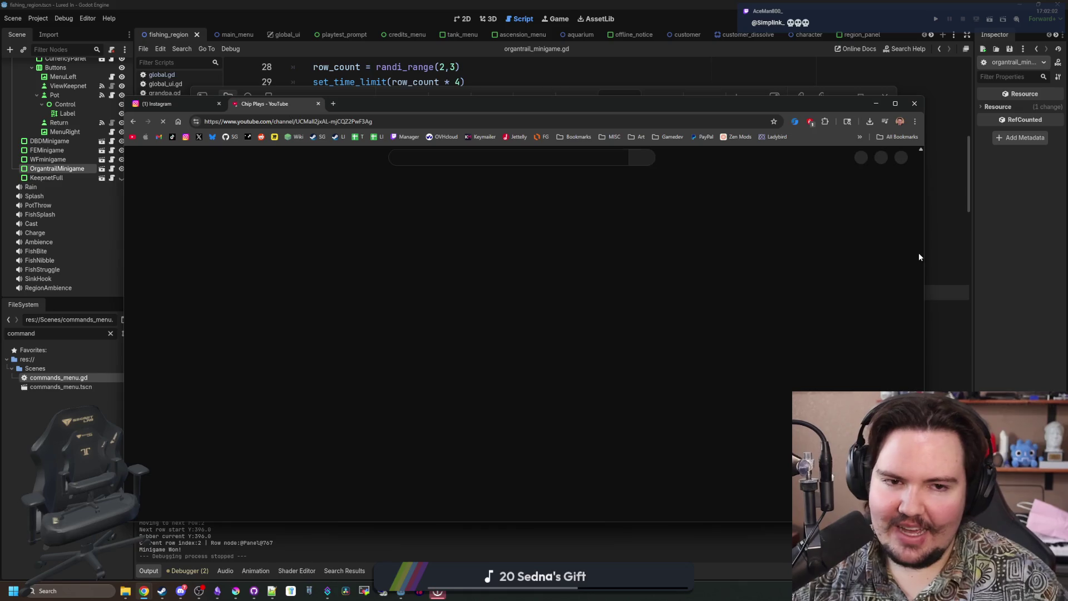
Open YouTube Studio from the account menu to see the 4,824-subscriber channel dashboard.
left_click(899, 158)
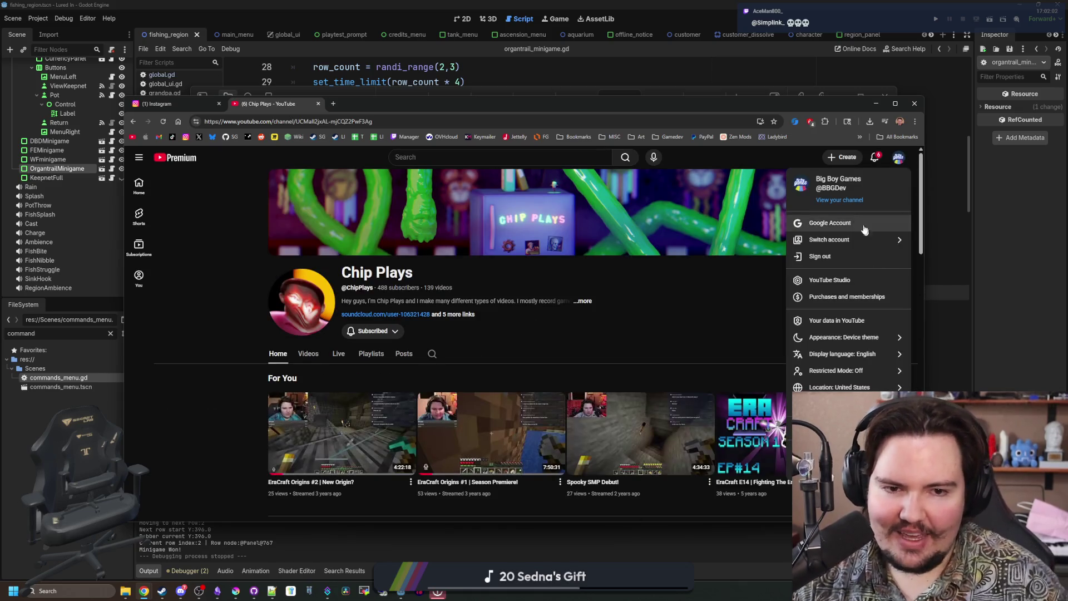
left_click(851, 279)
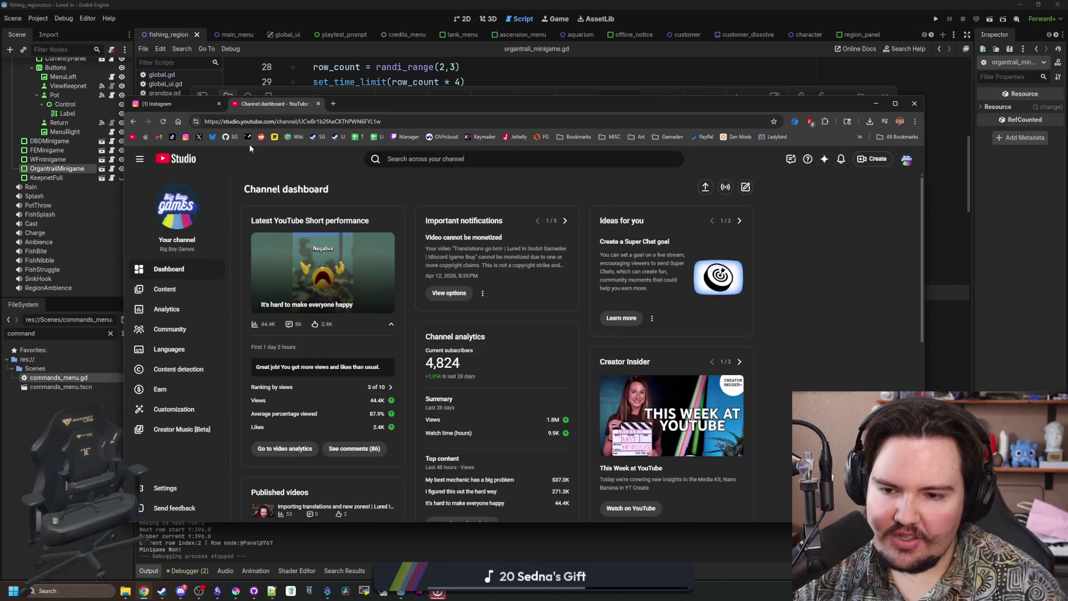
left_click(172, 106)
Recheck the 'Nobody ever told me' reel's views and interactions, then return to the YouTube Studio dashboard.
left_click(141, 163)
scroll(377, 244, "down", 3)
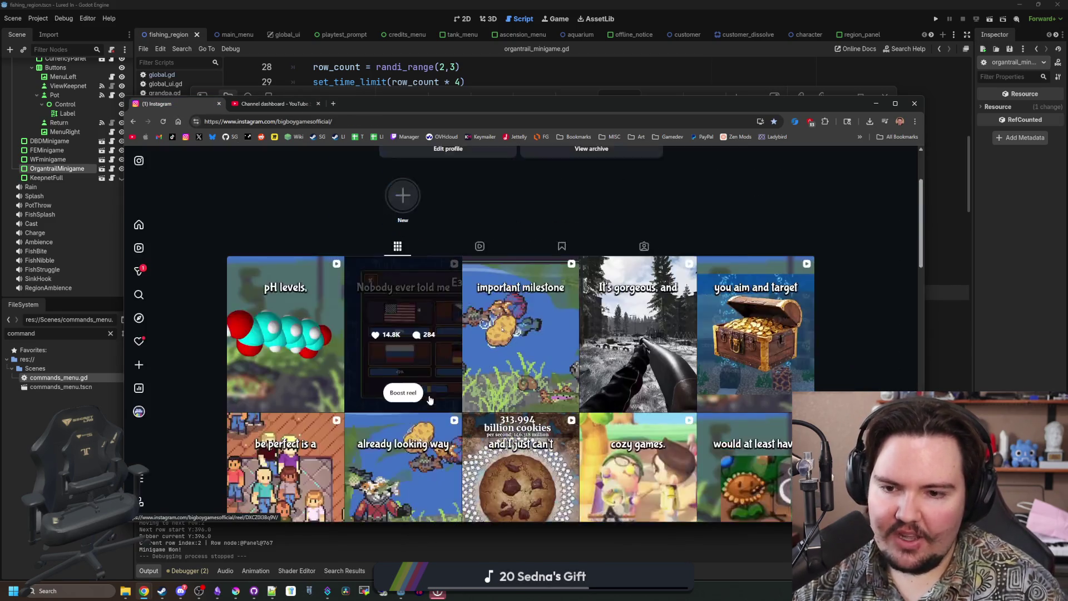
left_click(378, 244)
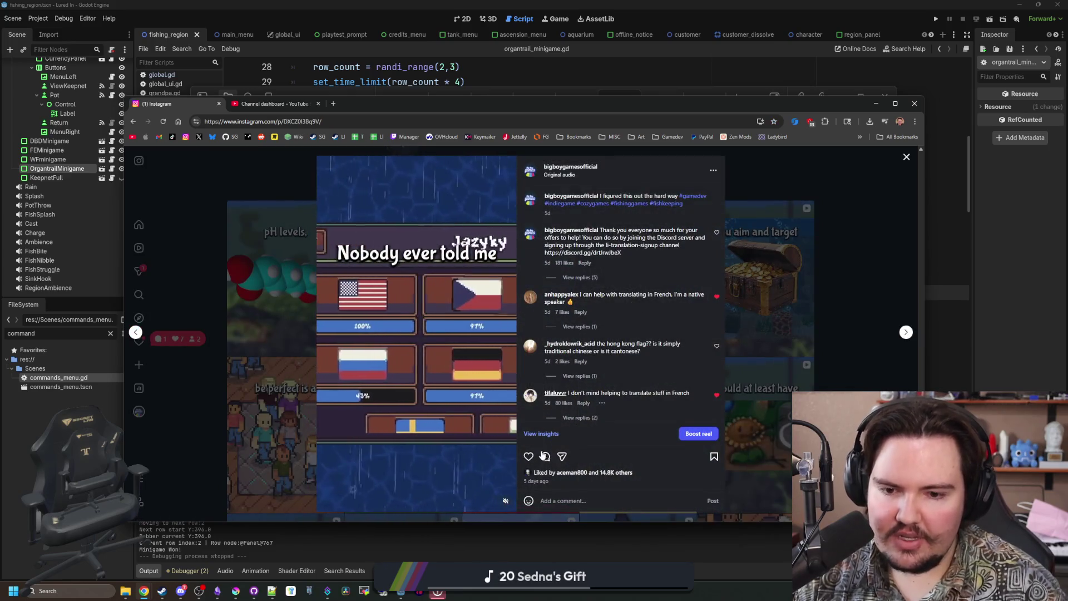
left_click(551, 434)
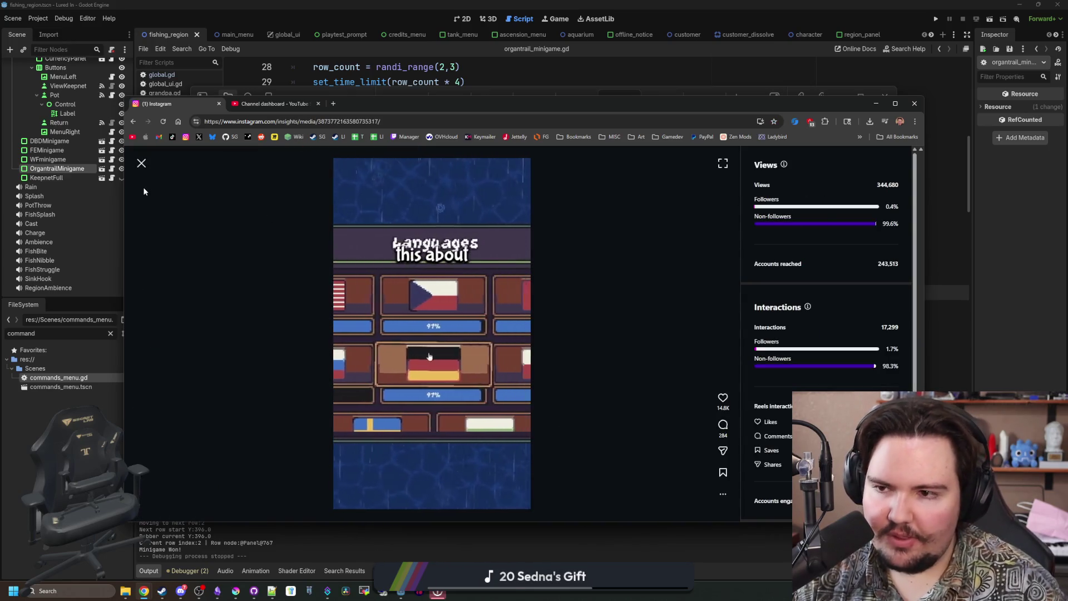
left_click(143, 162)
scroll(446, 312, "down", 2)
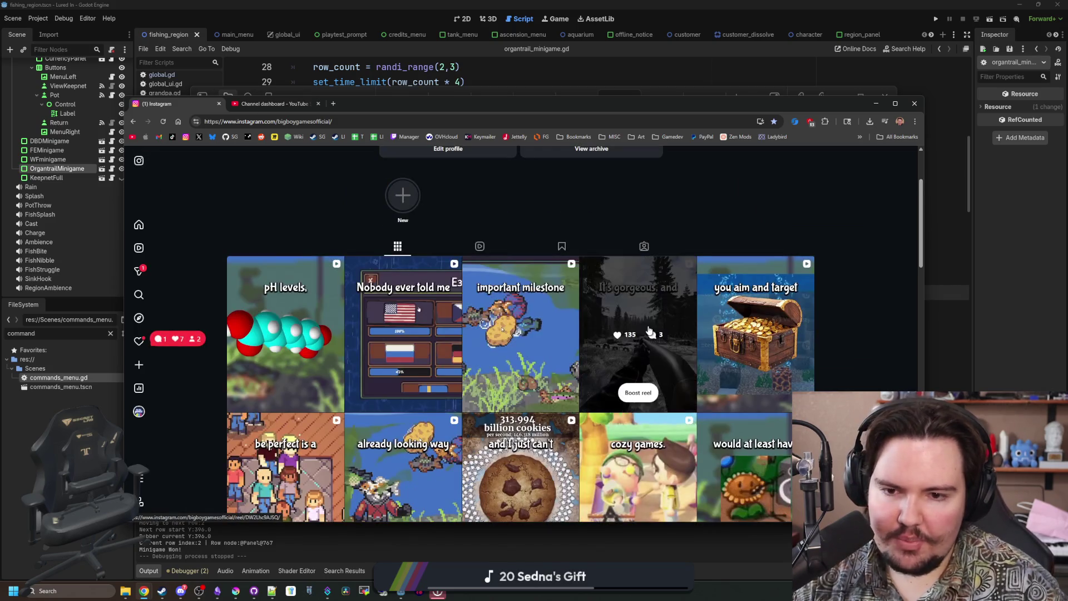
scroll(756, 286, "down", 2)
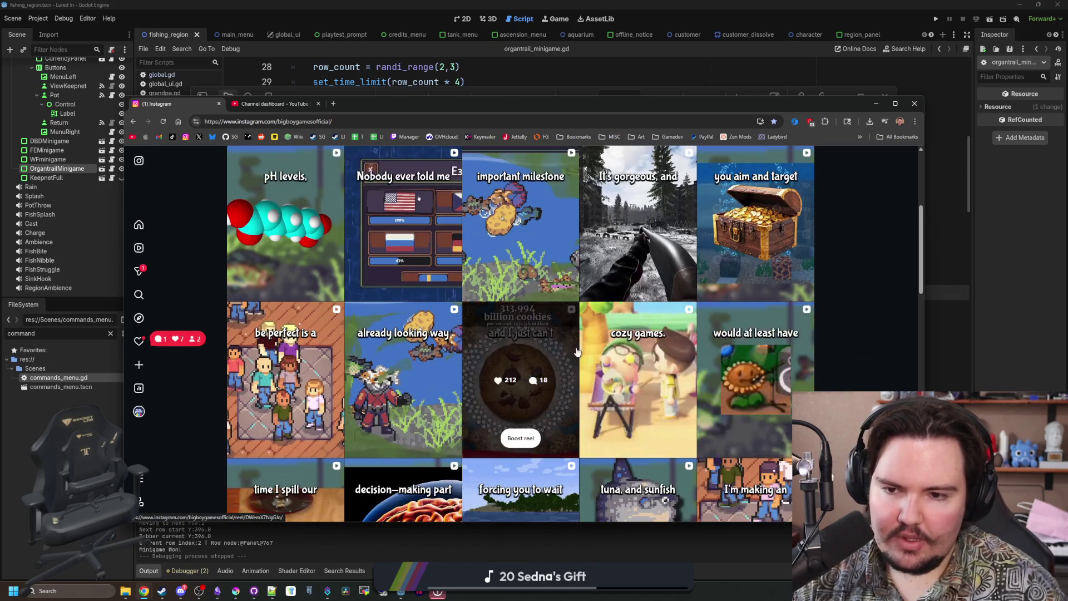
scroll(383, 337, "down", 1)
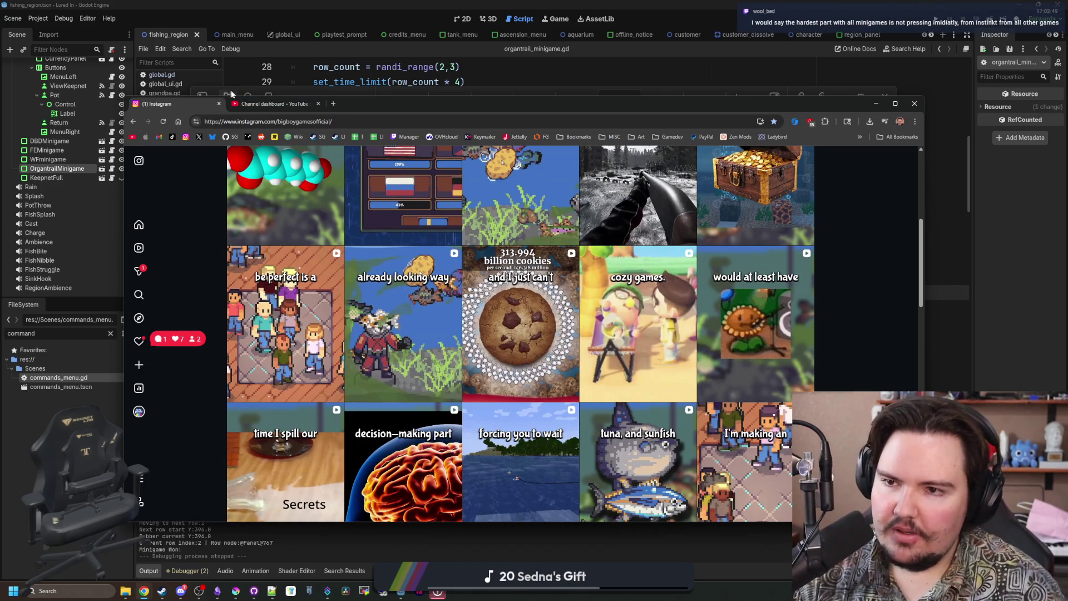
left_click(260, 103)
left_click(183, 288)
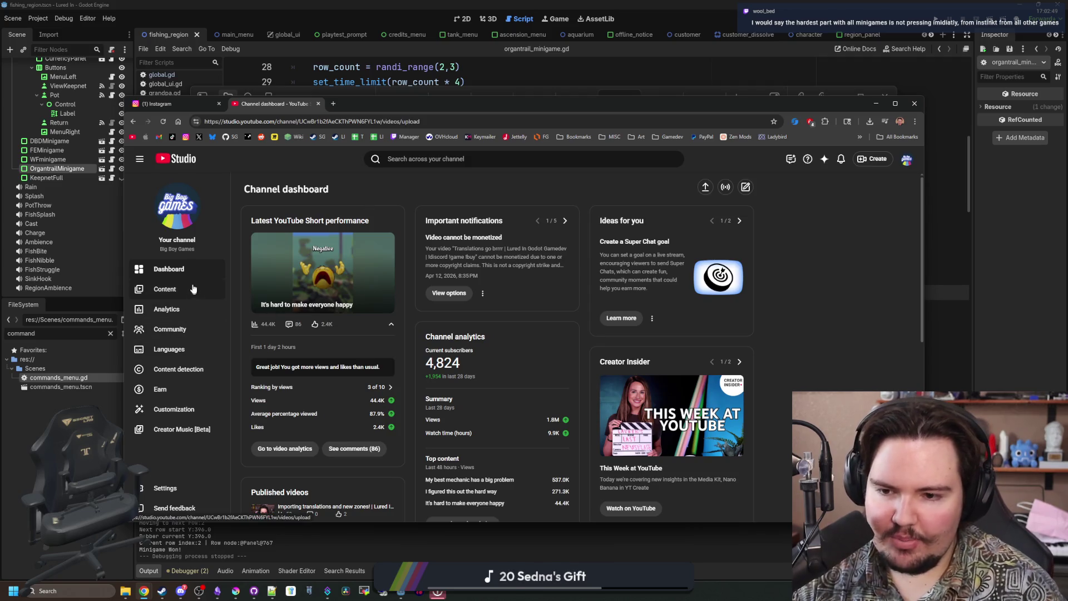
Open analytics for the Short 'My best mechanic has a big problem' and review its retention report.
left_click(331, 213)
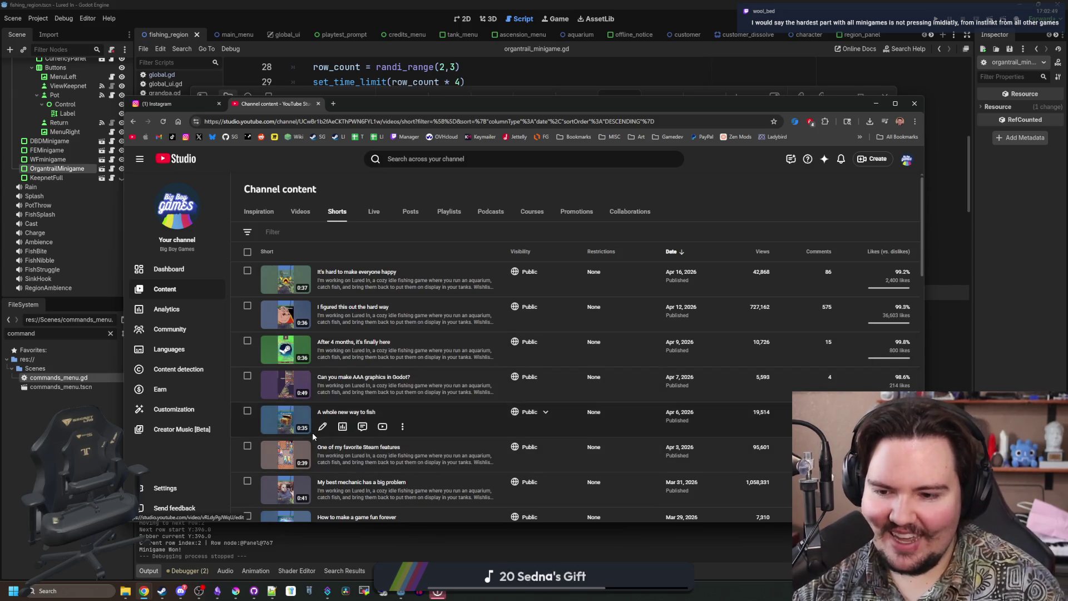
scroll(340, 446, "down", 1)
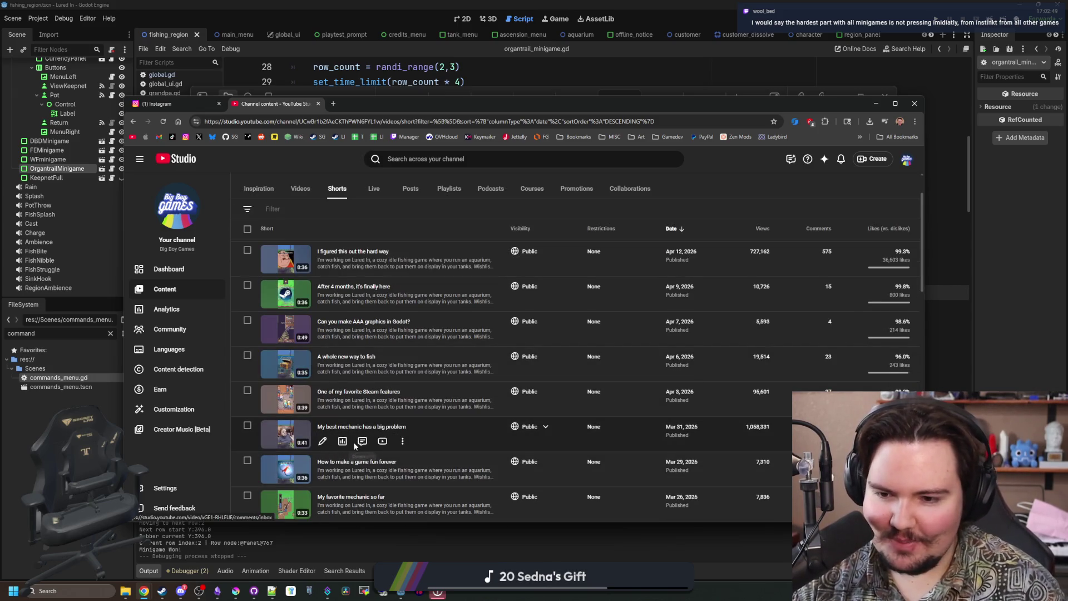
left_click(343, 442)
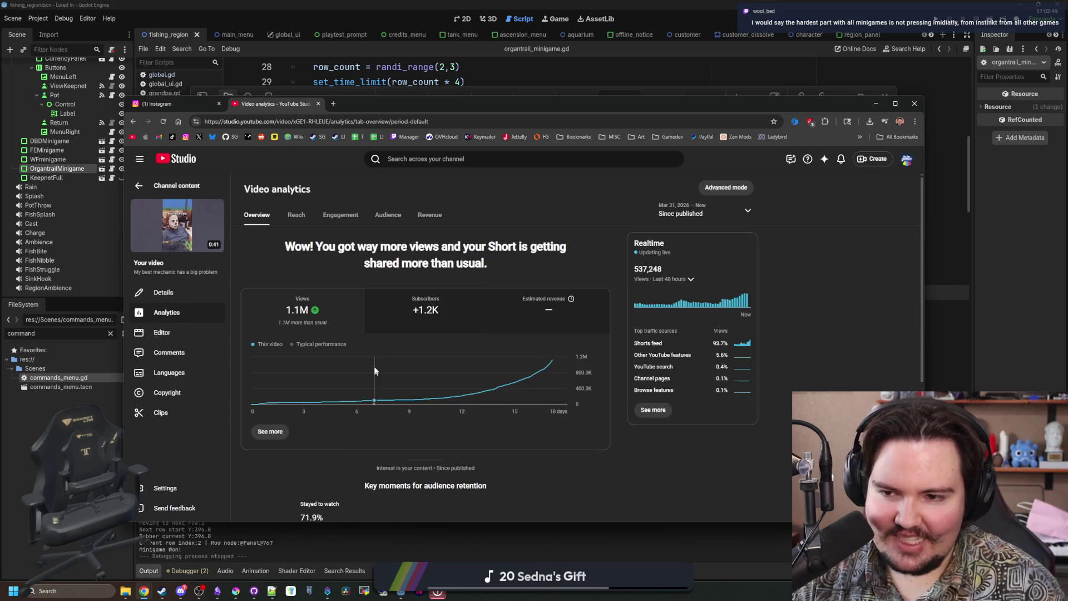
scroll(495, 443, "down", 4)
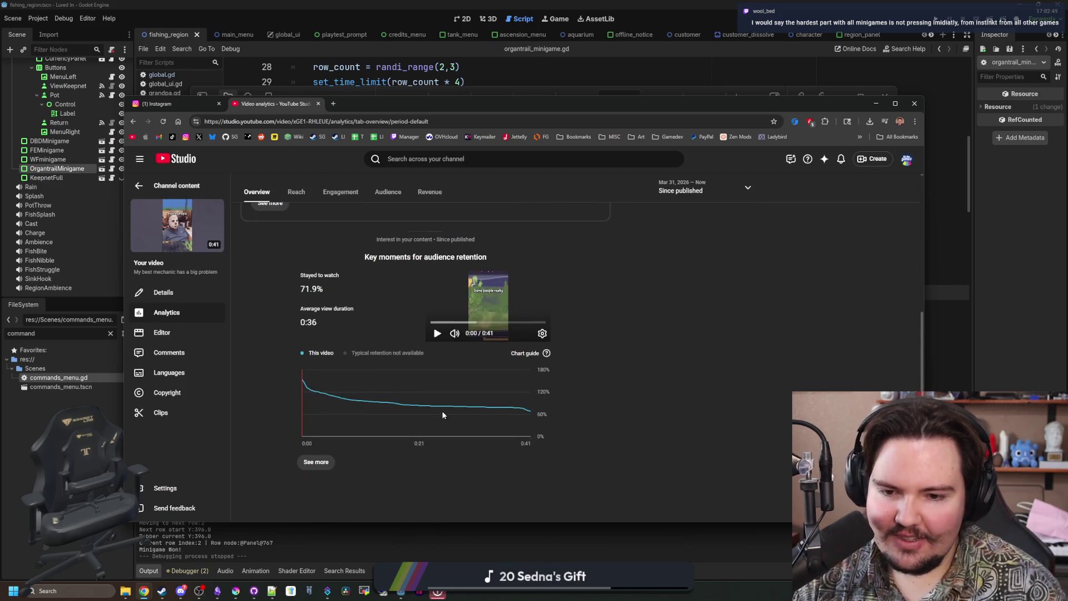
mouse_move(316, 386)
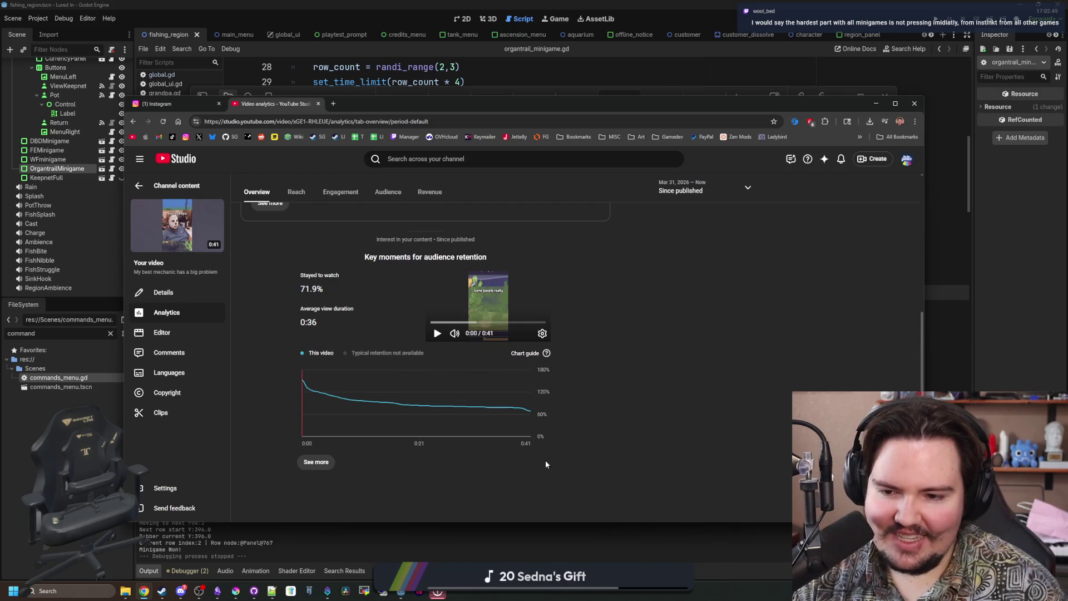
left_click(315, 462)
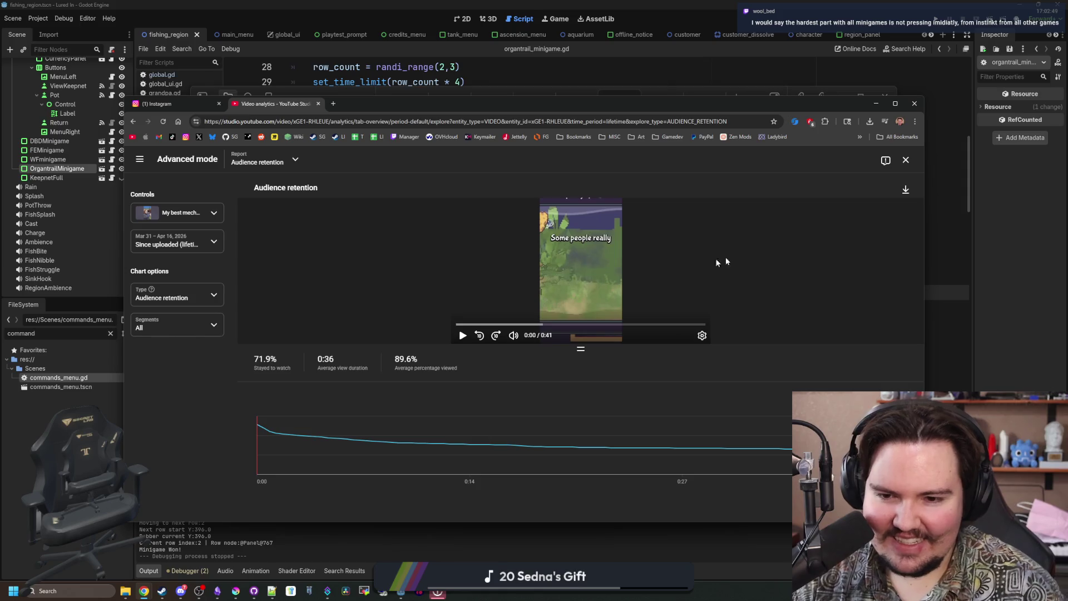
left_click(906, 160)
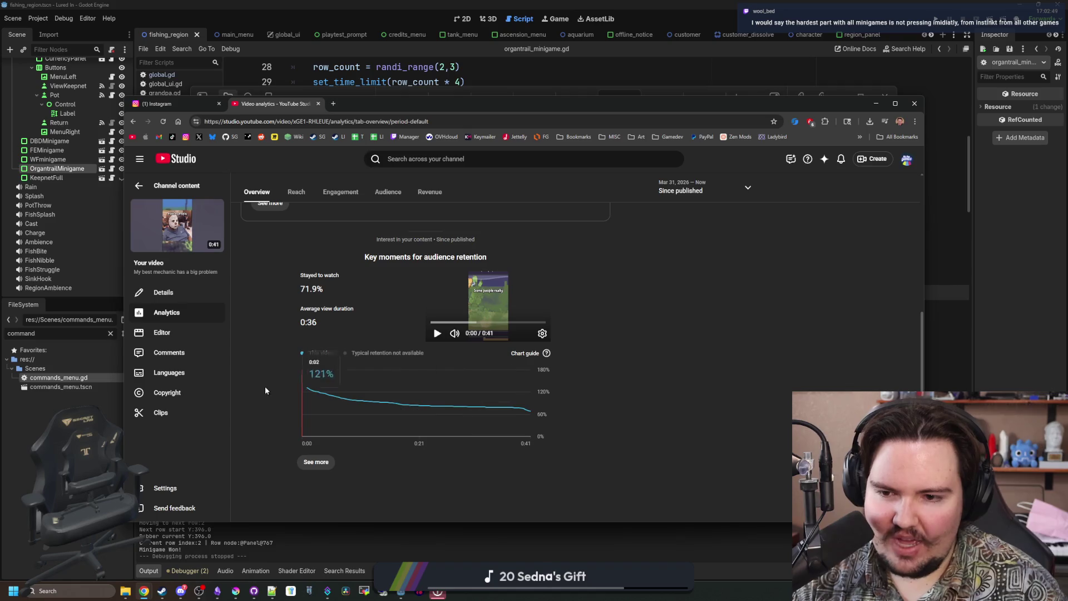
scroll(265, 391, "up", 4)
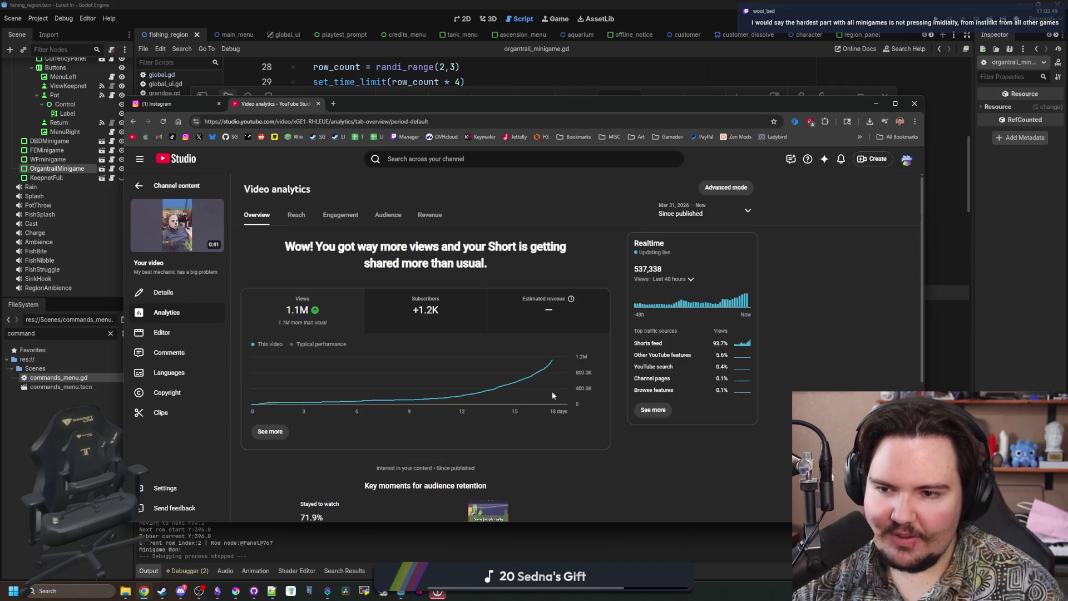
Review the Short's reach, traffic sources and engagement statistics.
left_click(296, 216)
scroll(334, 262, "down", 4)
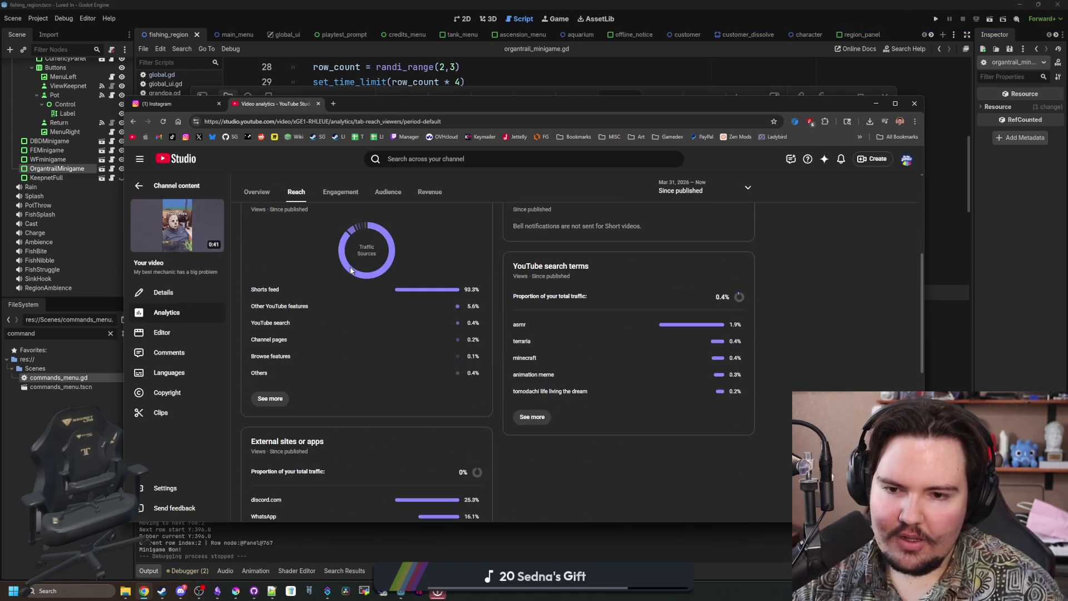
scroll(351, 272, "down", 4)
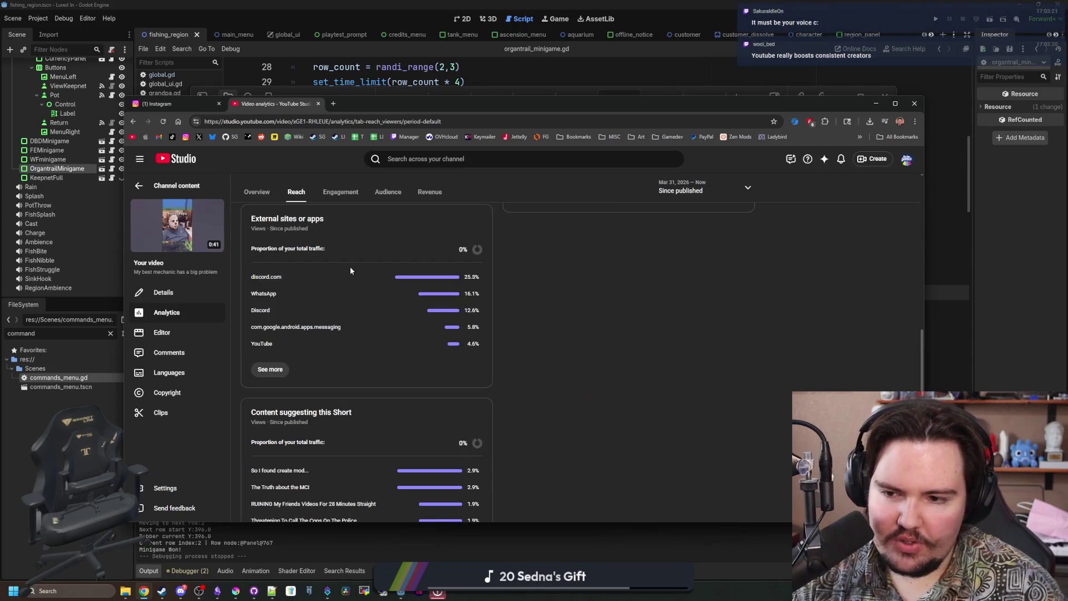
scroll(351, 271, "down", 3)
scroll(352, 269, "up", 10)
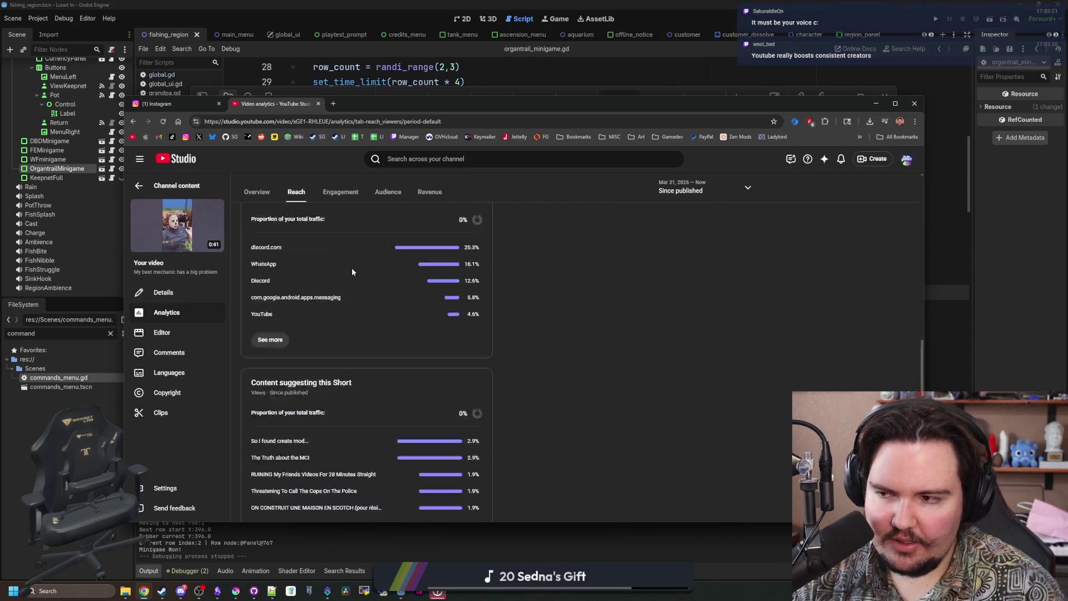
left_click(350, 217)
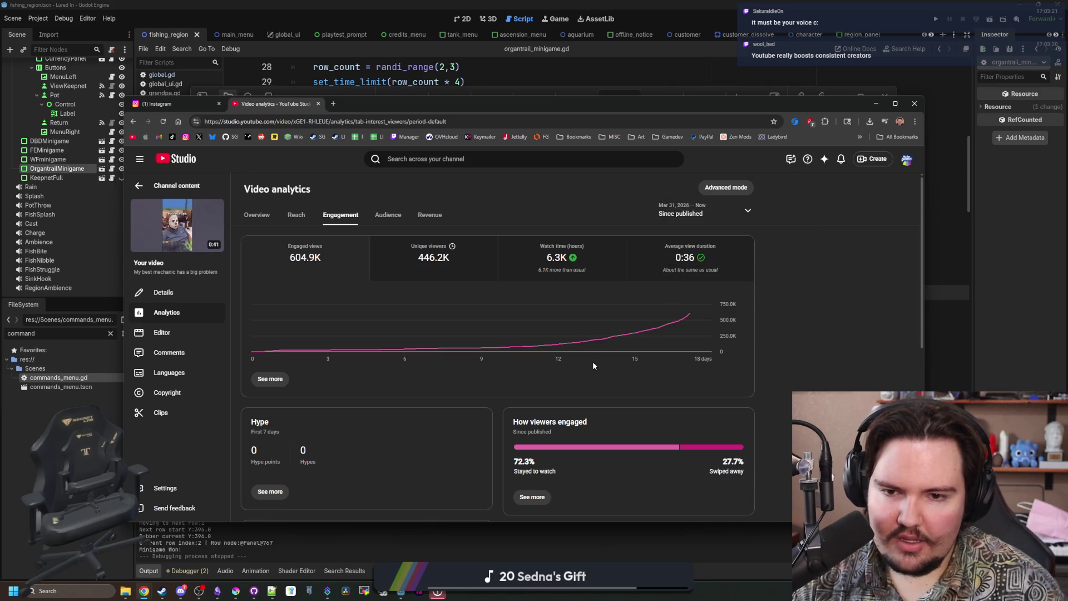
scroll(593, 361, "down", 4)
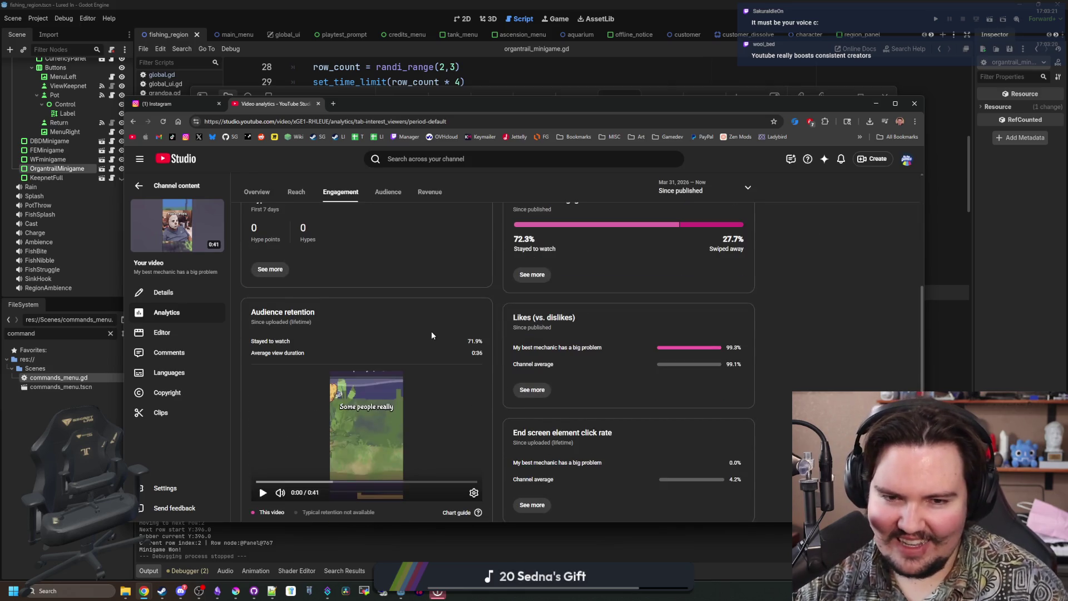
scroll(428, 334, "down", 3)
scroll(434, 314, "up", 2)
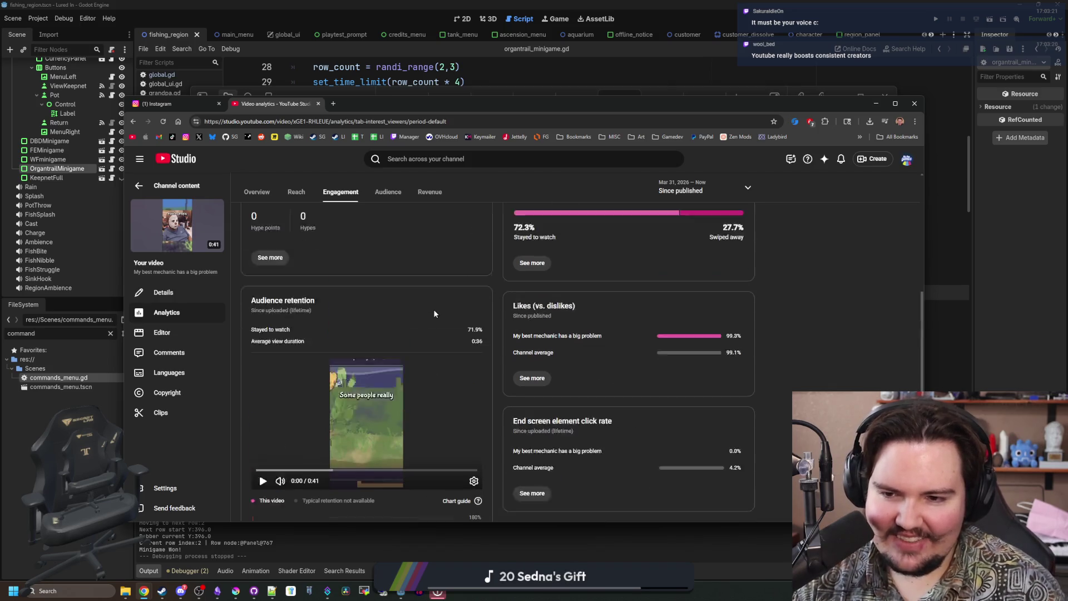
scroll(434, 314, "up", 5)
Check the Short's audience and revenue tabs, then return to its analytics overview.
left_click(392, 214)
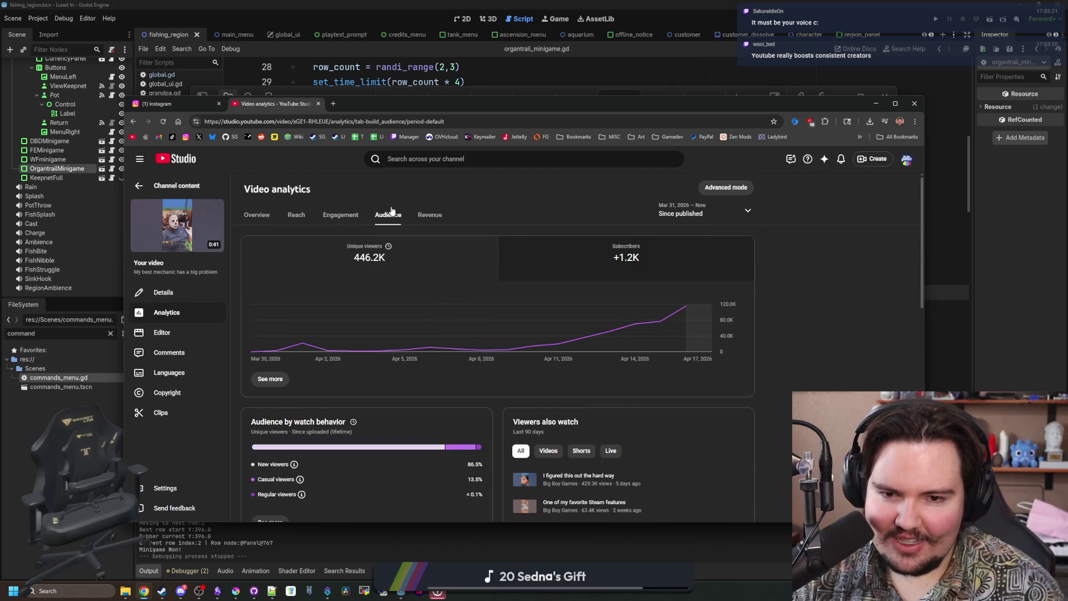
left_click(430, 215)
scroll(403, 240, "down", 2)
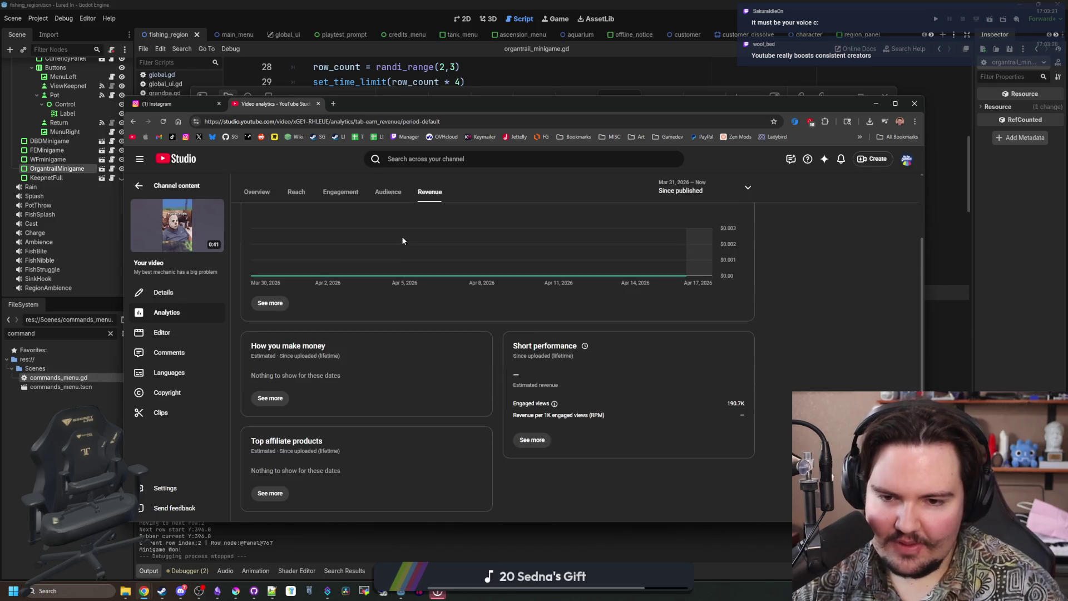
scroll(390, 242, "up", 2)
left_click(257, 215)
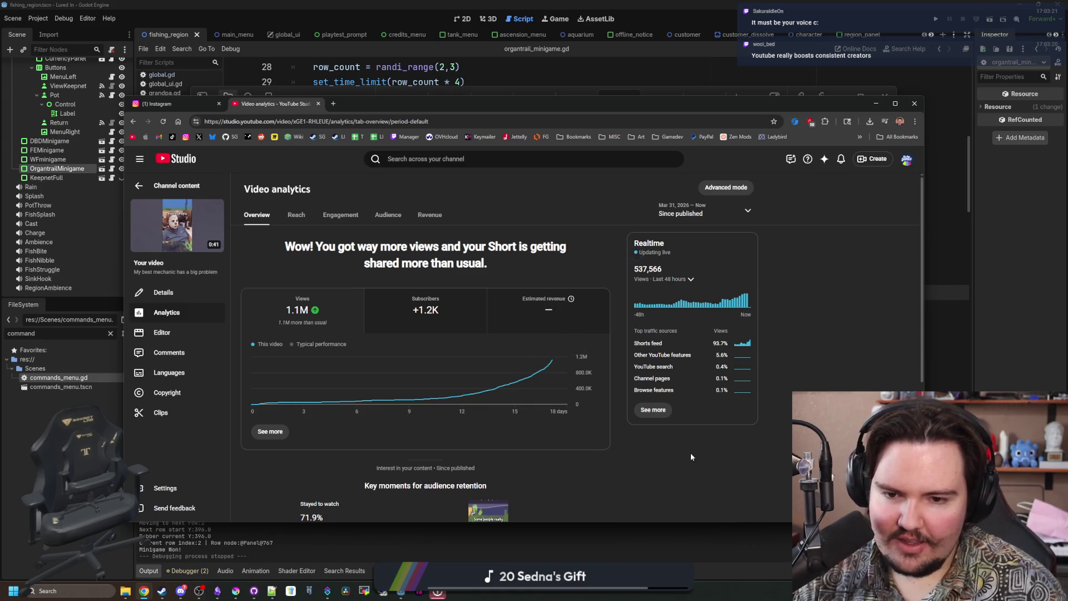
mouse_move(559, 362)
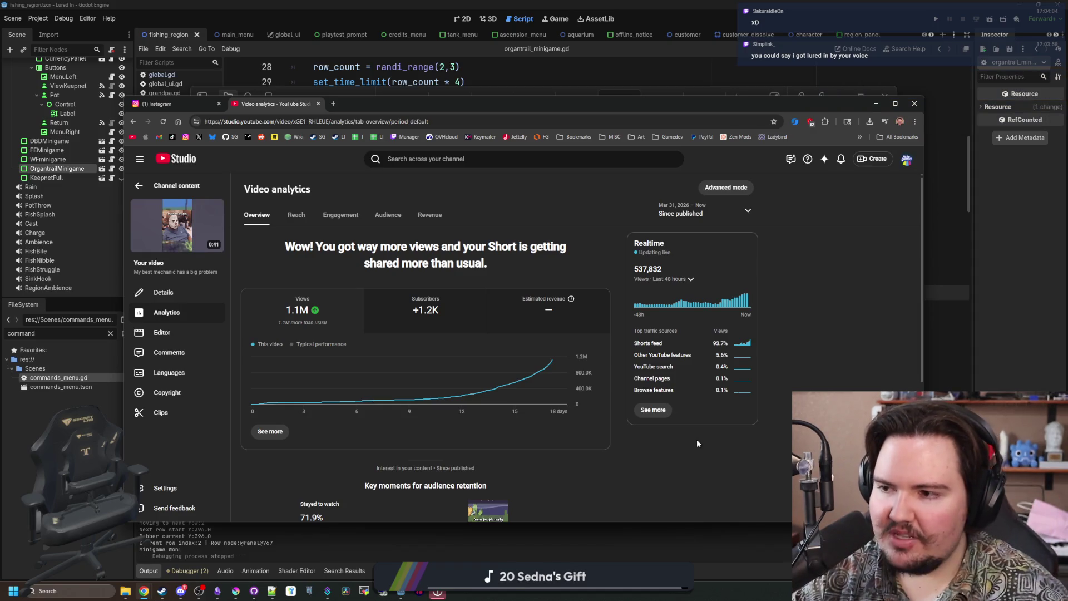
Minimize the browser and Obsidian, returning to organtrail_minigame.gd near line 41 in Godot.
left_click(876, 103)
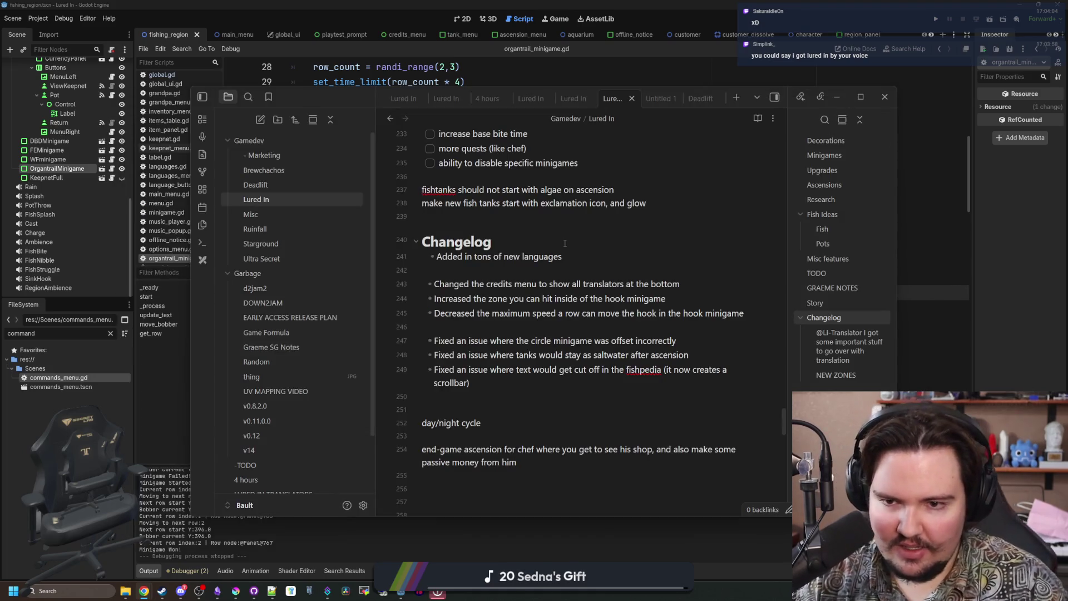
left_click(837, 97)
left_click(363, 273)
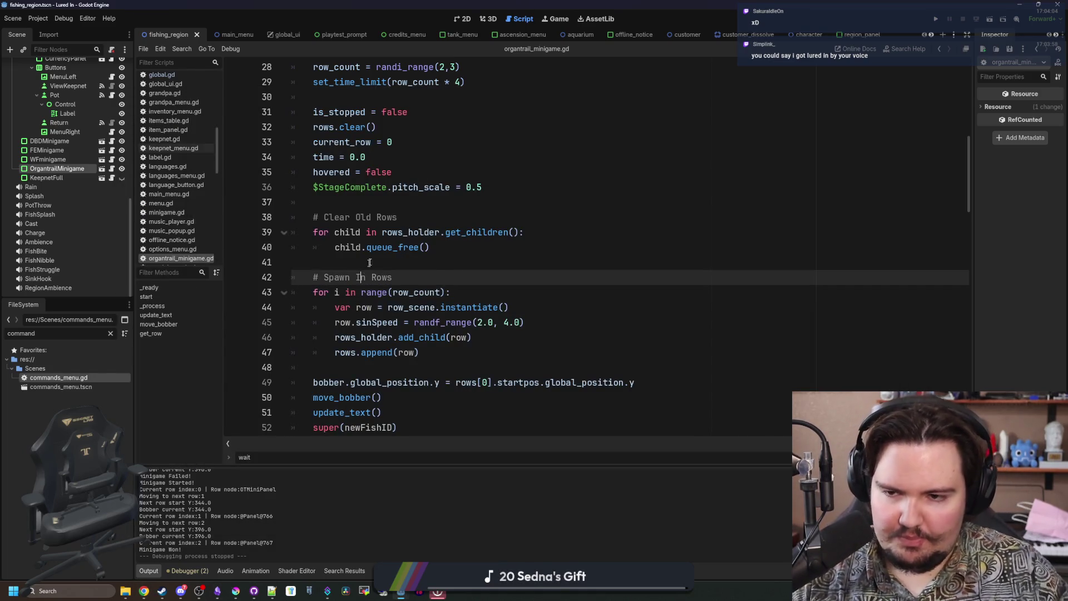
left_click(373, 262)
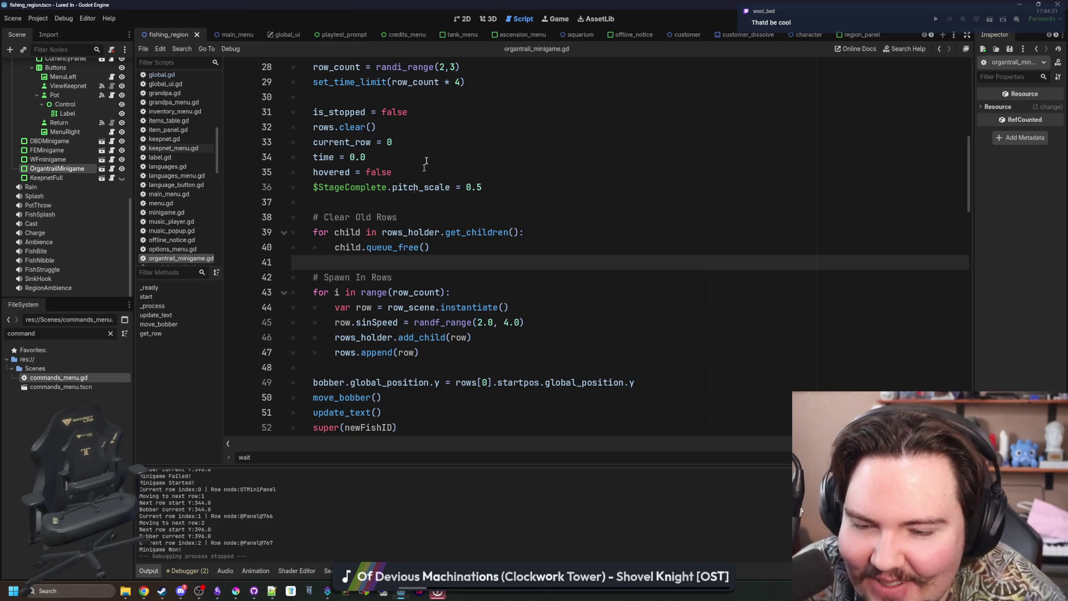
left_click(557, 19)
Filter the FileSystem by 'miniga' and open the minigame.gd script.
left_click(466, 20)
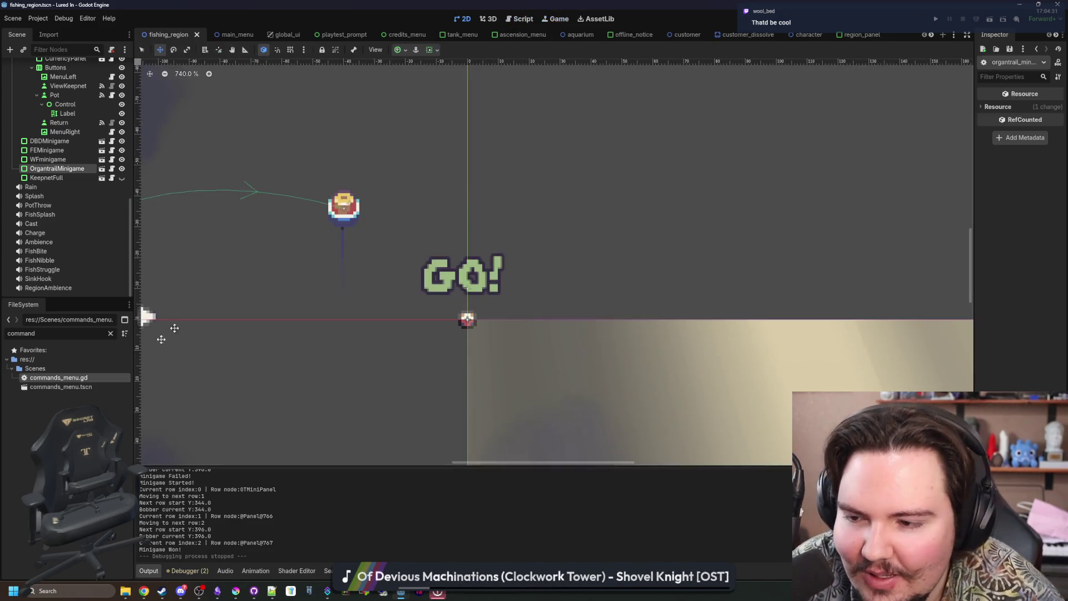
left_click(110, 334)
type("mi")
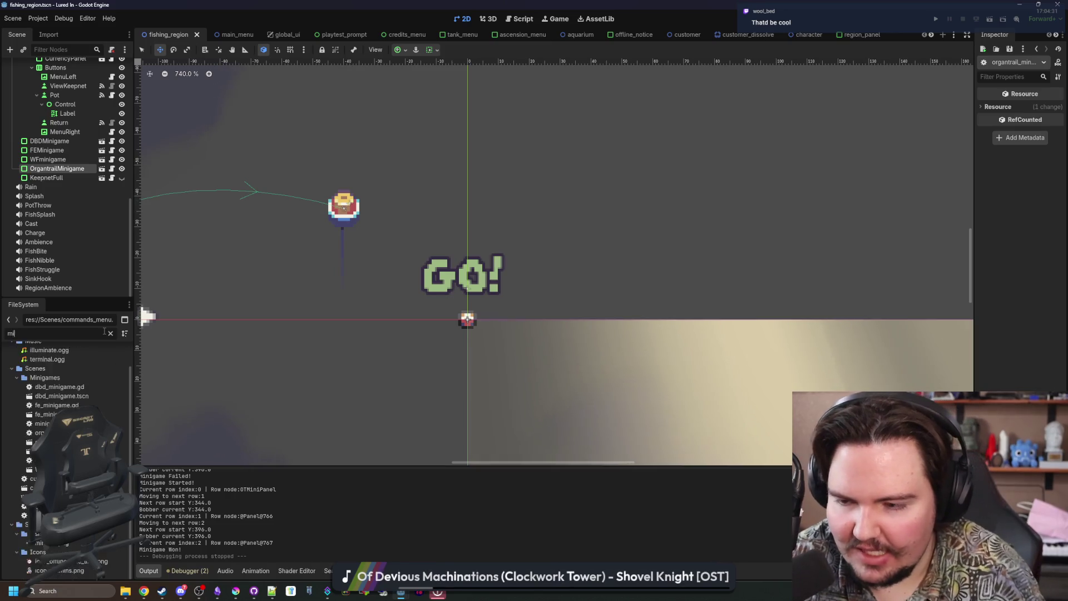
type("niga")
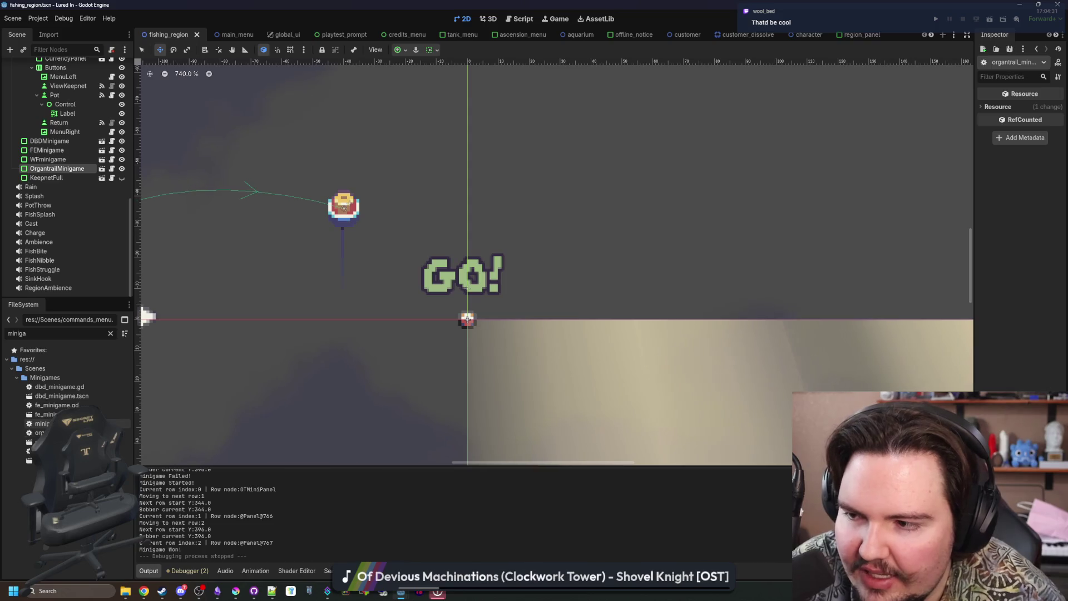
double_click(42, 423)
Insert a blank line after the timeLimit variable on line 12.
left_click(547, 302)
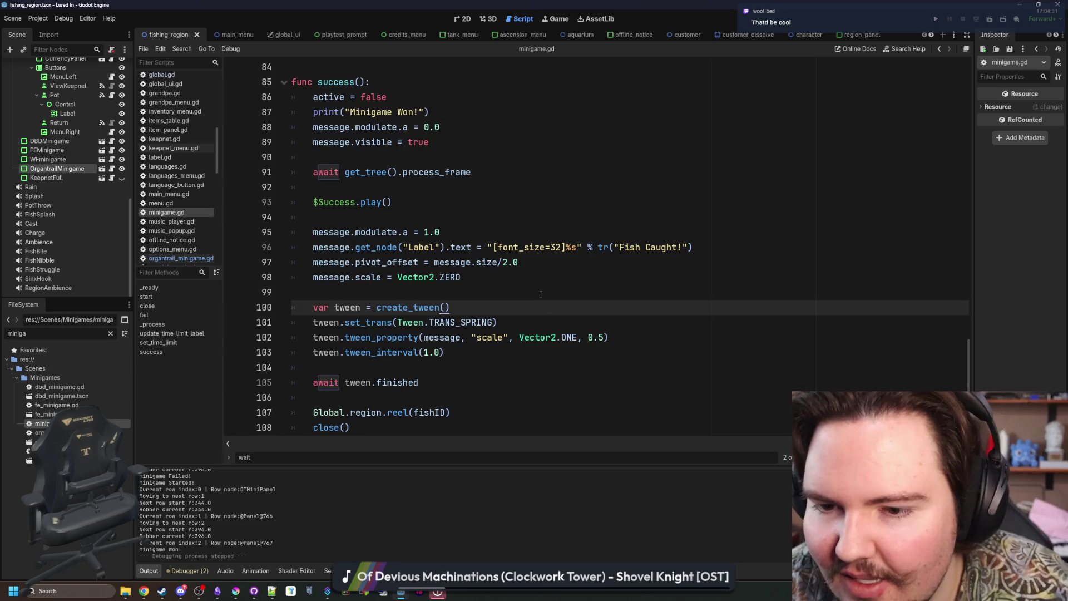
left_click(541, 294)
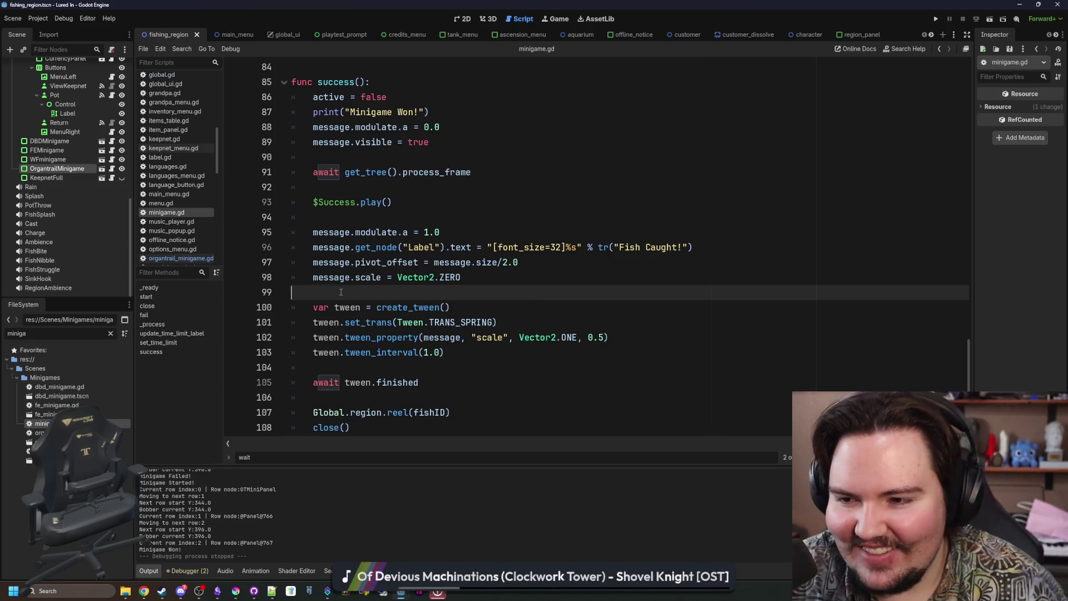
scroll(341, 293, "down", 1)
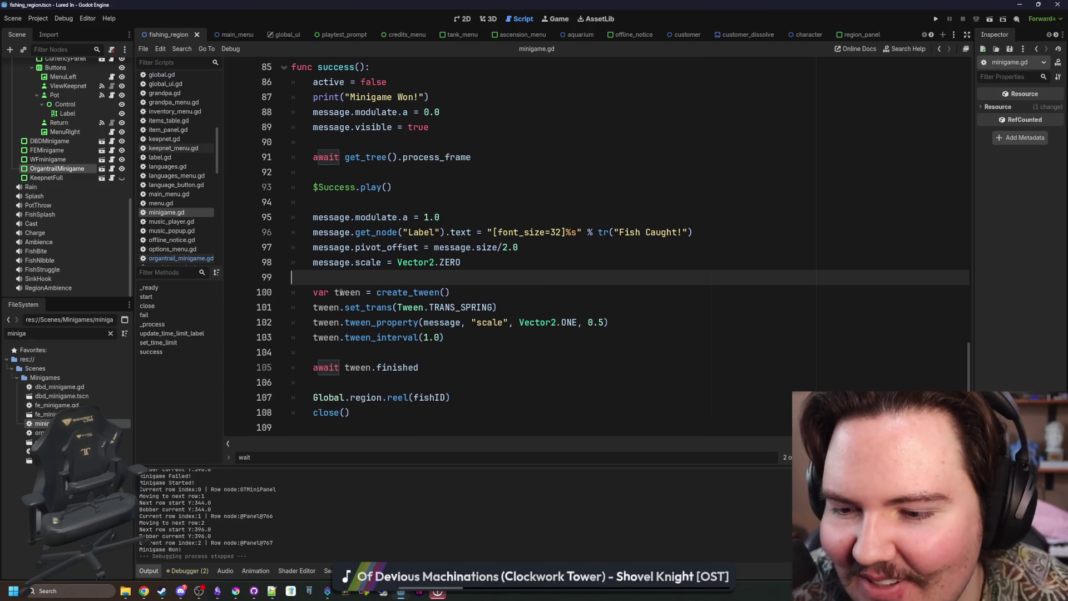
scroll(341, 292, "up", 15)
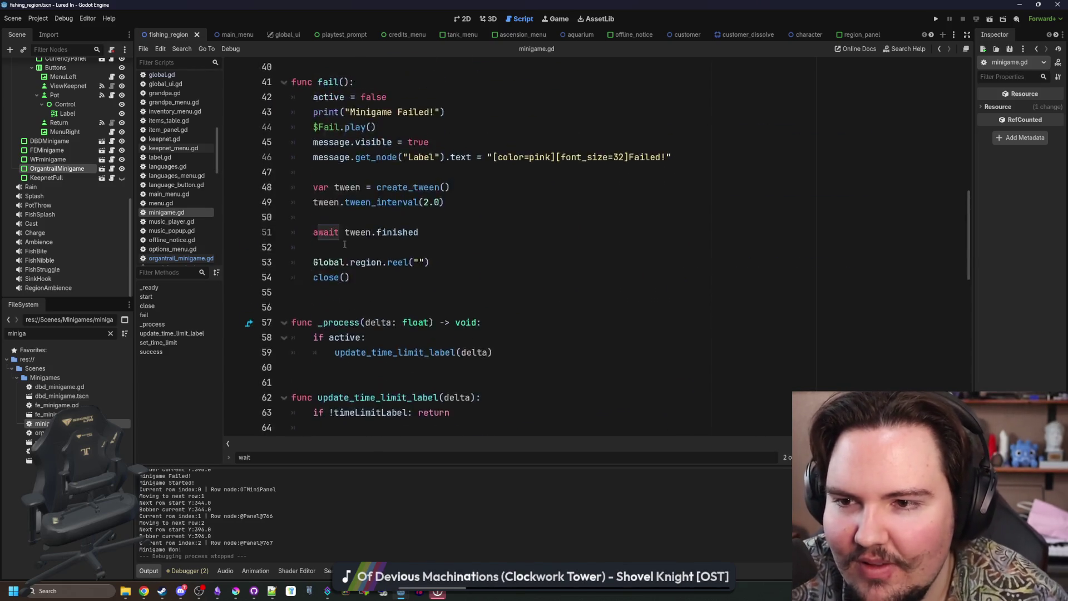
scroll(345, 244, "up", 9)
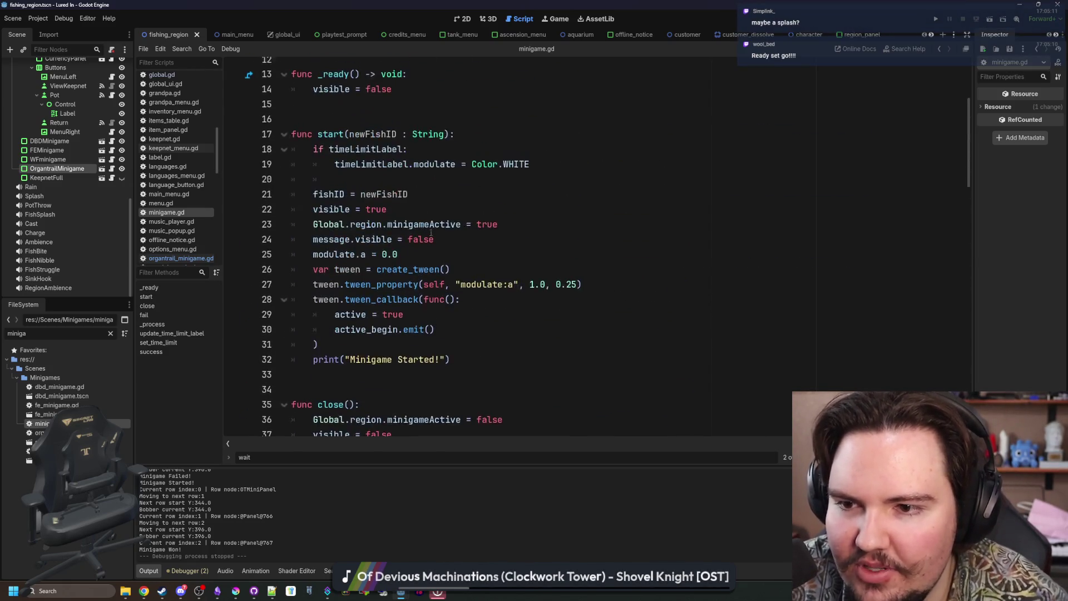
scroll(431, 233, "up", 4)
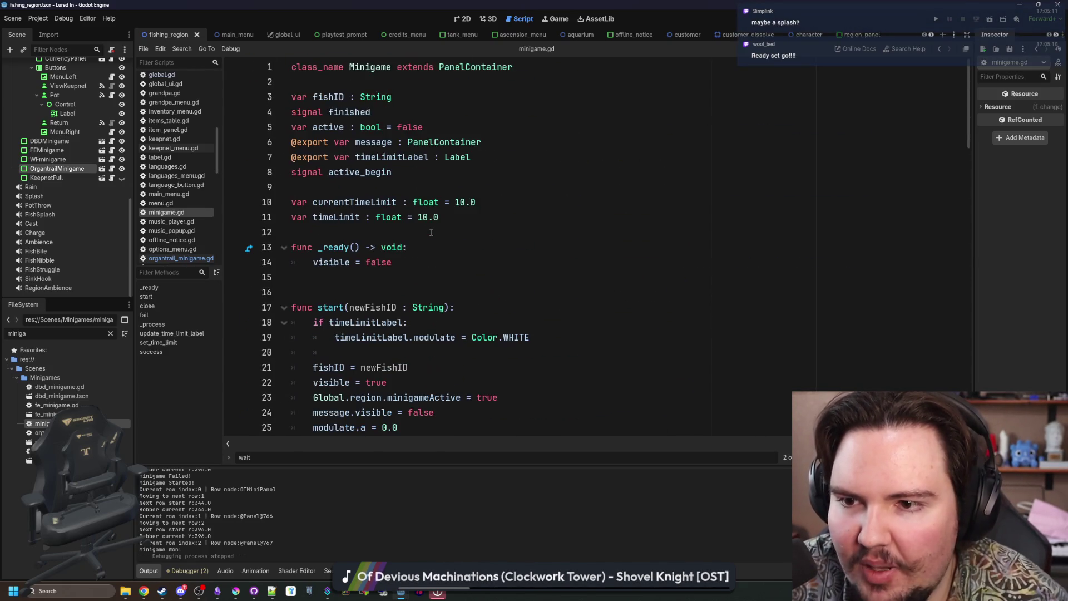
left_click(417, 277)
left_click(433, 265)
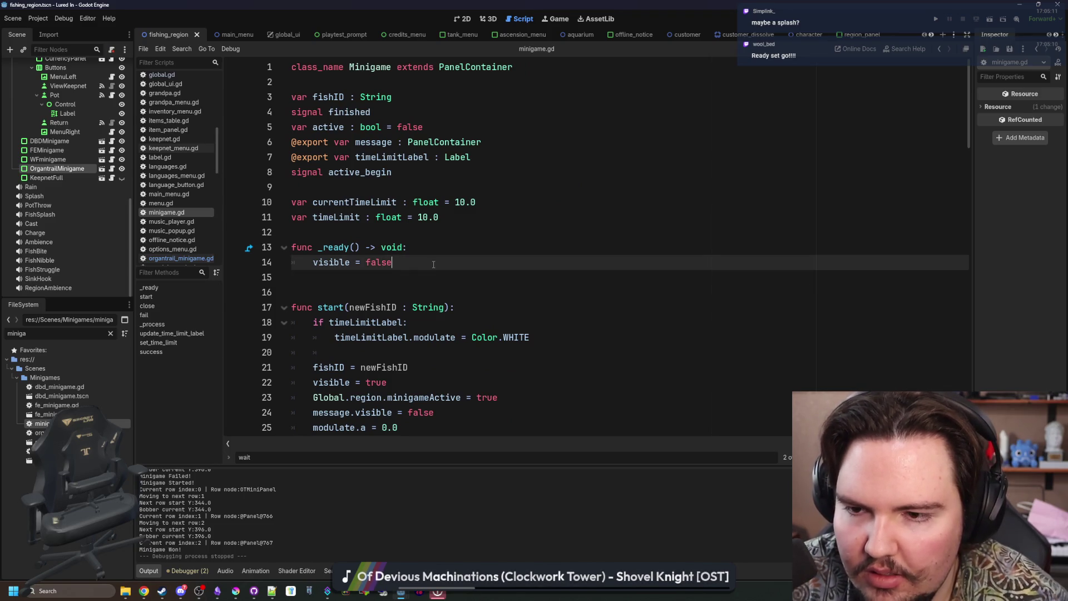
left_click(435, 235)
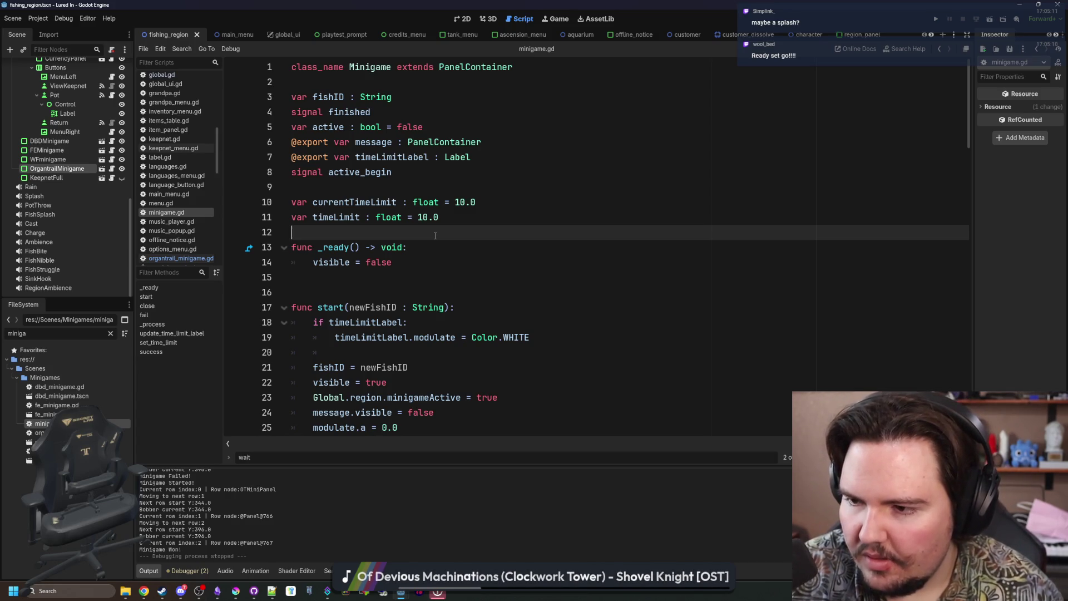
key("Return")
key("Return")
Add an empty indented line after line 16 in _ready, then open the OrgantrailMinigame scene.
key("Up")
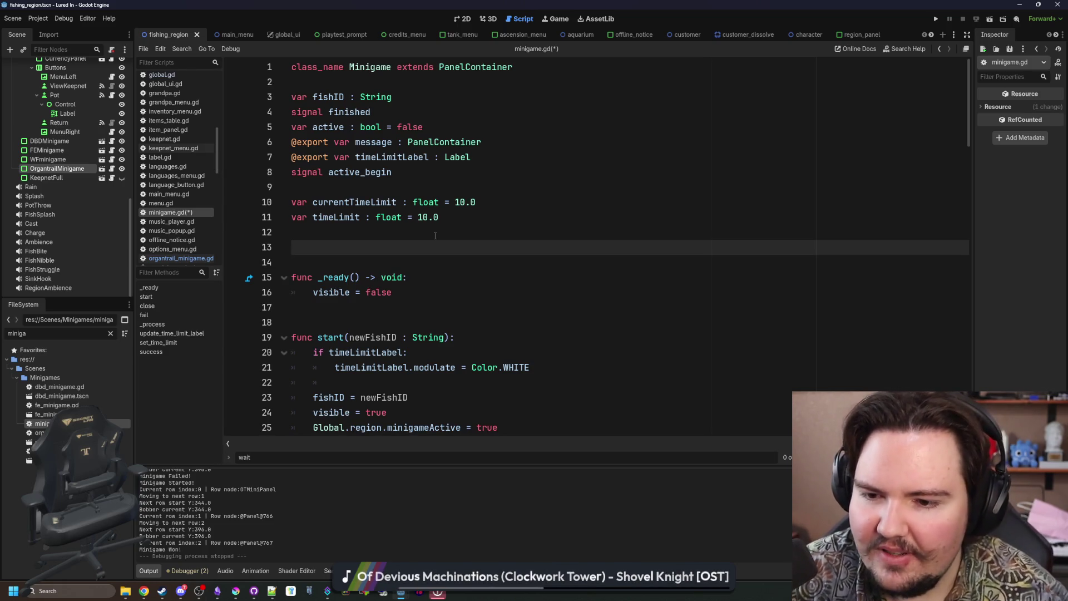
left_click(413, 292)
key("Return")
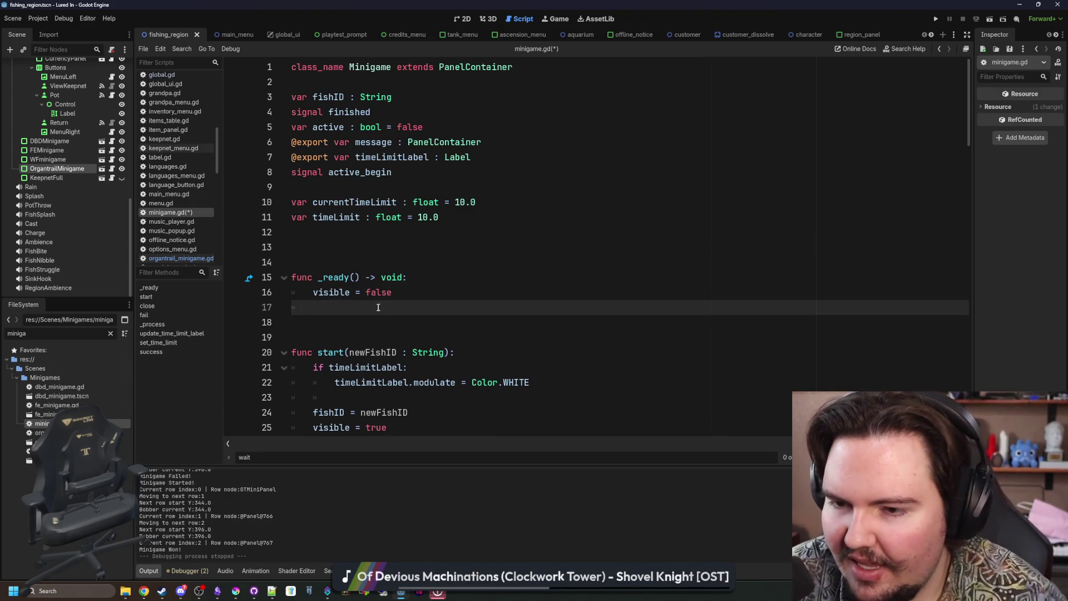
left_click(100, 167)
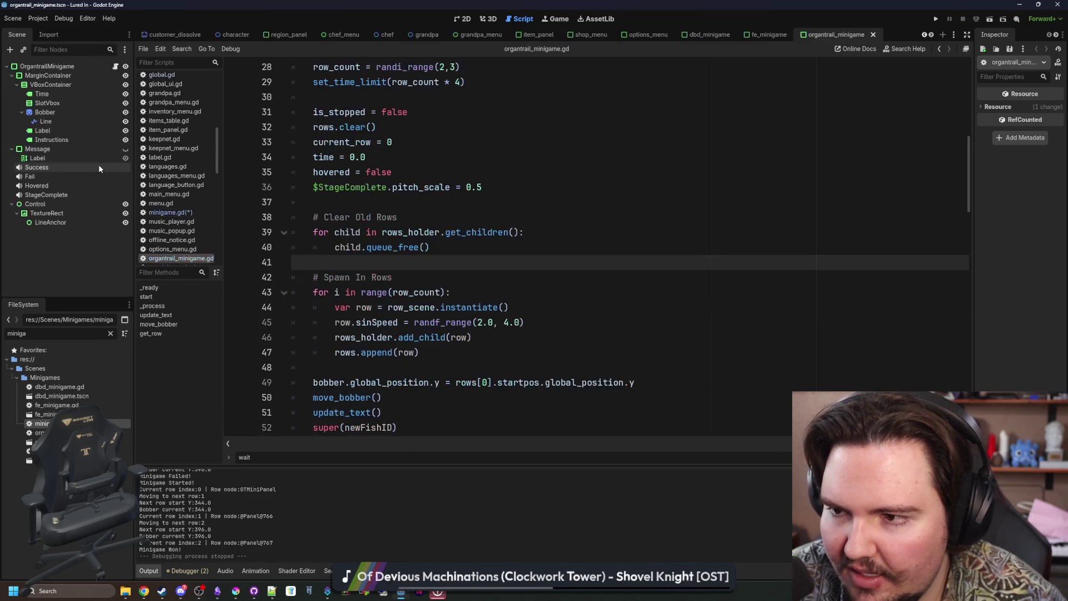
Return to the empty line 17 of minigame.gd and clear the FileSystem filter.
scroll(356, 223, "up", 9)
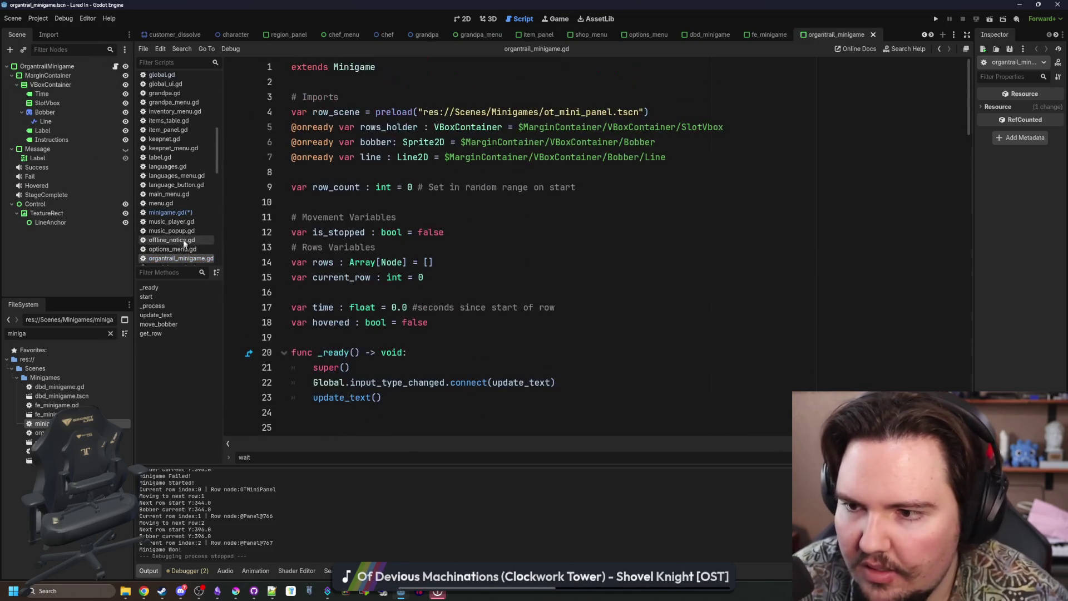
left_click(186, 214)
left_click(358, 318)
left_click(380, 307)
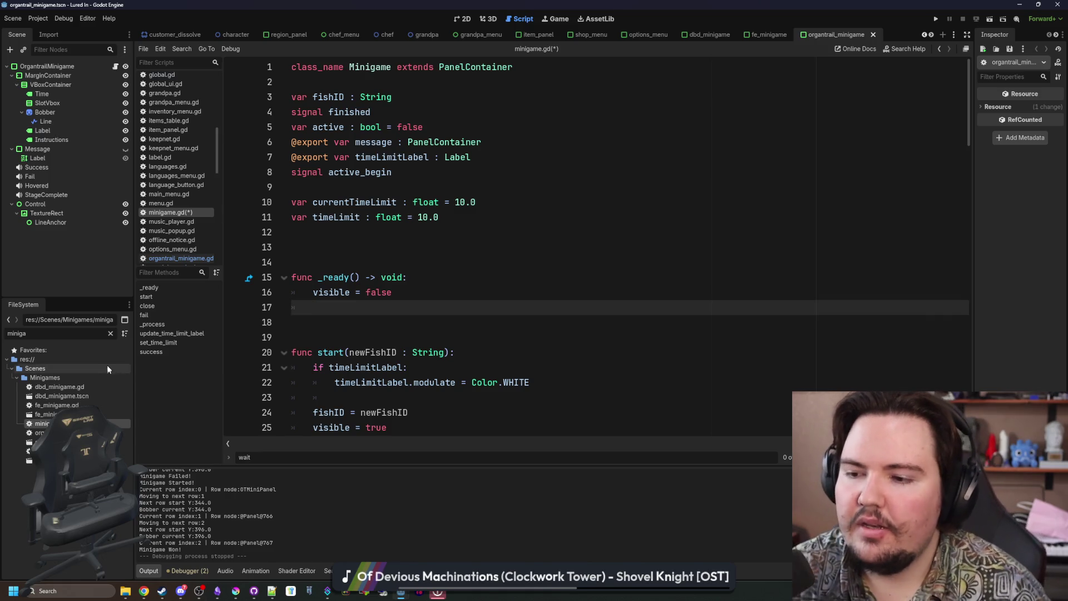
left_click(110, 334)
type("go")
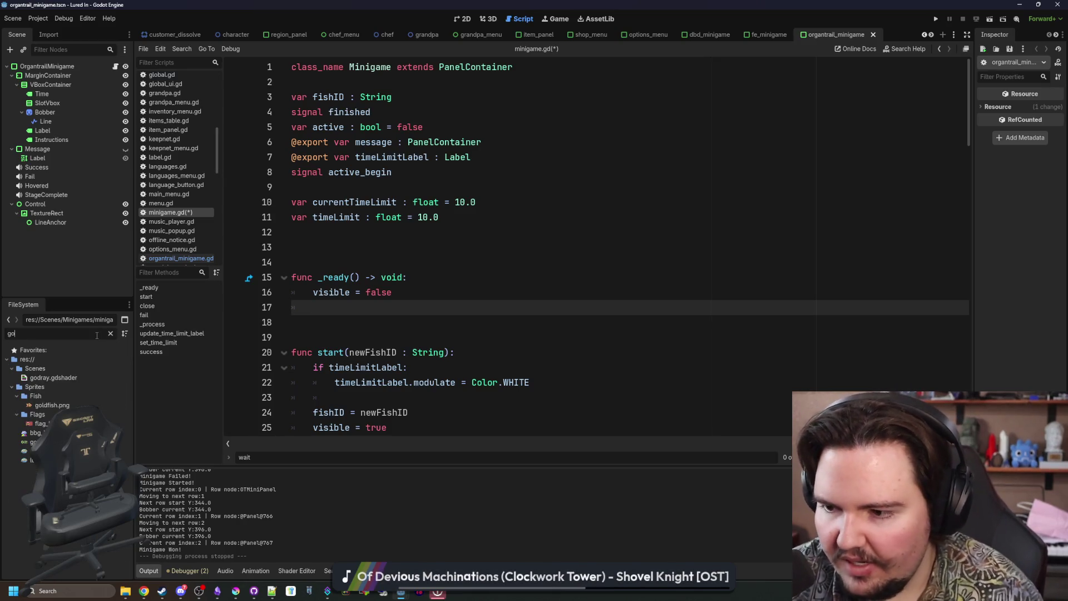
left_click(110, 334)
left_click(438, 308)
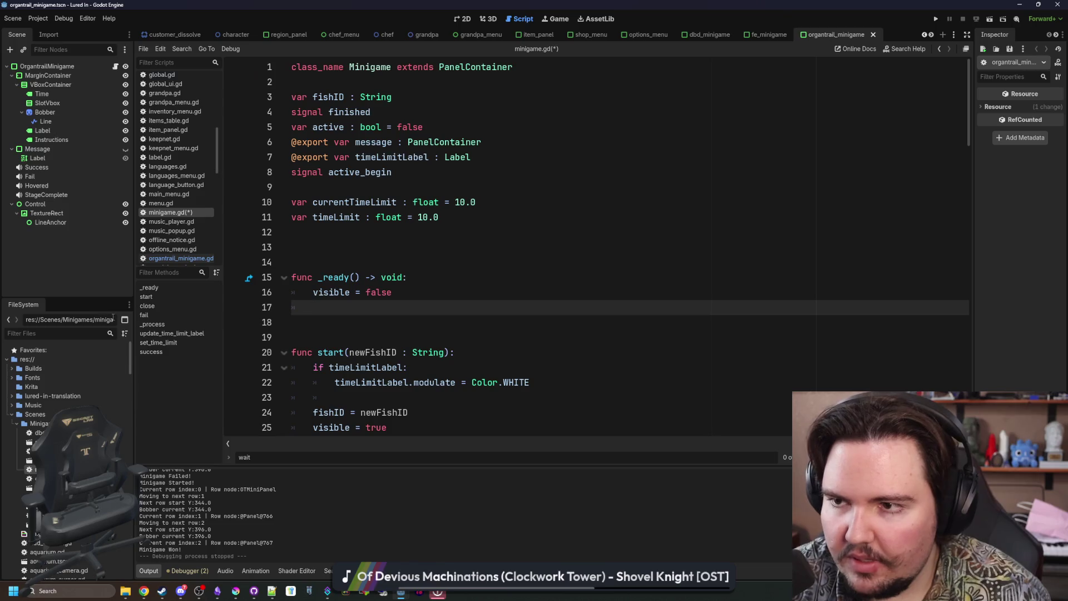
Filter the project files by 'region' and open fishing_region.tscn.
left_click(56, 333)
type("region")
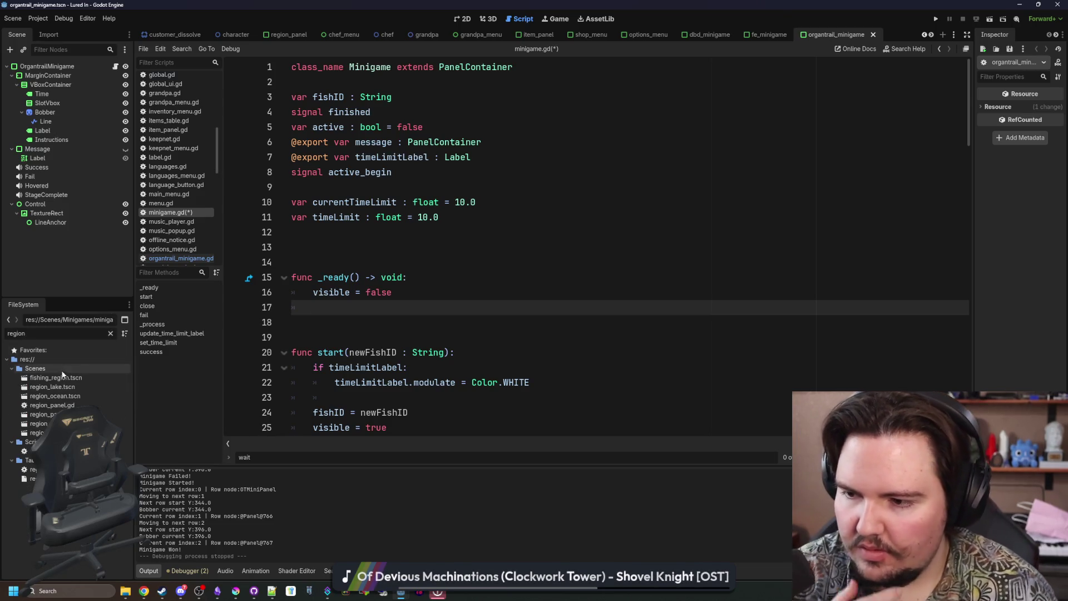
left_click(71, 378)
double_click(71, 378)
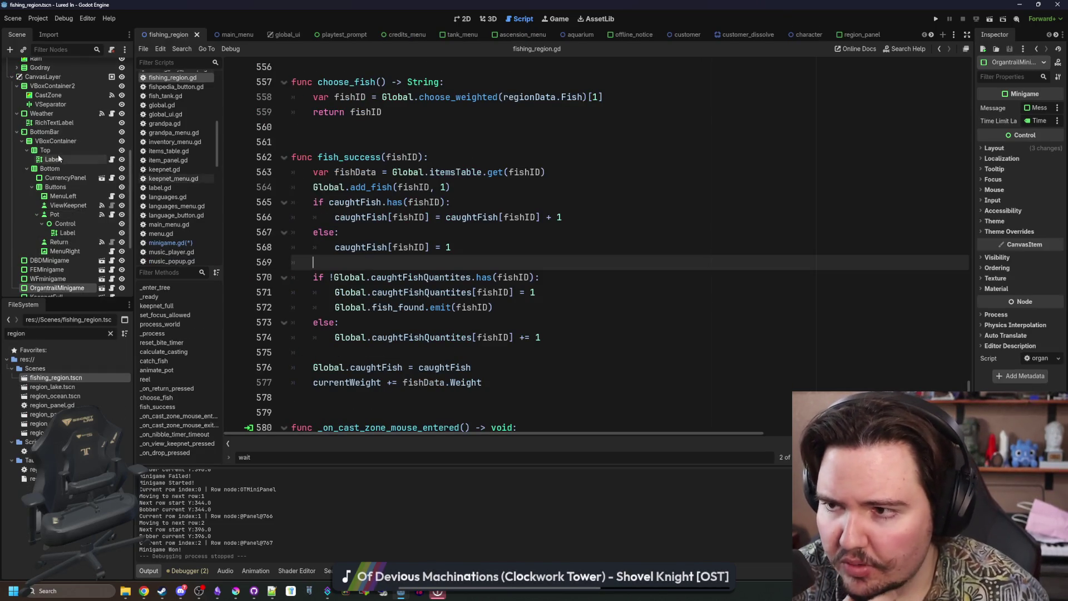
Save the Go label node as its own scene, go_text.tscn.
scroll(59, 210, "up", 10)
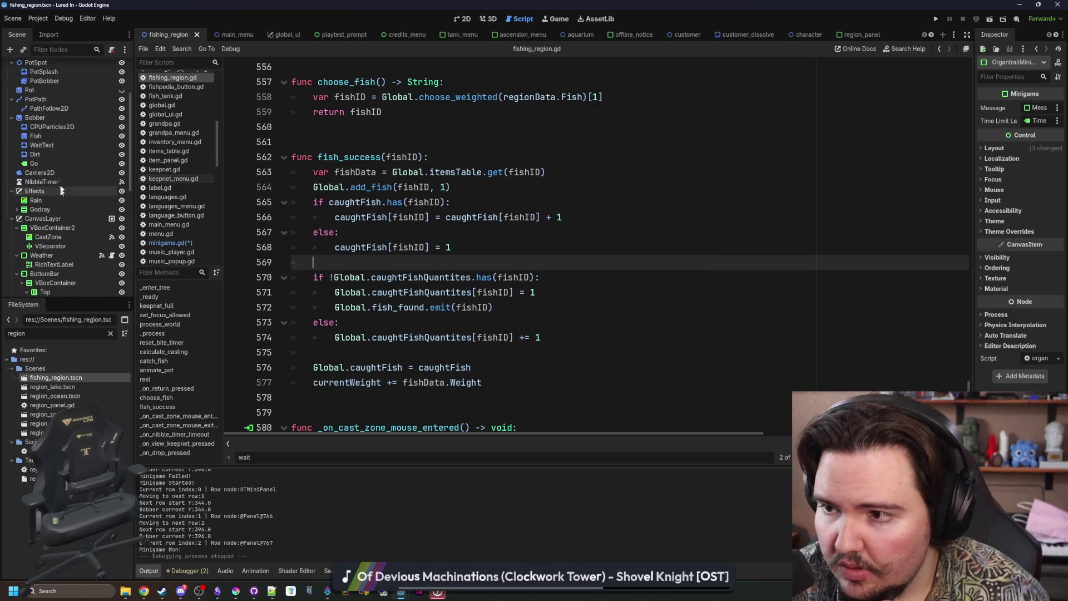
right_click(55, 165)
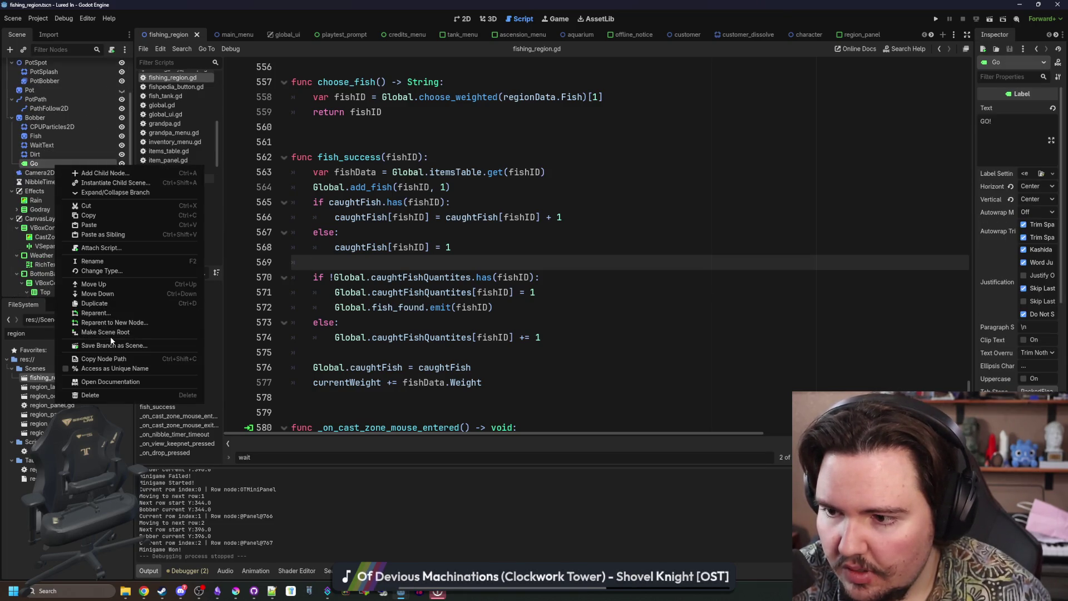
left_click(110, 346)
type("go_text")
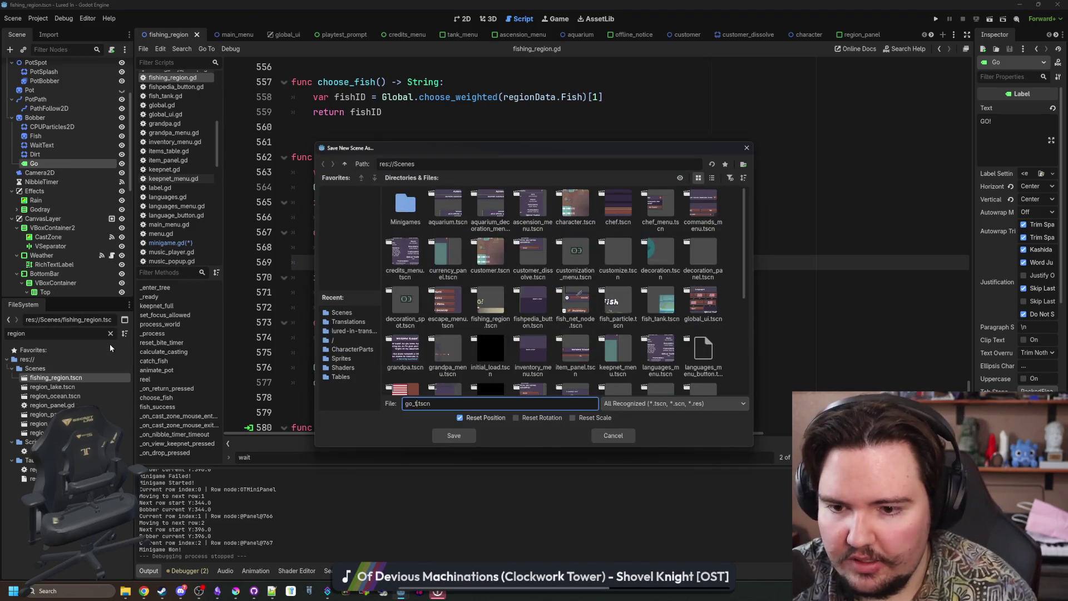
left_click(452, 433)
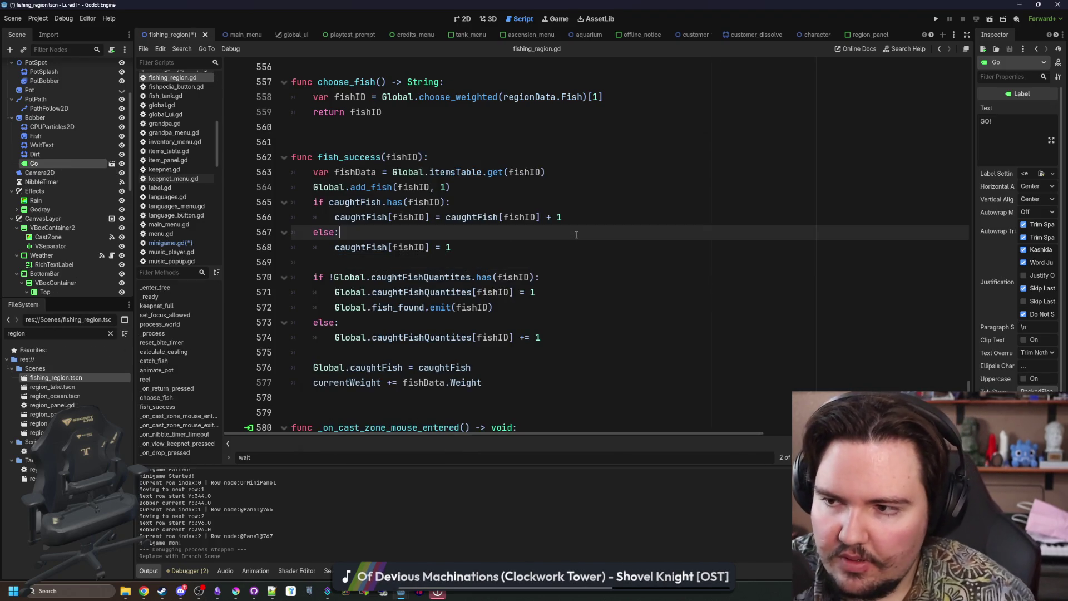
left_click(356, 232)
In minigame.gd, declare var goText and assign preload("go_text.tscn").instantiate() in _ready.
left_click(179, 246)
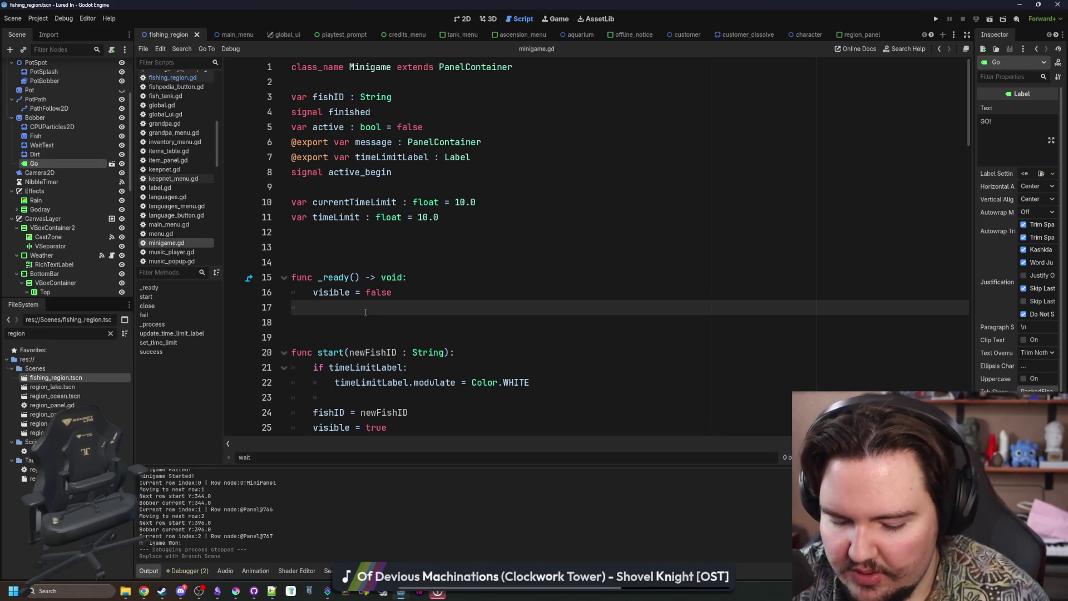
type("preload(\"go_te")
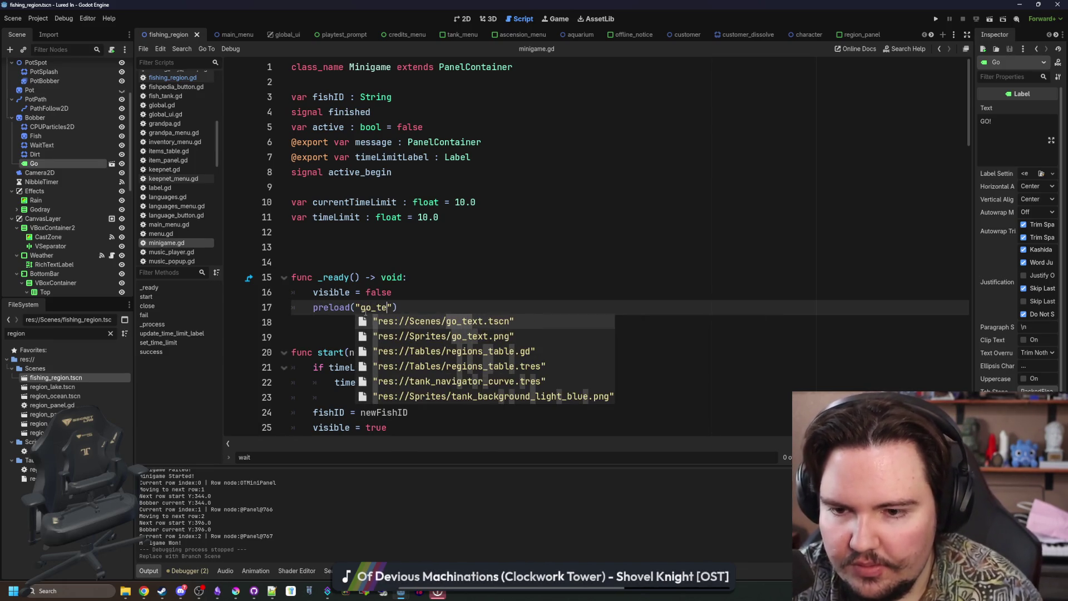
key("Return")
type(".instantiat")
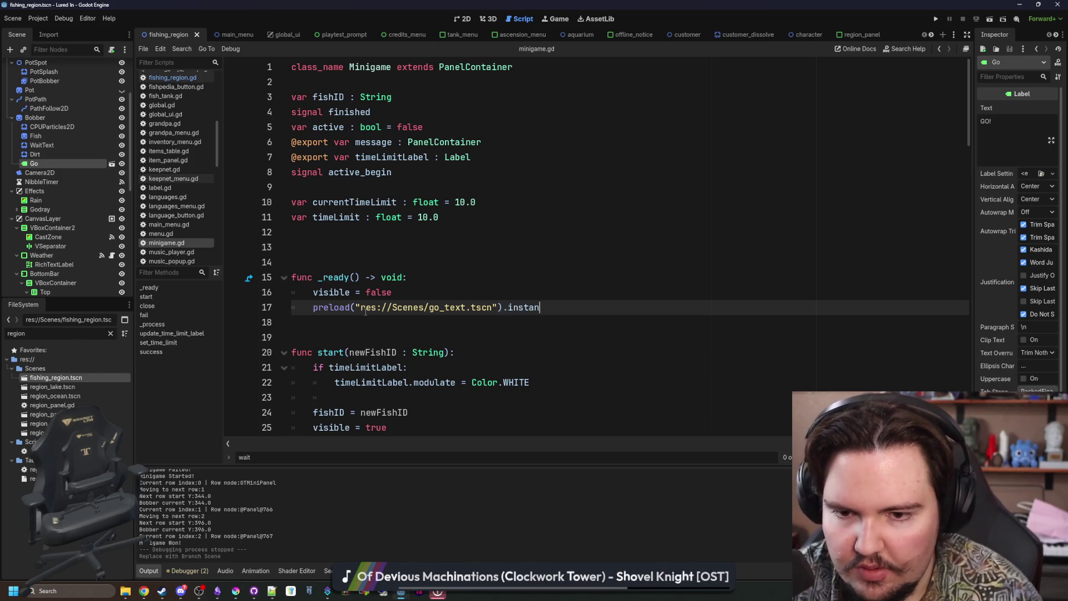
type("e()")
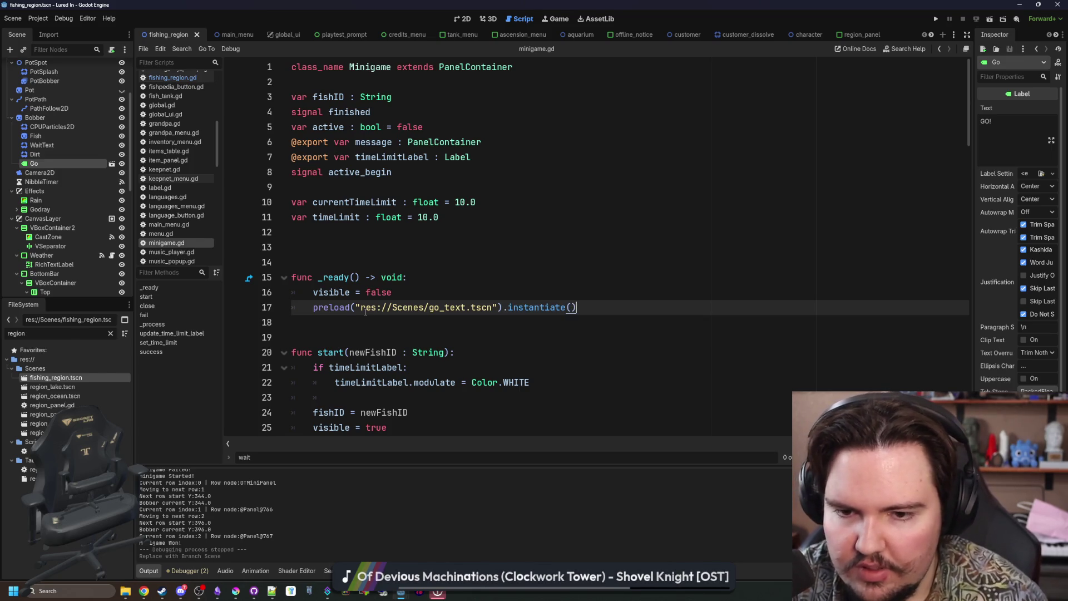
left_click(314, 307)
type("var")
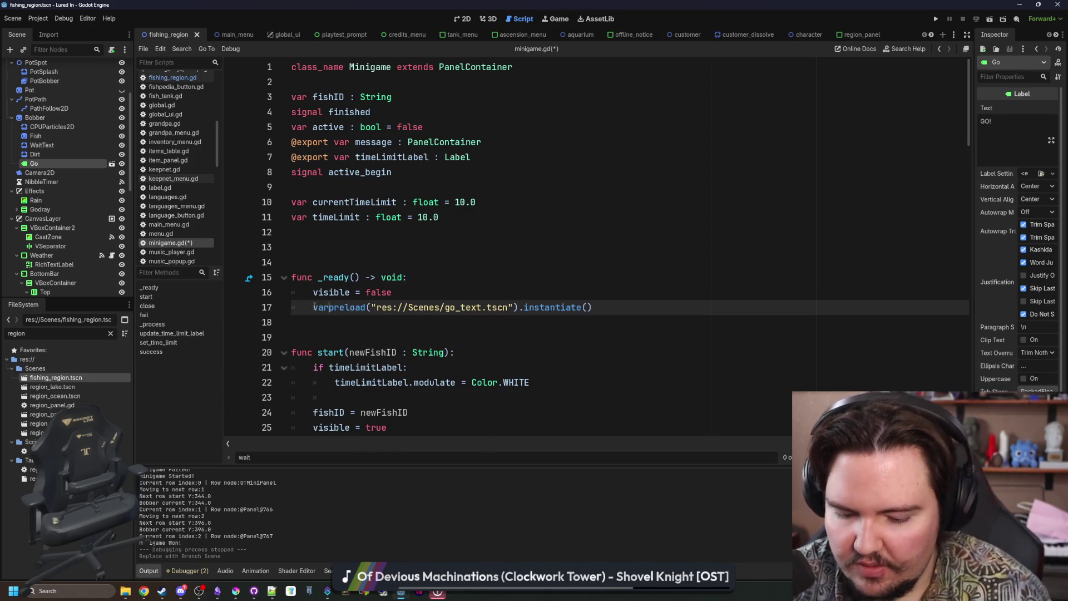
type(" goText =")
left_click(346, 244)
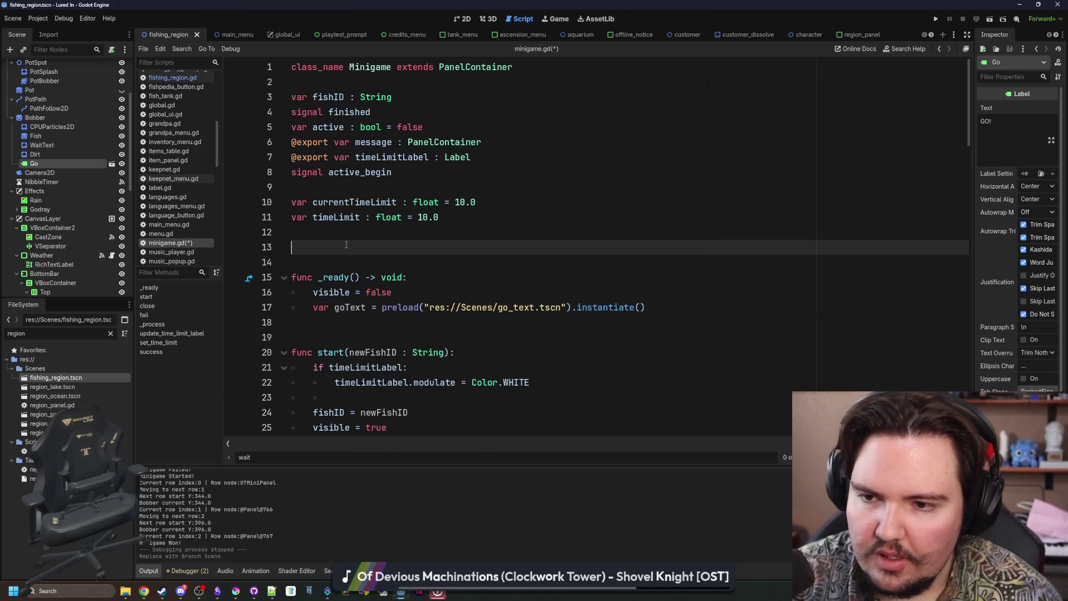
type("var goText")
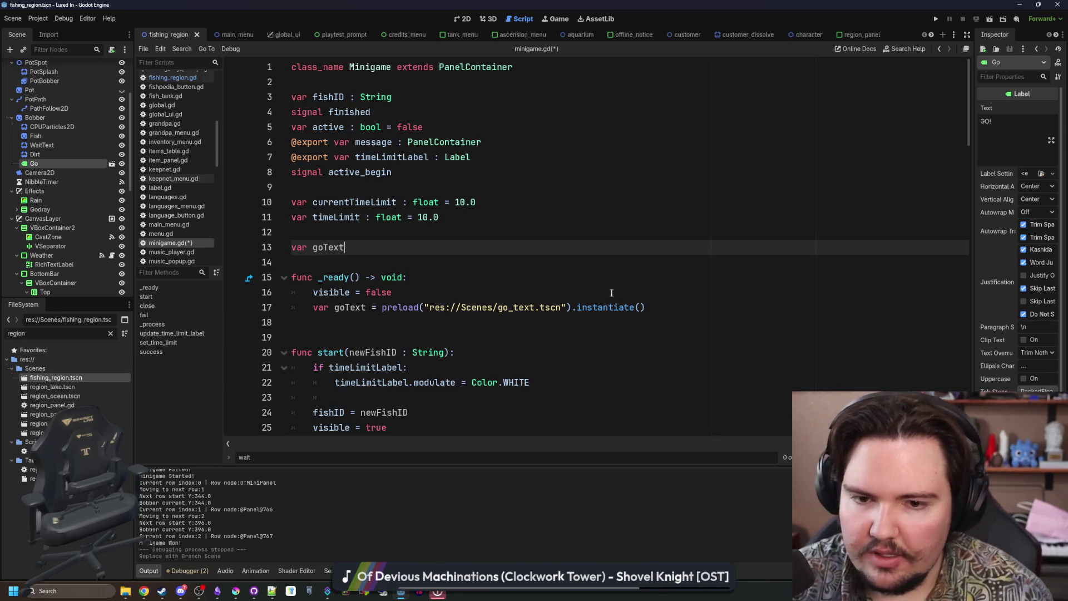
Add add_child(goText), remove the duplicate var on line 17, save and run the project.
left_click(652, 306)
key("Return")
type("add_child(goTex")
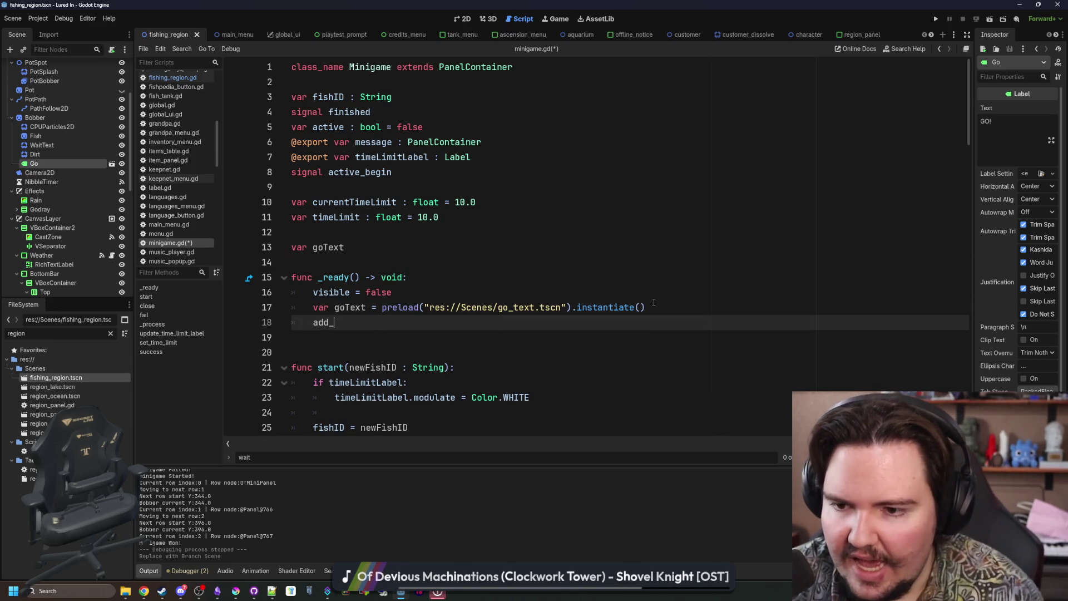
type("t")
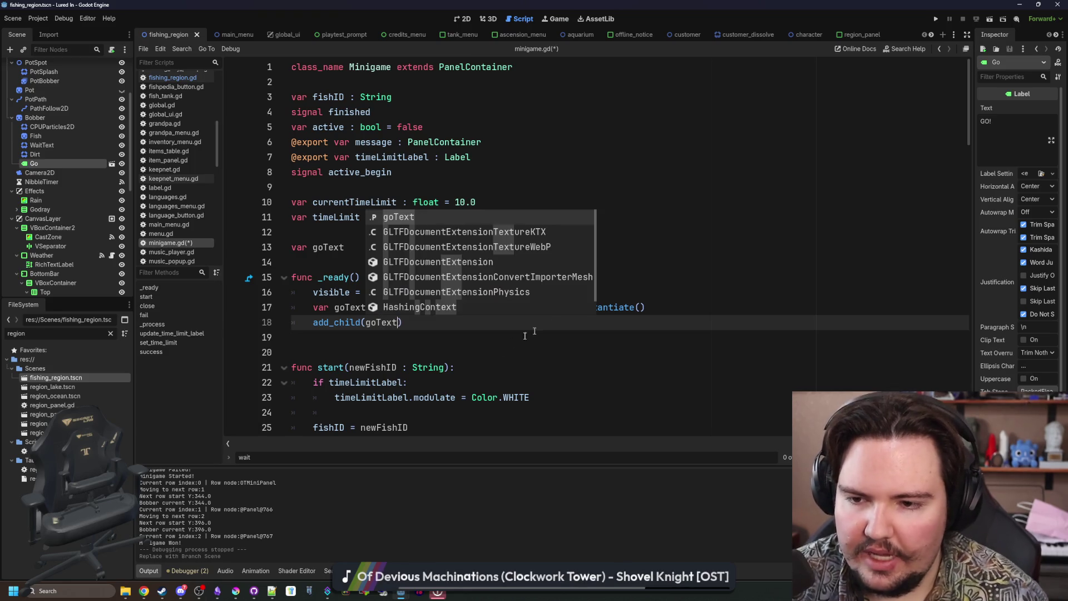
left_click(434, 326)
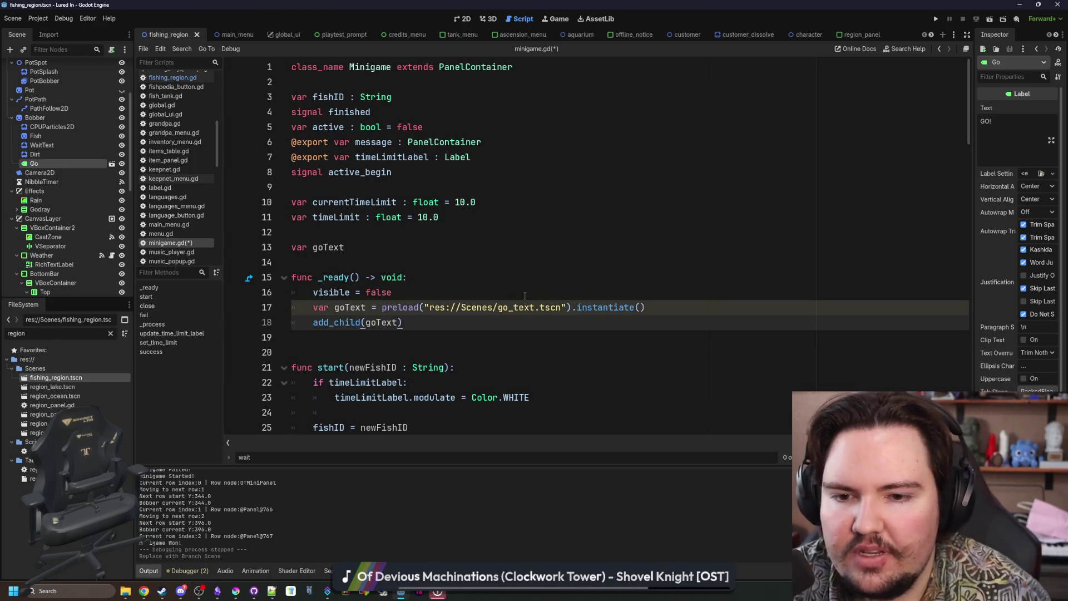
key("Up")
key("Up")
key("Up")
key("ctrl+s")
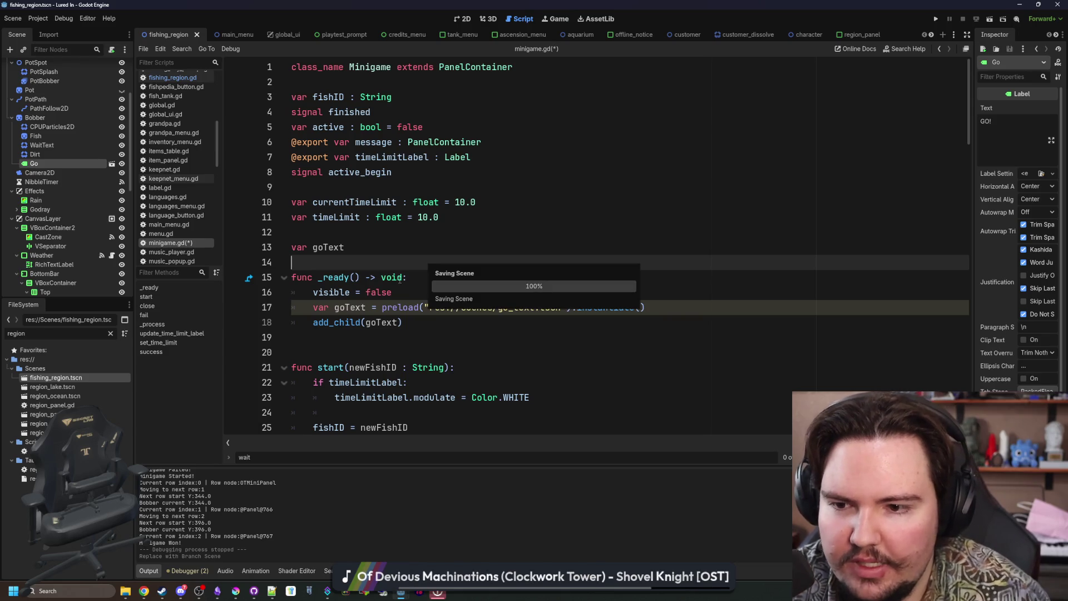
double_click(321, 307)
key("Delete")
key("Delete")
left_click(367, 262)
key("ctrl+s")
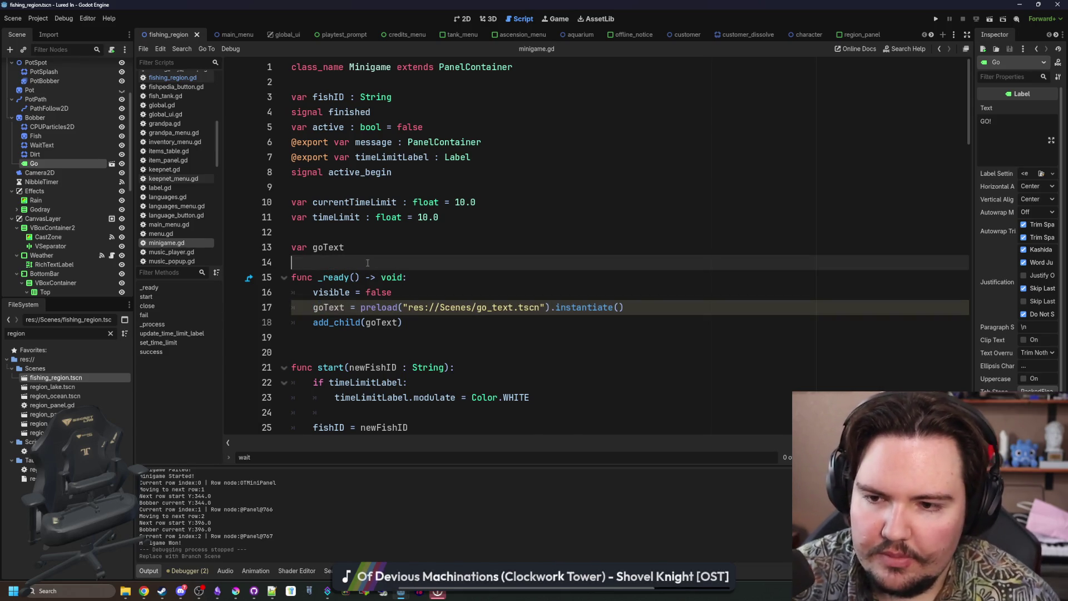
left_click(936, 19)
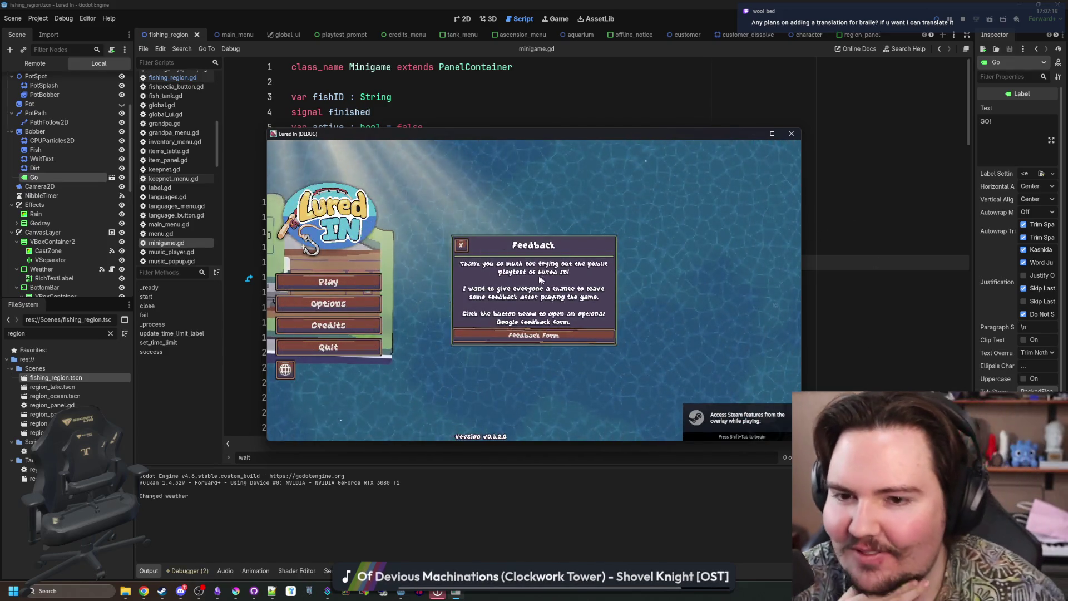
Start Lured In fullscreen from the title menu, dismissing the feedback and offline earnings messages.
left_click(461, 245)
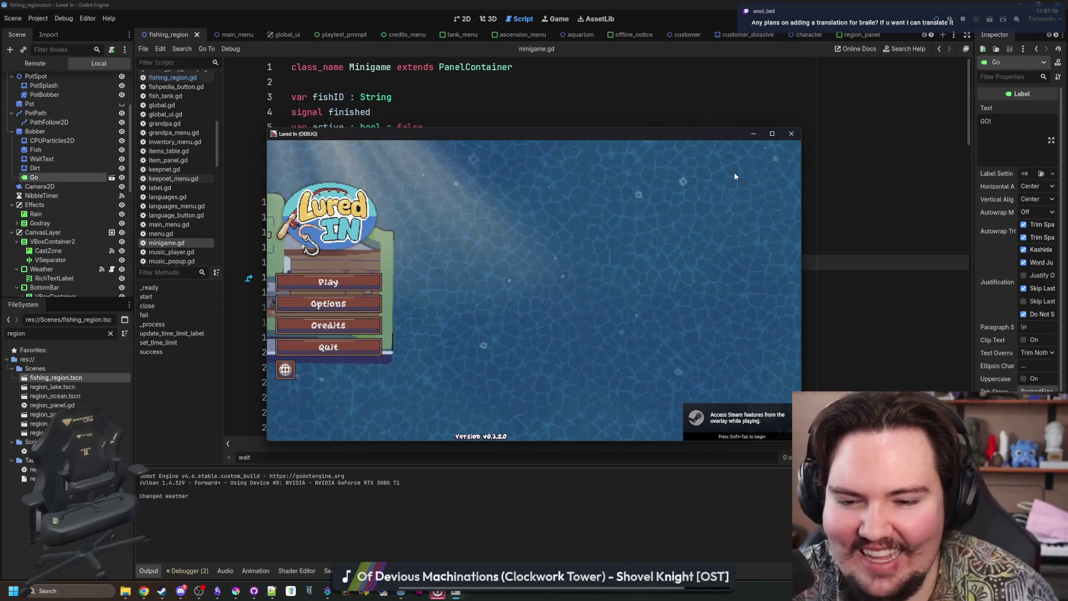
left_click(773, 134)
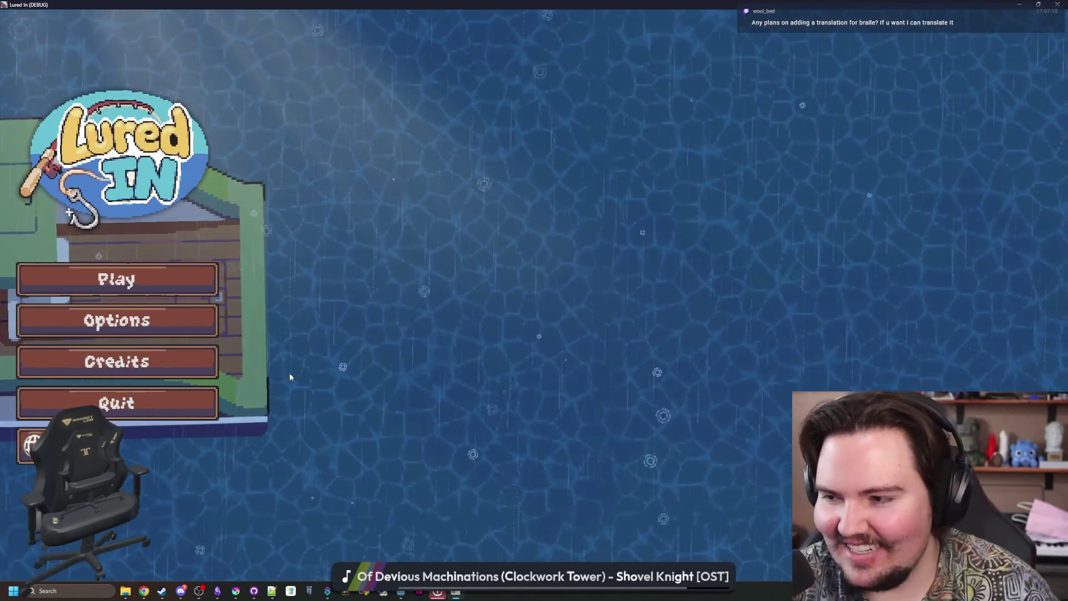
left_click(31, 444)
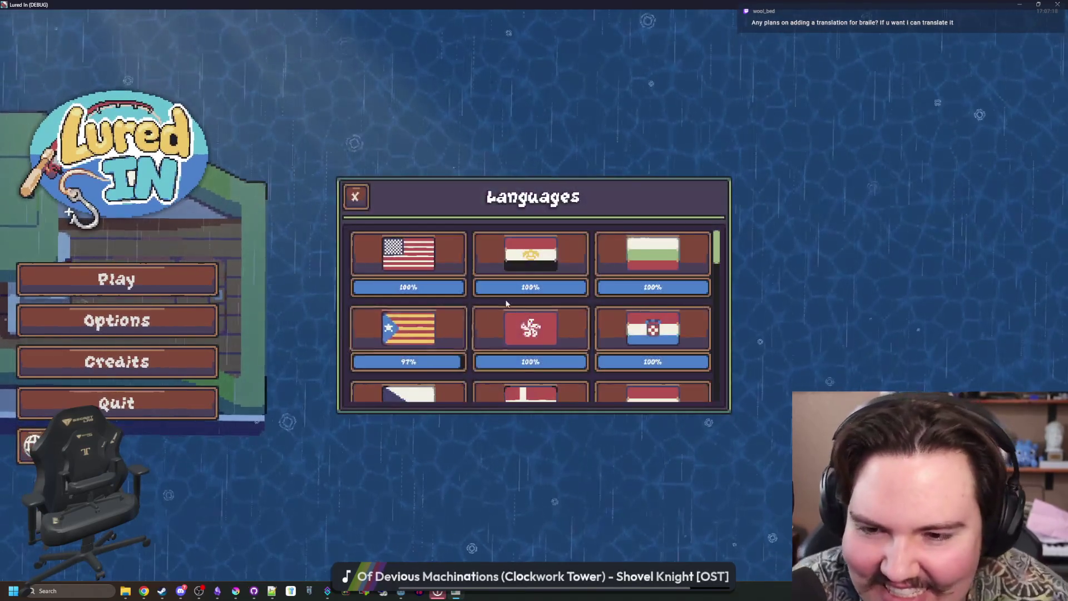
scroll(506, 304, "down", 5)
left_click(356, 196)
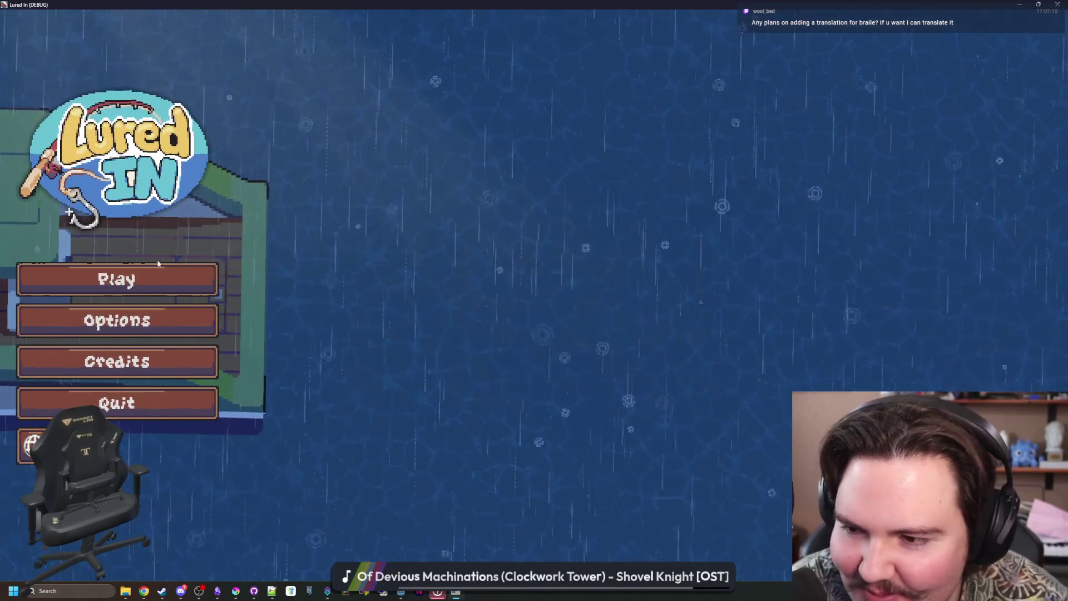
left_click(158, 267)
left_click(534, 363)
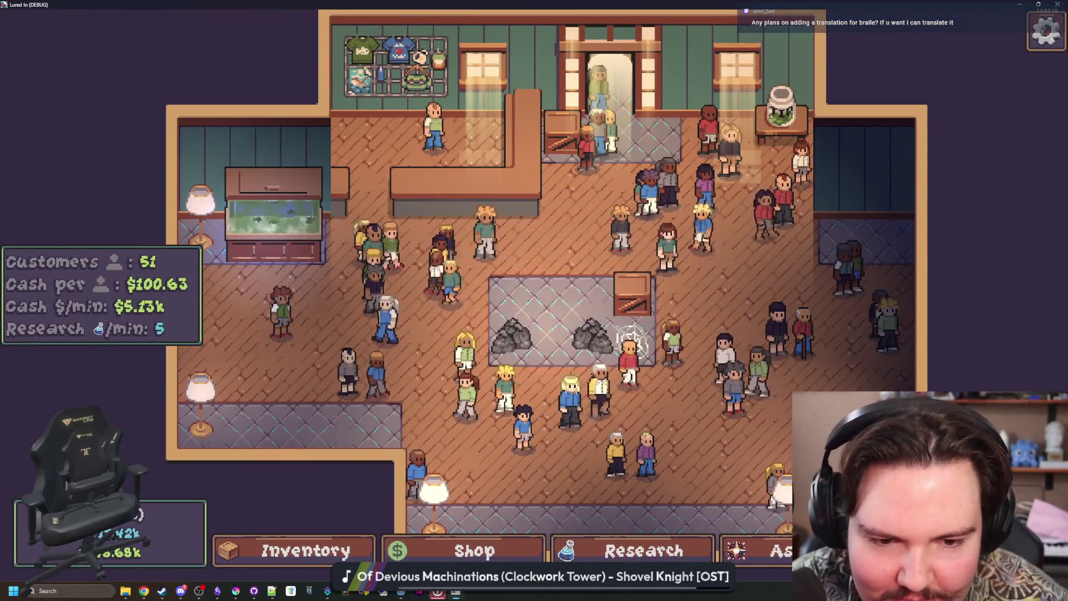
Travel to the Pond and launch a fishing minigame with the 'minigames' and 'minigame o' commands.
key("t")
left_click(726, 188)
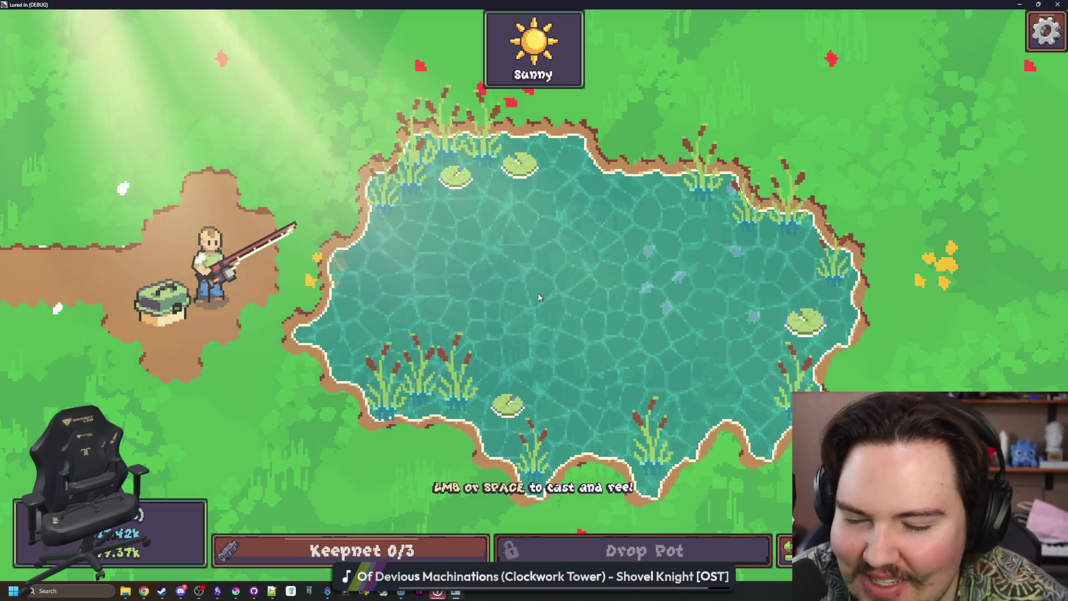
key("grave")
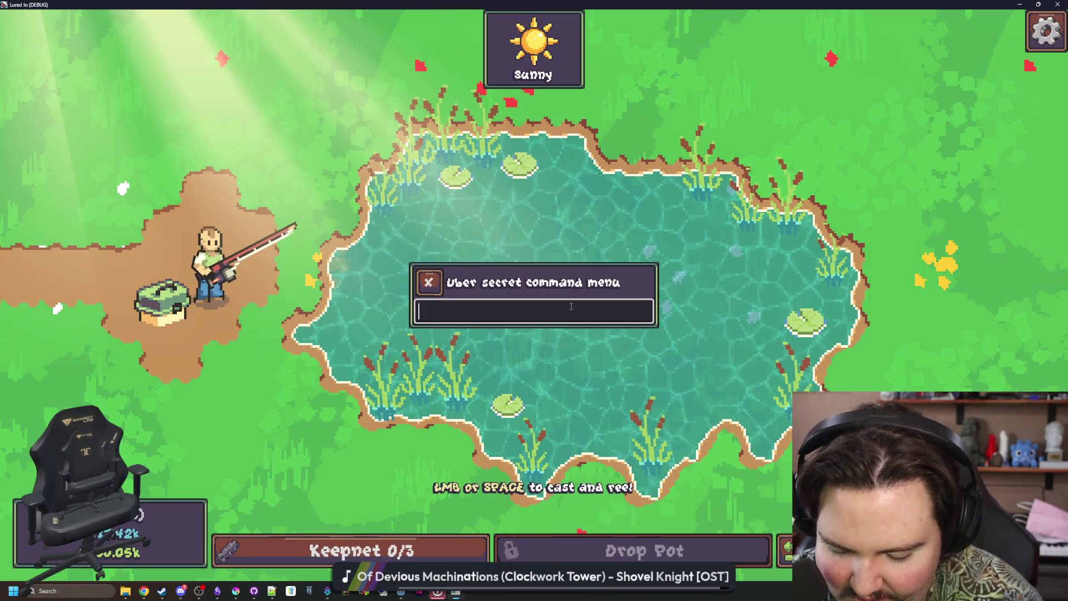
type("mini")
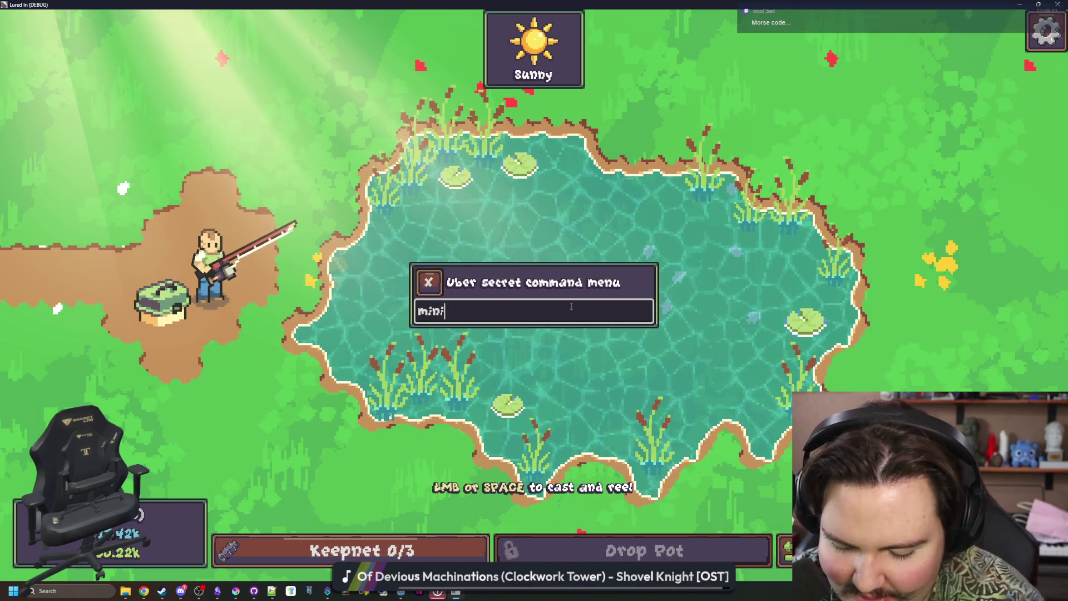
type("games")
key("Return")
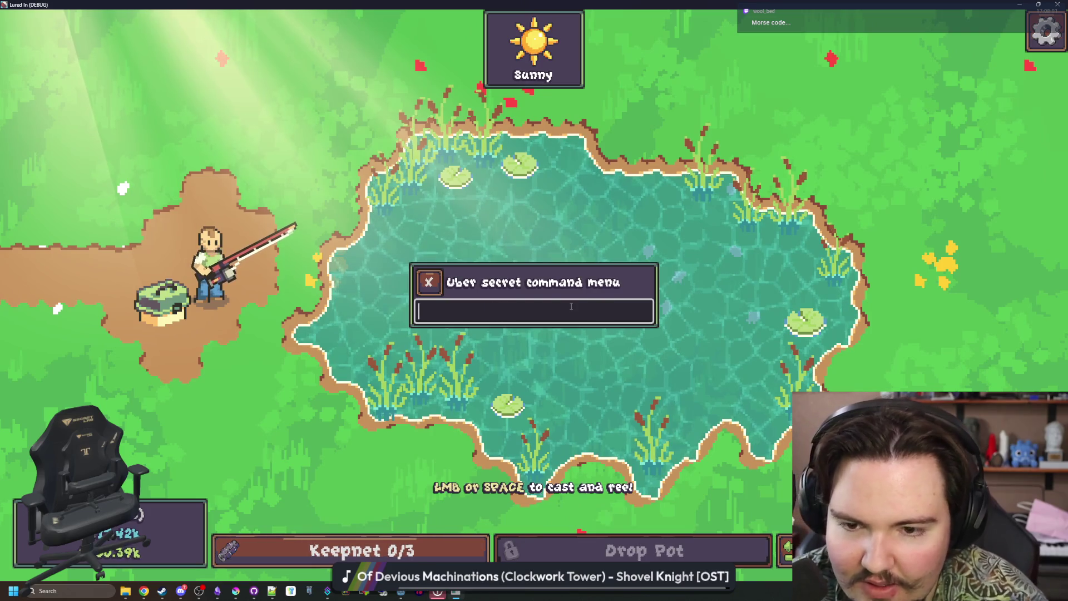
type("minigame o")
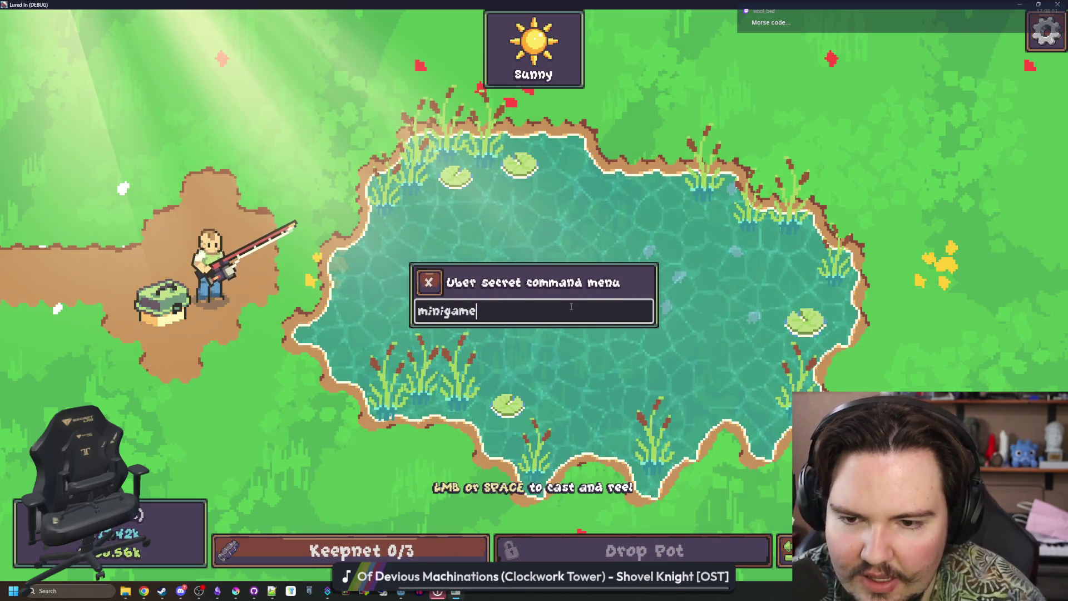
key("Return")
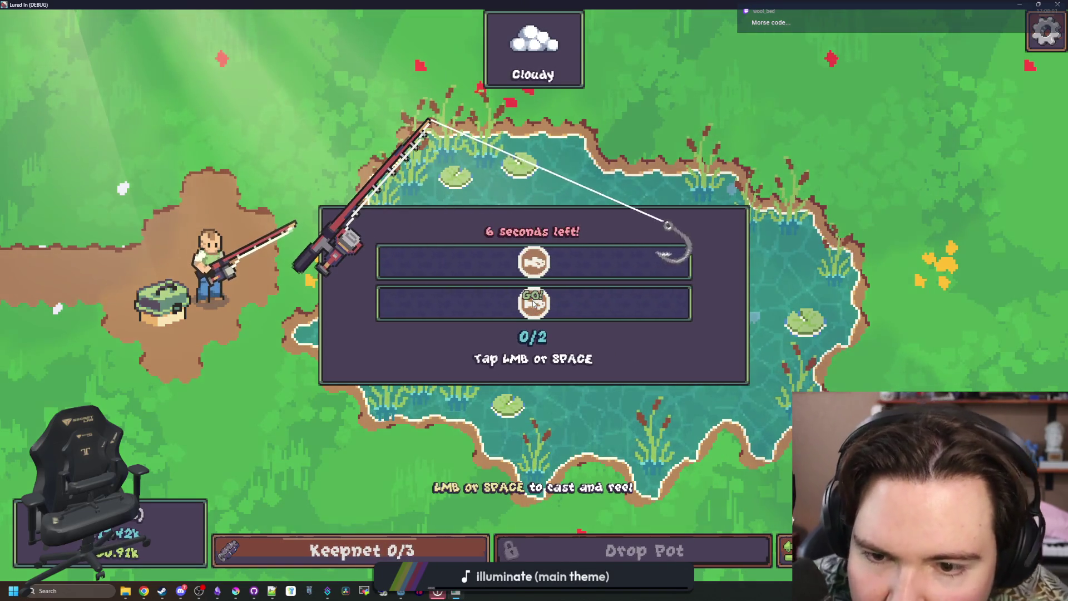
Tap twice to catch the fish, then close the game with Alt+F4.
left_click(563, 284)
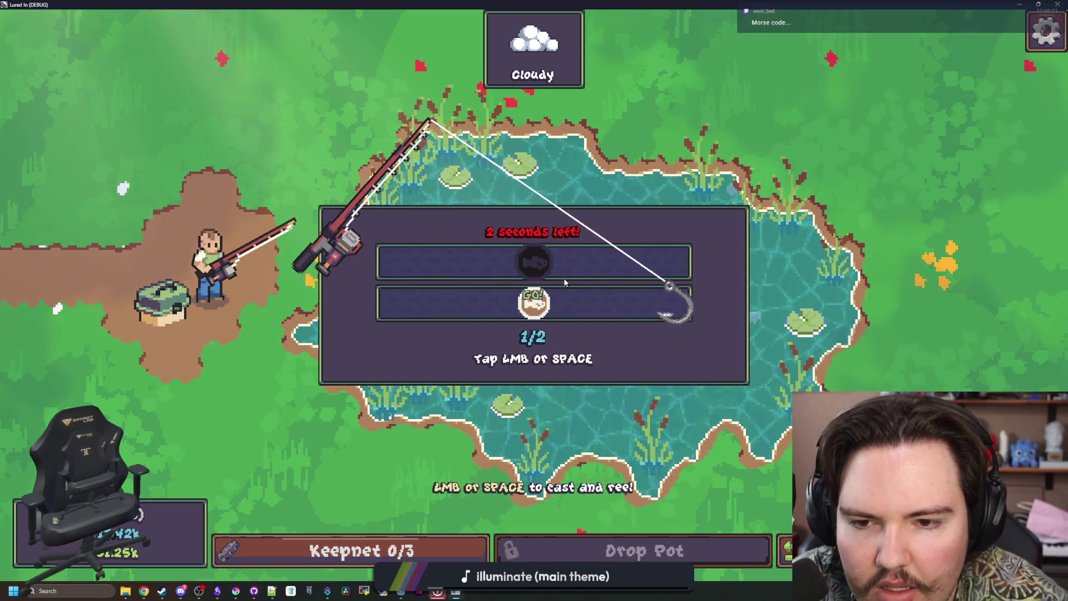
left_click(565, 282)
key("alt+F4")
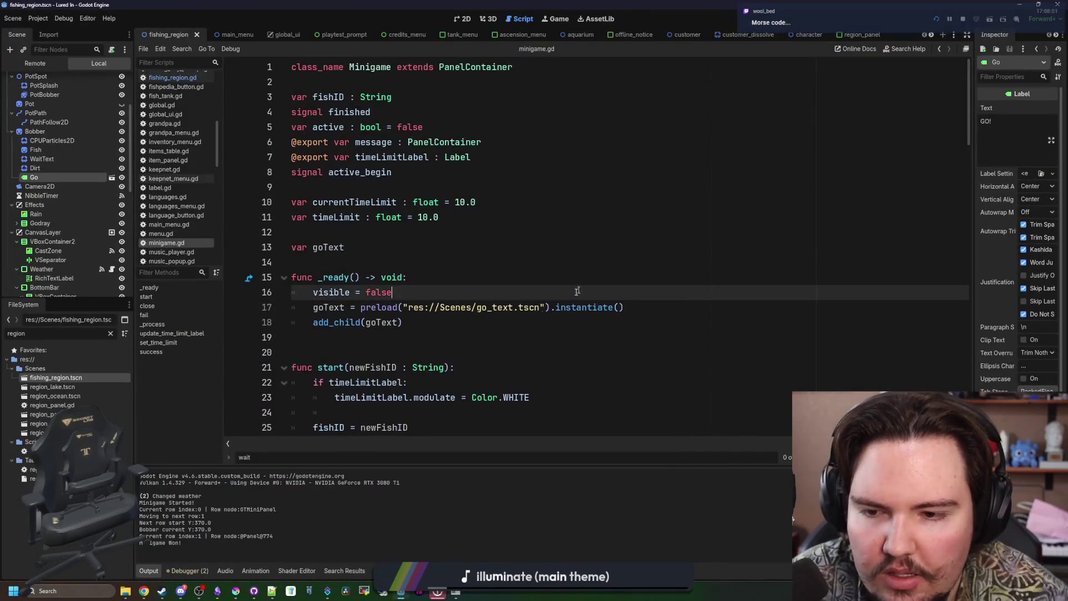
Open the organtrail minigame scene and select its Message node in the 2D view.
left_click(424, 264)
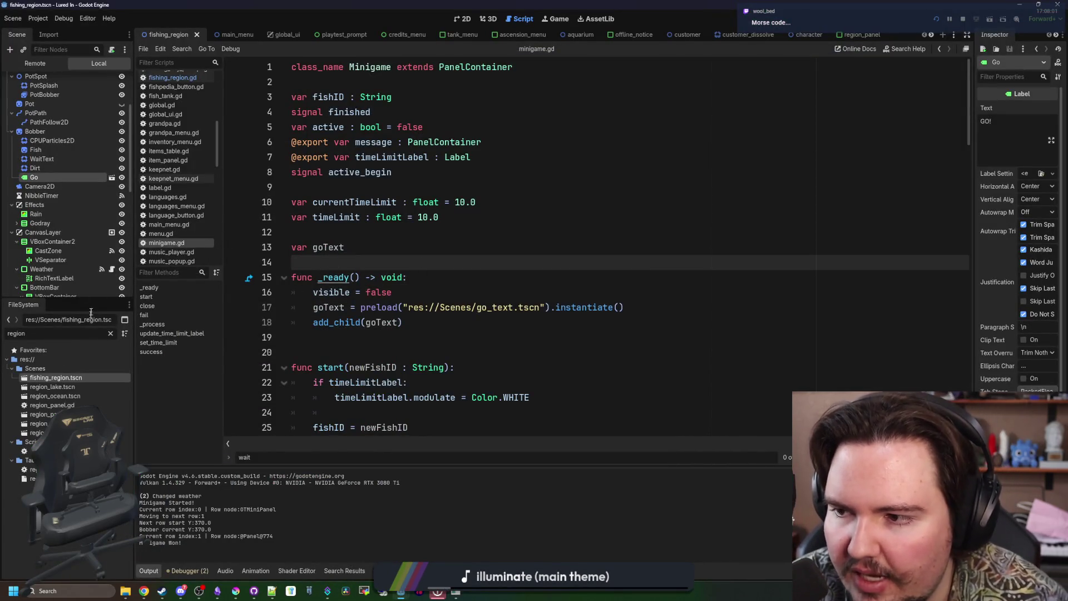
scroll(96, 211, "down", 5)
scroll(95, 211, "down", 5)
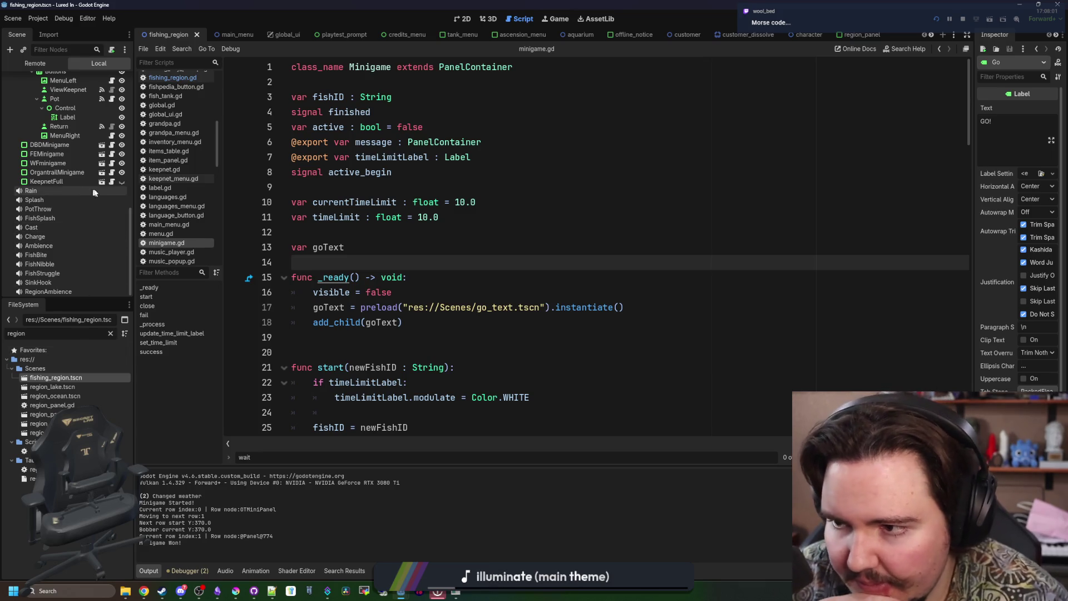
left_click(102, 172)
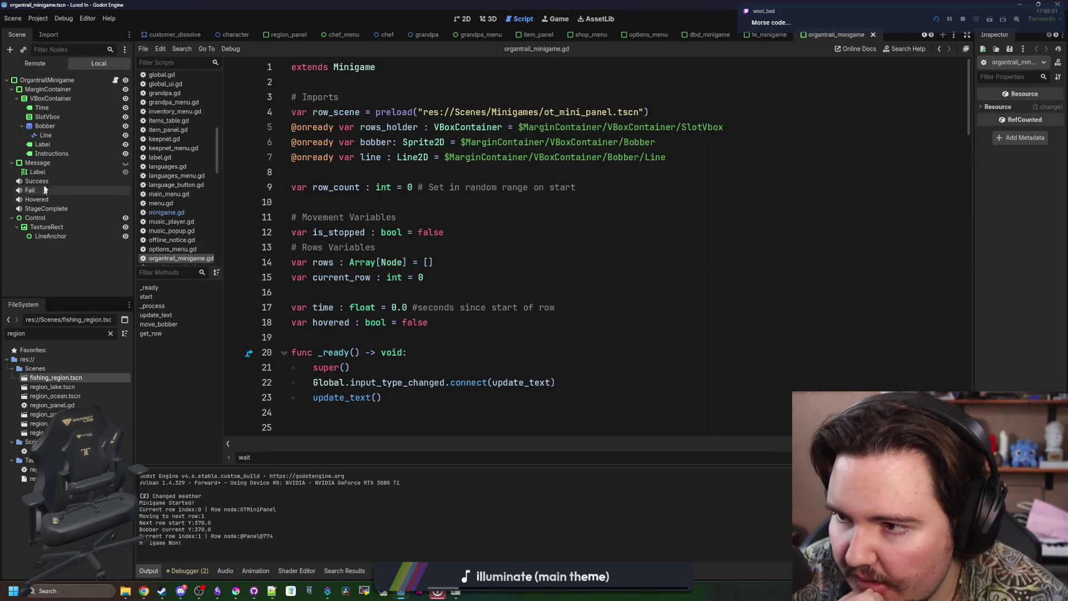
left_click(56, 163)
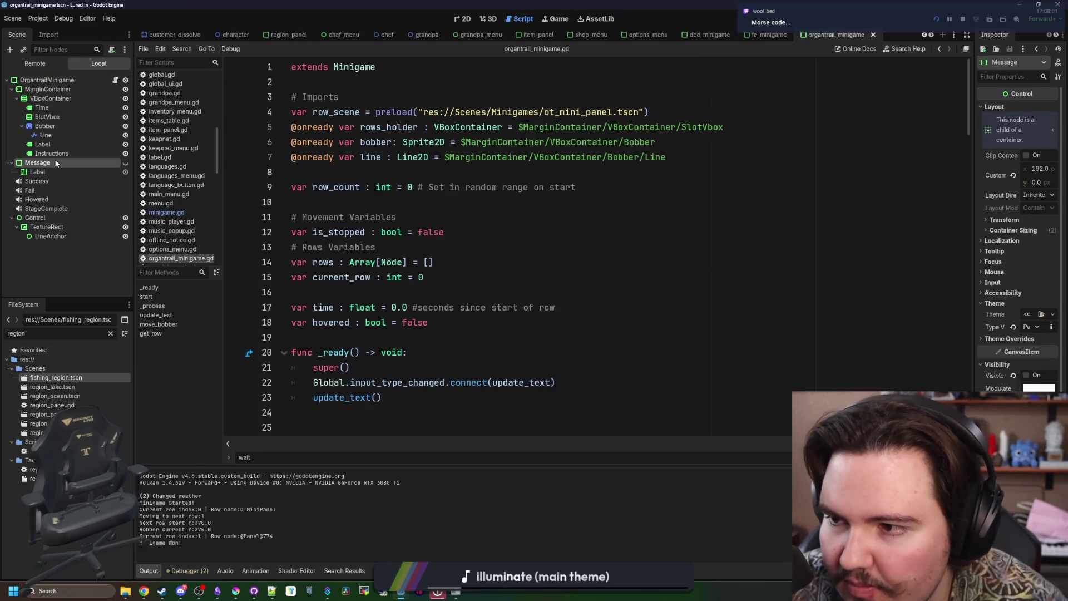
left_click(471, 21)
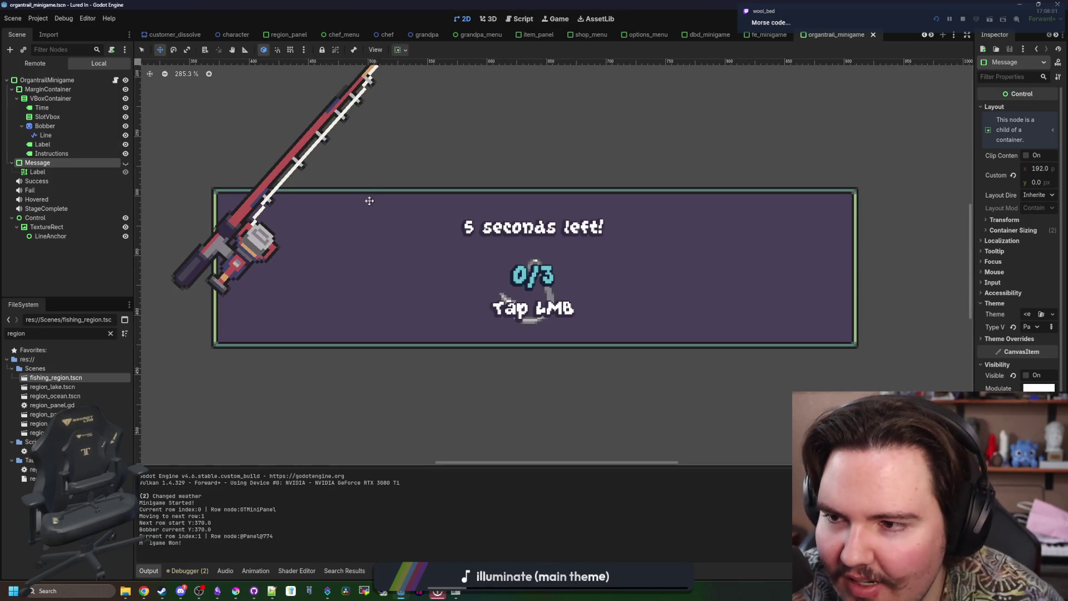
Save the Message branch as minigame_popup.tscn, then reopen the fishing_region scene.
right_click(53, 163)
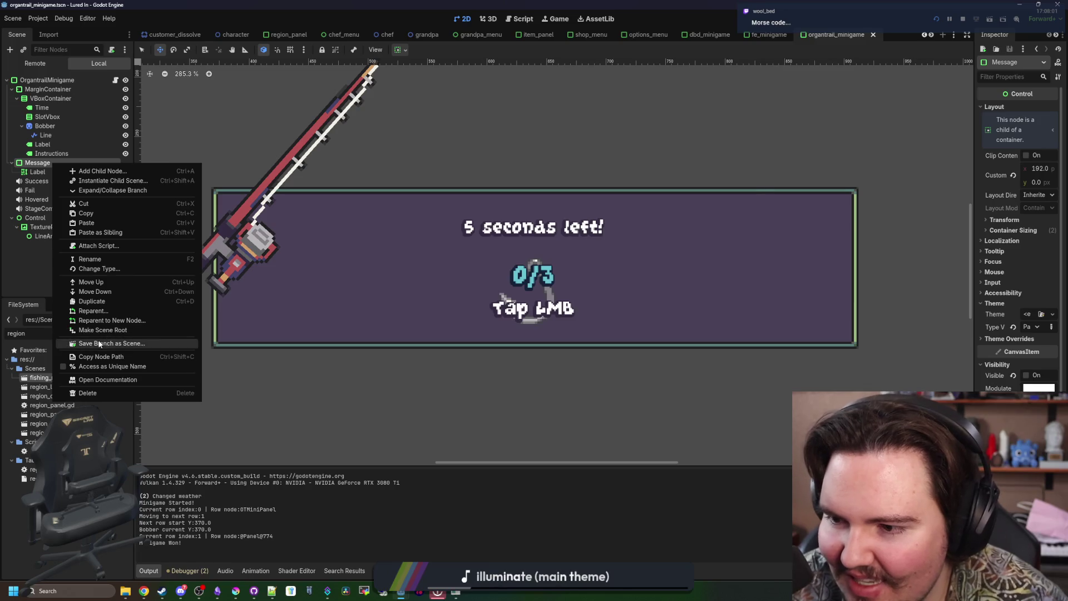
left_click(100, 343)
key("BackSpace")
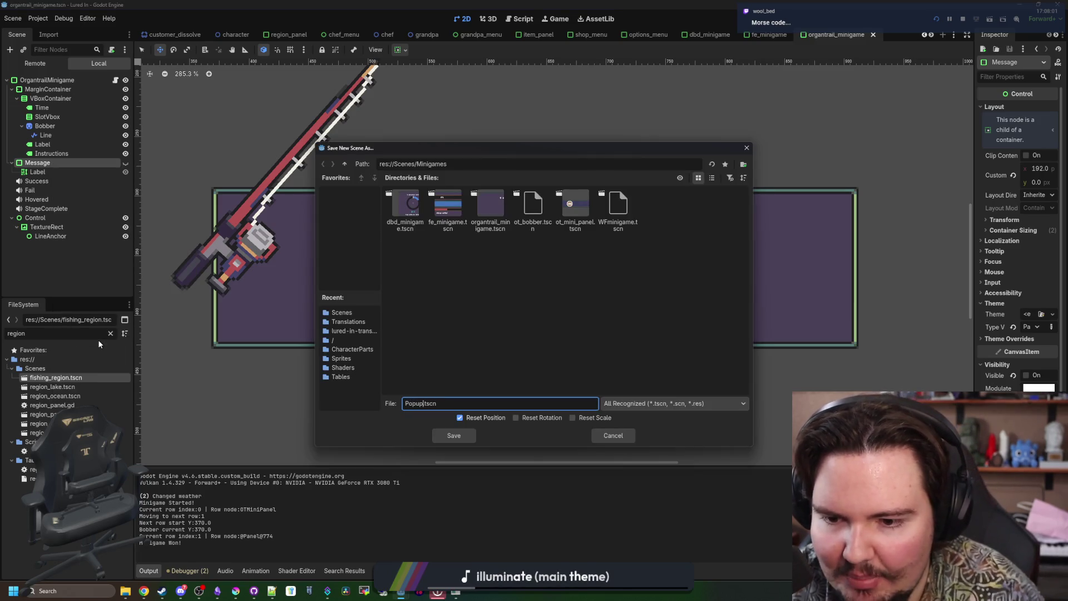
type("minigame_p")
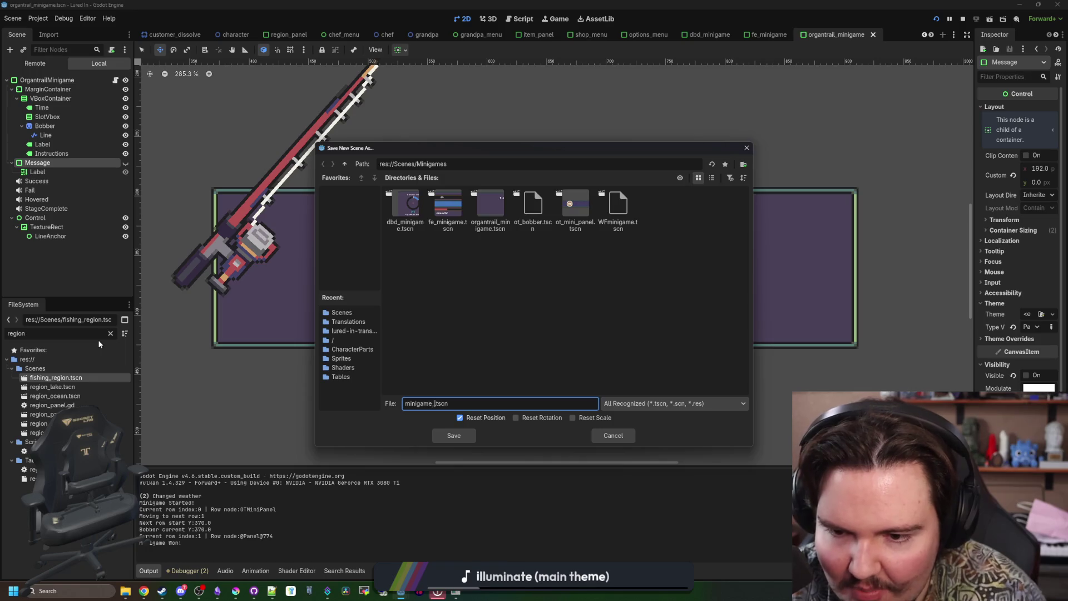
left_click(454, 435)
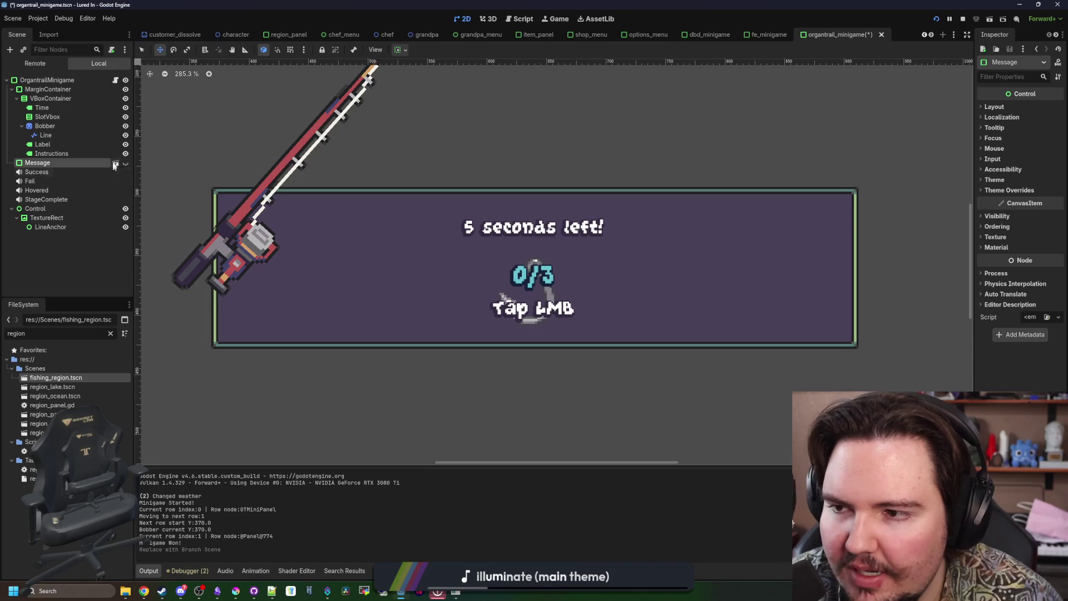
double_click(84, 378)
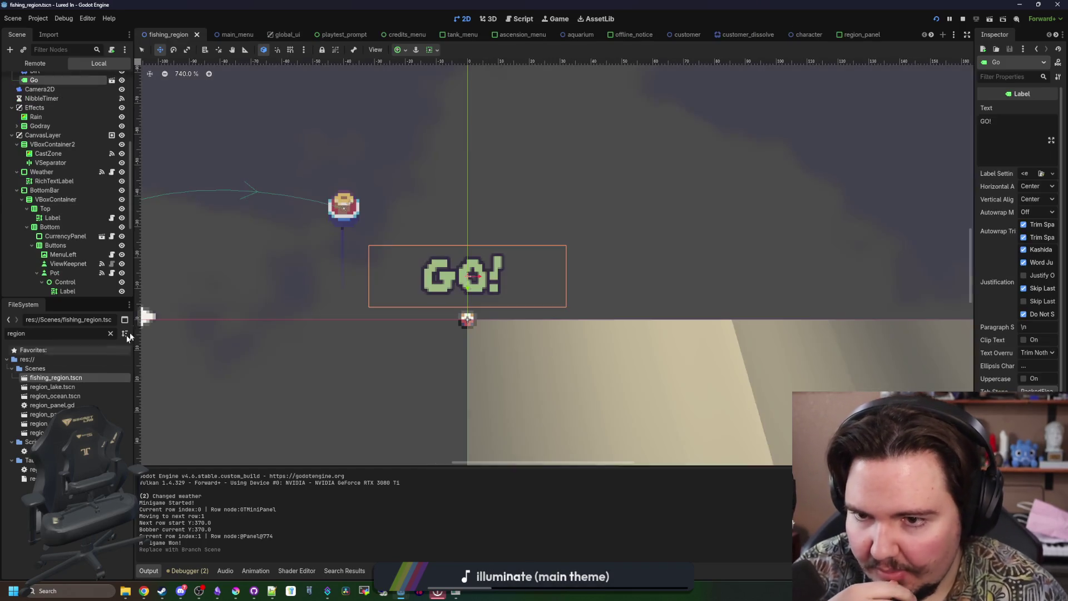
In minigame.gd, change the preload path from go_text to Minigames/minigame_popup.tscn and save.
scroll(120, 100, "up", 8)
left_click(112, 80)
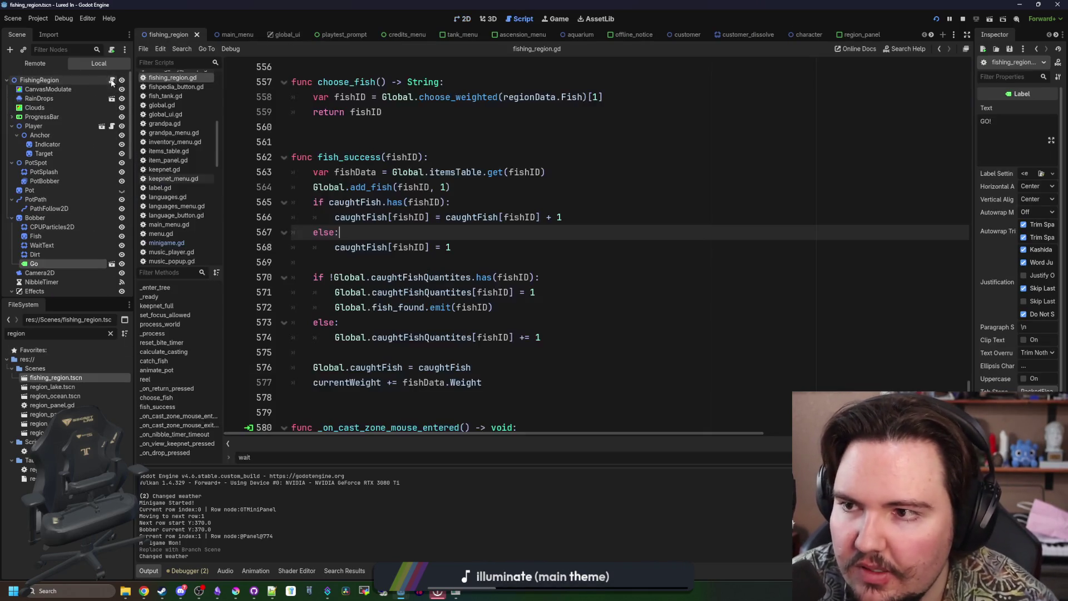
scroll(441, 174, "up", 20)
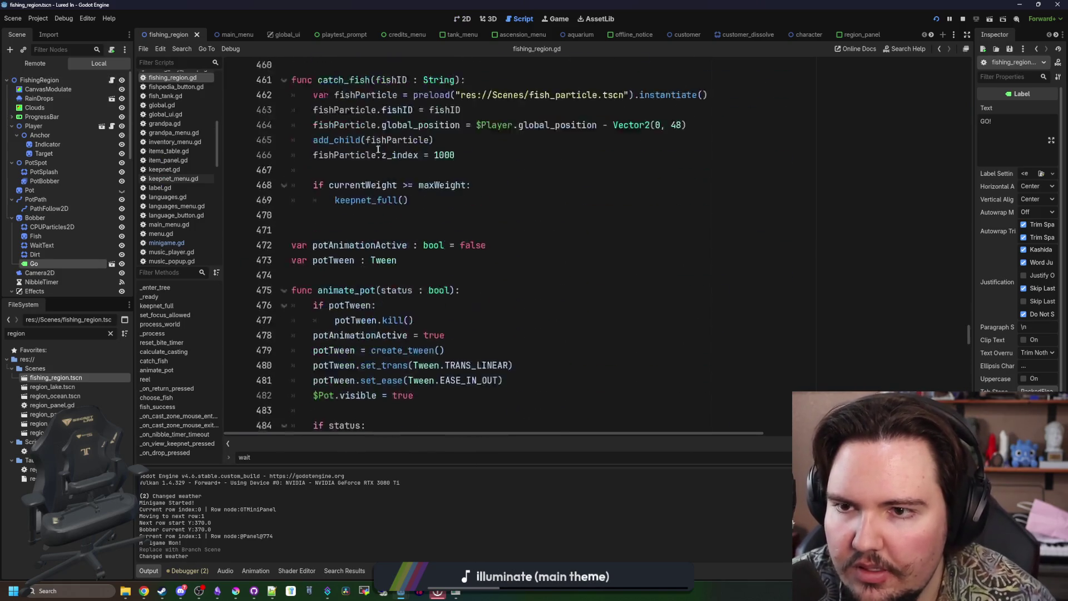
left_click(167, 243)
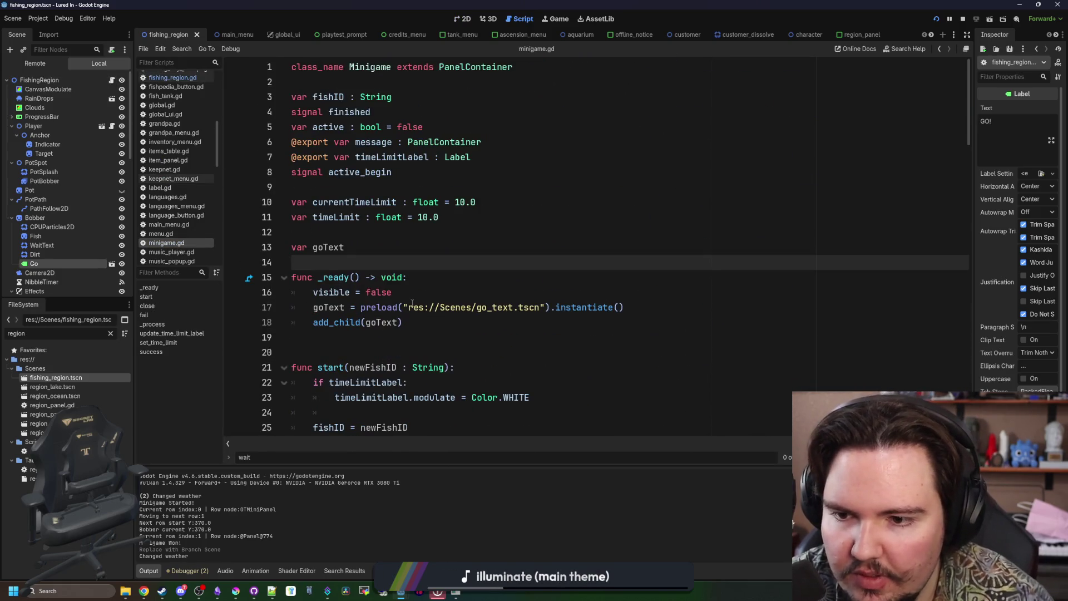
double_click(503, 306)
type("mini")
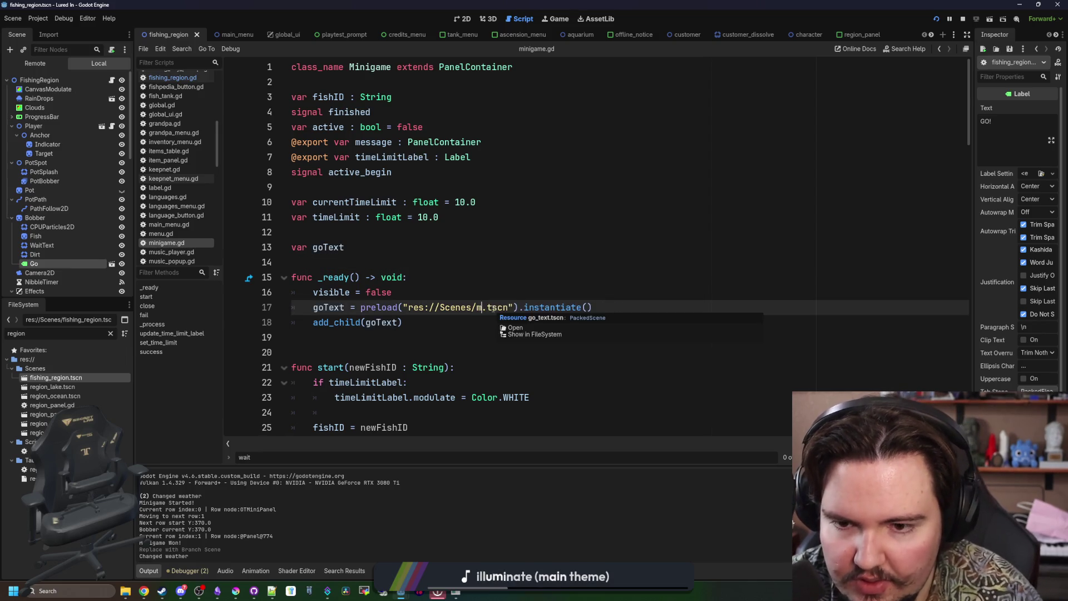
type("game_")
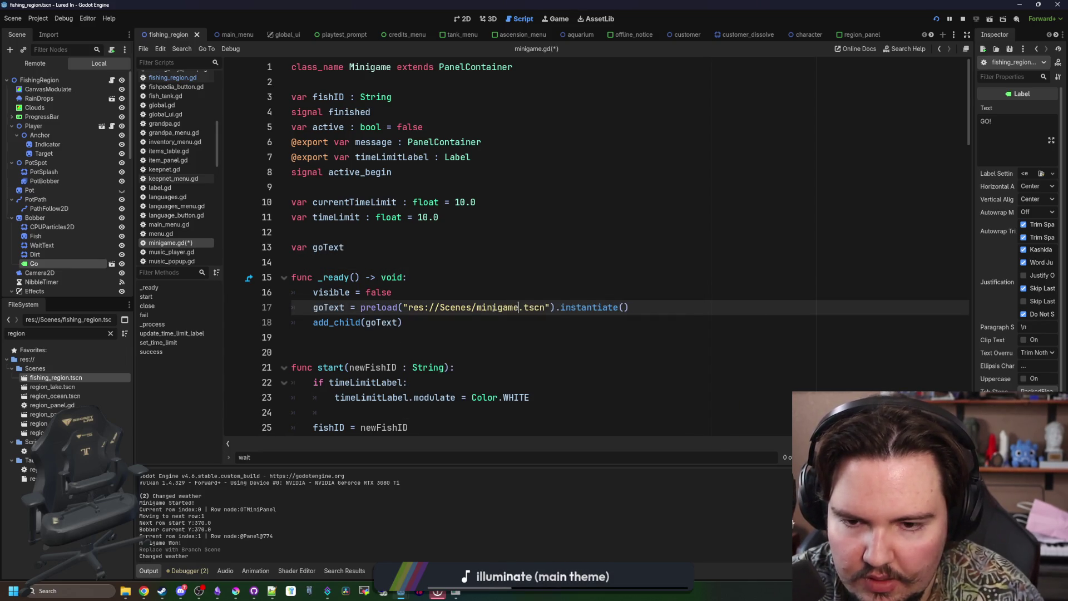
type("p")
key("Return")
left_click(544, 291)
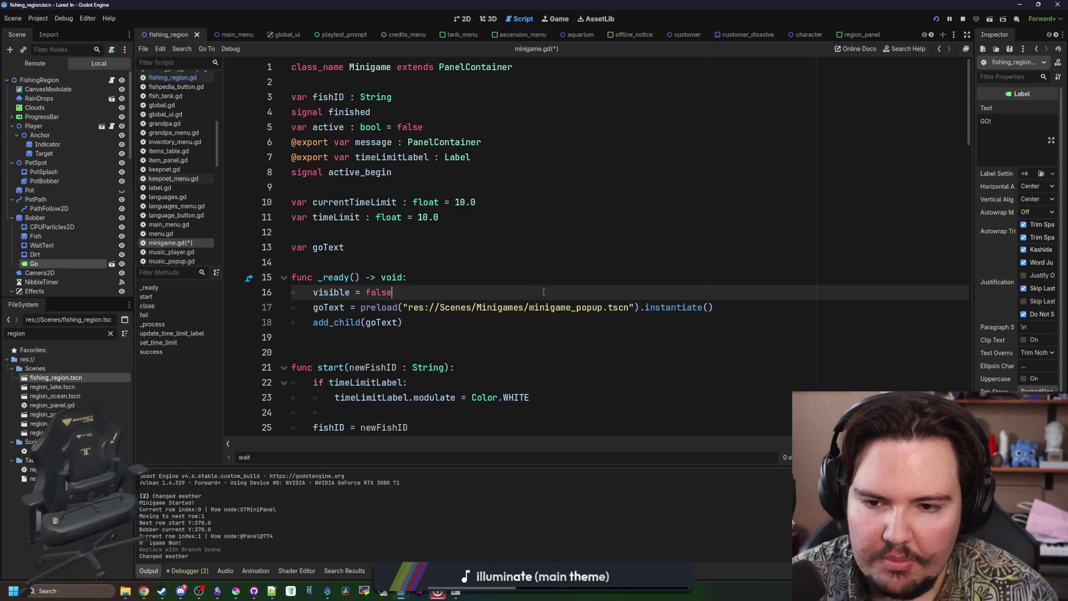
left_click(417, 327)
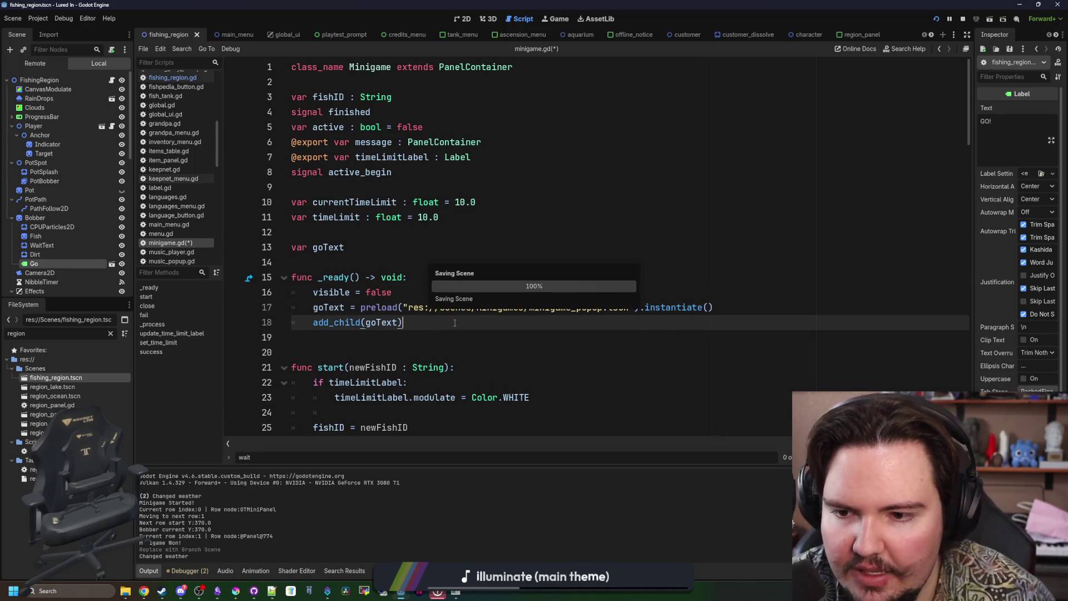
left_click(529, 311)
key("ctrl+s")
Open minigame_popup.tscn from the preload path and show its Message panel in 2D view.
left_click(528, 312, "ctrl")
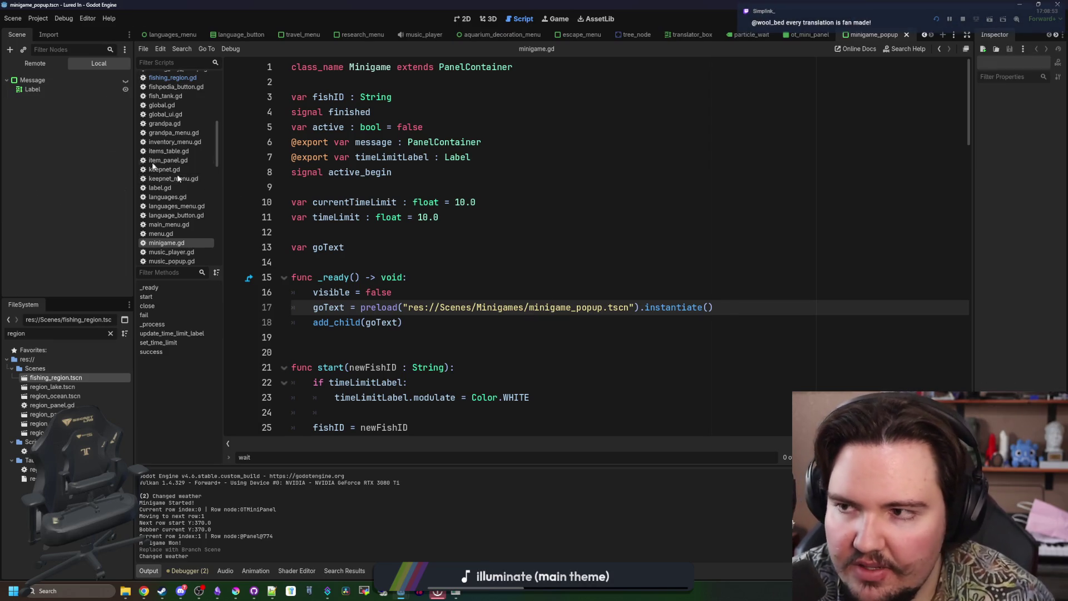
left_click(71, 81)
left_click(126, 80)
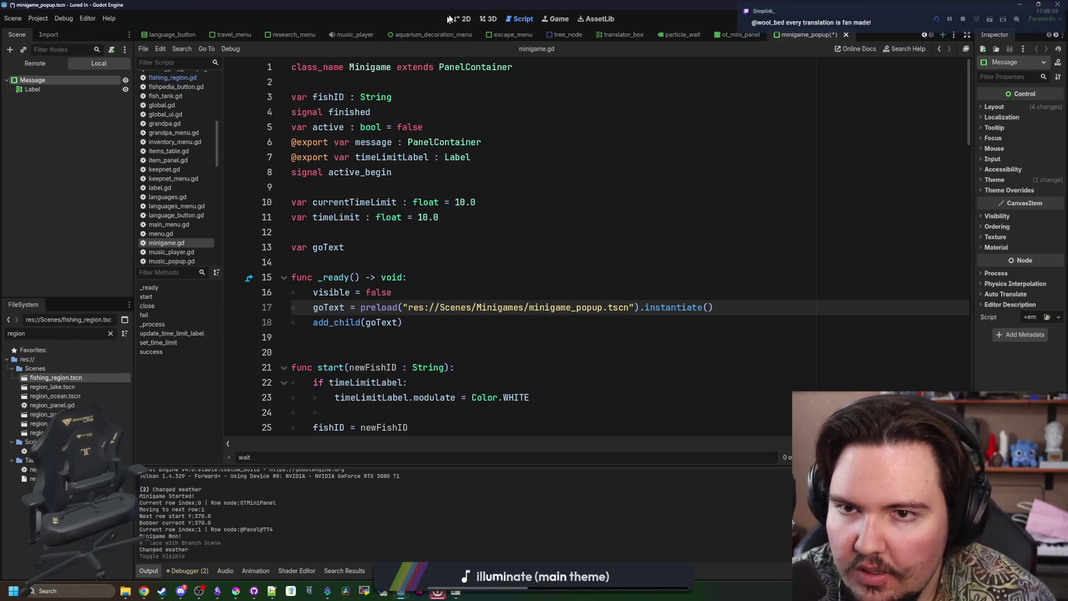
left_click(463, 19)
scroll(194, 83, "up", 3)
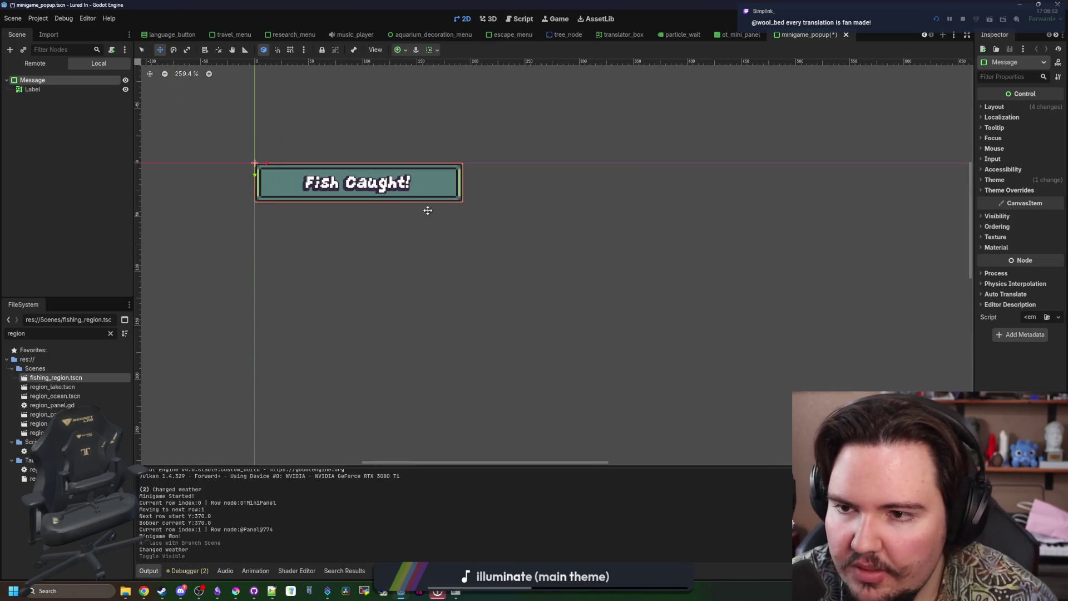
Save the popup scene and attach a new minigame_popup.gd script to the Message node.
key("ctrl+s")
left_click(111, 49)
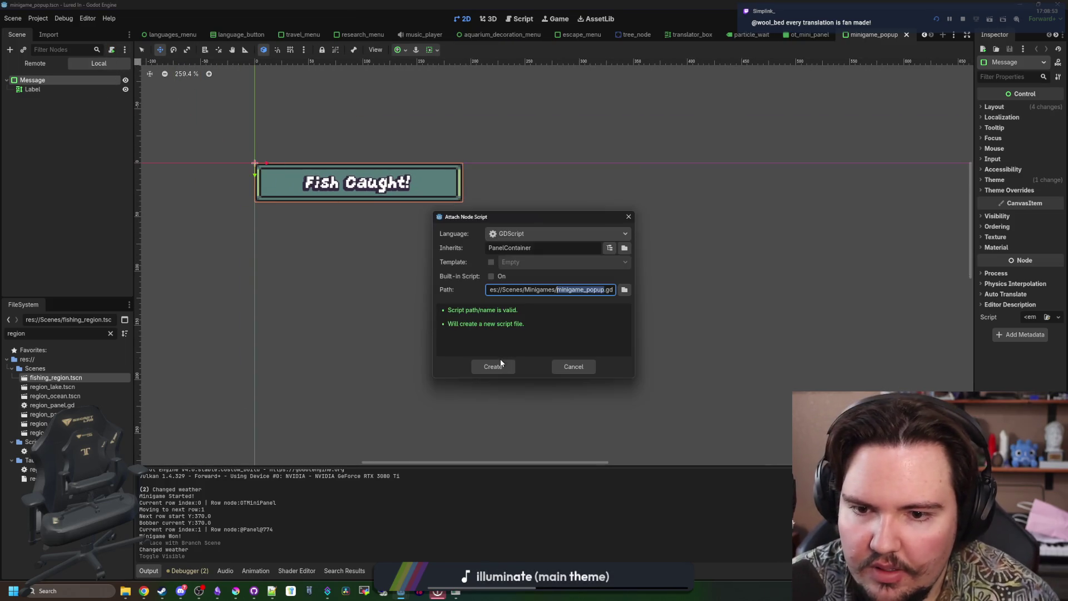
left_click(501, 366)
key("Return")
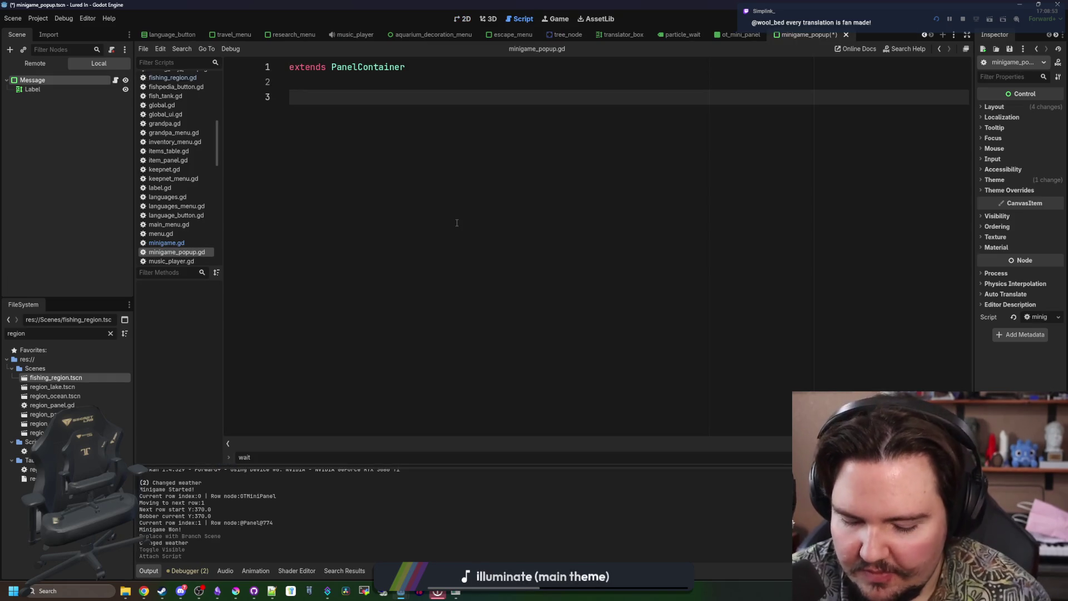
type("@O")
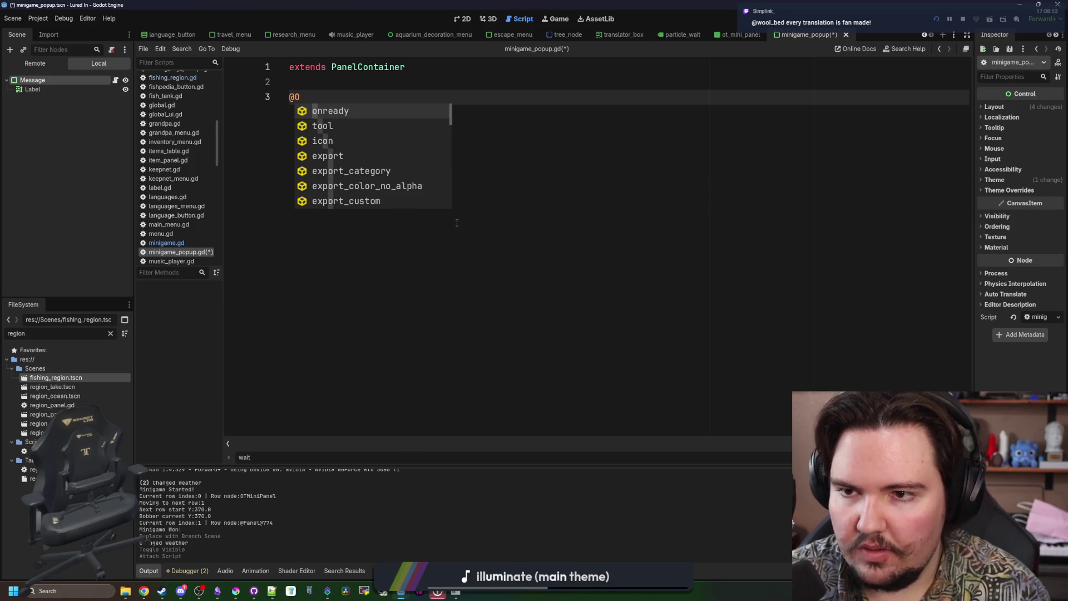
key("Return")
key("BackSpace")
type("var label = ")
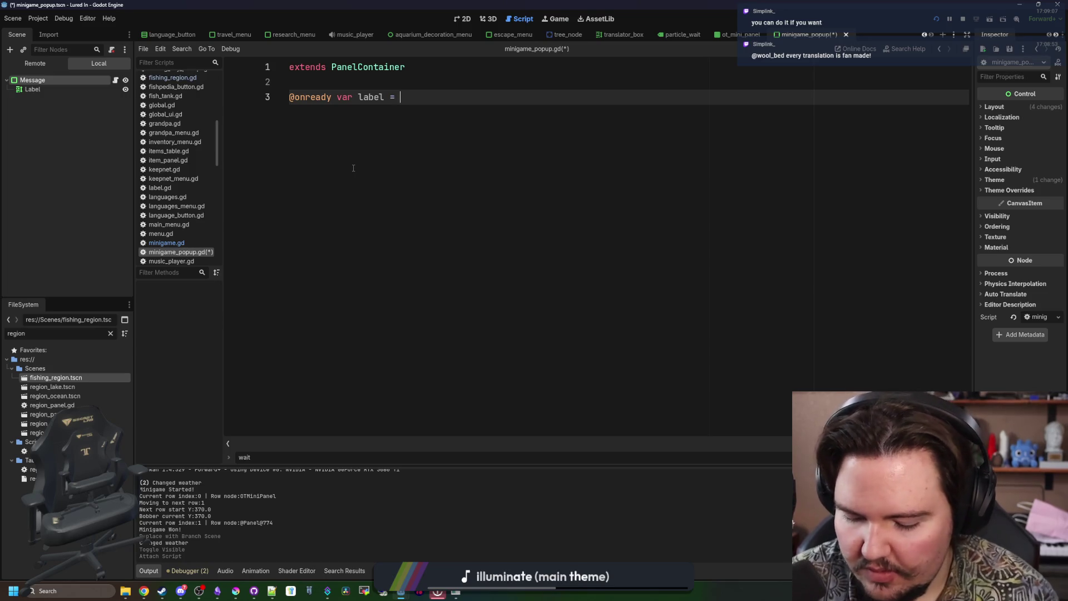
type("@")
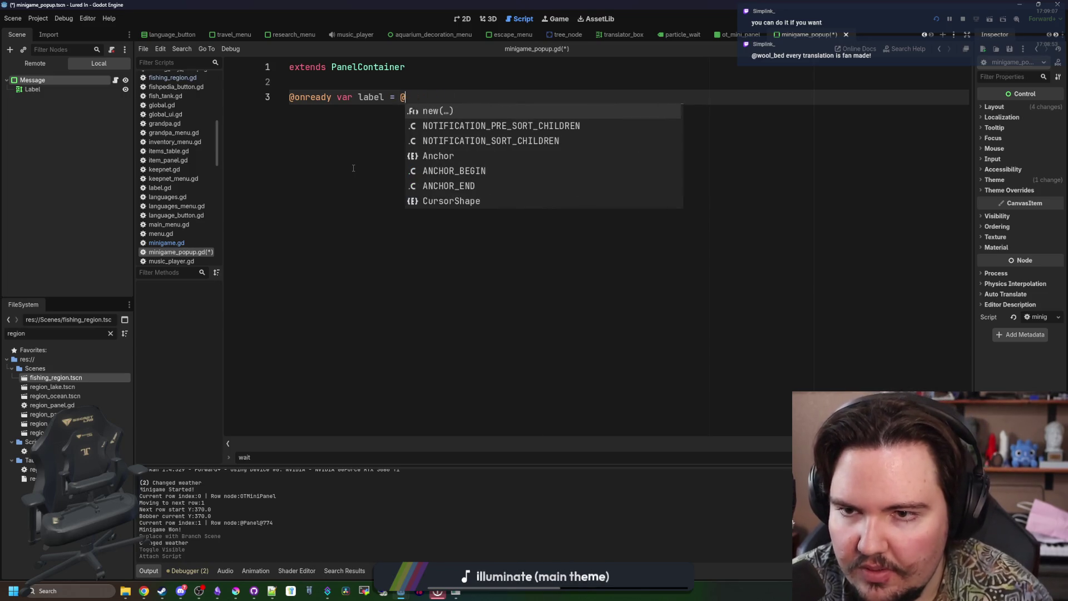
key("BackSpace")
type("$Label")
key("Return")
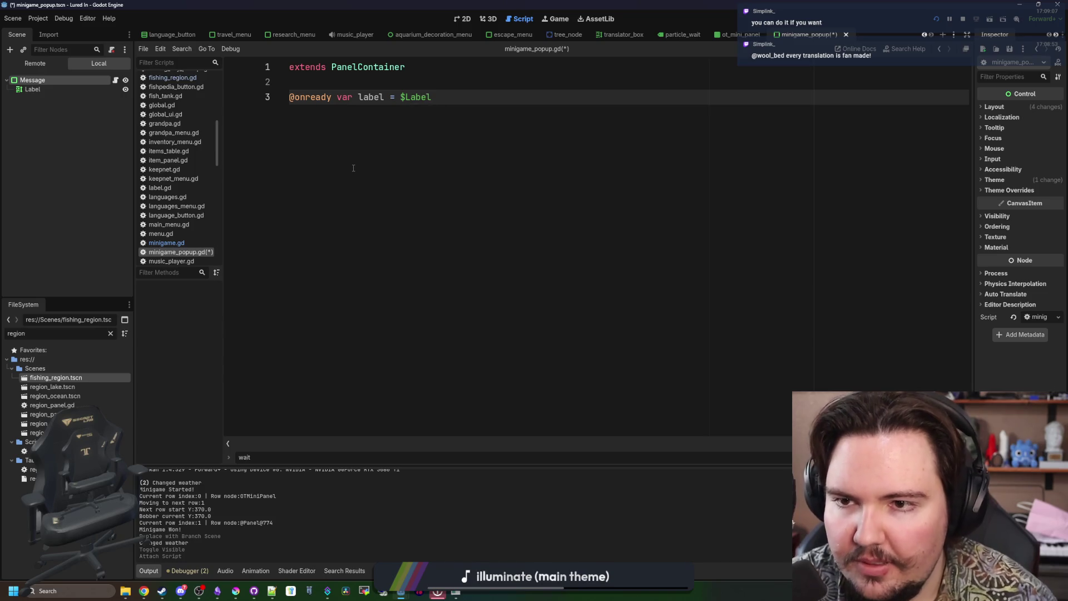
left_click(394, 99)
type(": RichTex")
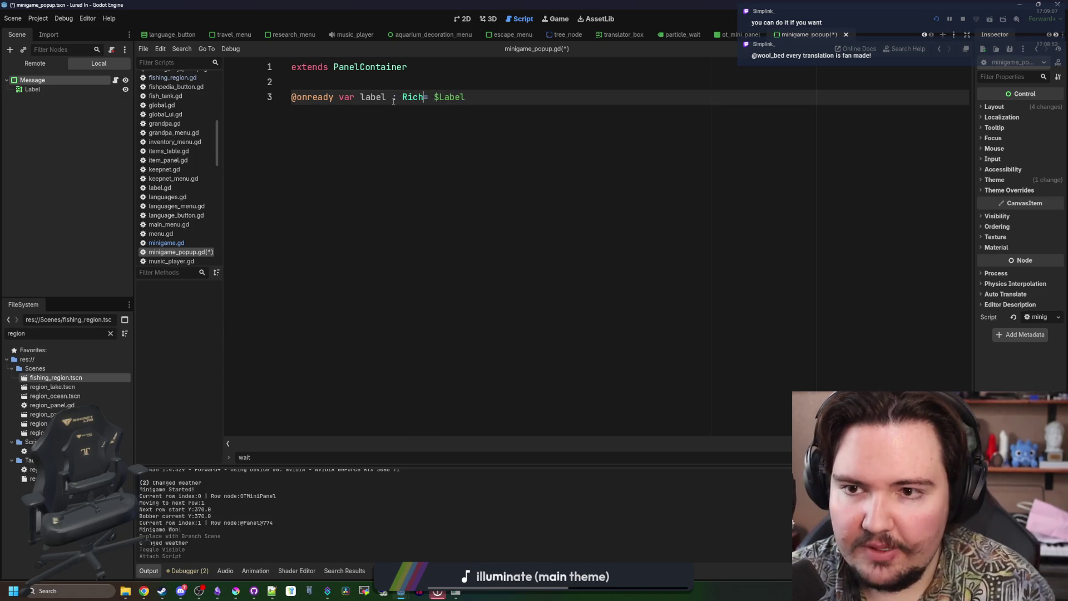
key("Return")
left_click(466, 84)
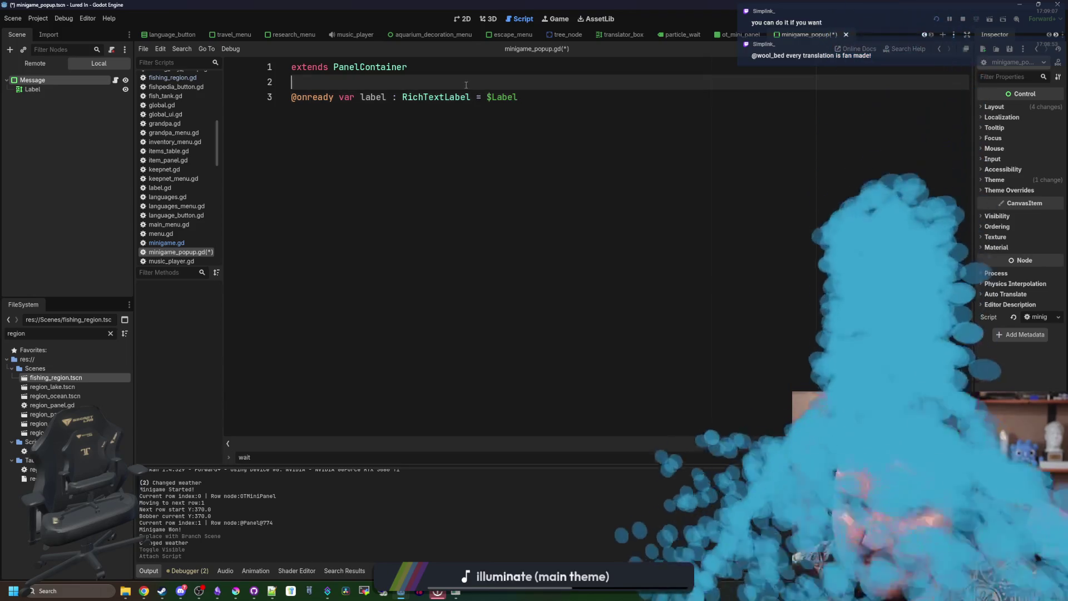
key("ctrl+s")
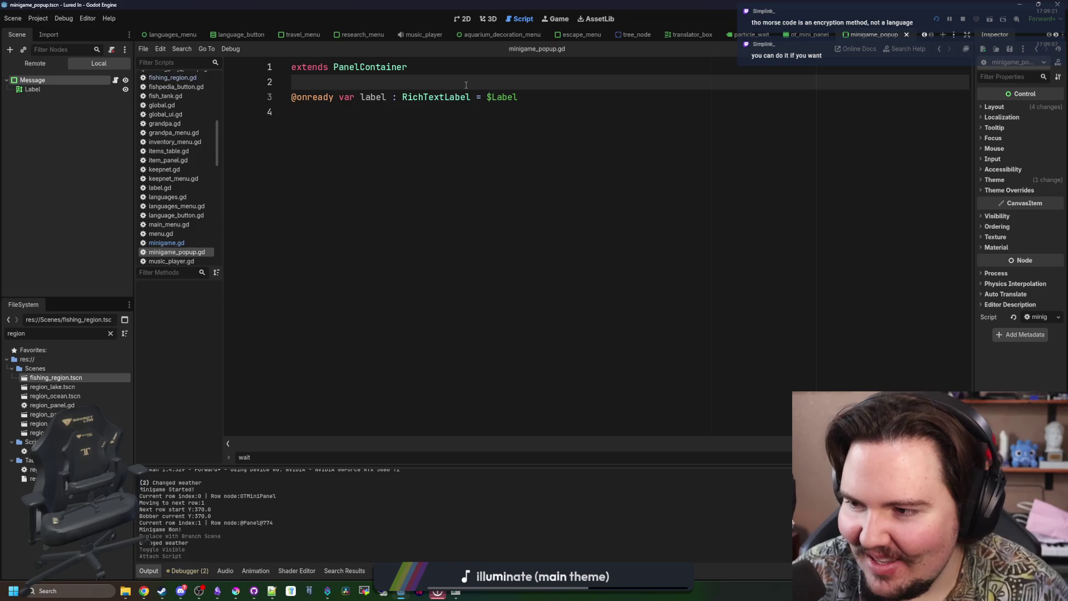
Save the popup script and scene again, leaving the caret on empty line 4.
left_click(520, 128)
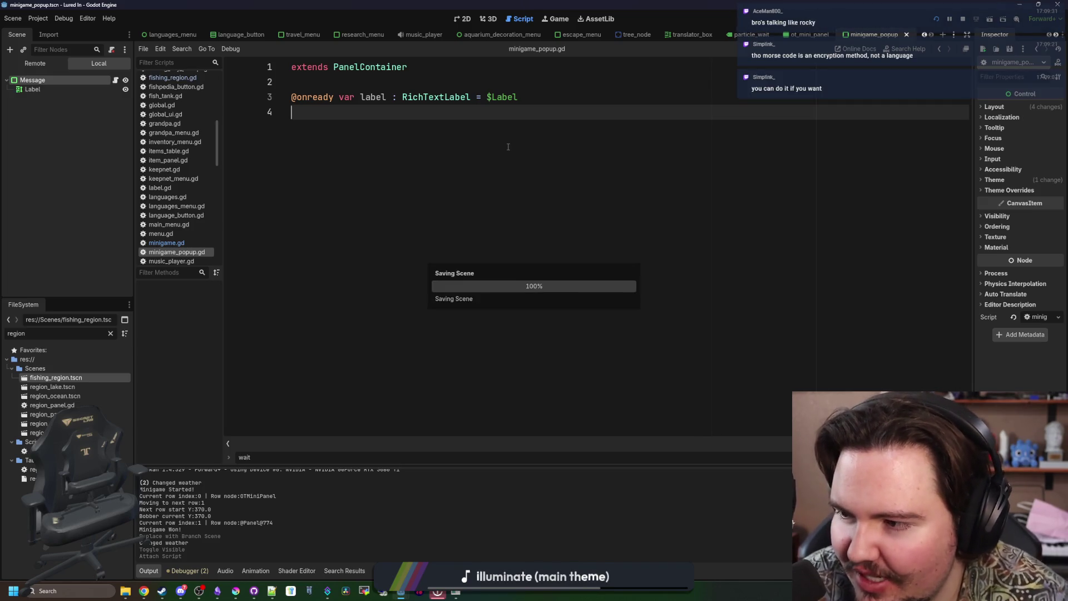
key("ctrl+s")
key("ctrl+s")
key("ctrl+s")
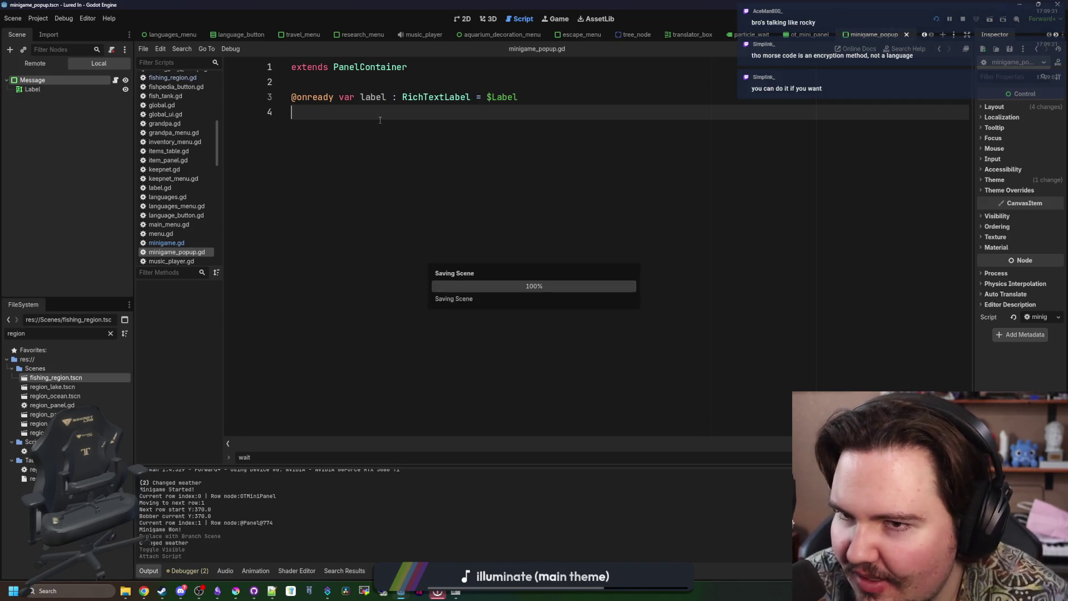
key("ctrl+s")
key("ctrl+s")
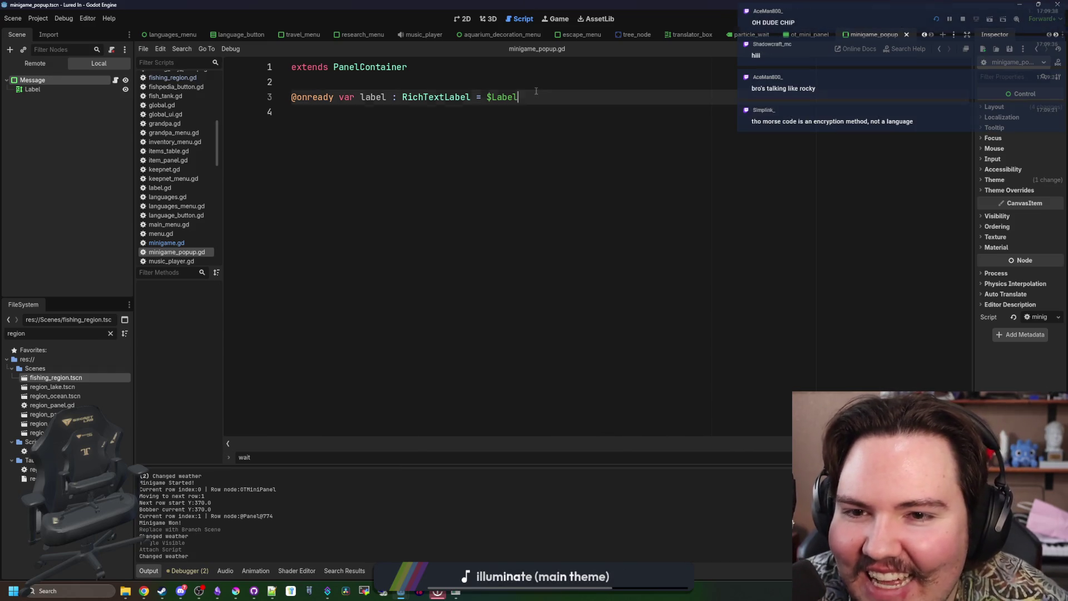
left_click_drag(521, 95, 310, 84)
left_click(314, 83)
key("ctrl+s")
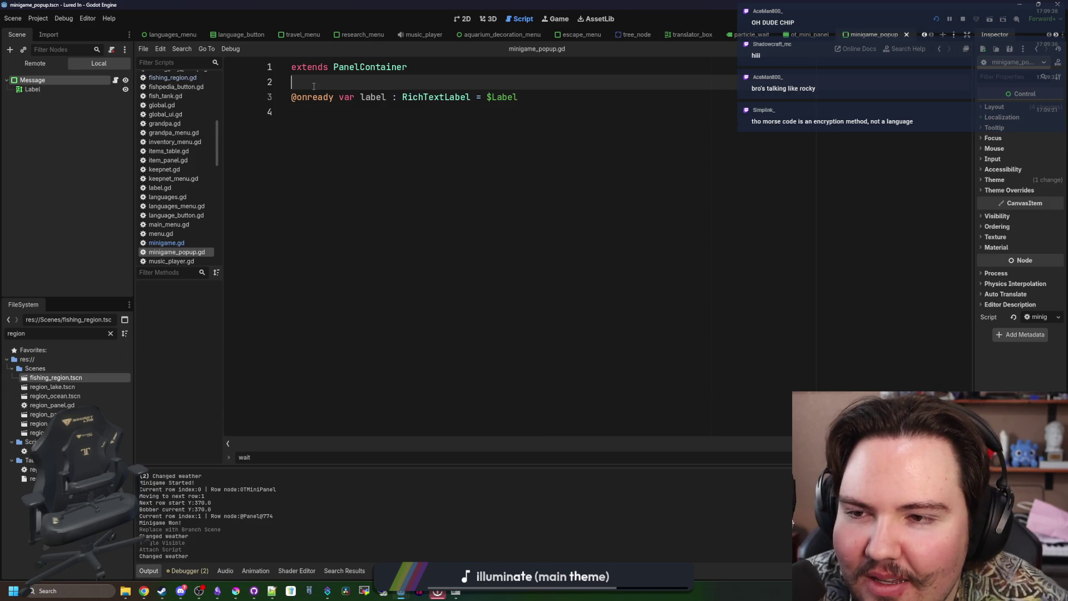
key("ctrl+s")
left_click(362, 140)
left_click(332, 83)
left_click(338, 112)
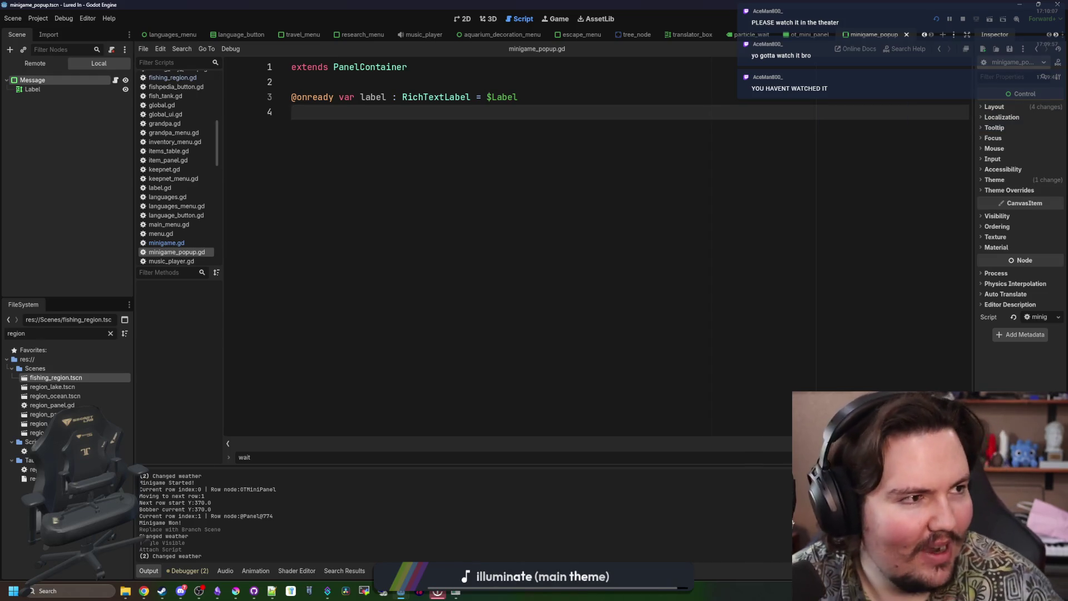
key("alt+Tab")
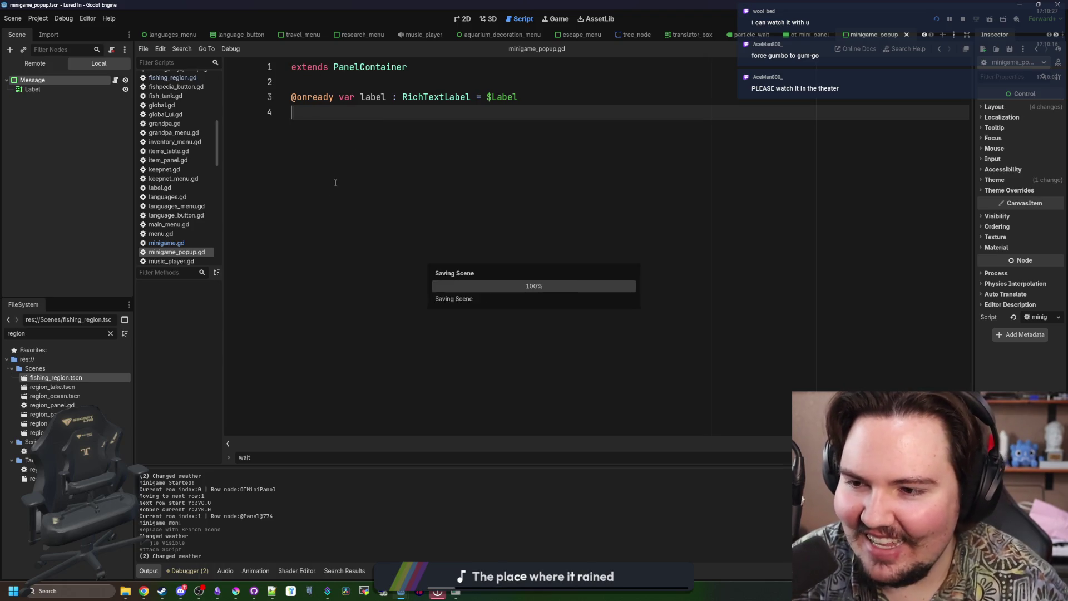
In minigame.gd's _ready, add goText.label.text = "GO!" after the preload line.
left_click(176, 244)
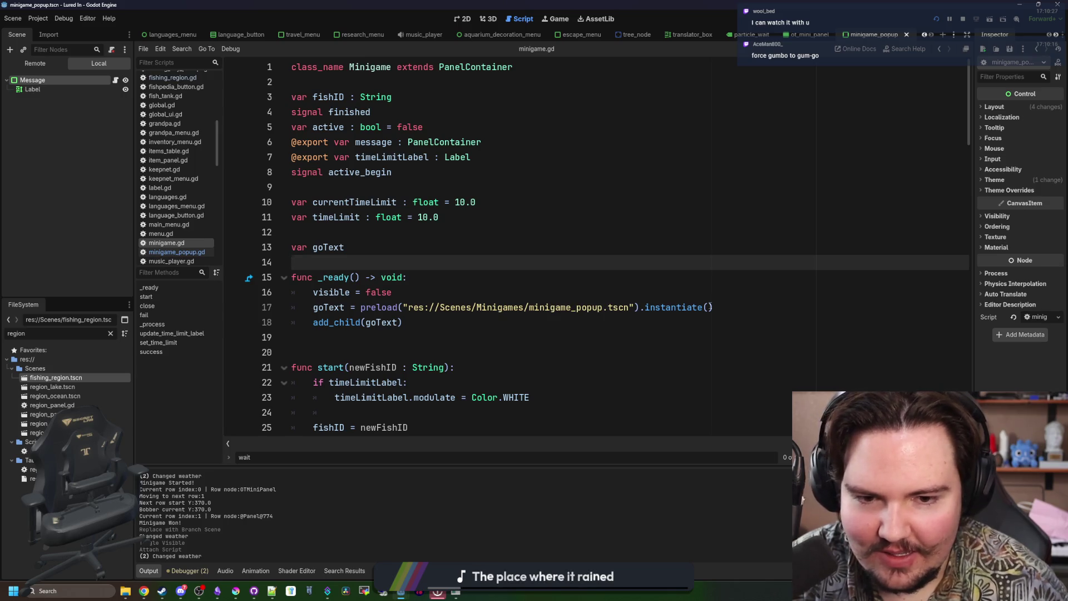
left_click(720, 307)
key("Return")
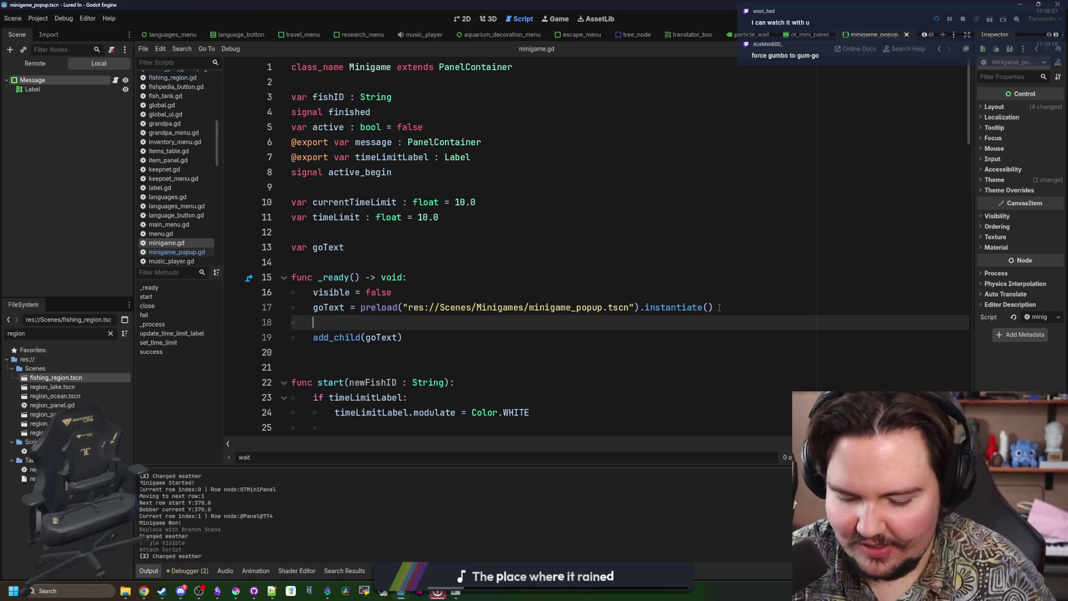
type("goText.tex")
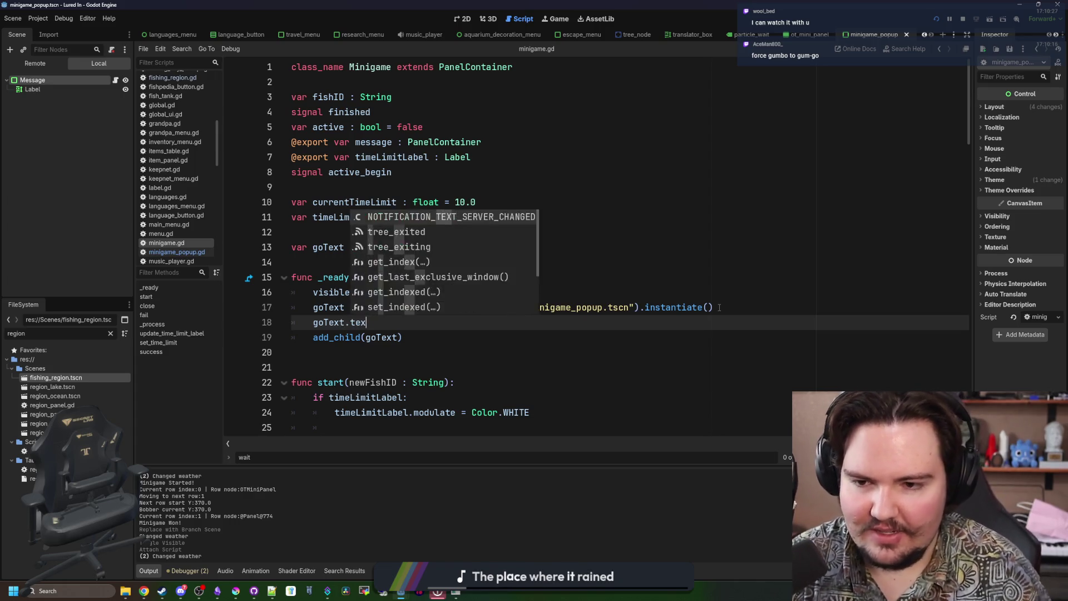
key("BackSpace")
key("BackSpace")
key("BackSpace")
type("label.text = \"GO!")
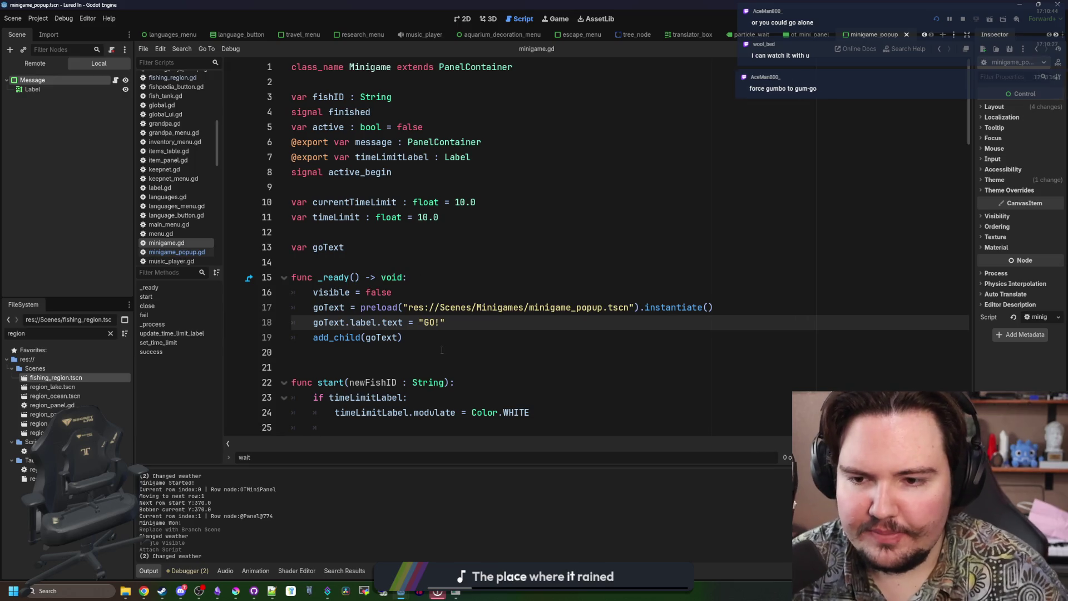
Add goText.visible = false on a new line after add_child(goText).
left_click(459, 334)
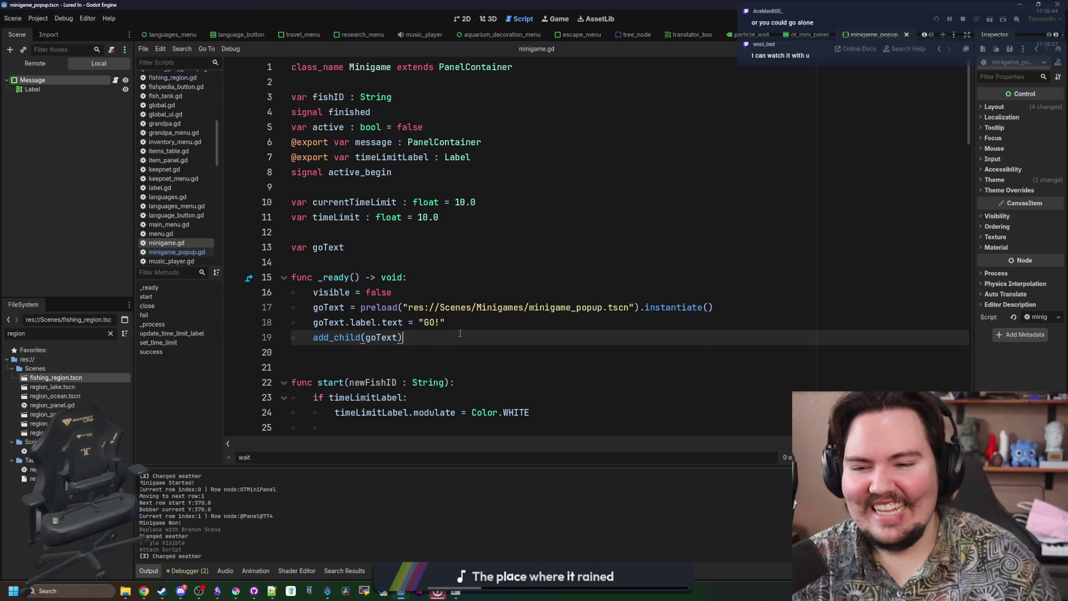
left_click(431, 290)
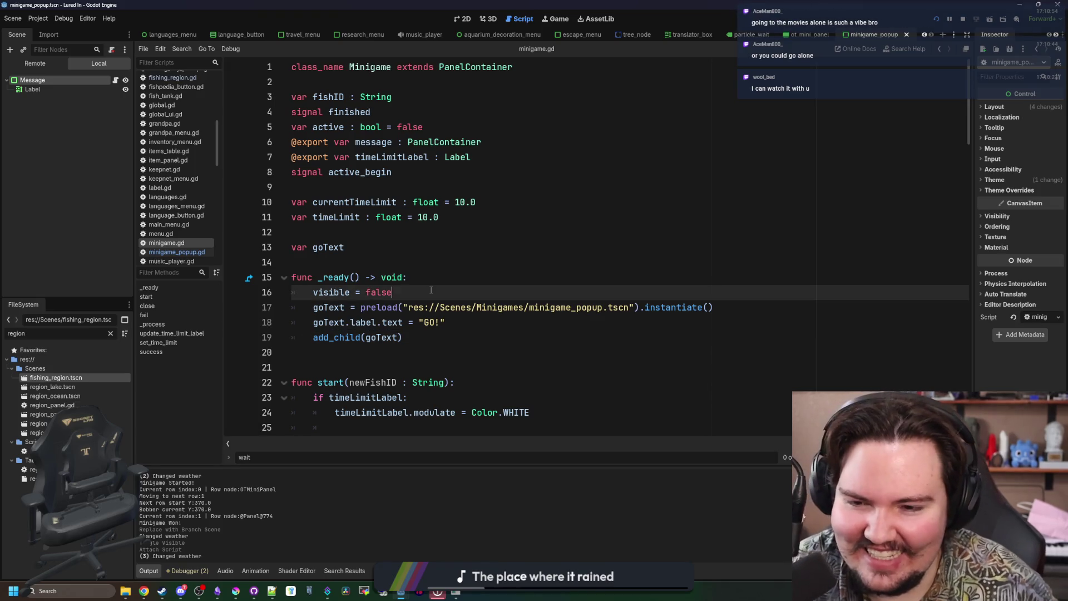
left_click(456, 324)
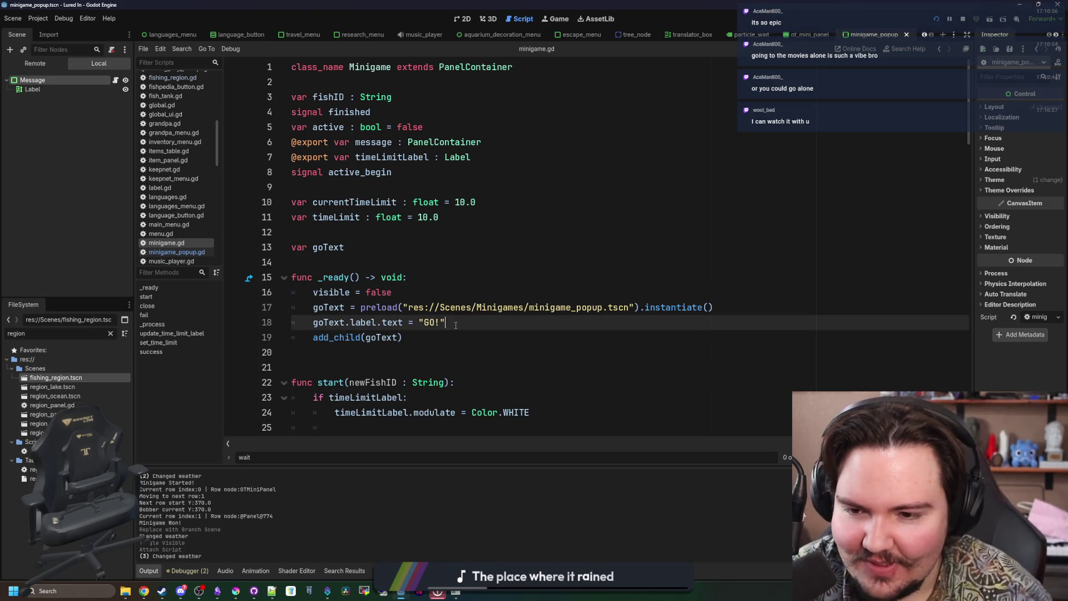
left_click(437, 336)
key("Return")
type("goTex")
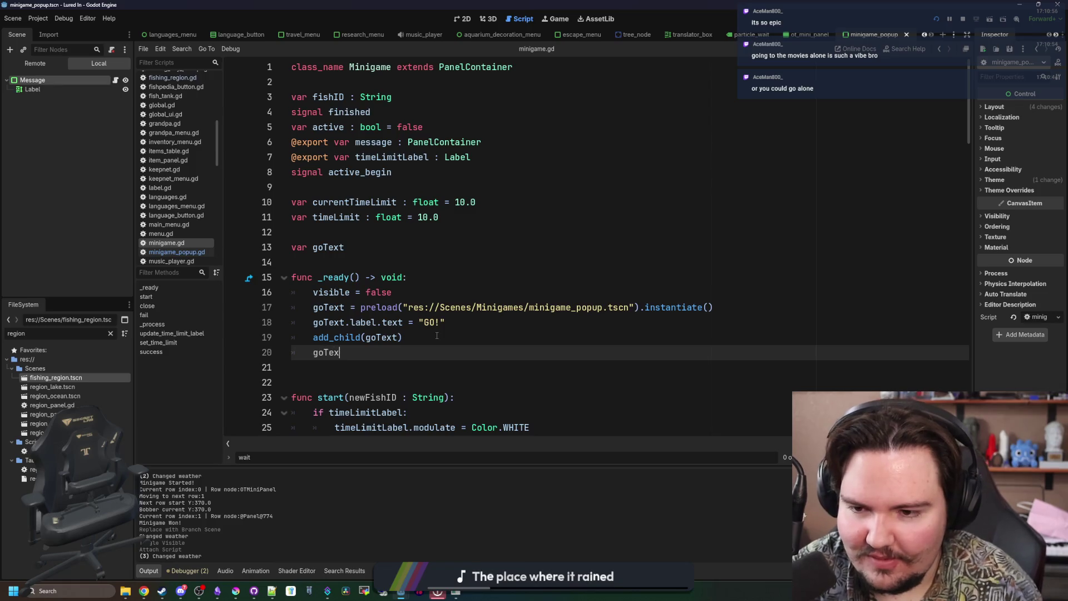
type("t.visible = false")
Try visible = true on line 20, save, then revert it back toward false.
left_click(436, 336)
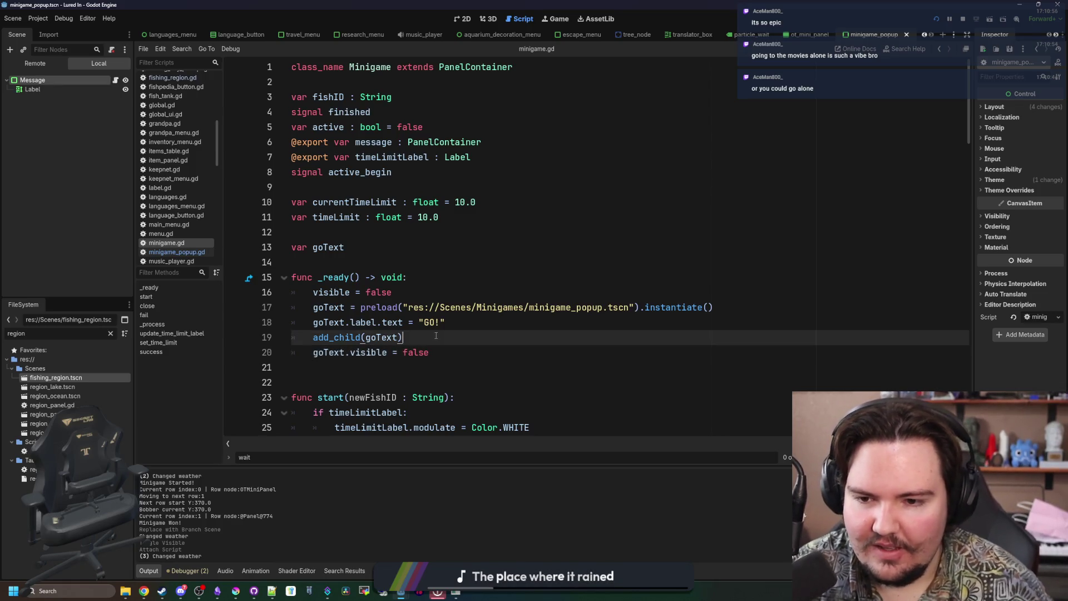
left_click(439, 354)
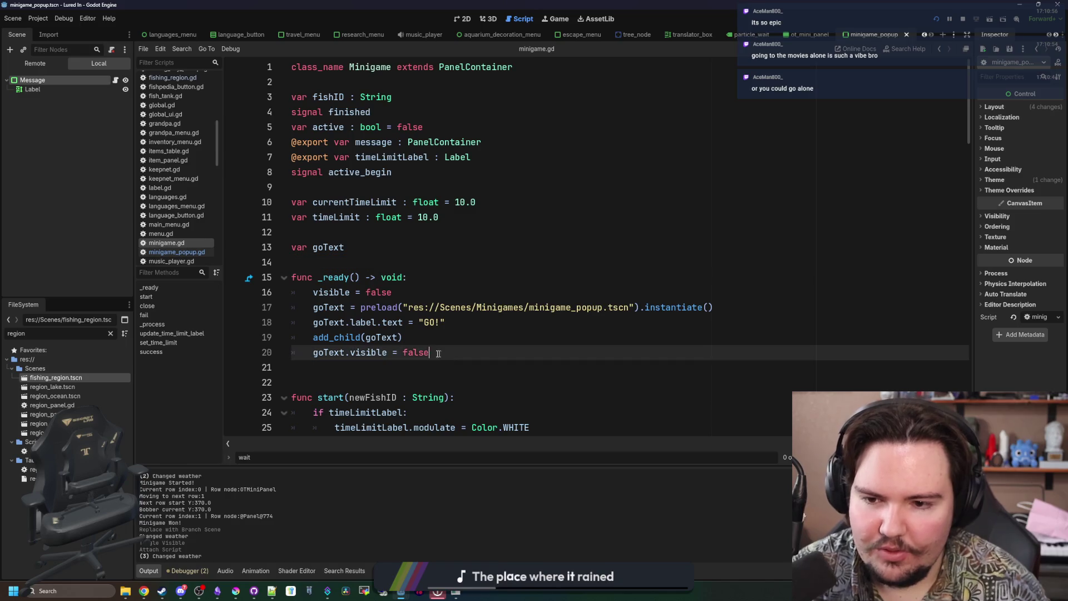
double_click(439, 354)
type("true")
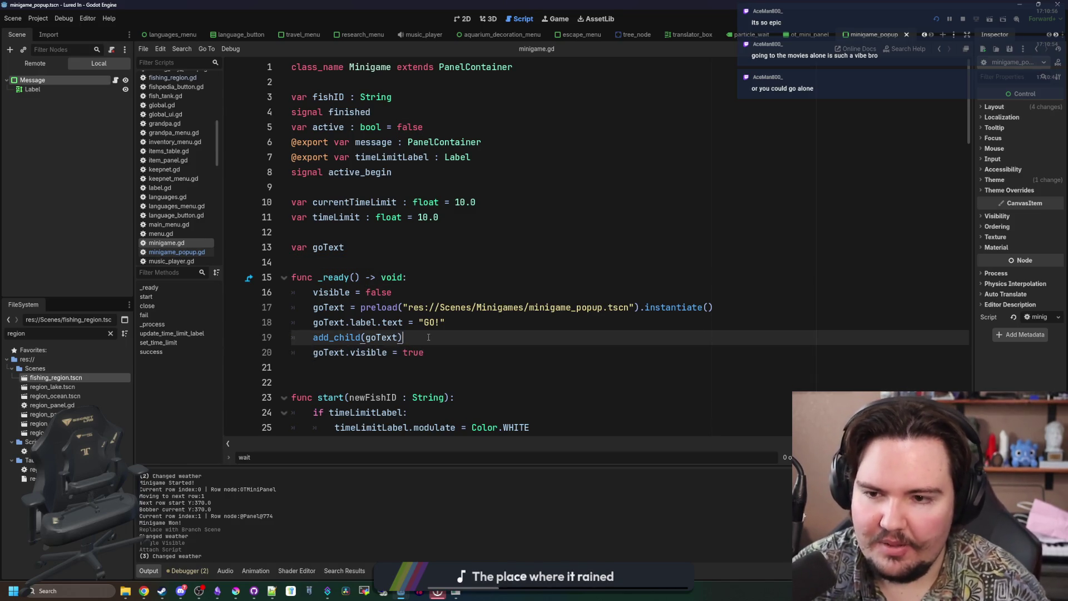
key("ctrl+s")
key("ctrl+s")
key("BackSpace")
key("BackSpace")
key("BackSpace")
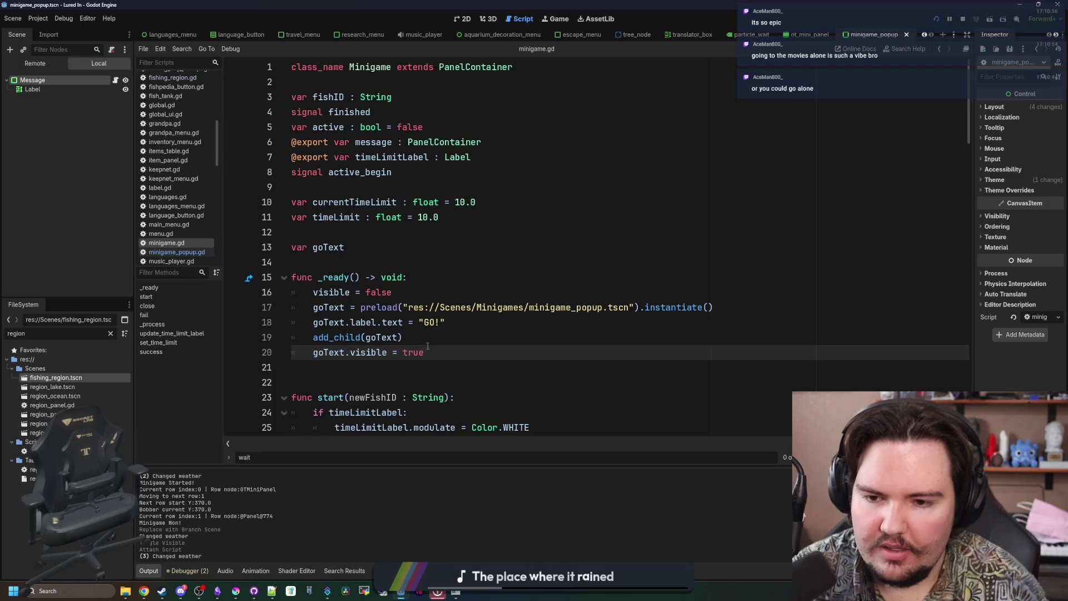
type("fals")
scroll(427, 346, "down", 2)
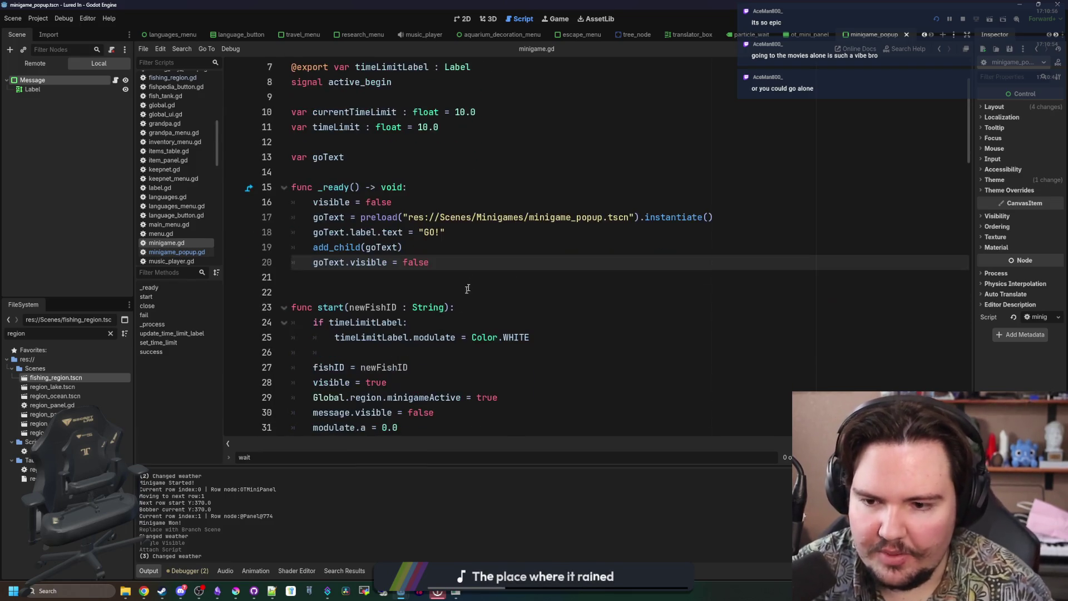
Add a tween_callback call after the tween_property line in start().
key("Down")
scroll(313, 296, "down", 3)
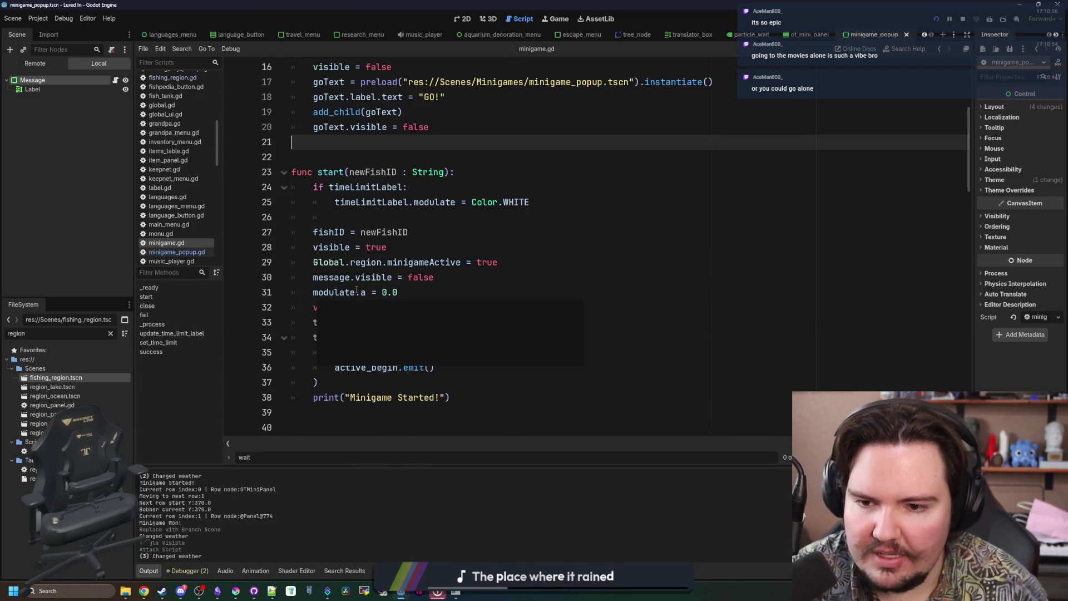
left_click(364, 218)
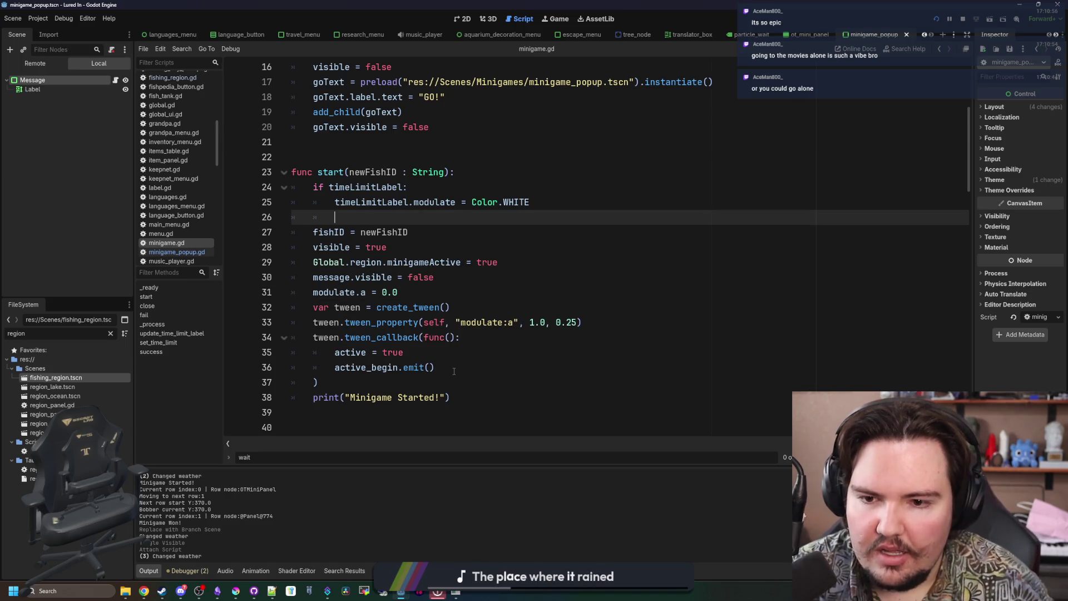
scroll(590, 329, "down", 1)
left_click(391, 342)
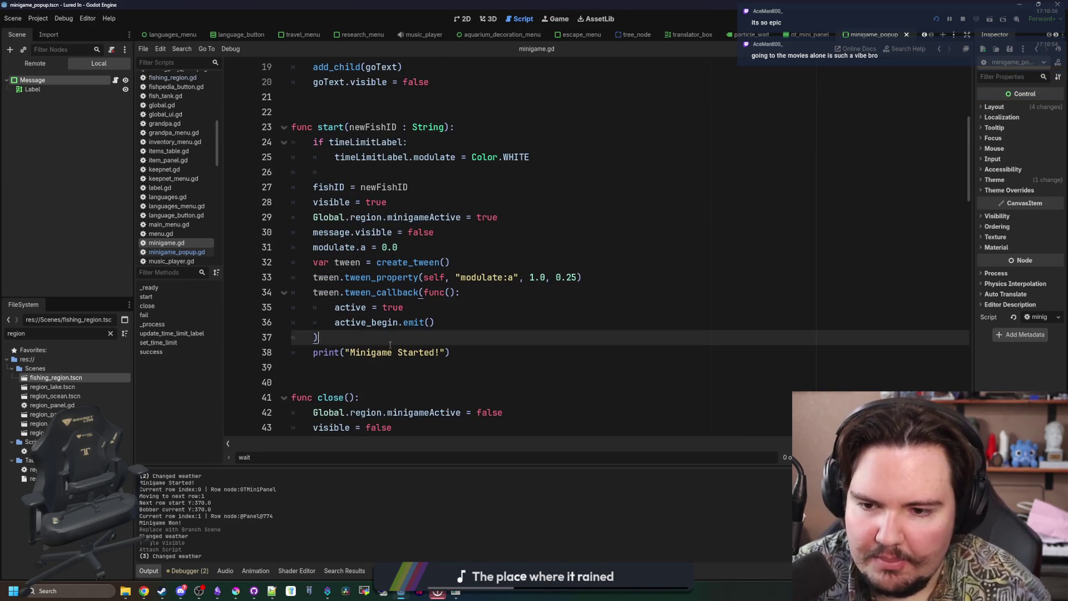
left_click(401, 308)
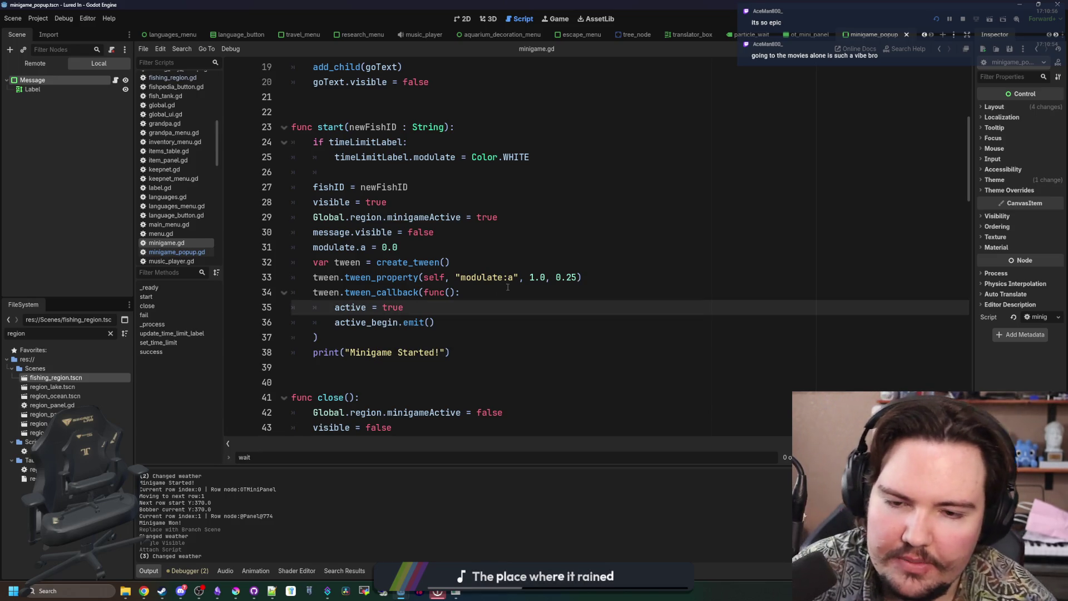
left_click(605, 276)
key("Return")
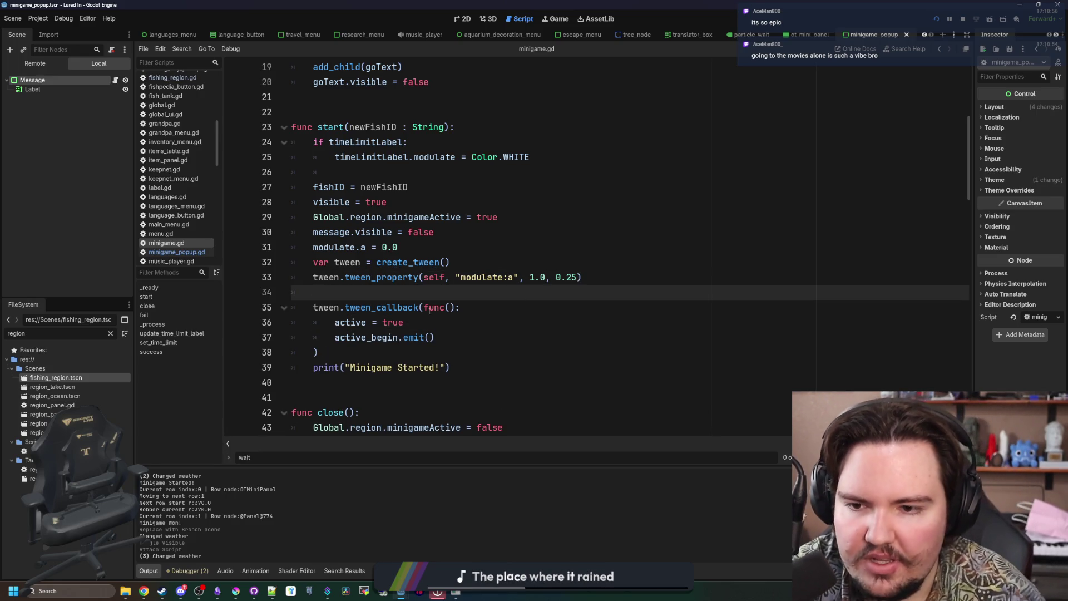
type("en.tween_")
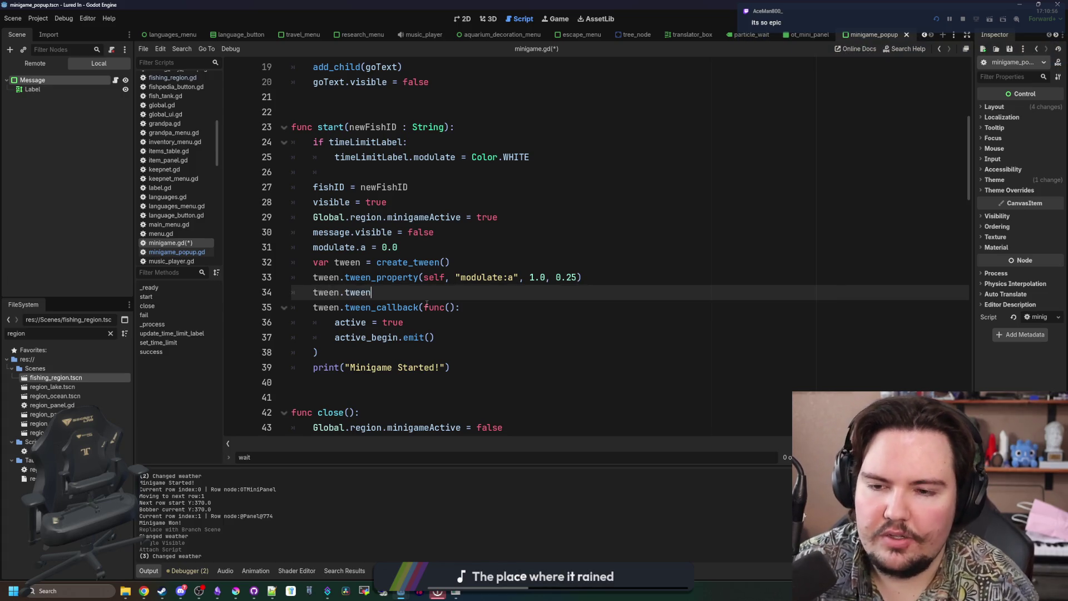
type("cal")
key("Return")
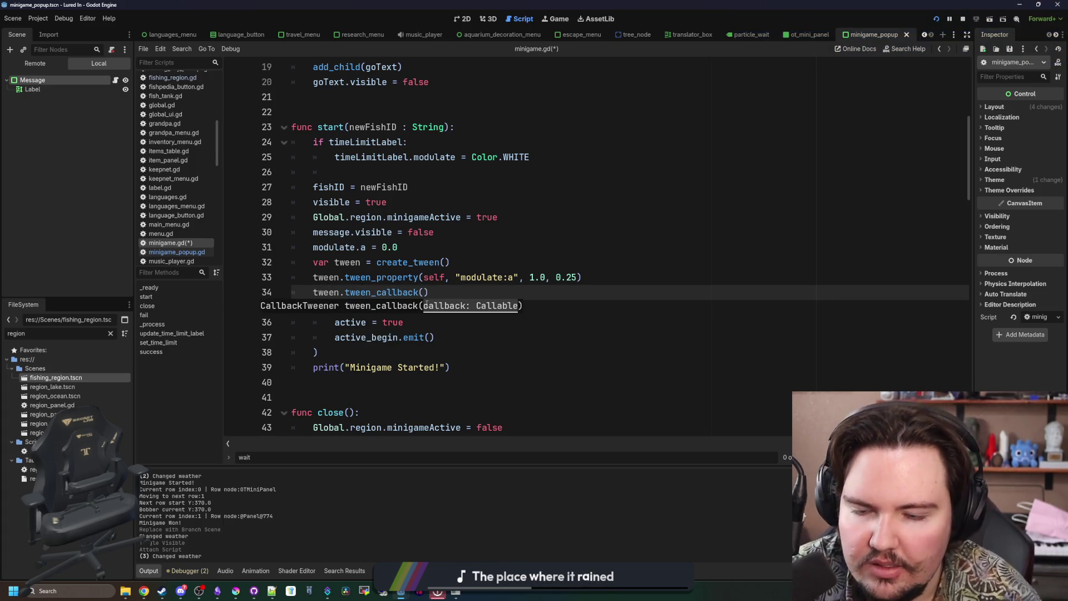
Declare a new func set_popup_text(text): below _ready.
scroll(343, 233, "up", 3)
left_click(344, 233)
key("Return")
key("Return")
key("Return")
key("Up")
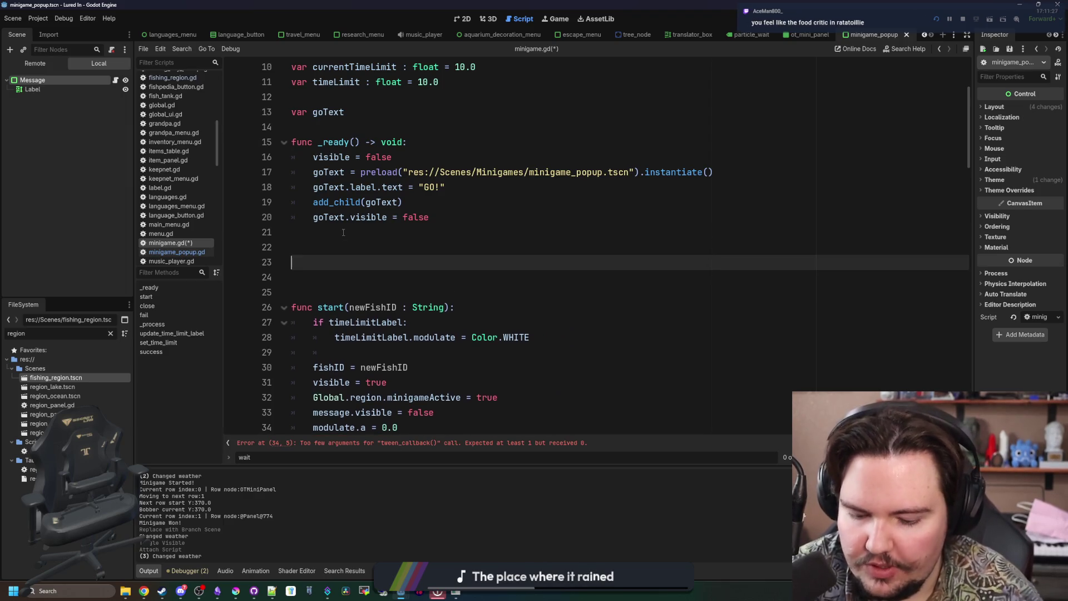
type("func set_")
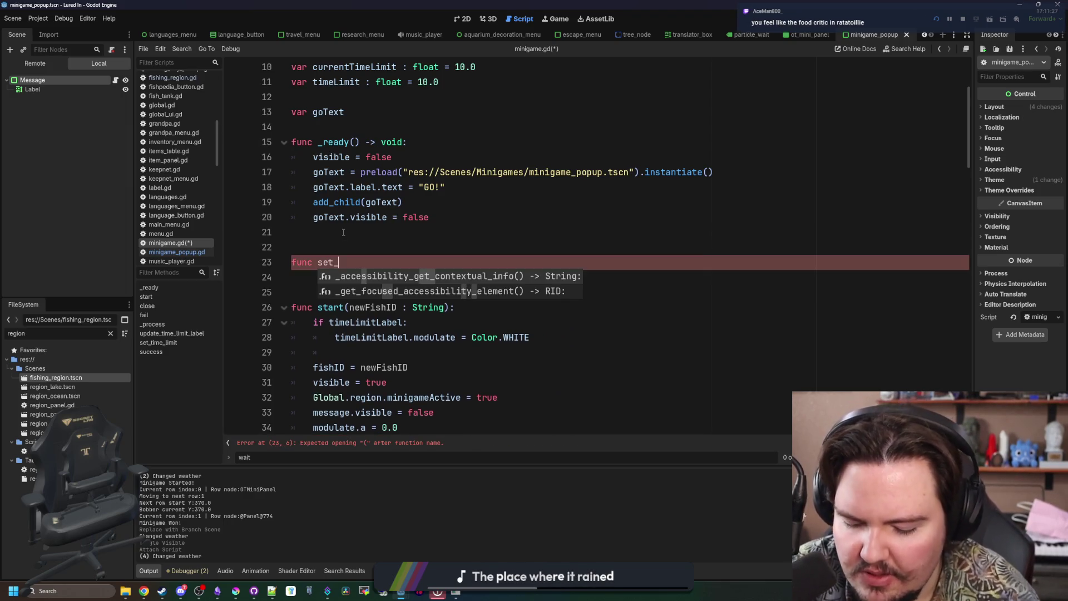
type("popup_te")
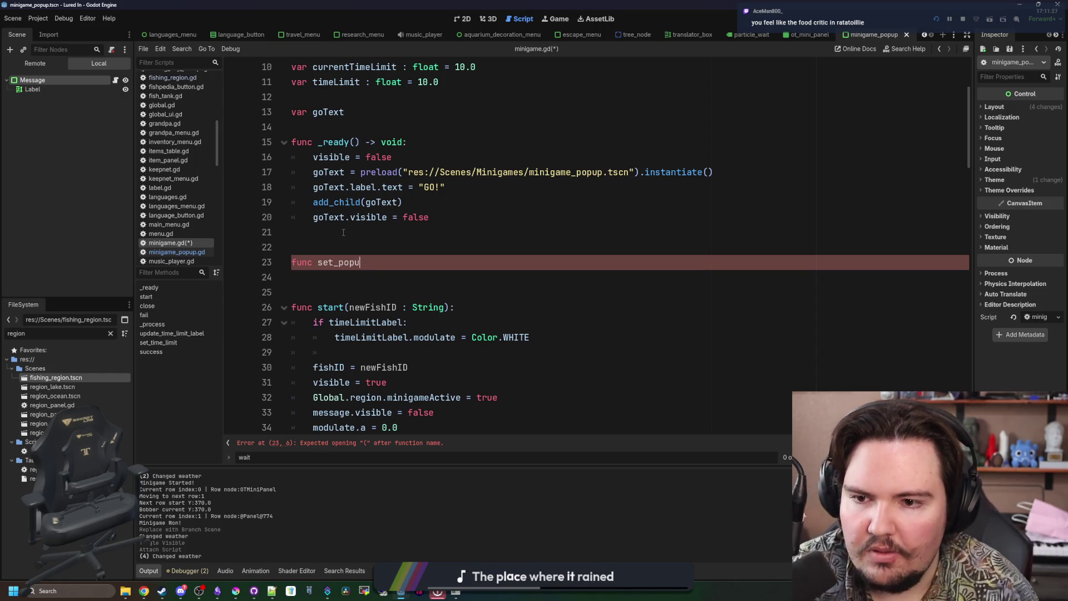
type("xt():")
key("Return")
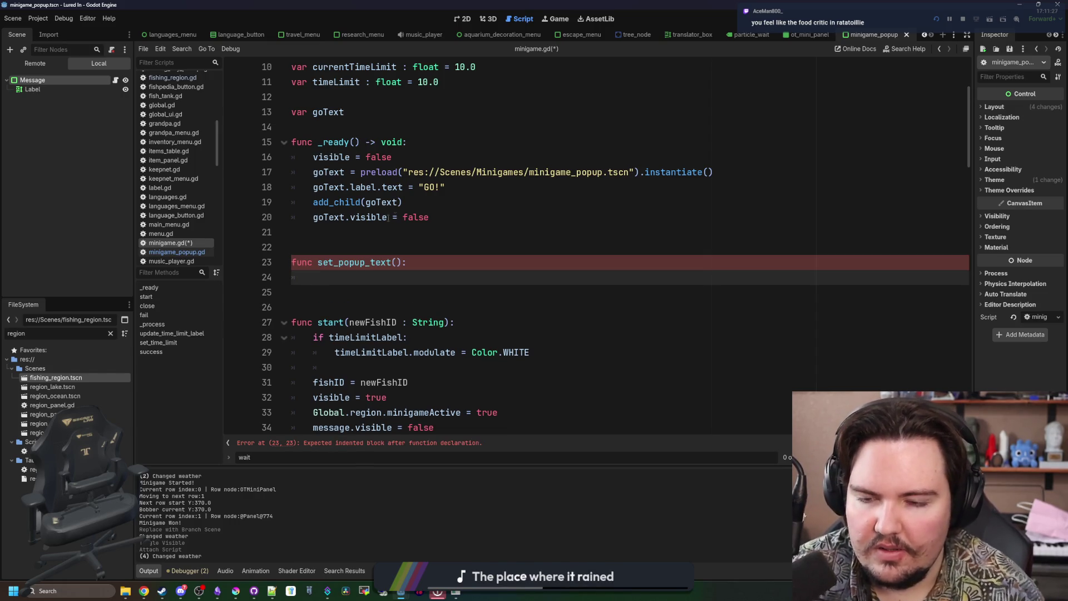
left_click(396, 263)
type("text")
left_click(416, 245)
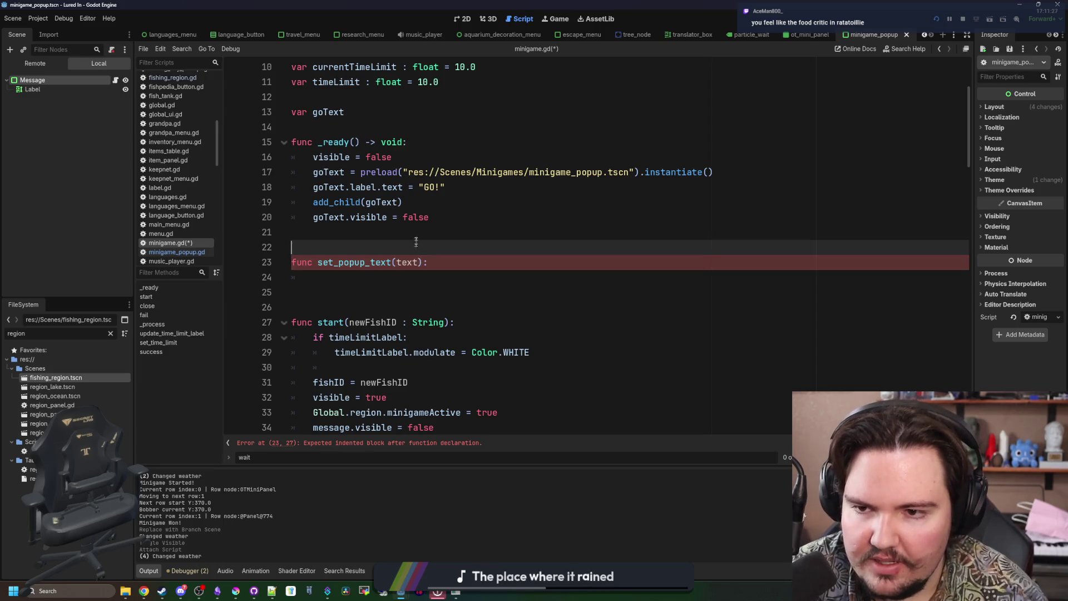
Move the GO! label assignment into set_popup_text and call set_popup_text("GO!") in _ready.
mouse_move(448, 187)
left_mouse_down()
mouse_move(317, 174)
mouse_move(313, 188)
left_mouse_up()
key("ctrl+x")
key("Down")
key("Down")
key("Down")
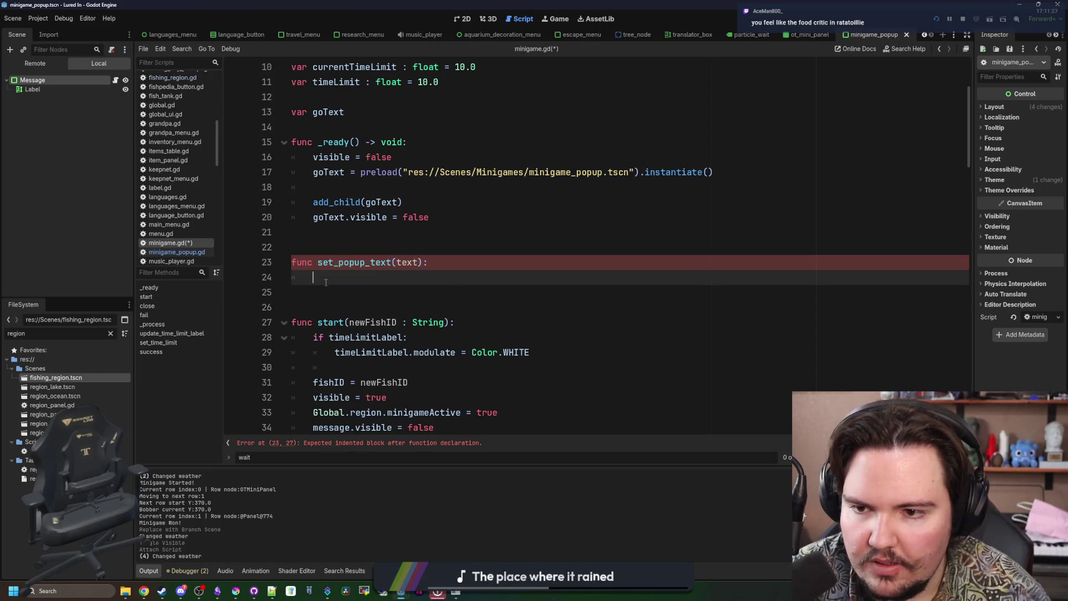
key("ctrl+v")
left_click(351, 189)
type("set_")
type("p")
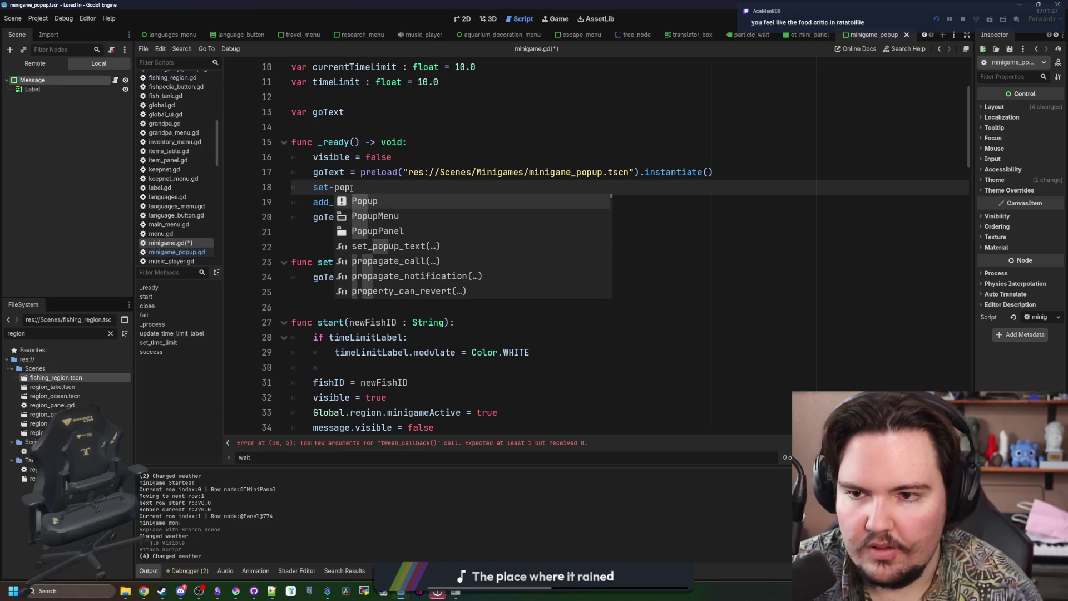
key("BackSpace")
key("BackSpace")
key("BackSpace")
type("_")
key("Return")
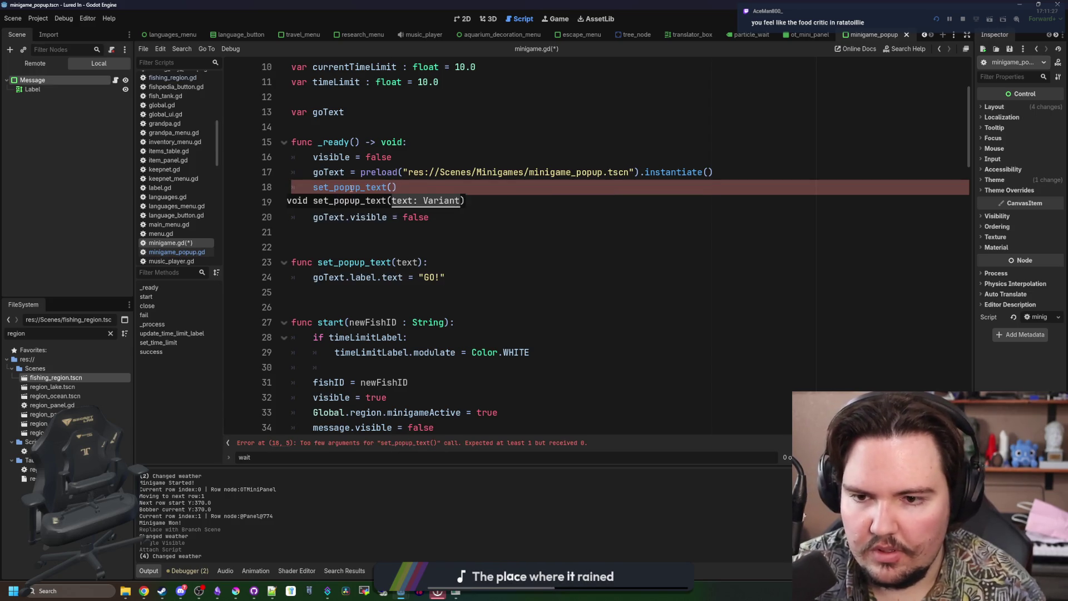
type("!")
Make set_popup_text assign its text parameter instead of the hard-coded "GO!".
left_click_drag(446, 277, 425, 277)
key("BackSpace")
key("BackSpace")
type("text")
left_click(480, 245)
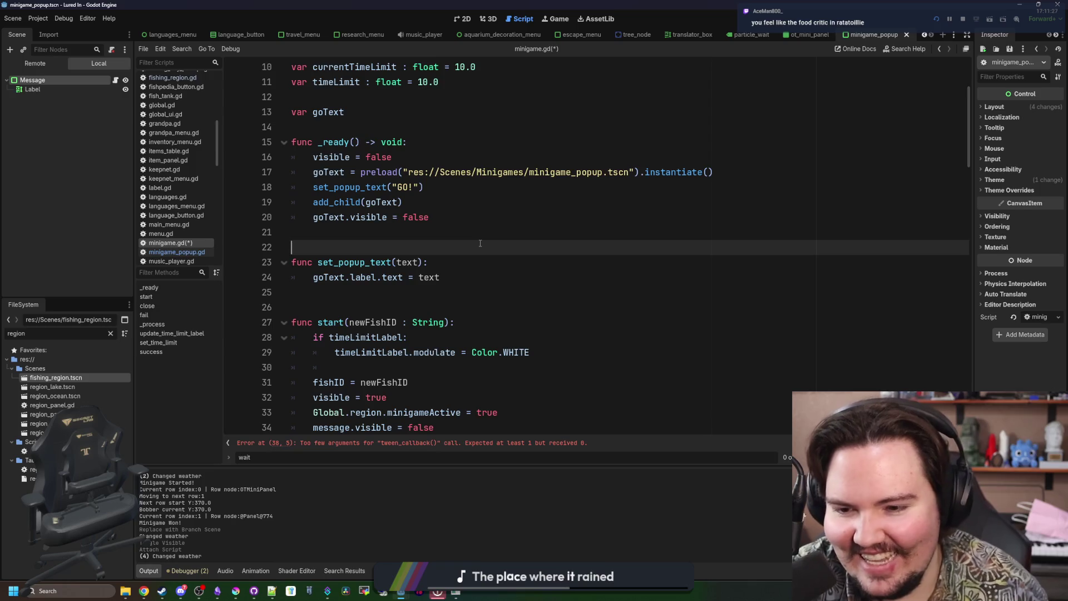
scroll(421, 373, "down", 3)
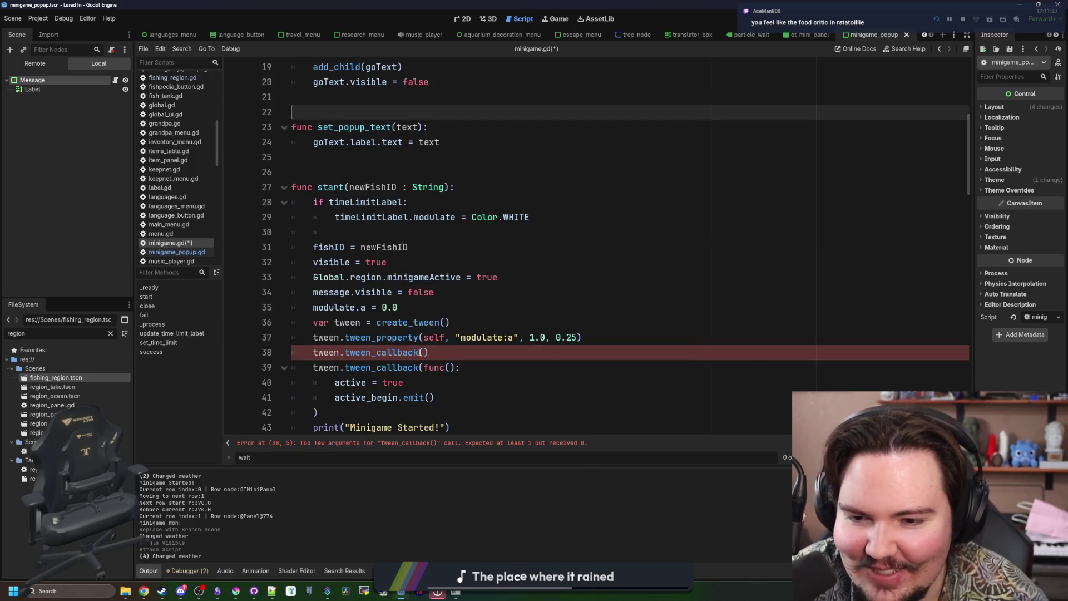
scroll(519, 209, "down", 1)
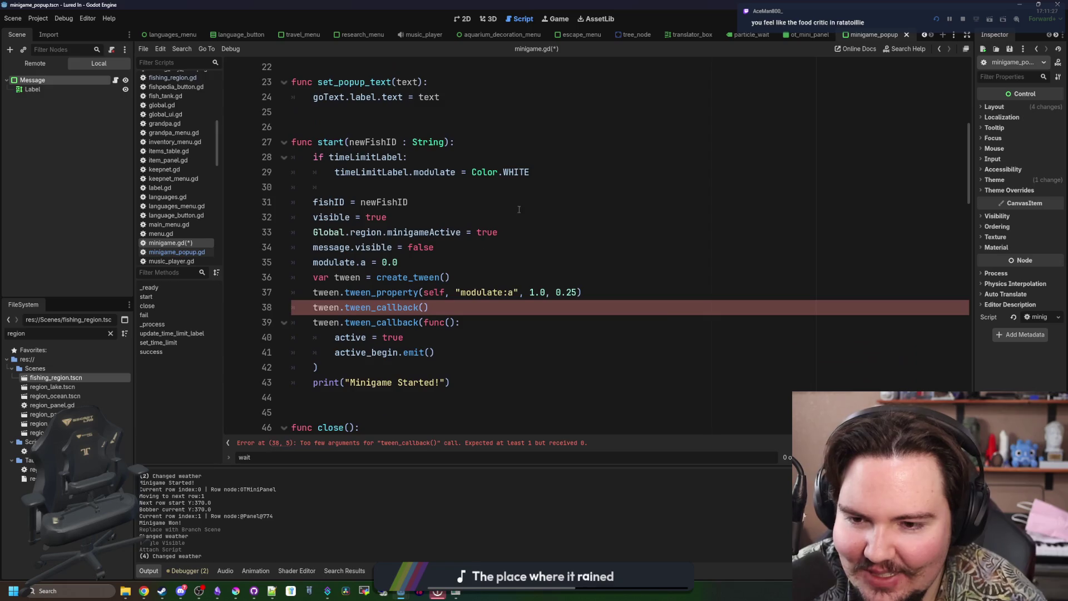
scroll(519, 209, "up", 4)
left_click(419, 263)
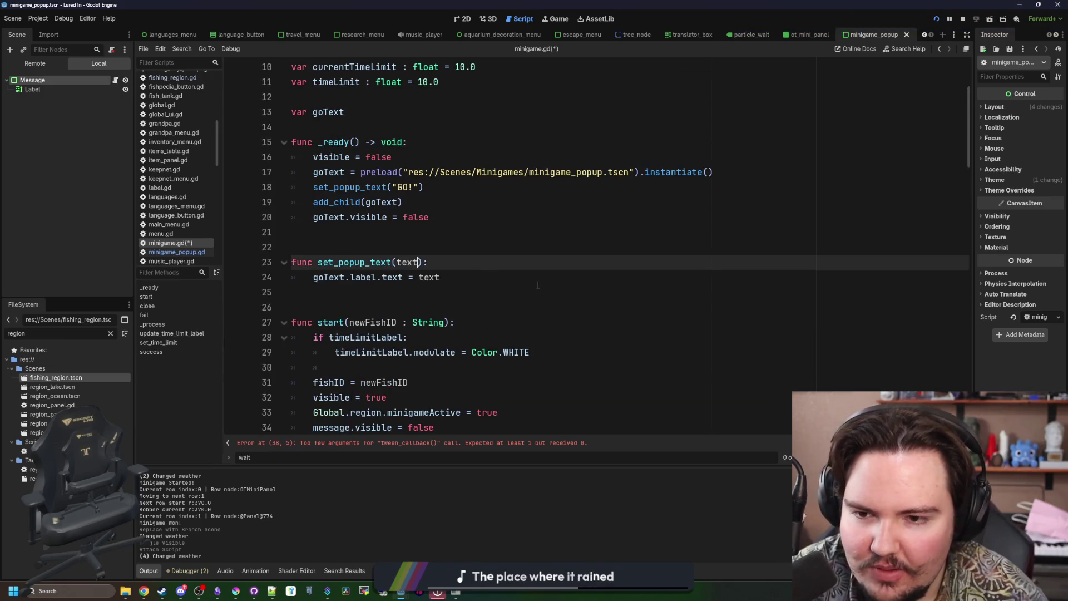
Add a 'canBeSeen : bool' parameter to the set_popup_text signature.
type("visi")
key("BackSpace")
key("BackSpace")
key("BackSpace")
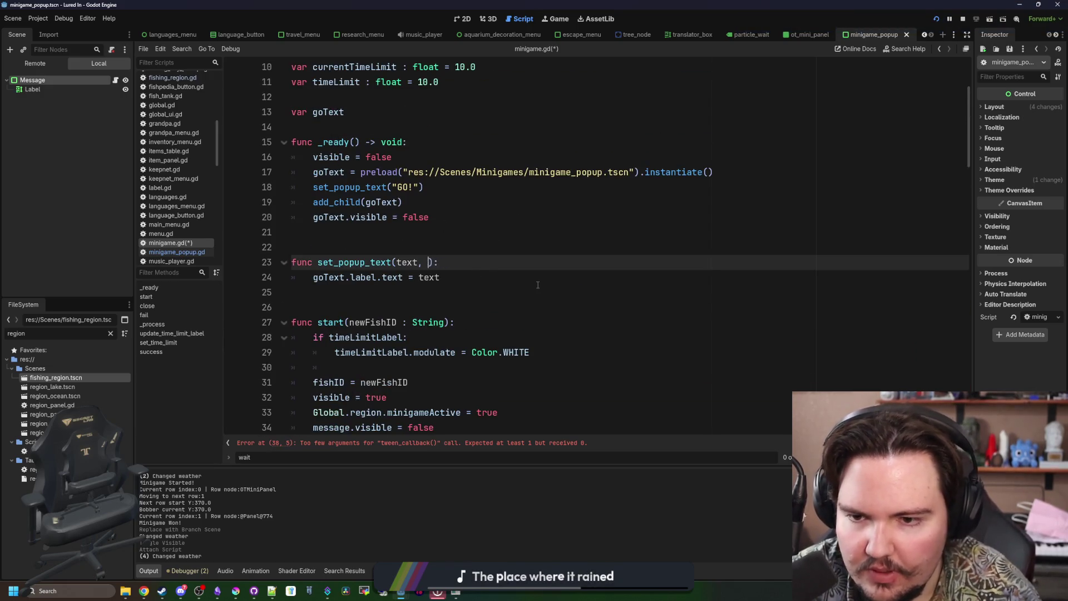
type("show")
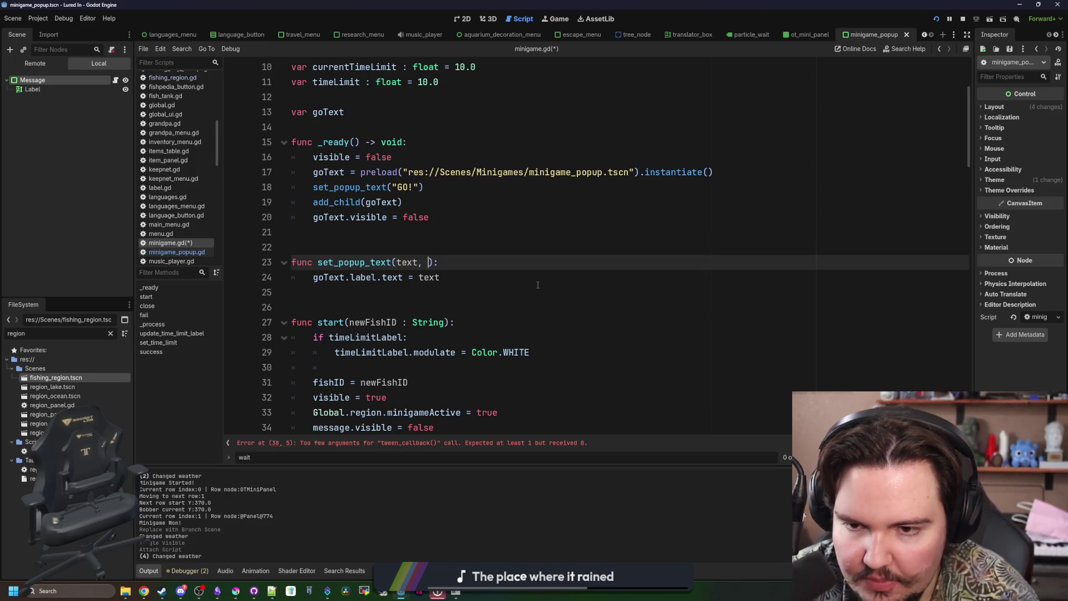
type("show_")
key("BackSpace")
key("BackSpace")
key("BackSpace")
type("canBeS")
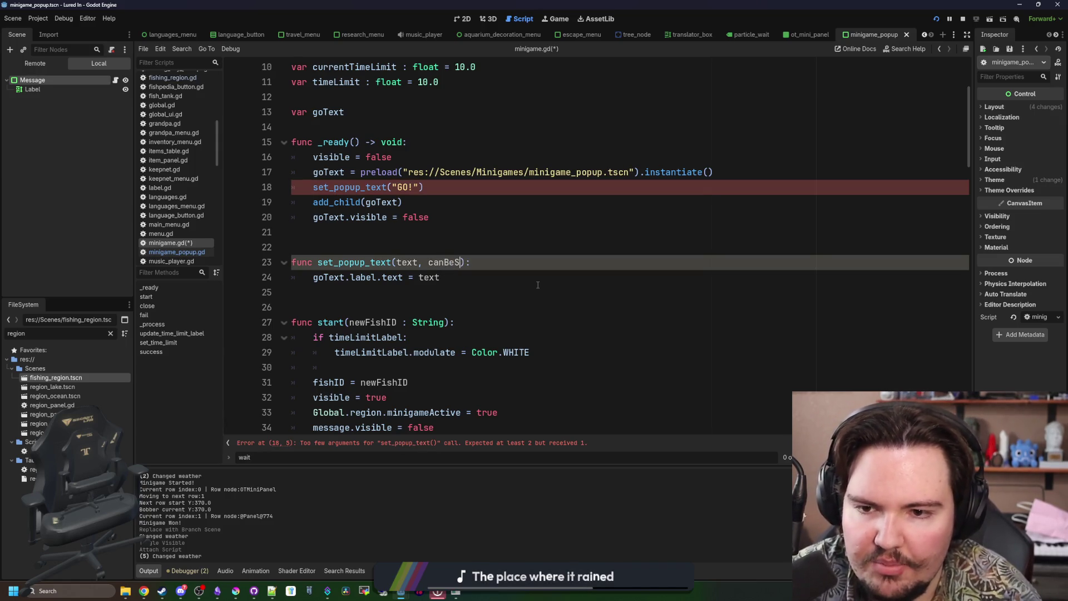
type("een")
key("BackSpace")
type("bool")
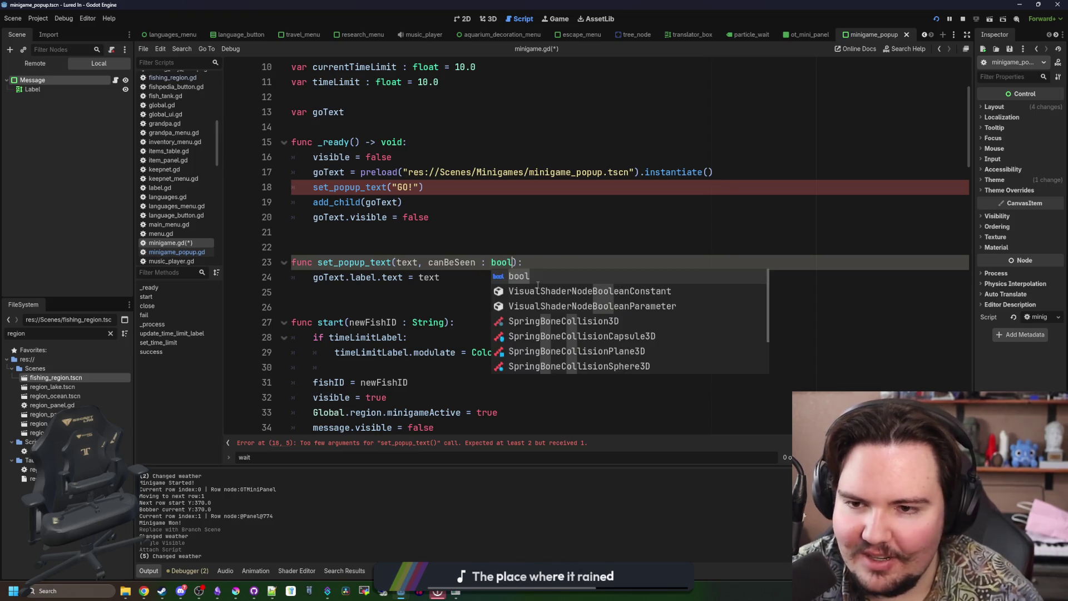
key("Escape")
Add the line goText.canBeSeen = canBeSeen inside set_popup_text.
left_click(554, 277)
key("Return")
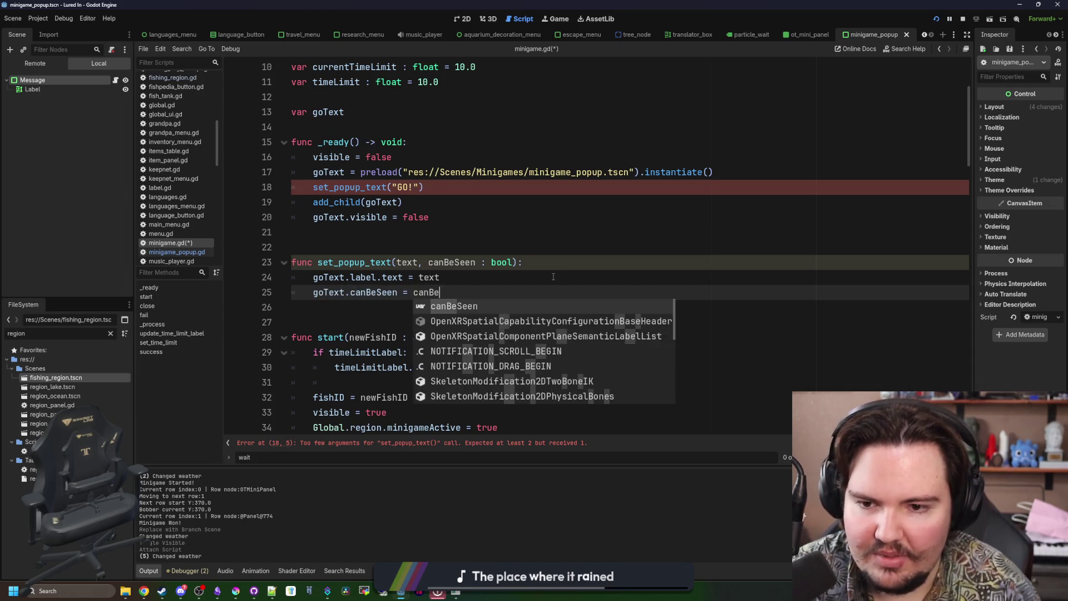
key("Return")
key("Up")
key("Up")
key("Up")
Change the _ready call to set_popup_text("GO!", true).
left_click(429, 189)
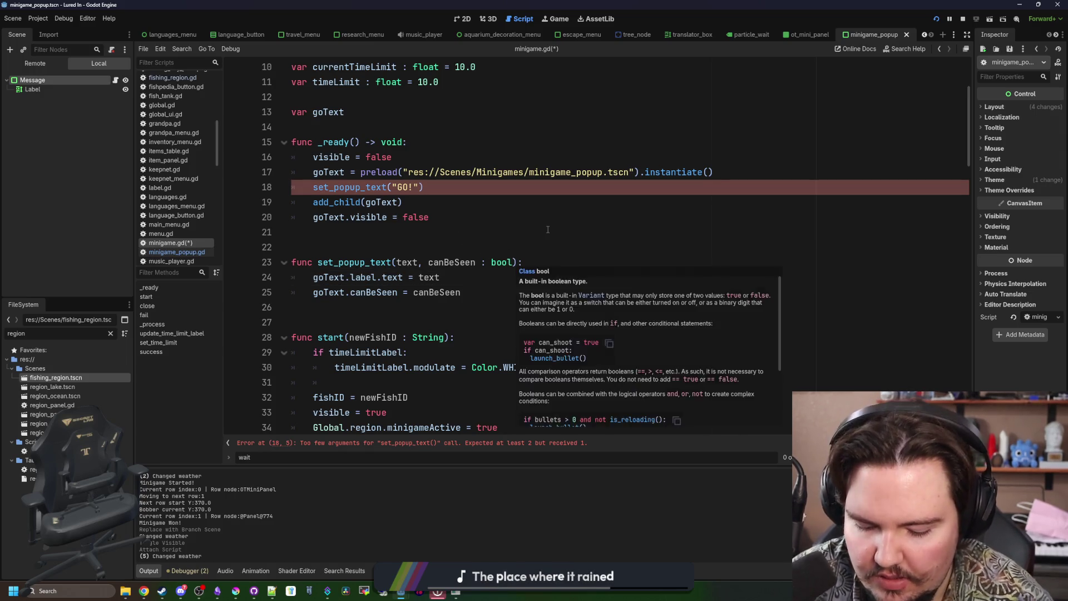
type(", true")
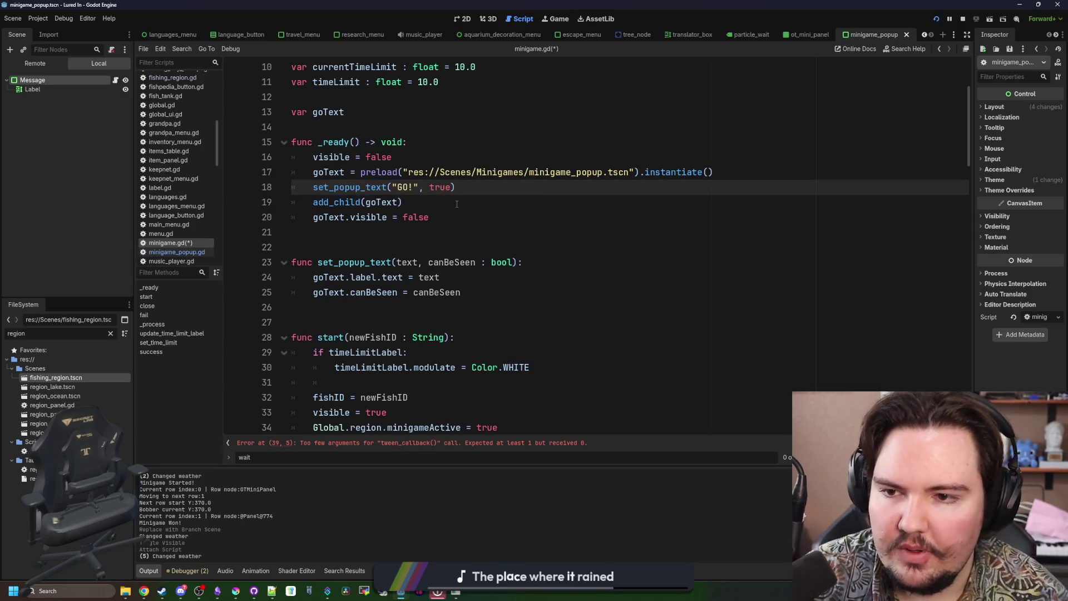
scroll(457, 205, "down", 4)
scroll(439, 217, "up", 3)
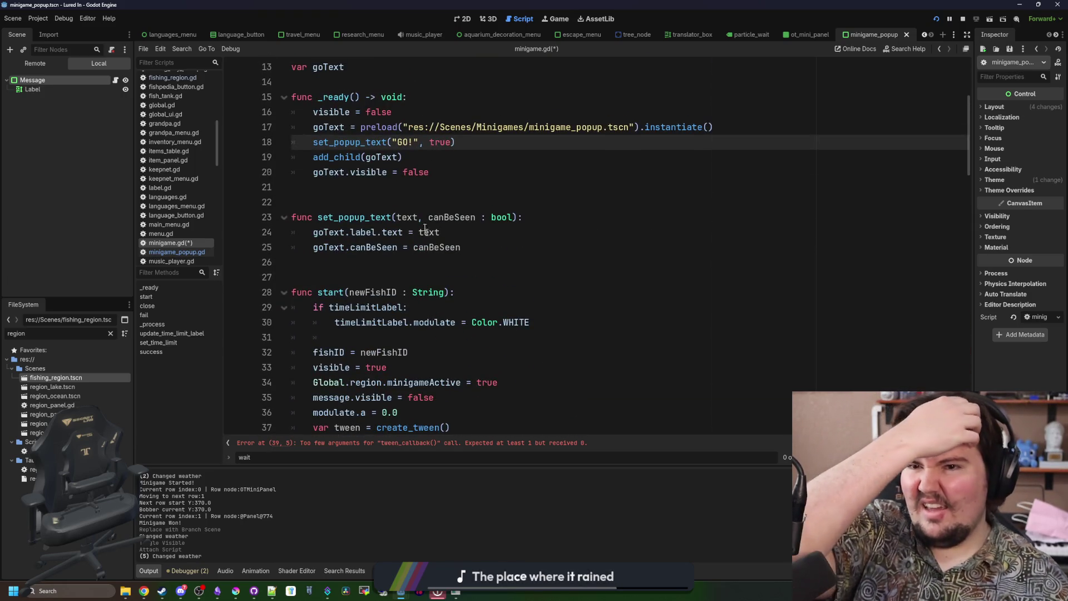
scroll(425, 230, "down", 3)
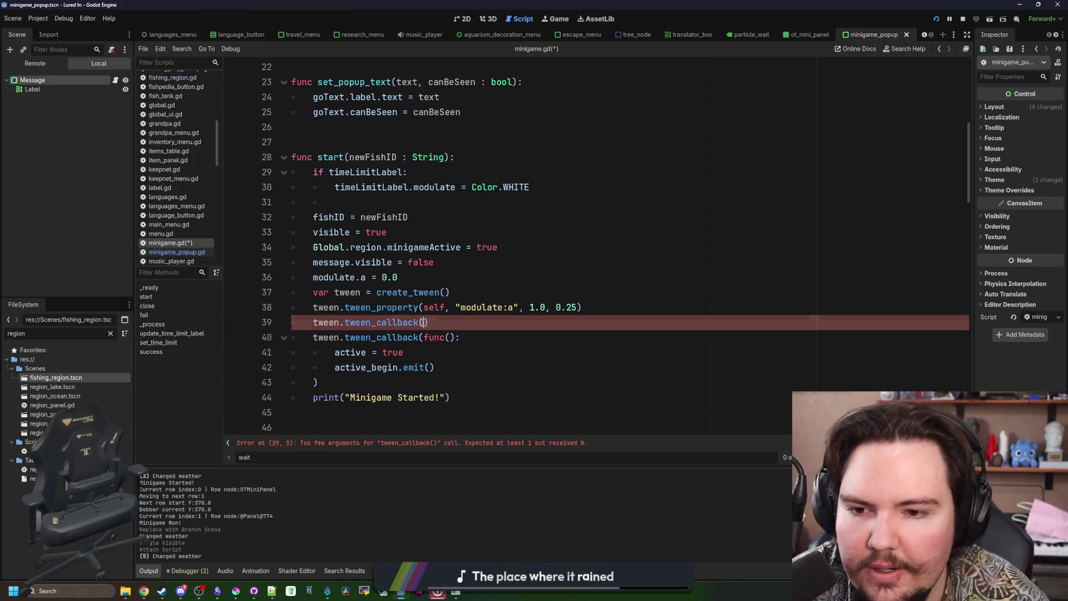
scroll(422, 322, "up", 4)
Move the set_popup_text call from _ready into start()'s empty tween_callback as a func() lambda.
triple_click(466, 190)
key("BackSpace")
key("BackSpace")
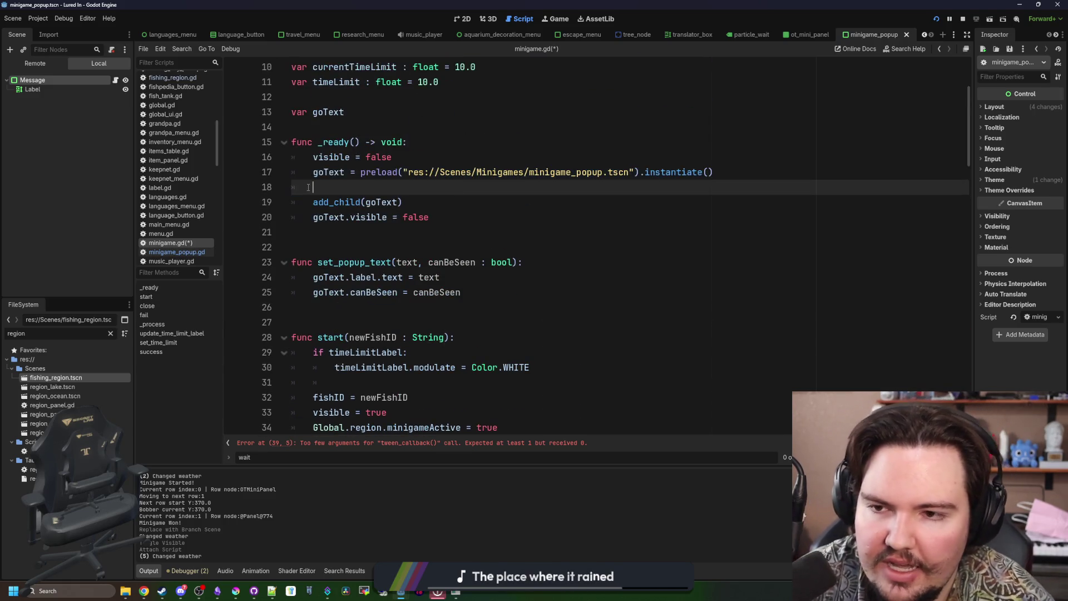
scroll(410, 289, "down", 4)
type("set_popup_text(\"GO!\", true)")
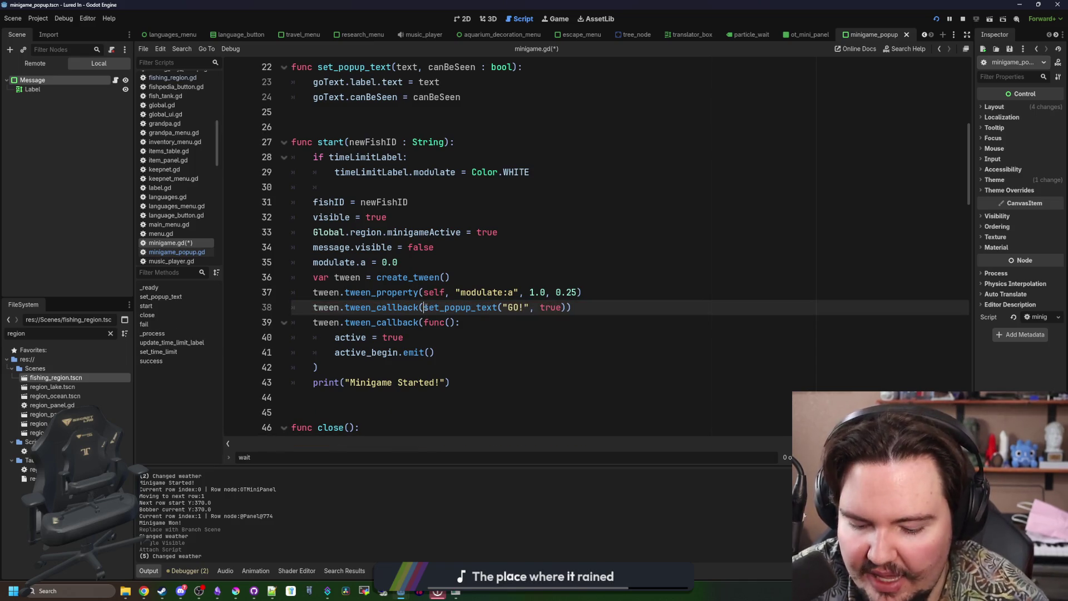
type("func():")
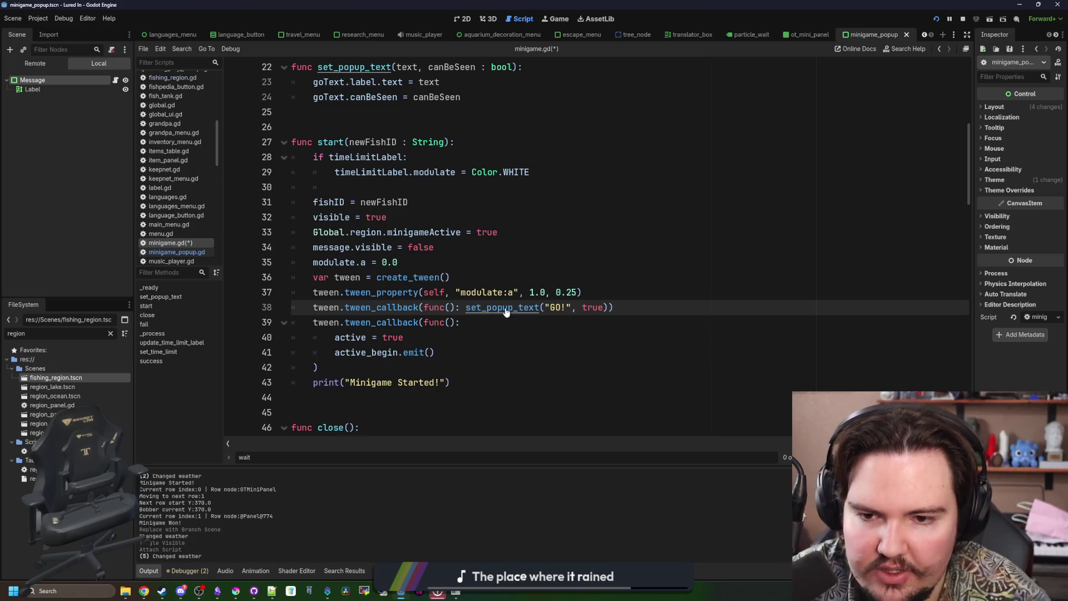
Add a tween_interval(0.5) line after that callback.
key("Return")
type("tween.tween")
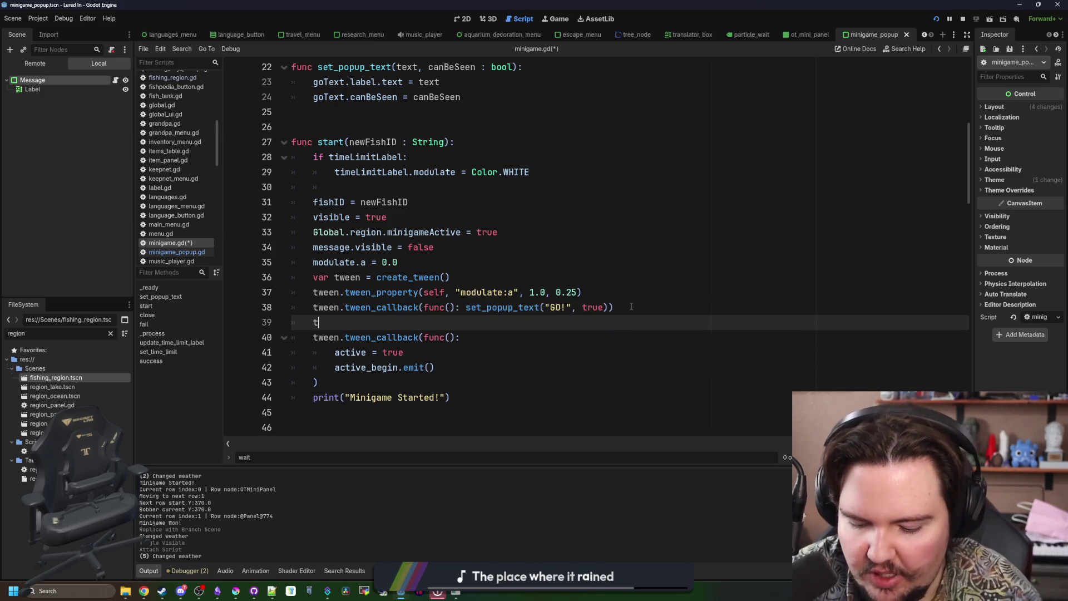
type("_")
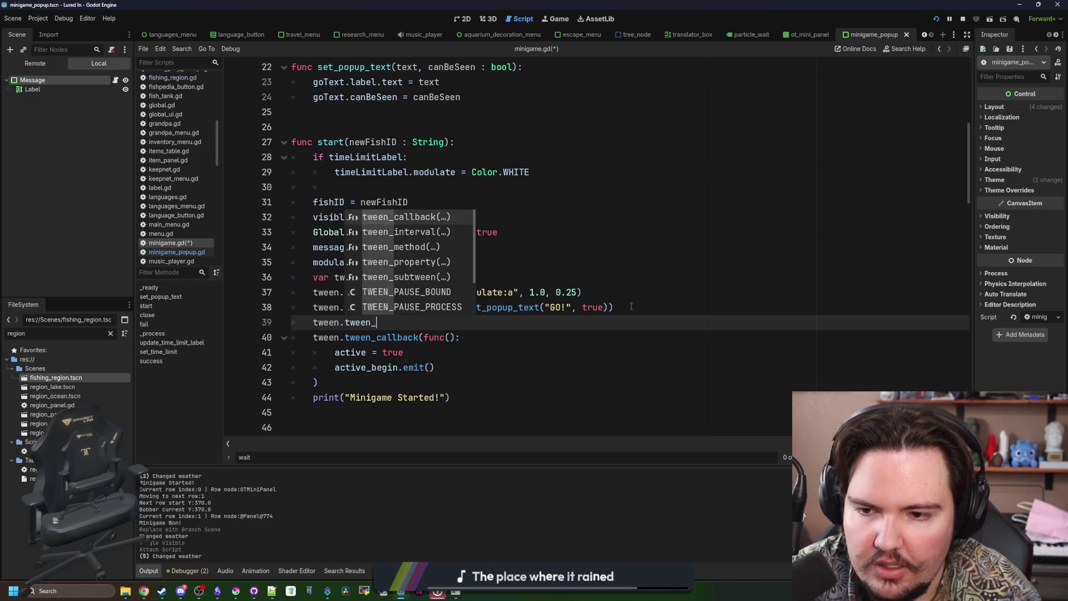
key("Return")
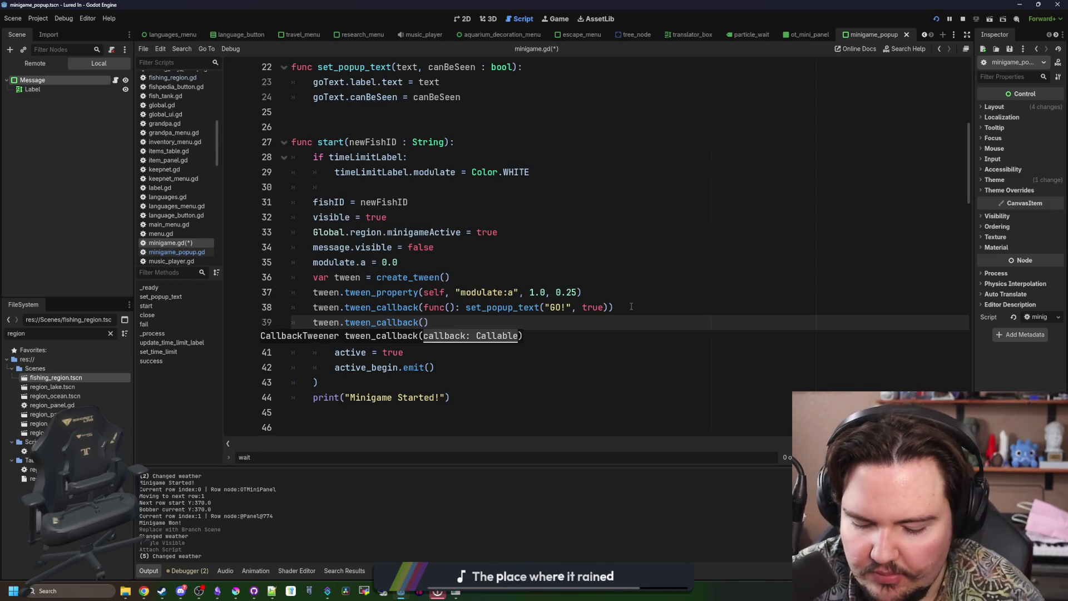
key("BackSpace")
key("BackSpace")
key("BackSpace")
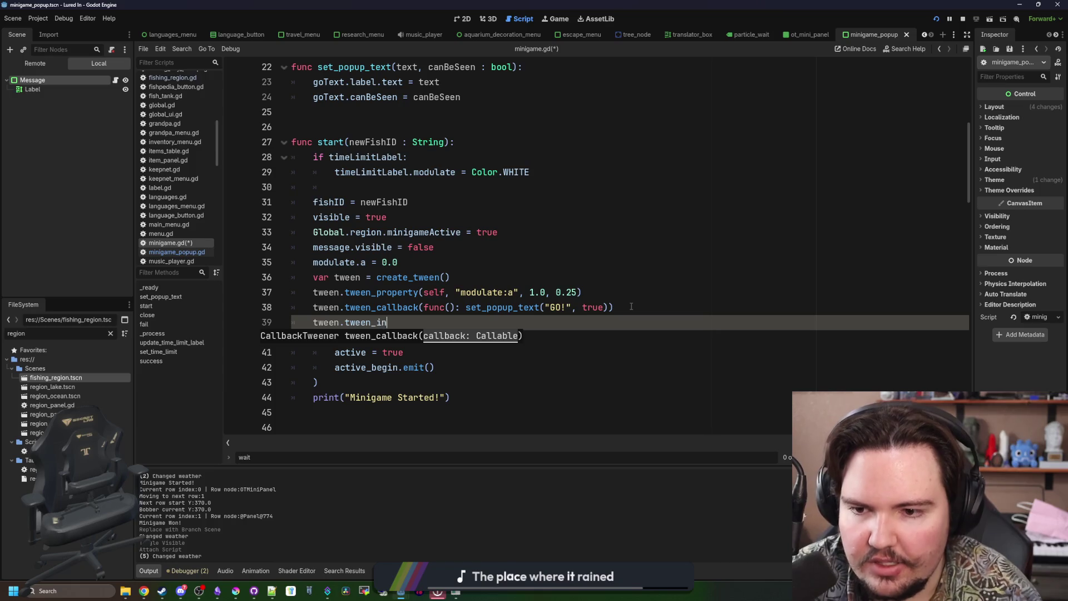
type("ter")
key("Return")
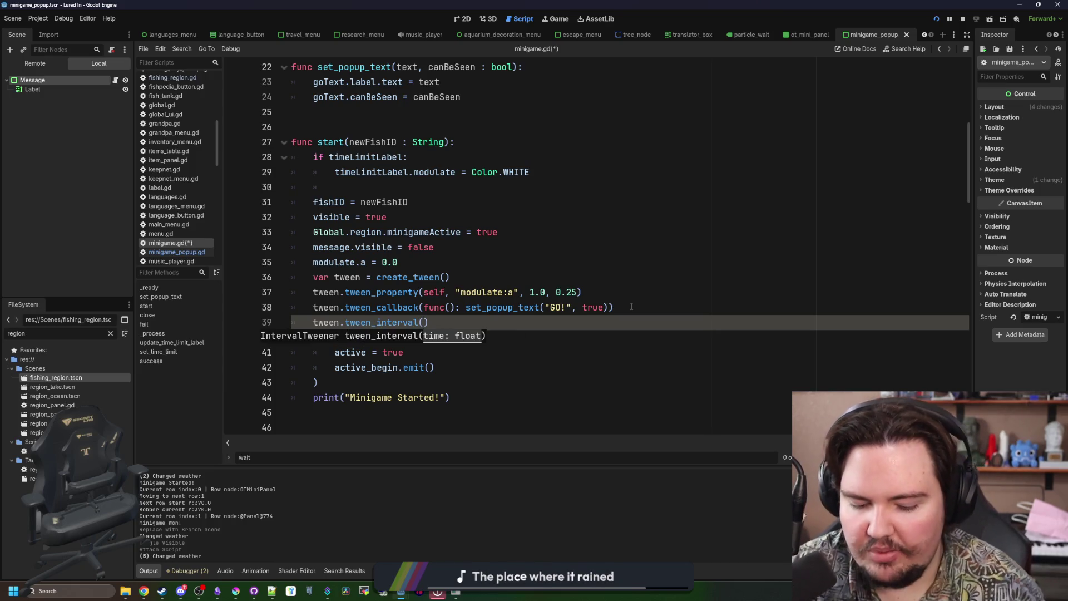
key("Right")
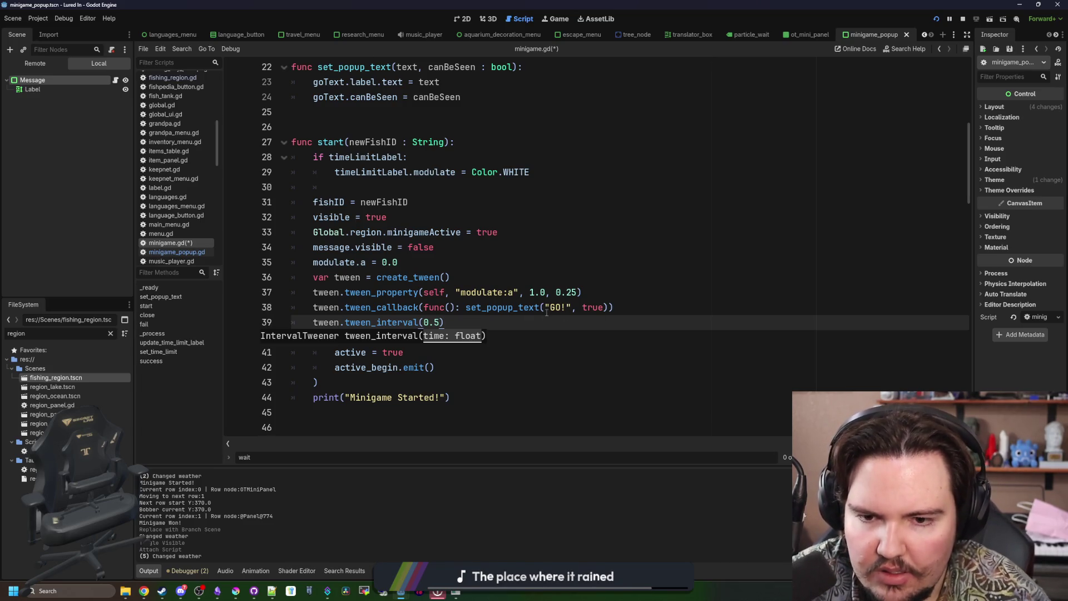
Change the first popup callback's text to "Get ready...".
left_click(563, 308)
key("BackSpace")
key("BackSpace")
key("BackSpace")
type("Get r")
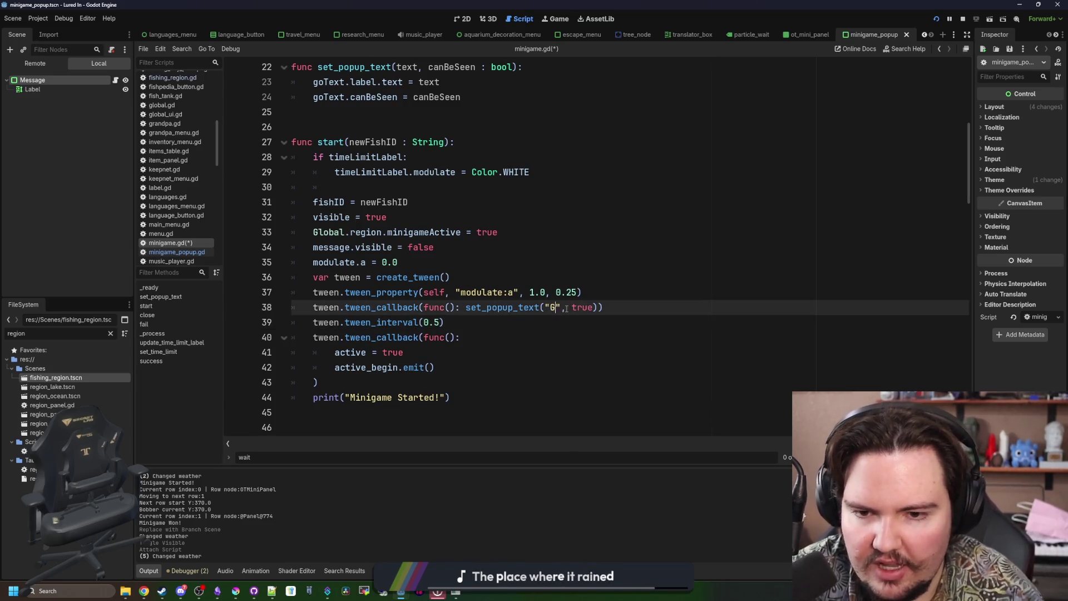
type("eady...")
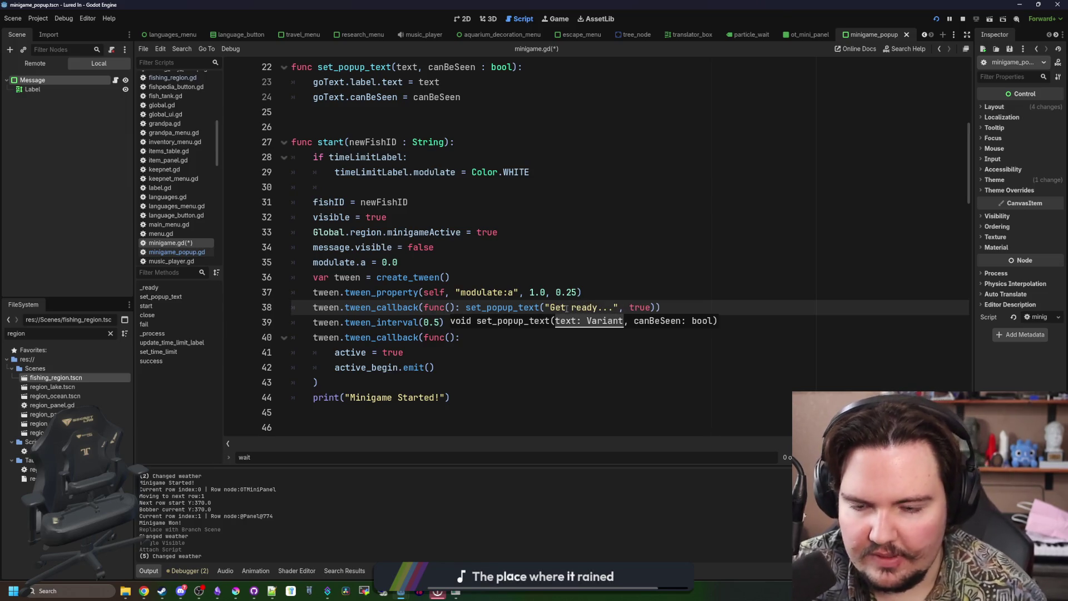
Duplicate the popup callback below the interval and change its text to "GO!".
left_click(479, 337)
left_click(465, 323)
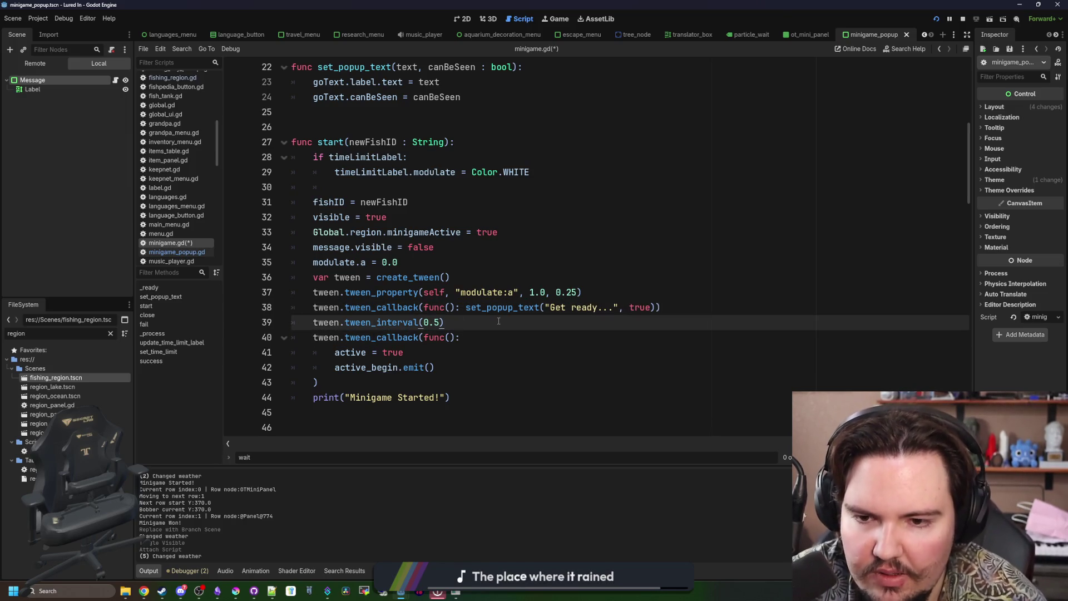
left_click_drag(314, 323, 662, 307)
key("ctrl+c")
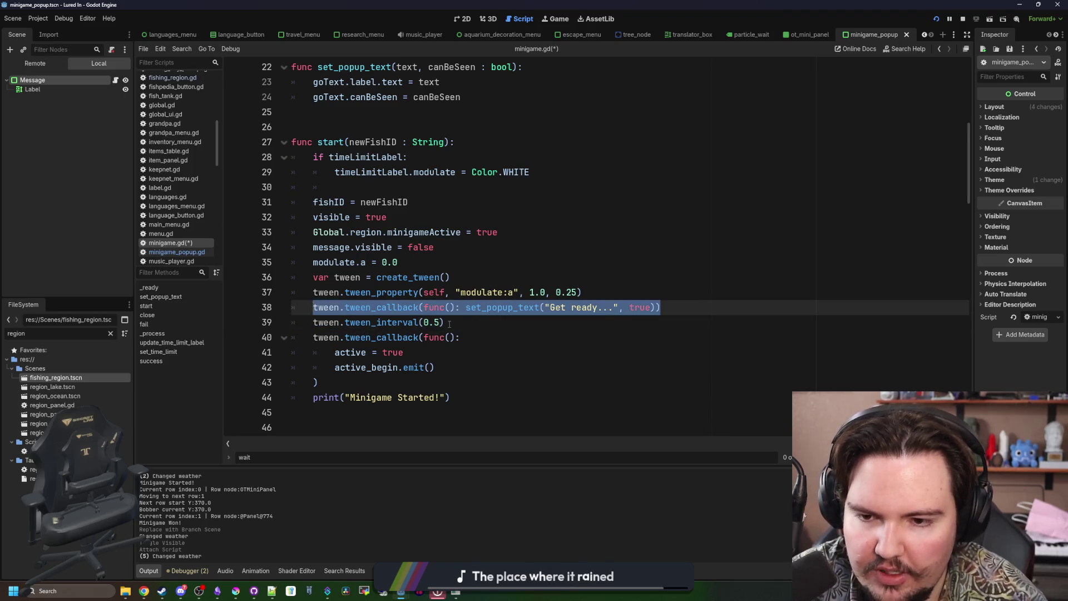
left_click(450, 323)
key("Return")
key("ctrl+v")
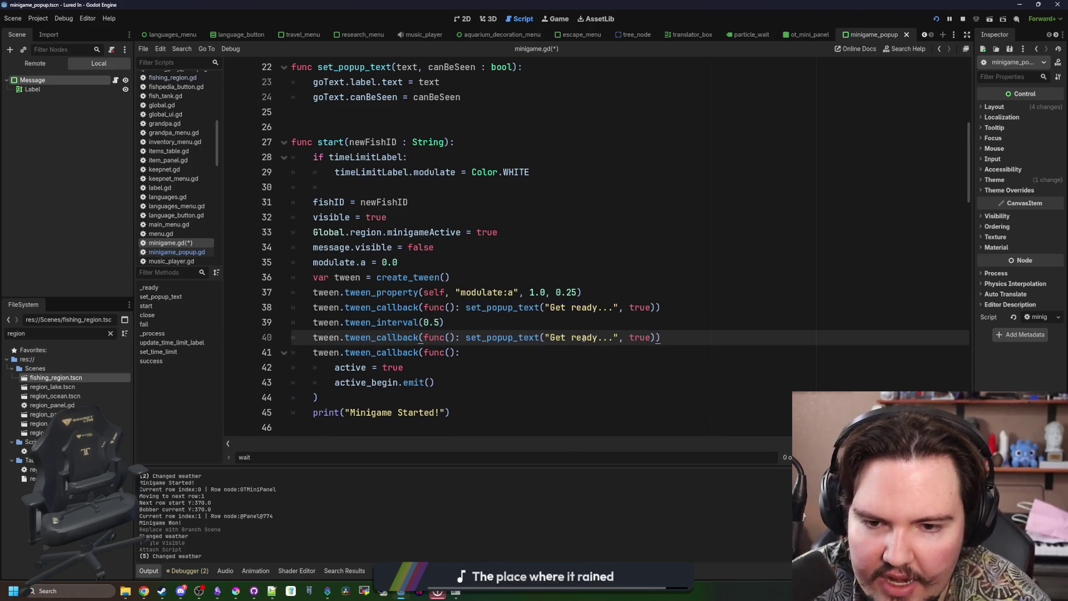
double_click(584, 337)
left_click_drag(616, 338, 549, 337)
type("GO")
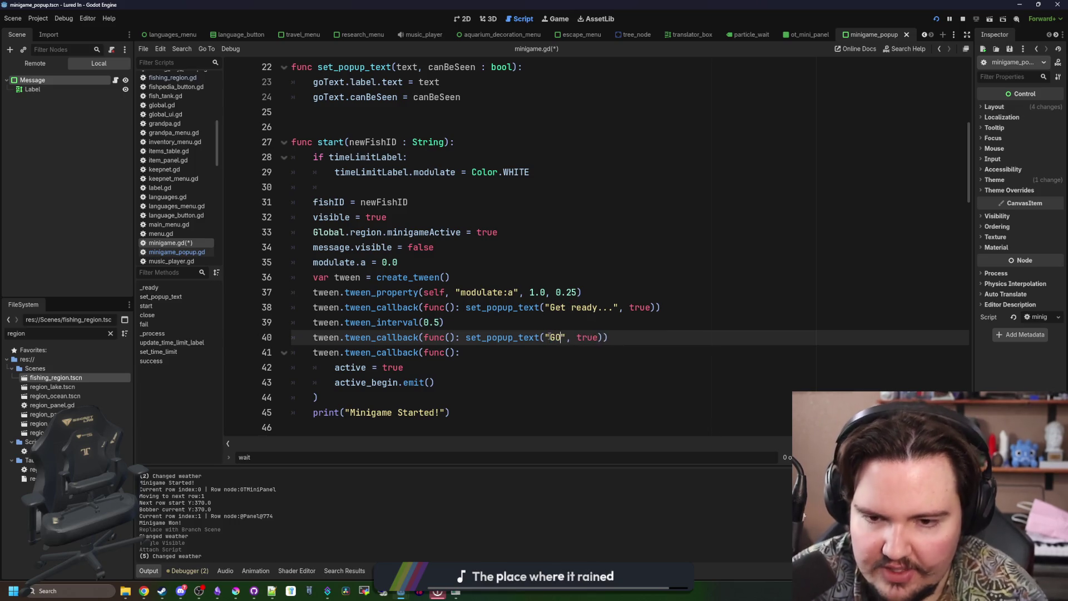
type("!")
key("Up")
Copy tween_interval(0.5) below the GO! callback and set the first interval to 1.0.
key("shift+Home")
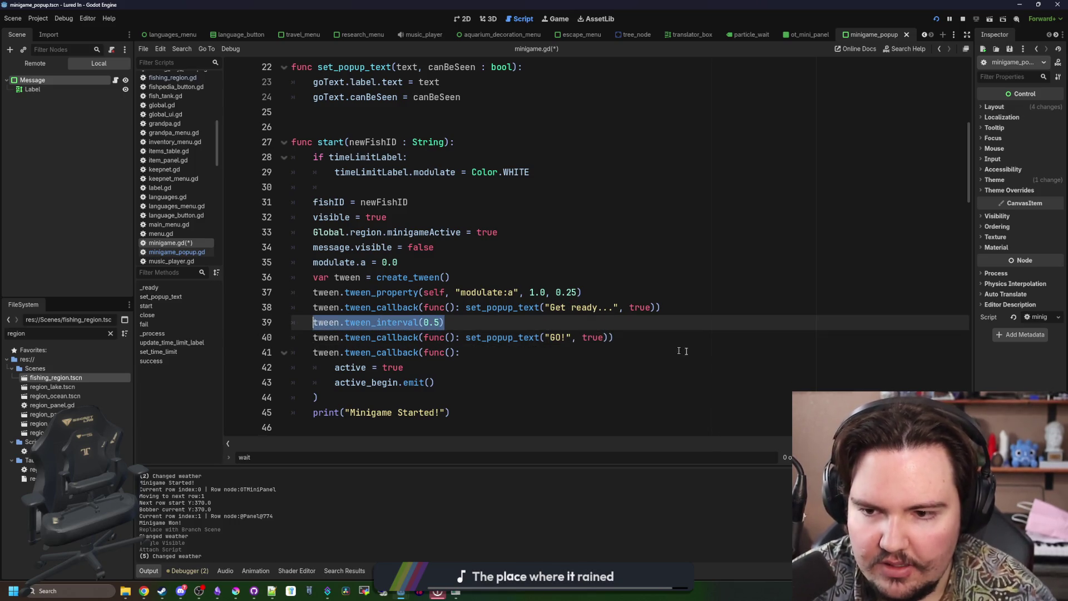
key("ctrl+c")
left_click(653, 338)
key("Return")
key("ctrl+v")
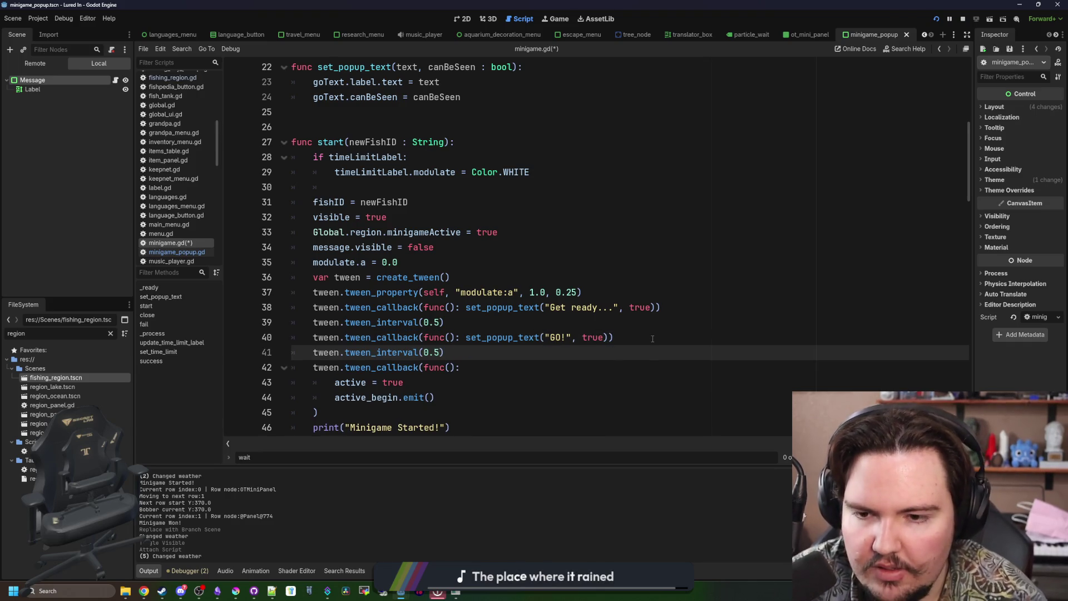
key("Up")
key("Up")
type("1.0")
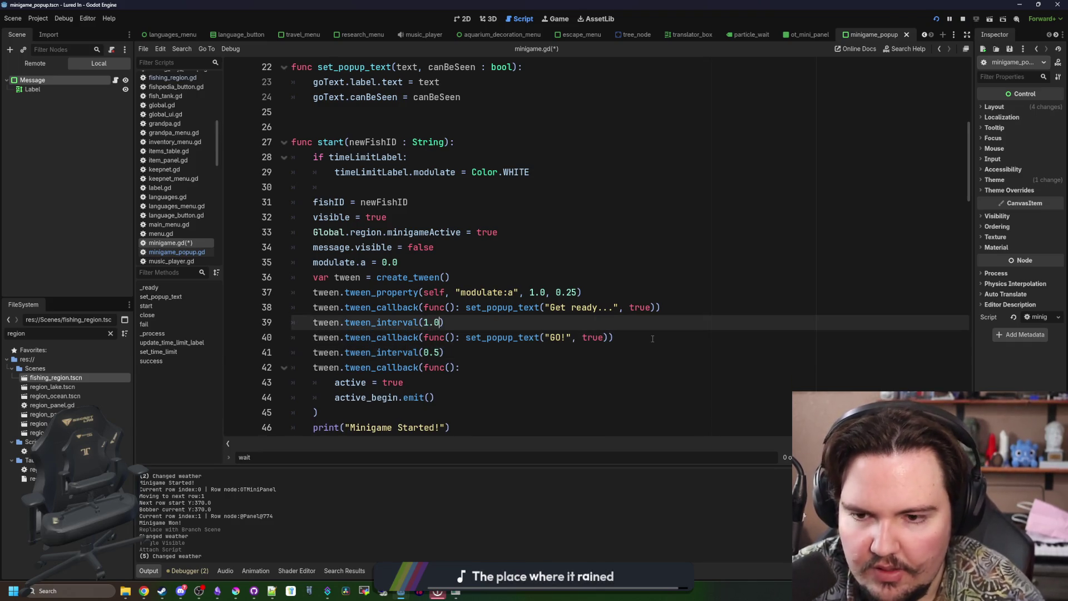
Save minigame.gd and stop the running game.
key("ctrl+s")
scroll(549, 328, "down", 1)
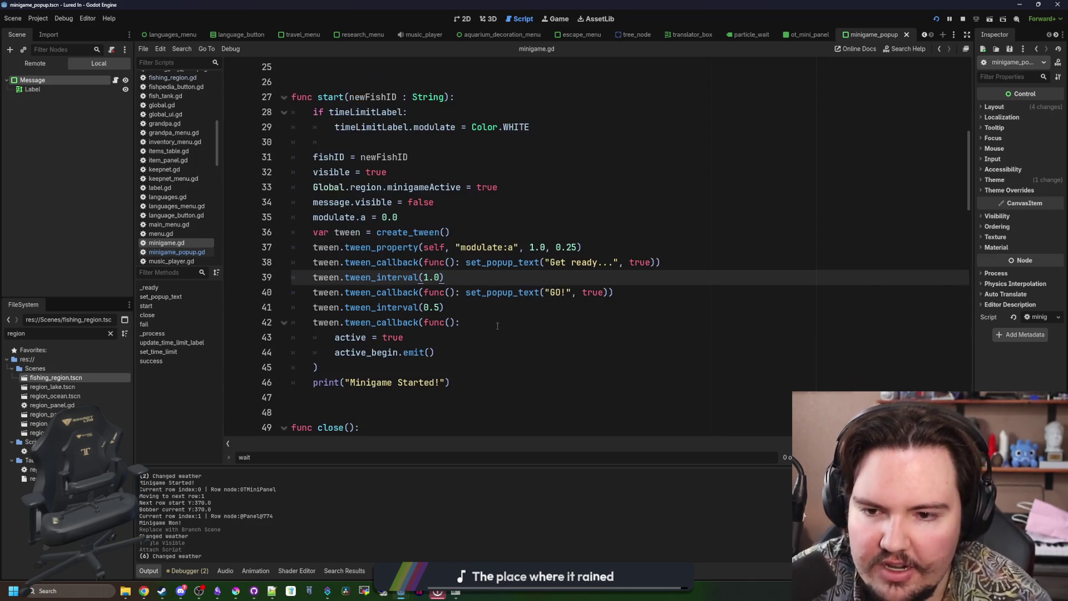
key("ctrl+s")
left_click(478, 312)
key("ctrl+s")
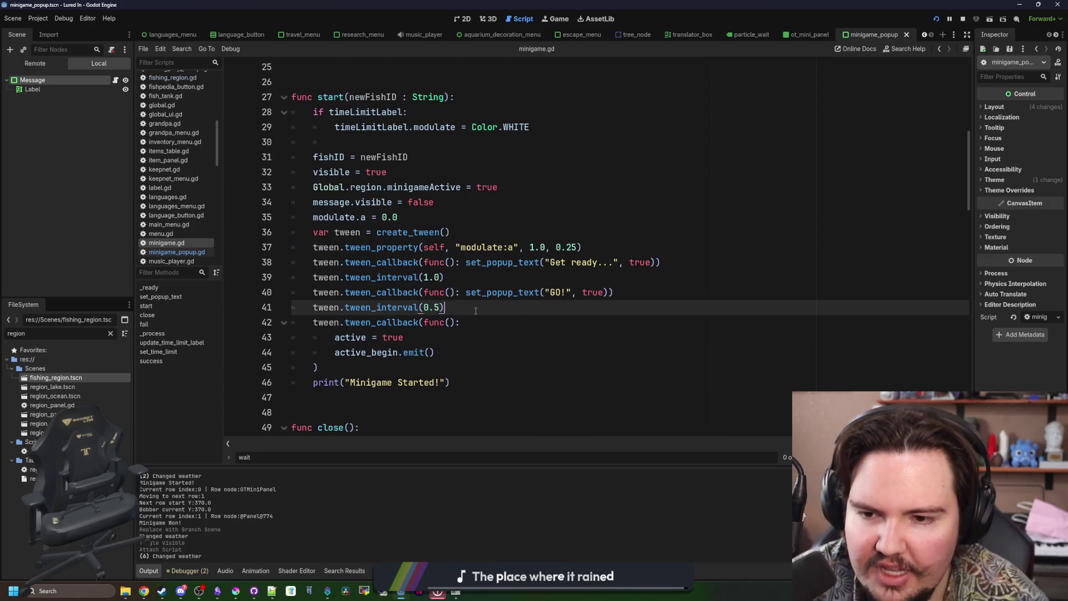
key("ctrl+s")
left_click(963, 19)
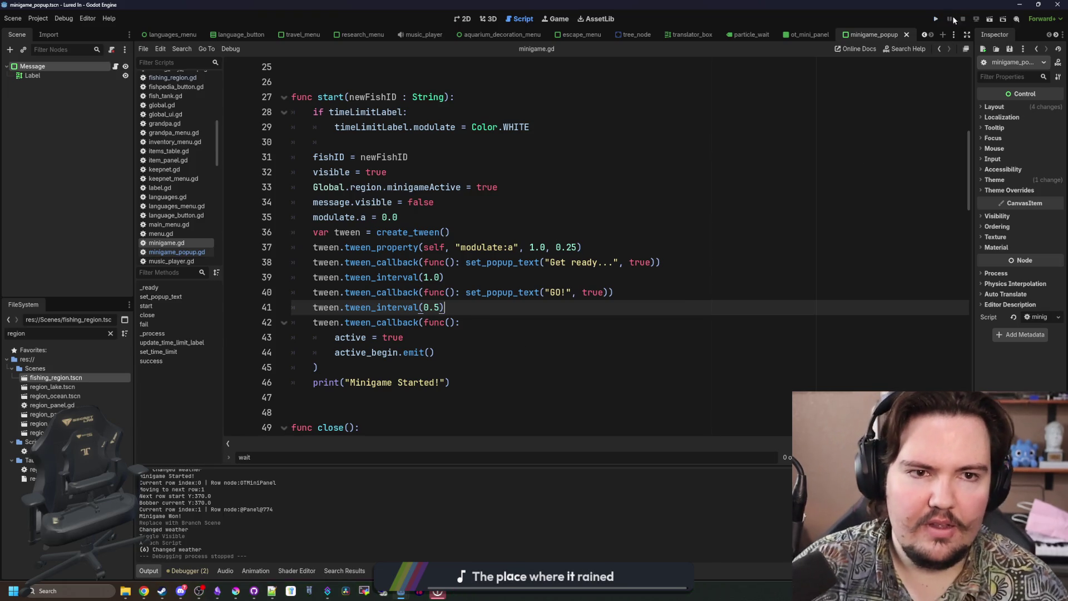
Run the game, travel to a fishing spot and trigger the minigame with 'minigame ot'.
left_click(936, 20)
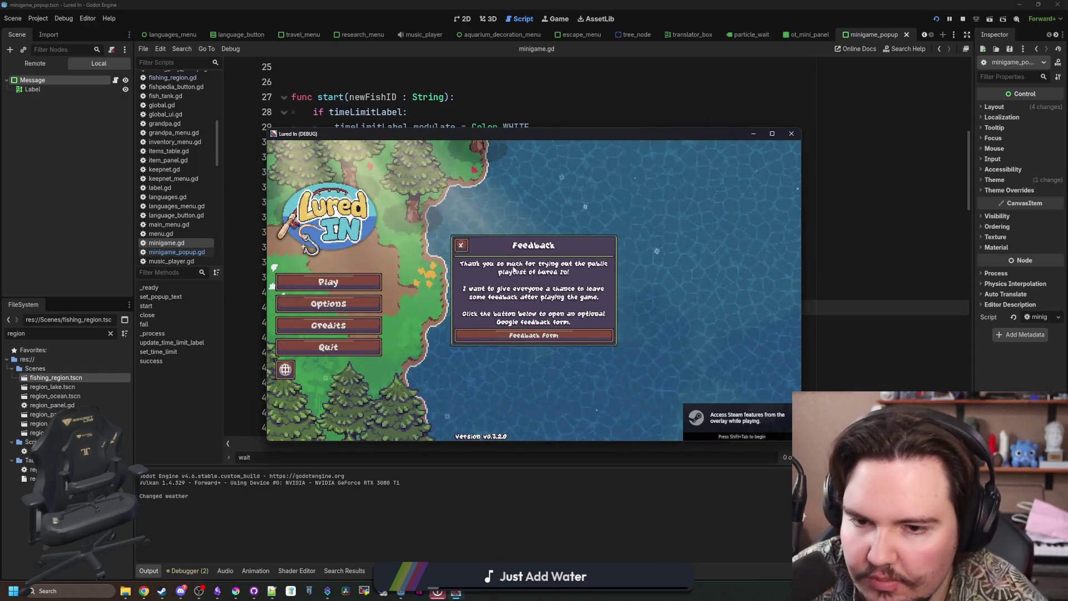
left_click(360, 289)
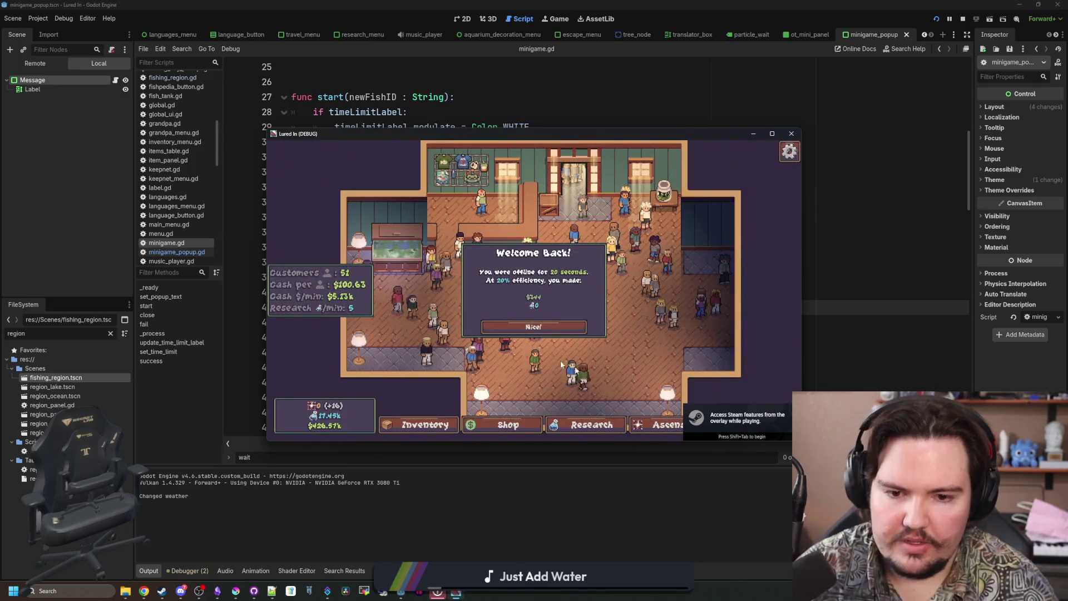
left_click(763, 436)
left_click(763, 435)
left_click(609, 269)
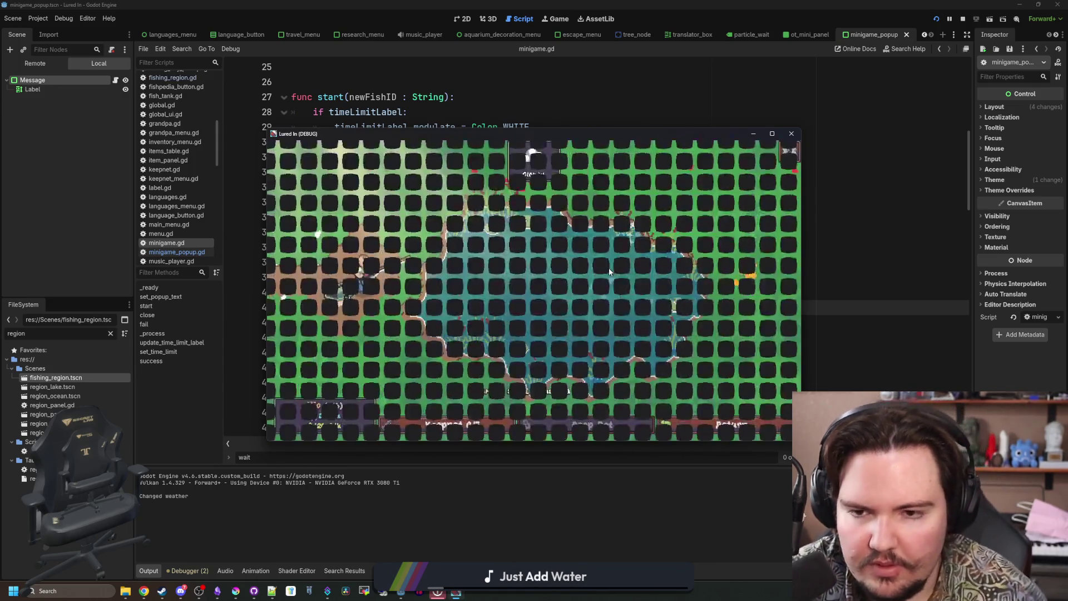
key("grave")
type("minigame ot")
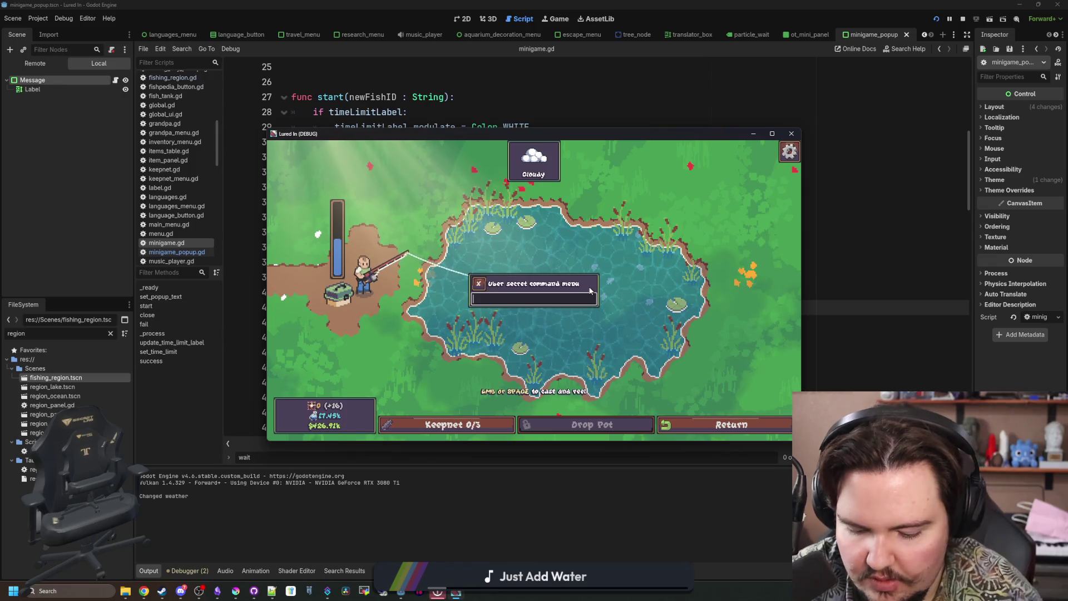
key("Return")
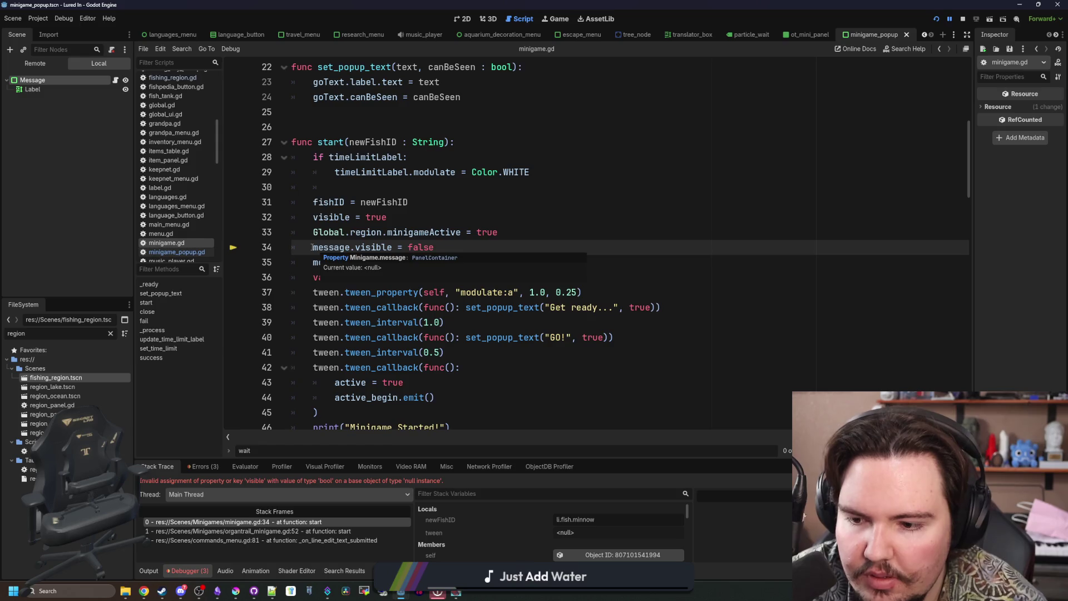
Comment out the message.visible line on line 34 with #.
left_click(312, 248)
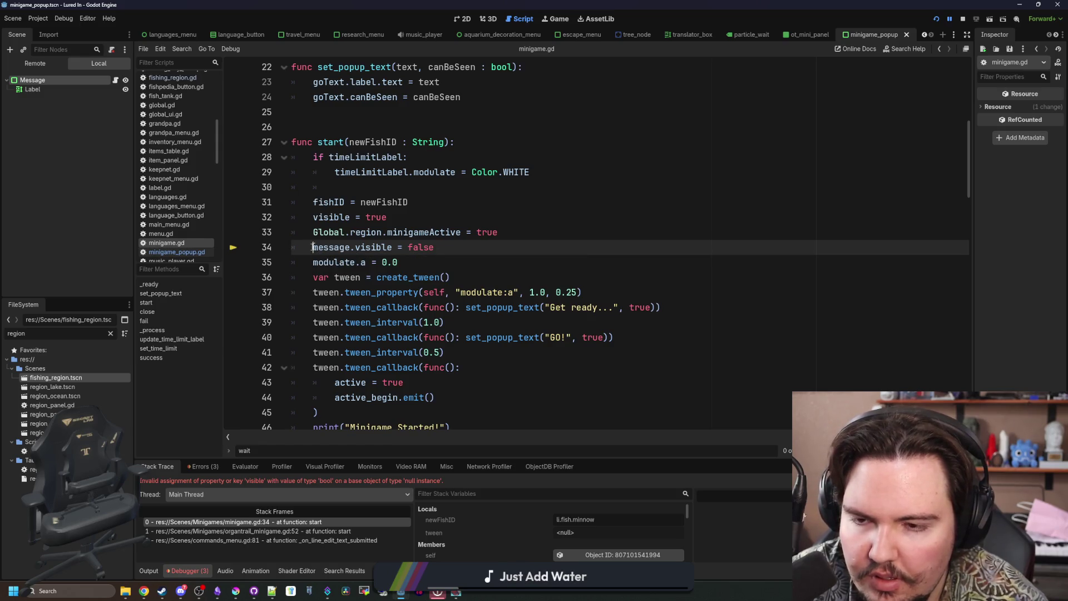
type("#")
left_click(423, 202)
left_click(423, 217)
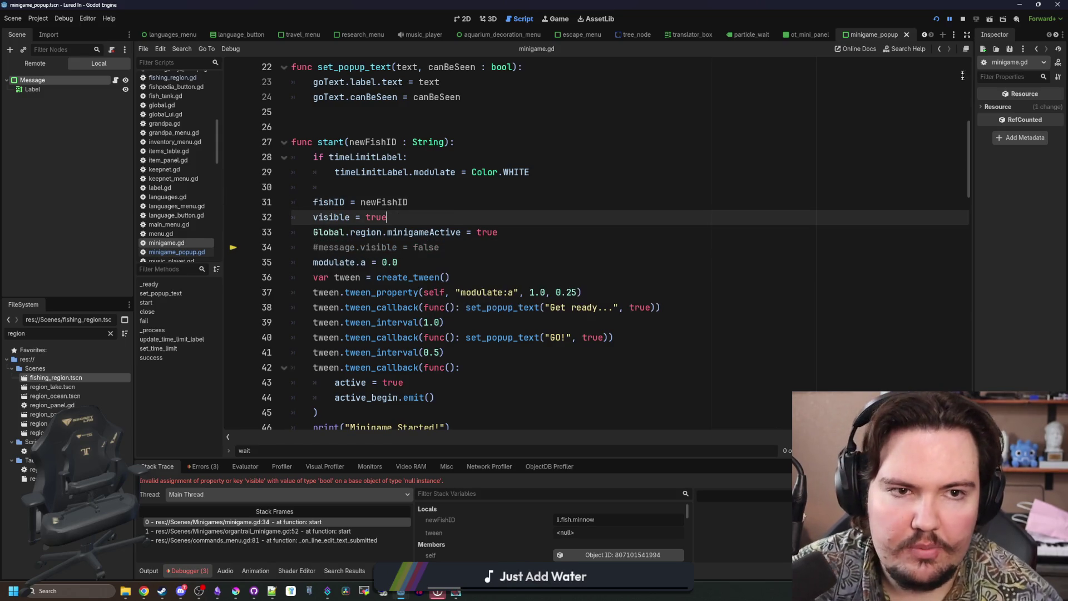
Restart the game, travel free to the Pond and cast the line until the debugger breaks.
left_click(963, 18)
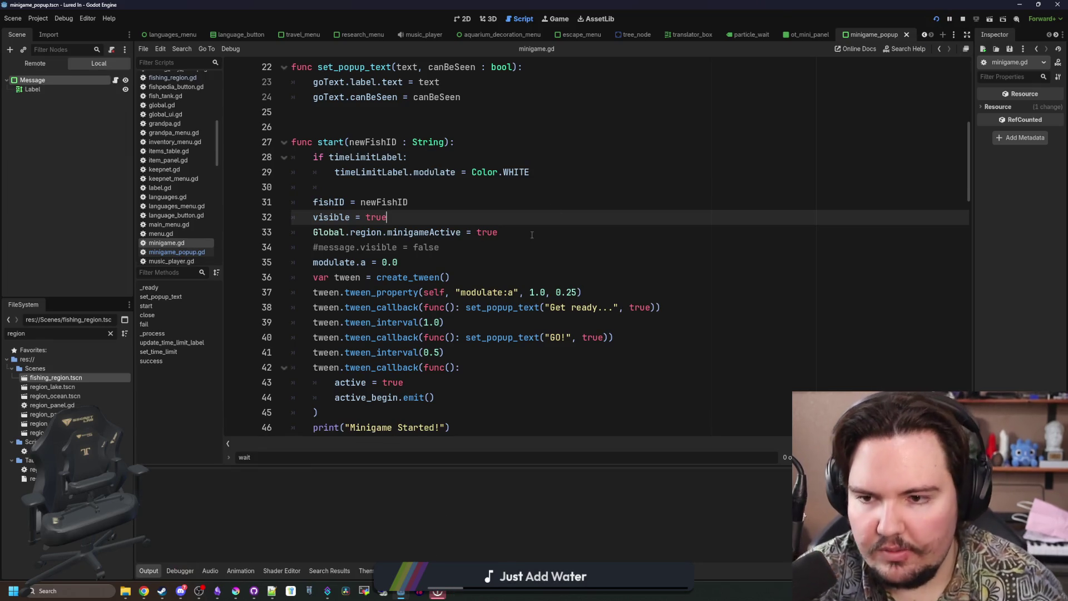
key("F5")
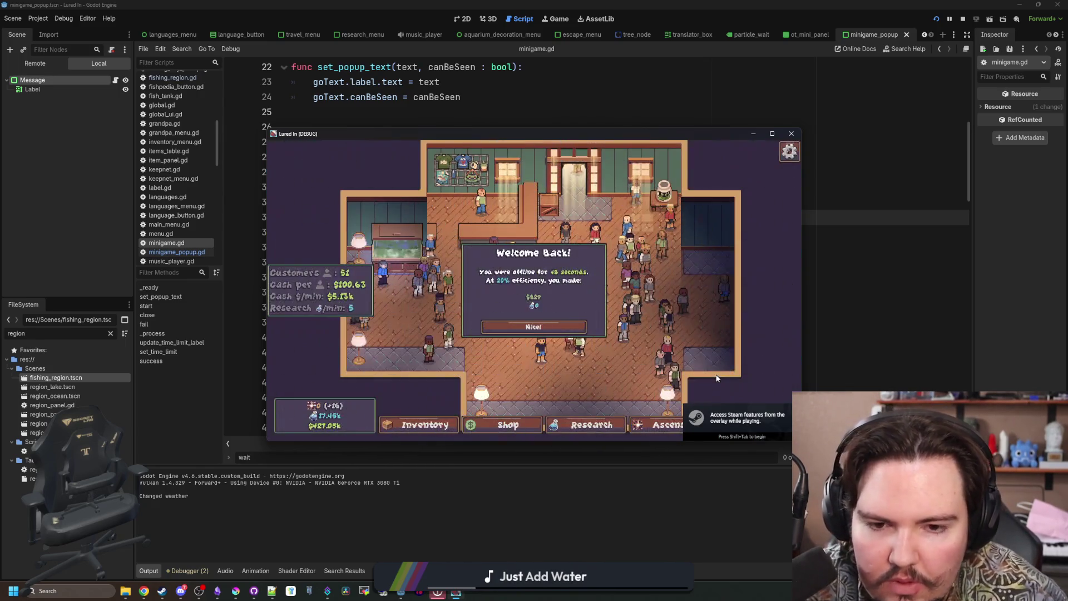
left_click(533, 326)
left_click(777, 435)
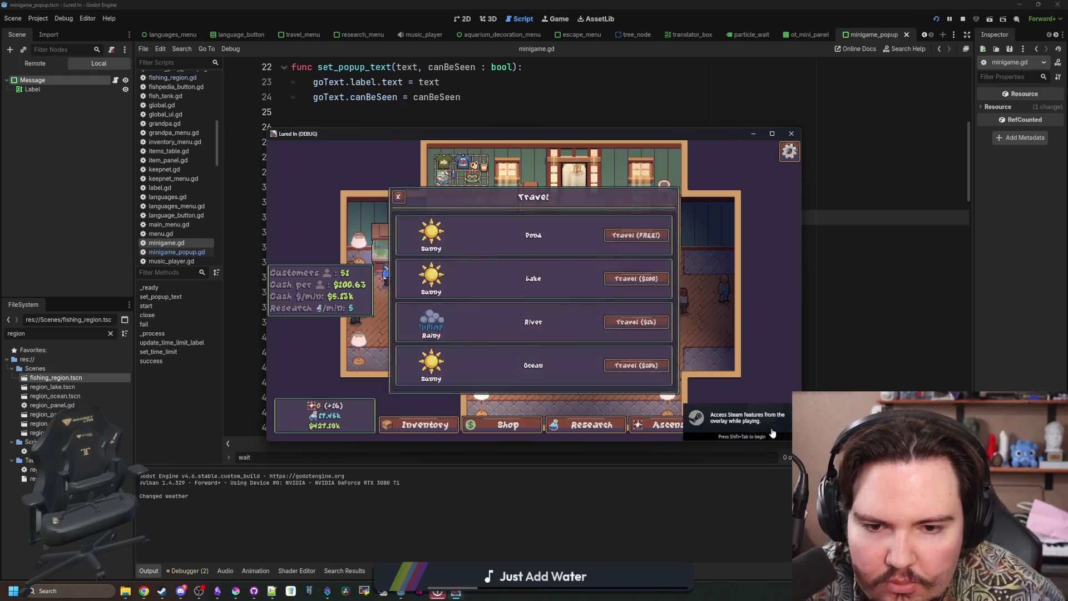
left_click(626, 240)
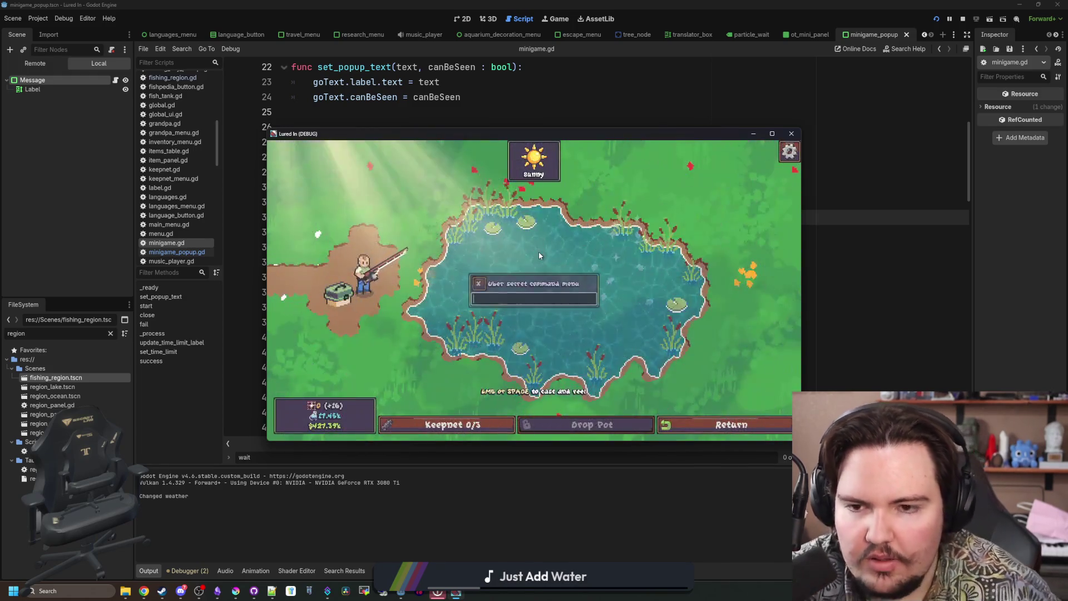
left_click(538, 252)
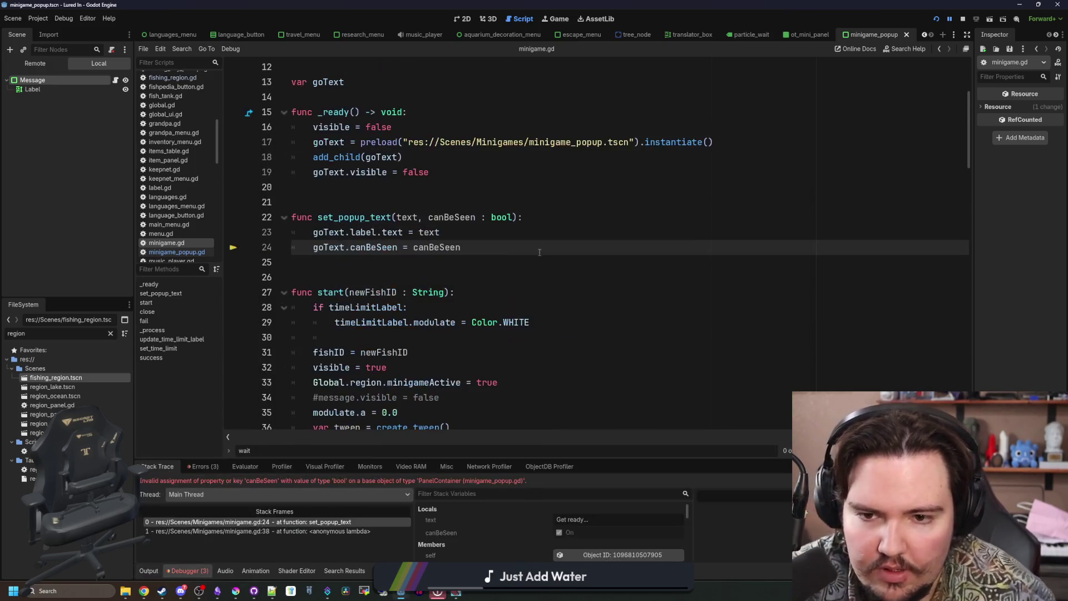
Replace goText.canBeSeen with goText.visible on line 24, save, and end the debug run.
left_click(415, 259)
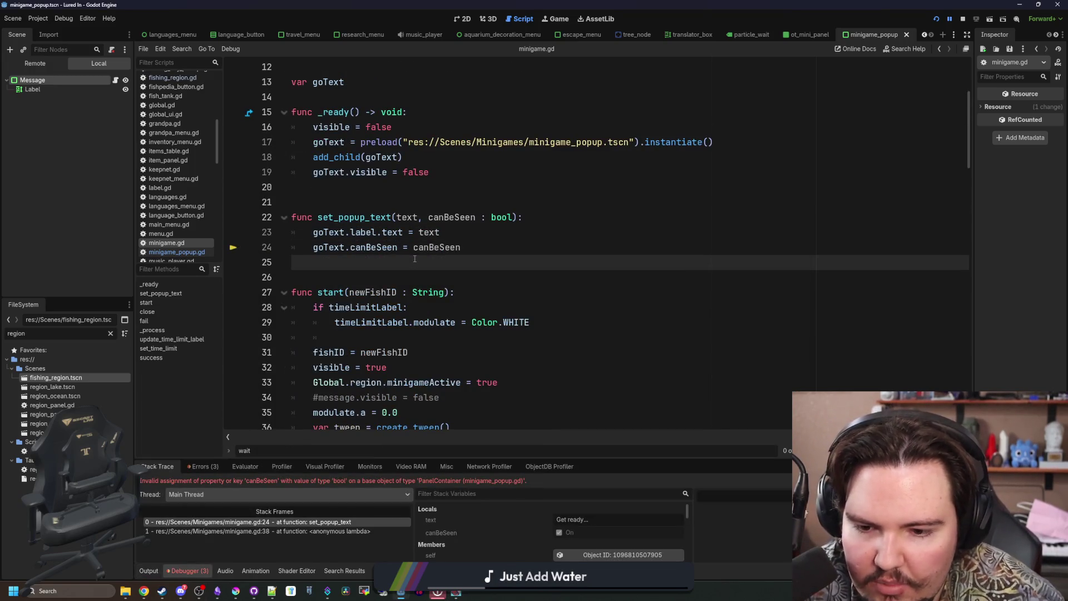
left_click(392, 247, "ctrl")
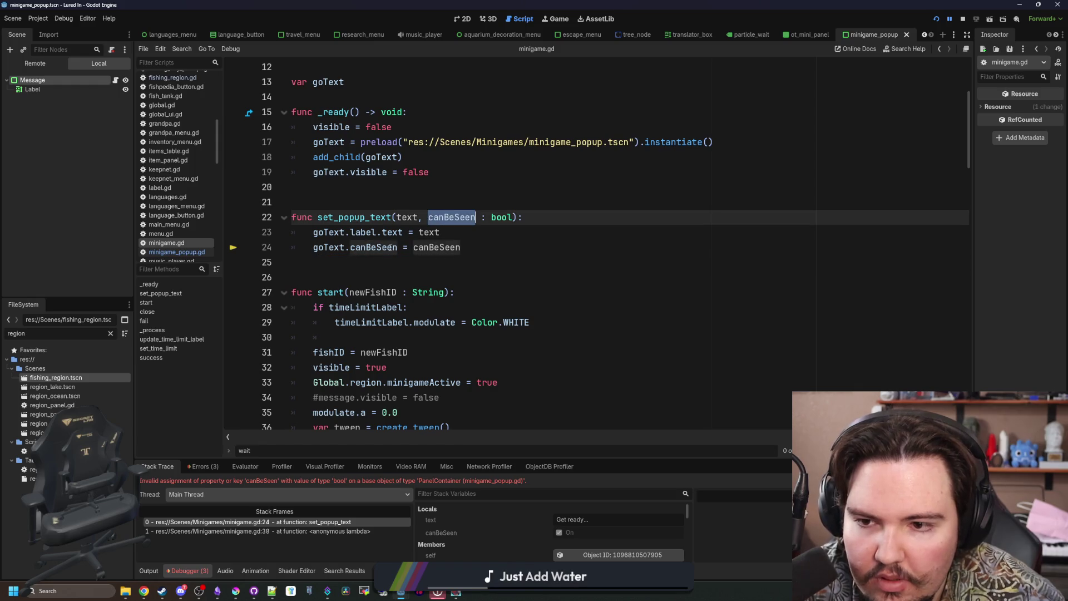
left_click(391, 247)
key("Down")
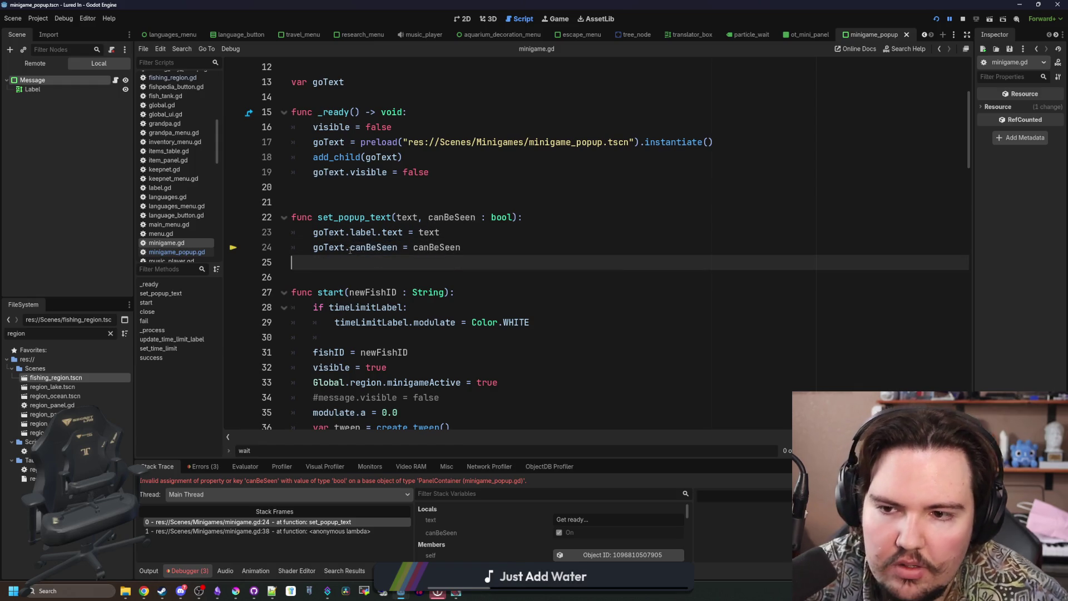
left_click(368, 248)
double_click(371, 247)
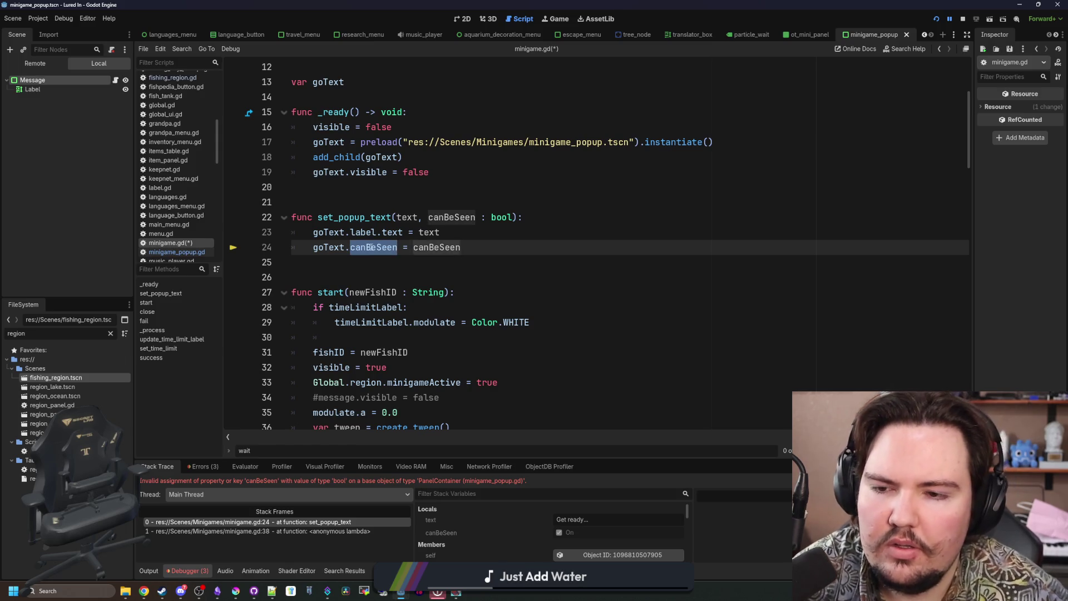
type("visible")
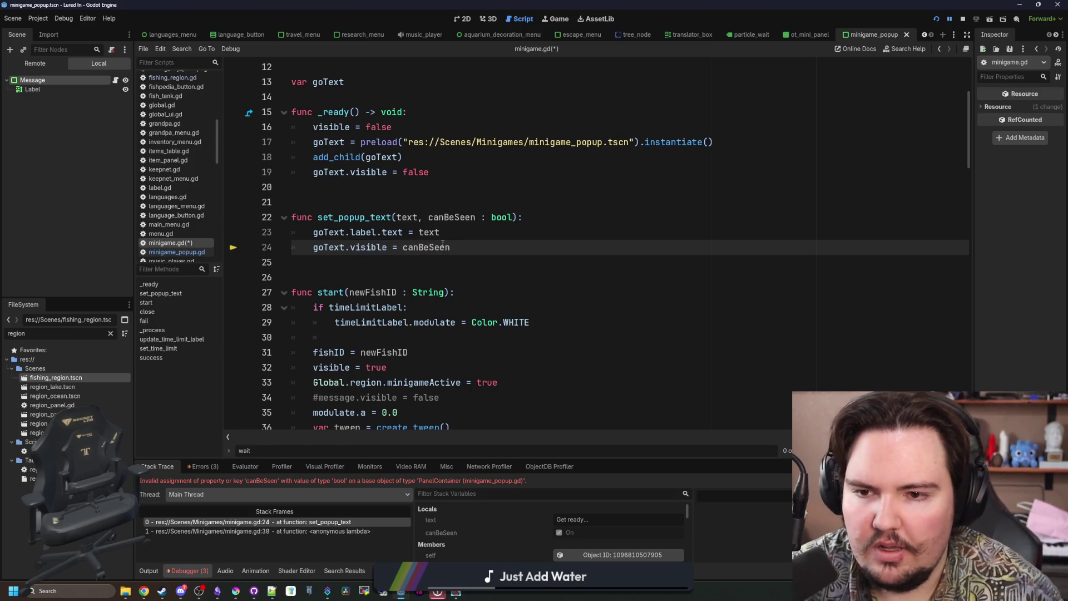
key("ctrl+s")
key("F8")
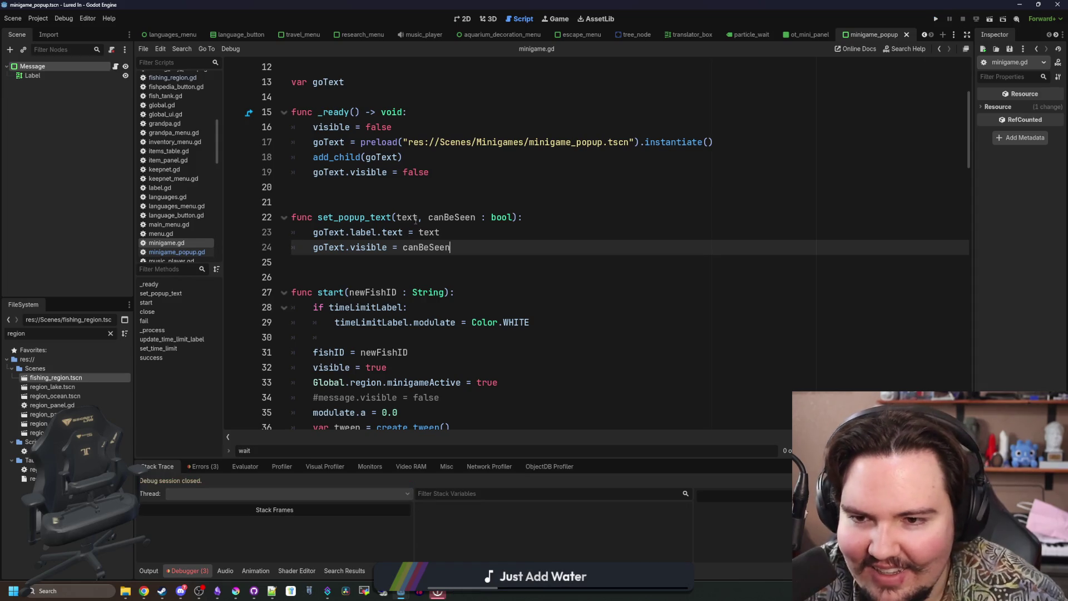
Type set_popup_text's text parameter as ': String' and save.
left_click(417, 217)
type(": String")
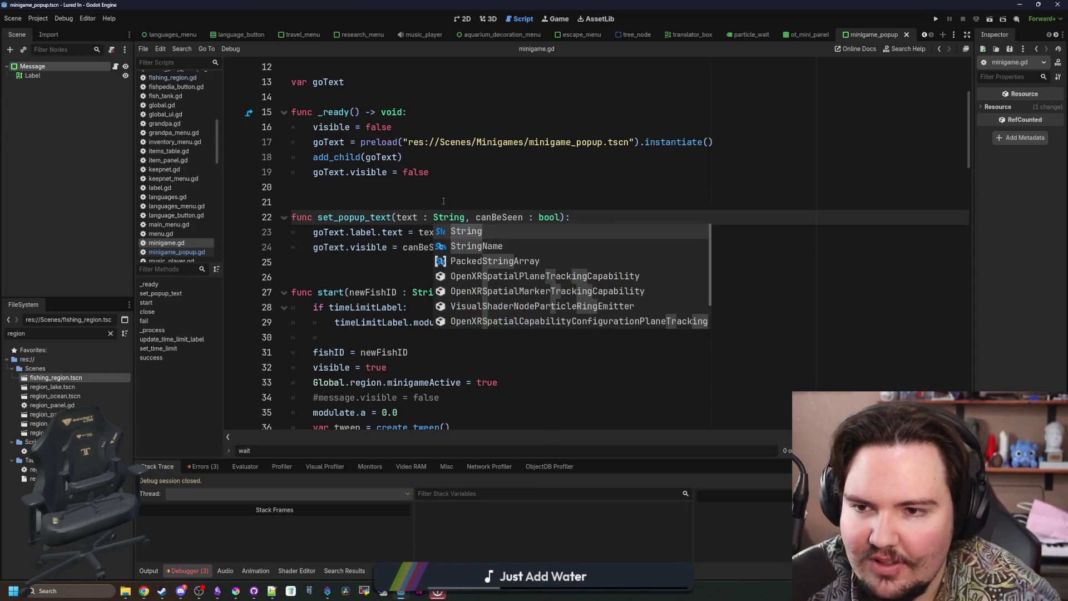
left_click(422, 187)
key("ctrl+s")
scroll(429, 256, "down", 3)
key("ctrl+s")
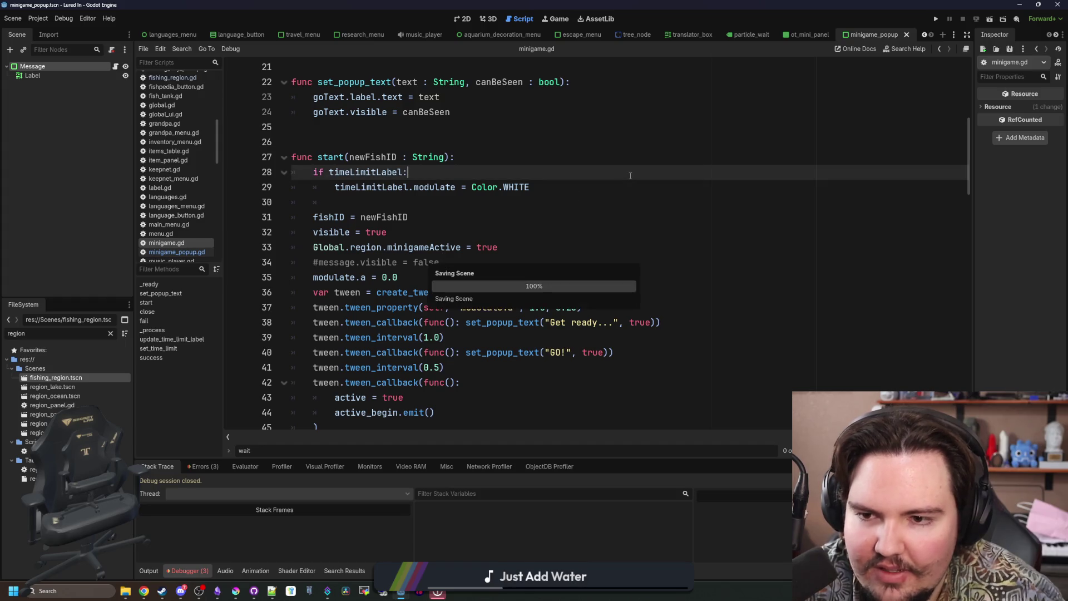
Put set_popup_text("GO!", false) in the final tween callback, save, and run the project.
scroll(414, 289, "down", 3)
left_click(483, 253)
key("Return")
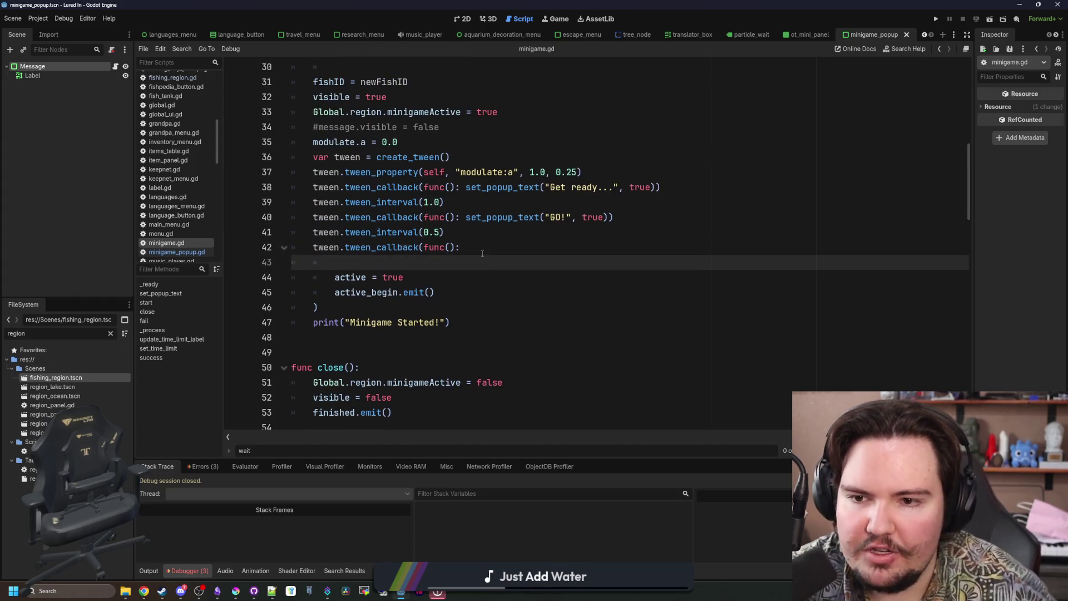
mouse_move(610, 217)
left_mouse_down()
mouse_move(479, 204)
mouse_move(466, 217)
left_mouse_up()
key("ctrl+c")
left_click(401, 262)
key("ctrl+v")
double_click(463, 262)
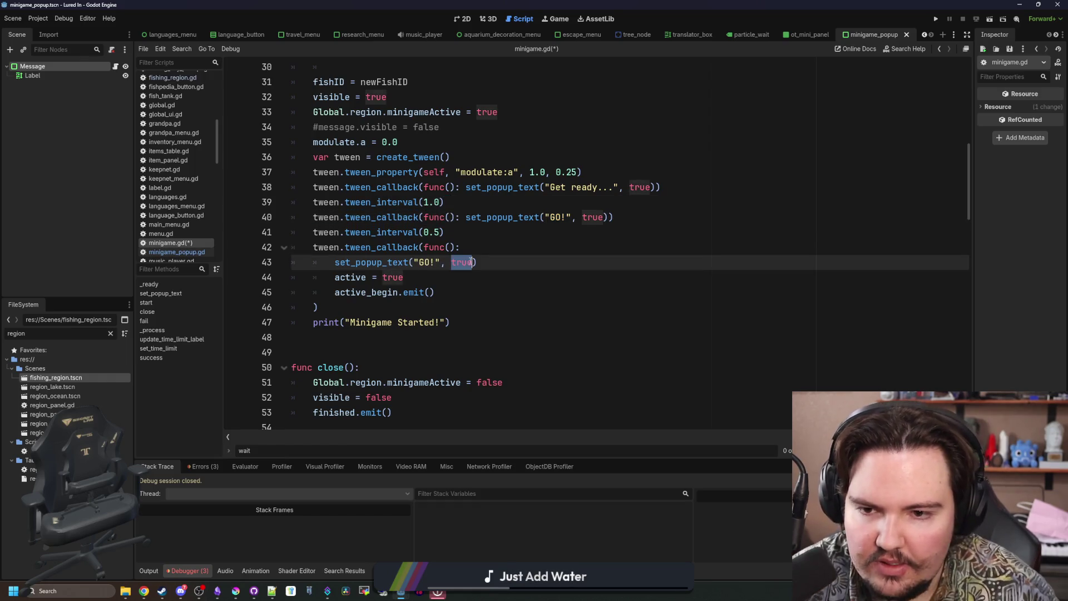
type("false")
key("Up")
key("Up")
key("ctrl+s")
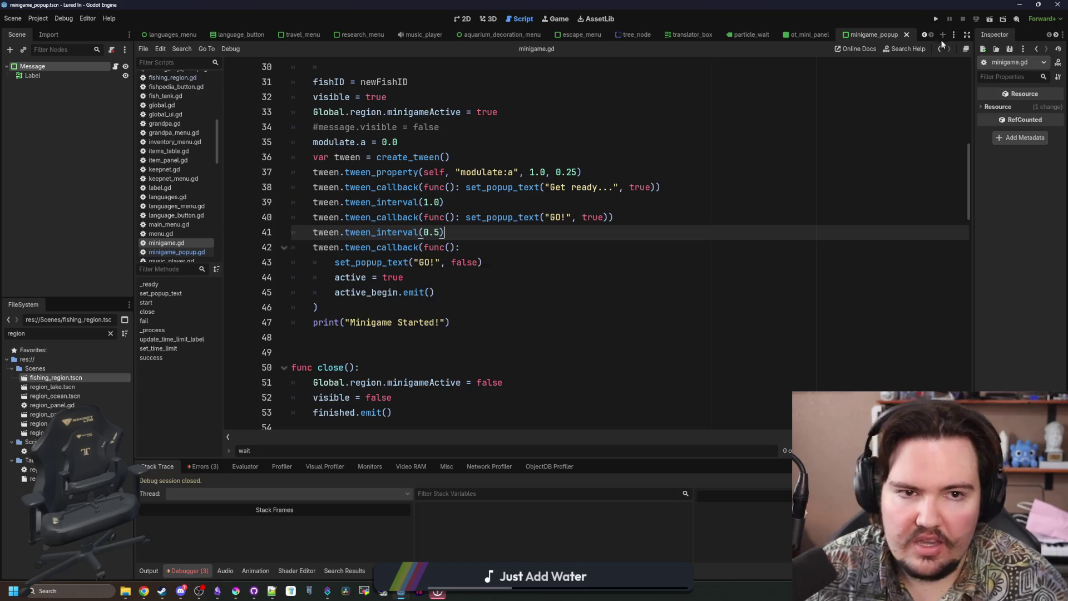
left_click(937, 21)
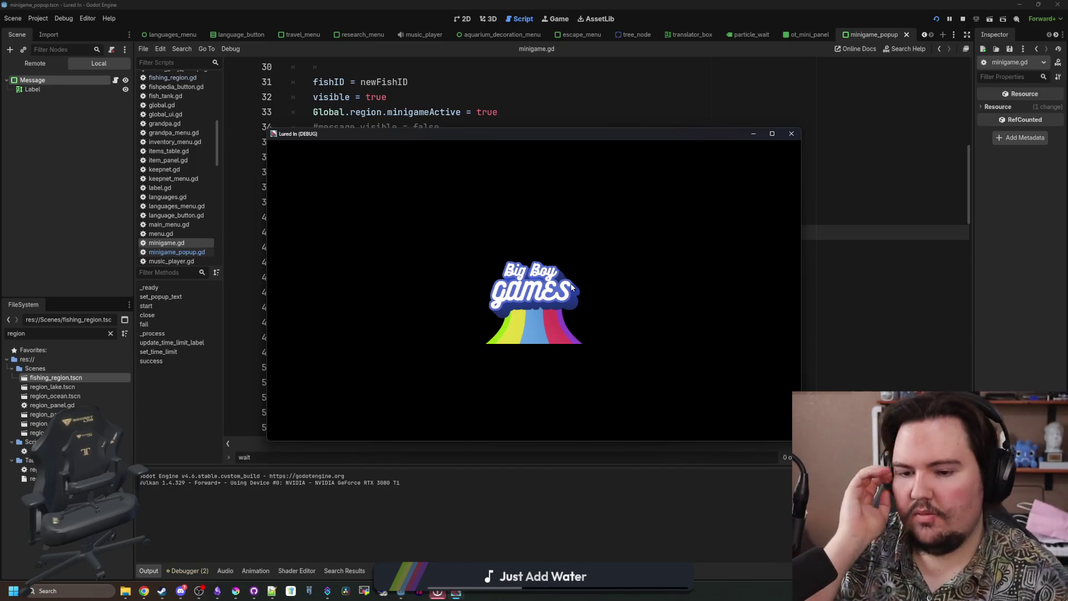
Start the game from the main menu, travel free to the Pond and cast the line.
left_click(560, 333)
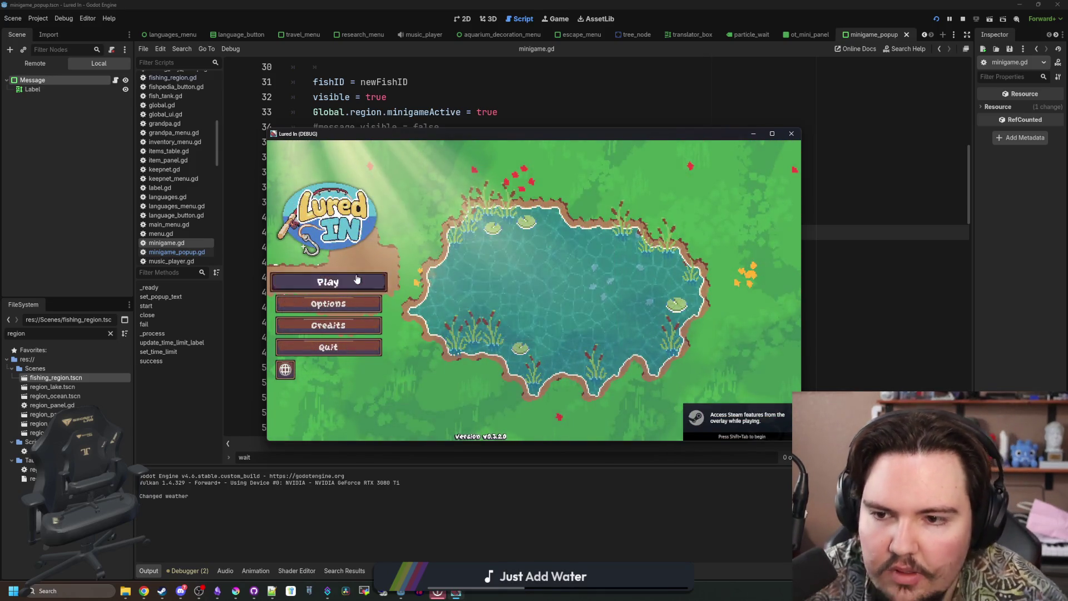
left_click(358, 281)
left_click(548, 331)
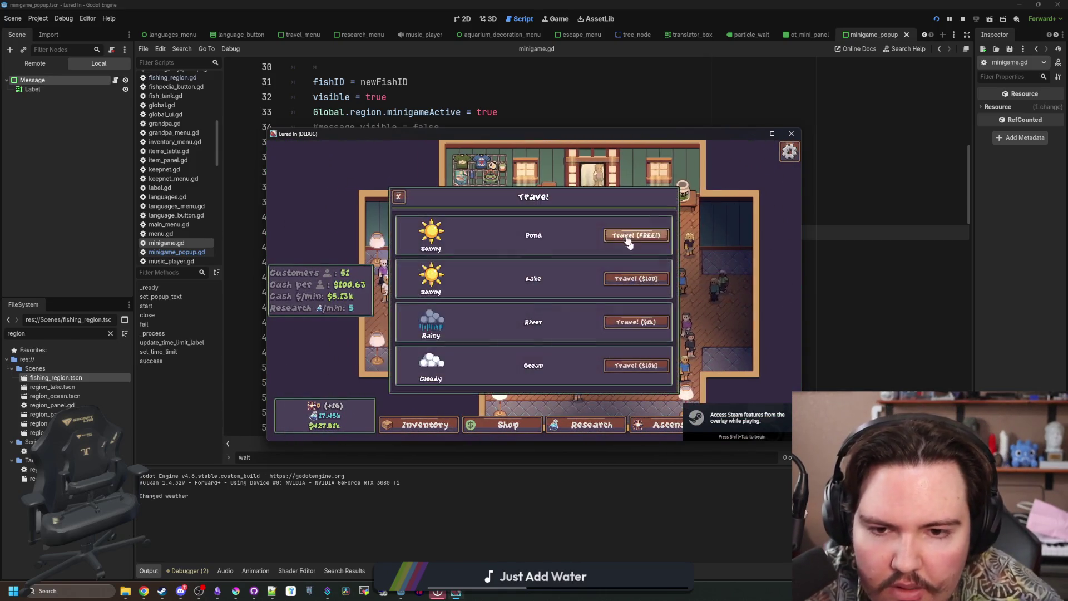
left_click(630, 239)
left_click(591, 272)
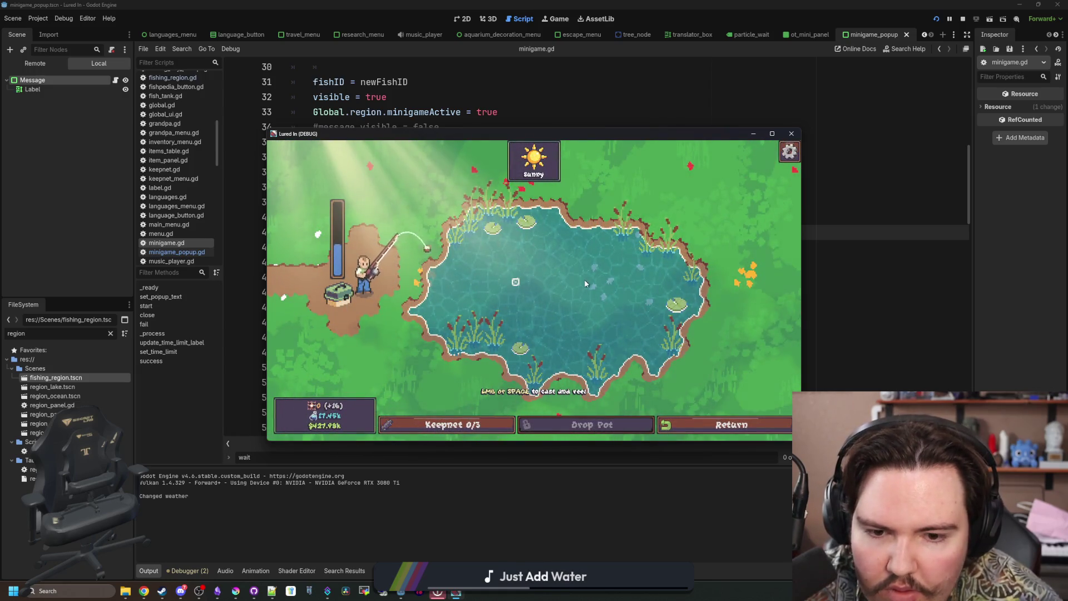
Trigger the minigame with 'minigame ot' and score two catches until the debugger breaks.
key("grave")
type("minigame ot")
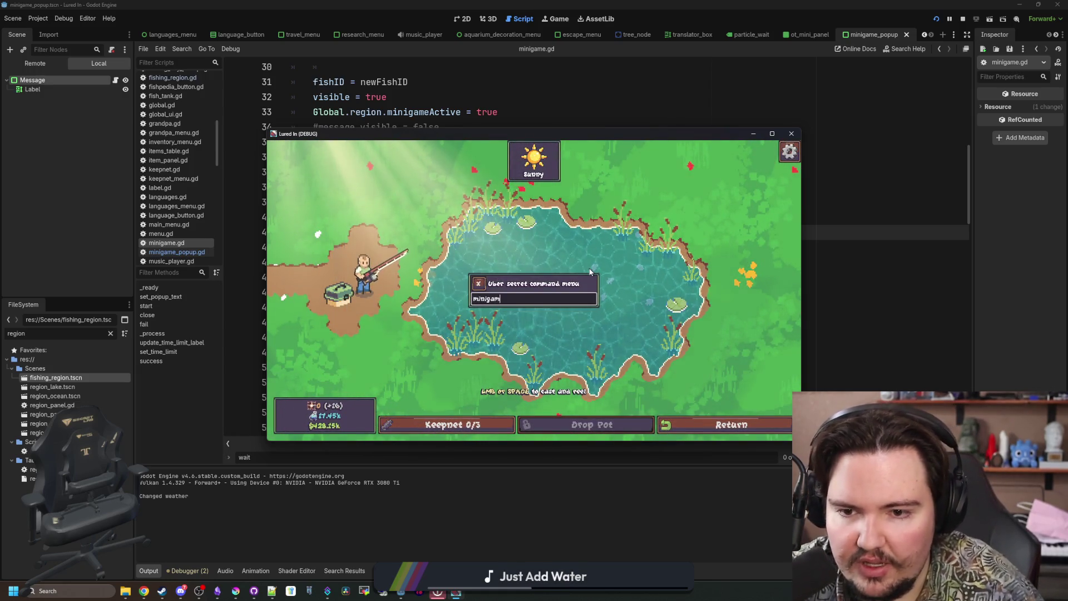
key("Return")
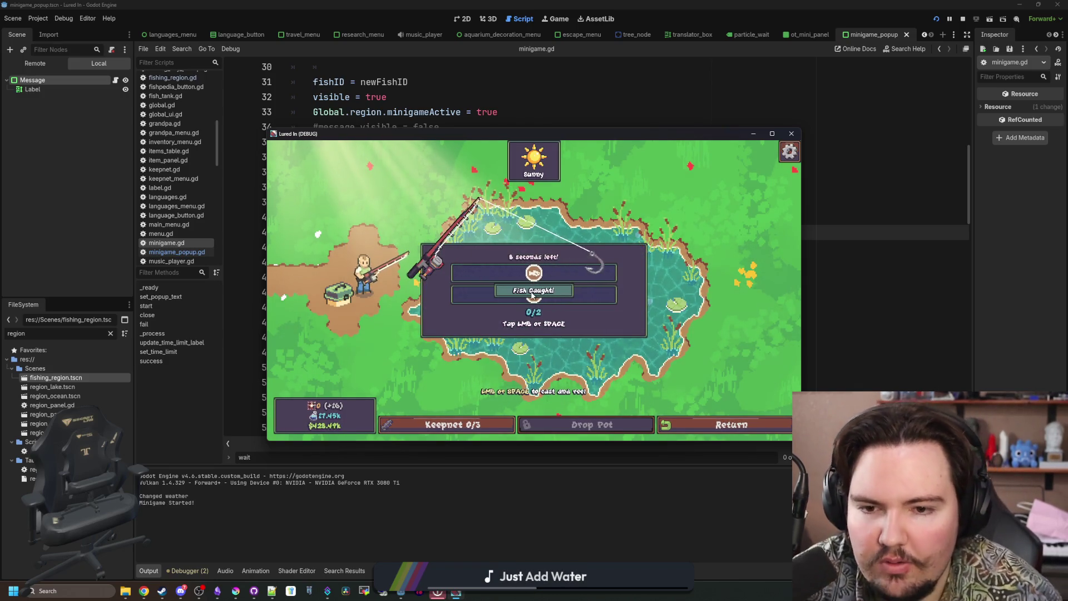
key("space")
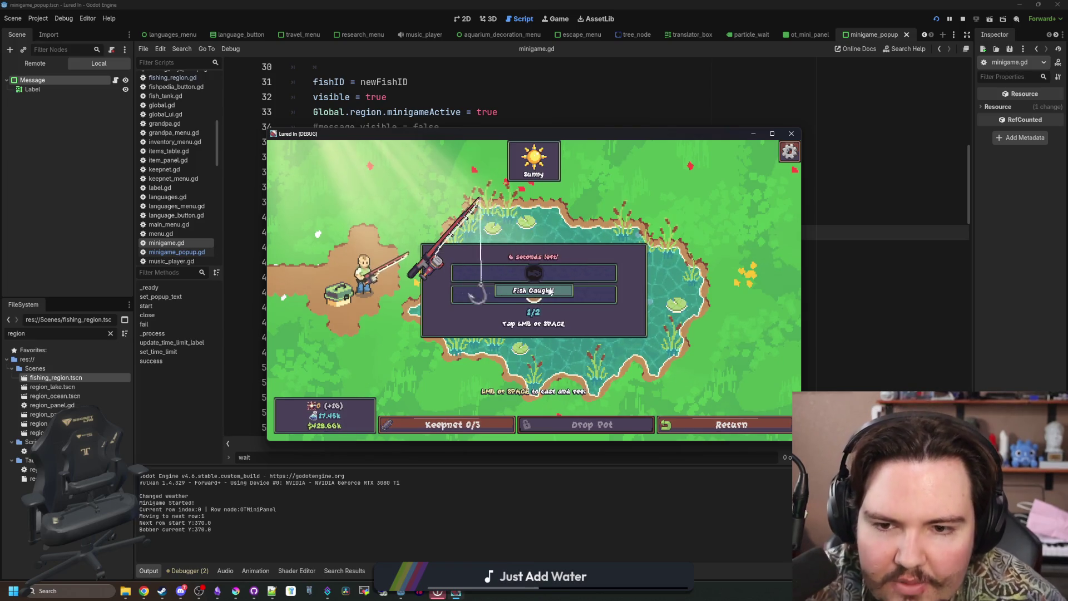
key("space")
left_click(549, 258)
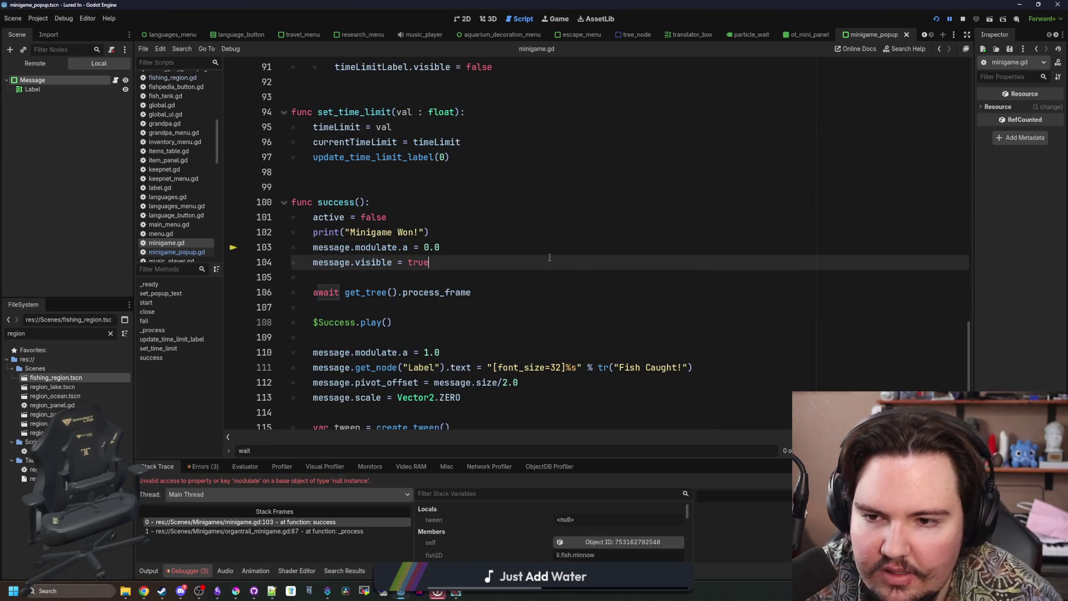
Stop the debug session and review start()'s tween lines 41–42 and set_popup_text's line 24.
left_click(963, 20)
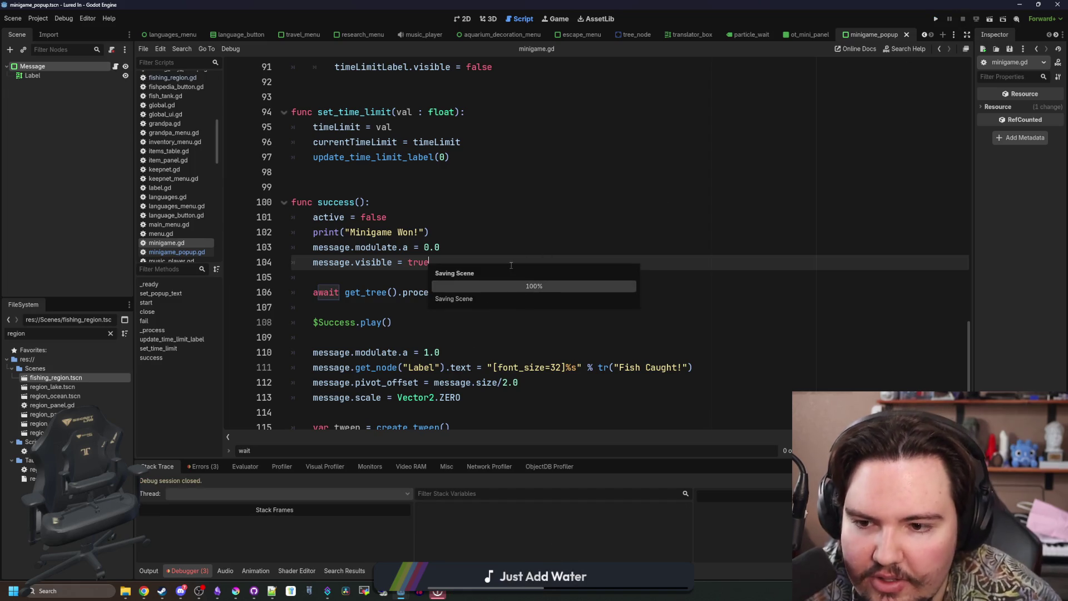
scroll(511, 266, "up", 10)
scroll(511, 266, "up", 9)
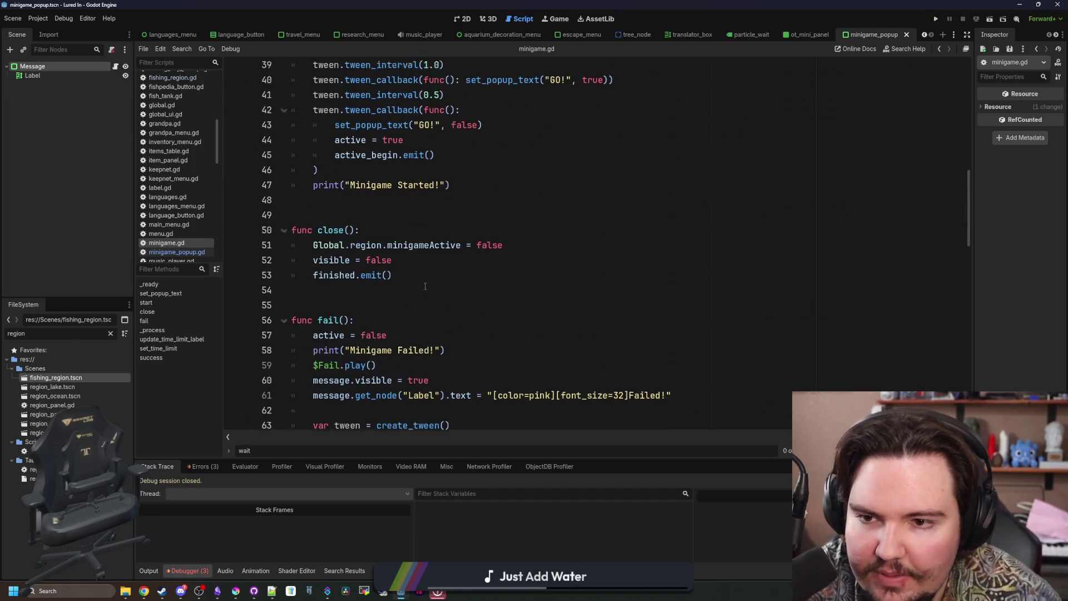
left_click(528, 278)
scroll(528, 280, "up", 3)
left_click(528, 280)
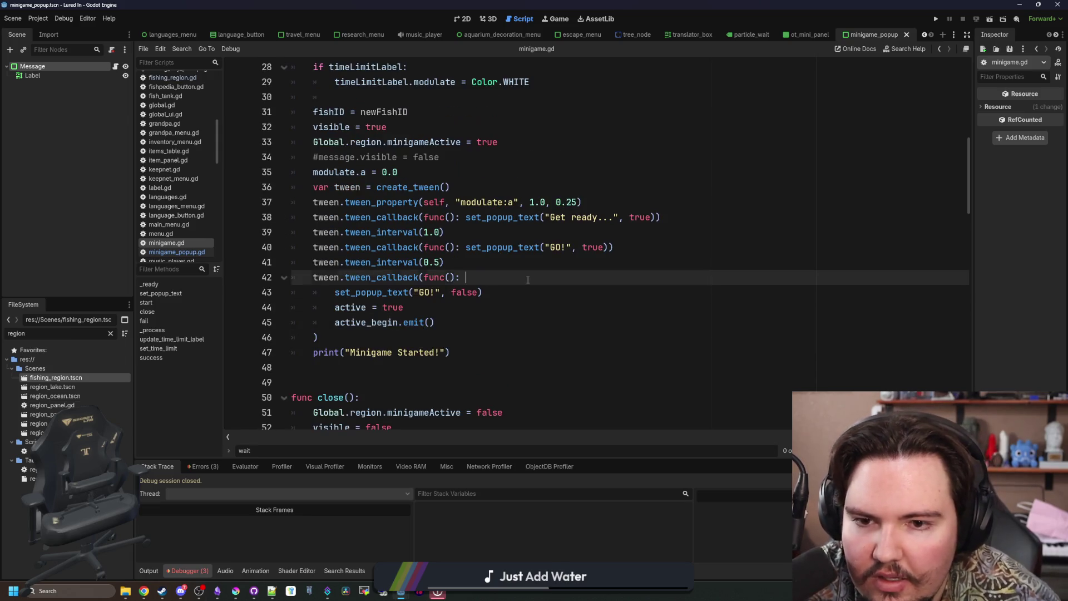
left_click(522, 262)
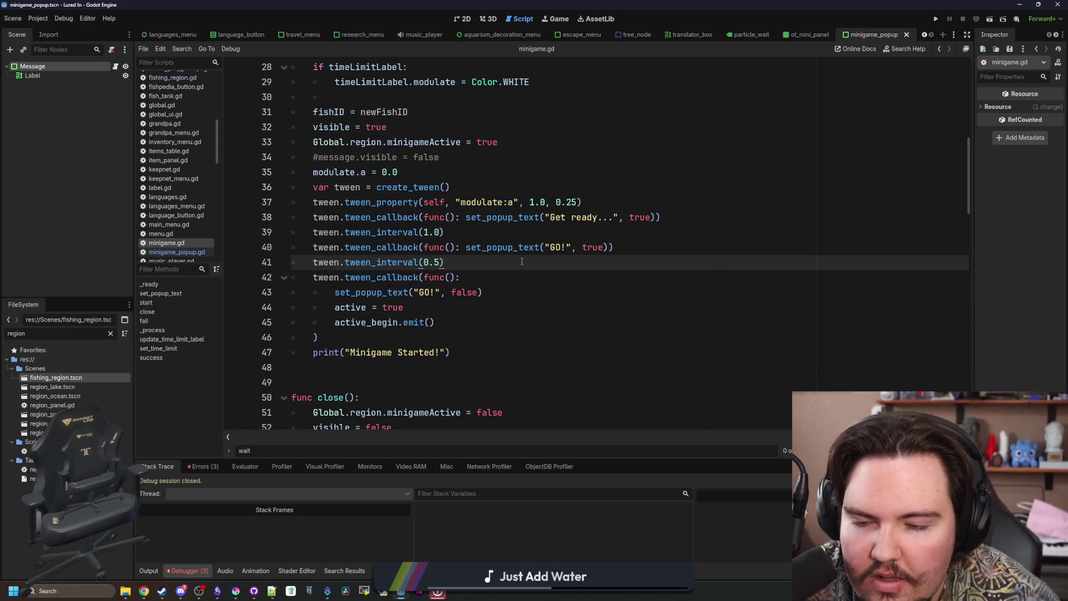
scroll(474, 293, "up", 3)
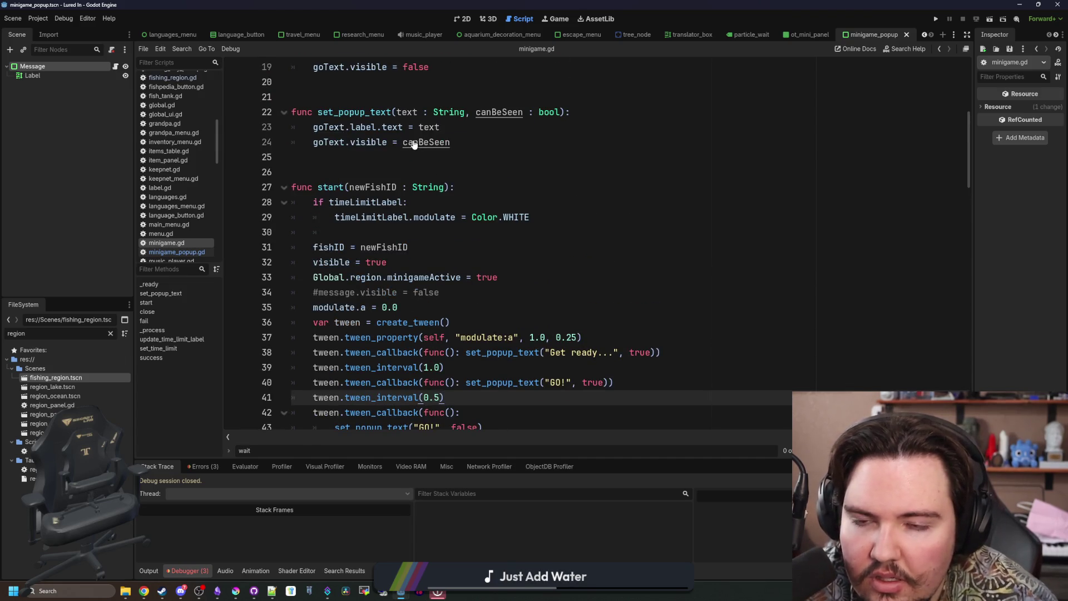
scroll(465, 392, "down", 1)
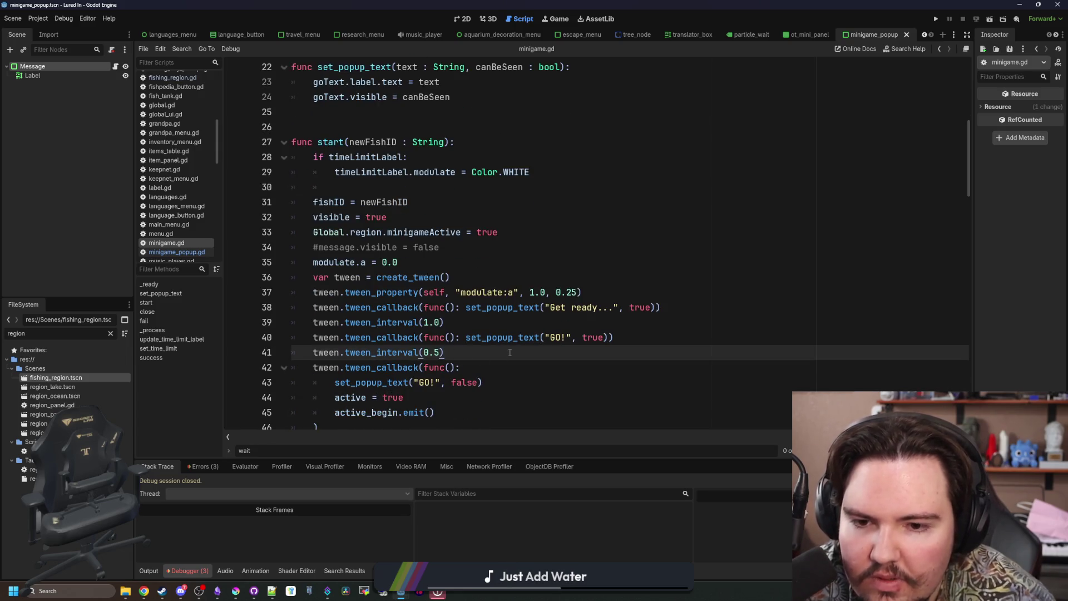
scroll(463, 341, "down", 1)
key("ctrl")
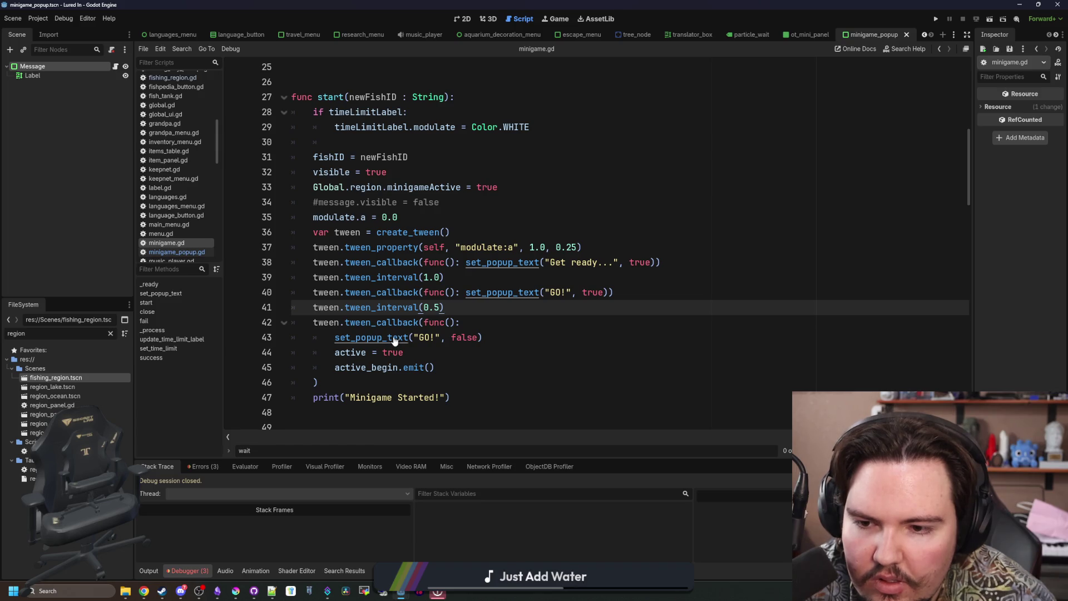
scroll(519, 352, "up", 2)
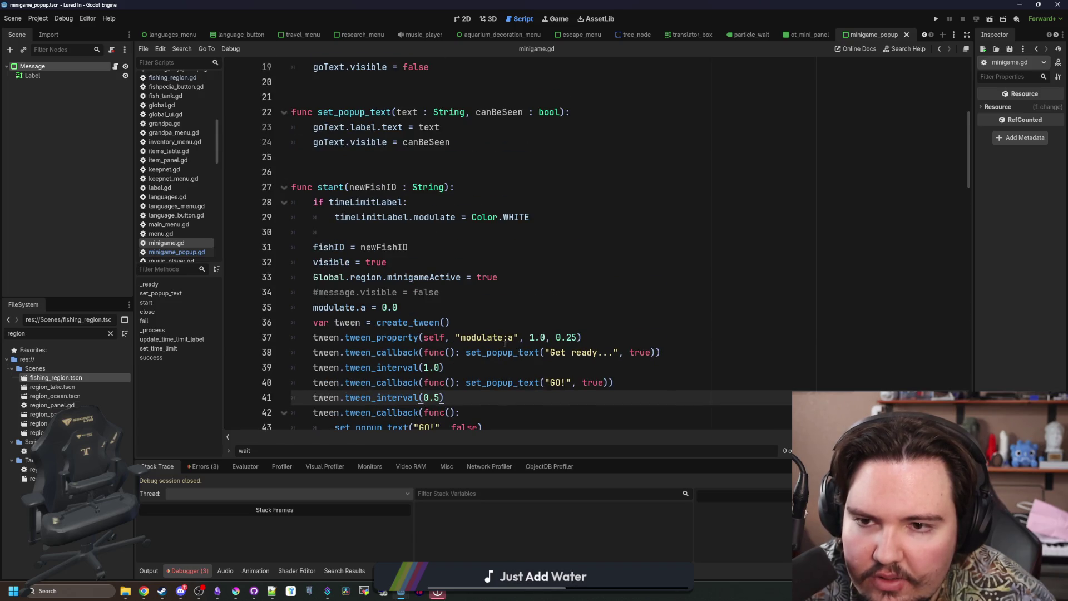
scroll(435, 181, "up", 1)
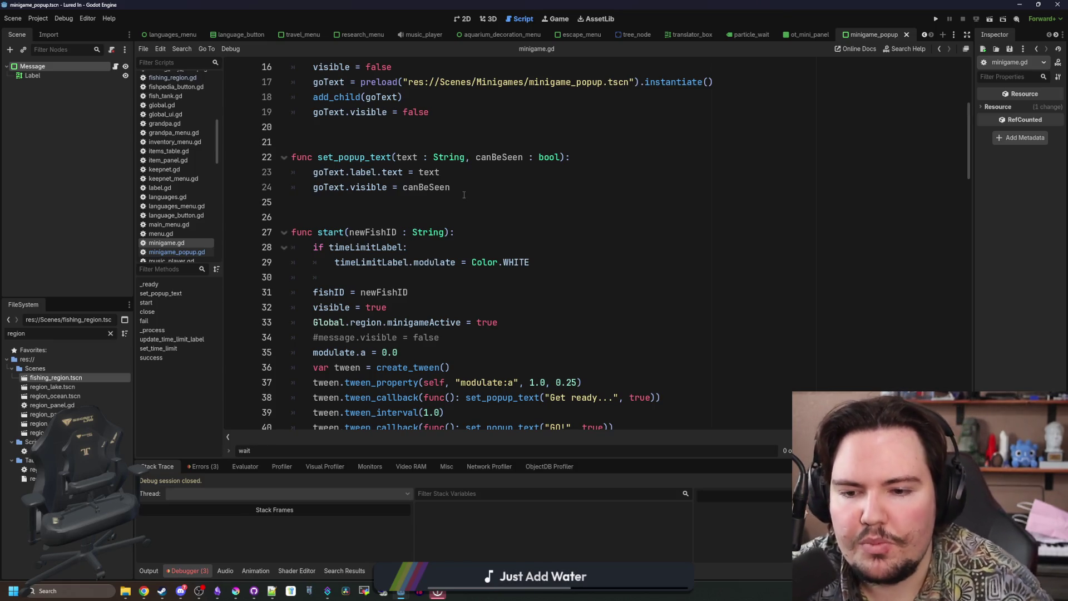
scroll(464, 195, "down", 2)
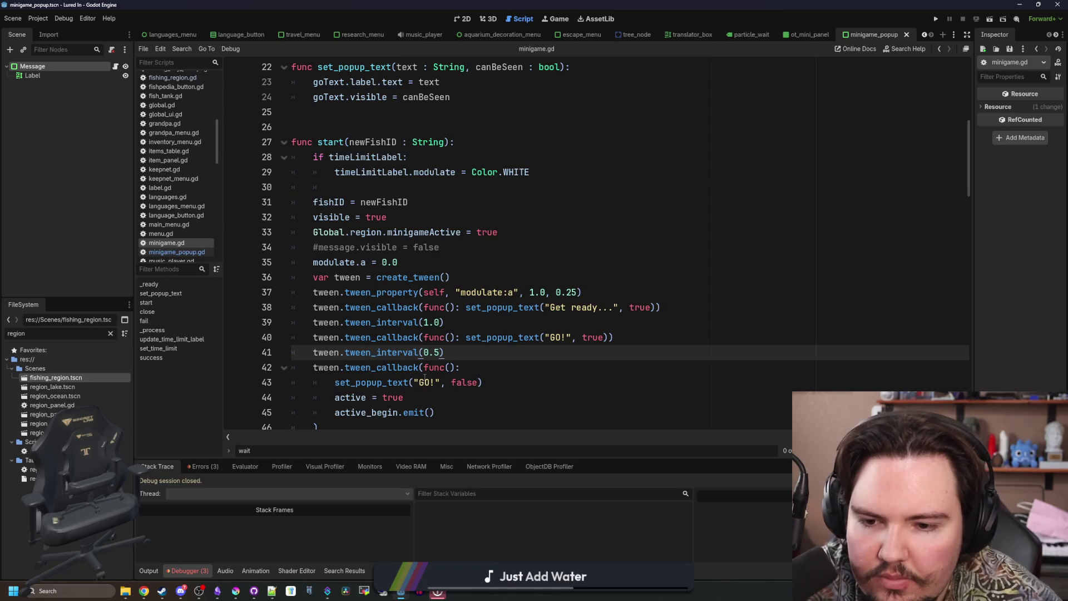
scroll(429, 246, "up", 3)
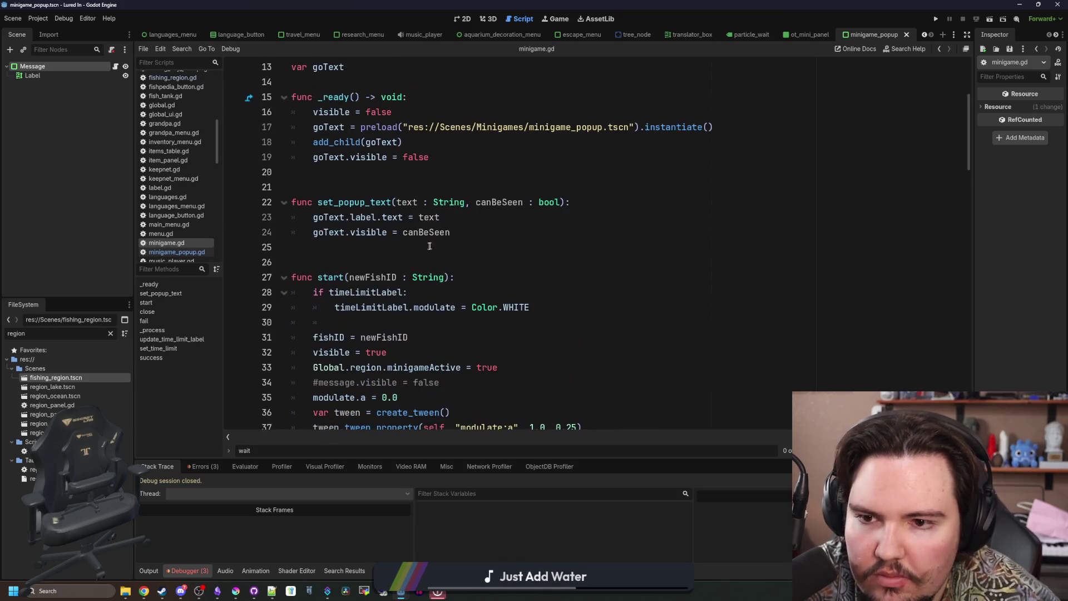
left_click(468, 229)
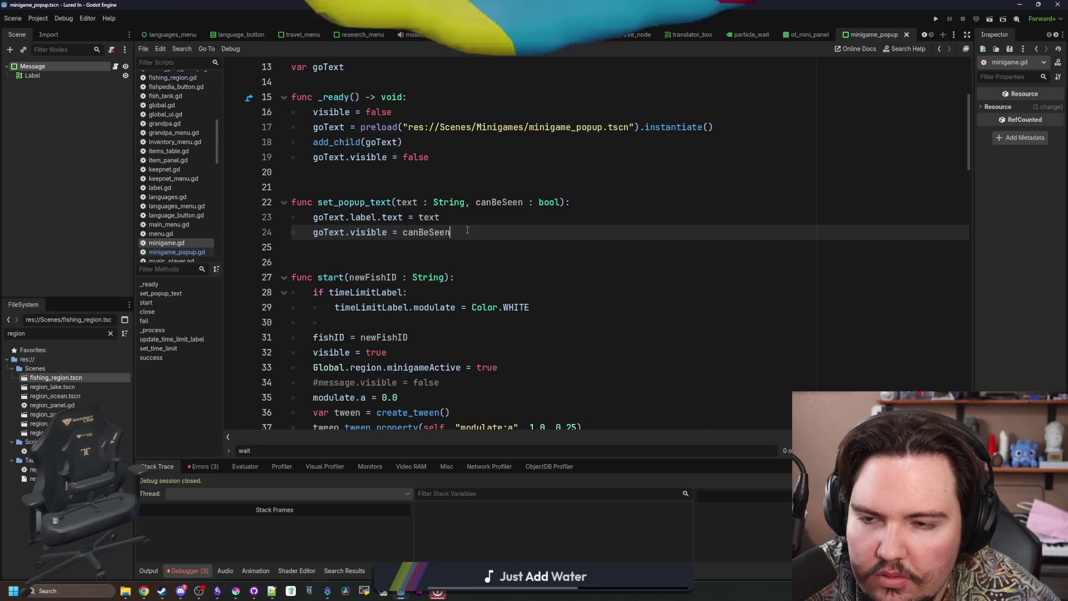
Add print(canBeSeen) after the goText.visible line, save, and run the game from the Game view.
key("Return")
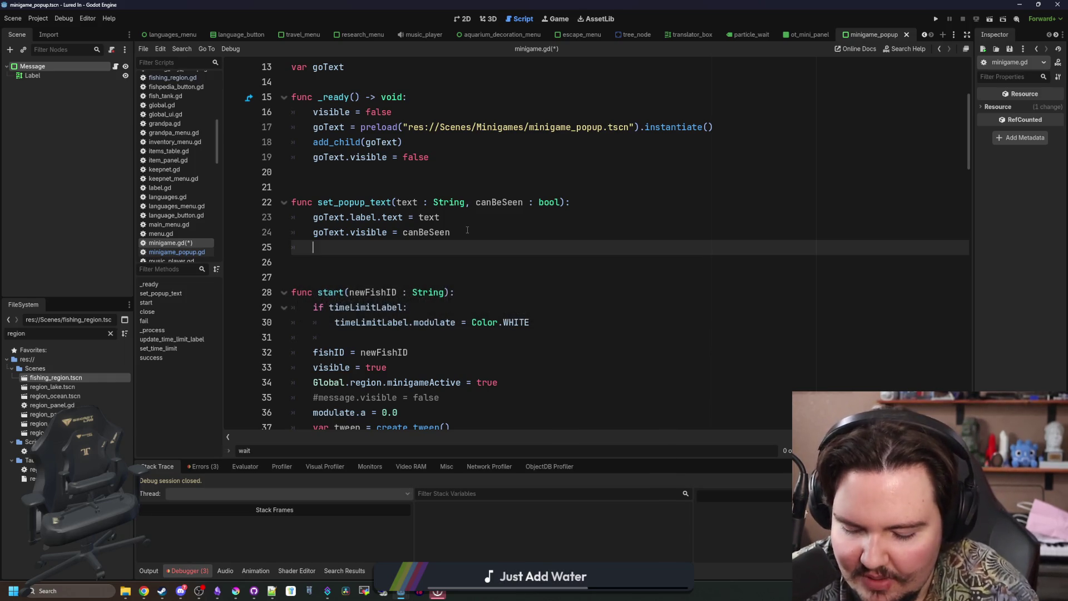
key("BackSpace")
type("canBe)")
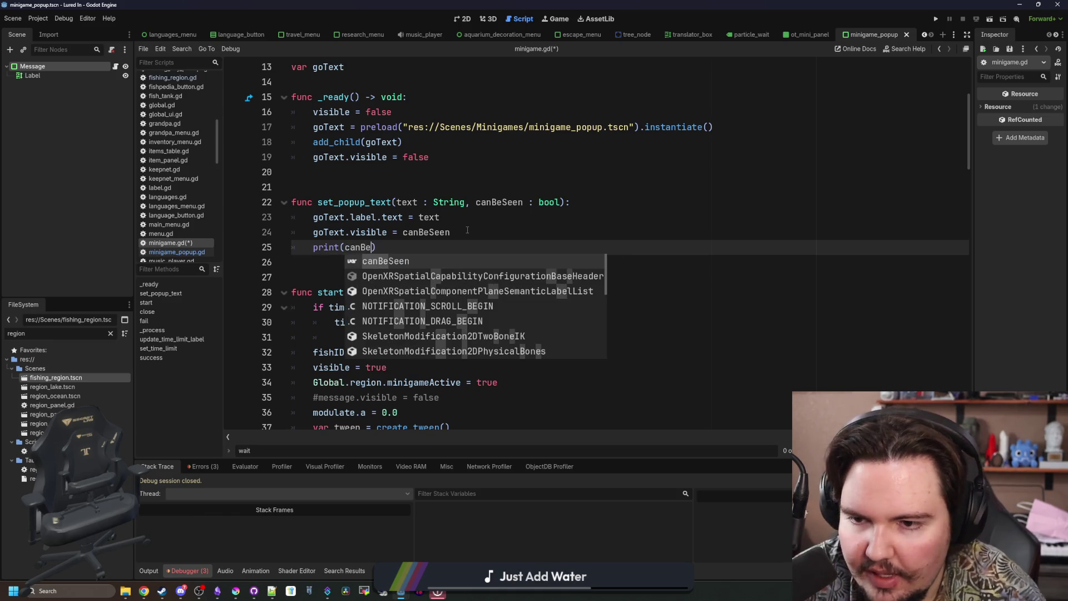
key("Return")
left_click(467, 229)
key("ctrl+s")
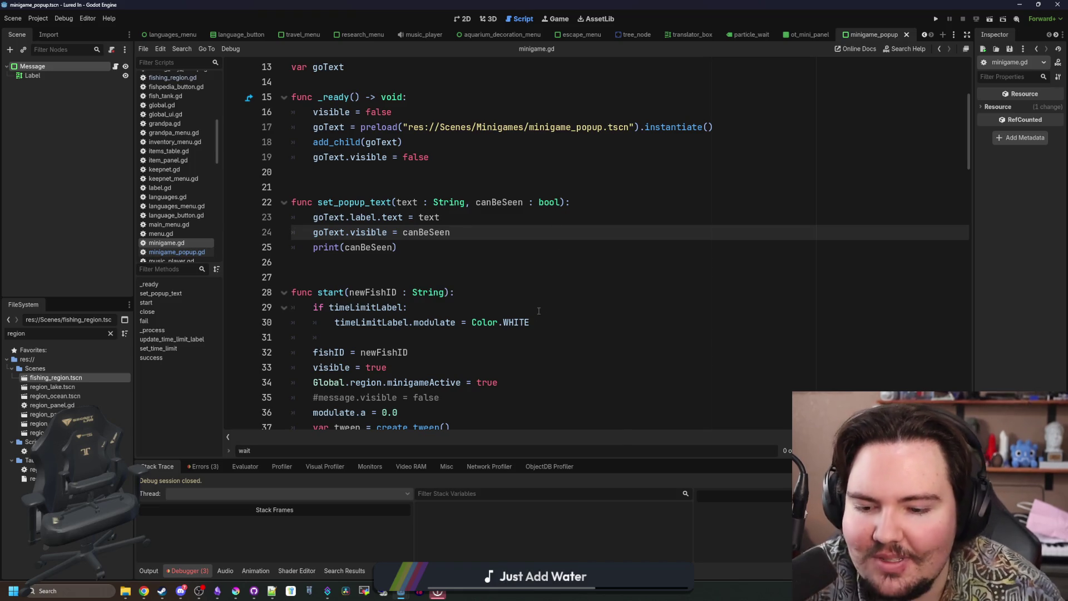
left_click(545, 17)
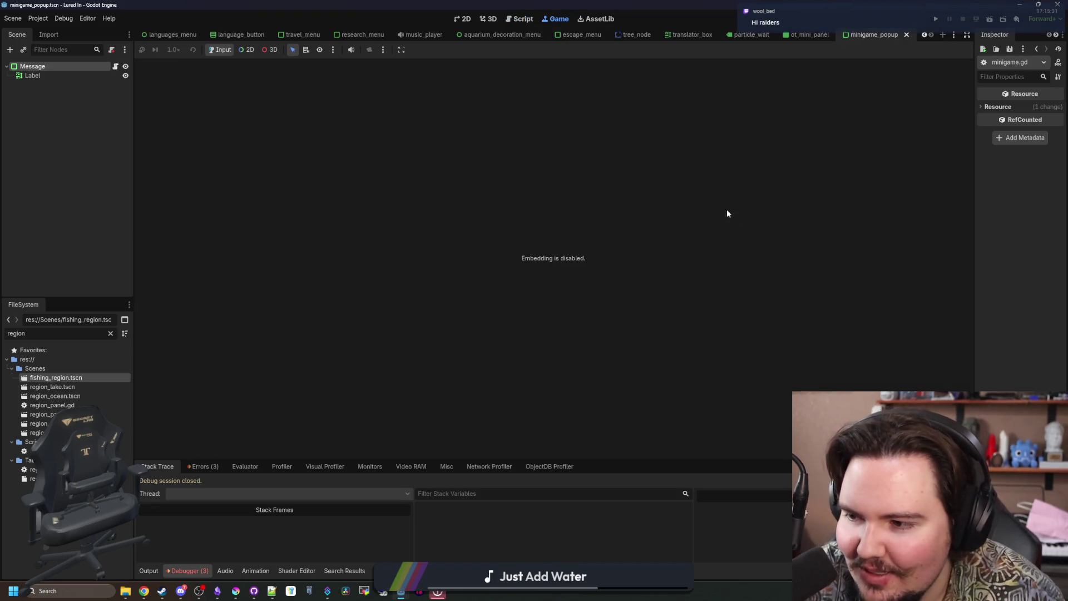
left_click(937, 19)
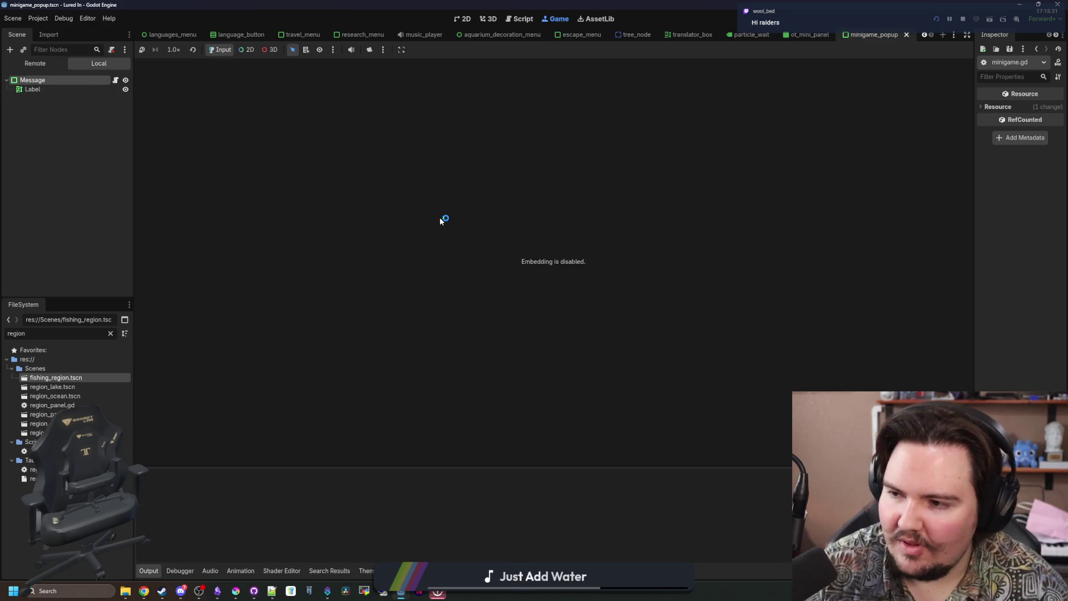
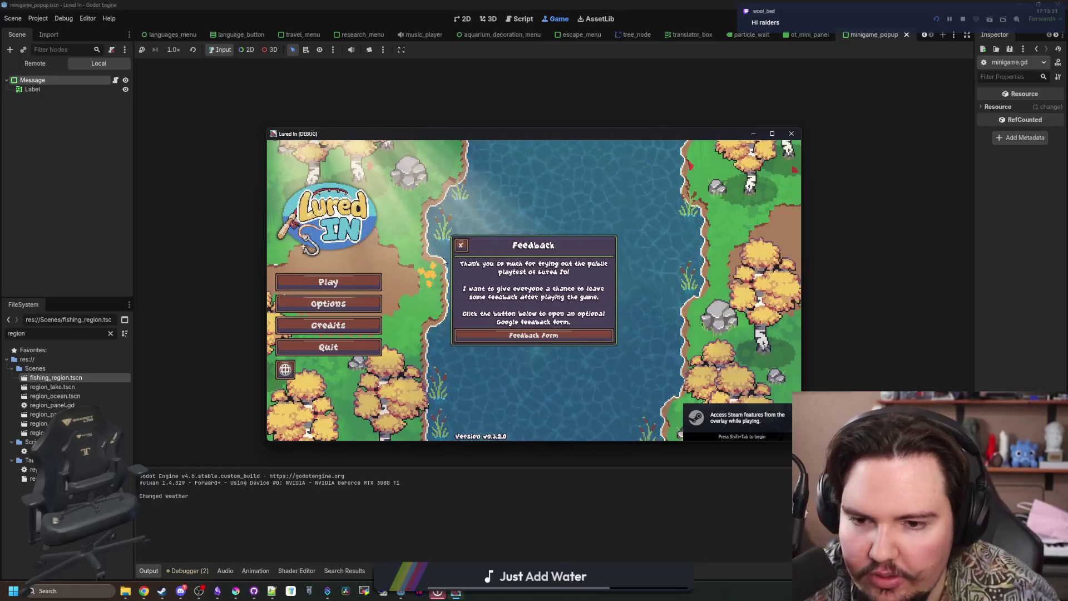
Dismiss the feedback notice, start the game and travel to the Pond fishing area.
left_click(351, 274)
left_click(351, 278)
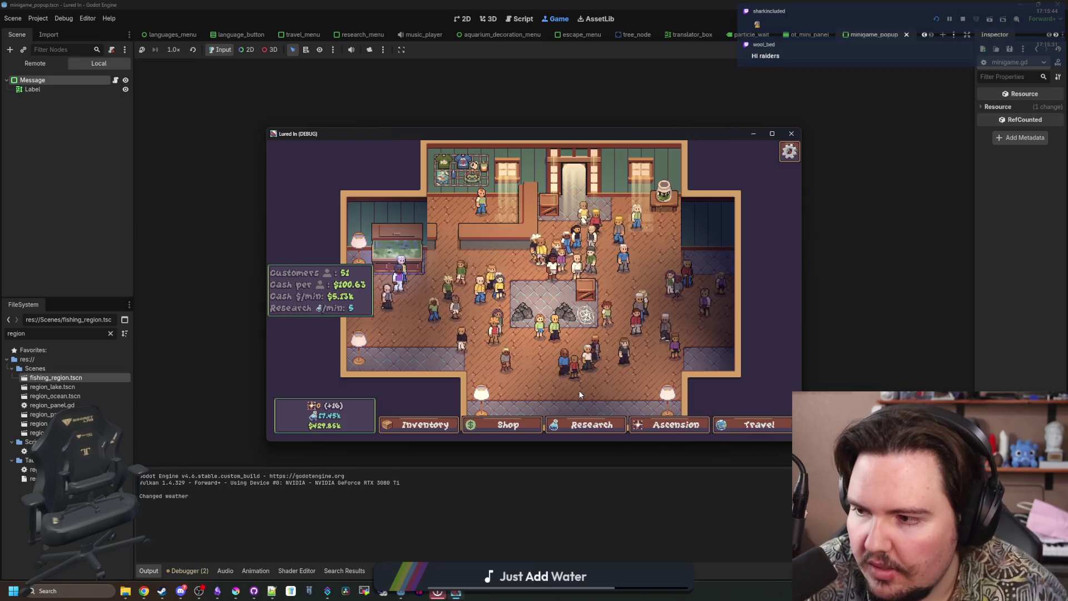
left_click(758, 425)
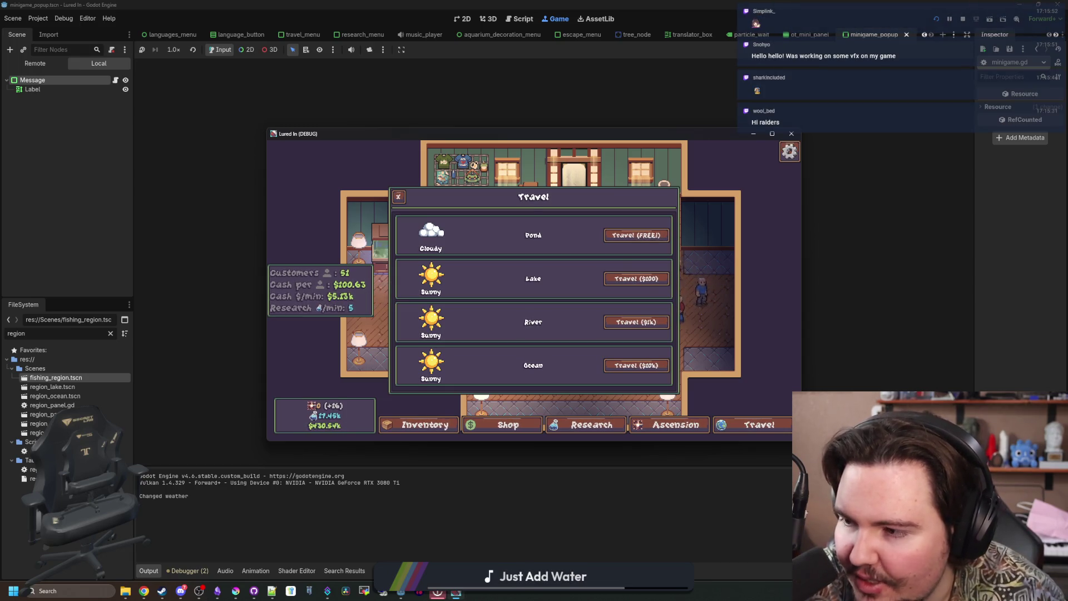
left_click(629, 234)
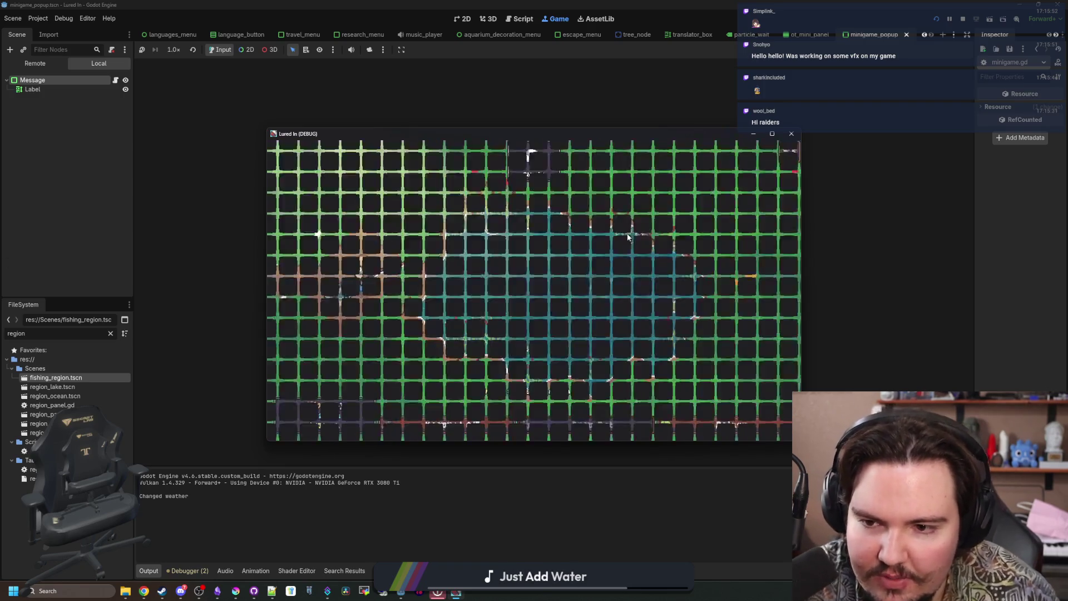
Cast the line, run 'minigame on', and win the minigame until the debugger halts at line 104.
mouse_move(594, 268)
left_mouse_down()
mouse_move(512, 302)
mouse_move(532, 284)
left_mouse_up()
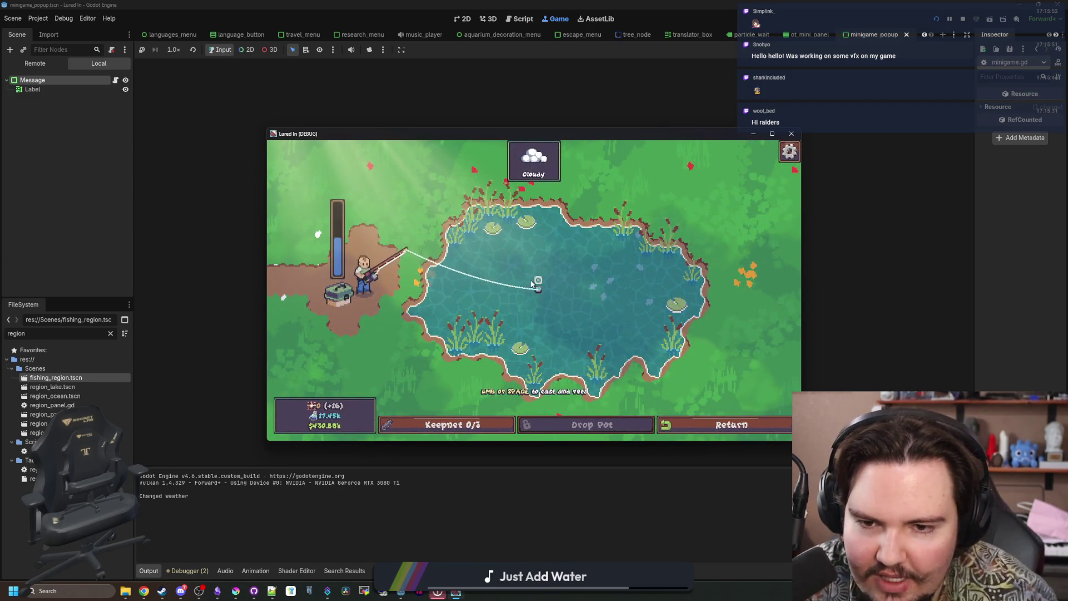
key("grave")
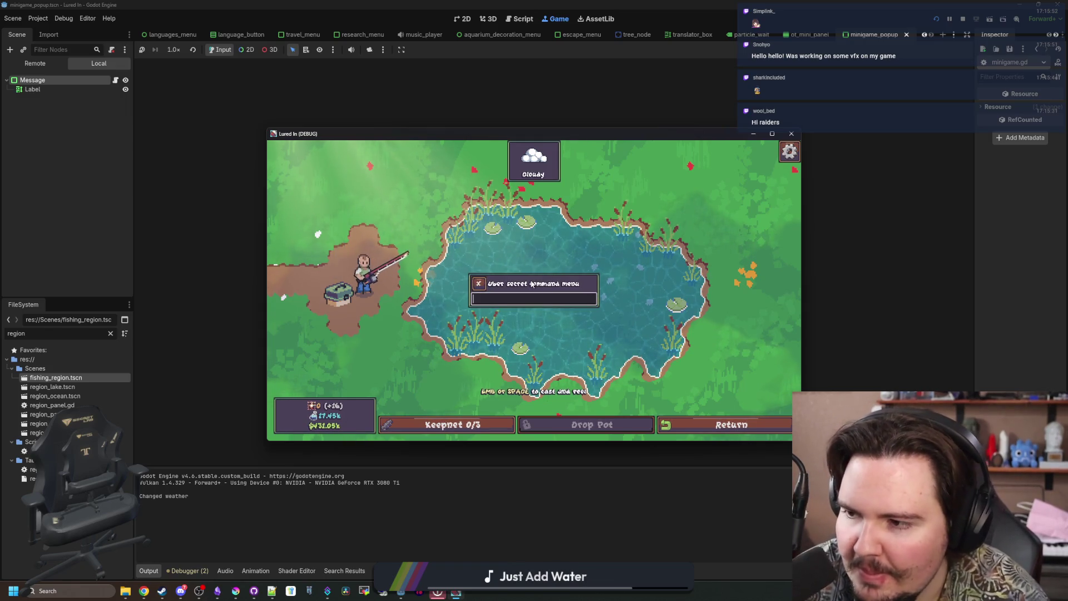
type("minigame o")
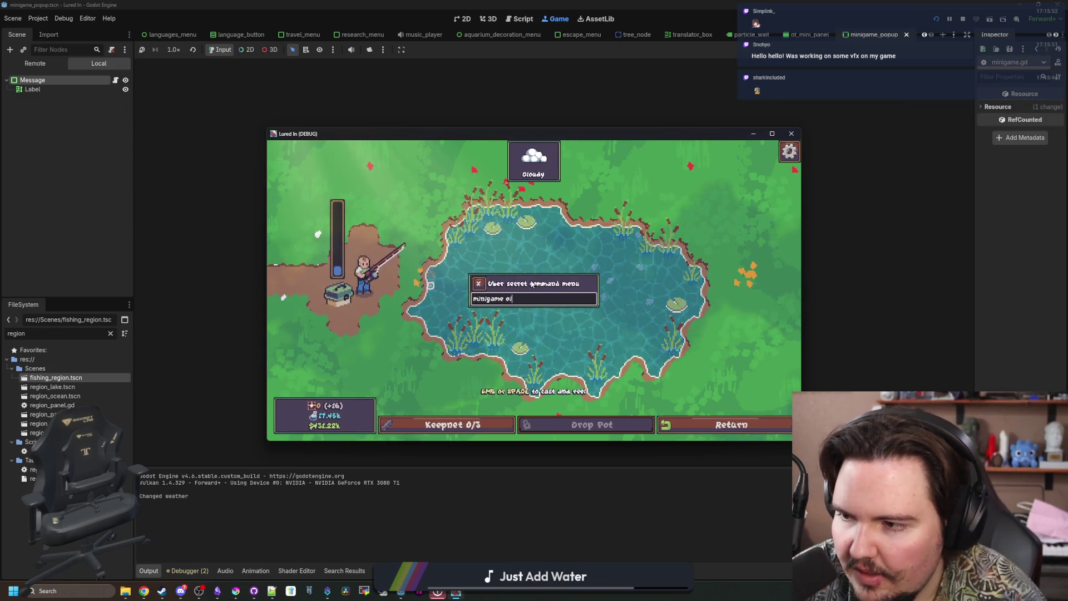
type("n")
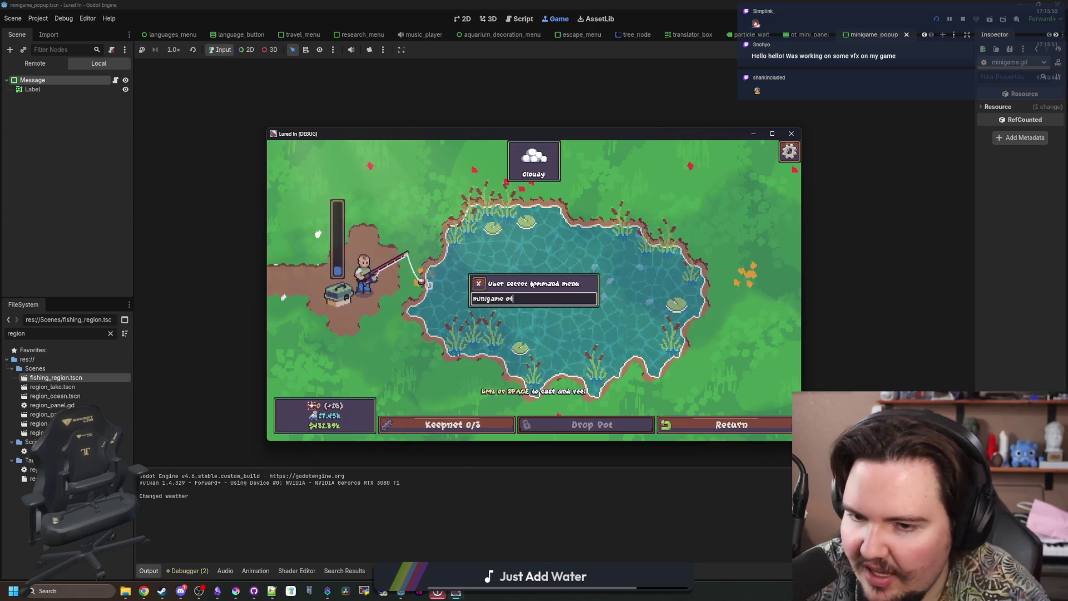
key("Return")
left_click(567, 255)
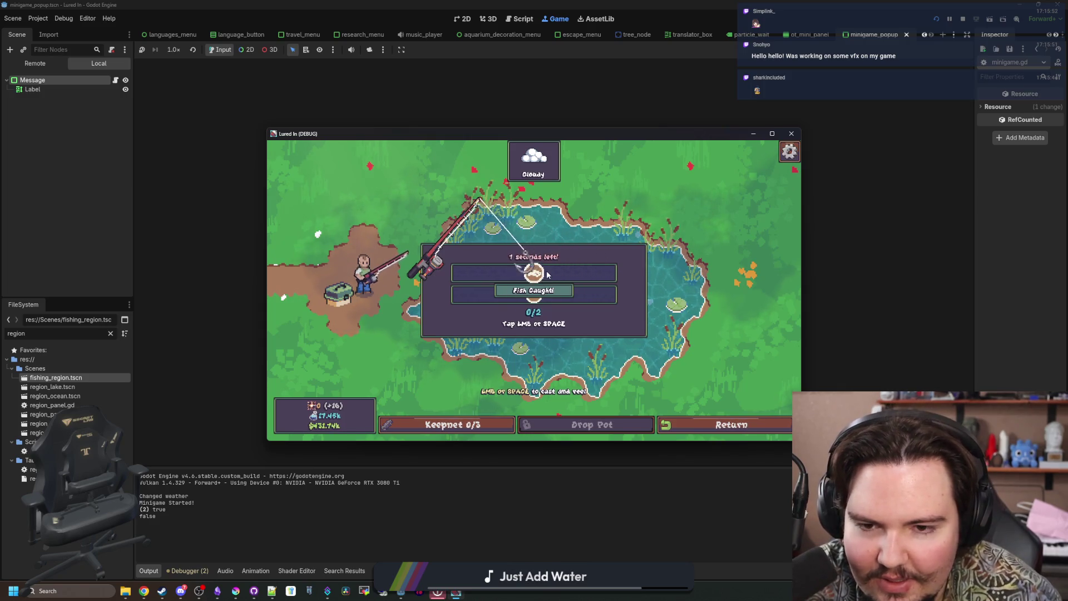
left_click(548, 260)
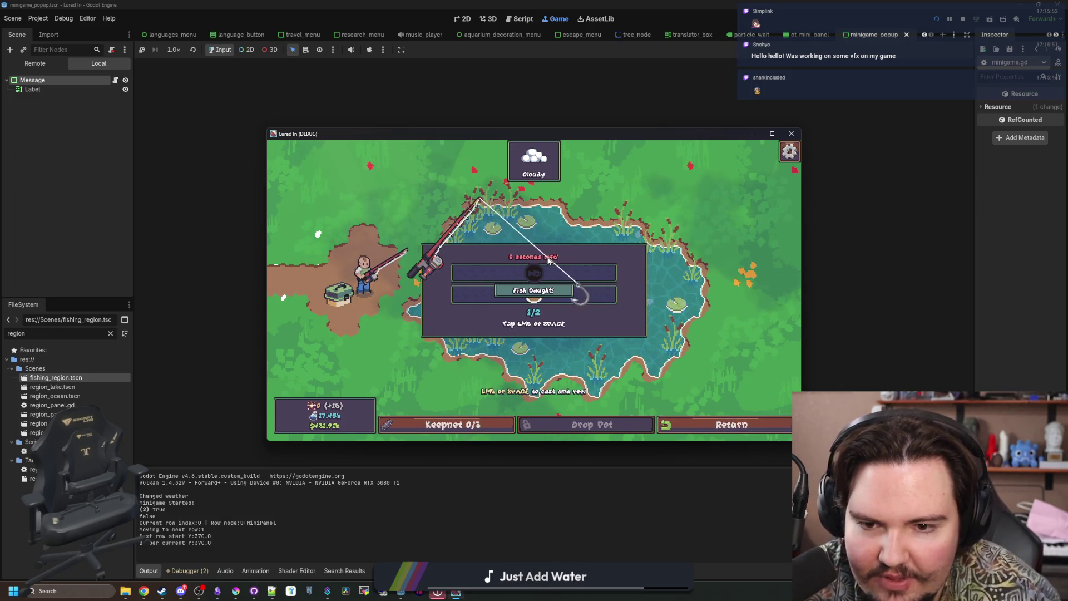
left_click(547, 257)
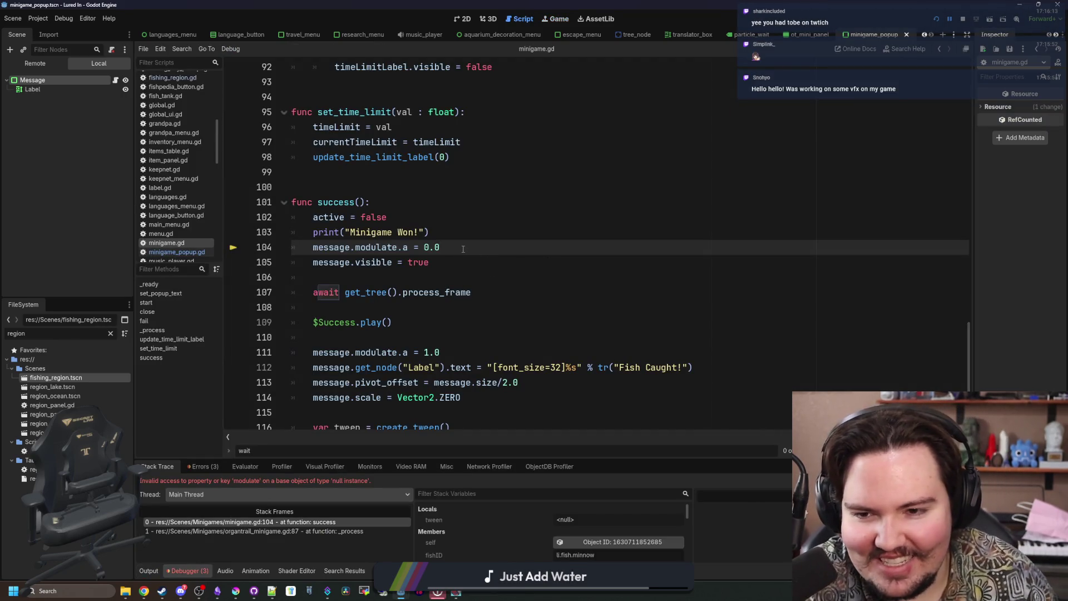
Replace the alpha and visibility lines in success() with a set_popup_text("Fish Caught!") call.
mouse_move(476, 254)
left_mouse_down()
mouse_move(377, 265)
mouse_move(252, 249)
left_mouse_up()
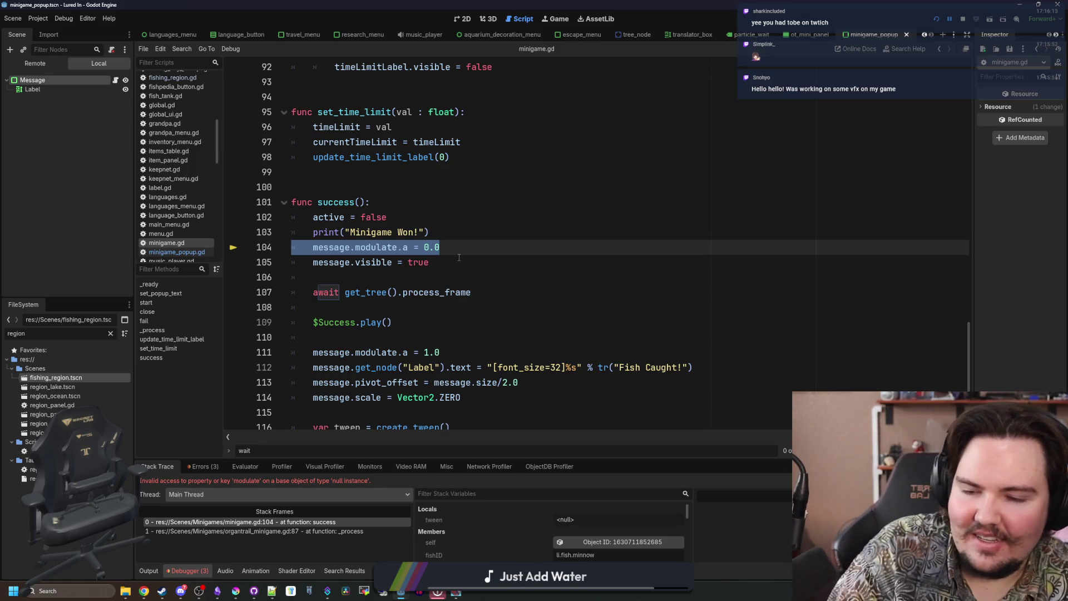
left_click(453, 260)
key("shift+Up")
key("shift+Up")
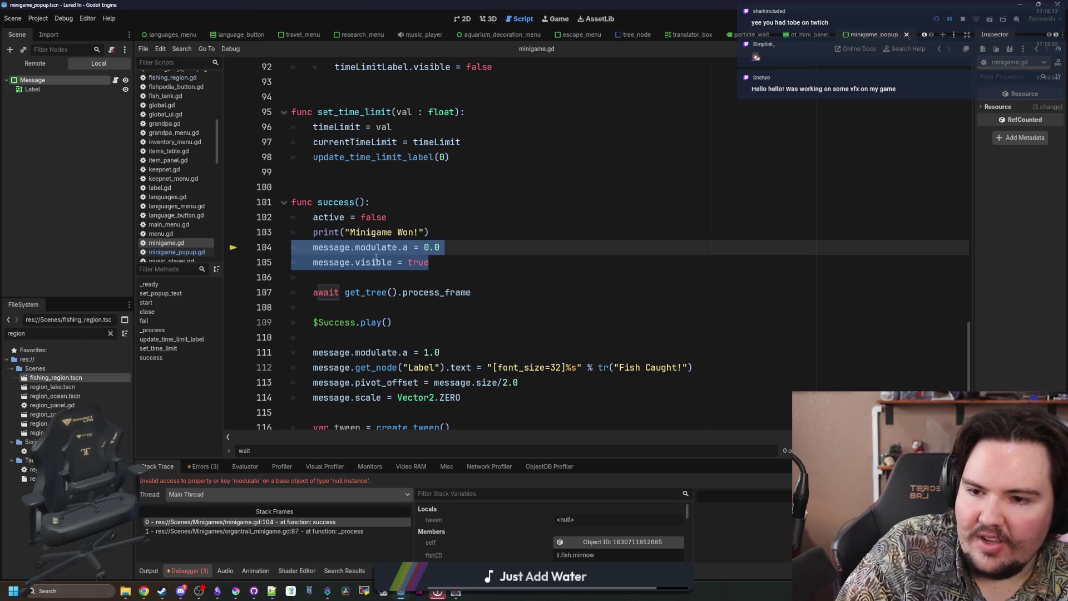
key("BackSpace")
key("Return")
type("et_")
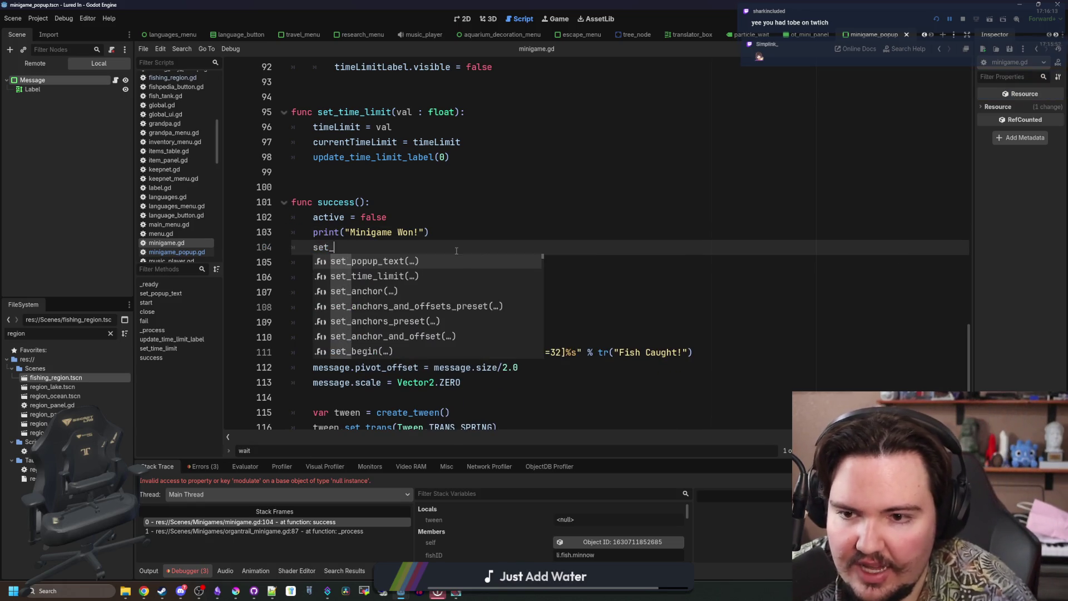
key("Return")
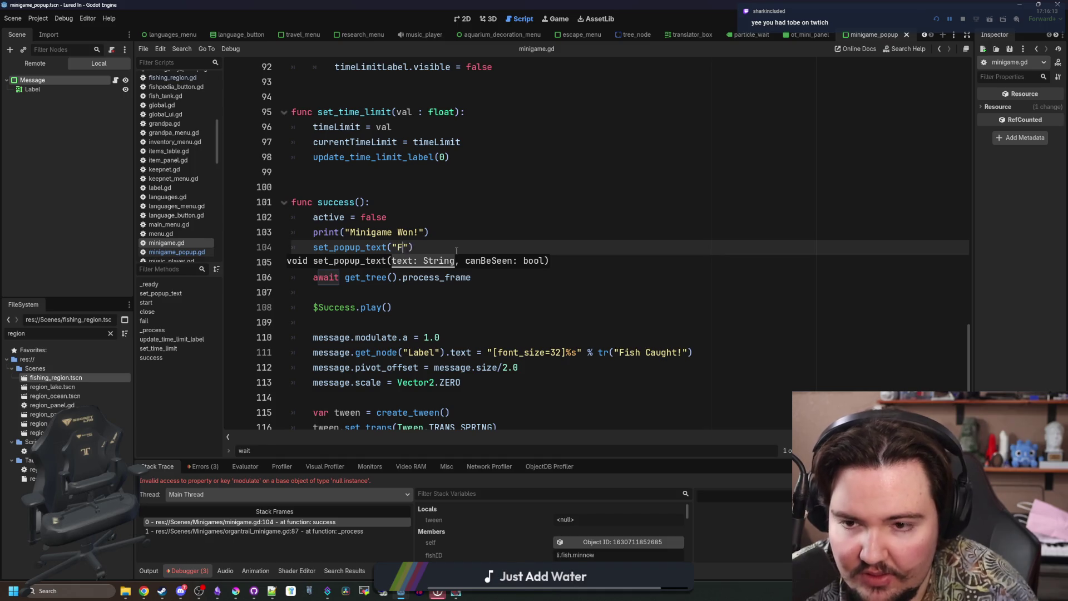
type("ish Caught!")
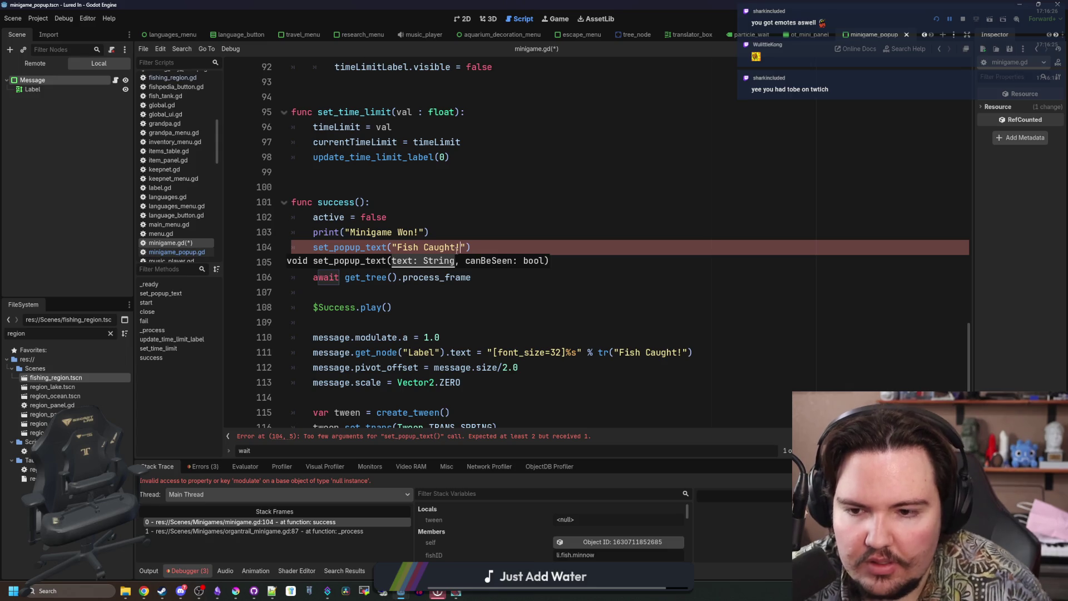
Move the font_size 32 'Fish Caught!' expression from line 111 into the set_popup_text call.
scroll(484, 332, "down", 1)
left_click(529, 308)
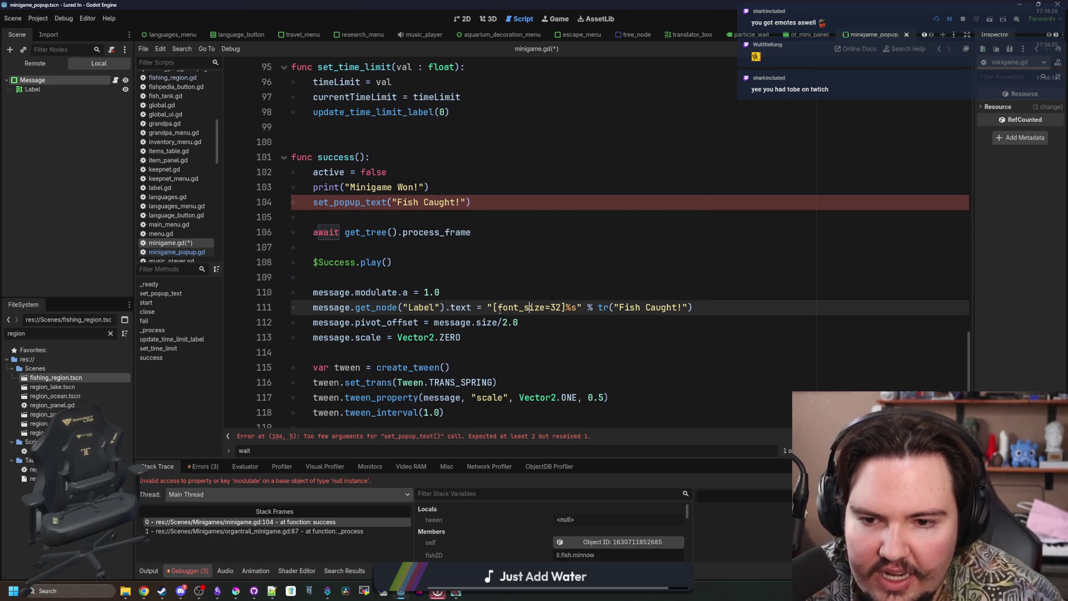
left_click_drag(488, 307, 708, 309)
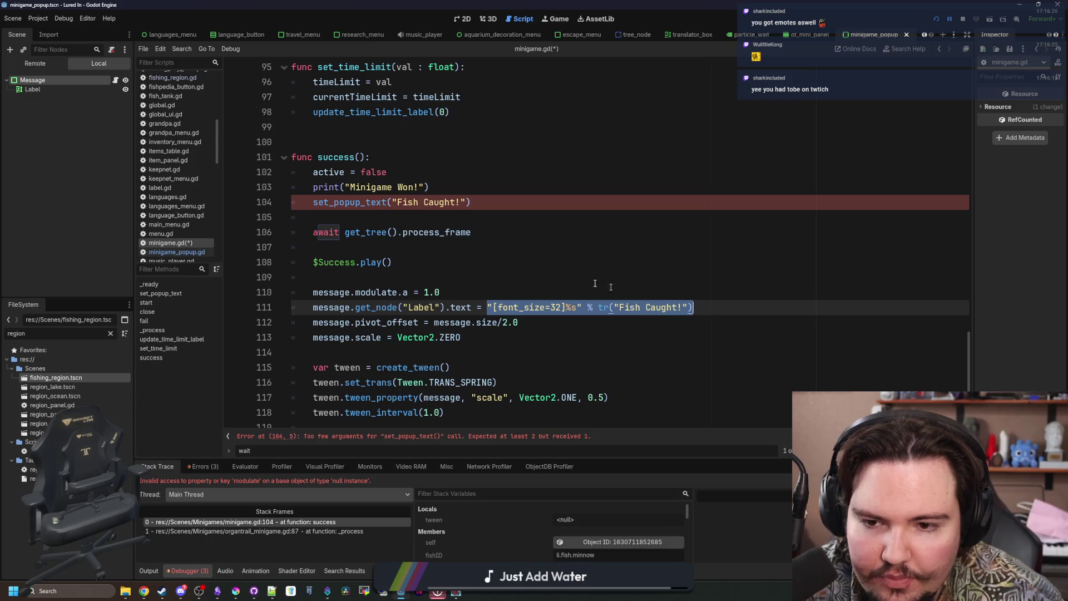
key("ctrl+x")
left_click_drag(470, 203, 392, 203)
key("ctrl+v")
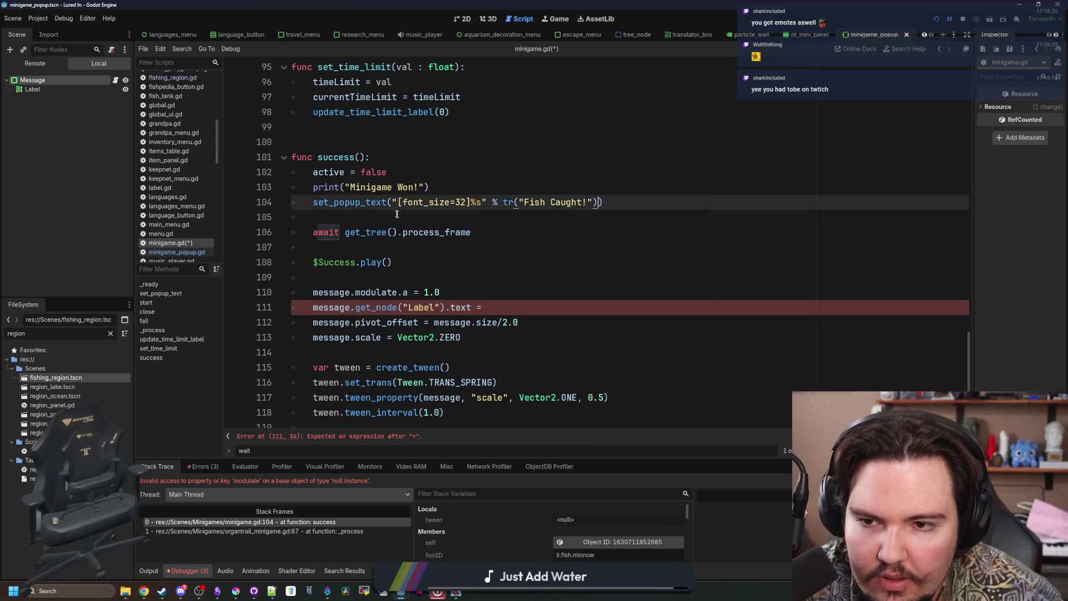
Delete the old success-sound, message and tween block from success().
left_click(400, 215)
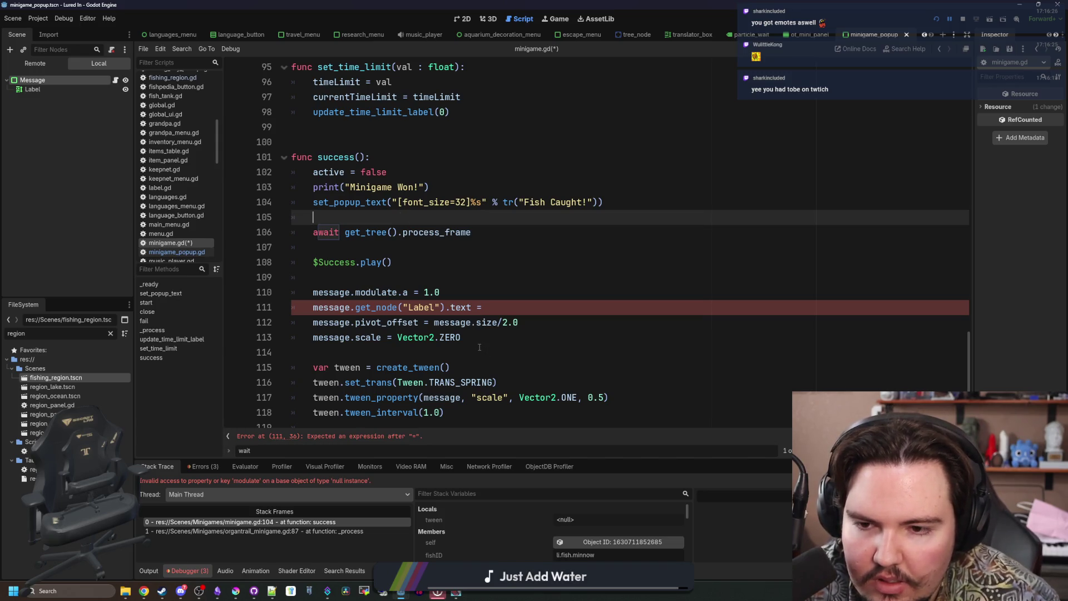
left_click(516, 336)
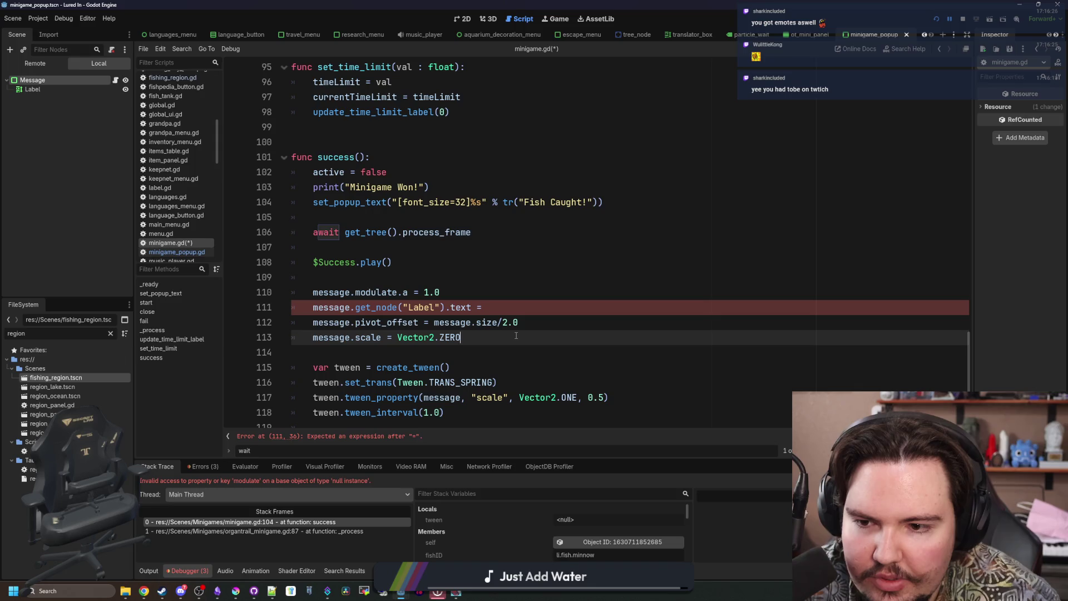
left_click(502, 307)
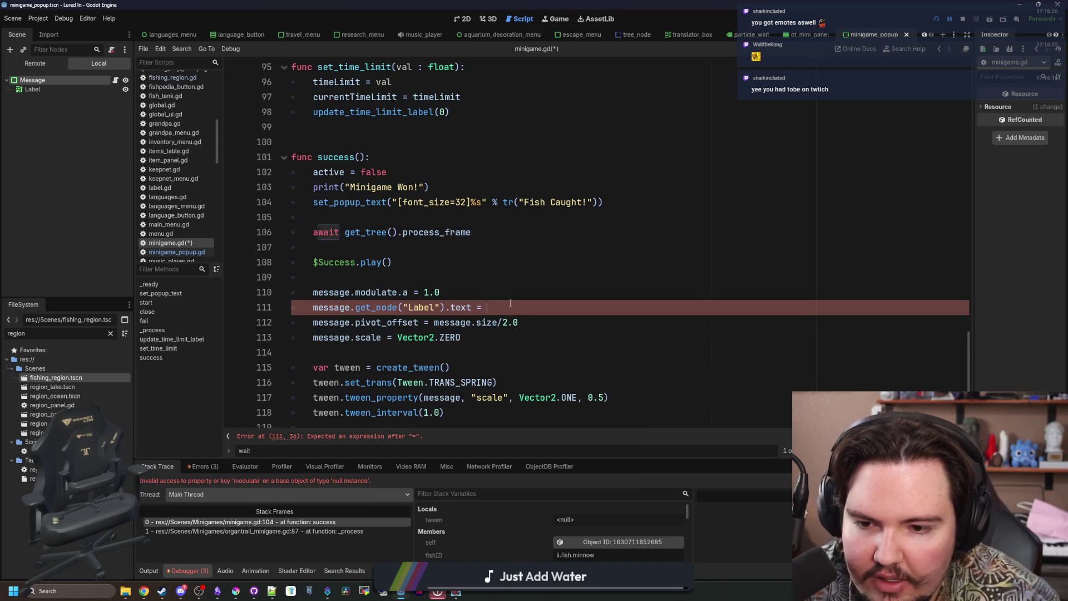
scroll(510, 303, "down", 1)
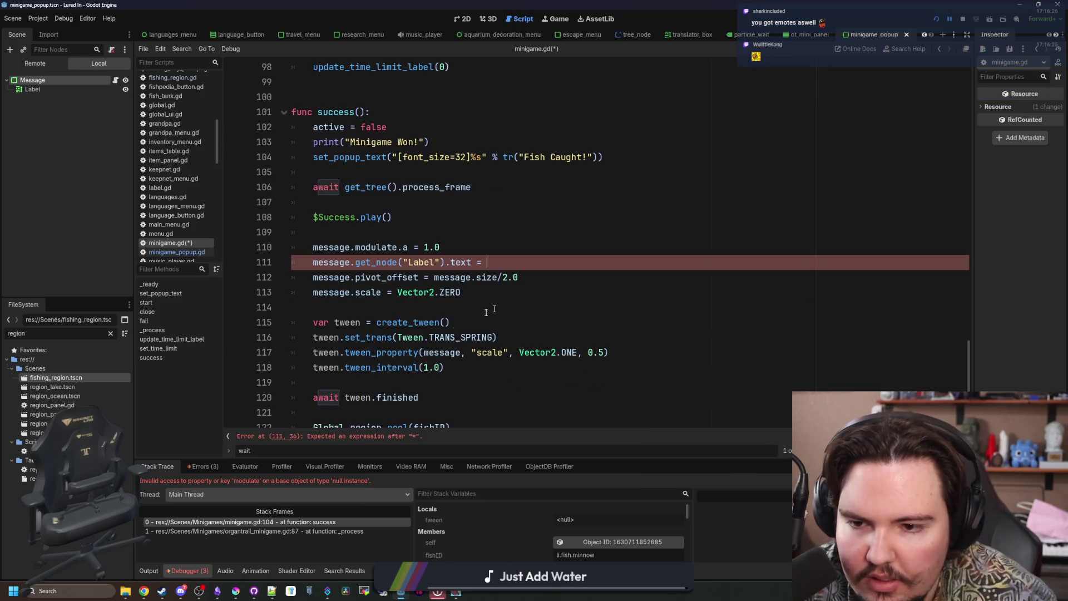
left_click(458, 367)
scroll(453, 370, "down", 2)
scroll(452, 376, "up", 2)
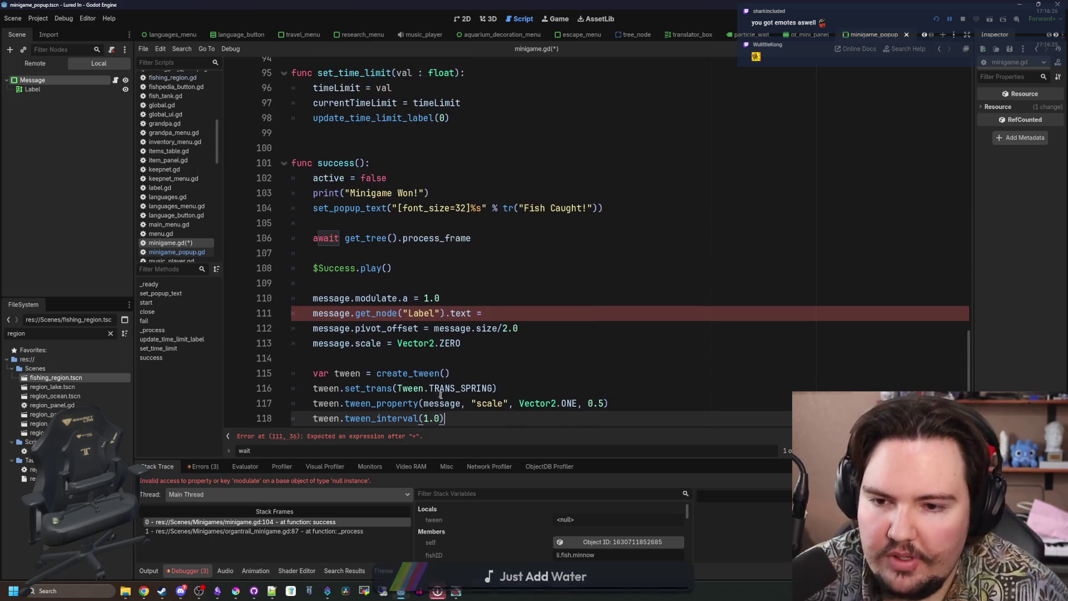
scroll(448, 383, "down", 1)
mouse_move(453, 369)
left_mouse_down()
mouse_move(317, 271)
mouse_move(232, 230)
left_mouse_up()
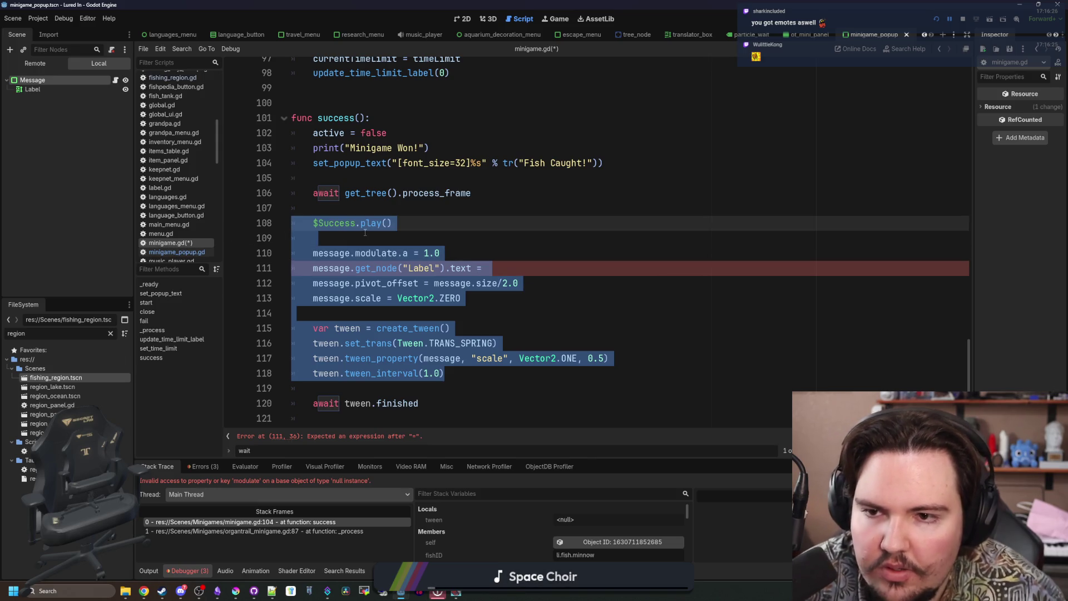
key("BackSpace")
key("BackSpace")
key("BackSpace")
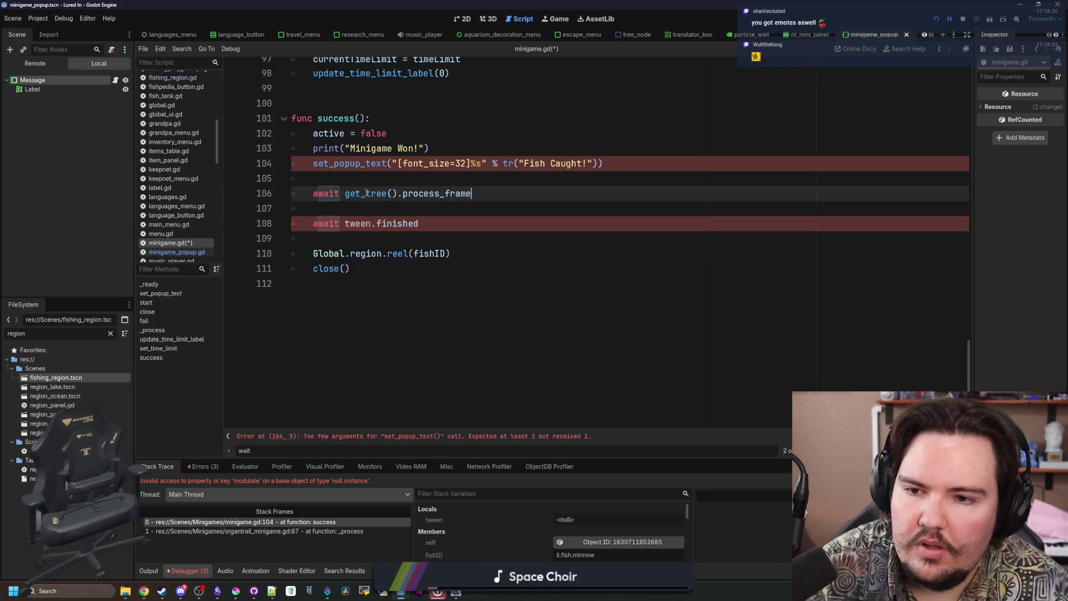
Undo recent edits to remove the print(canBeSeen) debug line and the indentation change.
left_click(373, 182)
key("ctrl+z")
key("ctrl+z")
key("ctrl+z")
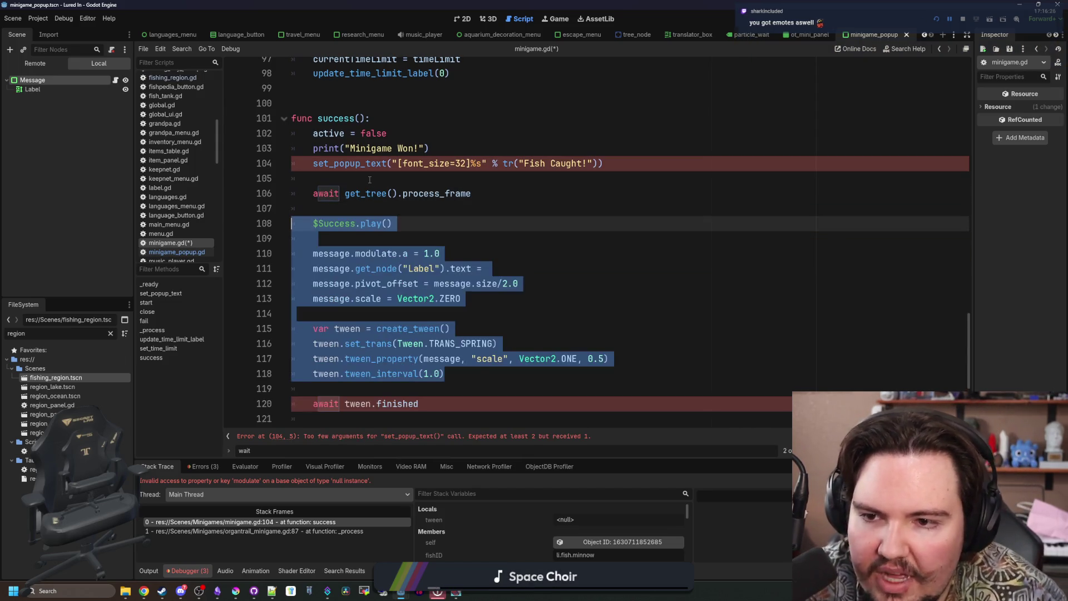
key("ctrl+z")
key("ctrl+z")
key("ctrl+z")
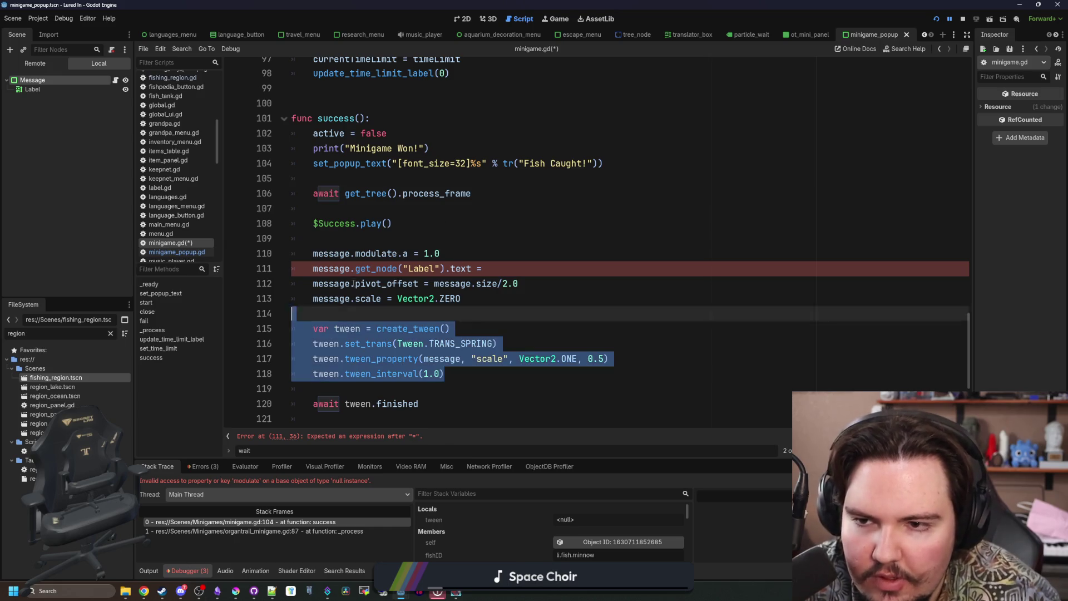
key("ctrl+z")
key("ctrl+z")
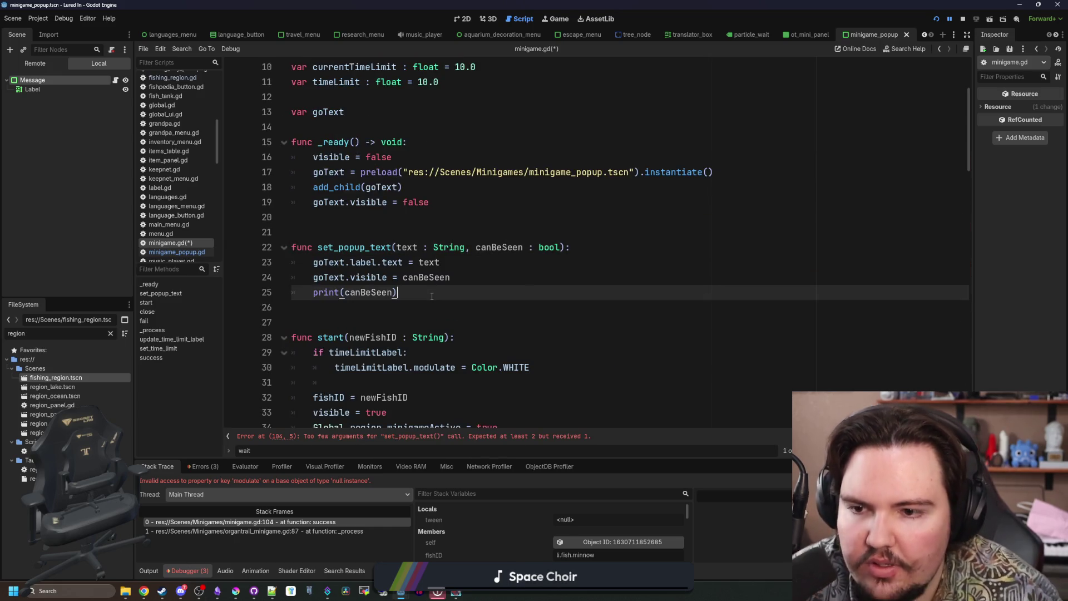
key("ctrl+z")
key("ctrl+z")
key("ctrl+z")
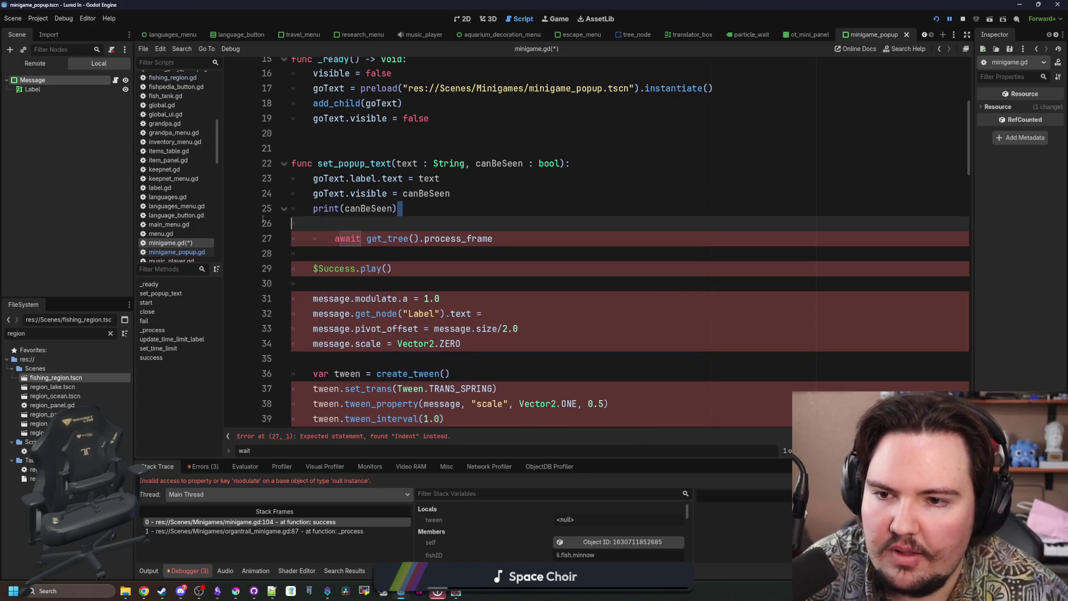
key("ctrl+z")
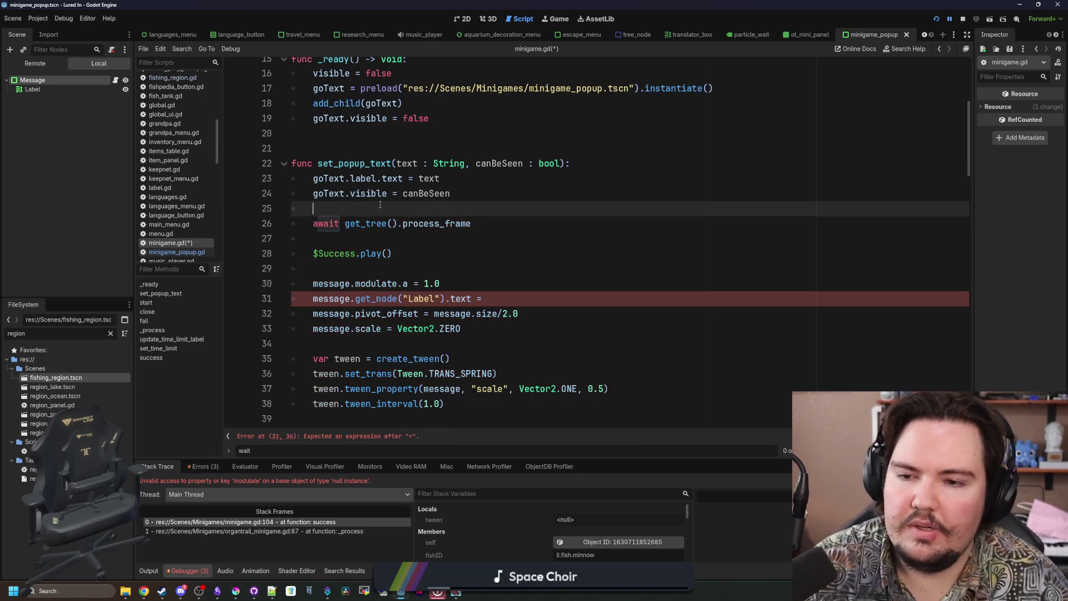
Inspect line 27 and the unfinished Label text line 31, then select goText on line 24.
scroll(389, 198, "down", 1)
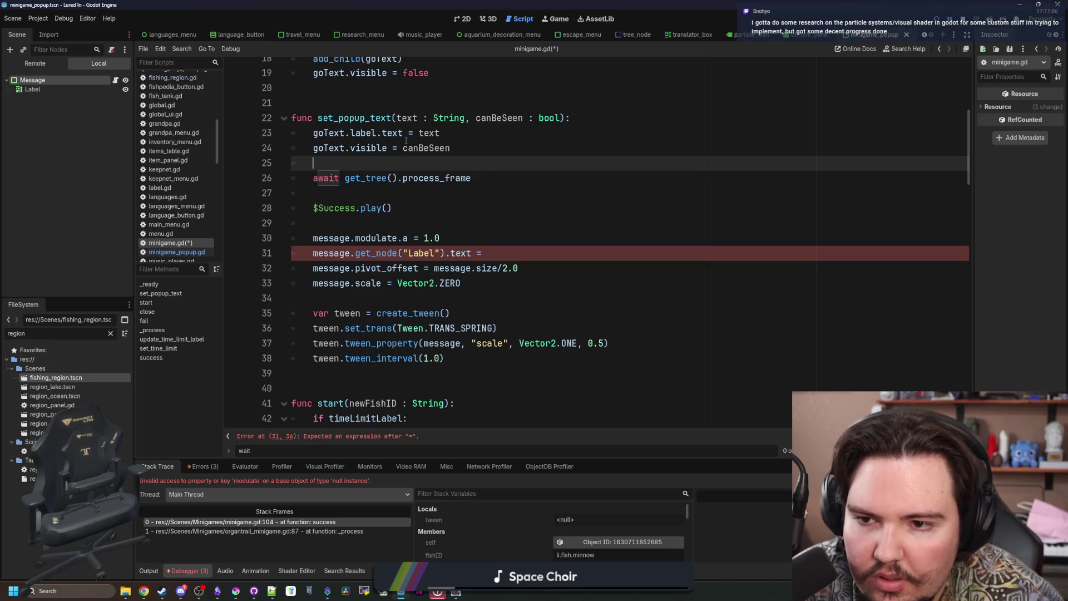
left_click(394, 191)
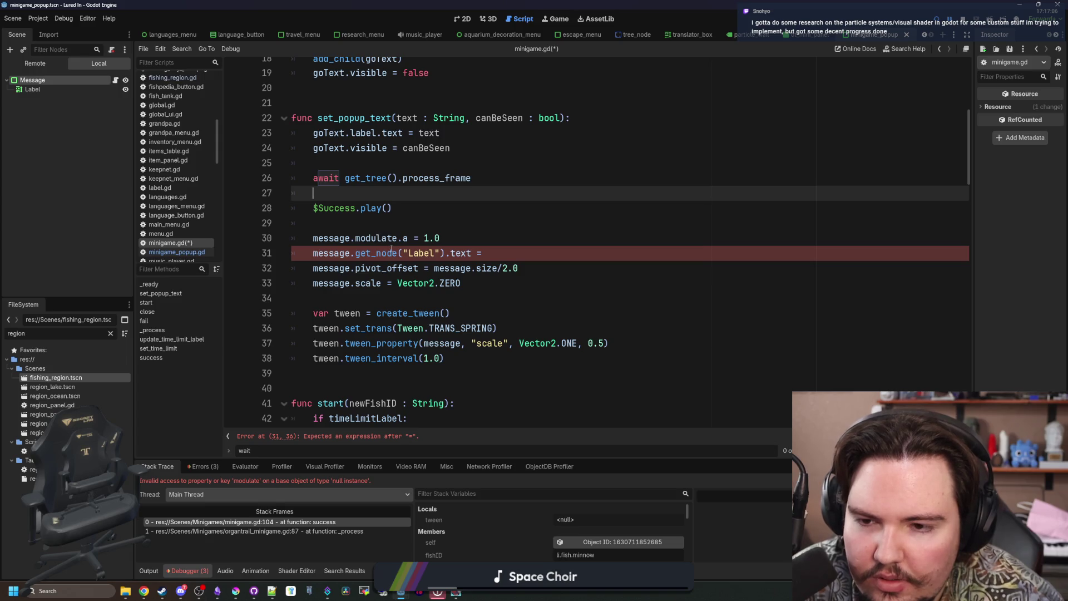
left_click(387, 253)
double_click(328, 148)
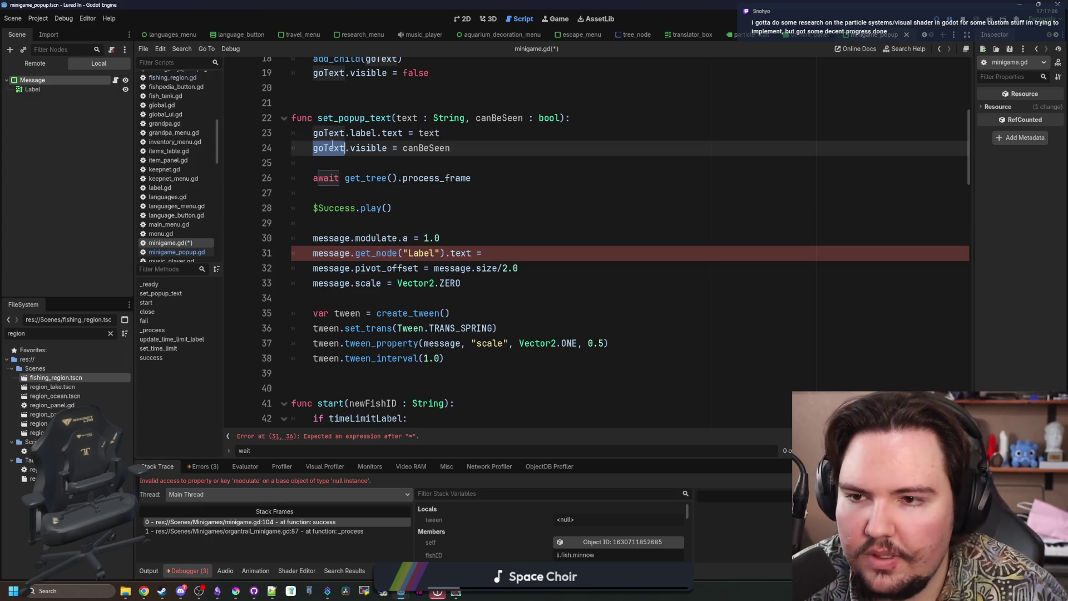
Rename the goText declaration on line 13 to popup and update lines 17 and 19.
scroll(372, 242, "up", 6)
double_click(329, 248)
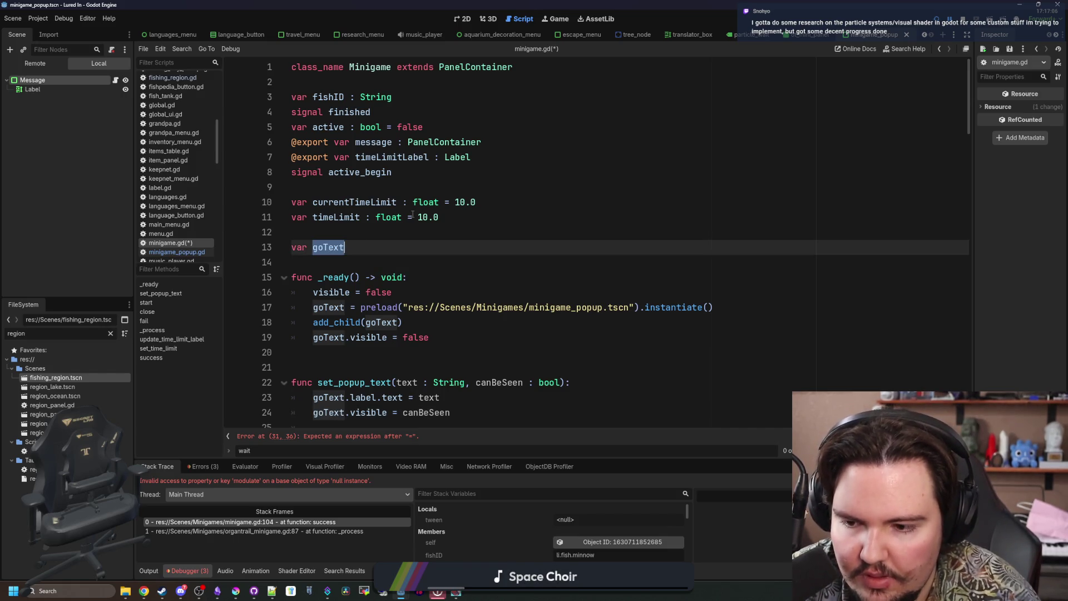
type("popup")
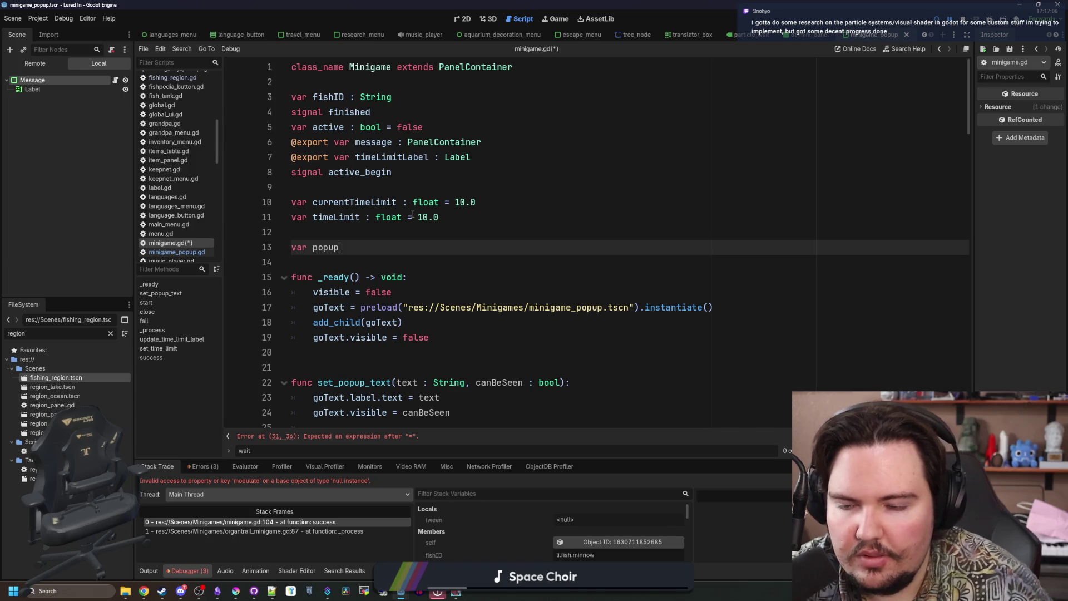
double_click(326, 247)
key("ctrl+c")
double_click(328, 307)
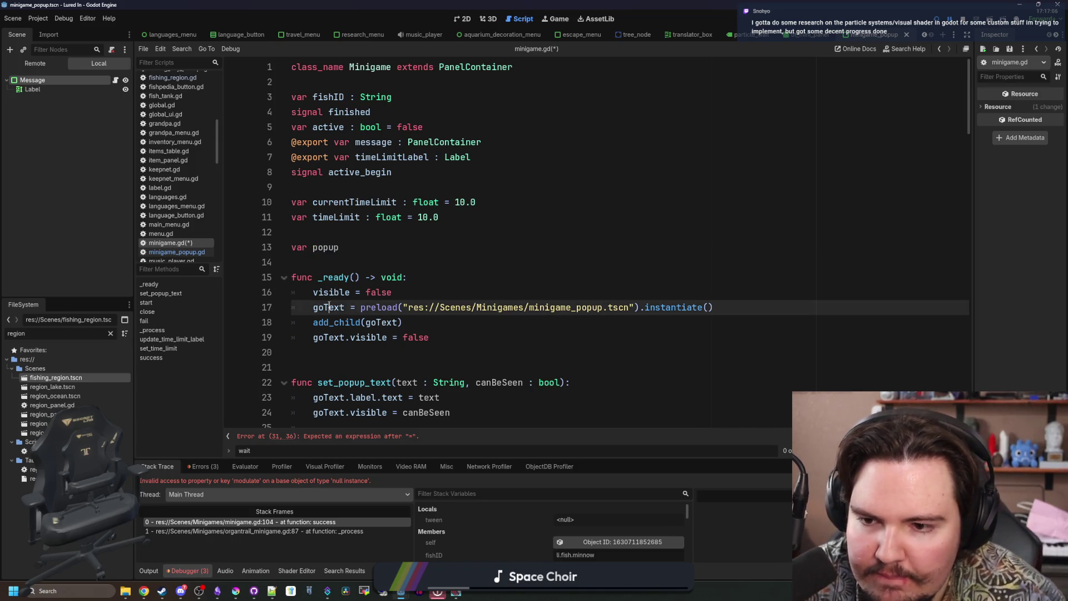
key("ctrl+v")
double_click(328, 337)
key("ctrl+v")
Replace goText with popup on lines 18, 23 and 24.
scroll(341, 329, "down", 2)
scroll(342, 329, "down", 1)
double_click(381, 232)
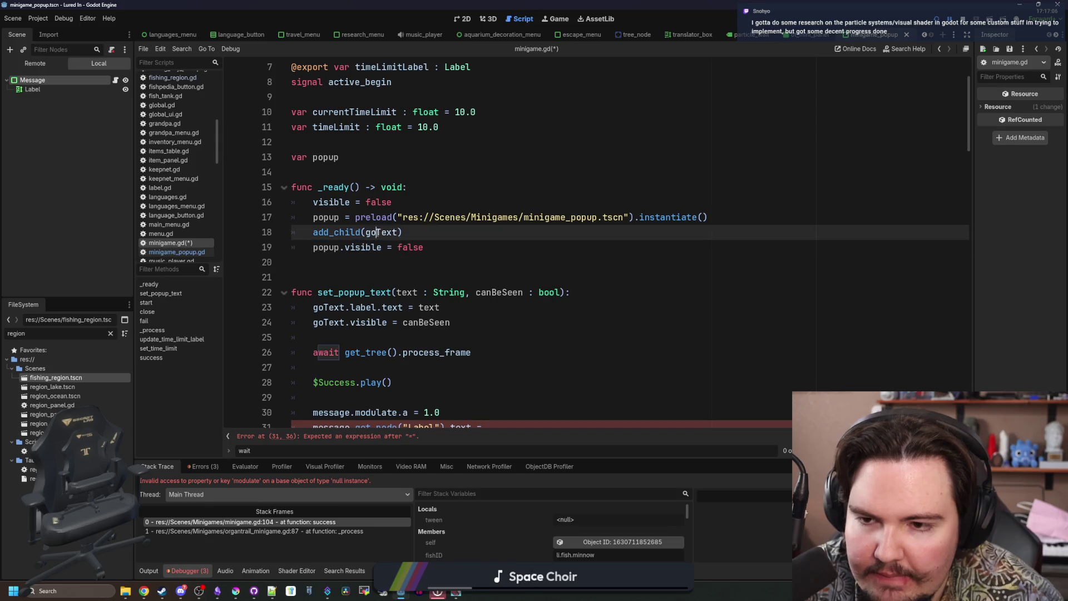
key("ctrl+v")
scroll(369, 276, "down", 3)
double_click(325, 262)
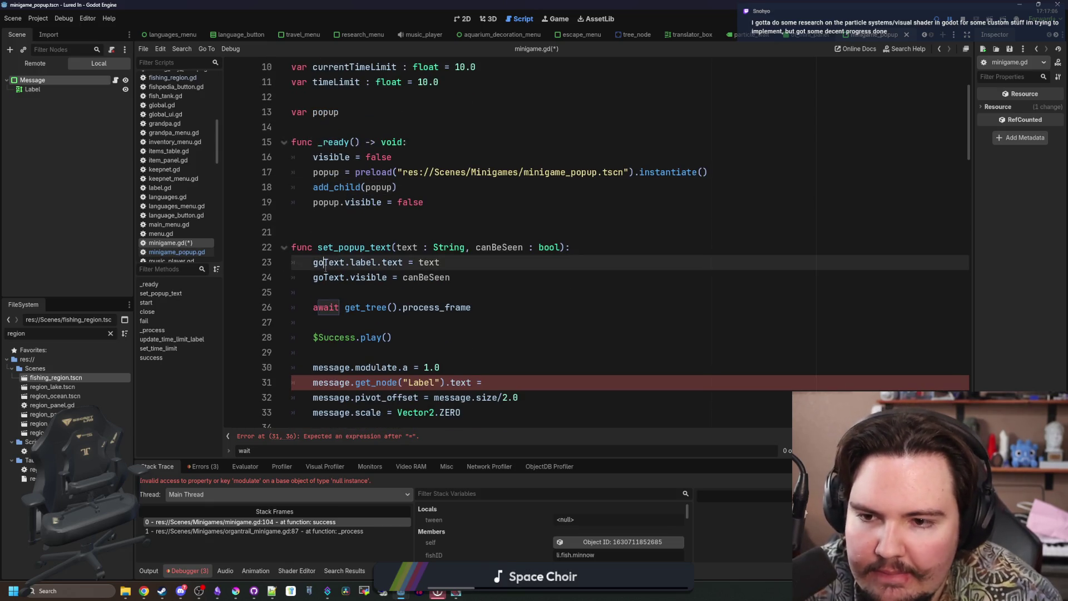
key("ctrl+v")
double_click(326, 277)
key("ctrl+v")
Replace message with popup on lines 30–33 and in the tween_property line.
scroll(349, 280, "down", 1)
scroll(349, 280, "down", 3)
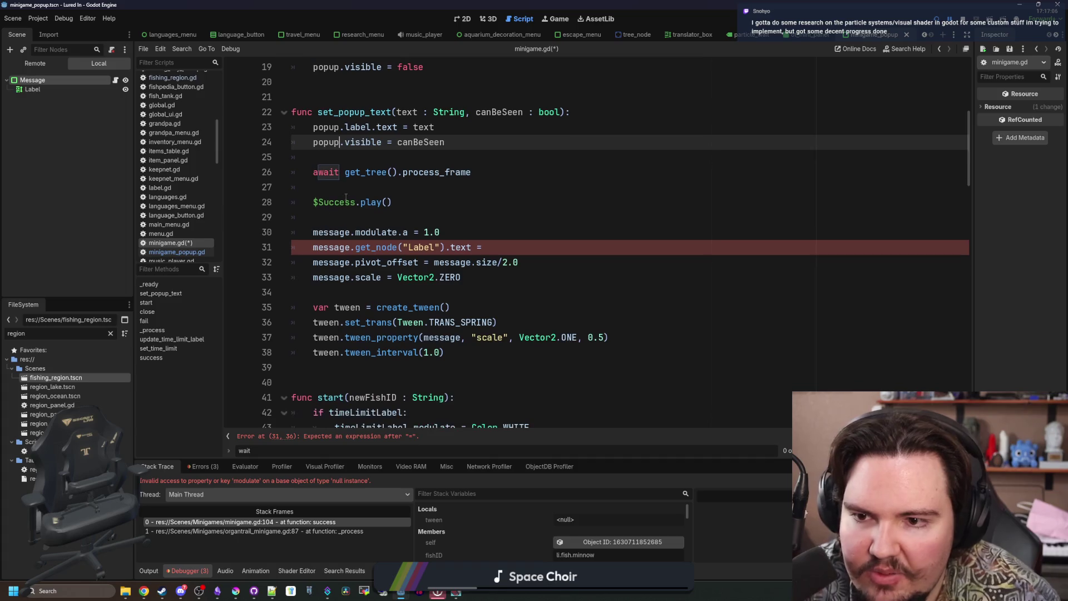
double_click(332, 232)
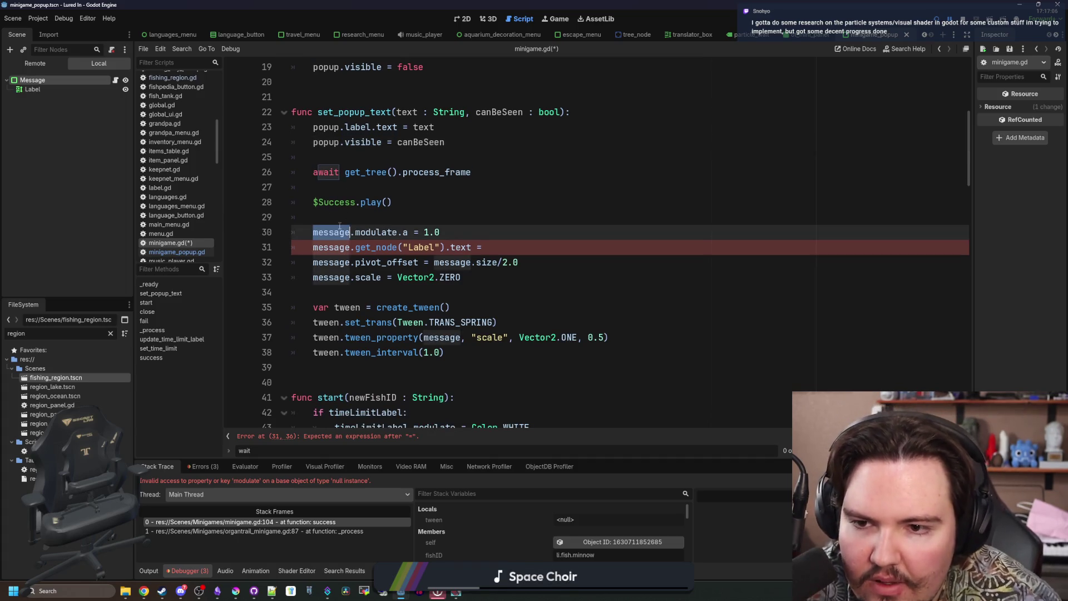
key("ctrl+v")
double_click(332, 247)
key("ctrl+v")
double_click(332, 262)
key("ctrl+v")
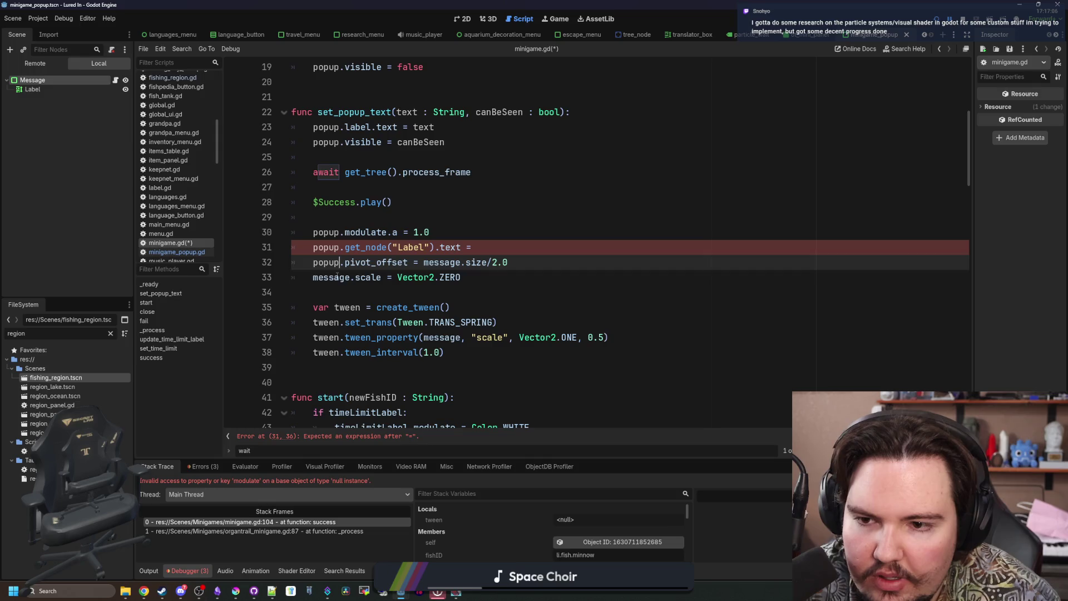
double_click(331, 277)
key("ctrl+v")
double_click(443, 338)
key("ctrl+v")
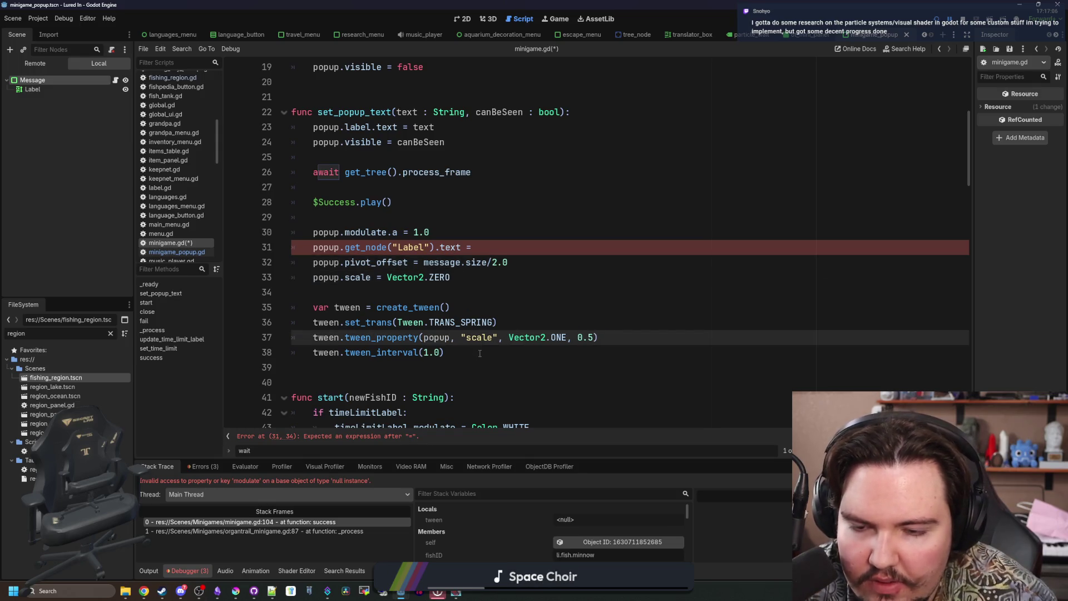
Save the script and remove the get_node Label call from line 31.
left_click(480, 353)
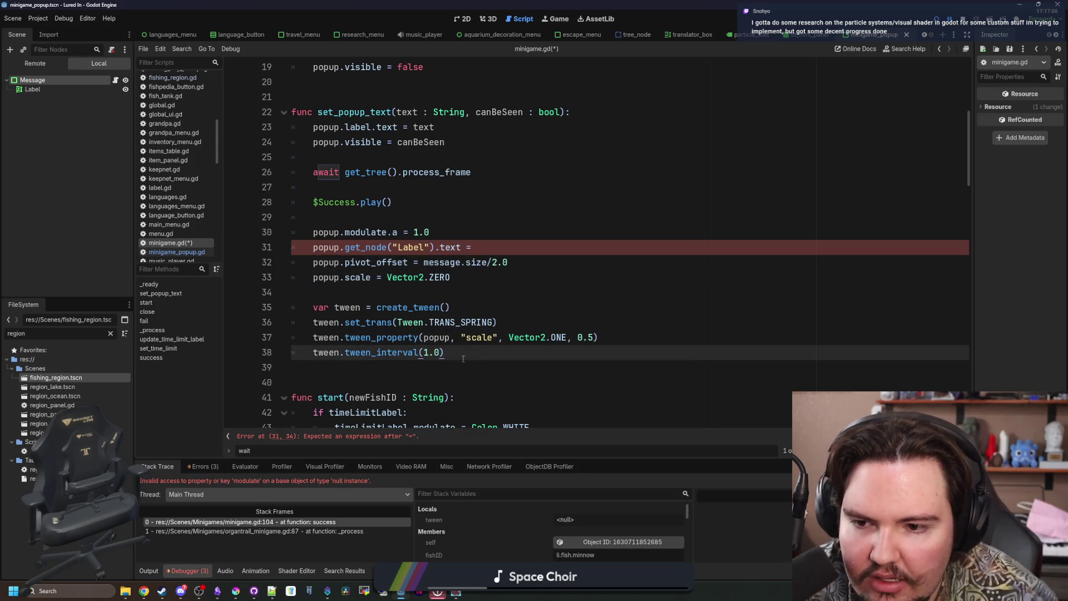
scroll(361, 317, "up", 1)
left_click(396, 337)
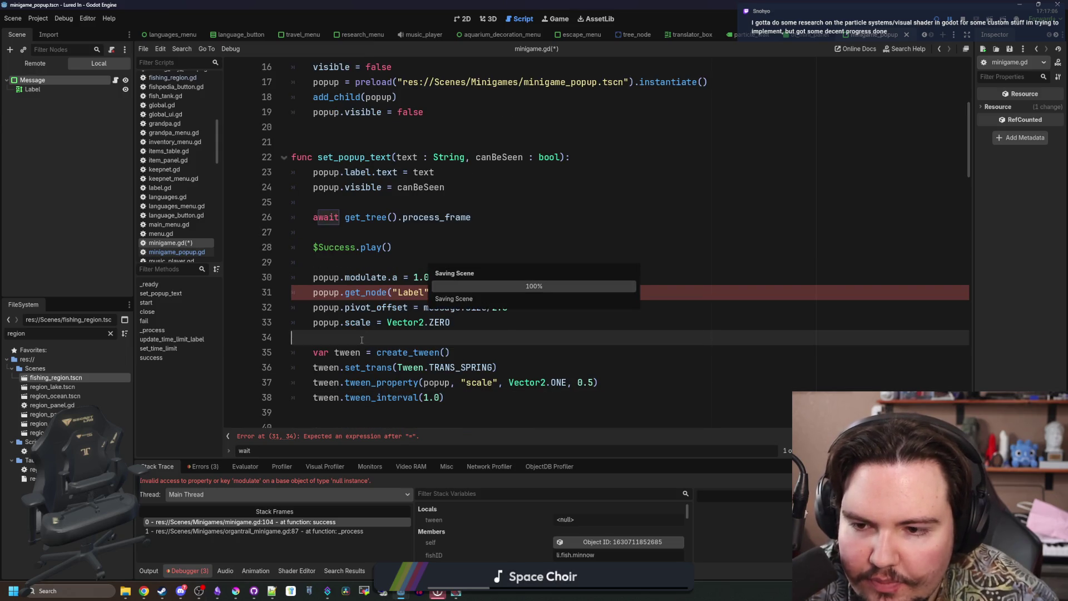
key("F5")
left_click(397, 328)
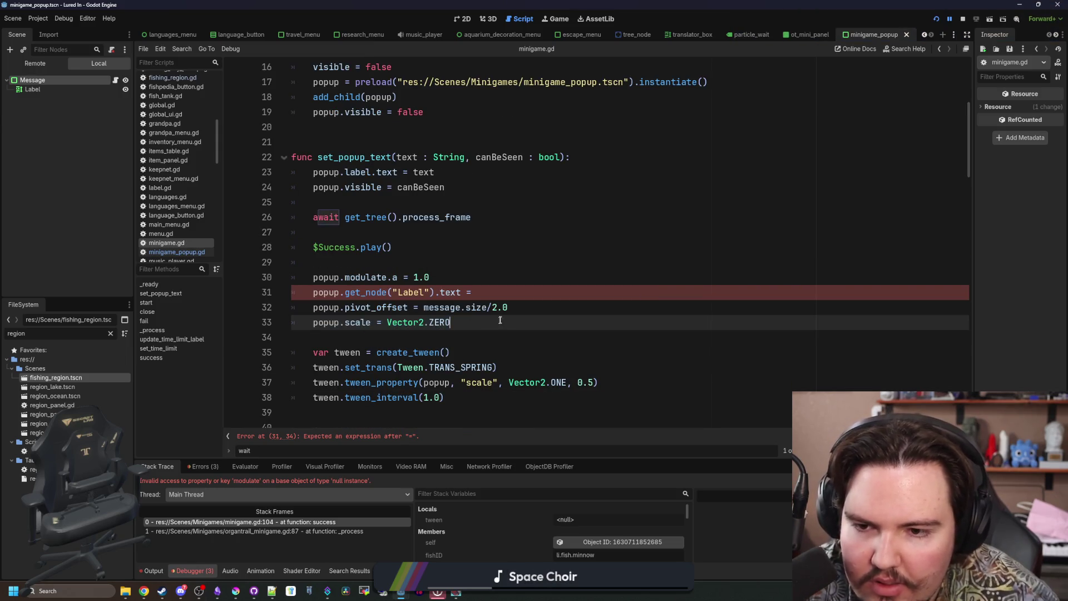
left_click_drag(507, 307, 345, 292)
key("shift+Home")
key("Left")
key("BackSpace")
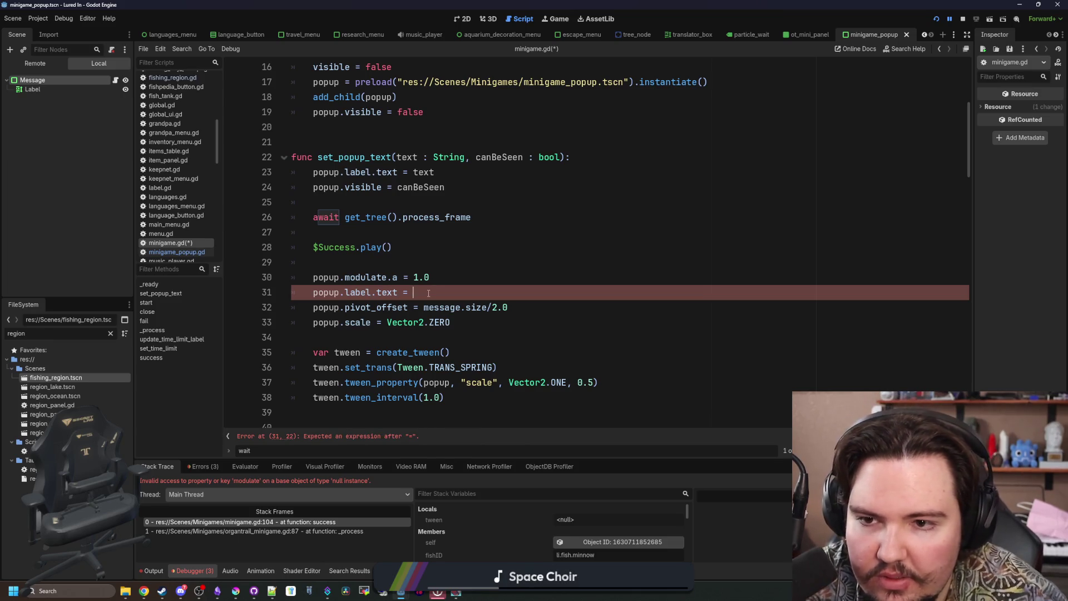
Delete the popup.label.text and popup.modulate.a = 1.0 lines, then save minigame.gd.
left_click_drag(438, 295, 281, 300)
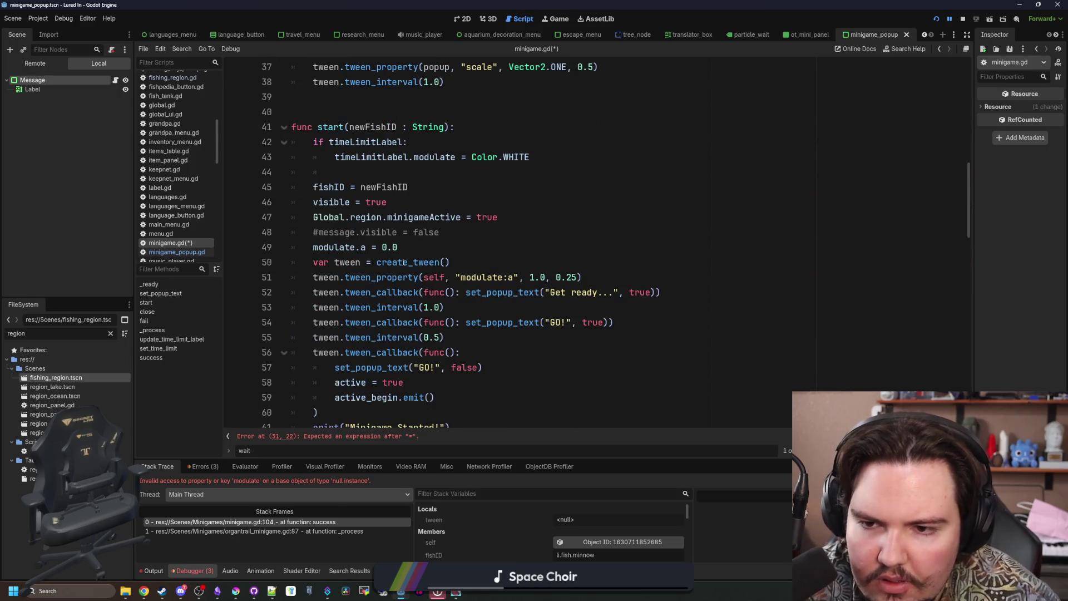
scroll(396, 252, "down", 8)
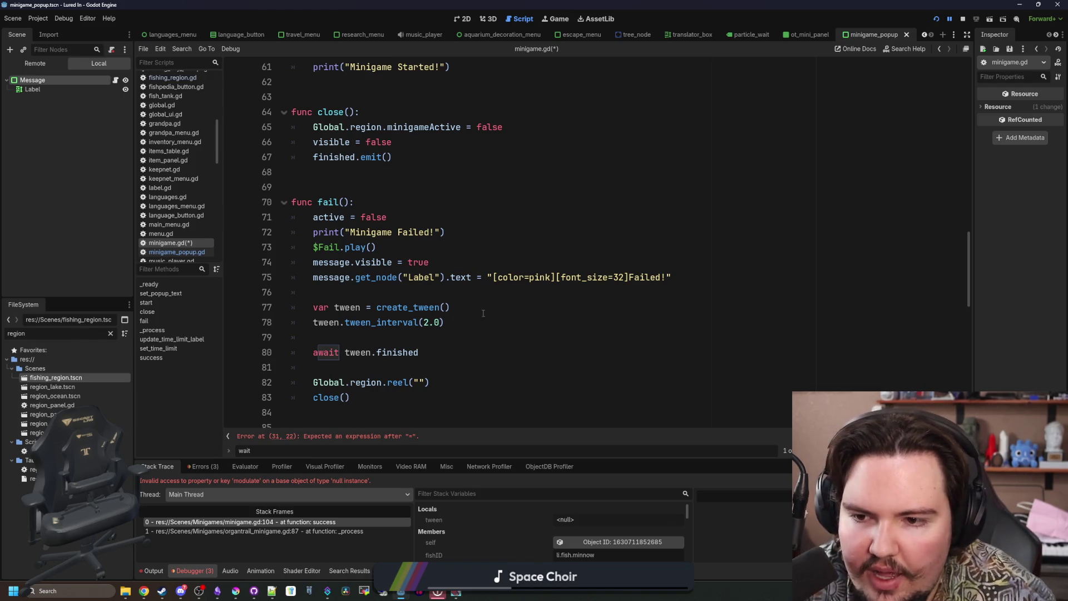
scroll(465, 292, "up", 13)
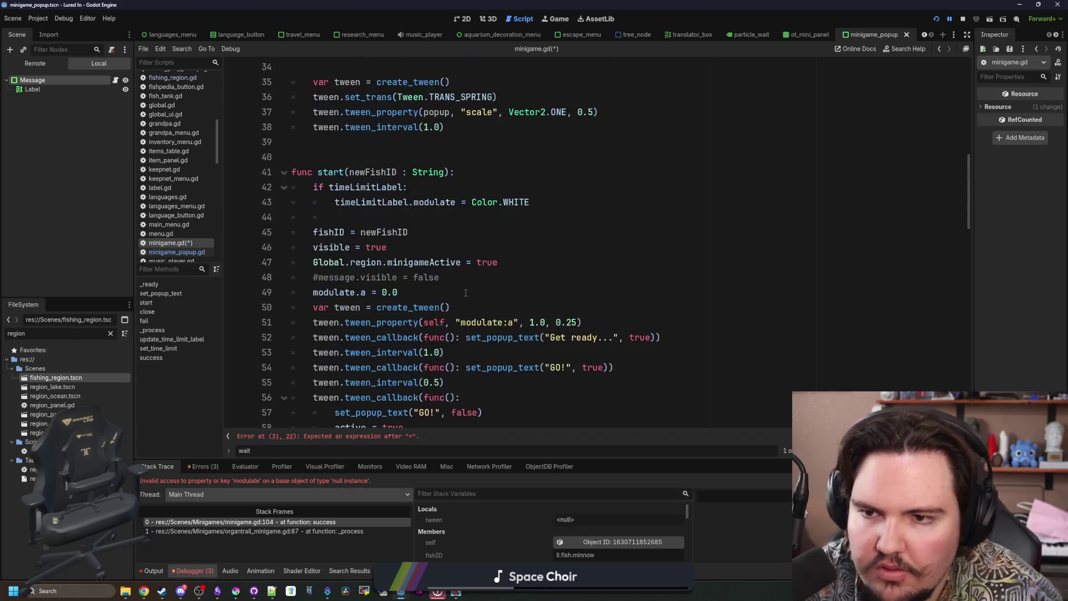
scroll(456, 284, "up", 2)
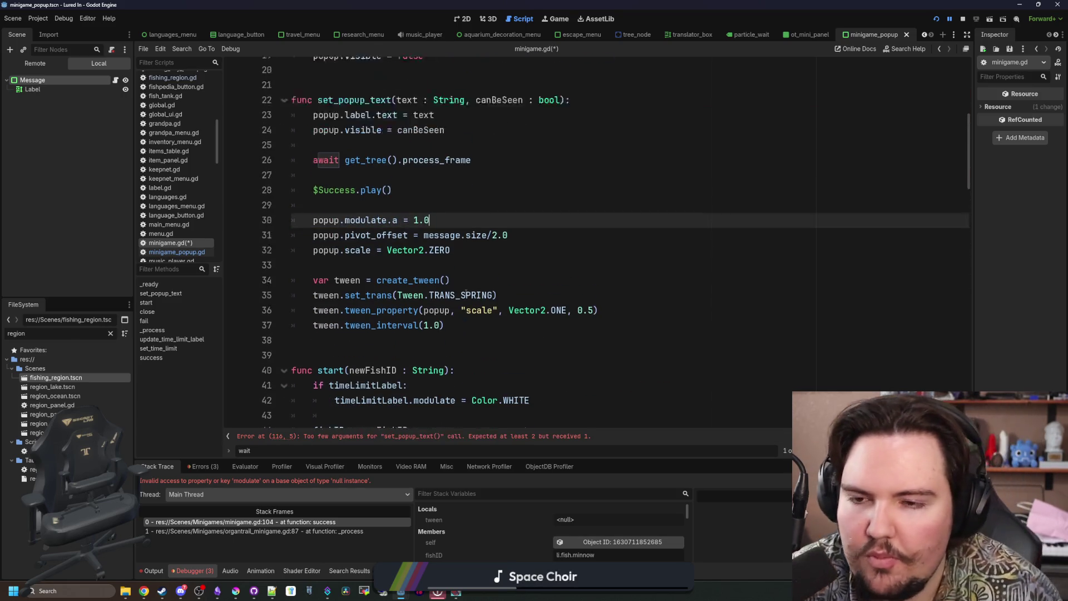
left_click(394, 265)
left_click_drag(436, 272, 264, 279)
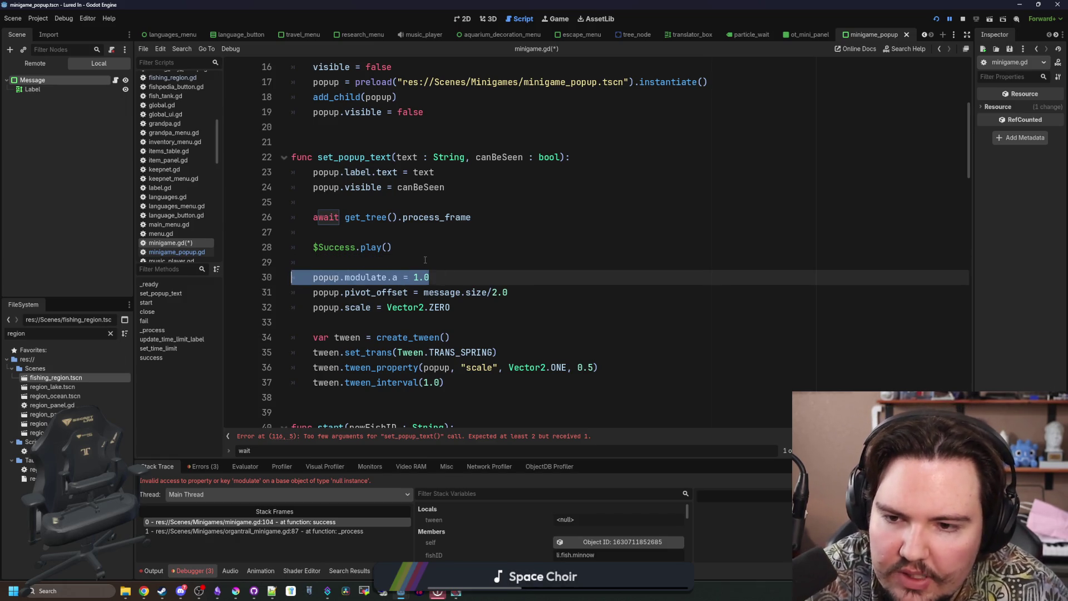
key("BackSpace")
key("BackSpace")
key("ctrl+s")
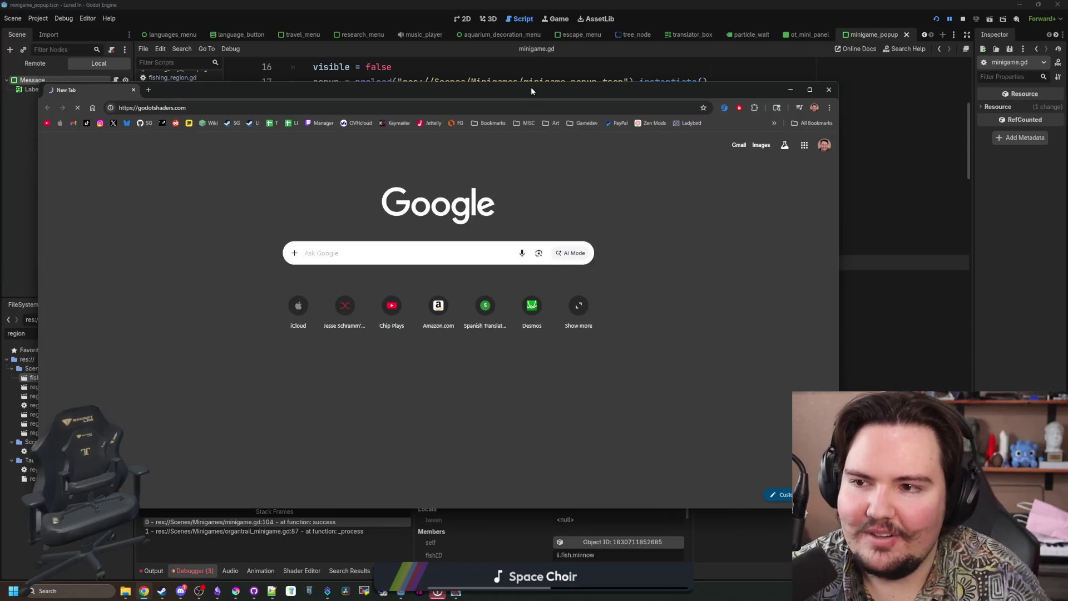
Go to godotshaders.com and browse the Improved SPOM shader in a new tab.
double_click(531, 87)
type("godotshaders.com")
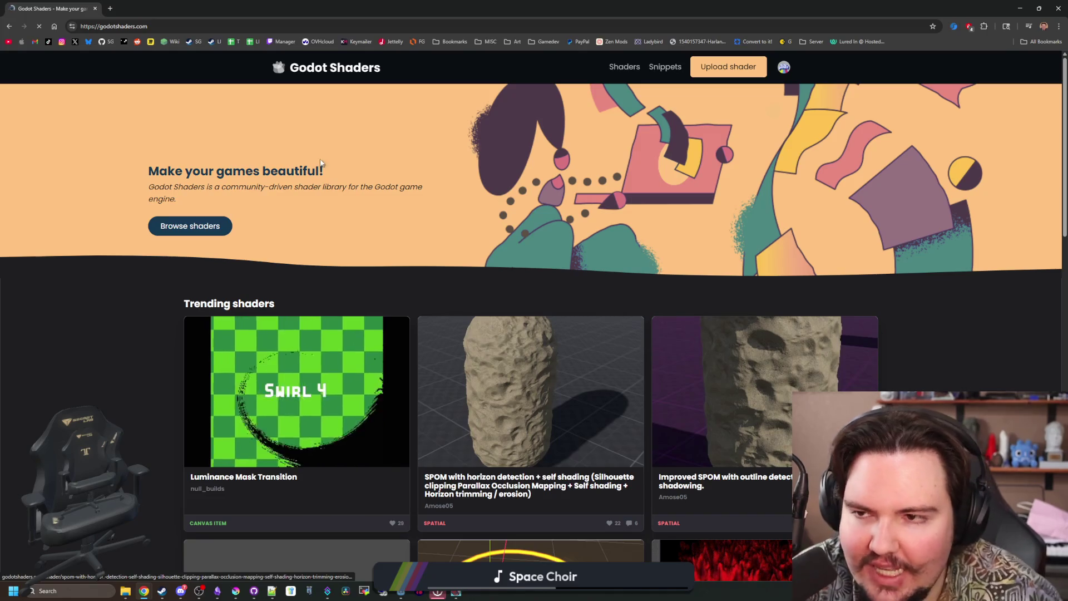
scroll(325, 156, "down", 2)
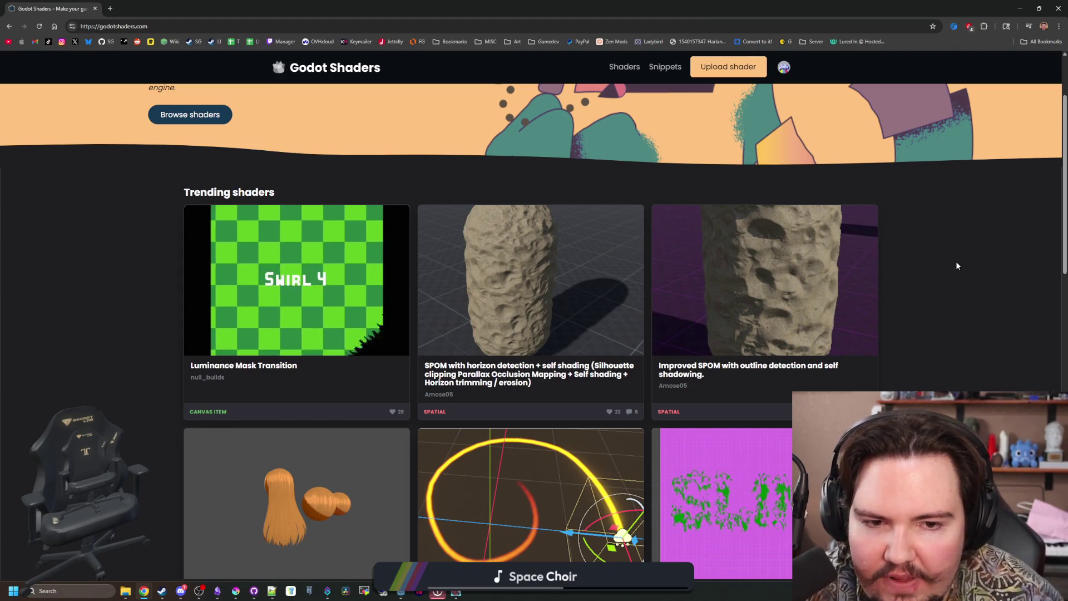
middle_click(729, 279)
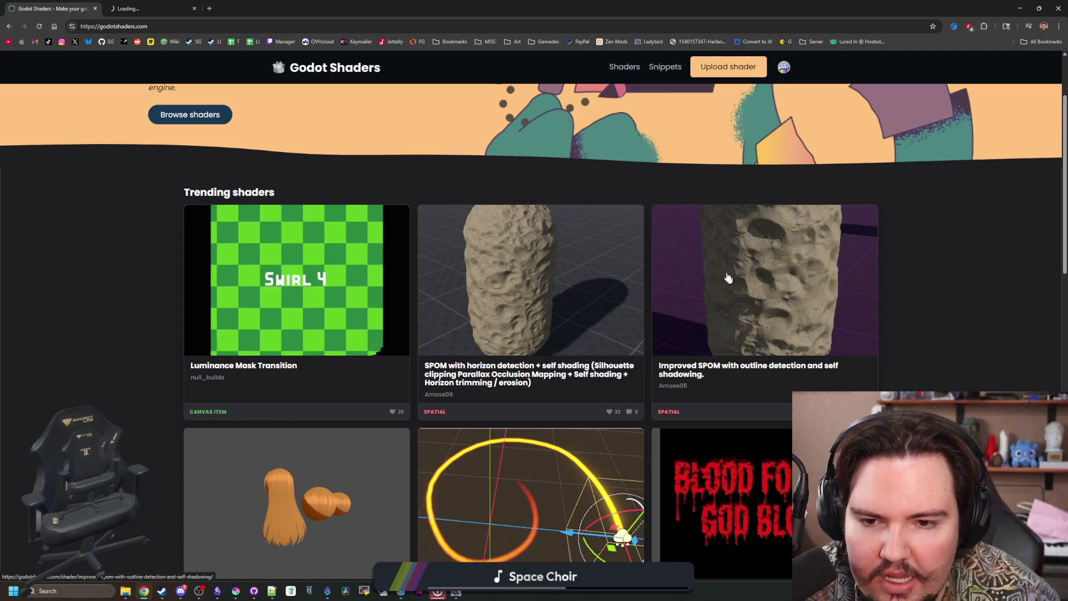
key("ctrl+Tab")
scroll(488, 200, "down", 6)
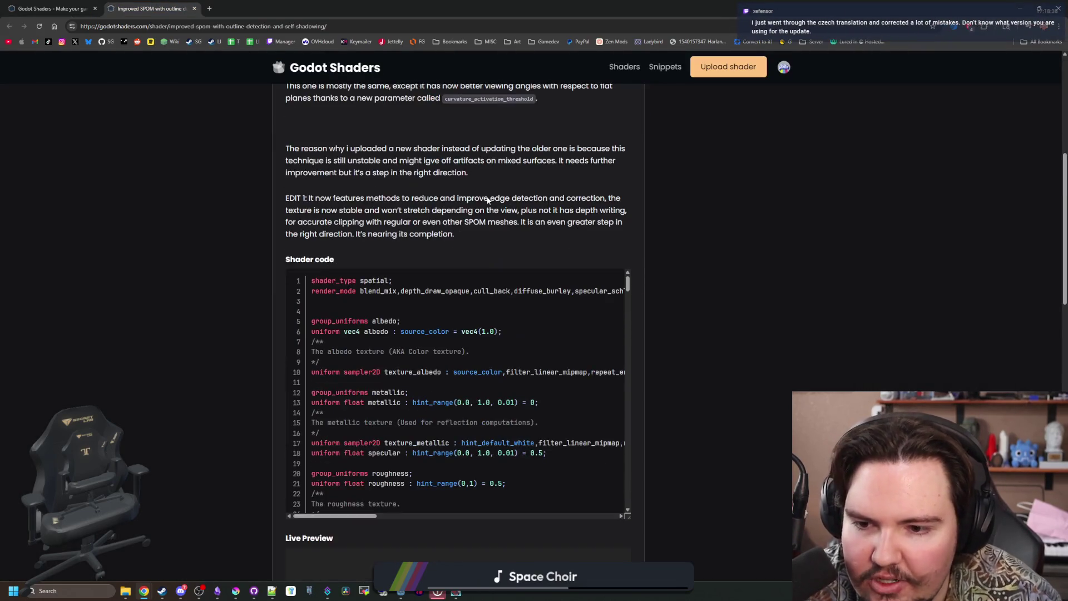
scroll(520, 348, "down", 20)
scroll(521, 352, "down", 5)
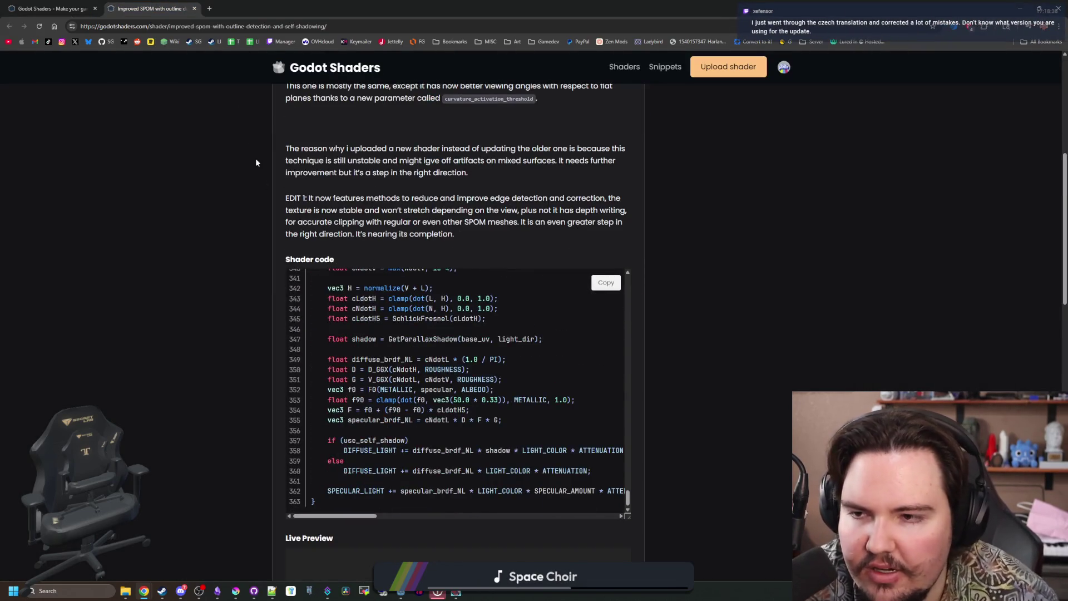
key("ctrl+shift+Tab")
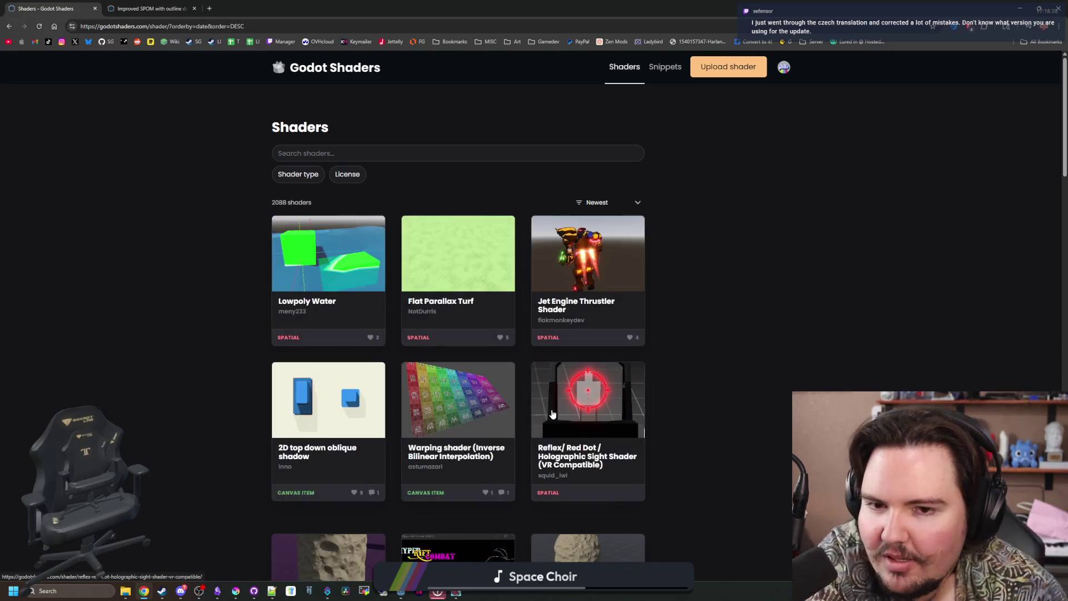
Scroll through the list of newest shaders.
scroll(725, 333, "down", 4)
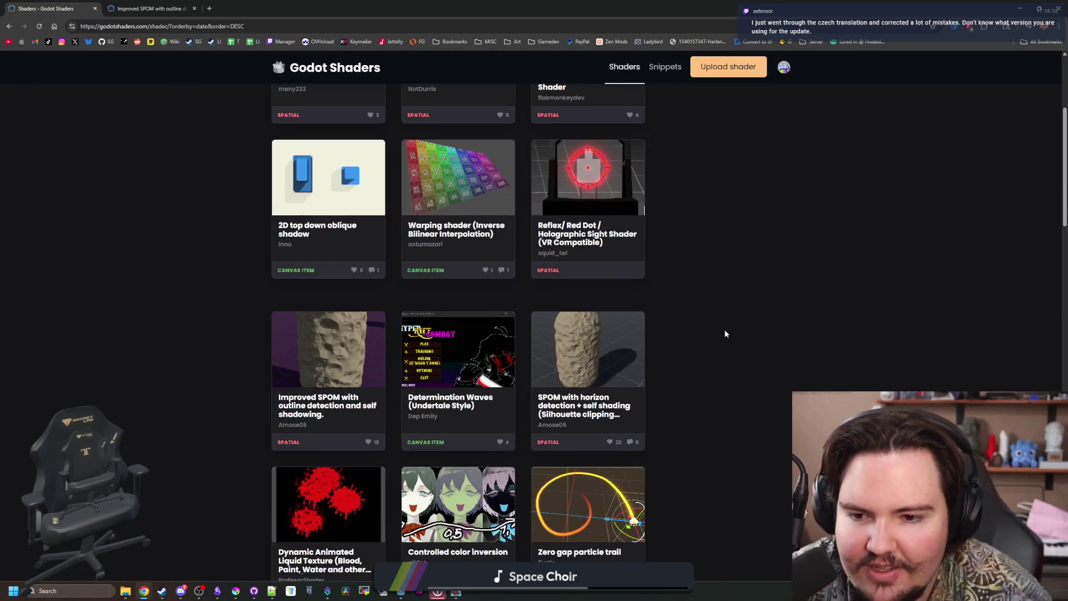
scroll(725, 333, "down", 6)
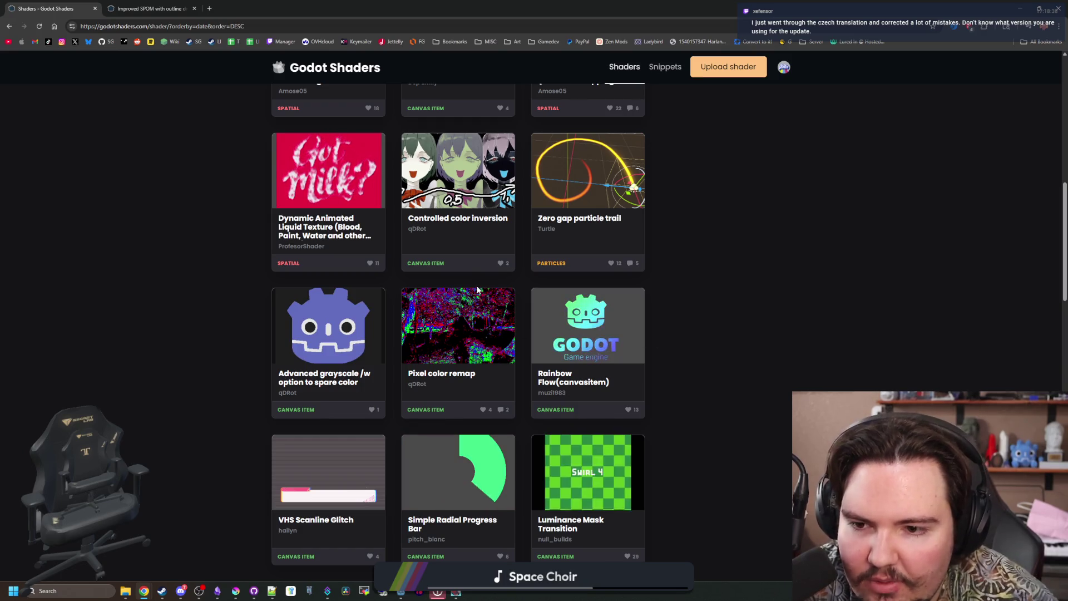
scroll(476, 285, "down", 2)
scroll(478, 290, "down", 3)
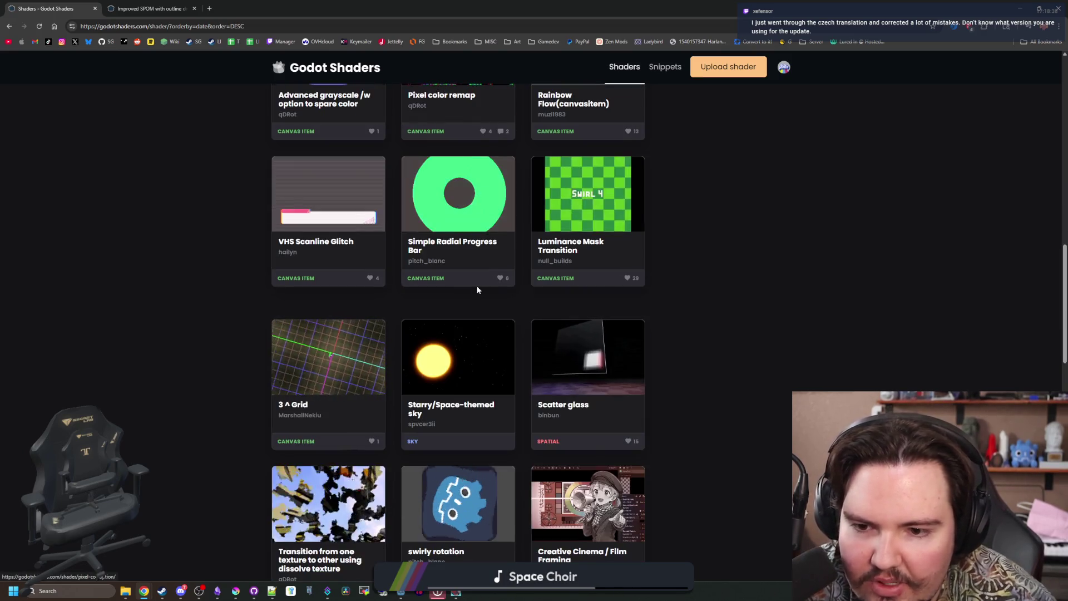
scroll(478, 289, "down", 2)
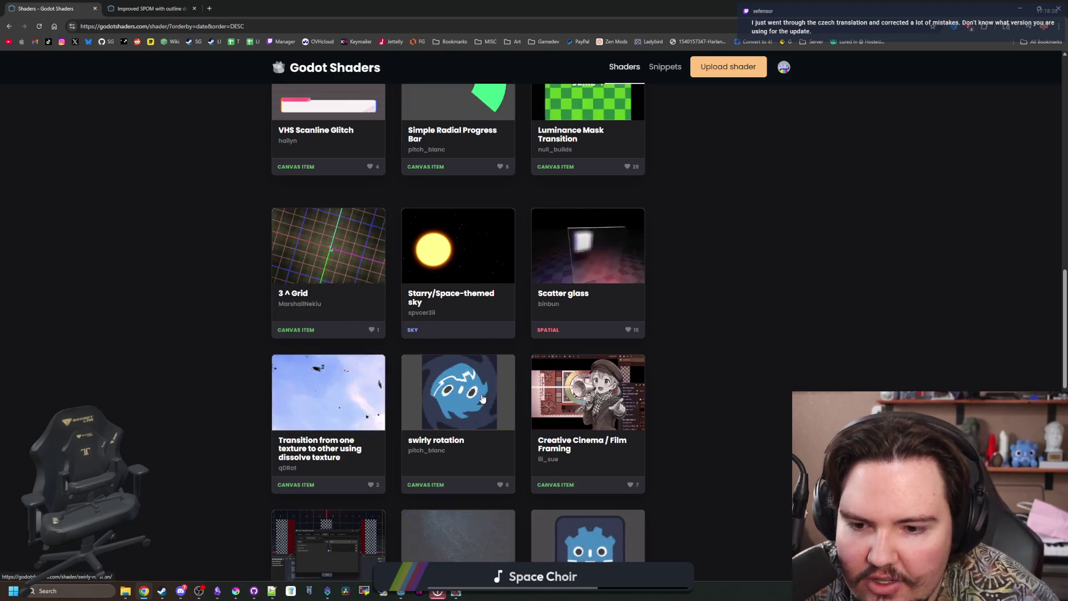
scroll(473, 378, "down", 1)
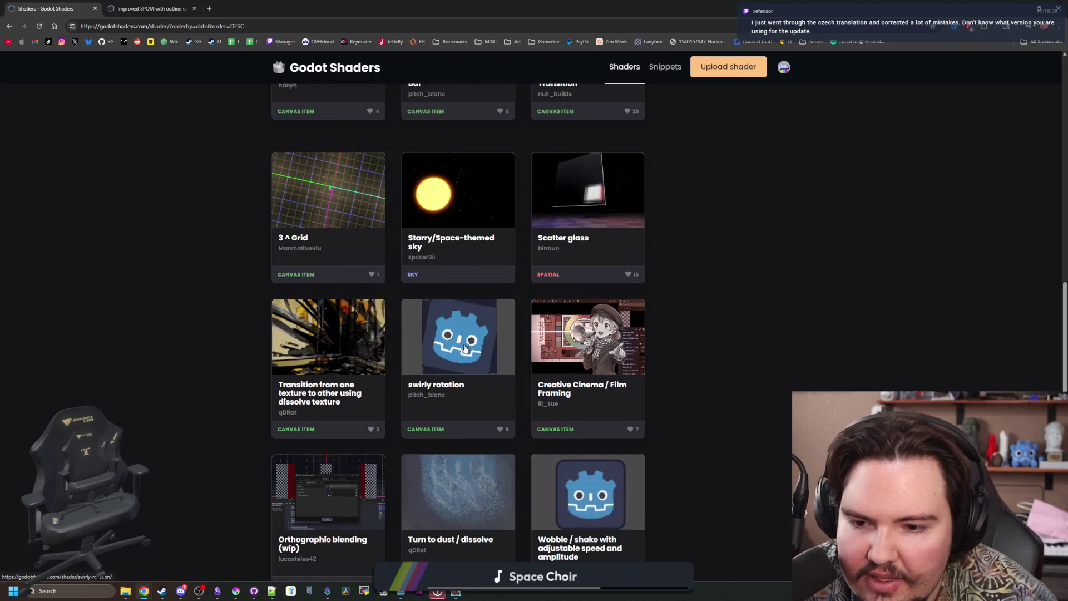
scroll(470, 402, "down", 2)
scroll(465, 349, "down", 2)
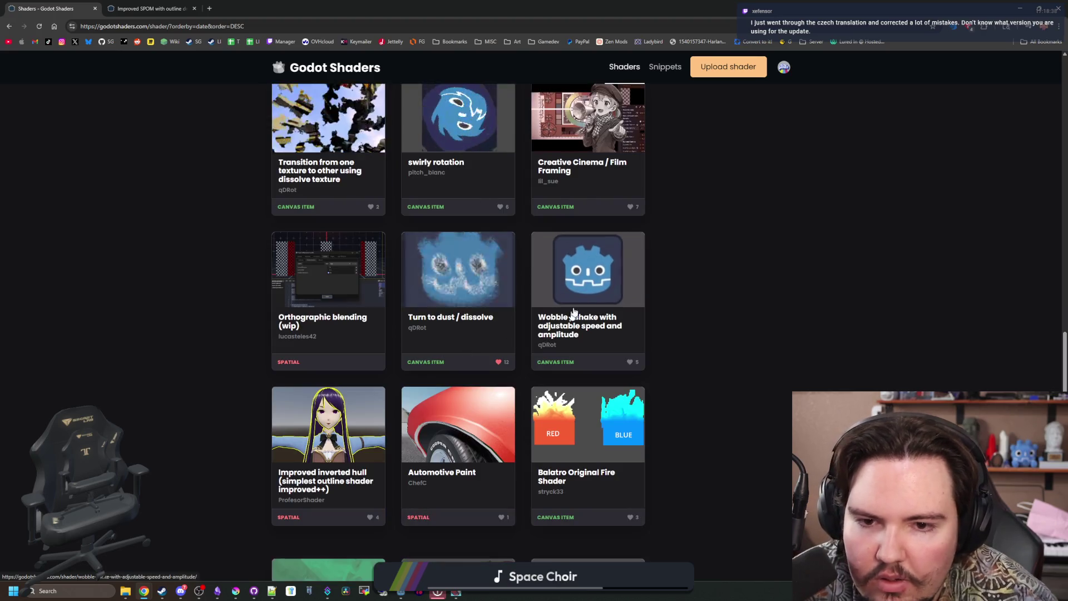
scroll(557, 245, "down", 2)
scroll(551, 314, "down", 2)
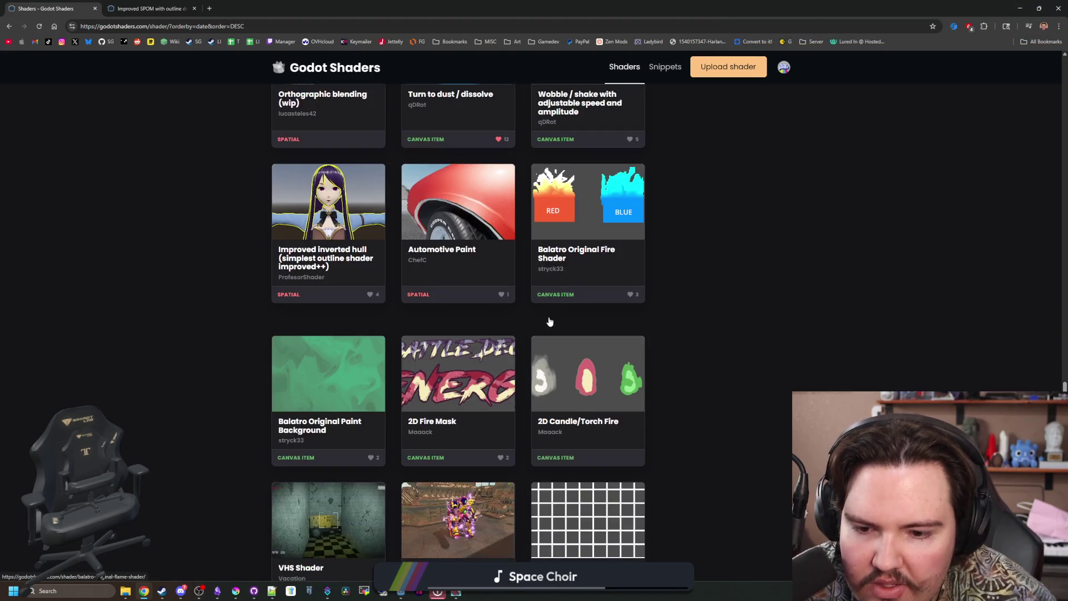
scroll(526, 287, "down", 3)
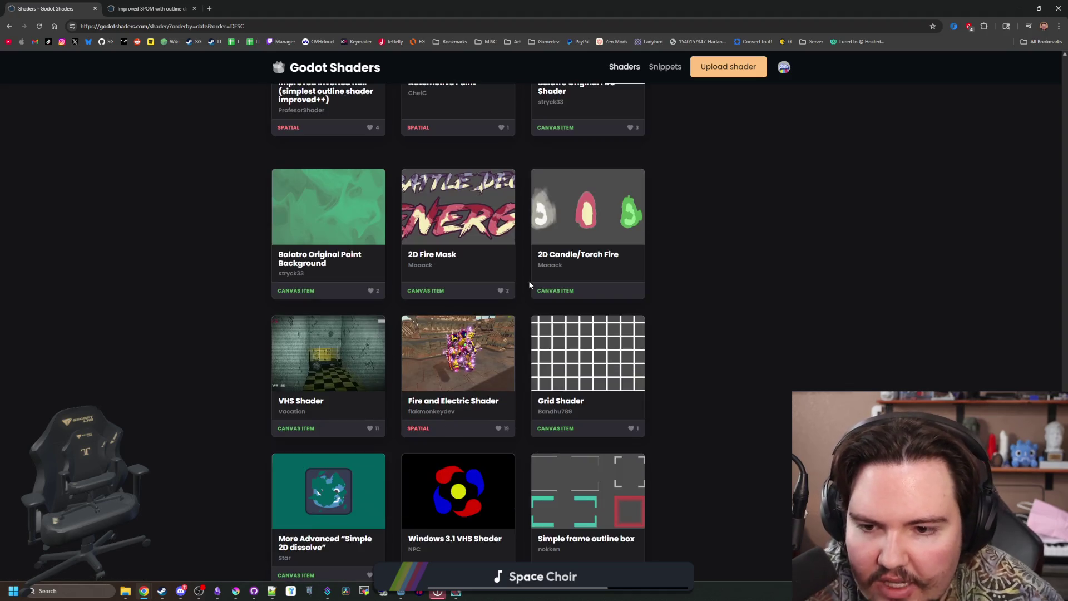
scroll(528, 282, "down", 2)
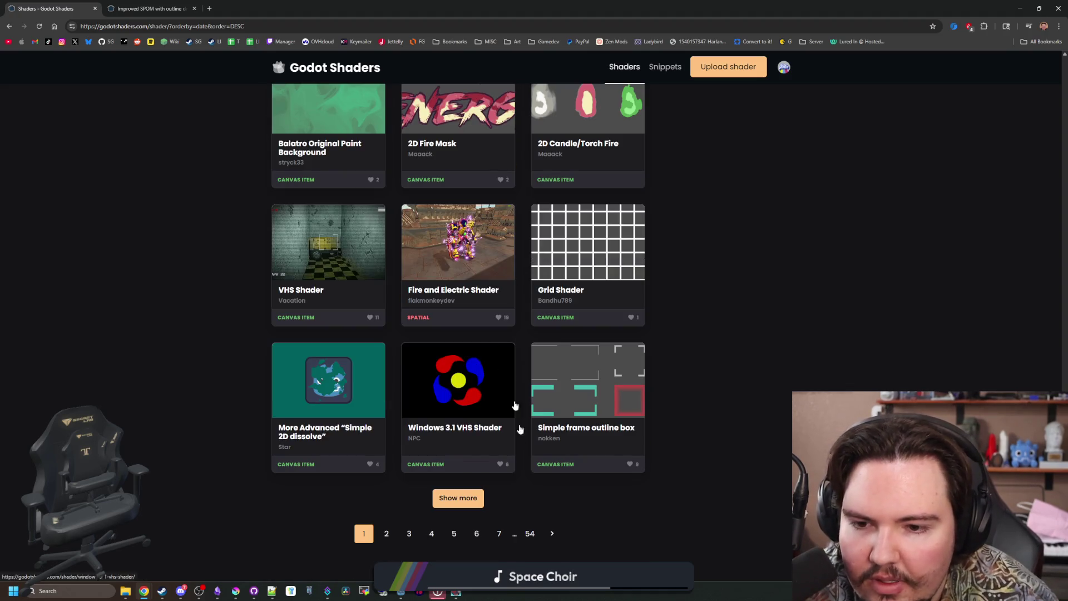
Open the My shaders page with three uploaded shaders, then switch back to Godot.
key("Home")
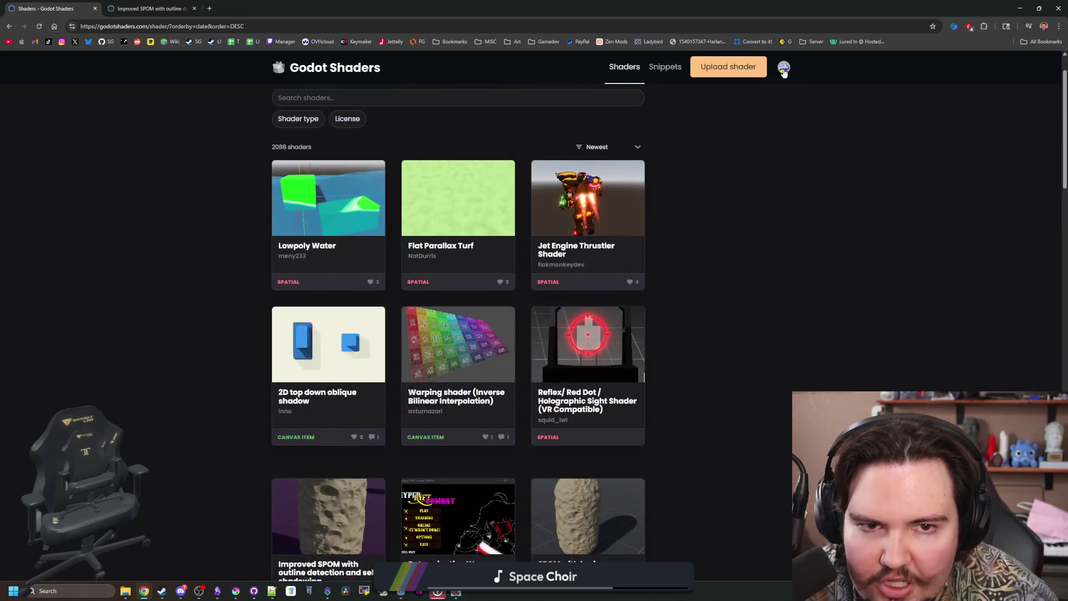
mouse_move(784, 67)
left_click(725, 118)
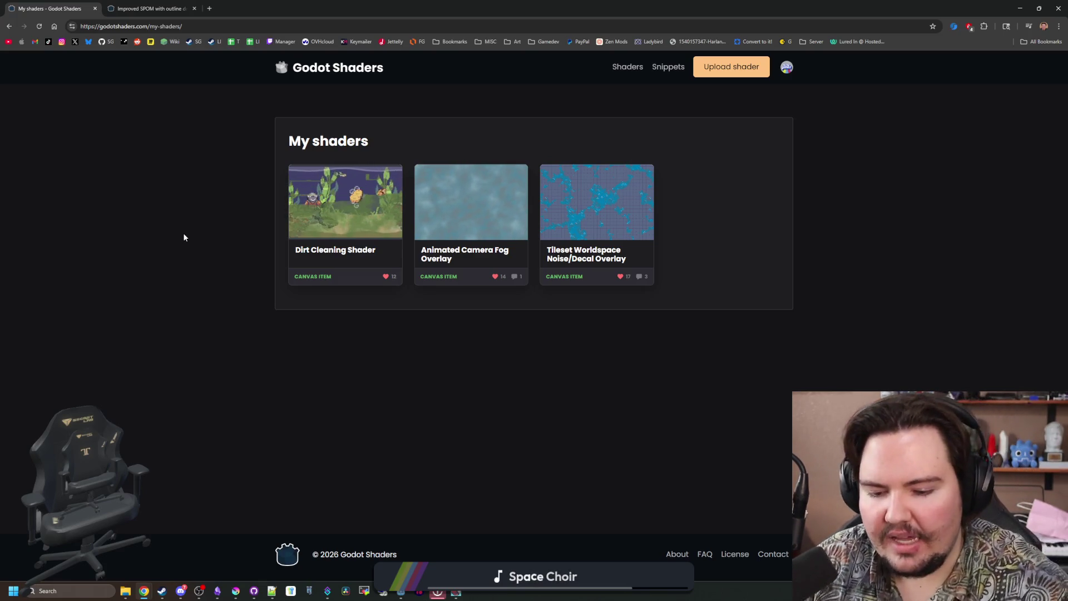
key("alt+Tab")
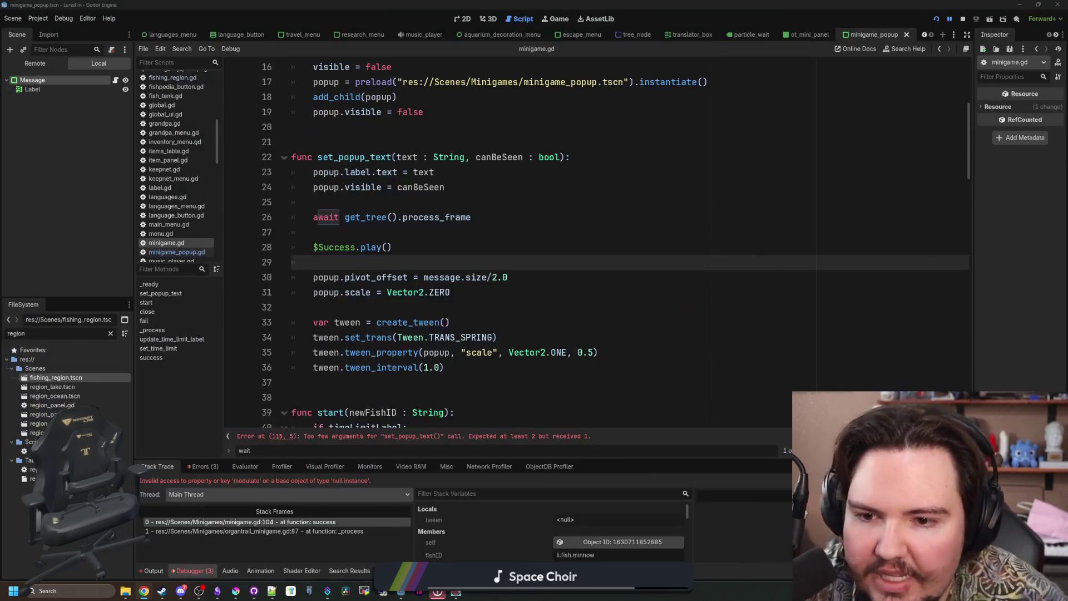
Jump to the argument-count error and append ', true' to the set_popup_text call on line 115.
left_click(650, 306)
left_click(469, 439)
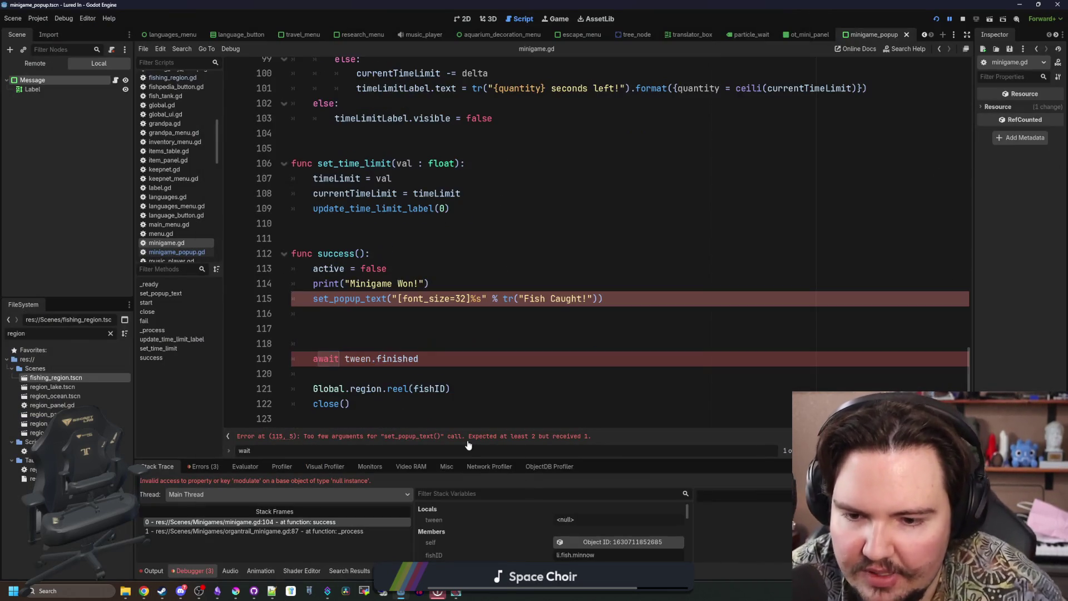
left_click(385, 340)
left_click(414, 331)
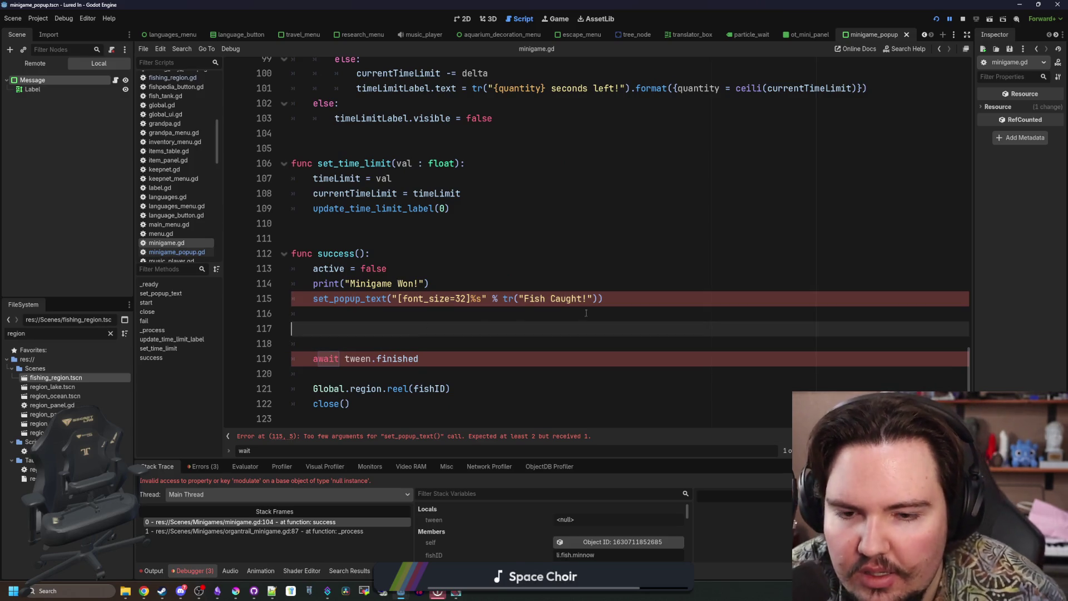
left_click(603, 300)
type(", true")
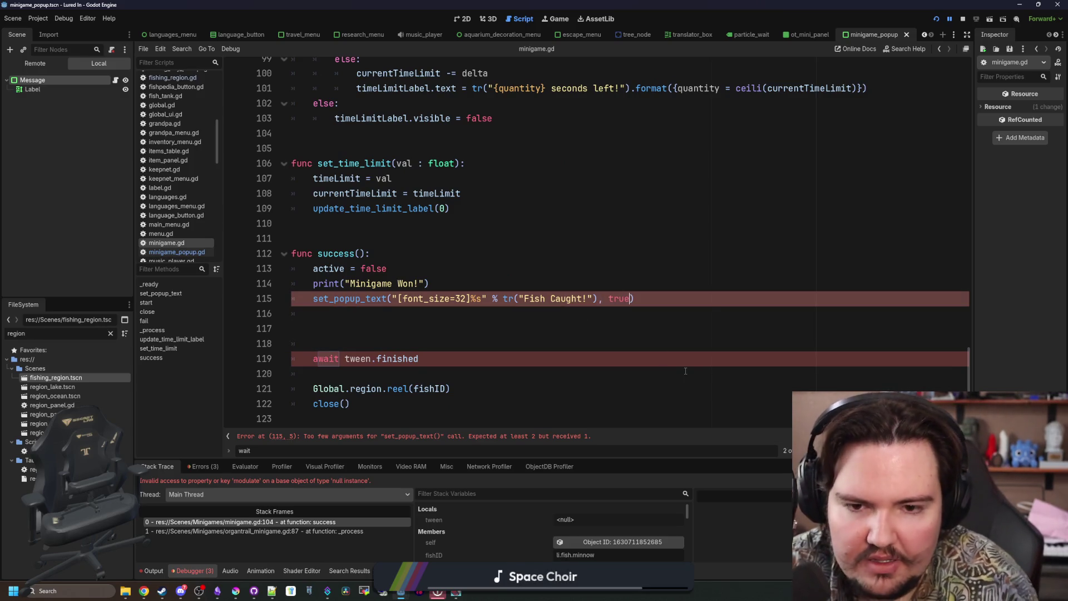
Remove the extra blank line below the call and jump to the set_popup_text definition.
left_click(378, 329)
left_click(378, 345)
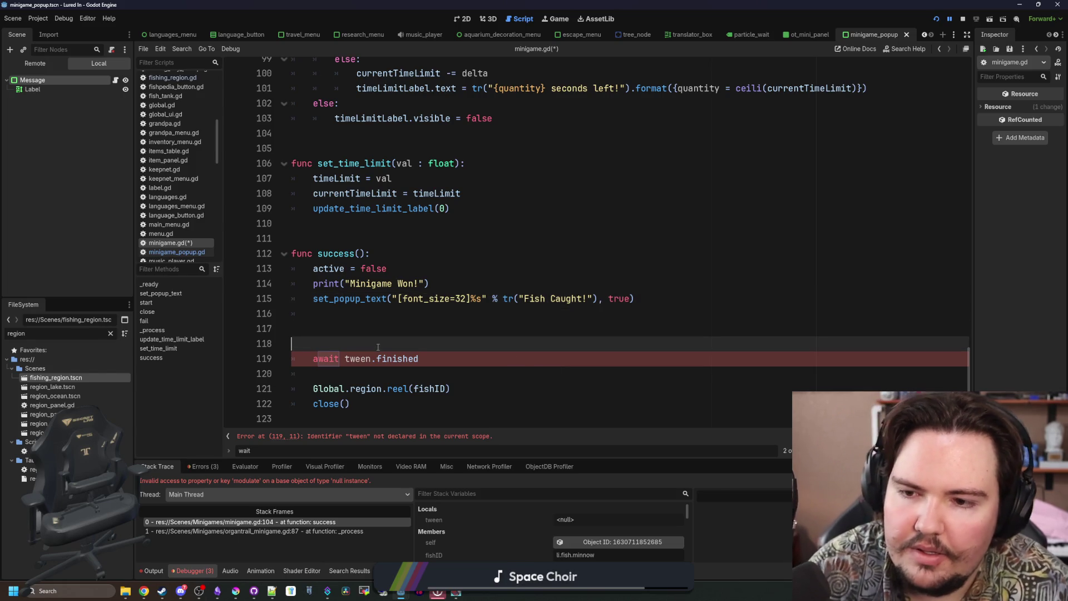
key("BackSpace")
key("BackSpace")
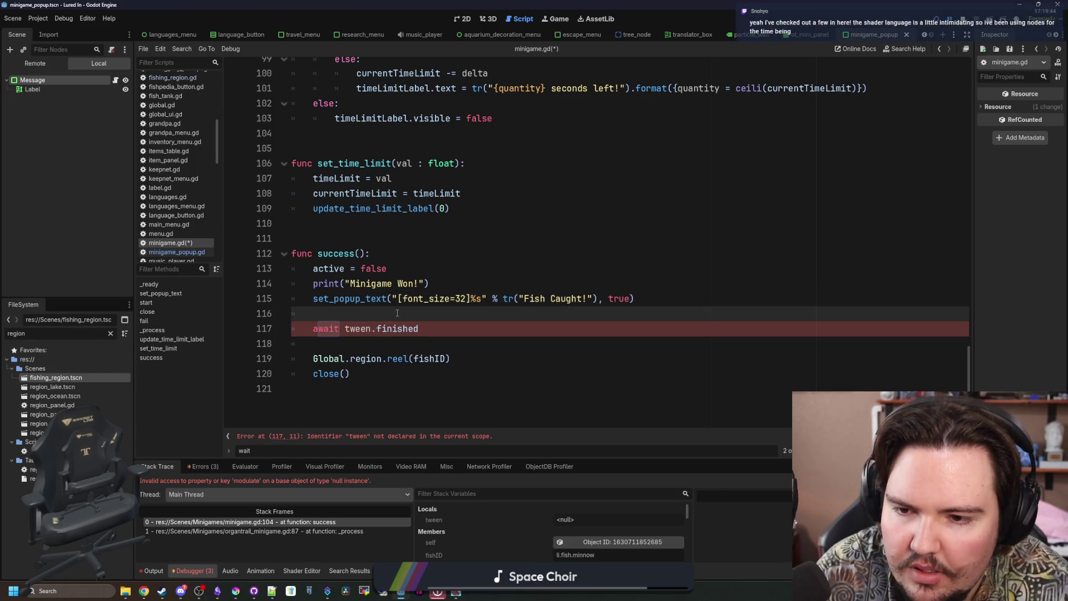
left_click(338, 299, "ctrl")
scroll(465, 359, "up", 2)
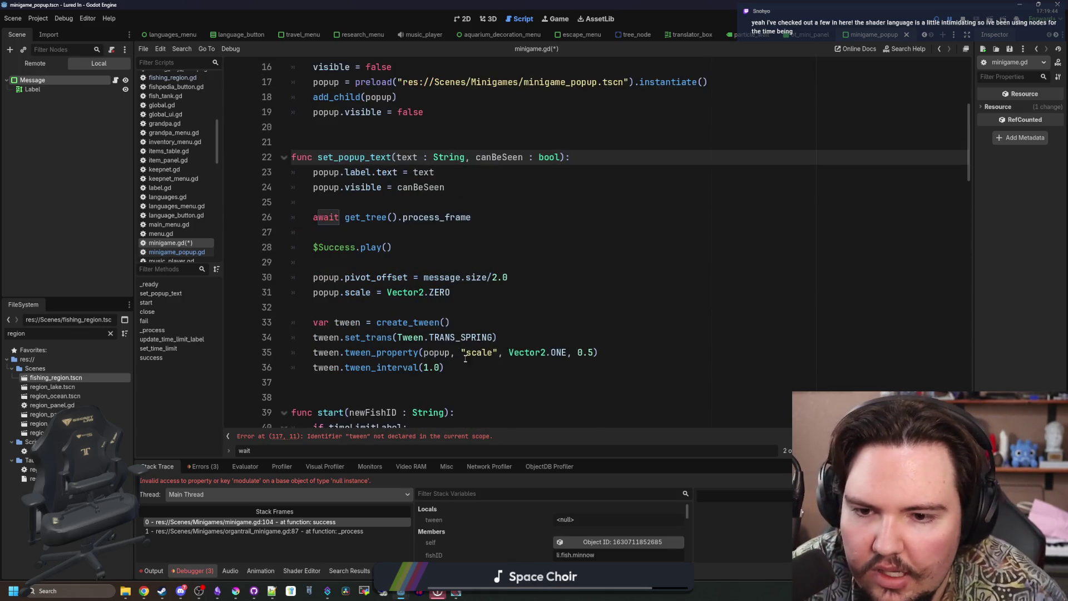
Delete the one-second tween_interval line from set_popup_text and save the script.
left_click(462, 364)
key("shift+Home")
key("BackSpace")
key("BackSpace")
key("BackSpace")
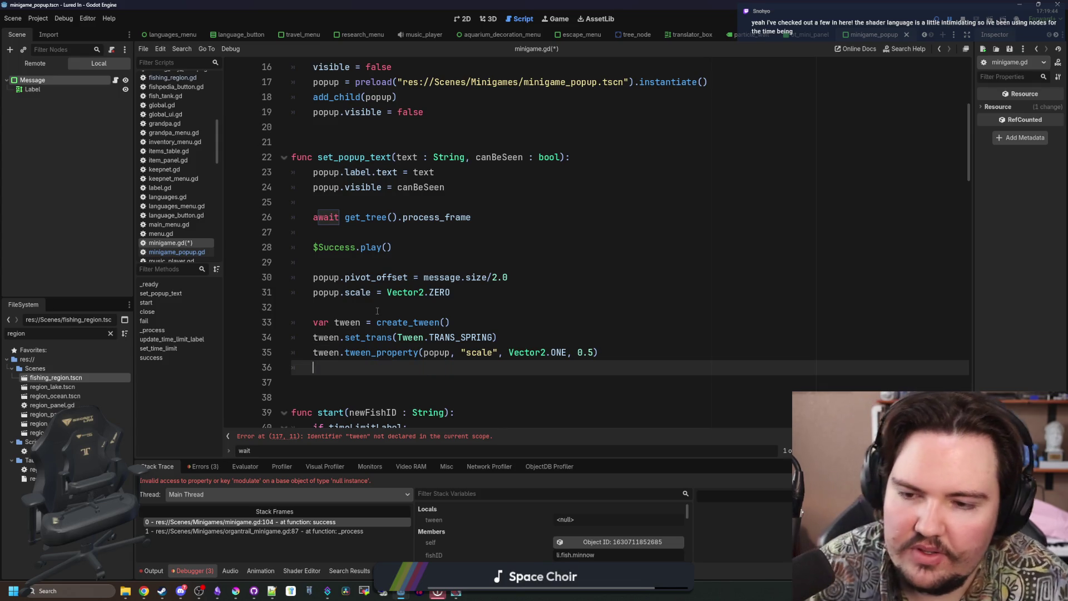
left_click(484, 312)
key("ctrl+s")
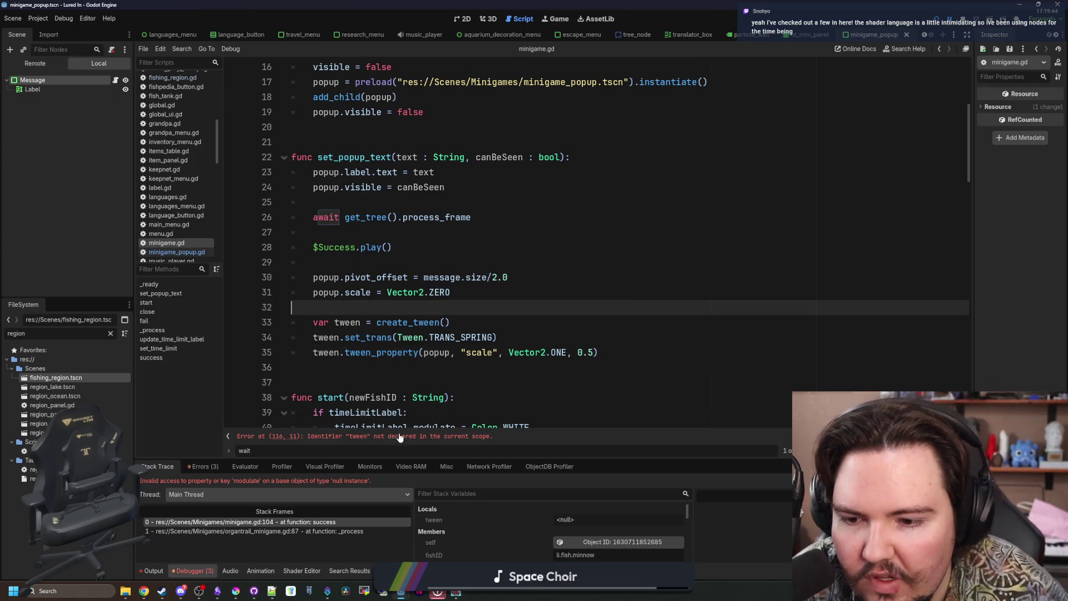
Replace tween.finished on line 116 with get_tree().create_timer(1.0).timeout and save.
left_click(400, 437)
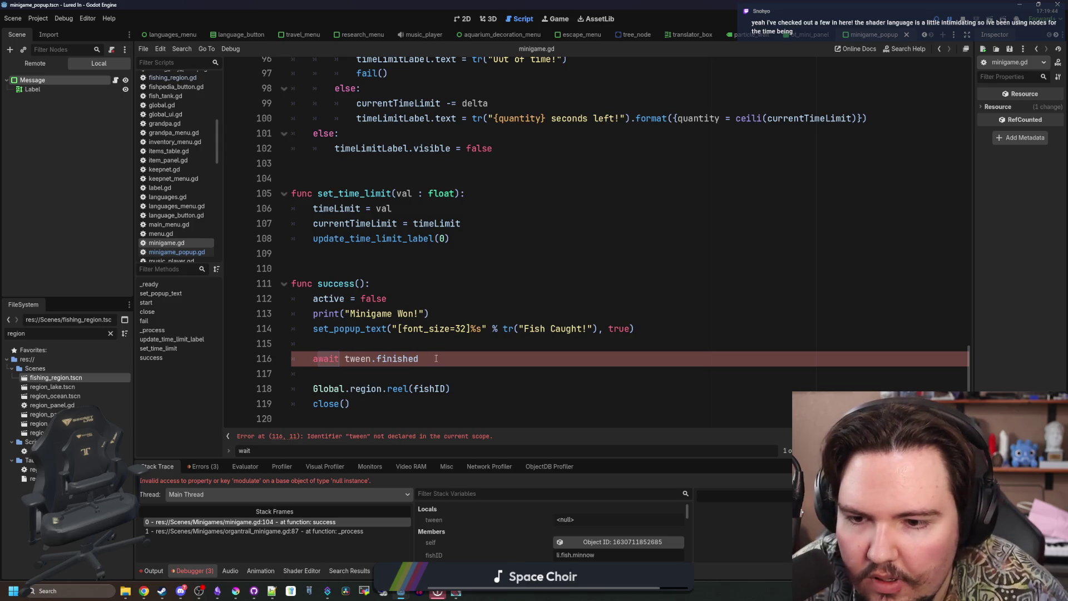
left_click_drag(419, 359, 345, 358)
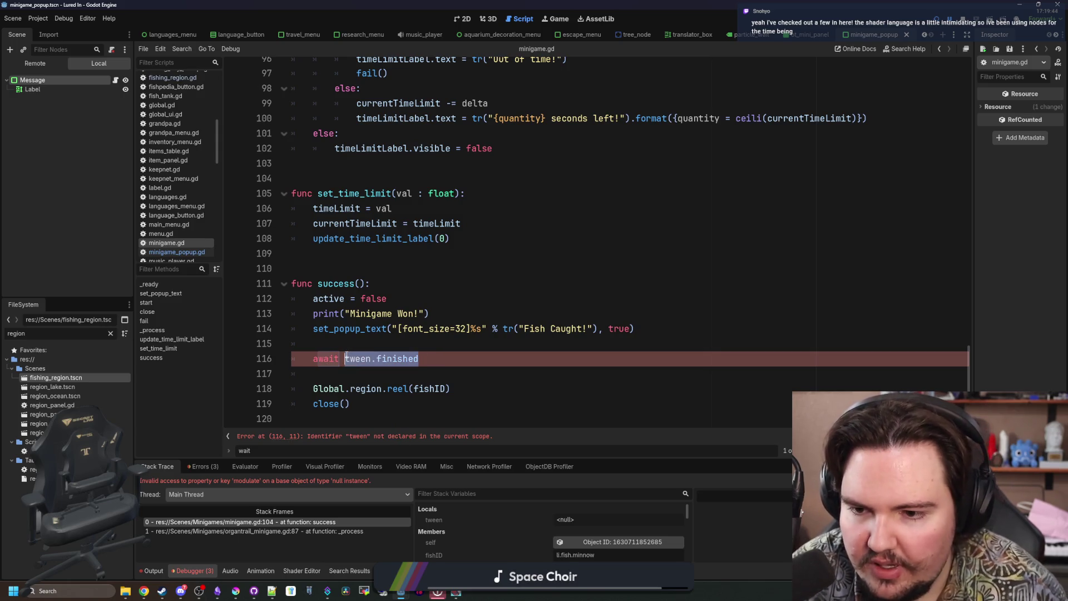
type("get_tree().cr")
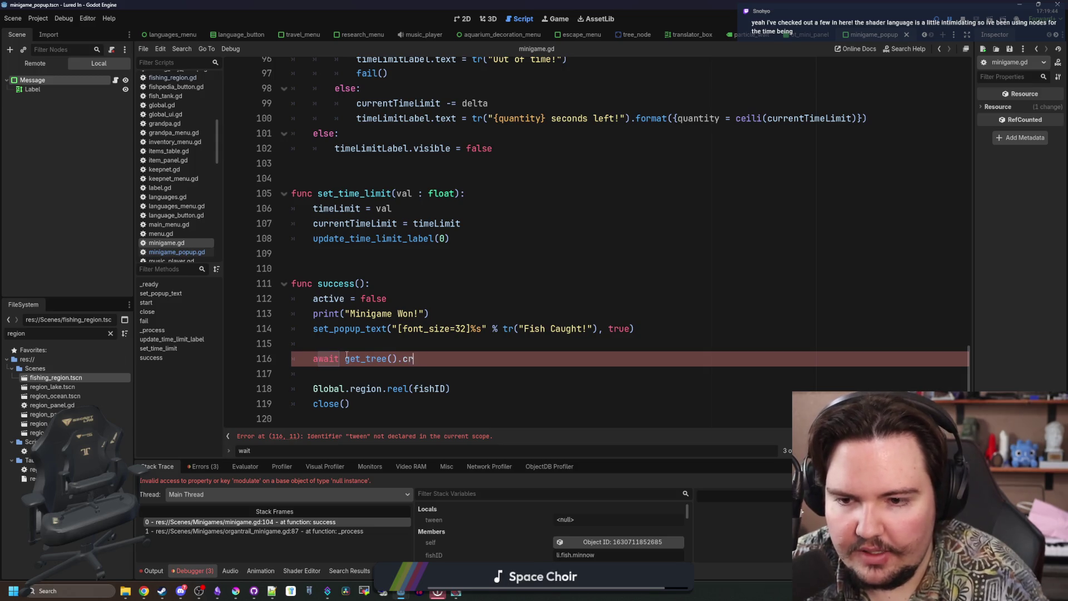
type("eate_tim")
key("Return")
type("1.0")
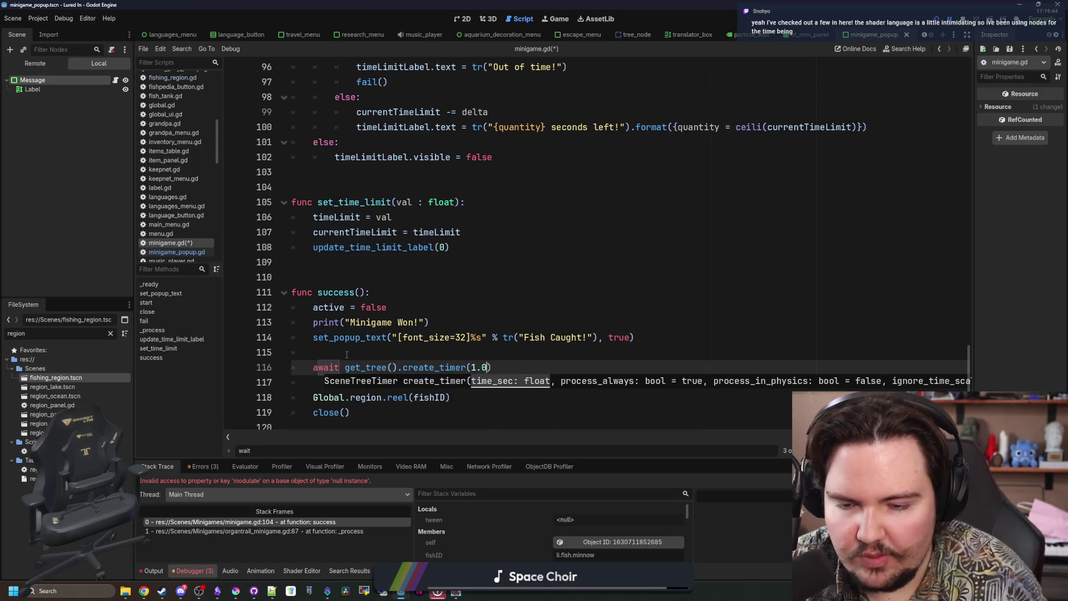
key("ctrl+s")
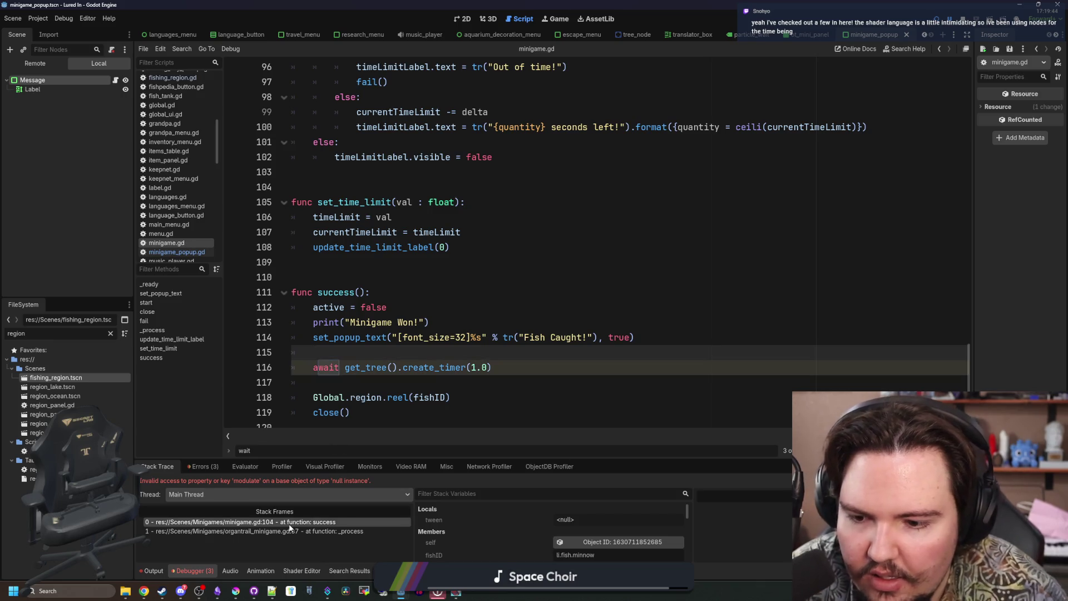
scroll(393, 389, "up", 4)
scroll(393, 389, "down", 4)
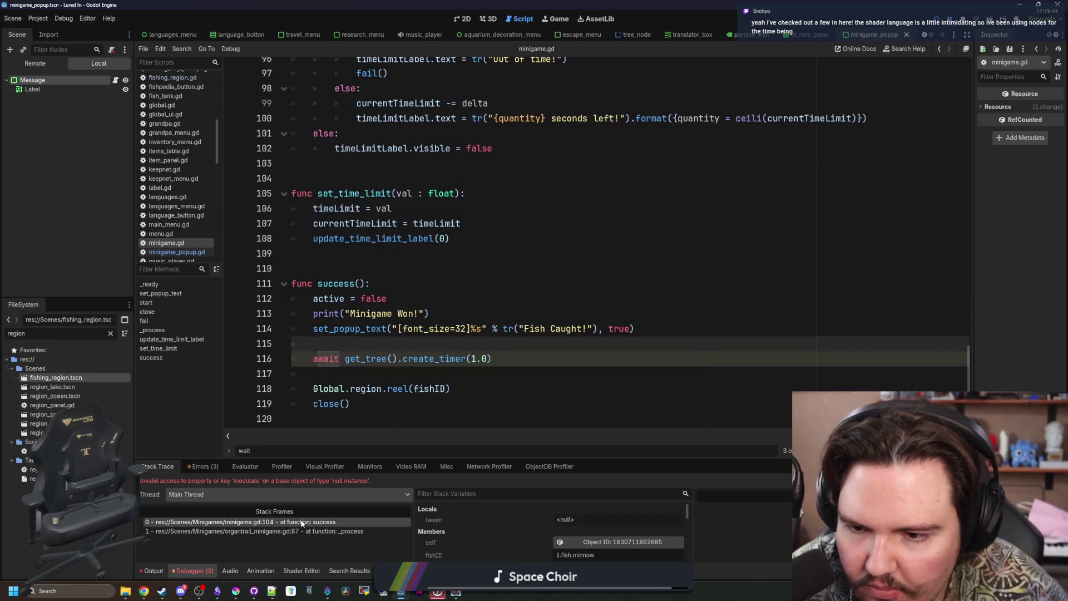
left_click(328, 373)
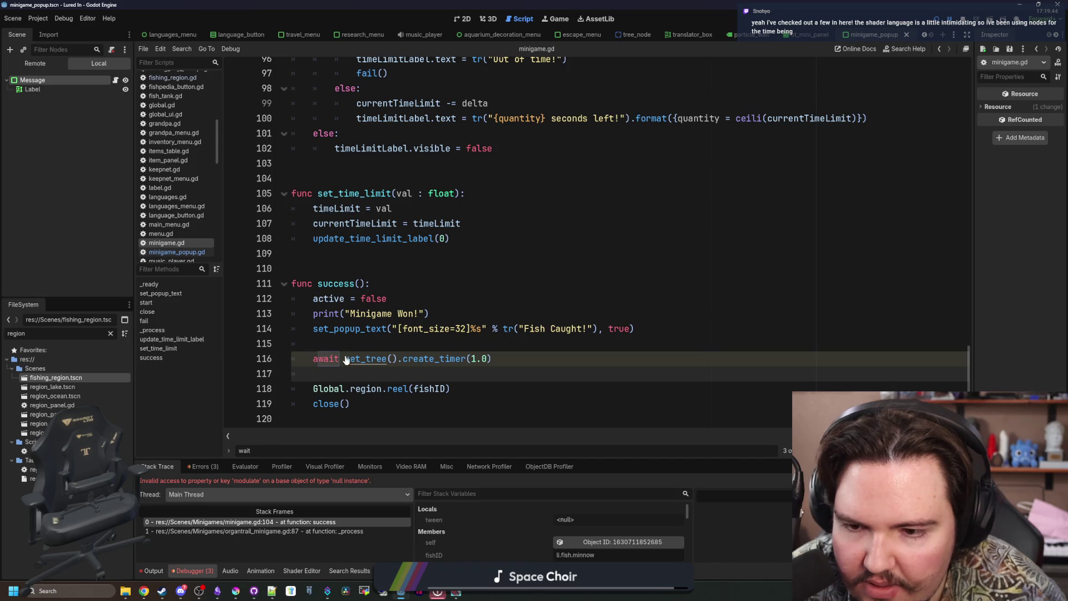
left_click(521, 362)
type("timeout")
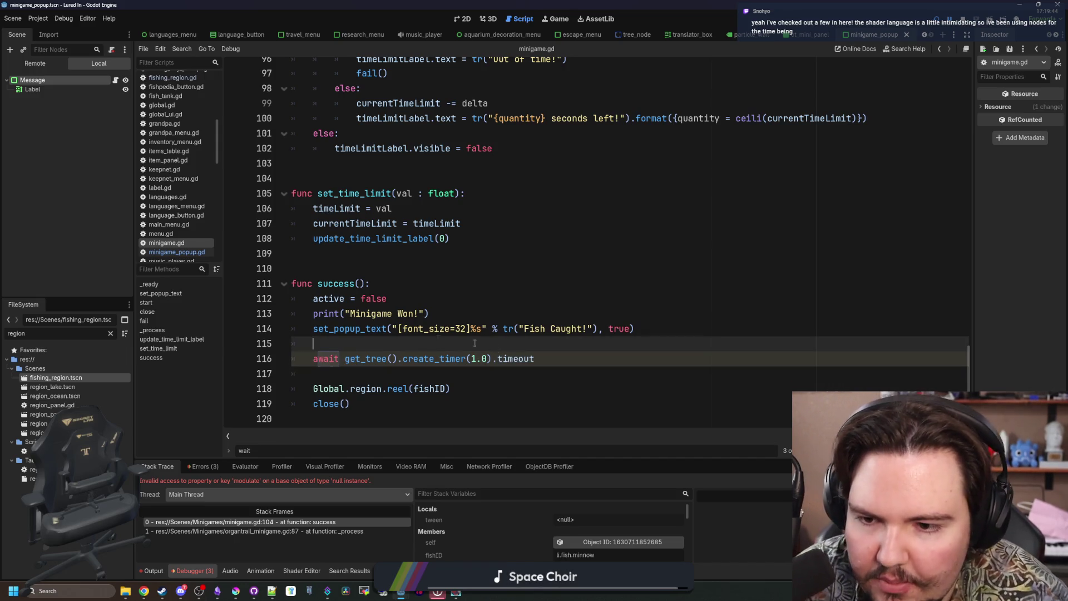
left_click(350, 329, "ctrl")
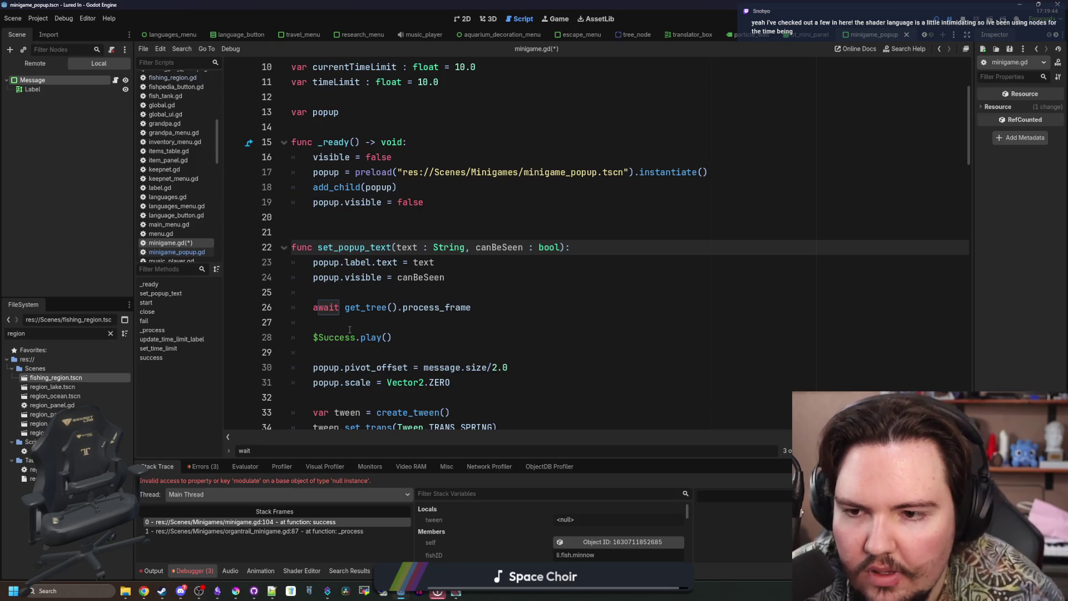
Tidy the blank lines around _ready's popup.visible = false line and save the minigame script.
scroll(373, 246, "down", 2)
left_click(391, 234)
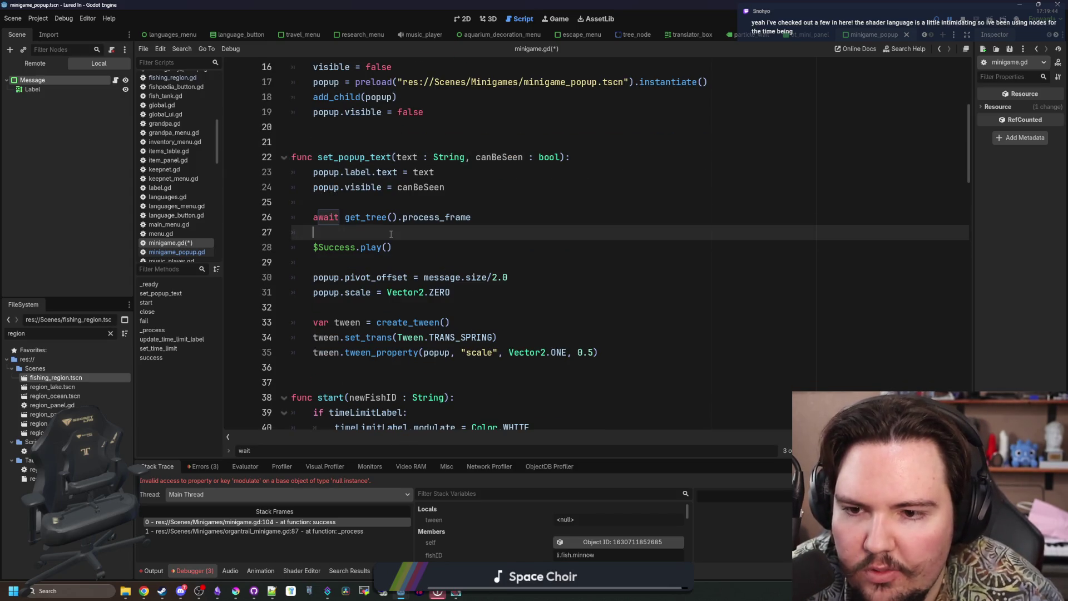
left_click(406, 203)
scroll(390, 211, "up", 2)
left_click(366, 232)
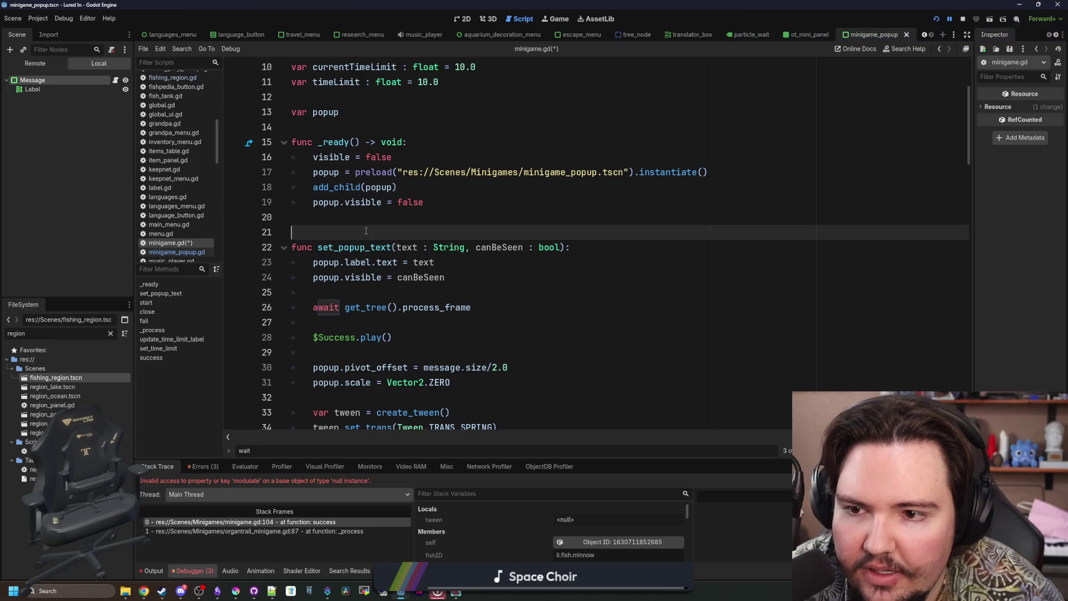
left_click(386, 221)
mouse_move(449, 206)
left_mouse_down()
mouse_move(331, 217)
mouse_move(312, 202)
left_mouse_up()
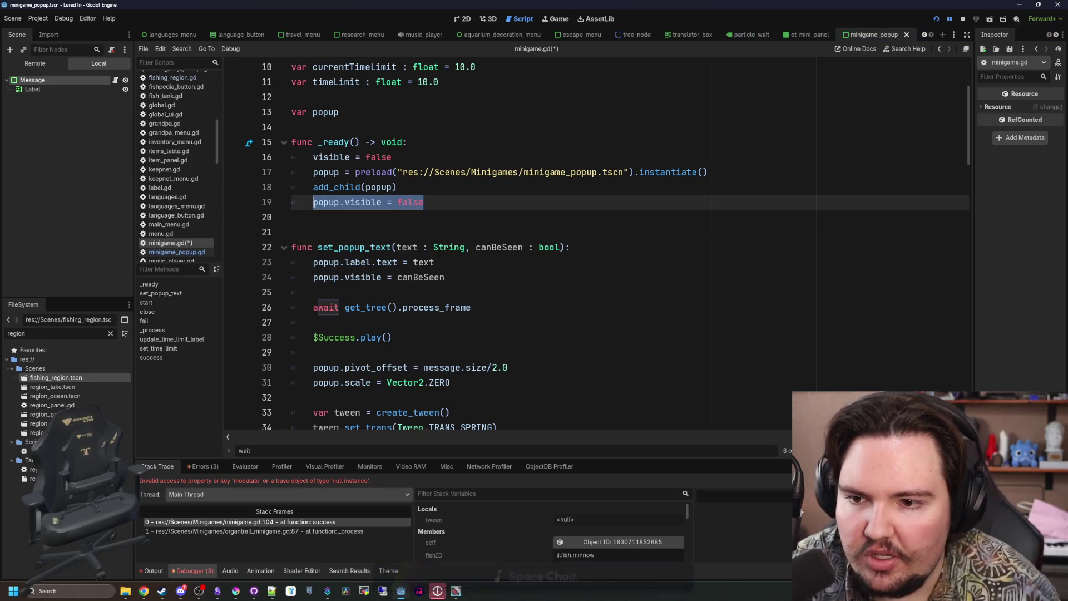
left_click(408, 187)
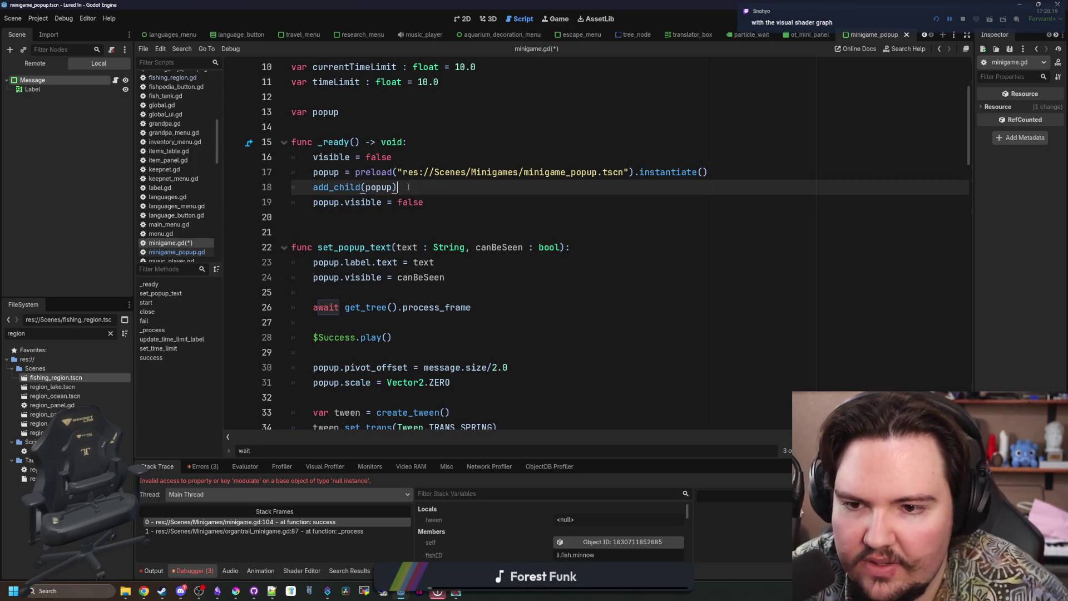
left_click(418, 216)
key("ctrl+s")
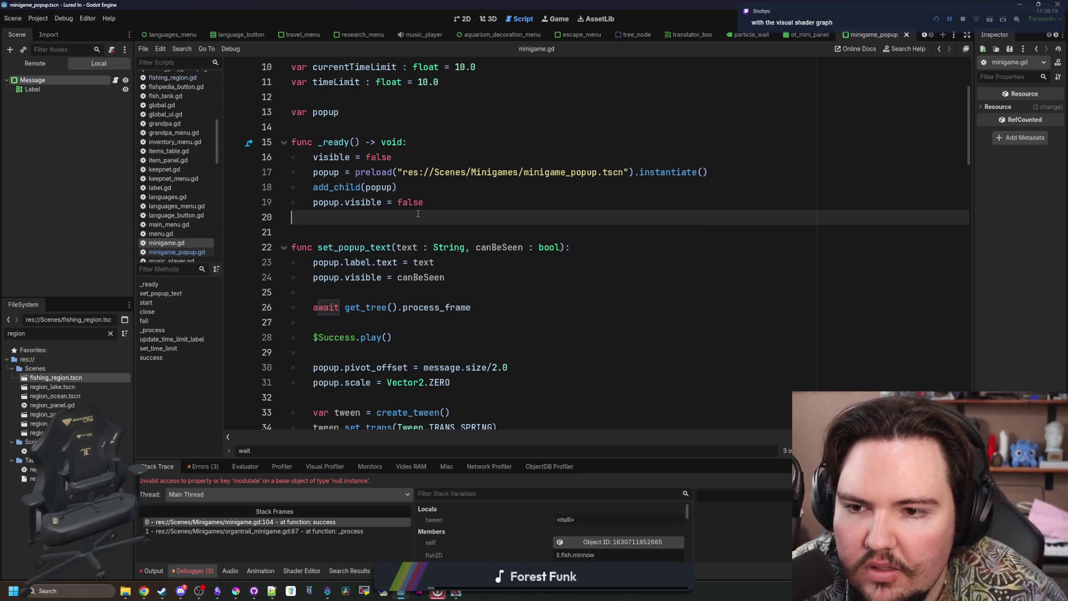
Search the script for 'message' and select its variable declaration on line 6.
scroll(423, 251, "down", 20)
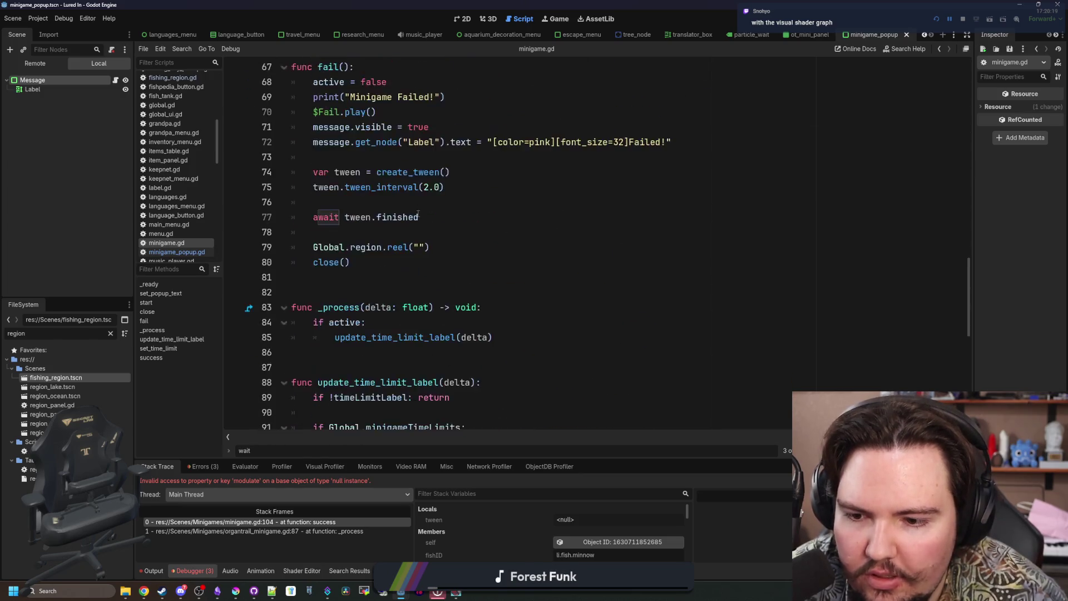
scroll(429, 299, "down", 4)
scroll(540, 300, "up", 9)
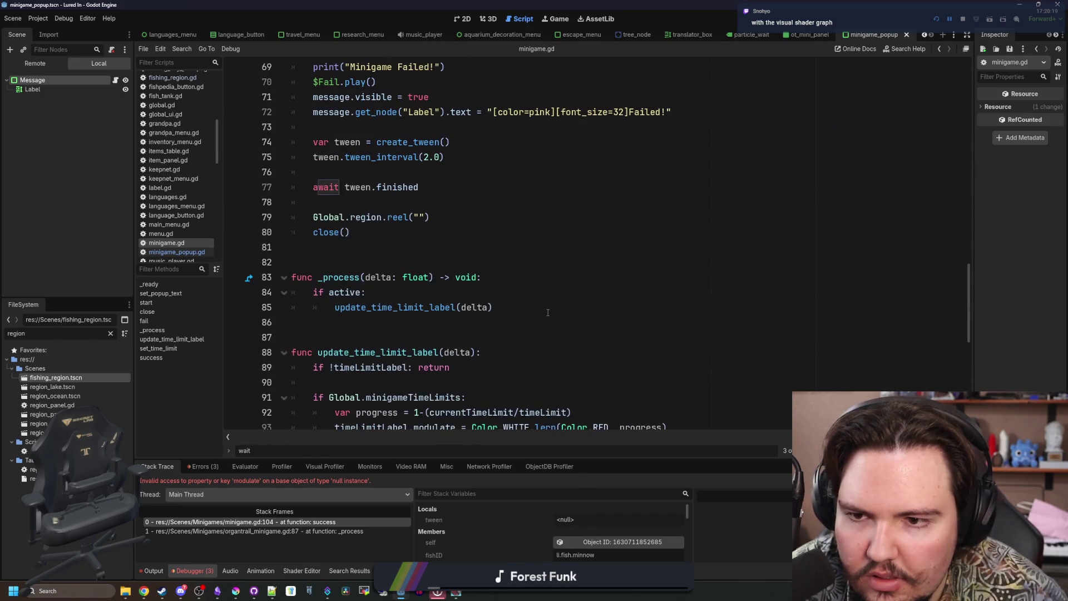
key("ctrl+f")
type("message")
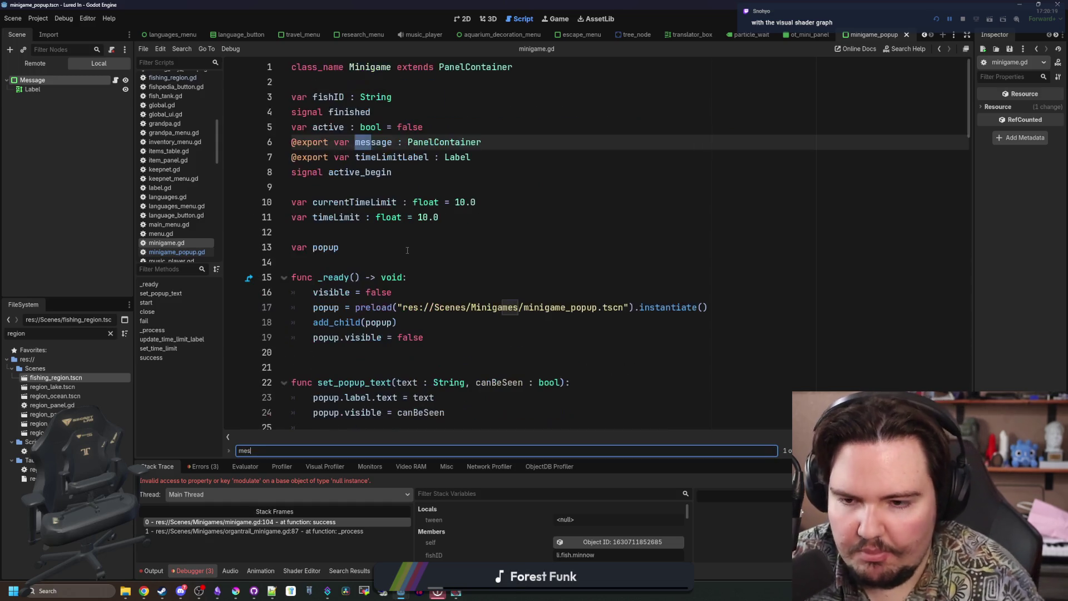
left_click(502, 149)
key("shift+Up")
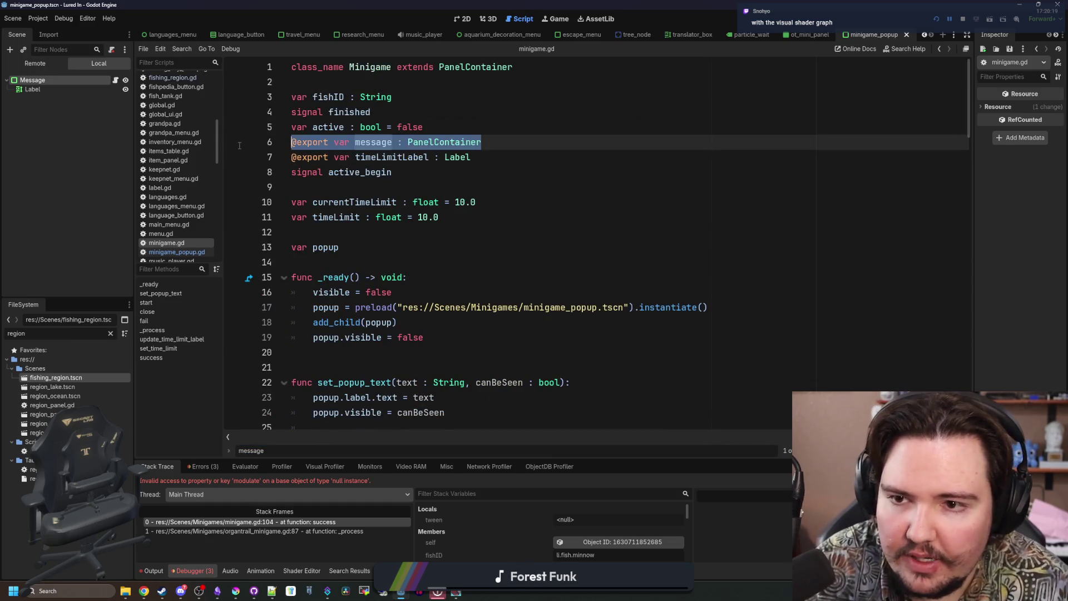
Delete the message variable, change one reference to popup, and remove the commented-out message.visible line.
key("BackSpace")
key("Return")
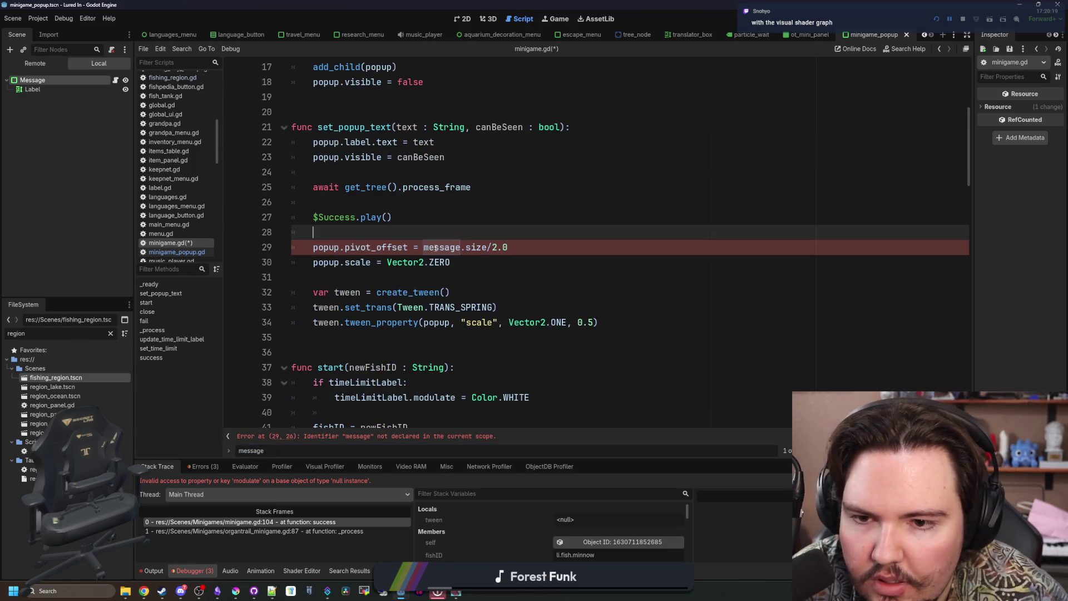
type("popup")
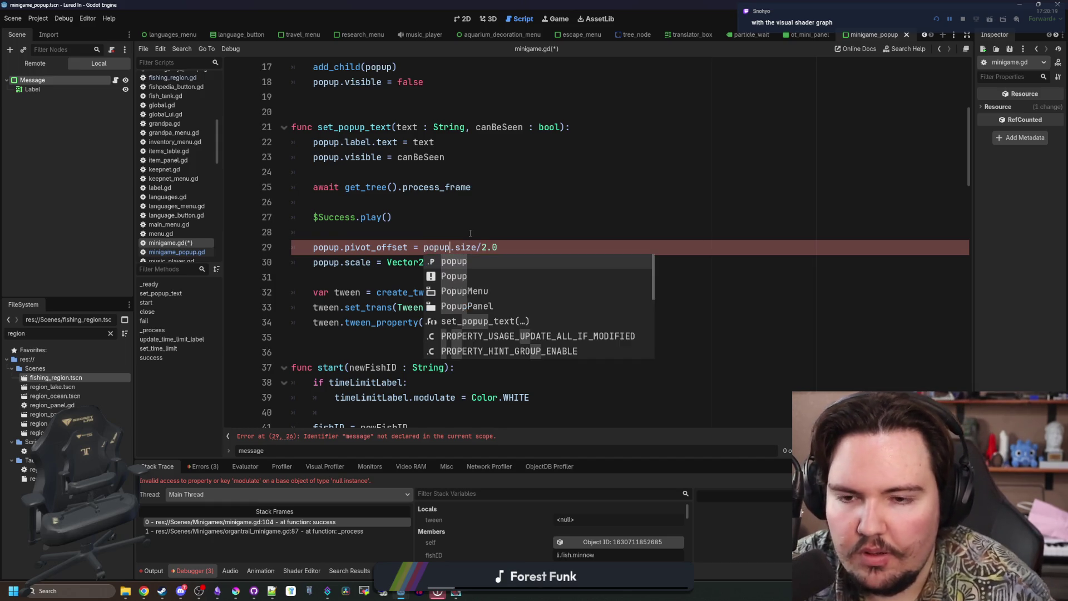
key("Return")
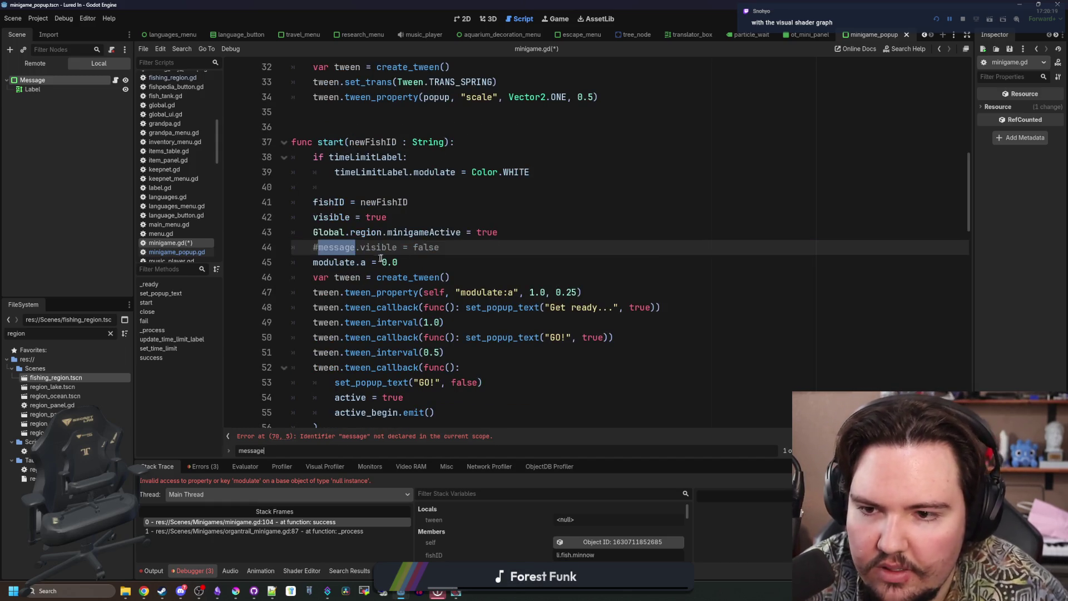
left_click_drag(442, 247, 291, 247)
key("BackSpace")
left_click(313, 451)
key("Return")
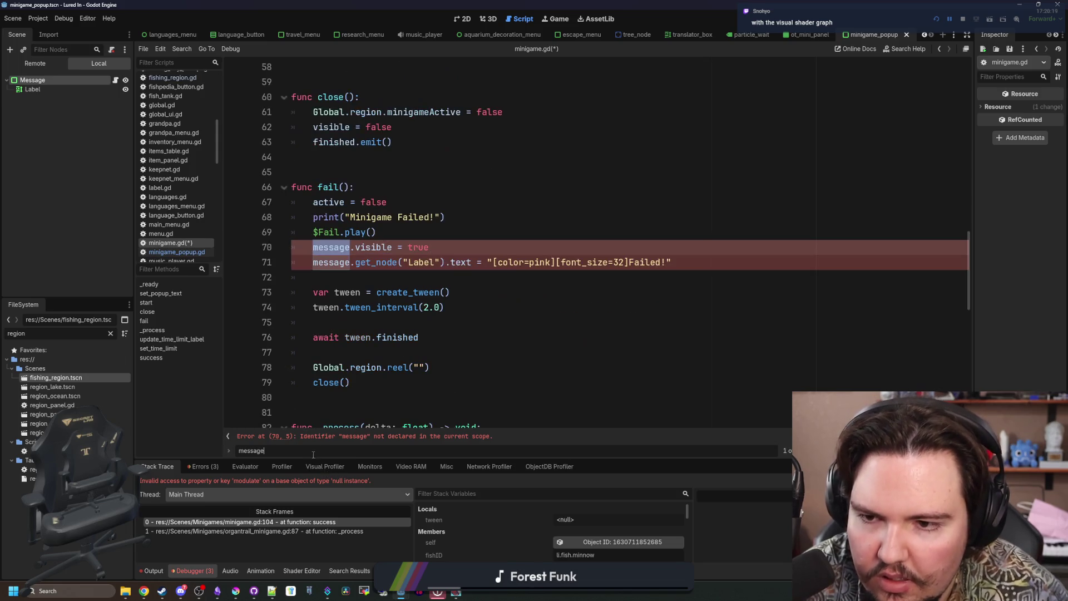
In fail(), add set_popup_text("[color=pink][font_size=32]Failed!", true) below $Fail.play().
left_click(409, 291)
left_click(454, 248)
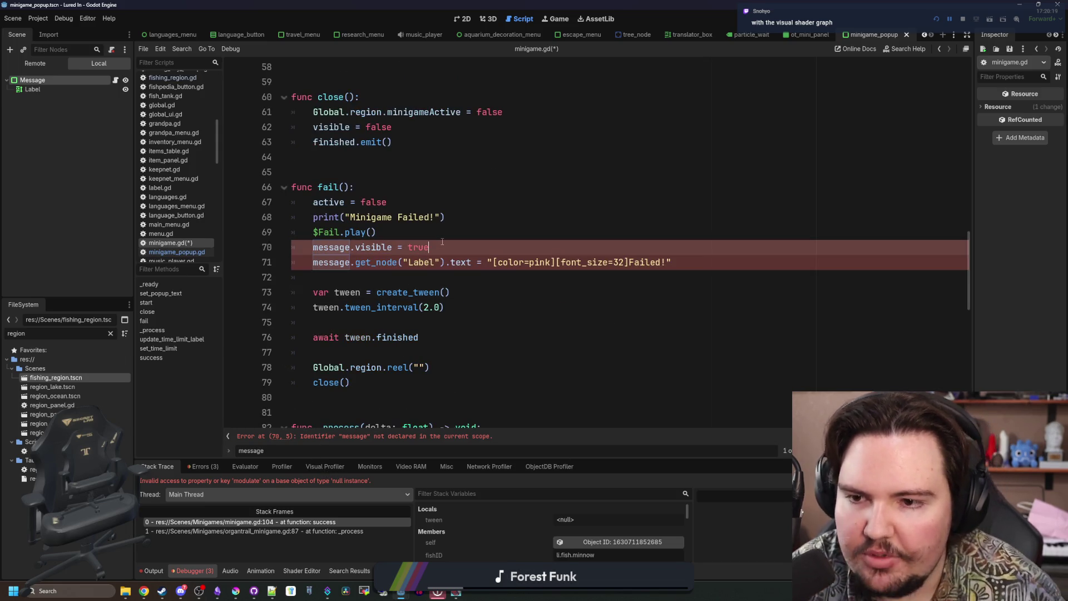
left_click(442, 239)
key("Return")
type("set_p")
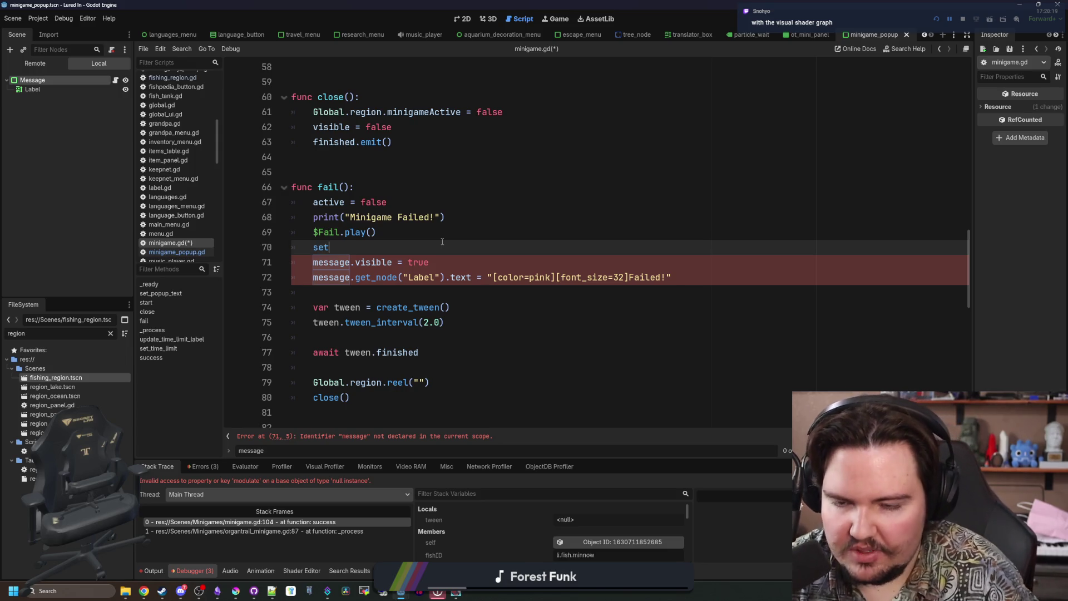
key("Return")
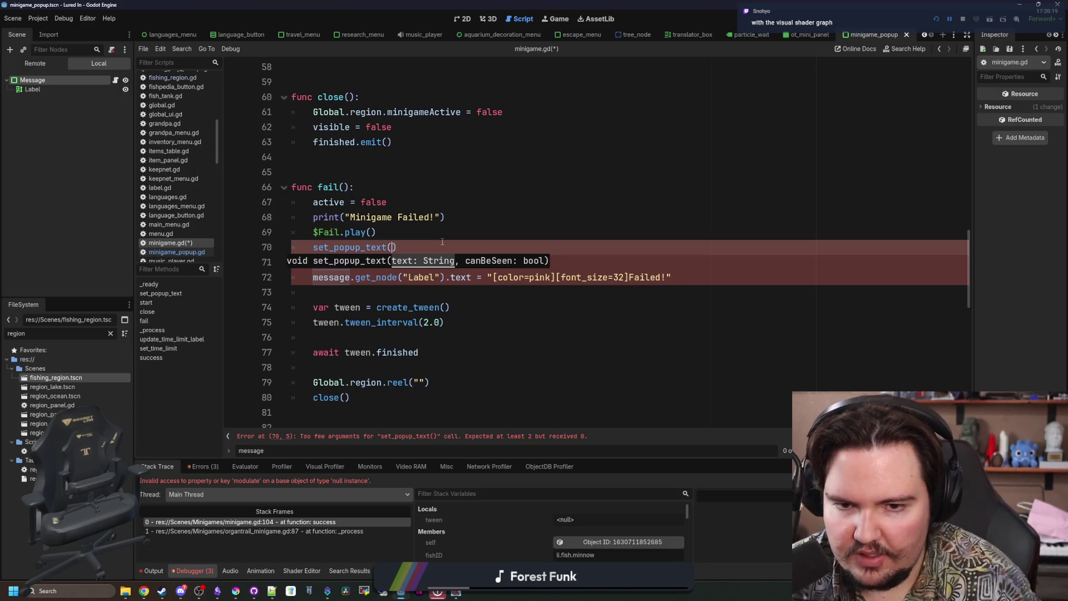
left_click_drag(666, 277, 496, 277)
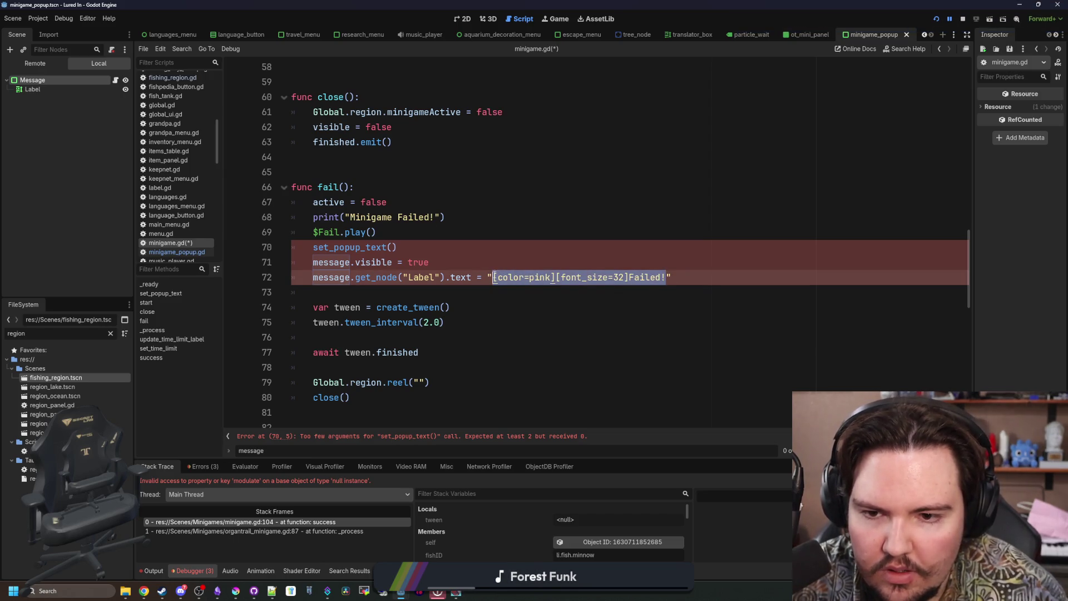
key("BackSpace")
type("[color=pink][font_size=32]Failed!")
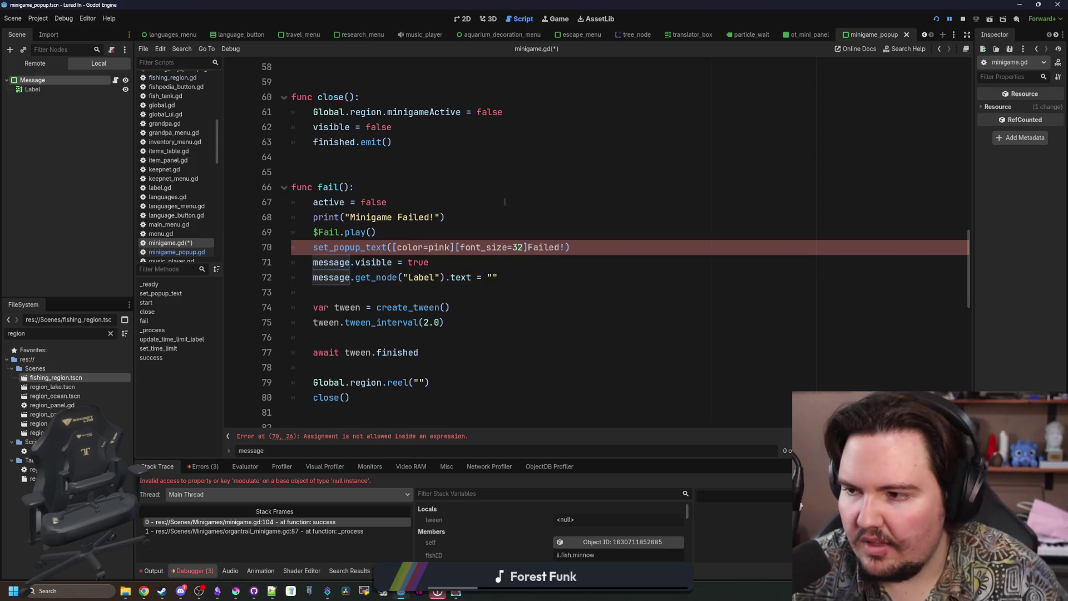
type("\"")
key("Left")
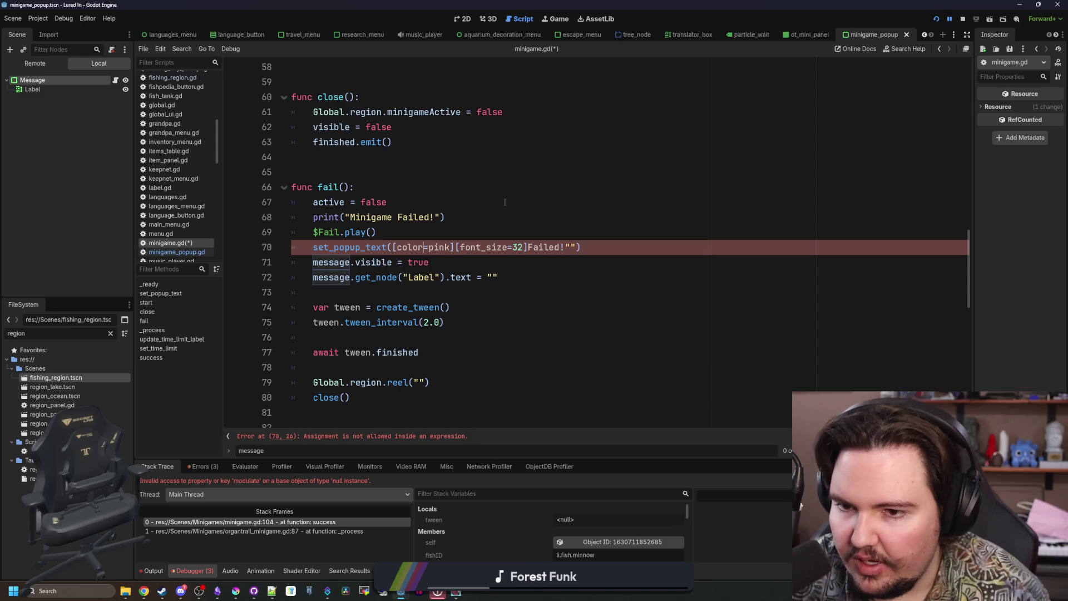
type("\"")
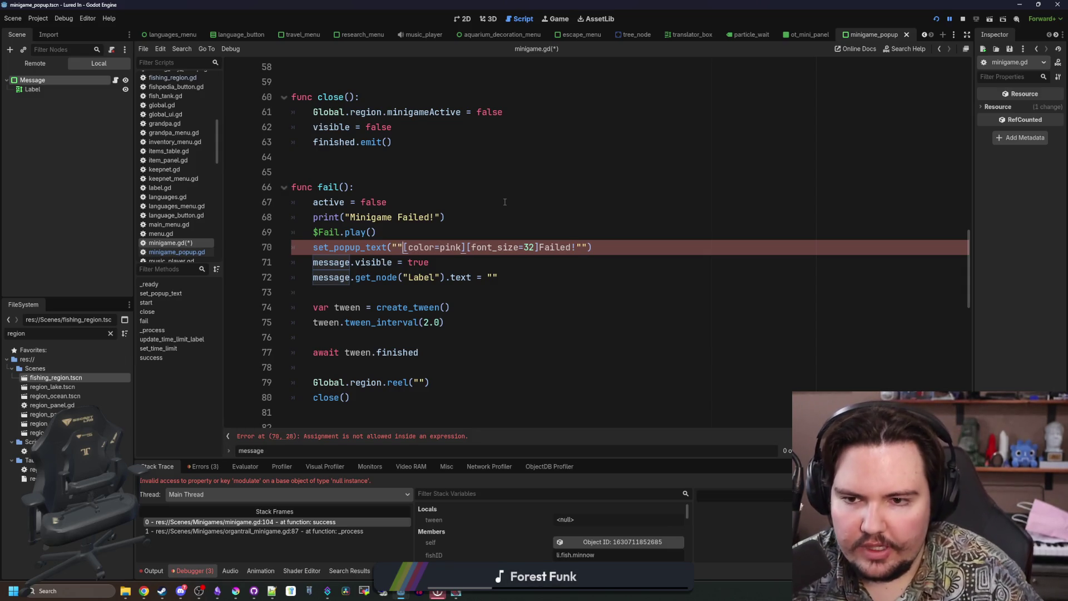
key("BackSpace")
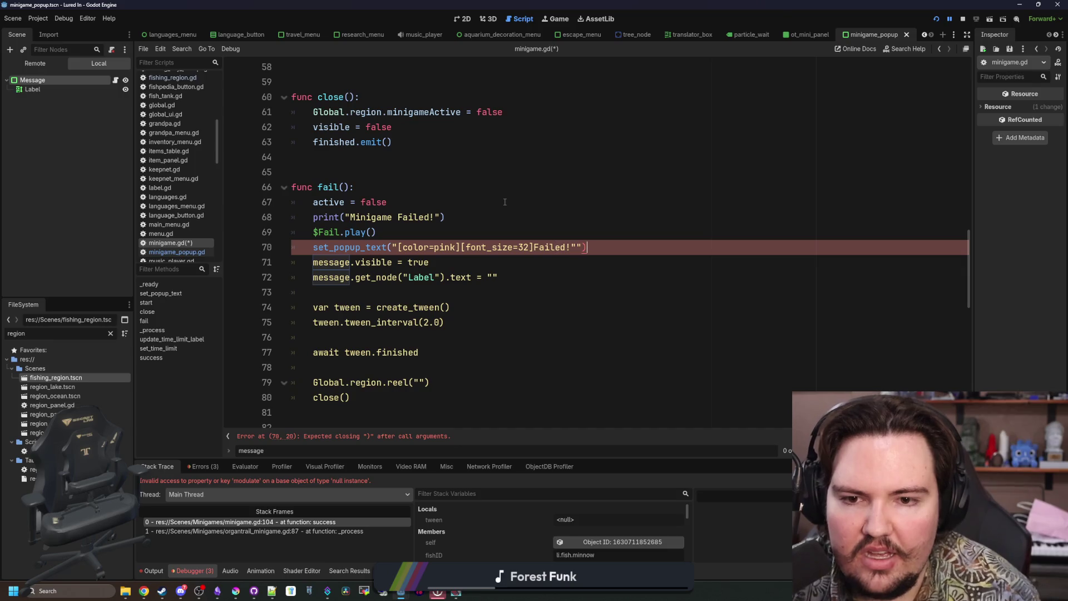
key("BackSpace")
type(", ")
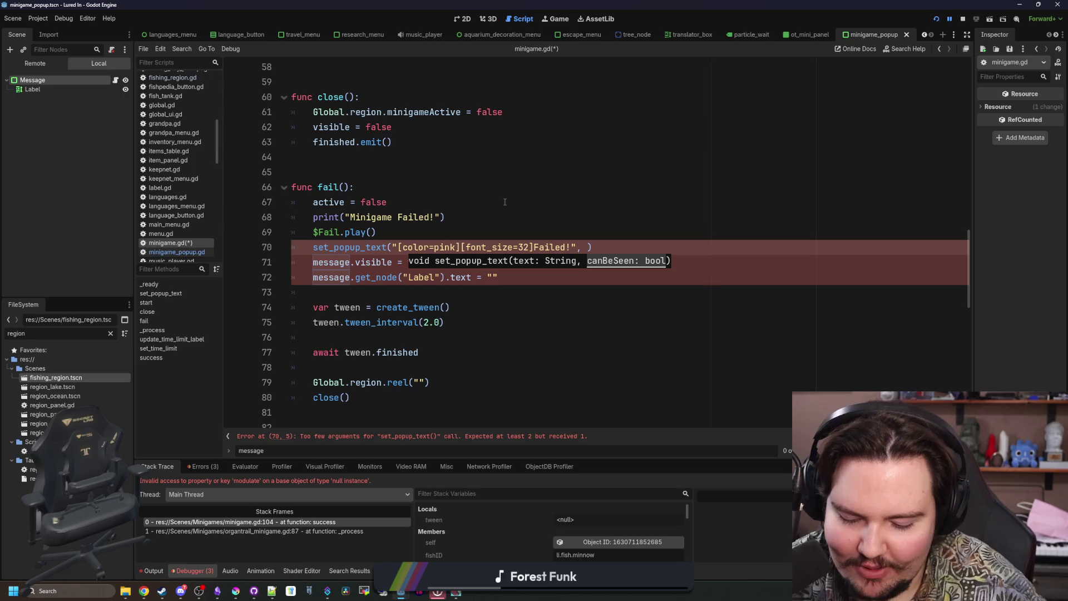
type("true")
left_click(504, 202)
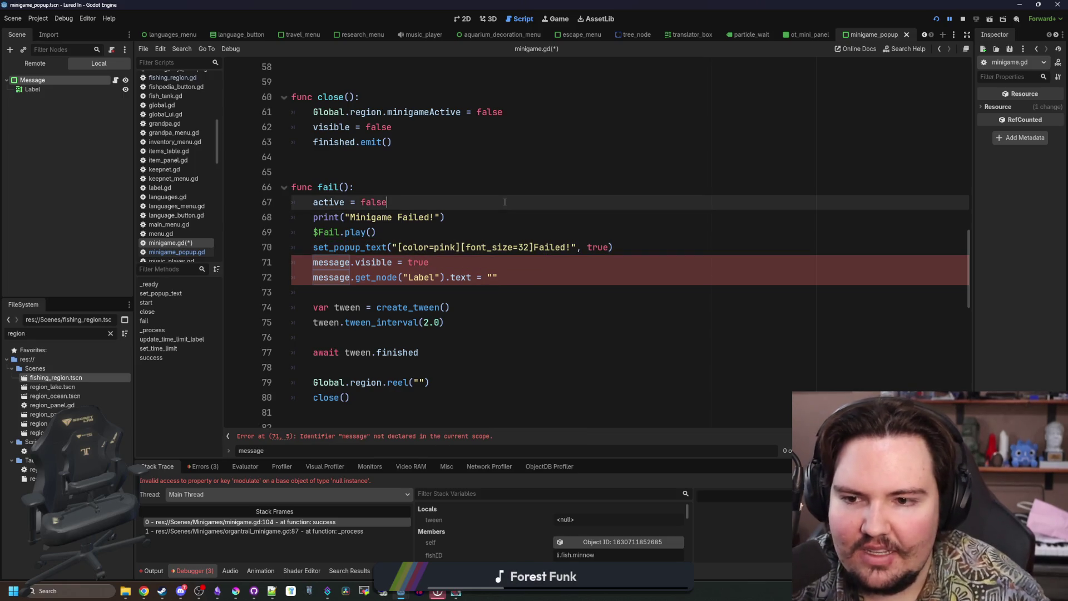
Delete fail()'s old message.visible = true and message Label text lines.
left_click(457, 266)
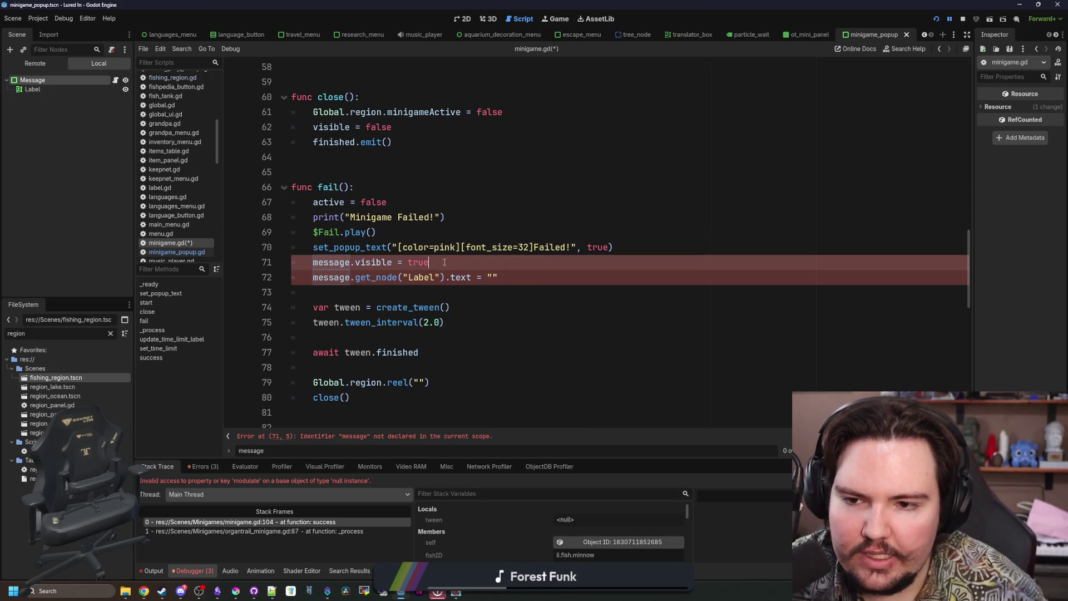
left_click_drag(445, 262, 276, 258)
key("BackSpace")
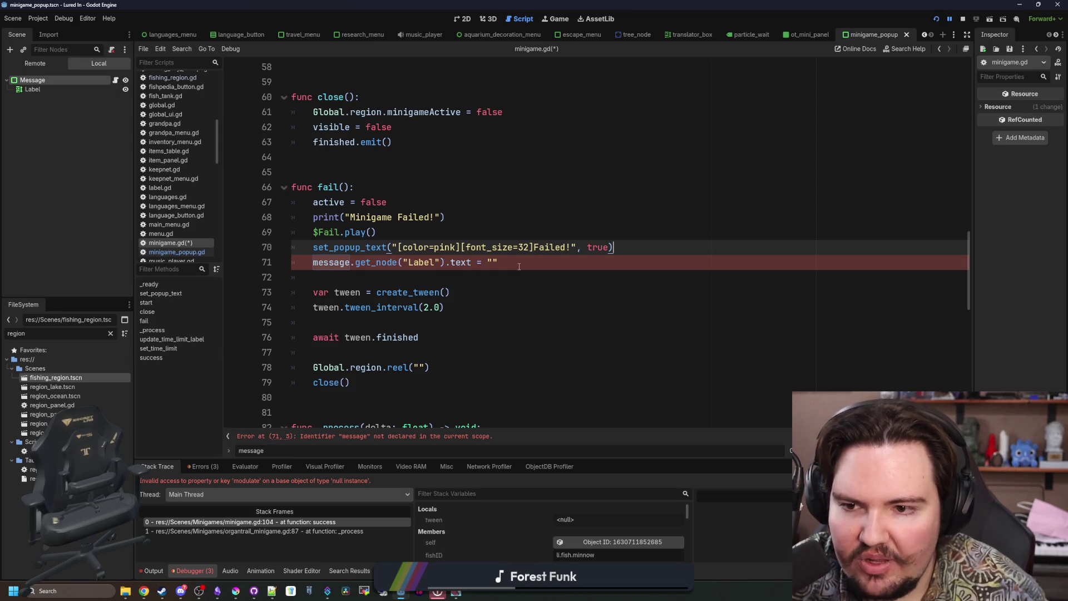
left_click_drag(519, 267, 208, 263)
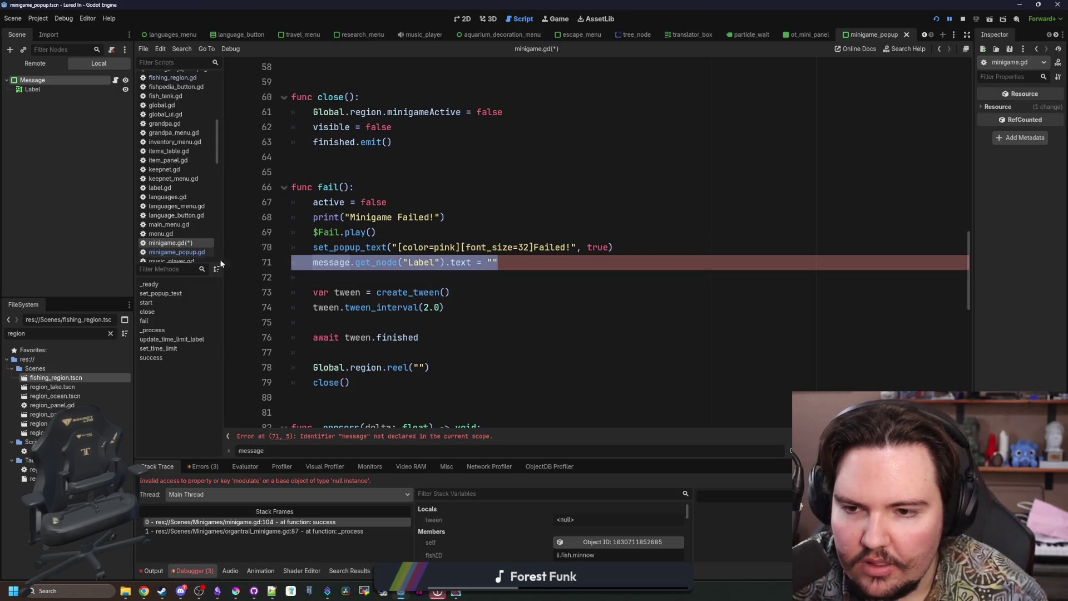
key("BackSpace")
key("BackSpace")
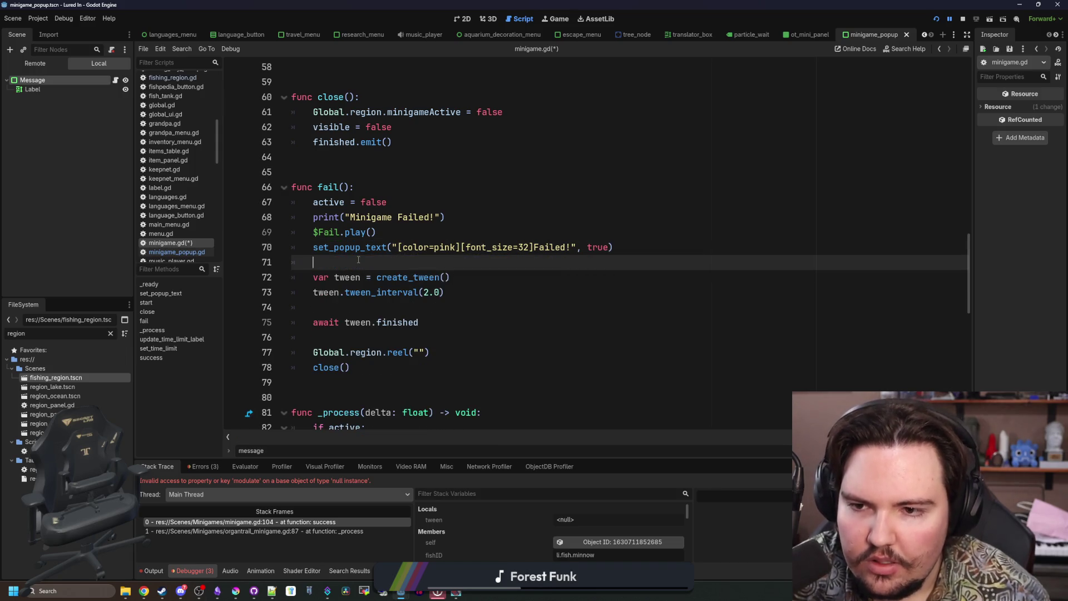
In fail(), replace the tween lines with await get_tree().create_timer(1.0).timeout and save.
left_click(397, 230)
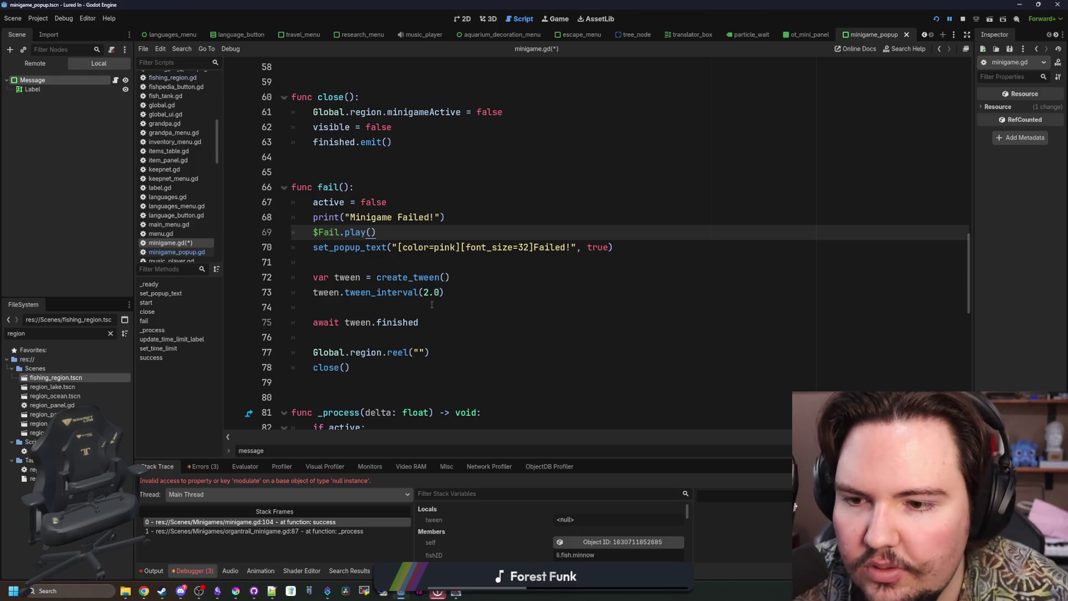
left_click_drag(467, 280, 241, 285)
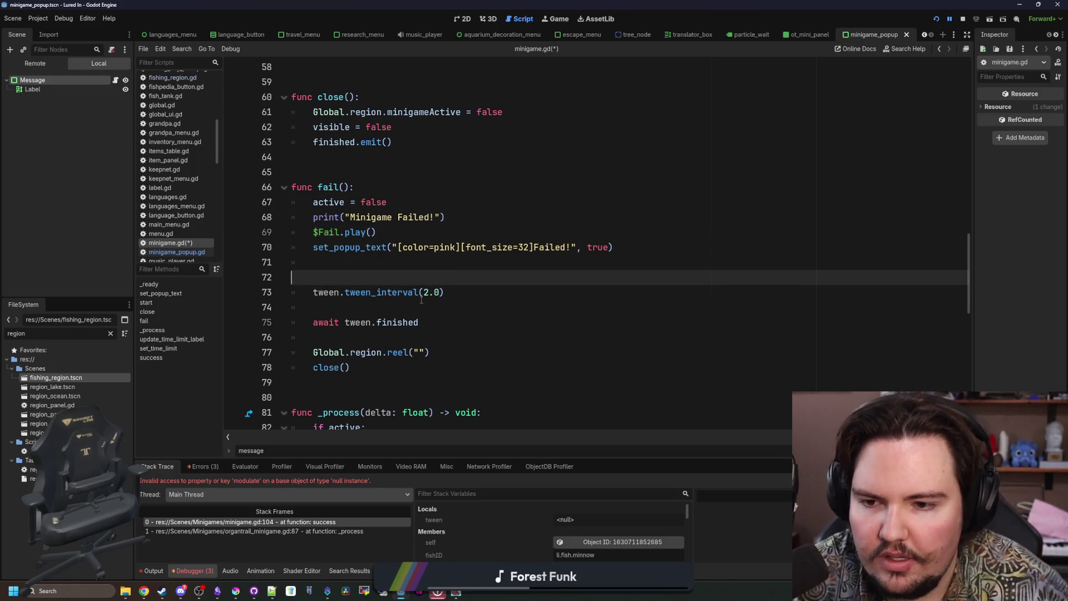
key("BackSpace")
key("BackSpace")
key("BackSpace")
double_click(374, 279)
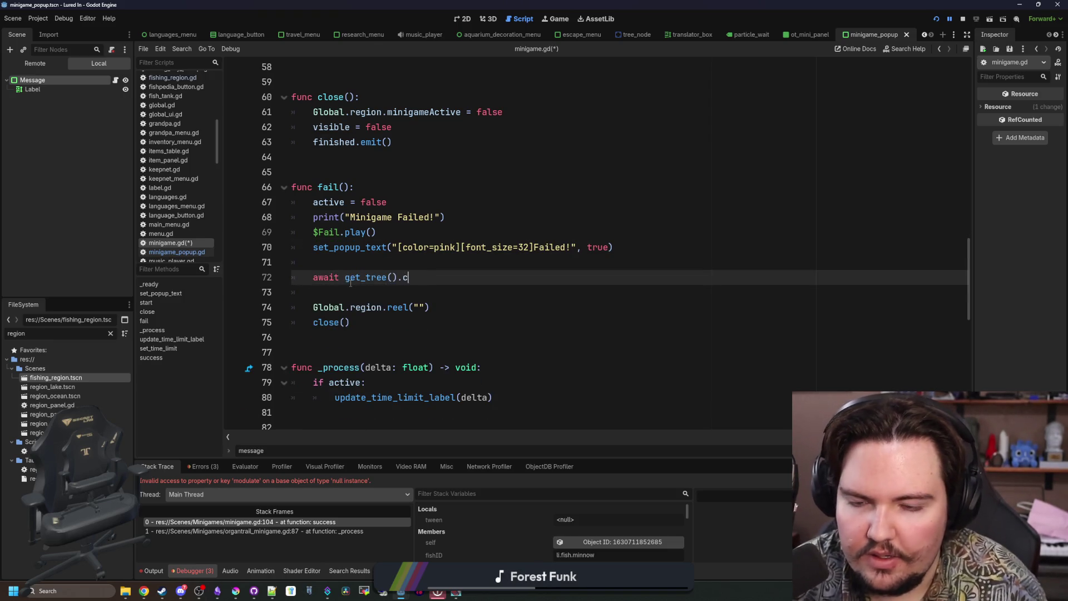
type("mer(1.0).timeout")
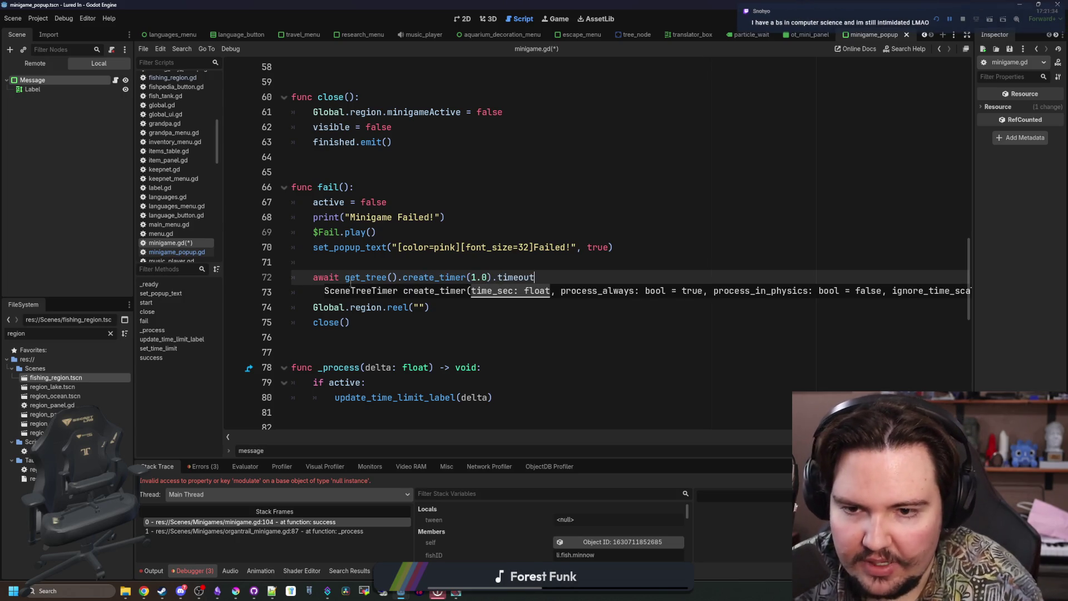
key("Escape")
key("Up")
key("ctrl+s")
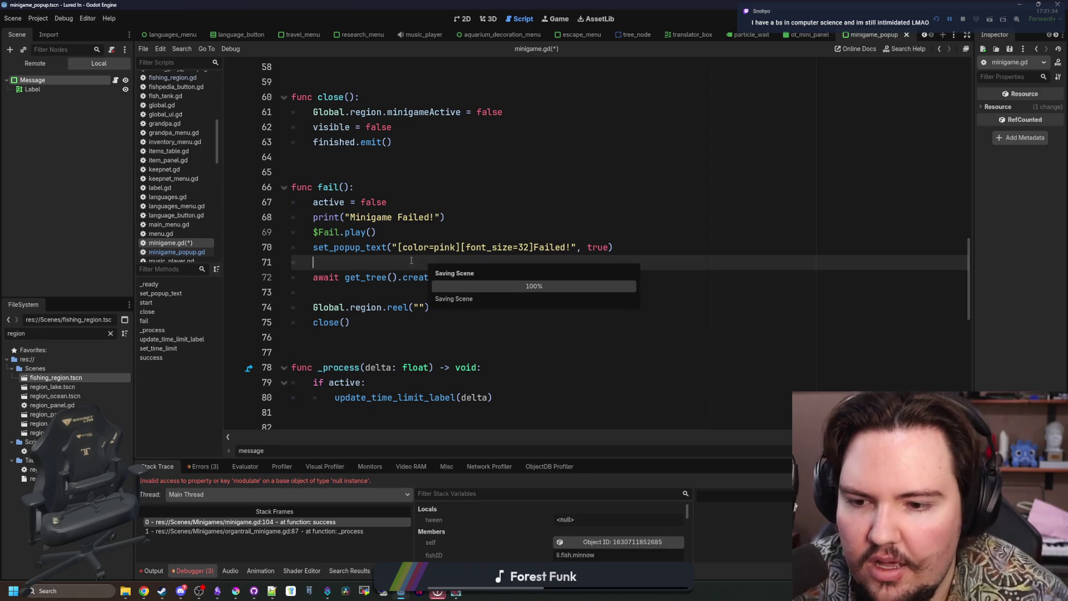
Stop the previous game run and launch the project again to test.
scroll(457, 215, "down", 2)
left_click(456, 215)
left_click(964, 19)
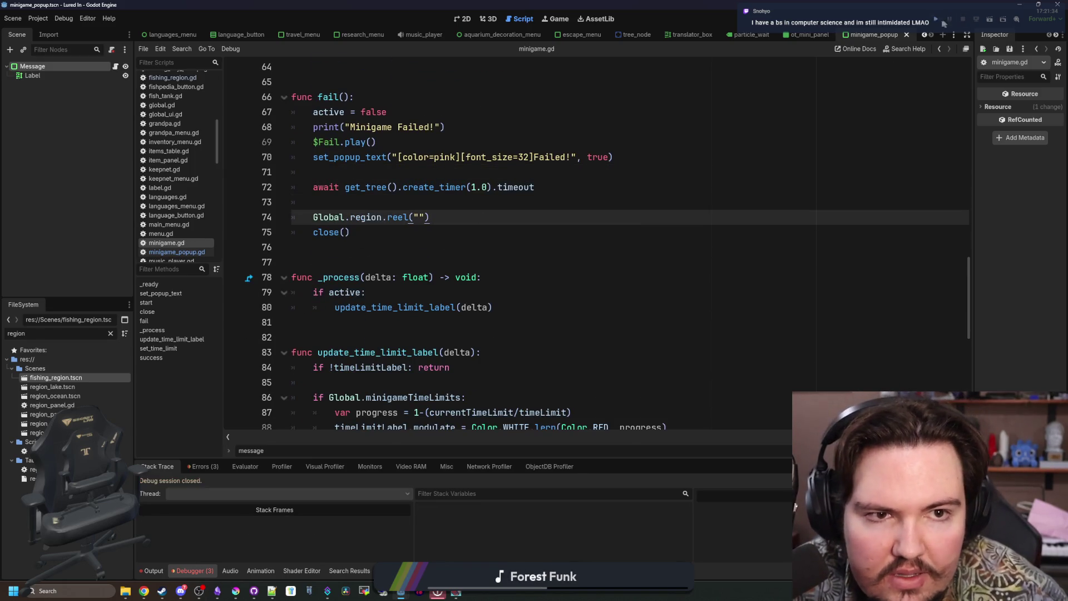
left_click(935, 24)
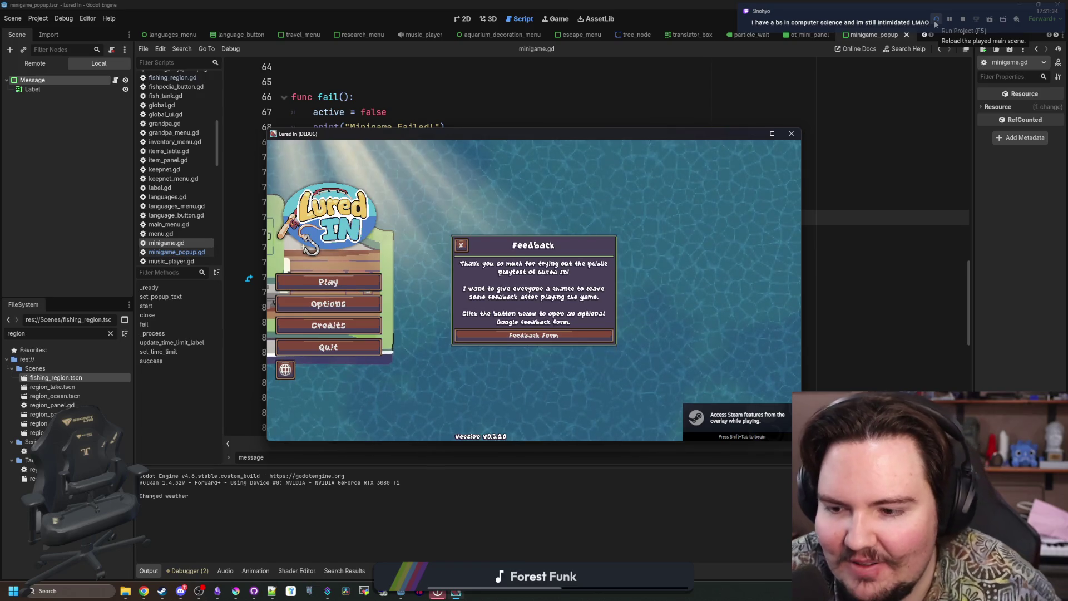
Close the feedback notice, start playing, and dismiss the Welcome Back offline earnings message.
left_click(462, 245)
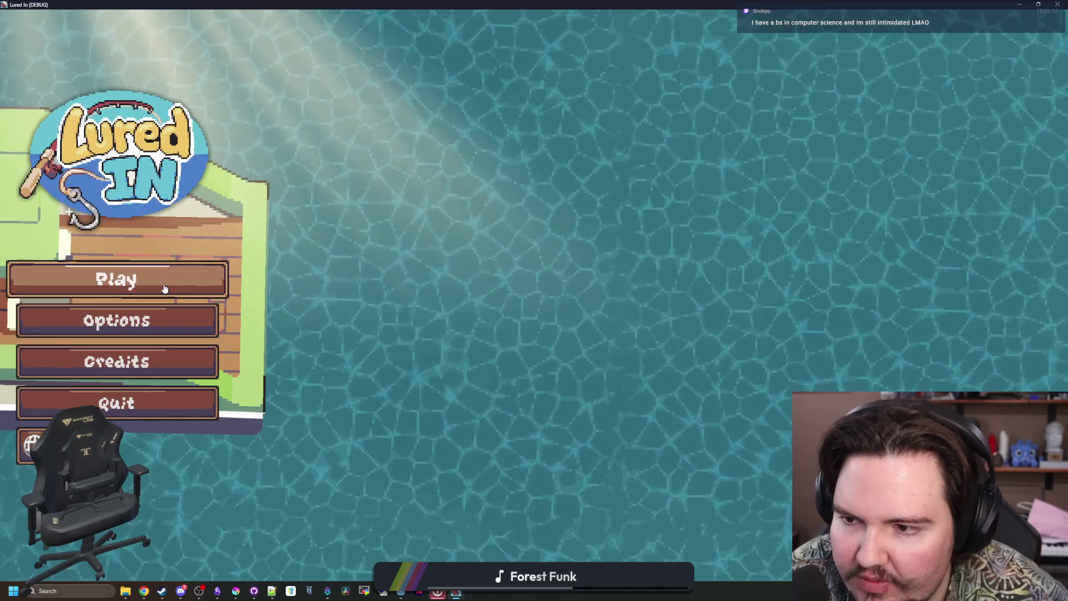
left_click(160, 286)
left_click(599, 368)
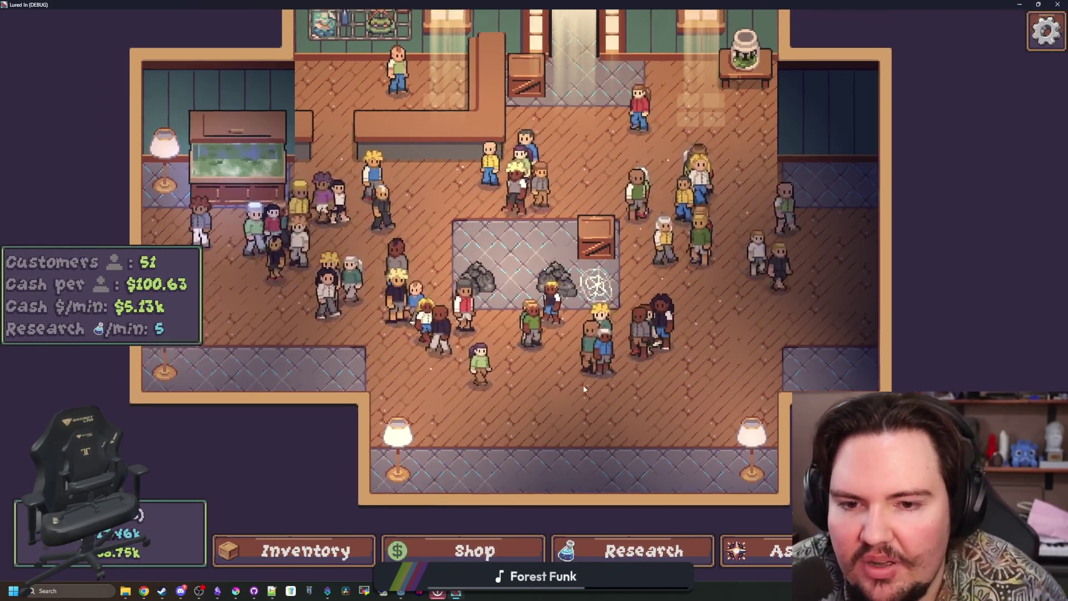
key("d")
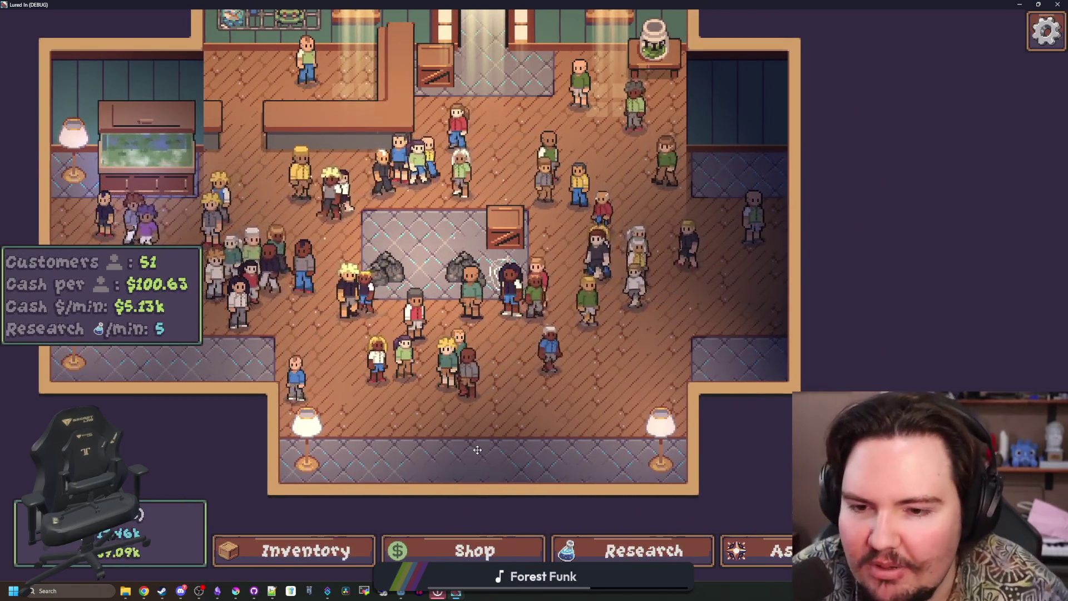
key("a")
key("d")
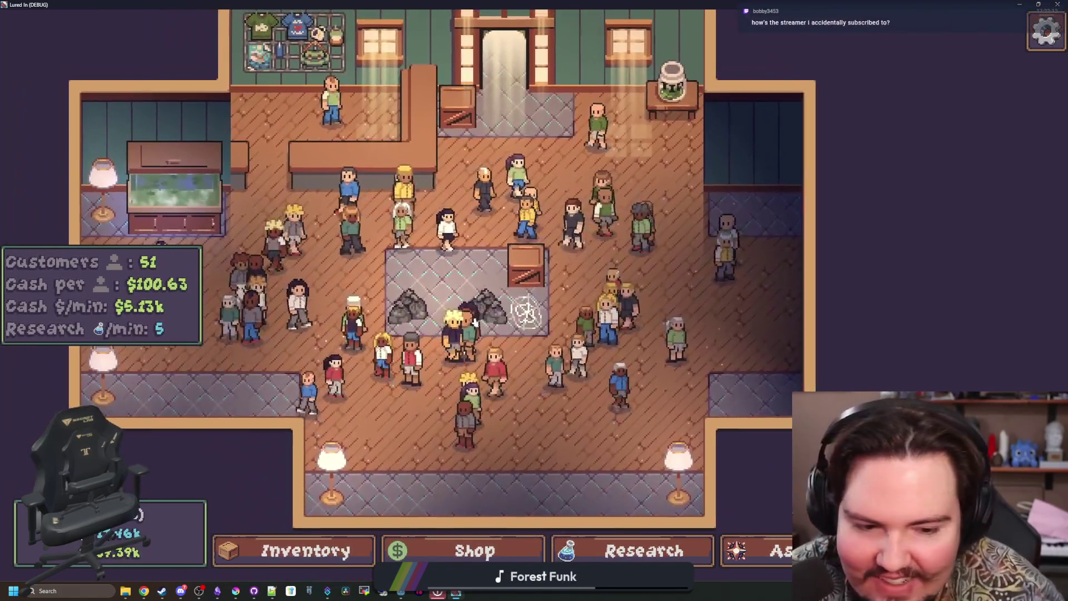
Travel to the Pond, run 'minigame start' from the command menu, then exit the game.
key("t")
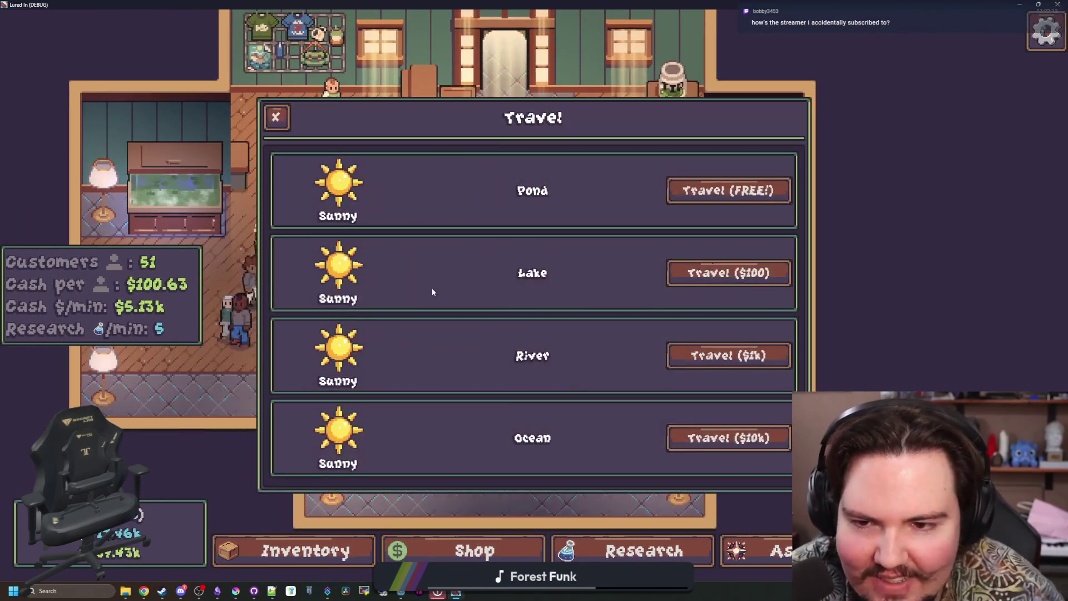
left_click(676, 190)
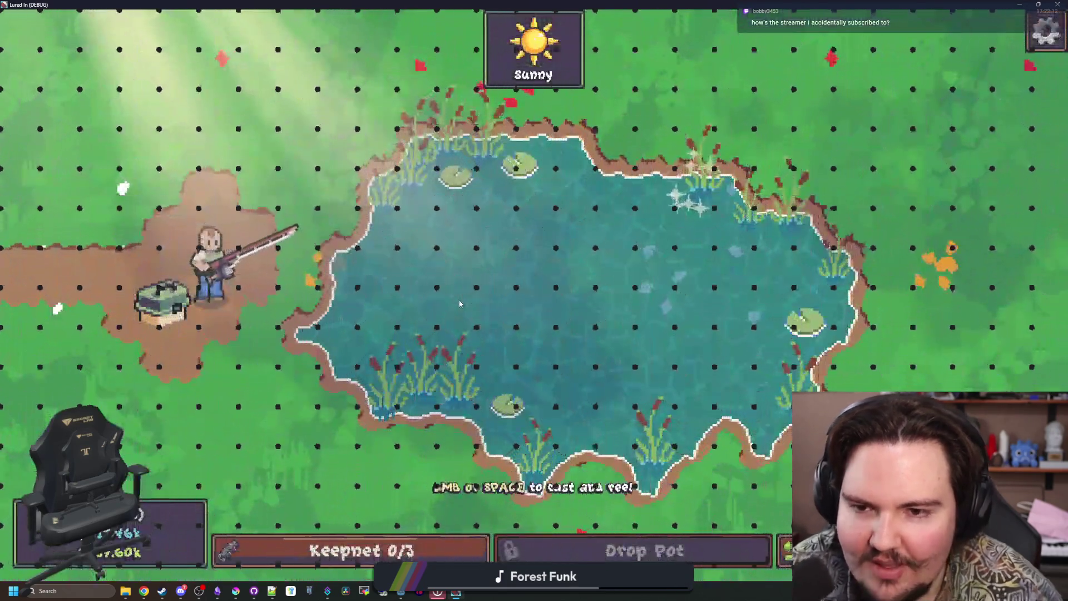
key("grave")
type("minigame start")
key("Return")
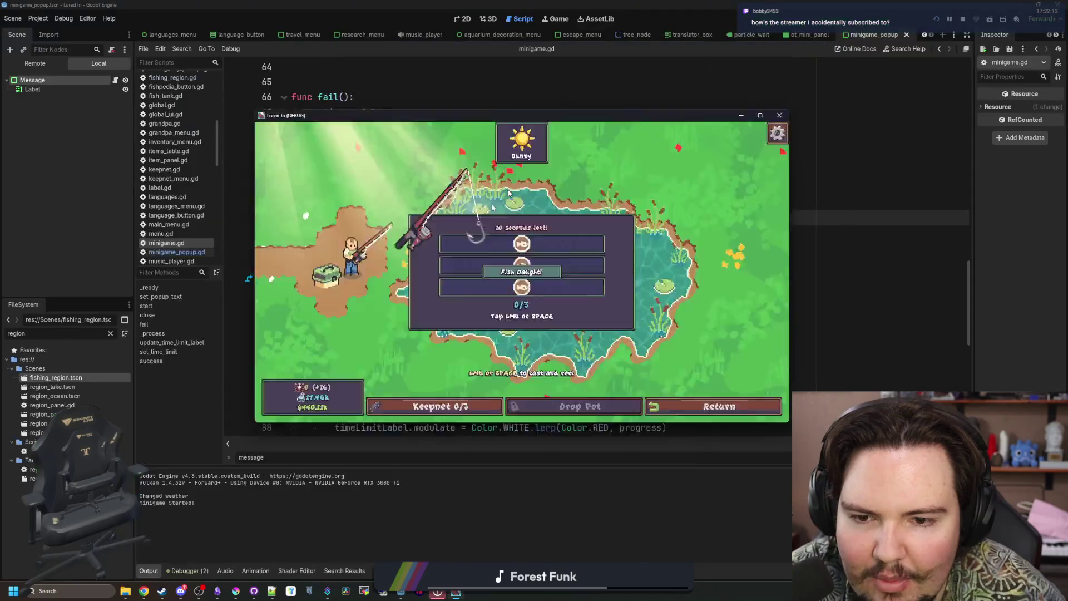
key("super+Down")
key("super+Down")
key("ctrl+s")
key("Up")
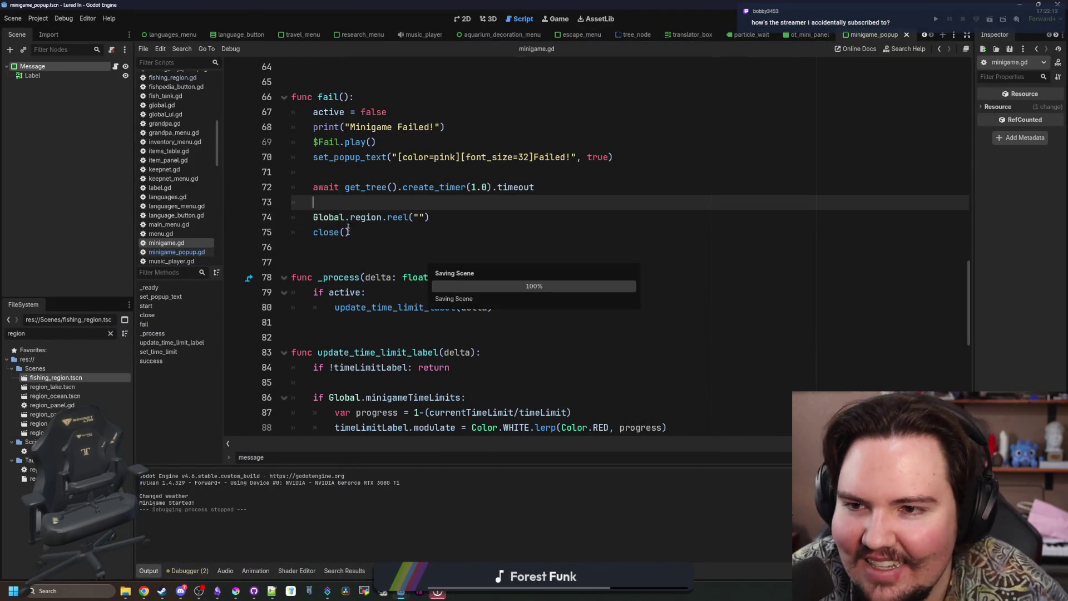
Filter the FileSystem for 'mini' and delete the Message node from the DBD and FE minigame scenes.
scroll(381, 253, "up", 17)
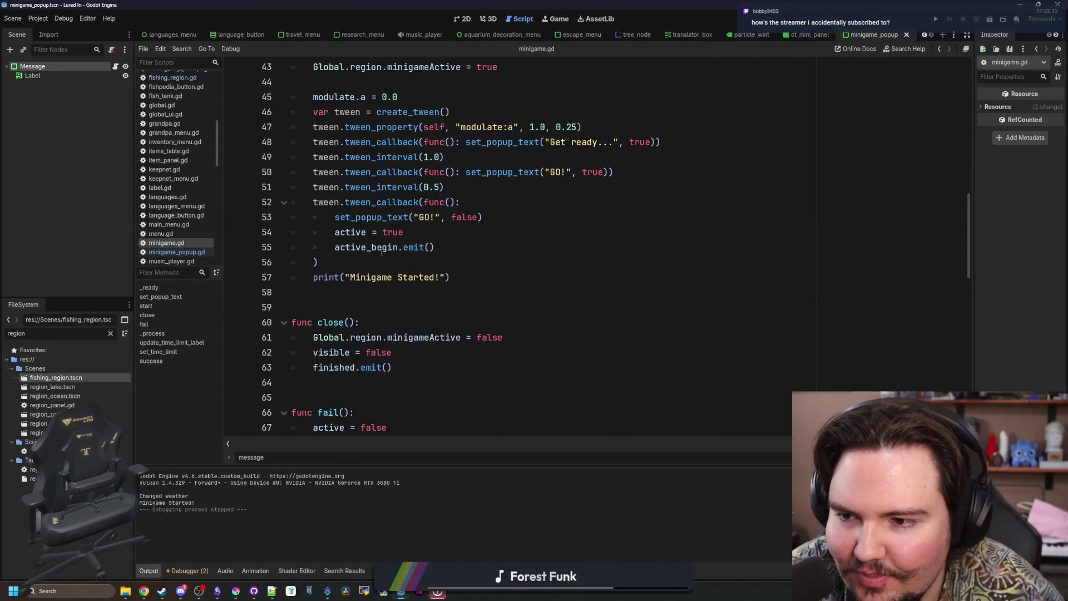
scroll(305, 260, "up", 4)
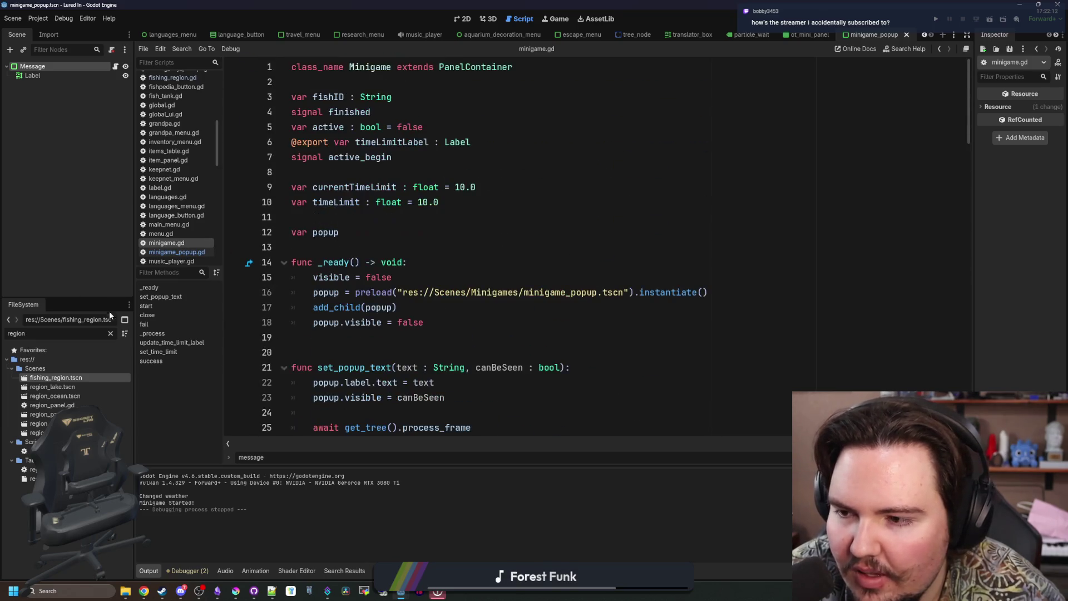
left_click(402, 247)
left_click(110, 333)
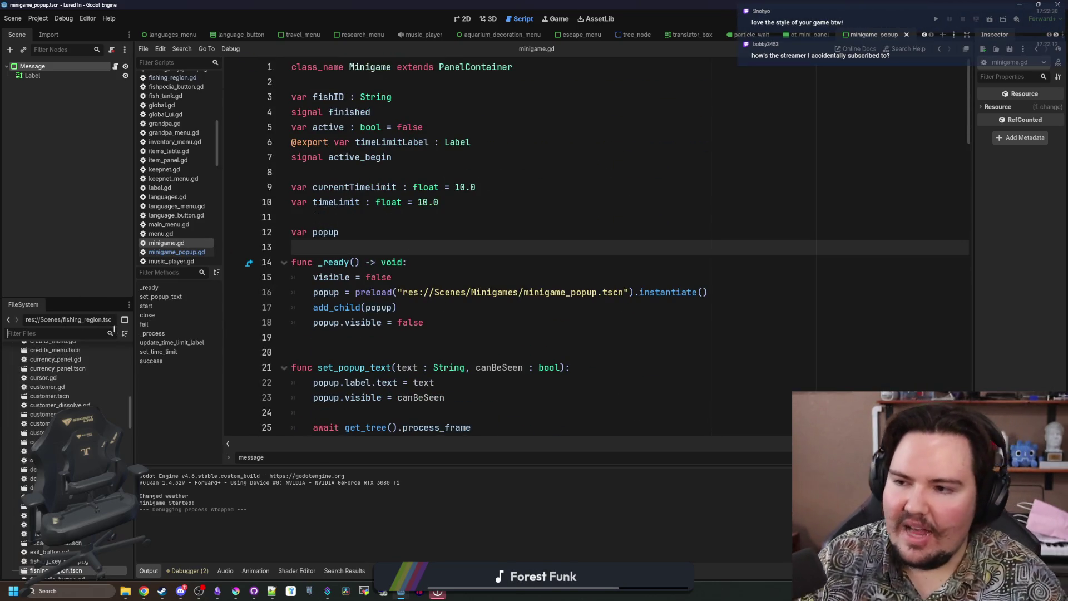
type("mini")
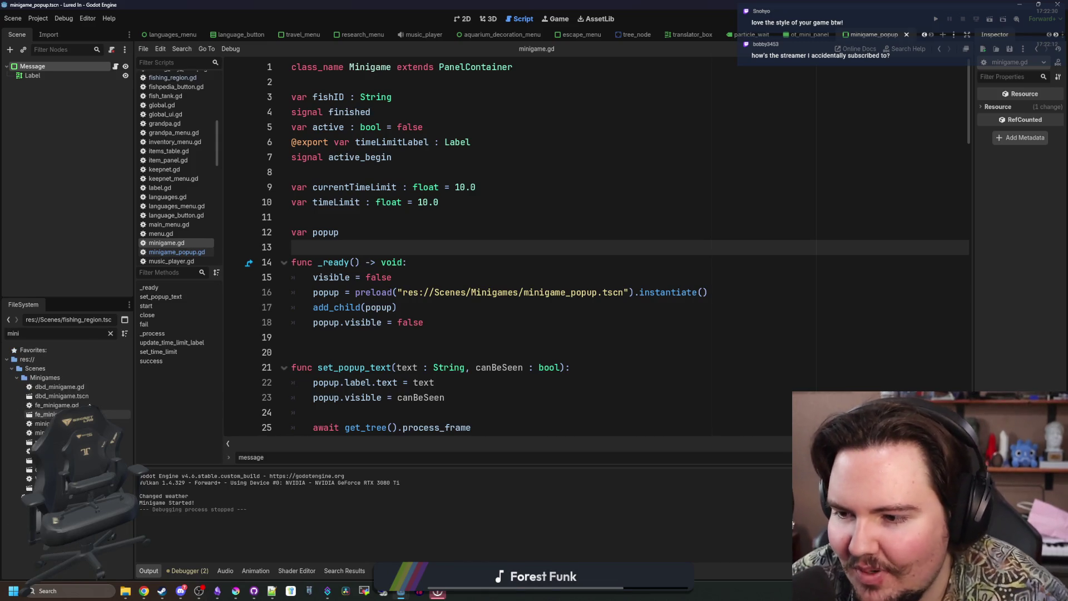
double_click(92, 396)
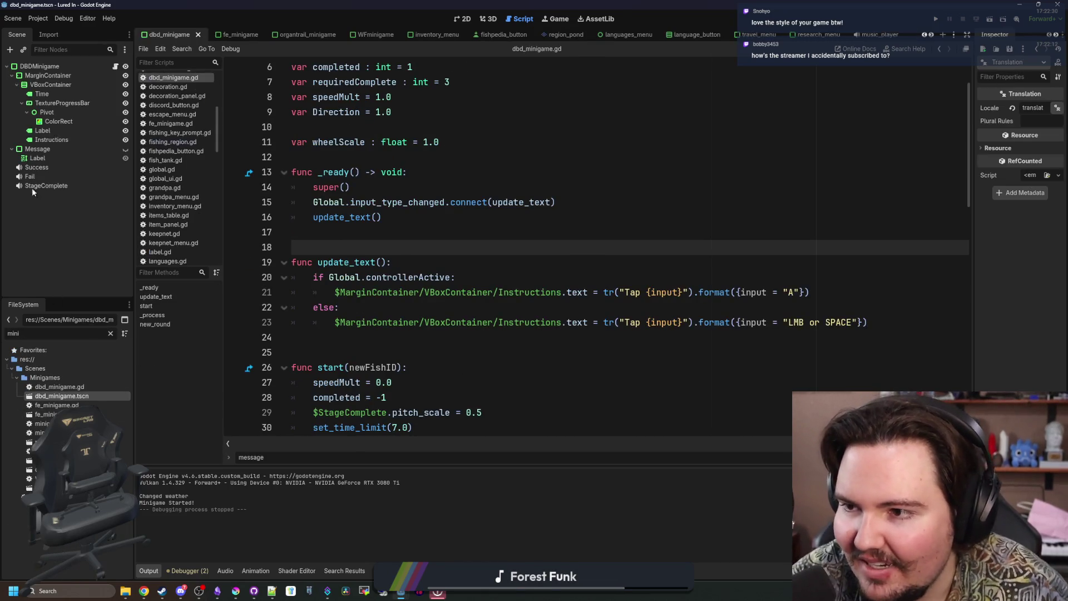
left_click(47, 151)
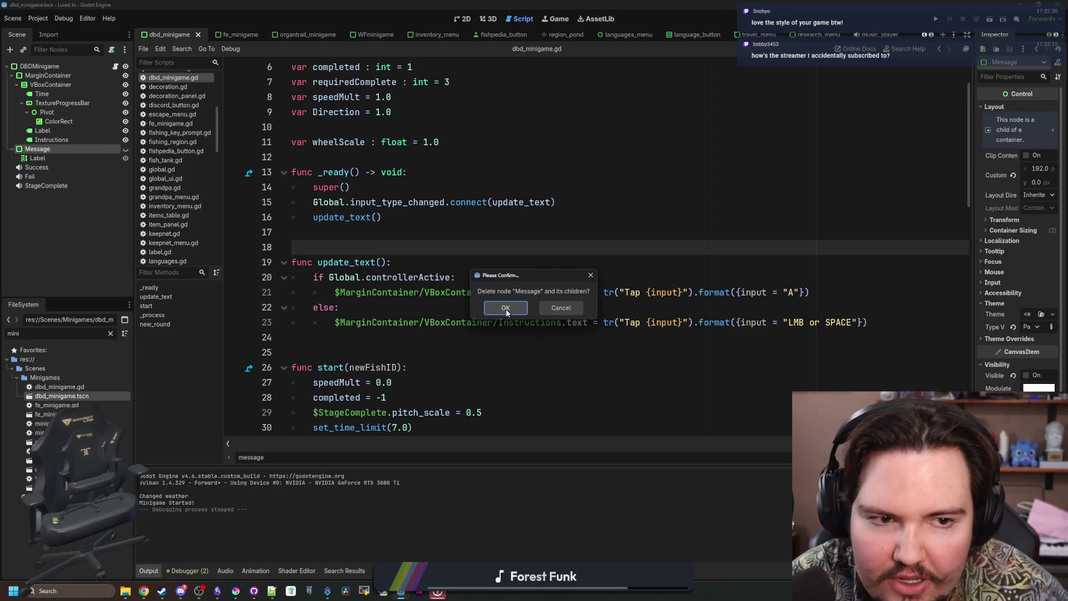
left_click(506, 306)
double_click(46, 415)
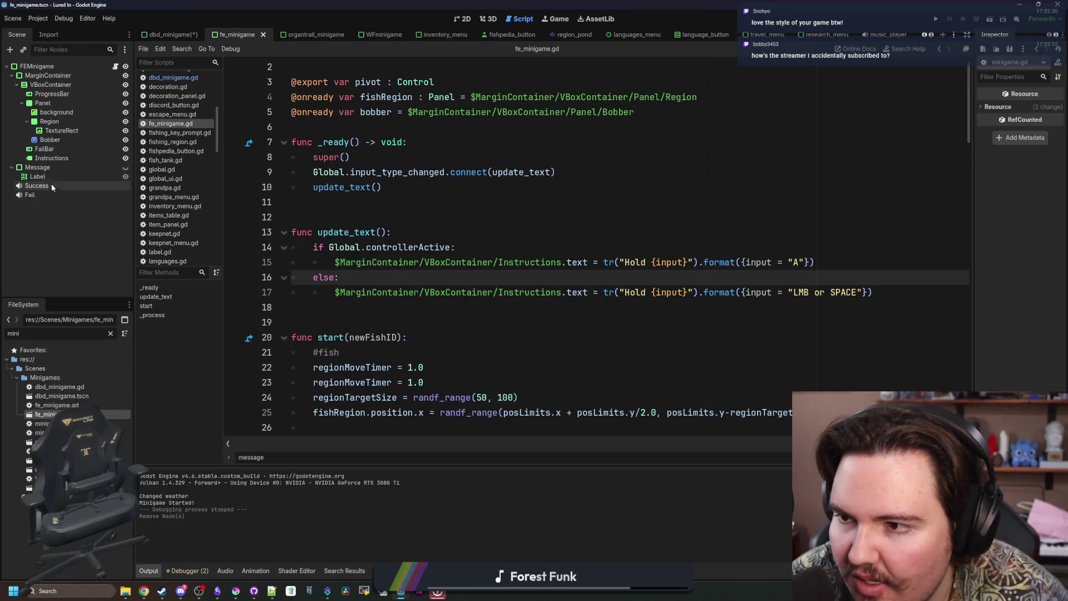
left_click(39, 167)
key("Delete")
key("Return")
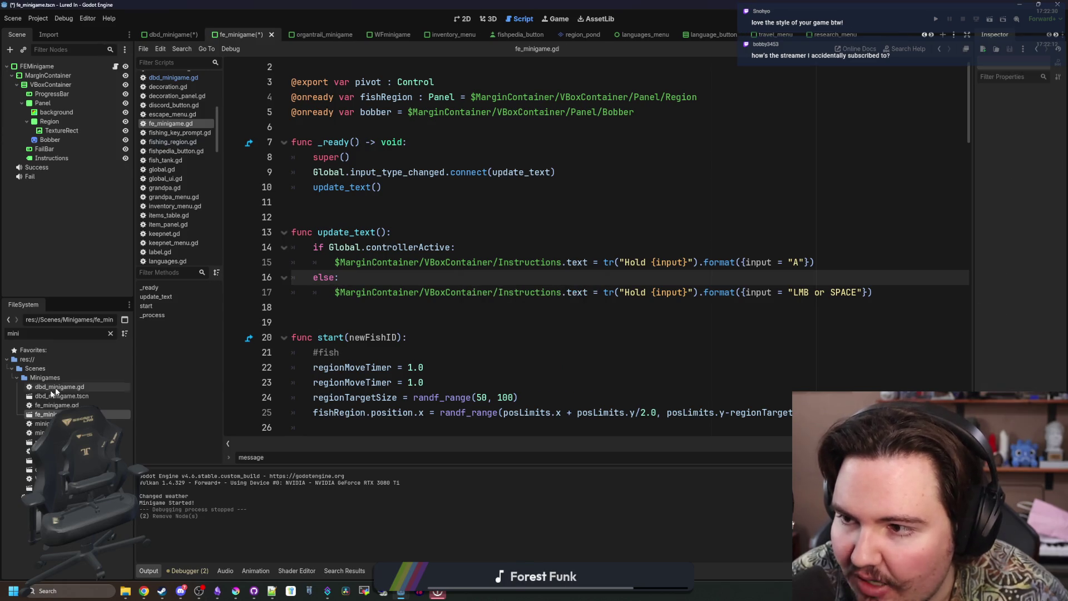
Delete the Message node from the Organtrail and WF minigame scenes, then run the game.
double_click(44, 442)
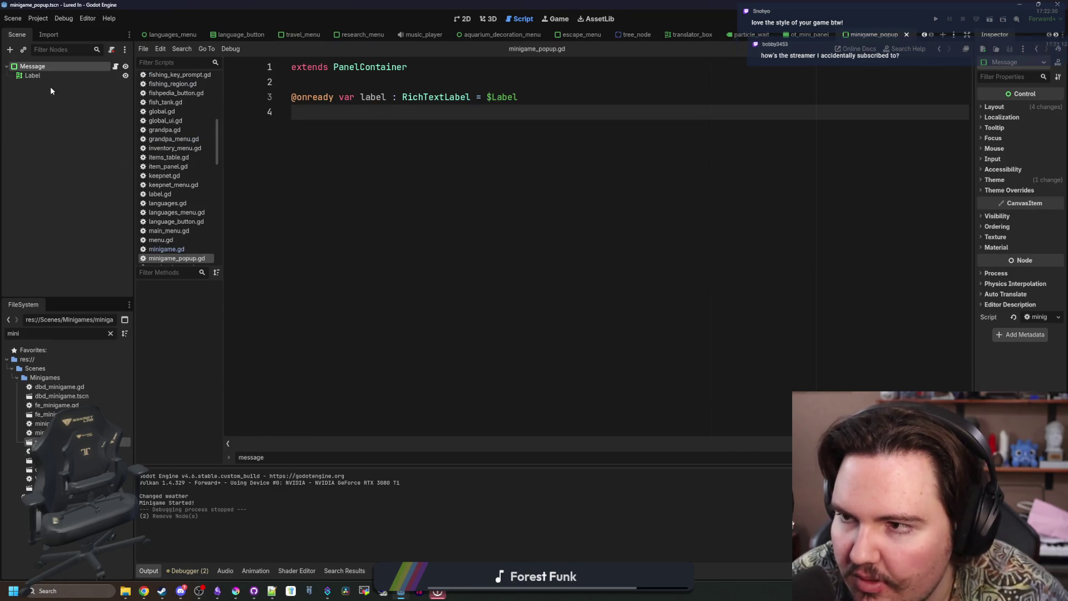
key("ctrl+shift+w")
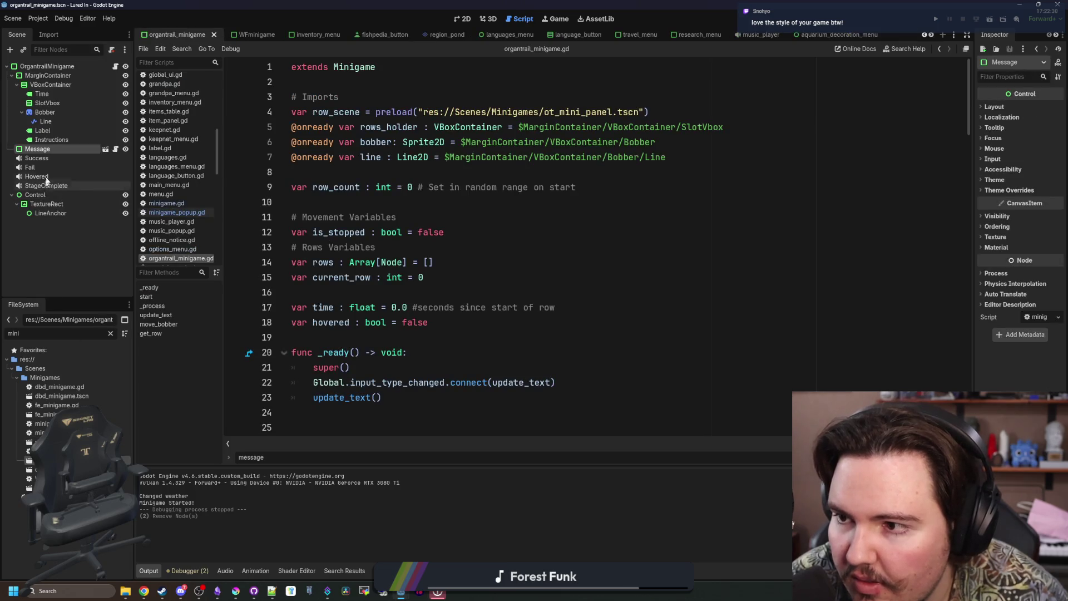
key("Delete")
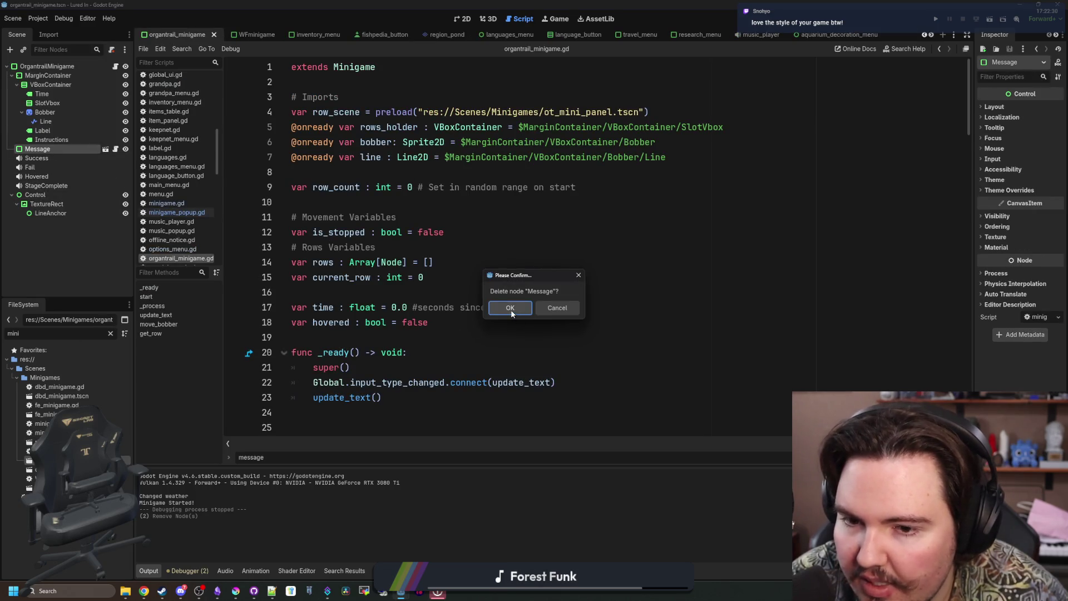
key("Return")
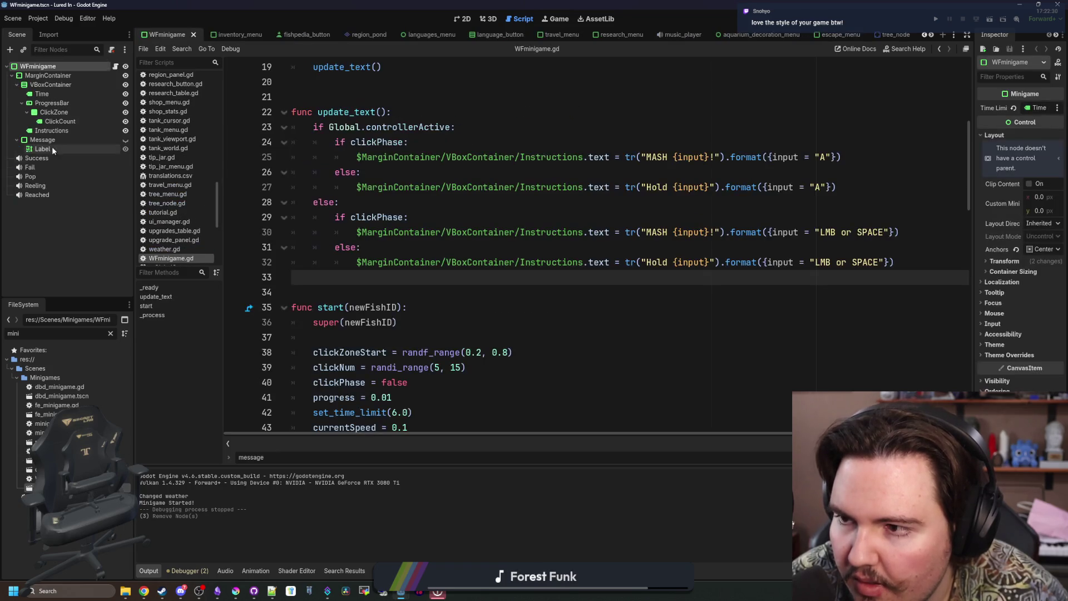
left_click(61, 140)
key("Delete")
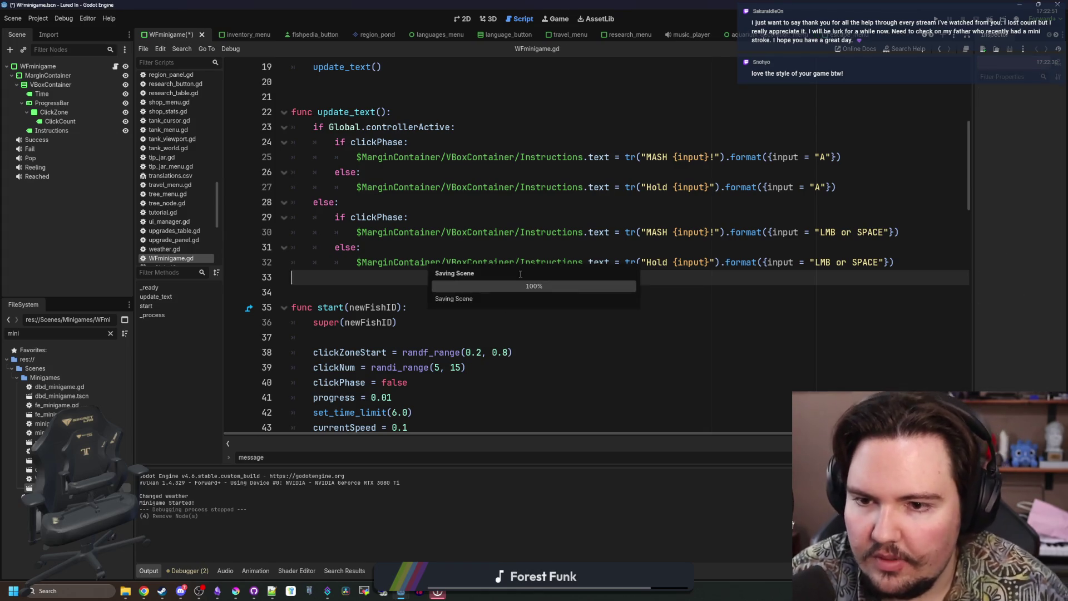
key("Return")
key("F6")
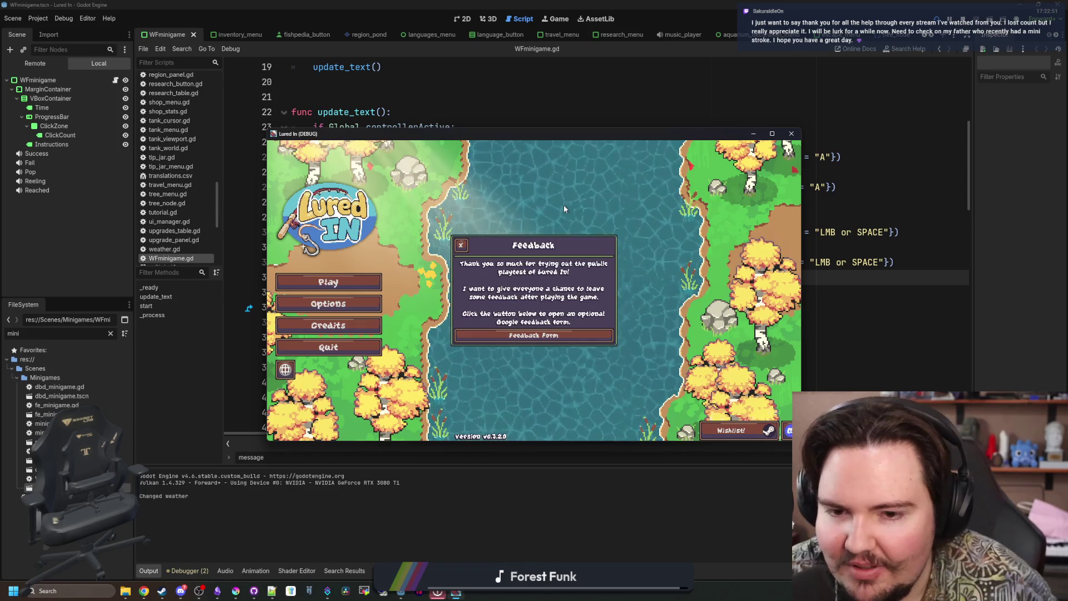
Close the feedback notice, start playing, dismiss Welcome Back, and maximize the game window.
left_click(461, 245)
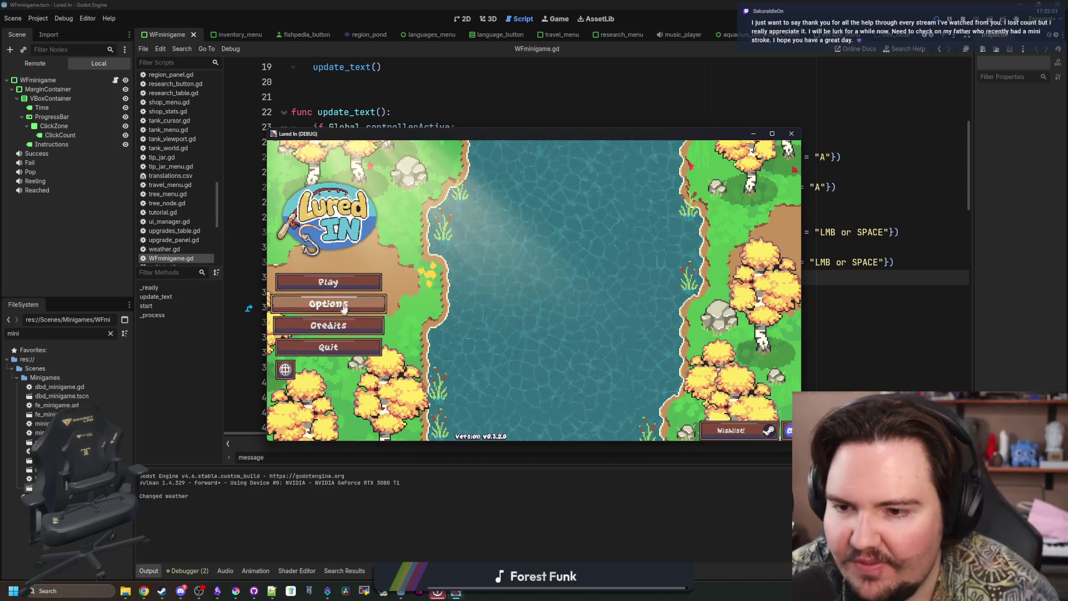
left_click(334, 282)
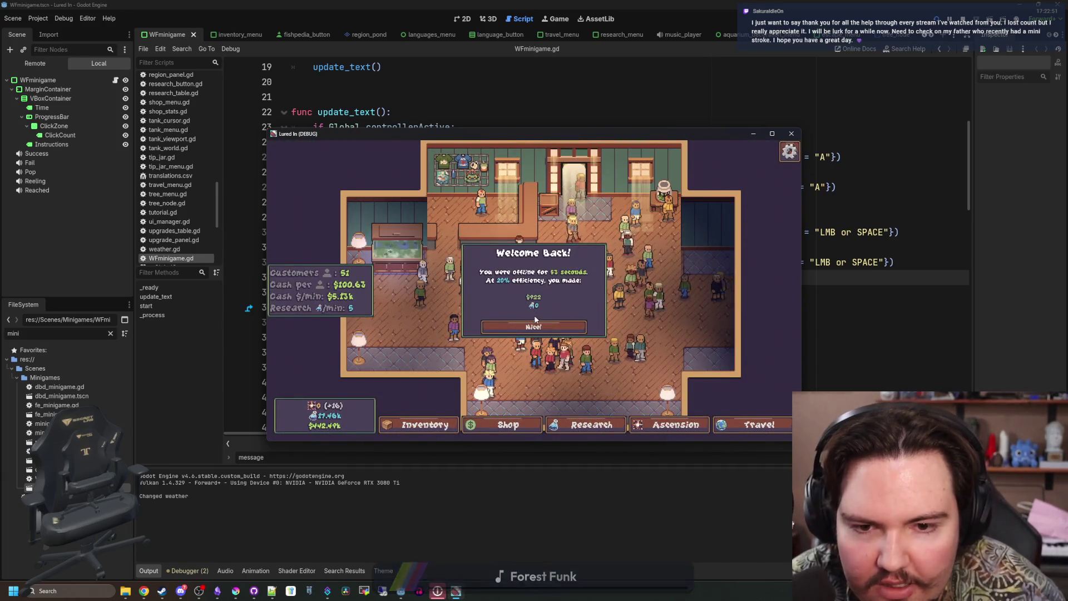
left_click(533, 327)
left_click(772, 134)
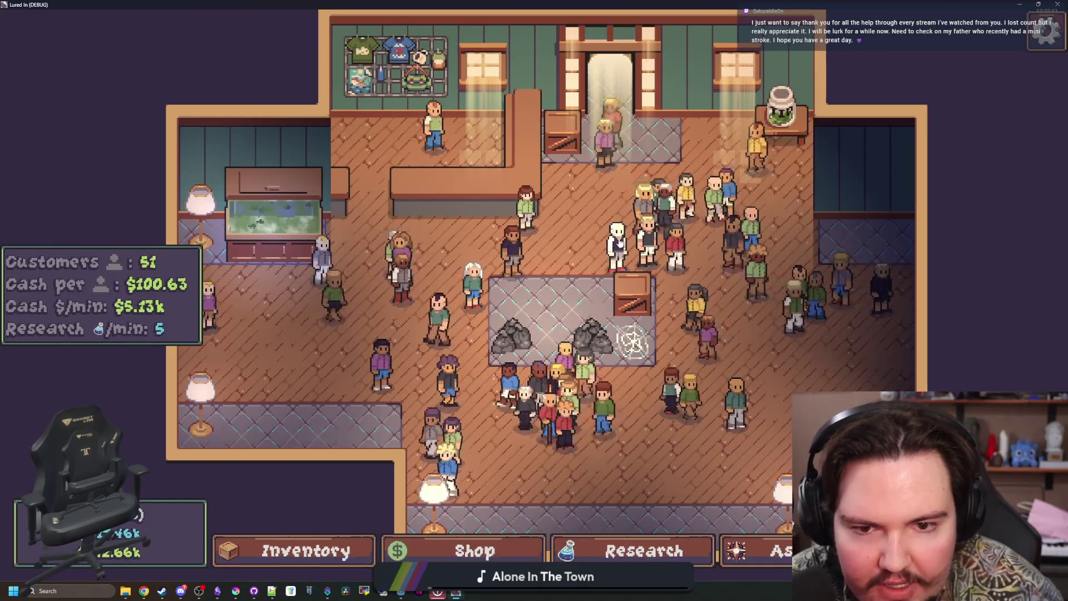
Travel to the Pond, run 'minigame ot' to show the Get ready popup, then shrink and stop the game.
scroll(565, 351, "down", 3)
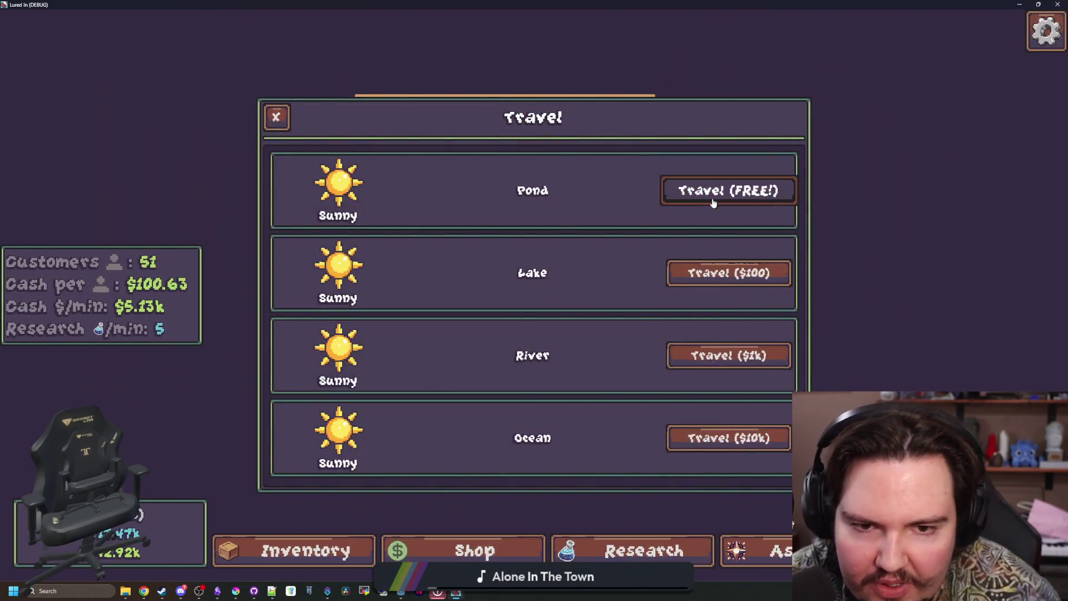
left_click(709, 194)
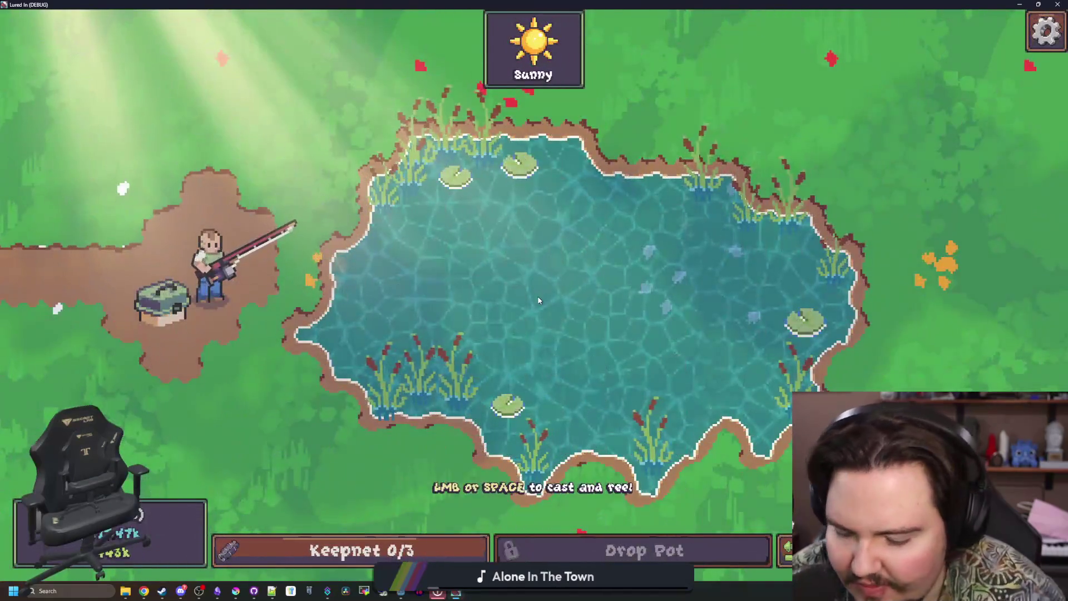
key("grave")
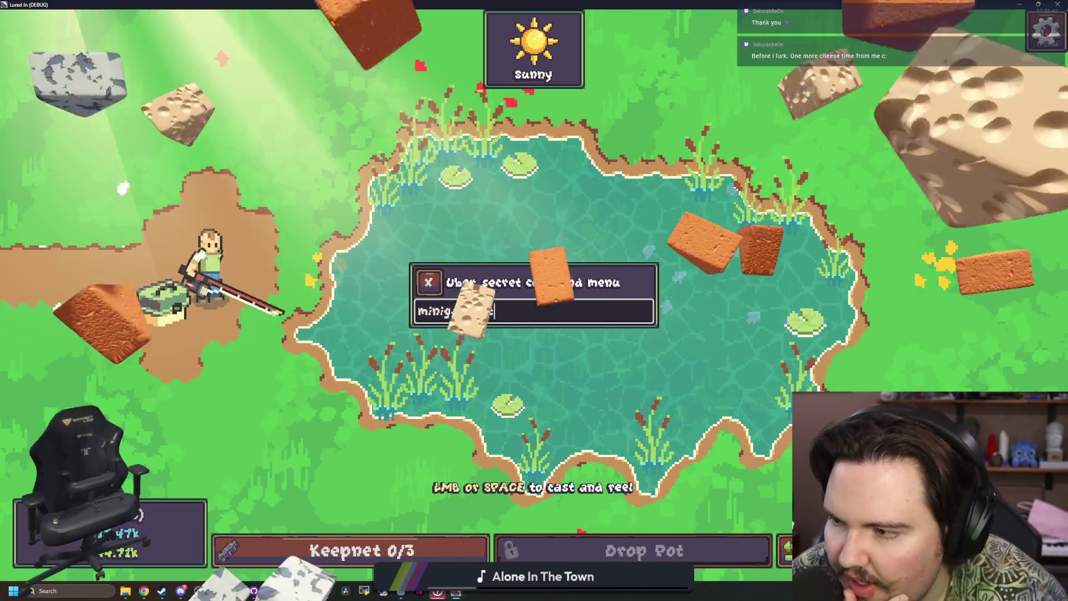
type("ot")
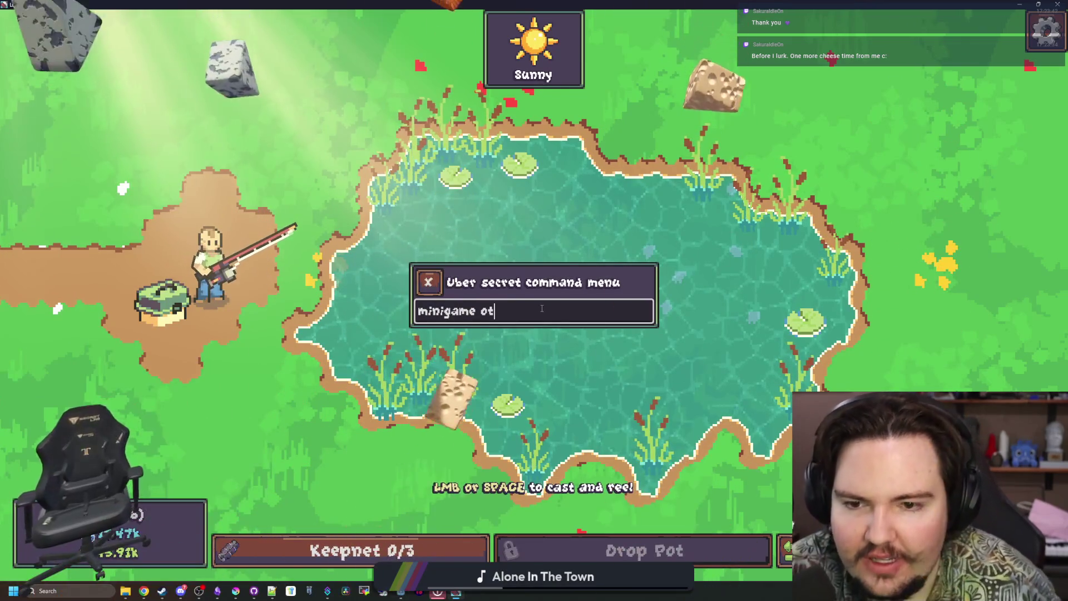
key("Return")
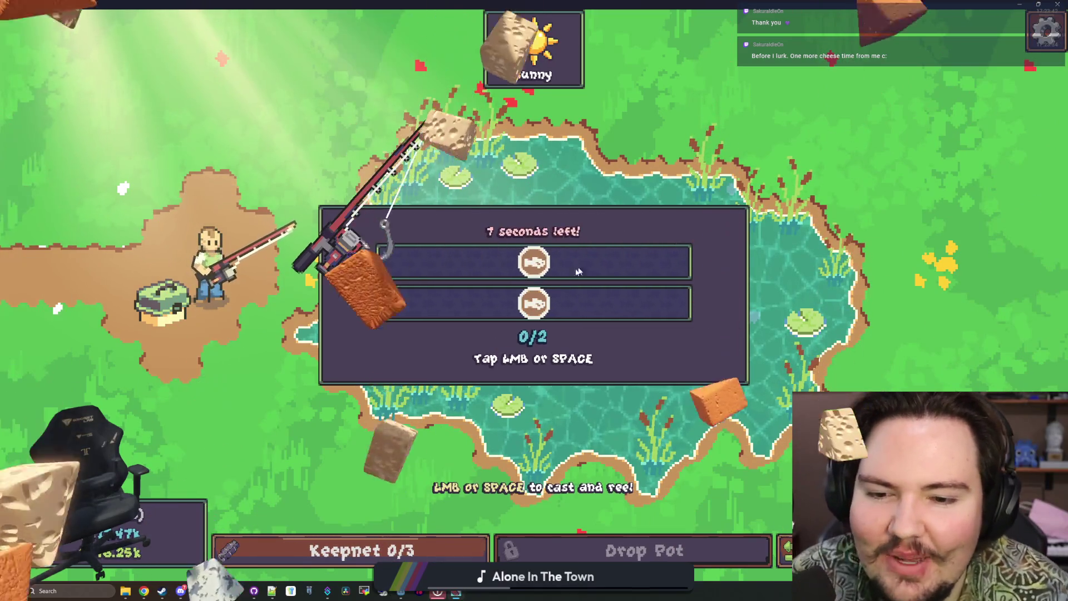
key("super+Down")
key("F8")
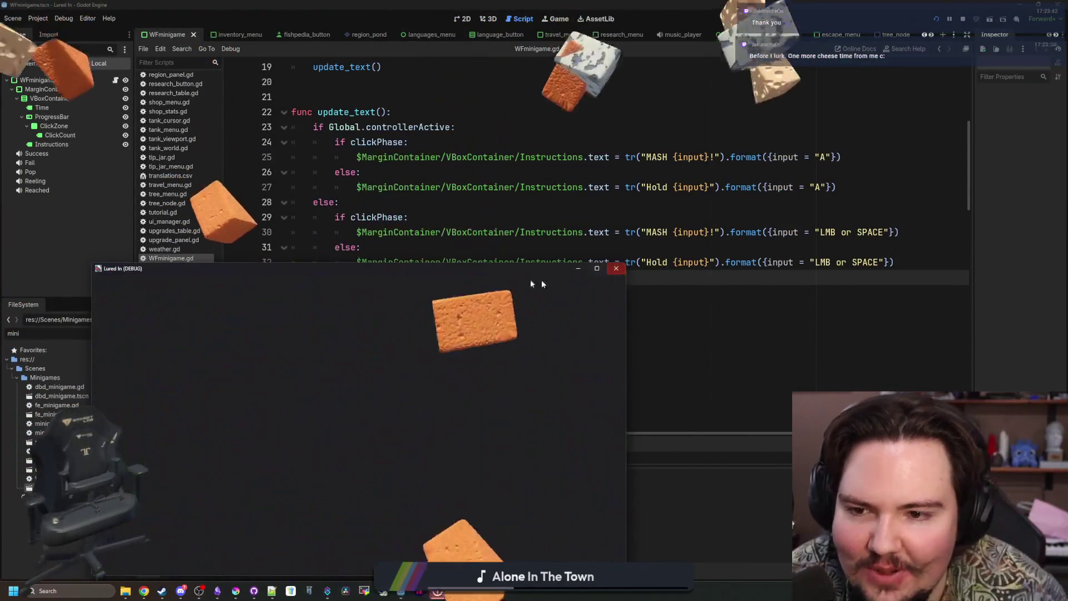
Open minigame.gd and copy the popup-hiding statement from line 18.
scroll(417, 260, "up", 6)
scroll(417, 261, "down", 1)
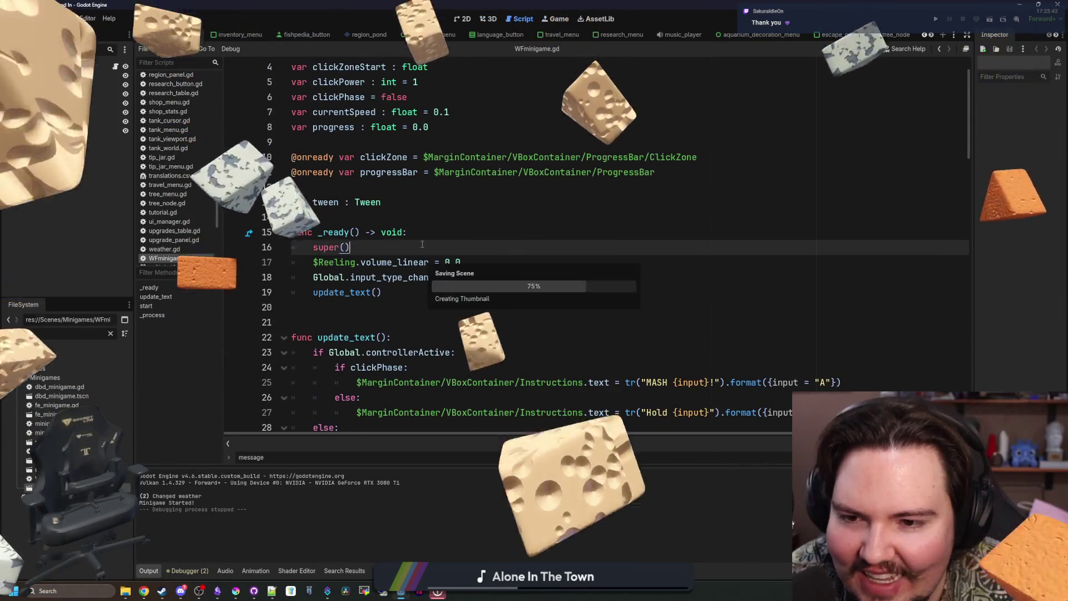
left_click(389, 287)
scroll(388, 287, "down", 2)
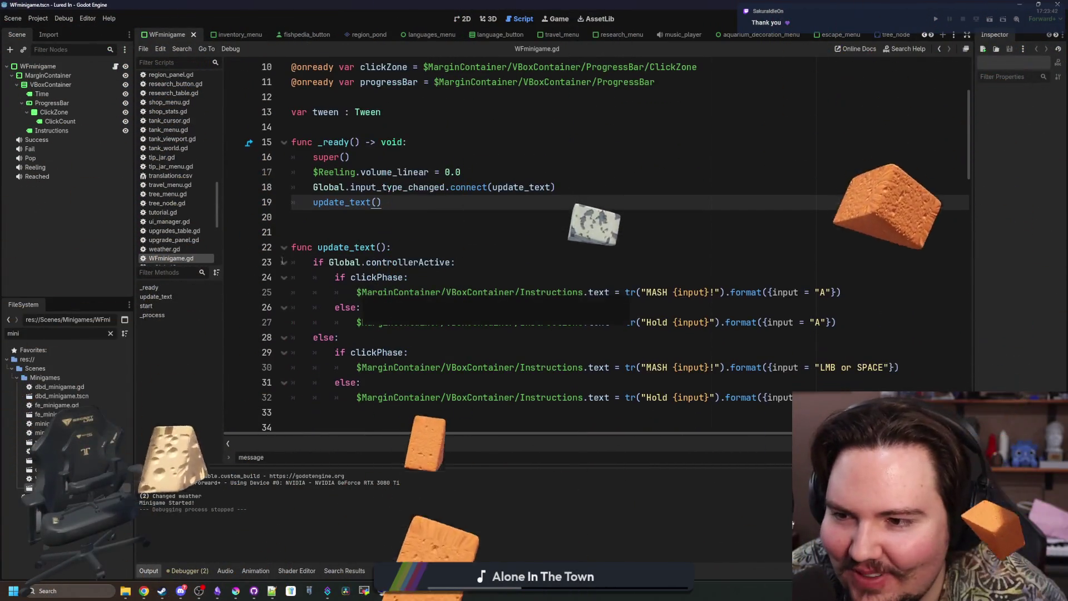
scroll(389, 287, "up", 3)
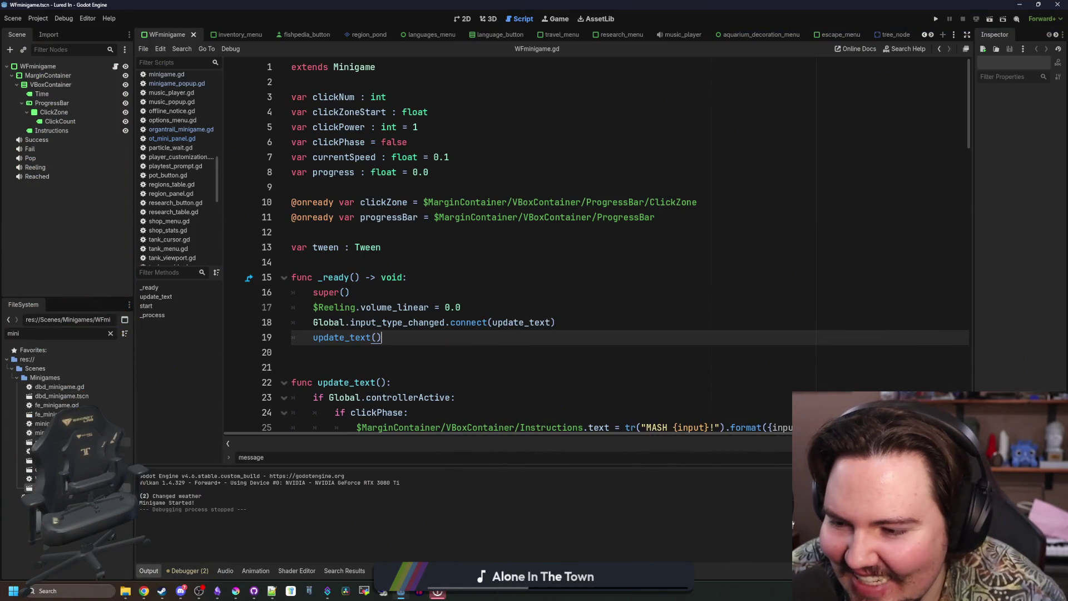
double_click(41, 423)
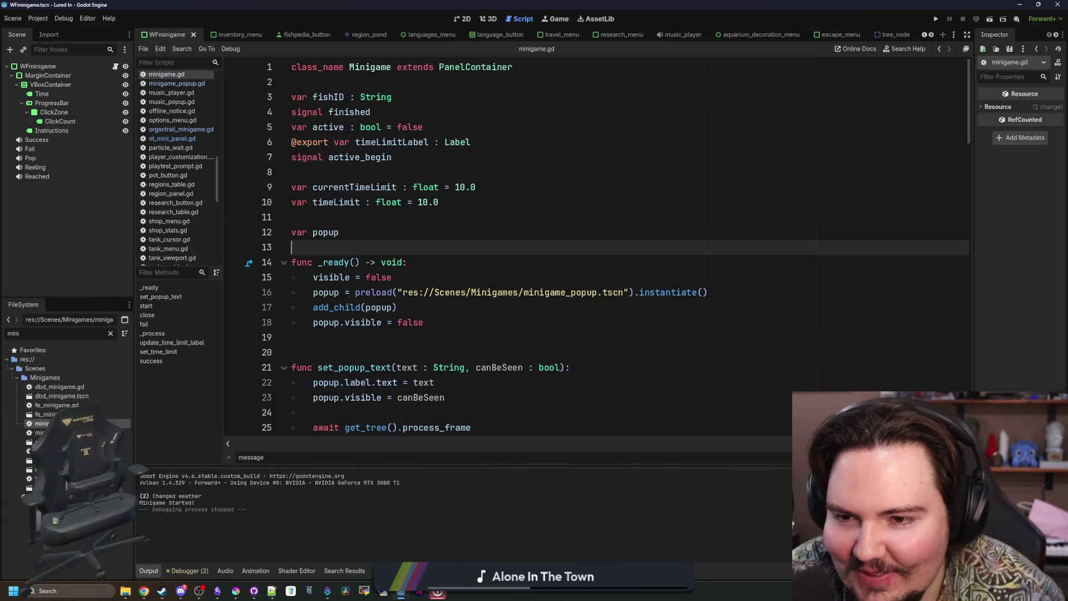
left_click(441, 324)
scroll(440, 301, "down", 1)
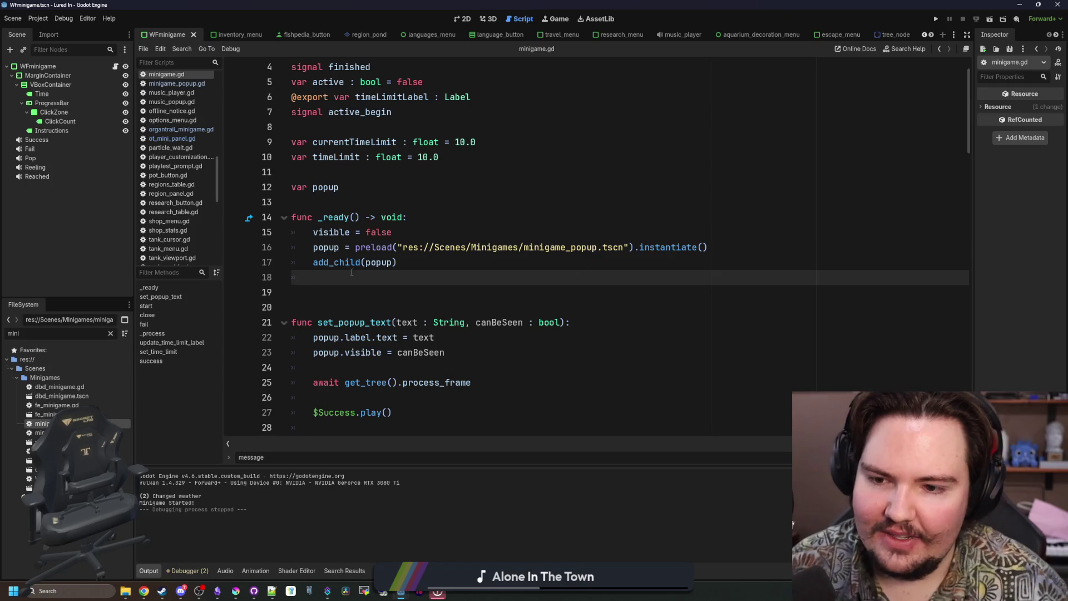
left_click(429, 269)
scroll(381, 243, "down", 1)
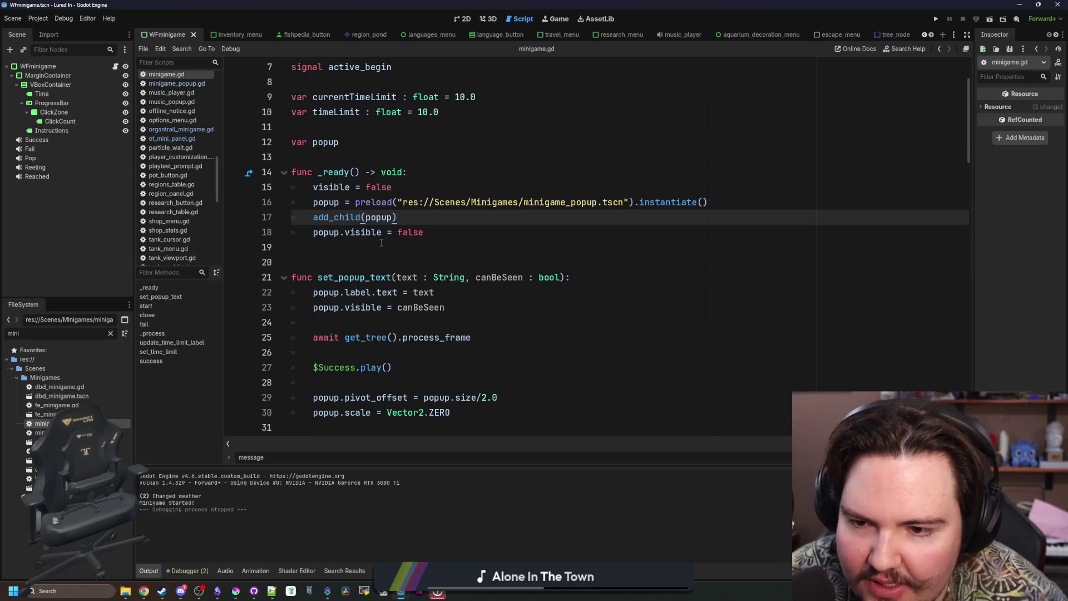
scroll(381, 243, "down", 2)
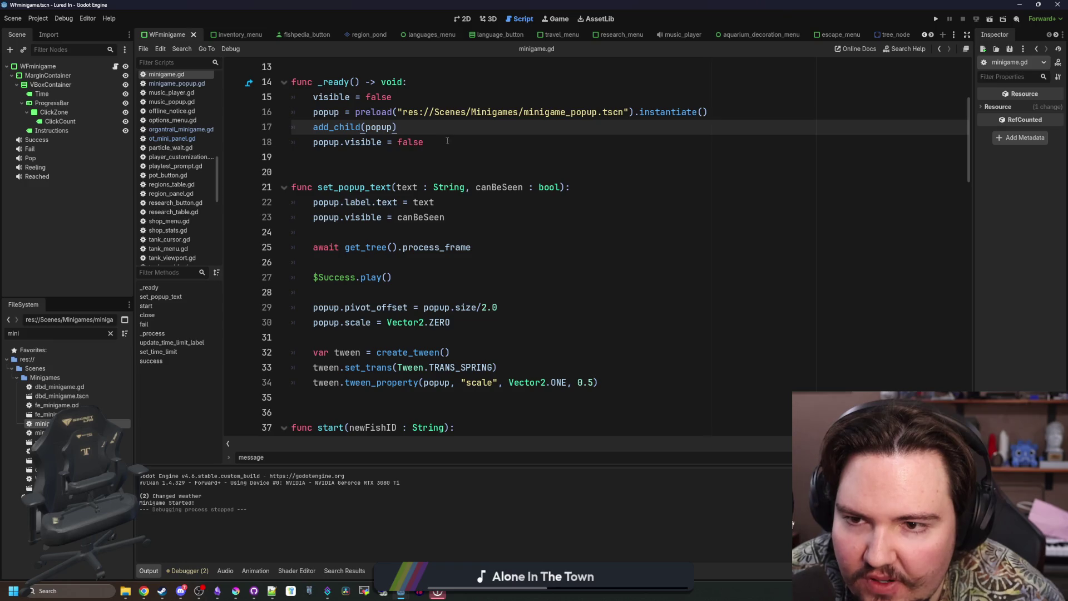
left_click_drag(447, 141, 319, 143)
Add popup.visible = false as the first line of start().
scroll(339, 208, "down", 3)
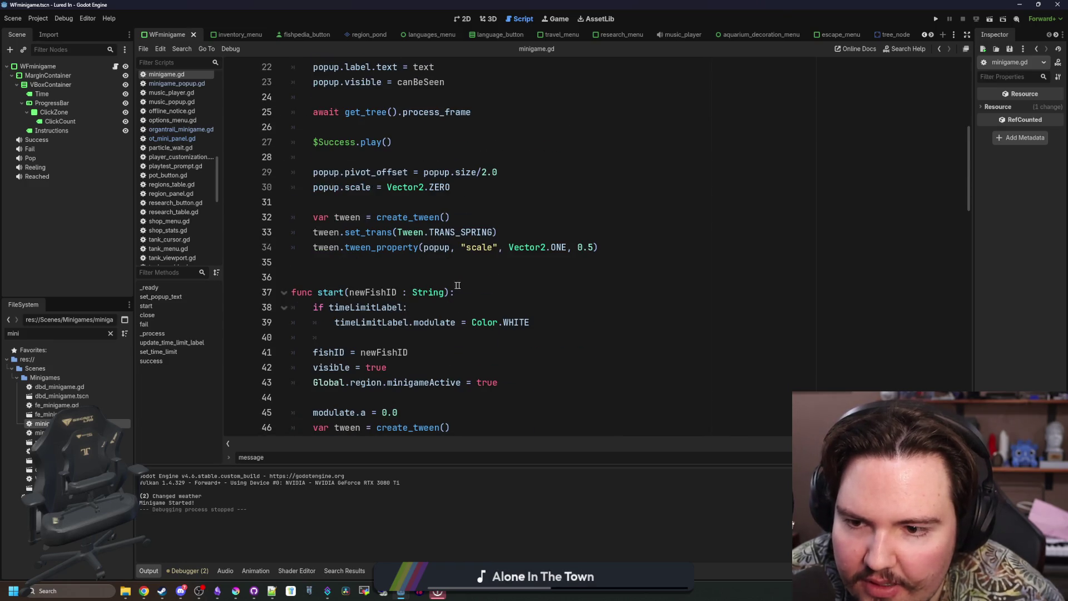
scroll(458, 285, "down", 1)
left_click(484, 247)
key("Return")
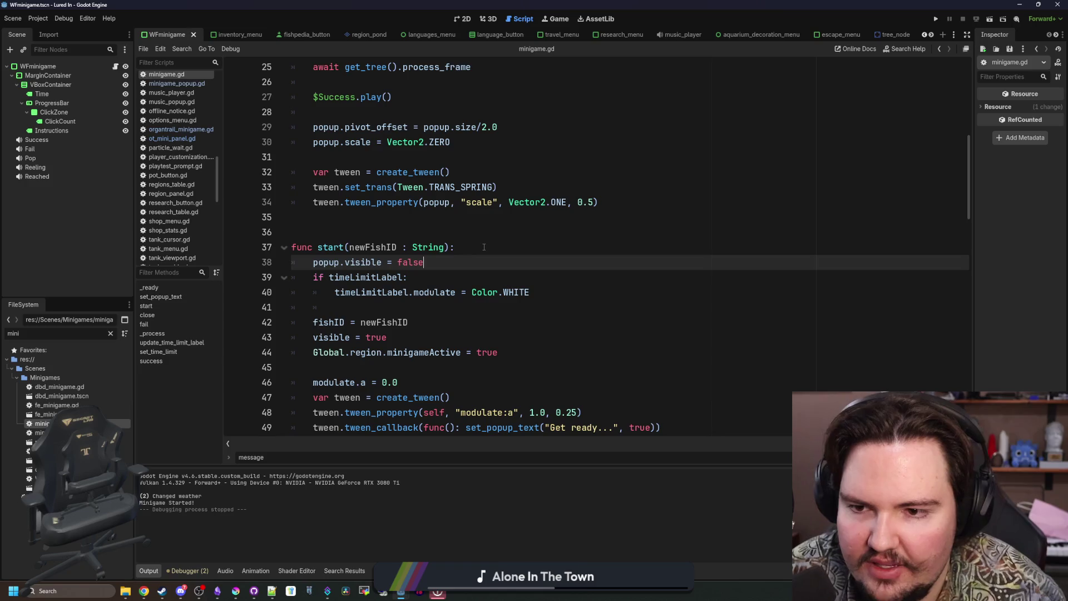
left_click(484, 232)
Append 'animated : bool = true' to set_popup_text's parameters.
scroll(425, 342, "down", 1)
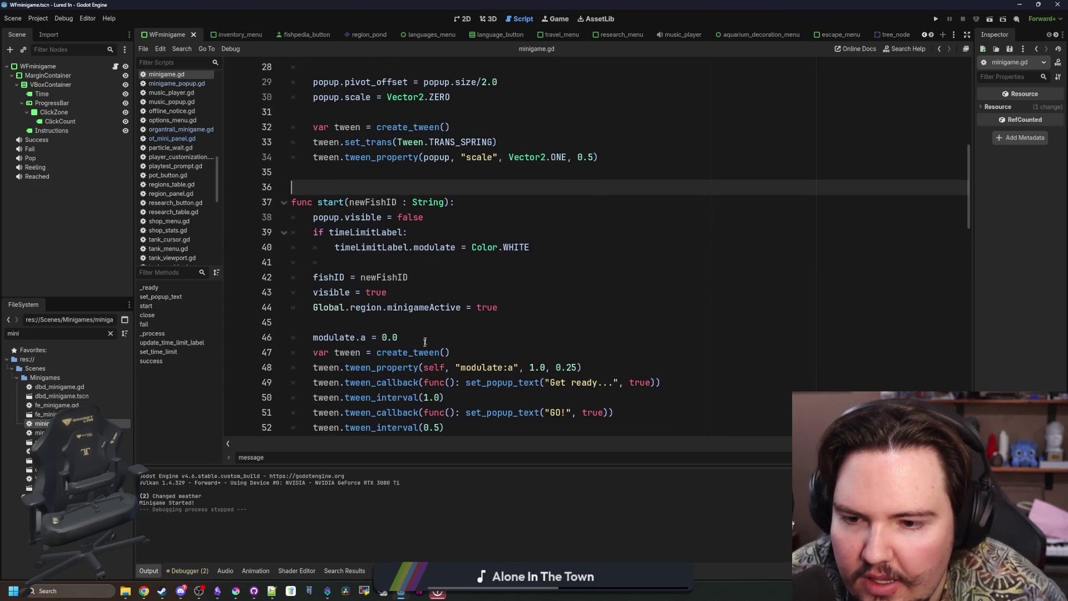
scroll(391, 298, "down", 4)
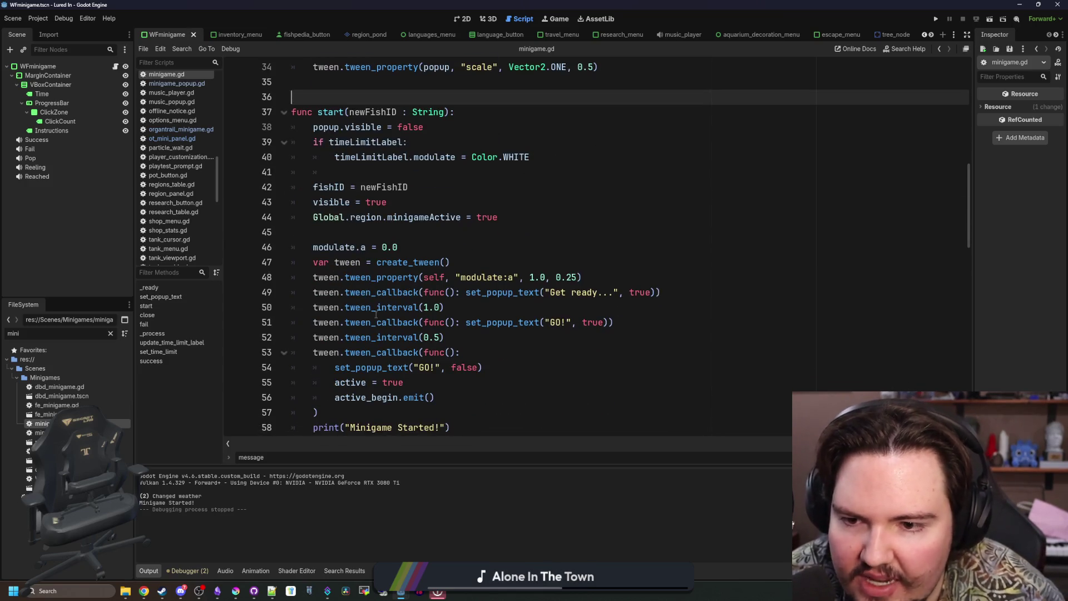
scroll(432, 249, "up", 11)
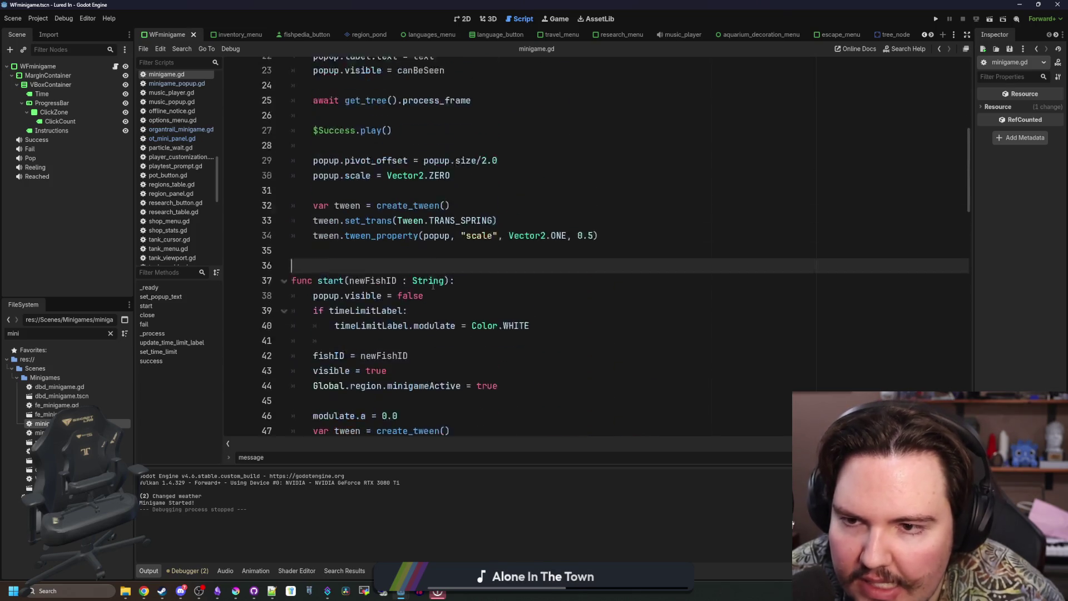
scroll(404, 255, "down", 6)
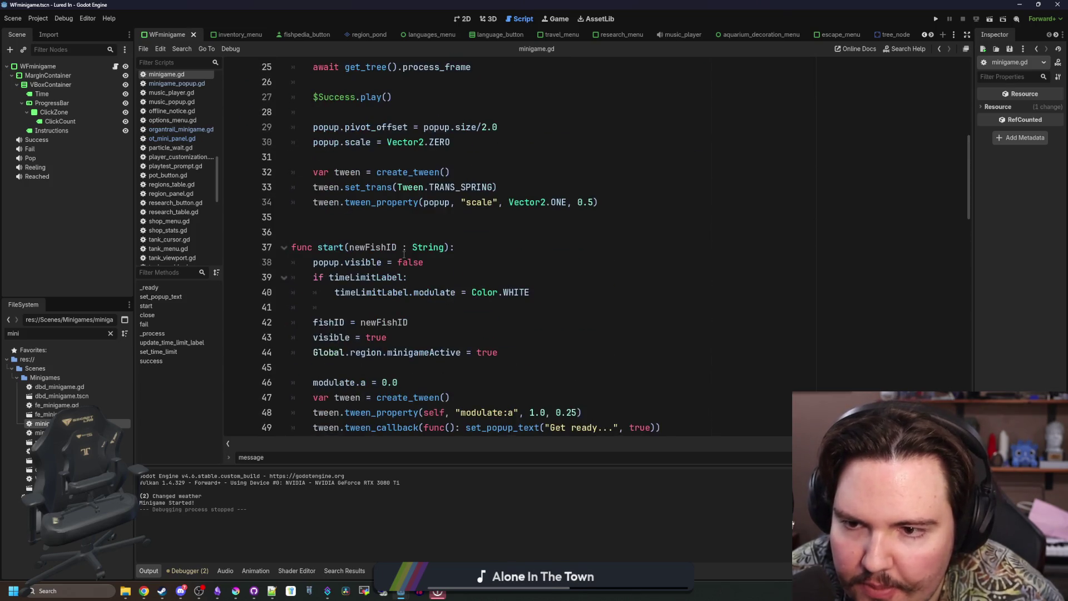
scroll(412, 256, "up", 3)
left_click(418, 254)
scroll(433, 356, "up", 1)
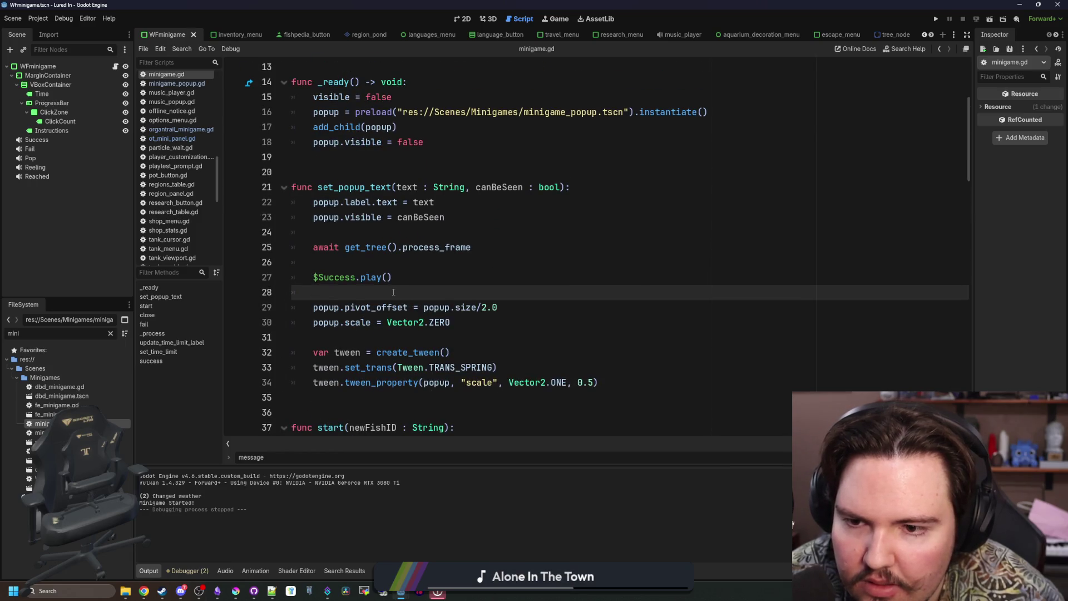
left_click(560, 187)
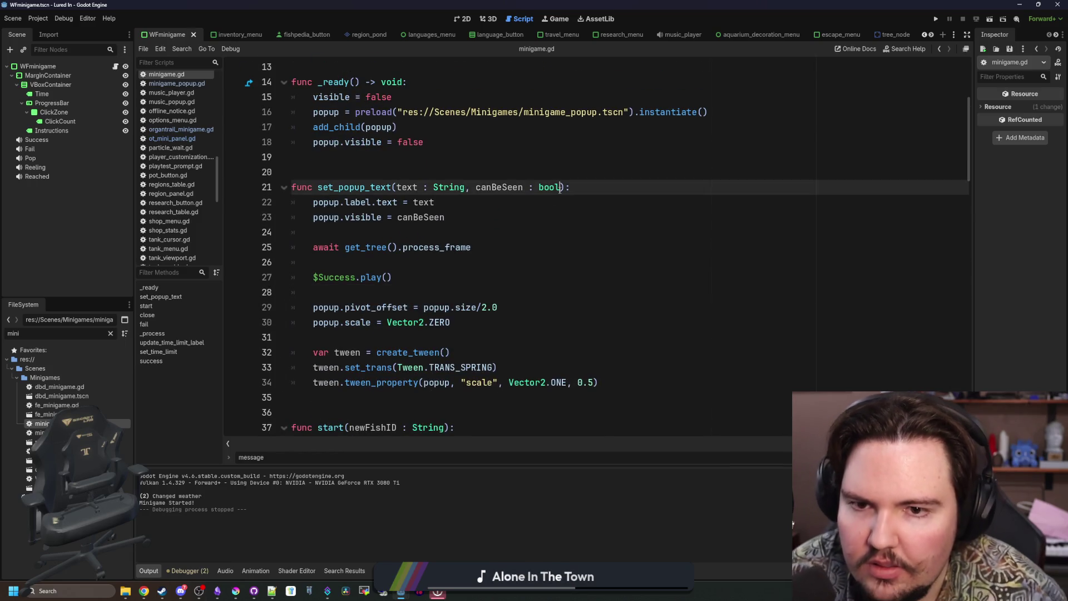
Insert an 'if animated:' check in set_popup_text.
left_click(606, 263)
key("alt+Up")
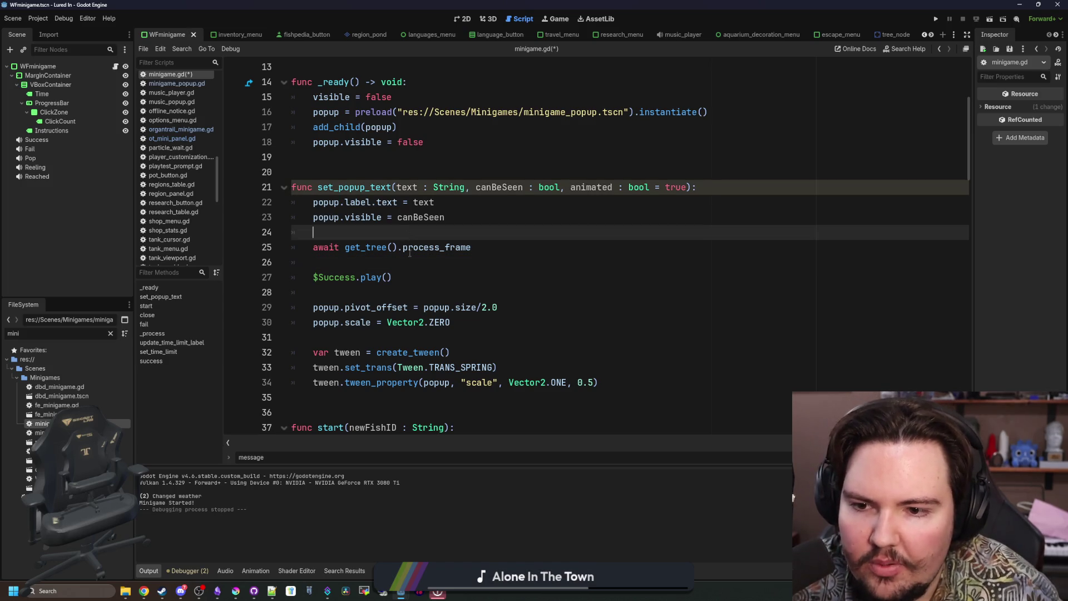
key("alt+Down")
left_click(419, 296)
left_click(400, 334)
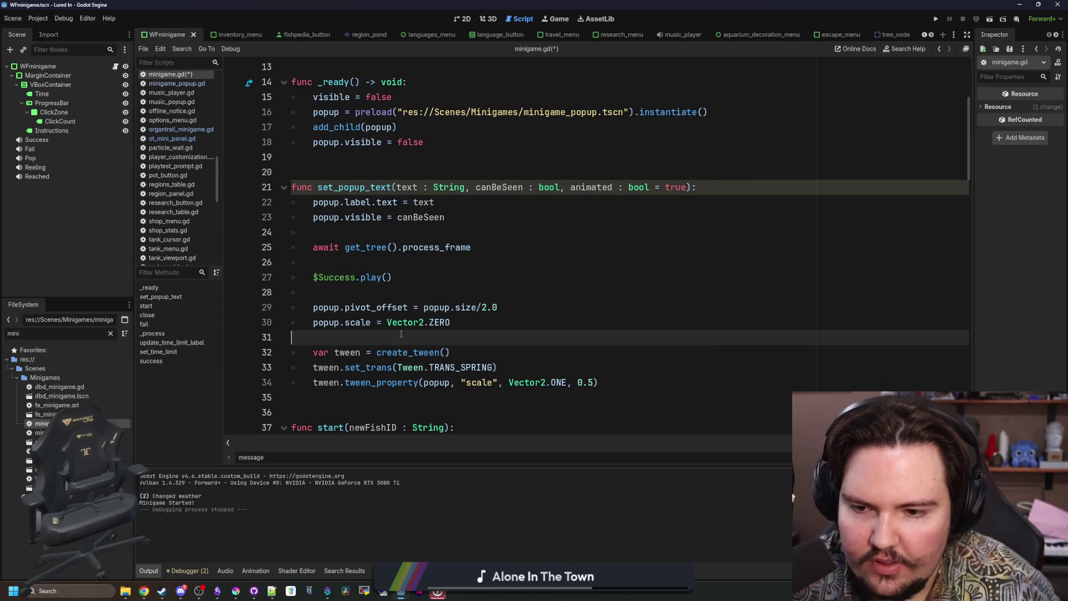
key("Return")
type("if animed")
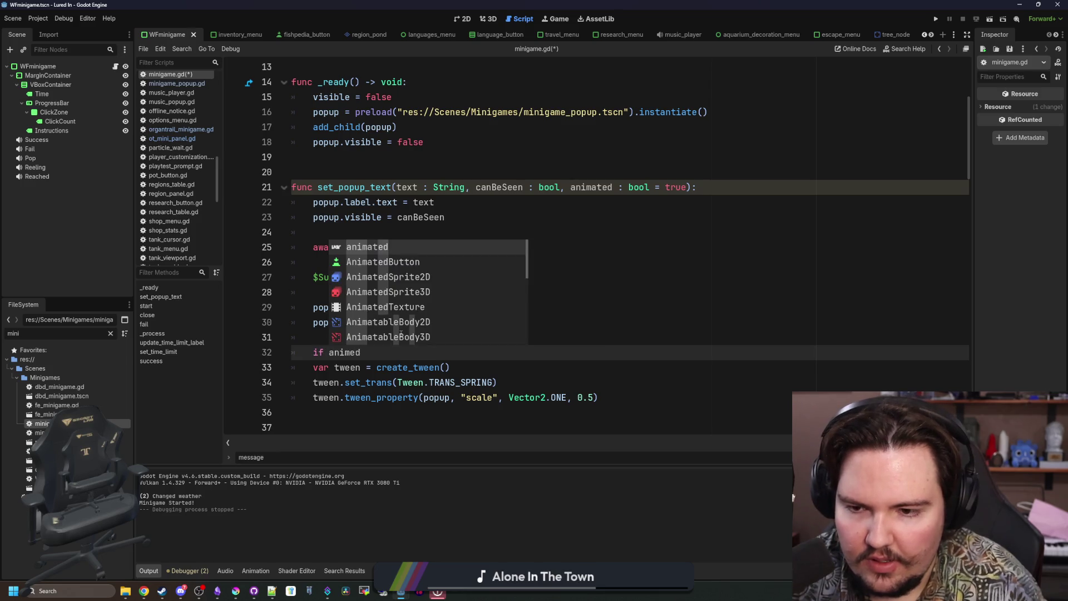
key("BackSpace")
key("BackSpace")
type("ated:")
key("Return")
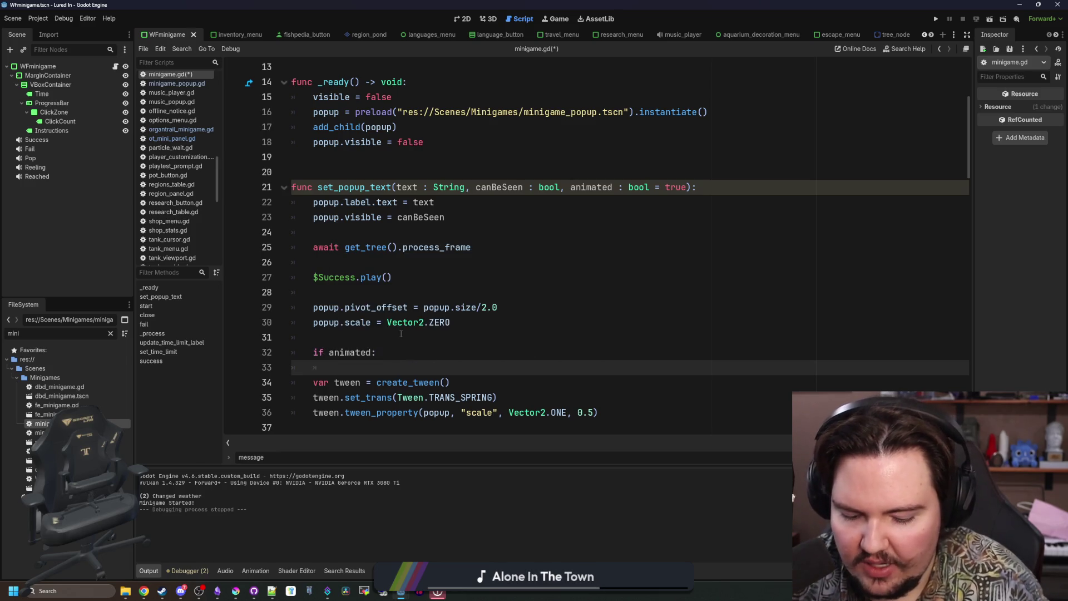
Move the tween lines under 'if animated:' and indent them.
scroll(401, 334, "down", 1)
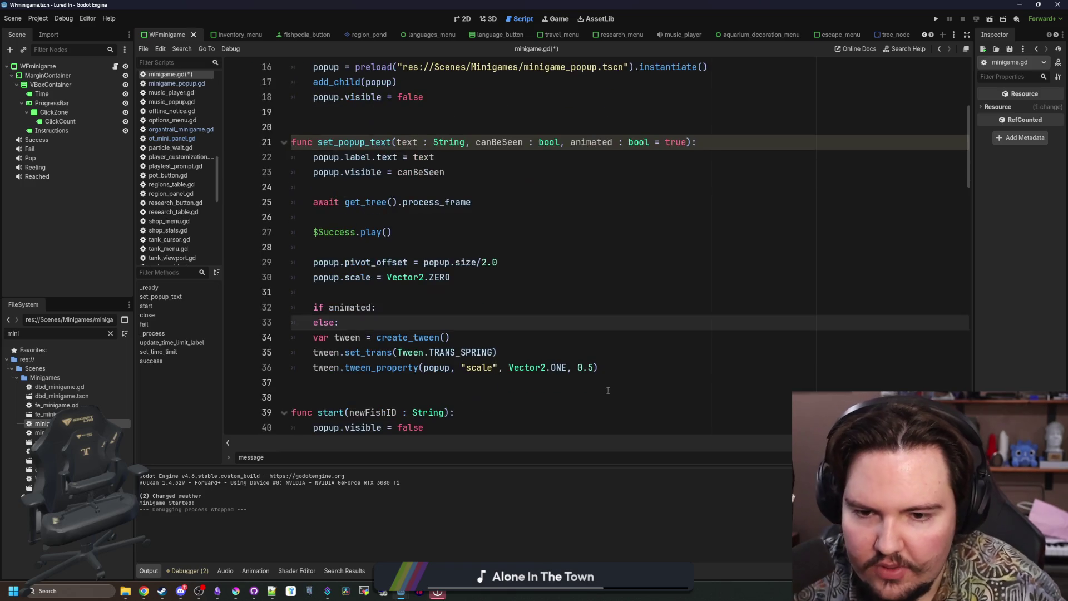
left_click_drag(601, 367, 295, 337)
key("BackSpace")
left_click(399, 307)
key("ctrl+v")
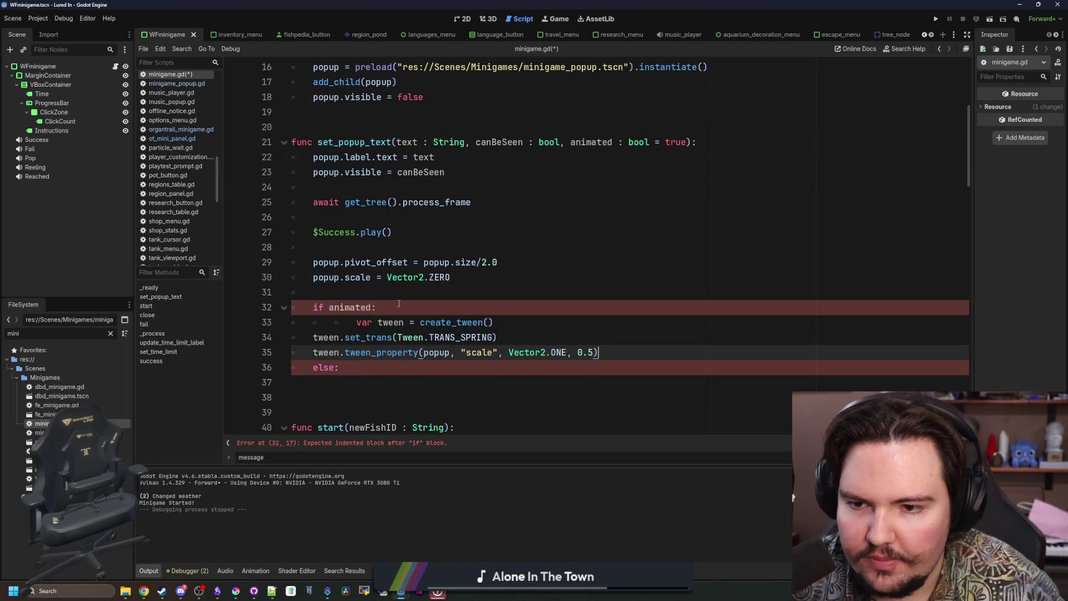
left_click_drag(451, 277, 309, 281)
left_click(382, 307)
key("Return")
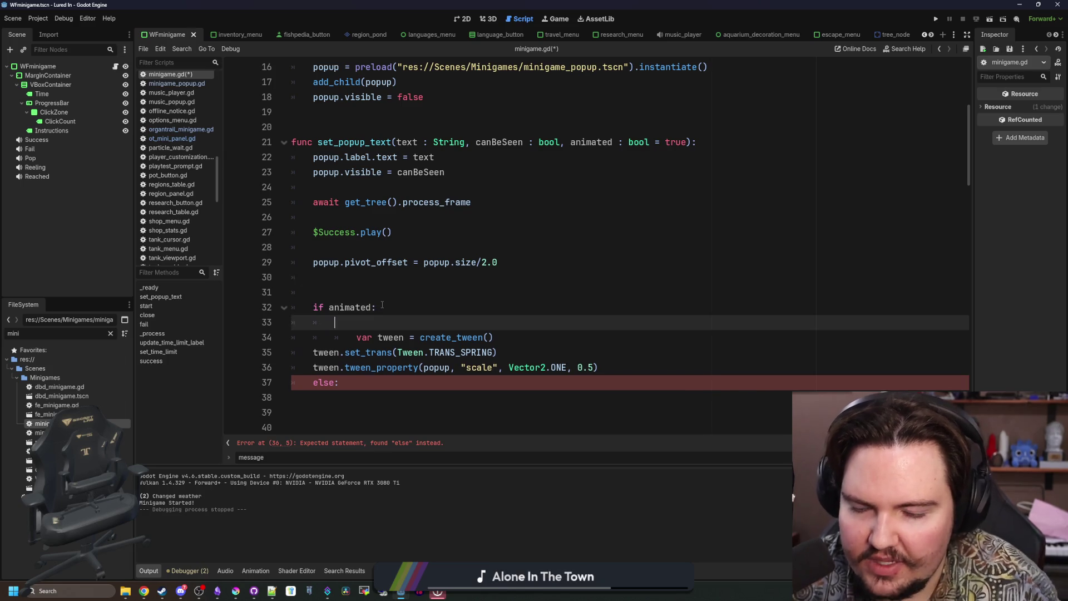
left_click(357, 338)
key("BackSpace")
mouse_move(598, 367)
left_mouse_down()
mouse_move(342, 368)
mouse_move(295, 352)
left_mouse_up()
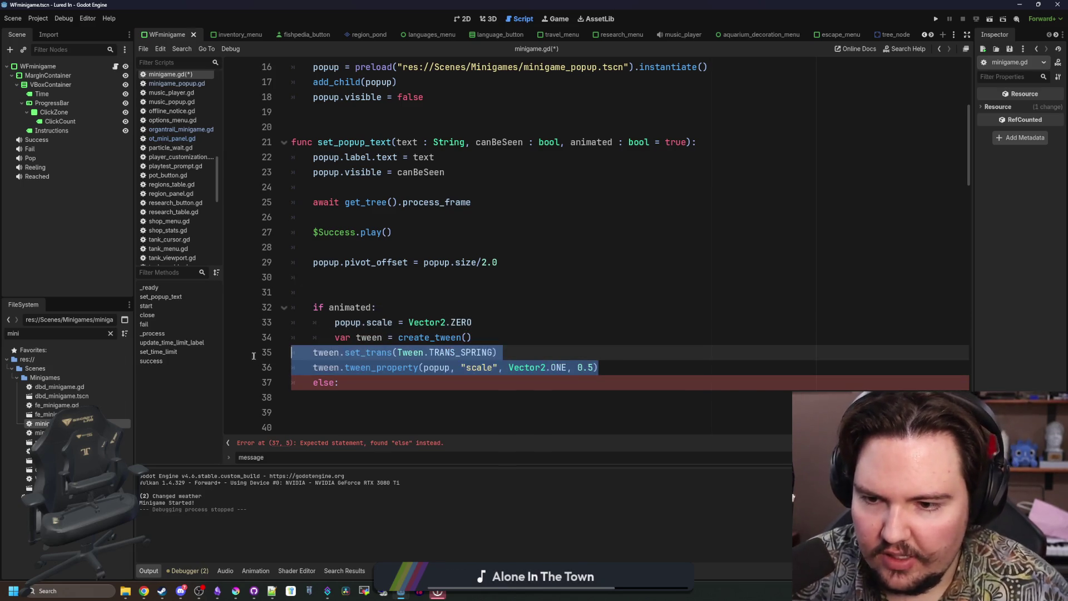
key("Tab")
Add an else branch setting popup.scale to Vector2.ONE, remove the blank line, and save.
left_click(403, 384)
key("Return")
key("BackSpace")
key("BackSpace")
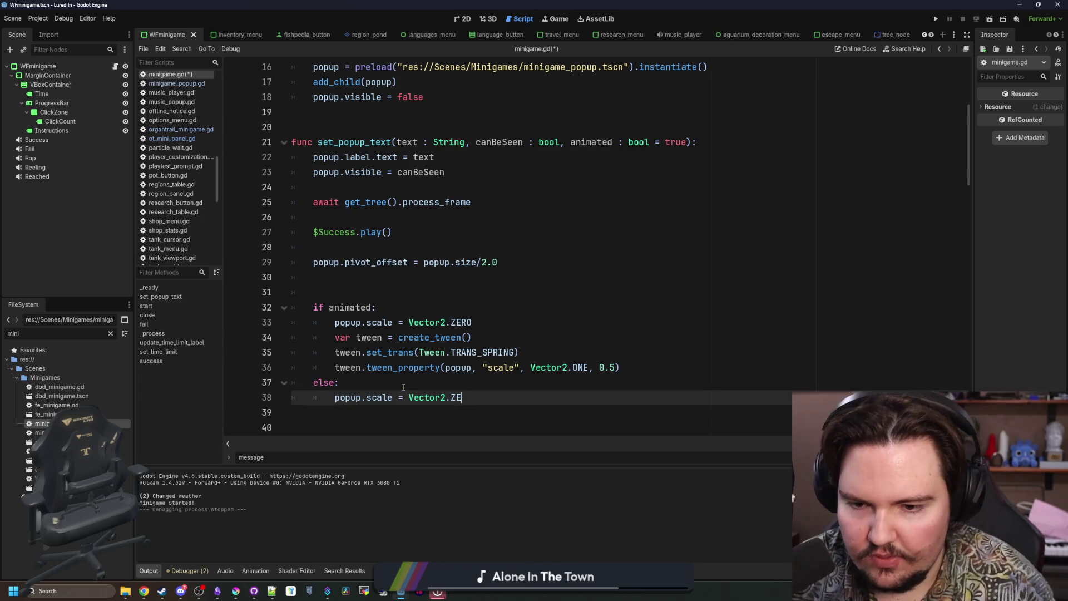
key("Escape")
left_click(391, 291)
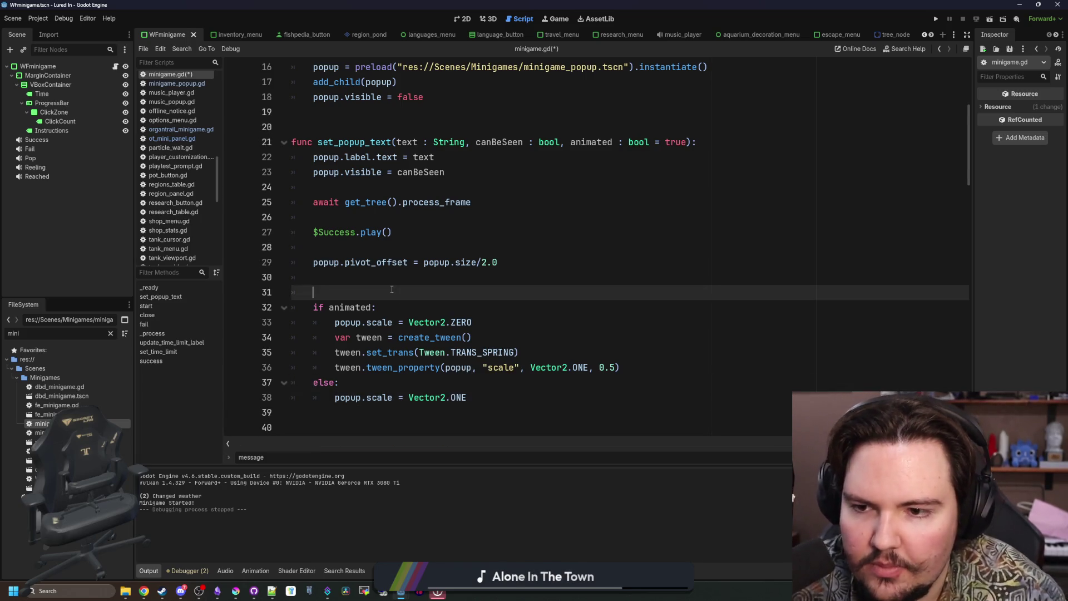
key("BackSpace")
key("ctrl+s")
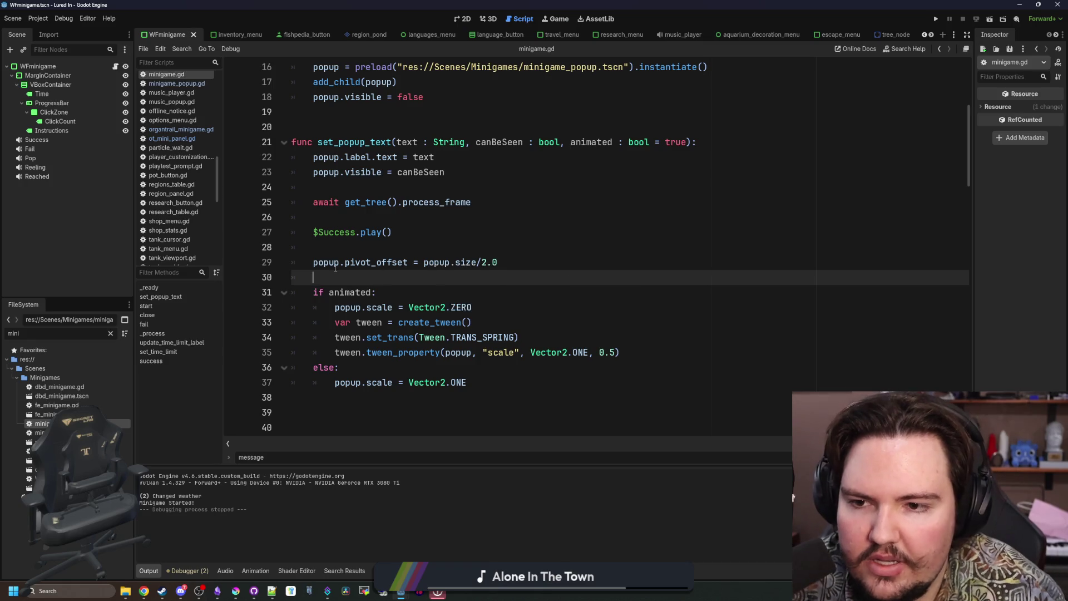
Add 'if !visible: return' above $Success.play(), save, and run the project.
scroll(401, 273, "up", 1)
left_click(385, 268)
key("ctrl+s")
left_click_drag(392, 277, 348, 277)
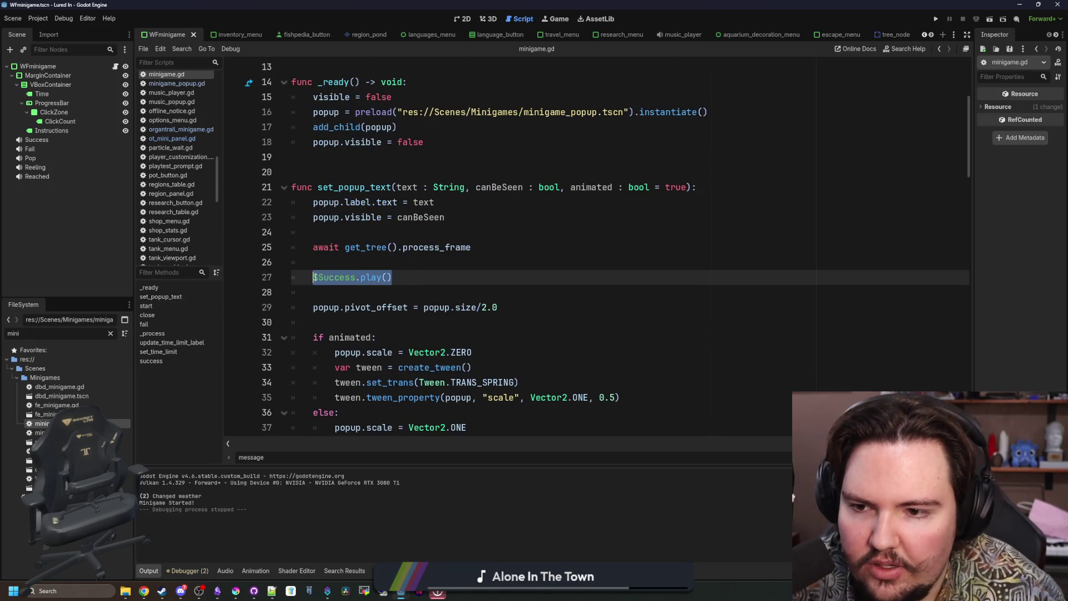
key("BackSpace")
key("BackSpace")
left_click(389, 234)
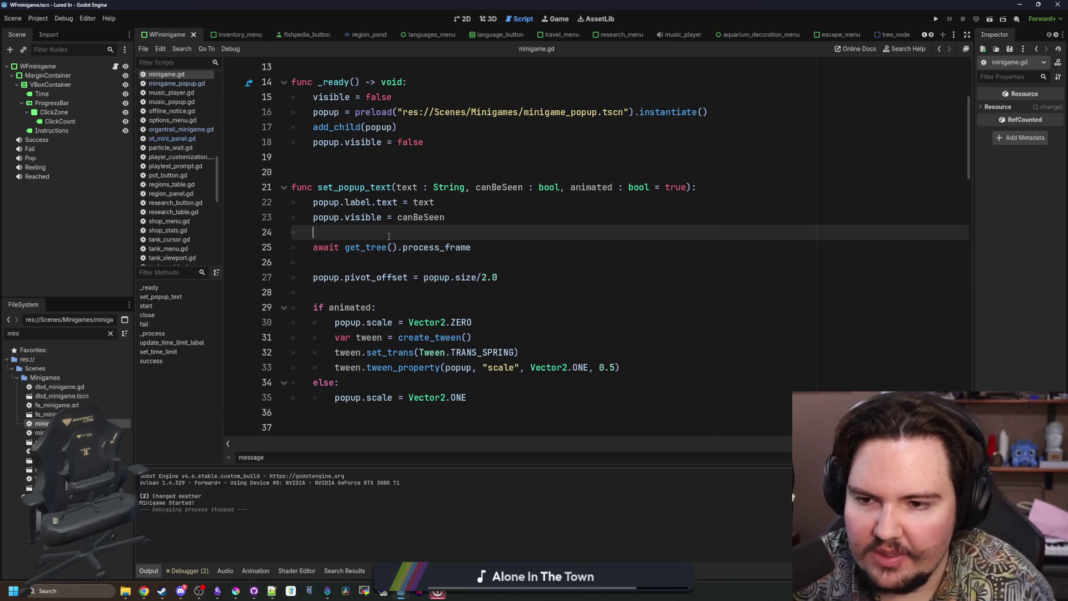
key("Return")
key("Return")
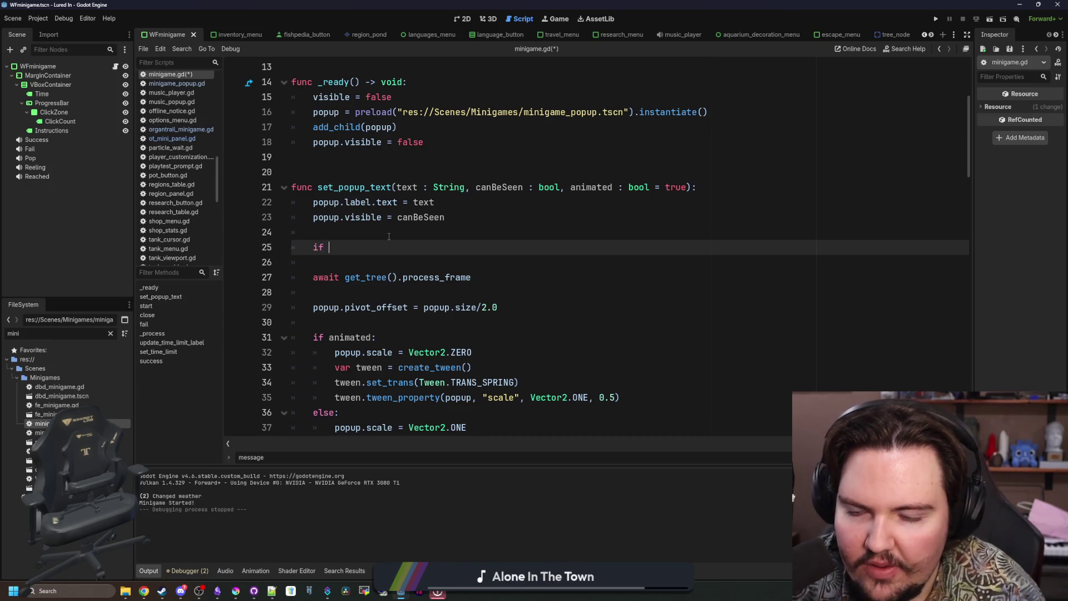
type("le")
key("BackSpace")
key("BackSpace")
key("BackSpace")
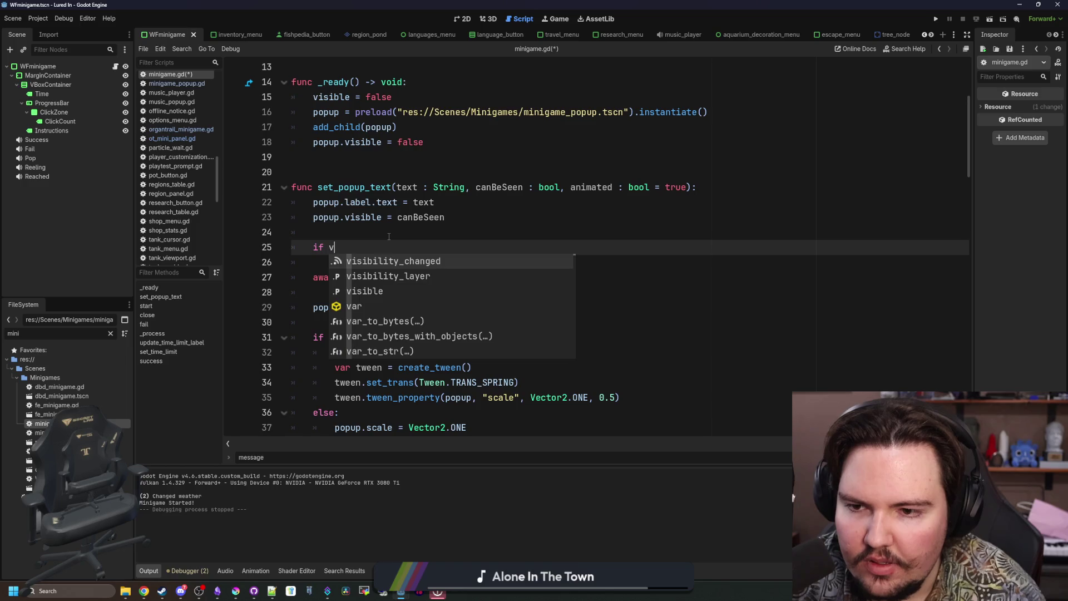
type("!visible: return")
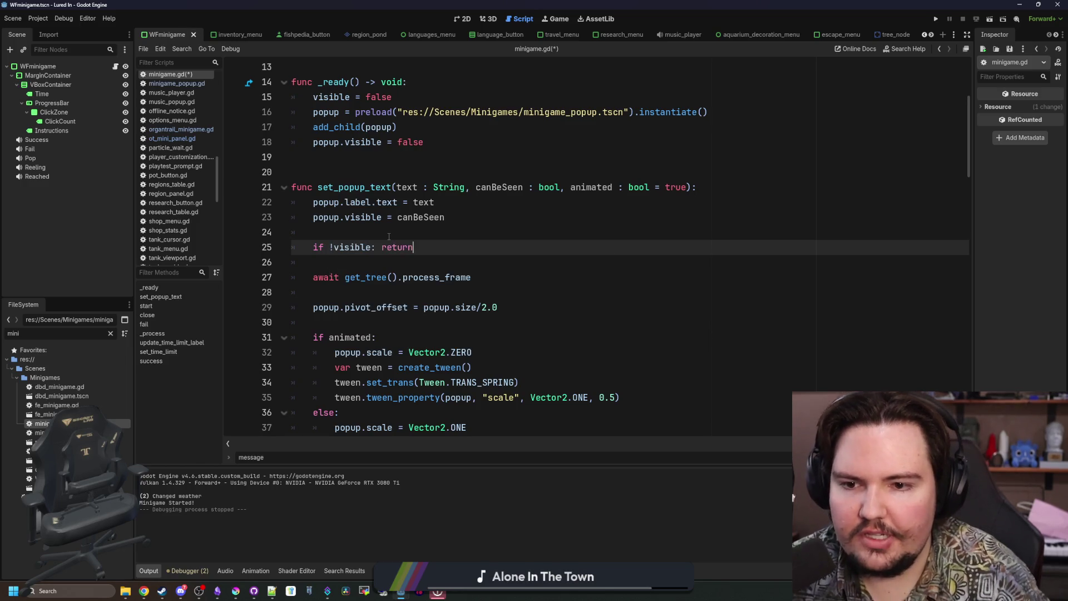
left_click(389, 236)
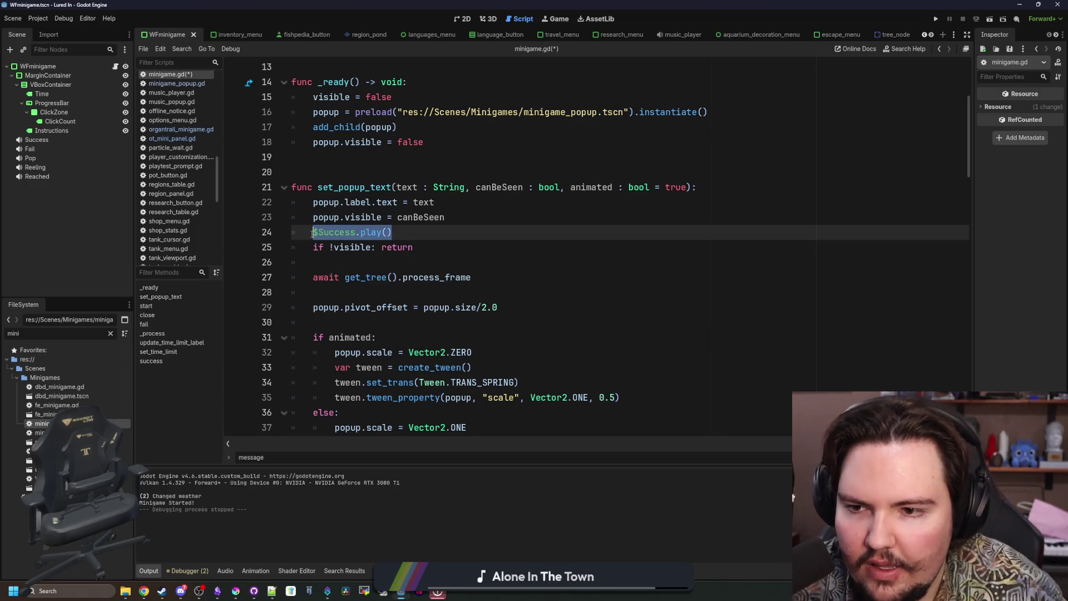
key("ctrl+z")
left_click(366, 233)
key("ctrl+s")
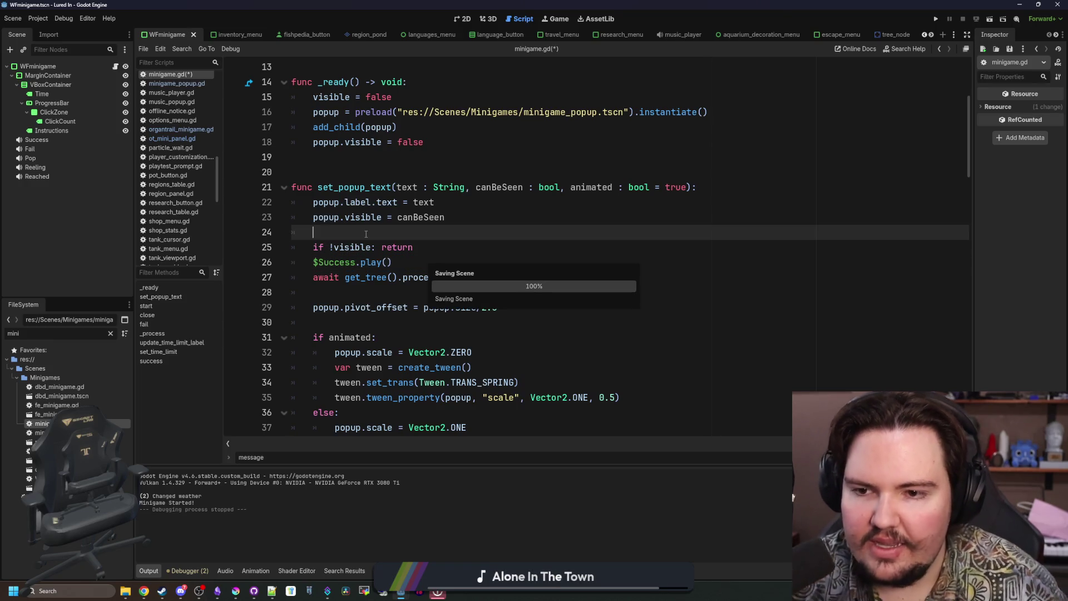
left_click(937, 19)
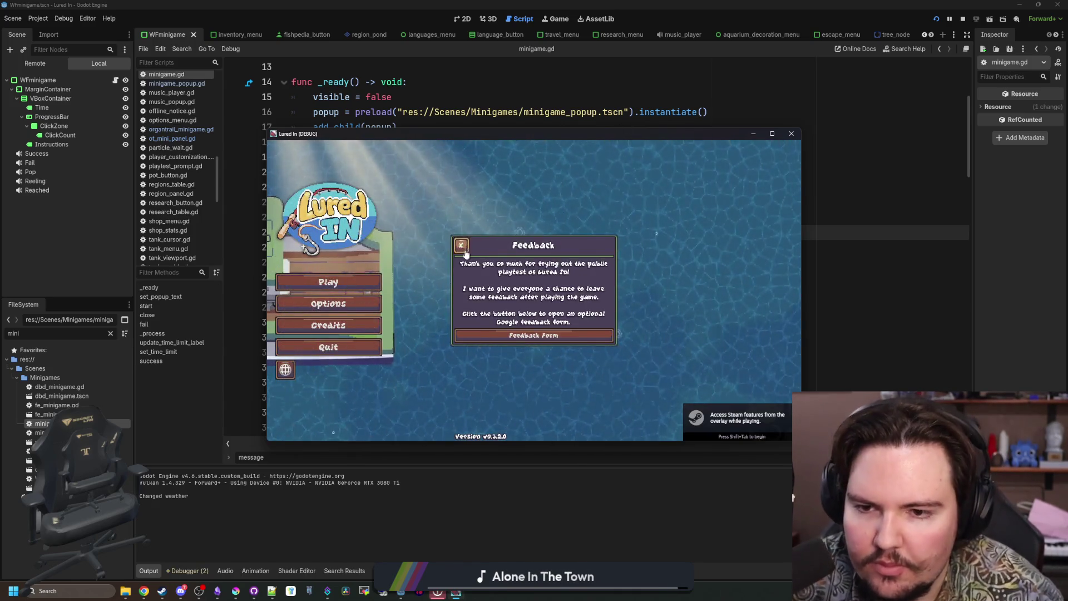
Travel to the Pond, cast, and win 'minigame 2' to land a Minnow.
left_click(366, 278)
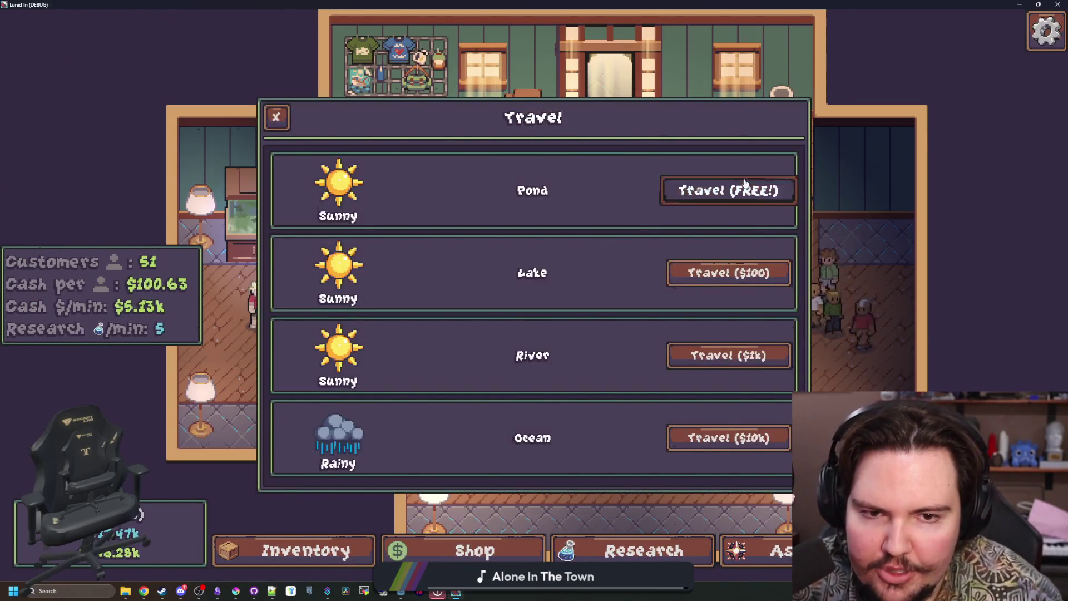
left_click(728, 189)
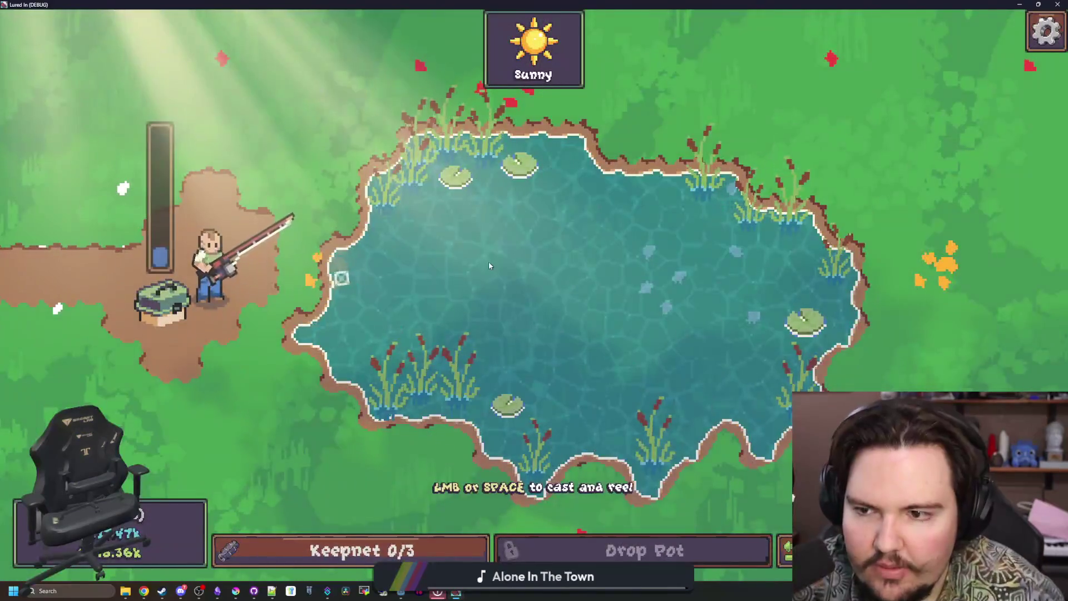
left_click(521, 282)
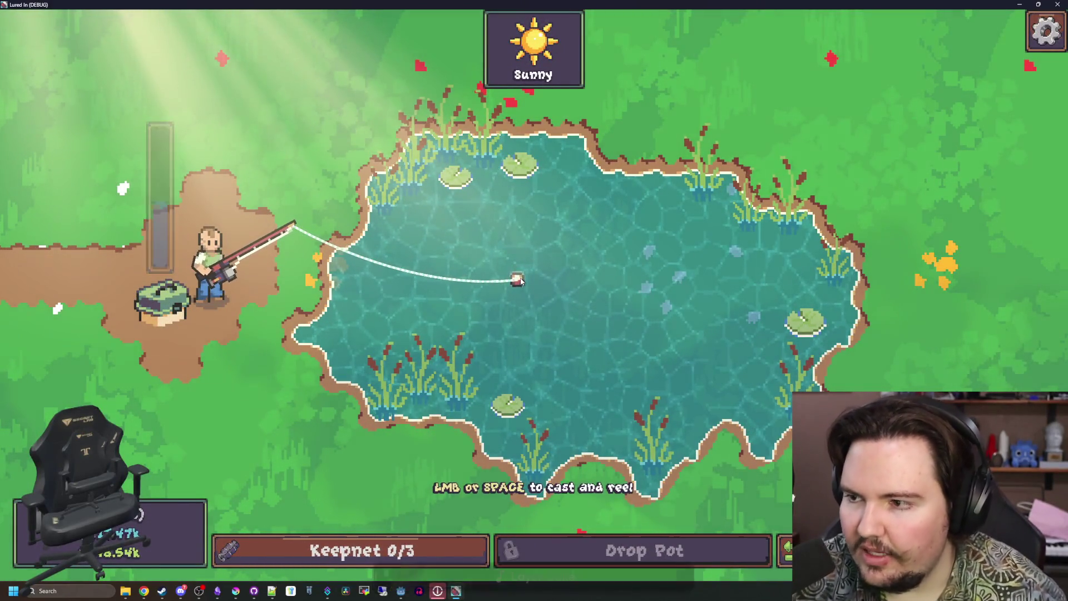
left_click(561, 271)
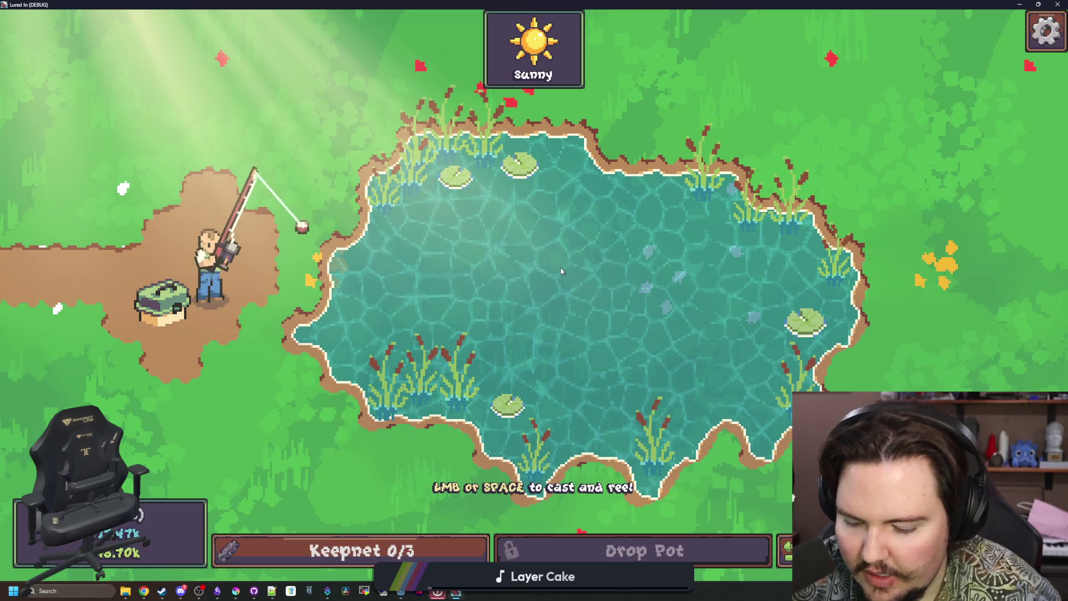
key("grave")
type("minigame 2")
key("Return")
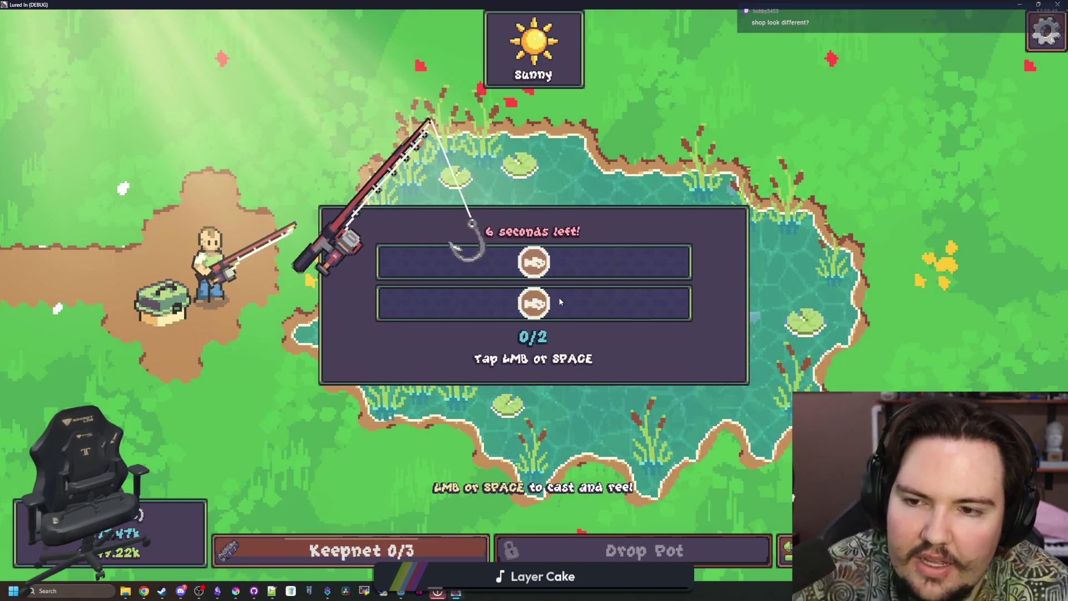
left_click(587, 256)
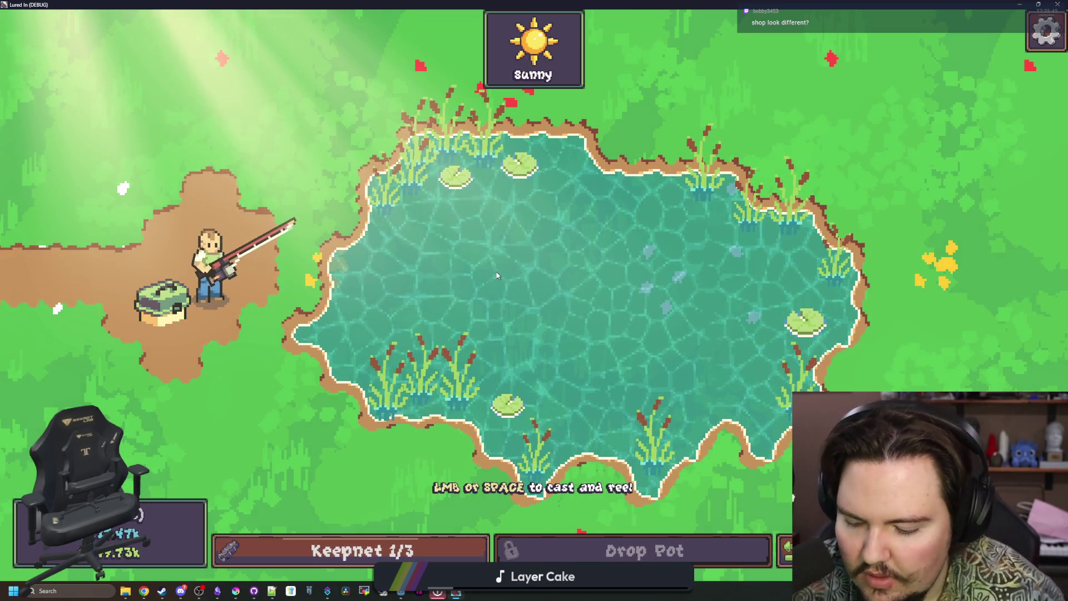
Start another minigame from the command menu, then close the game window.
key("grave")
type("mini")
type("e")
key("Return")
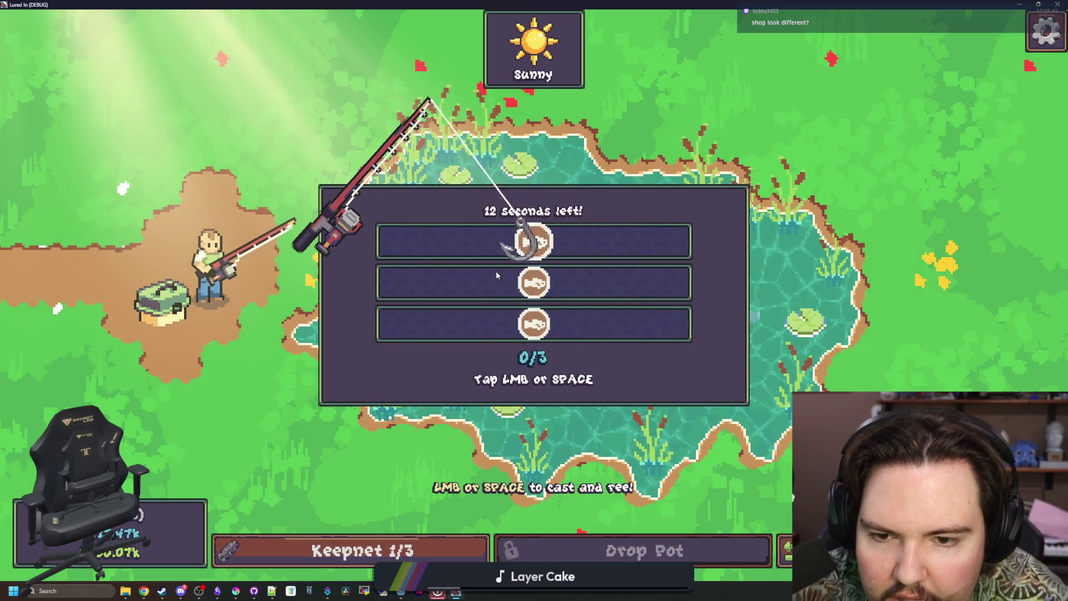
key("super+Down")
left_click(662, 204)
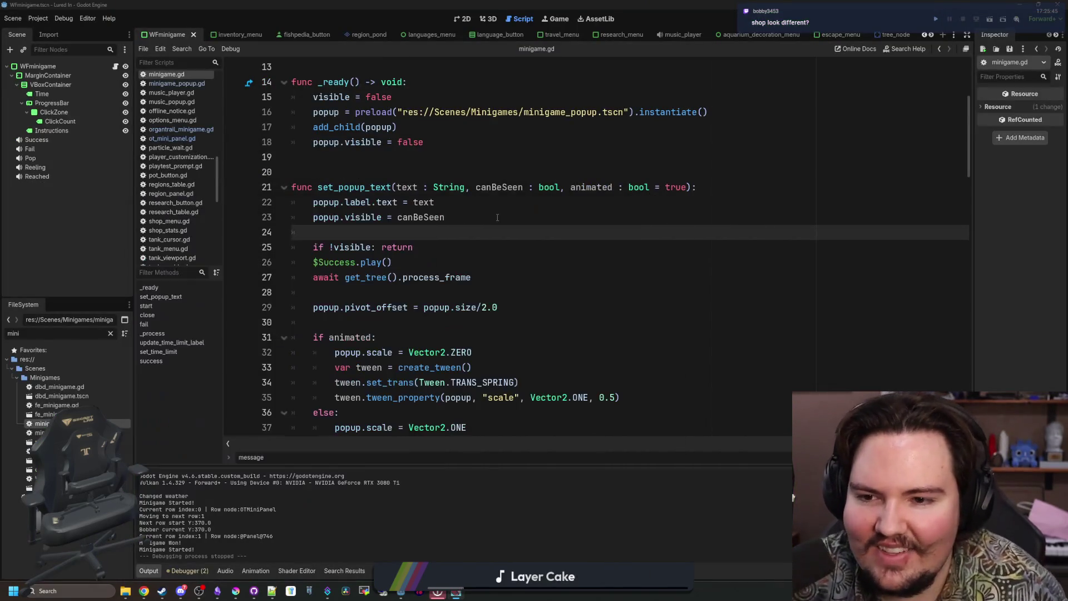
Replace visible with canBeSeen in the early-return check and save.
left_click(402, 229)
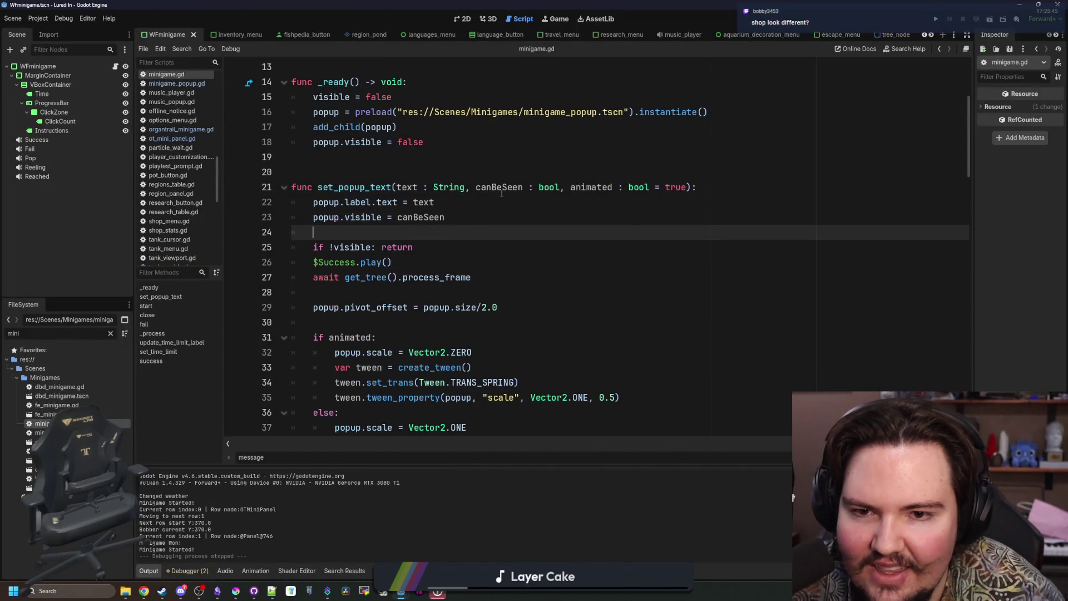
triple_click(481, 185)
left_click(396, 231)
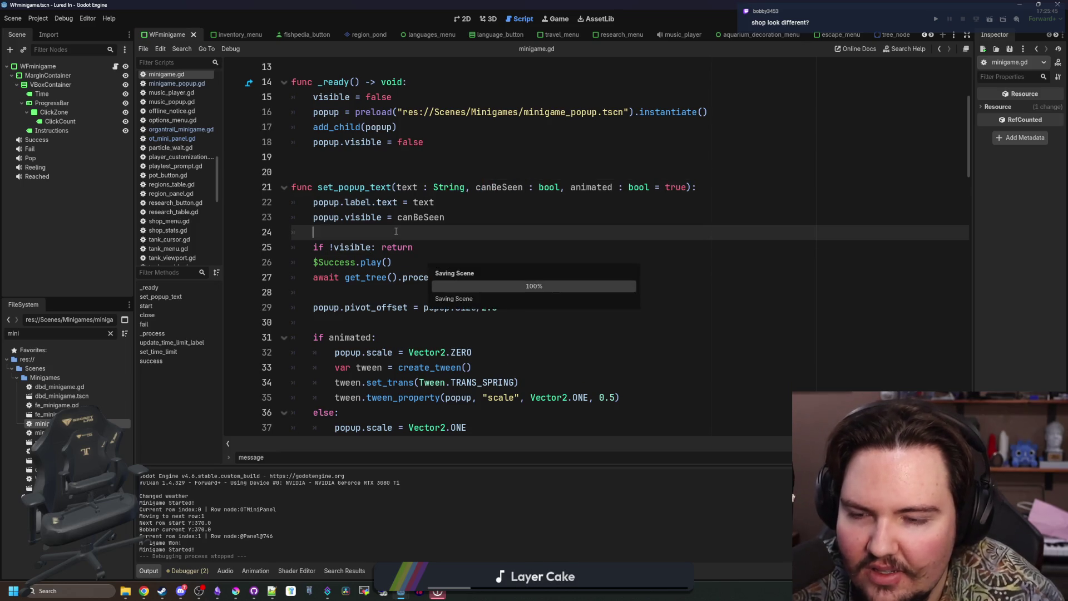
double_click(353, 248)
type("nB")
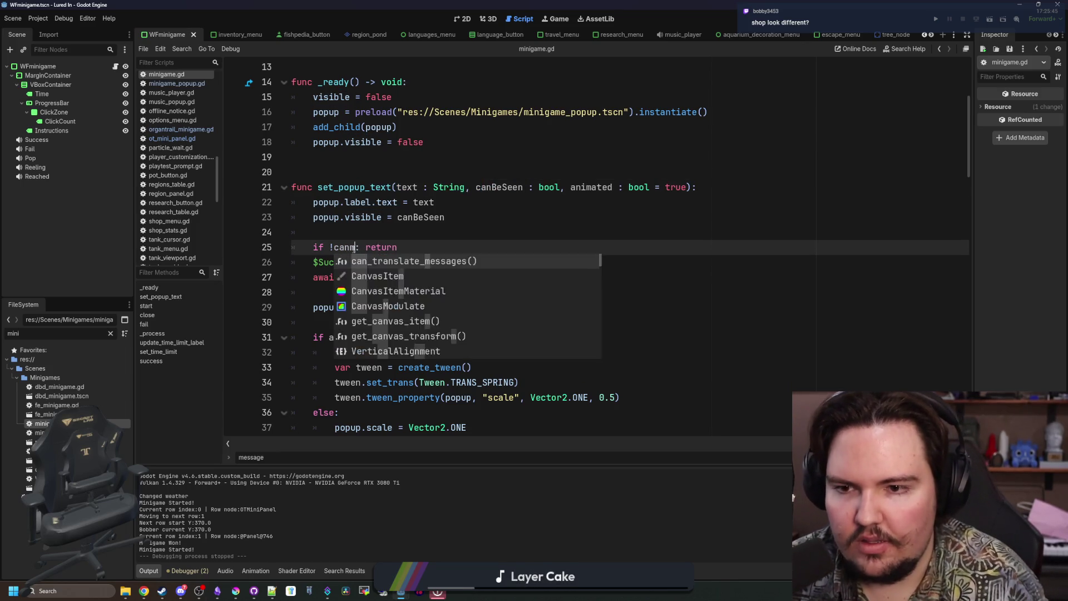
key("Return")
left_click(387, 225)
key("ctrl+s")
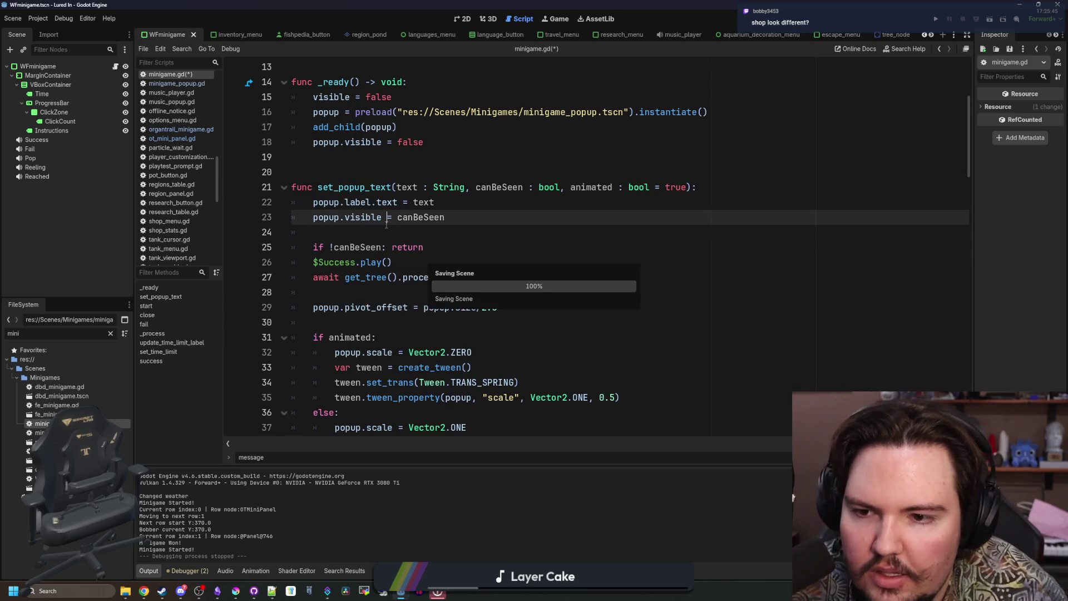
Save the script again and relaunch the project with F5.
scroll(390, 225, "down", 2)
scroll(421, 202, "up", 2)
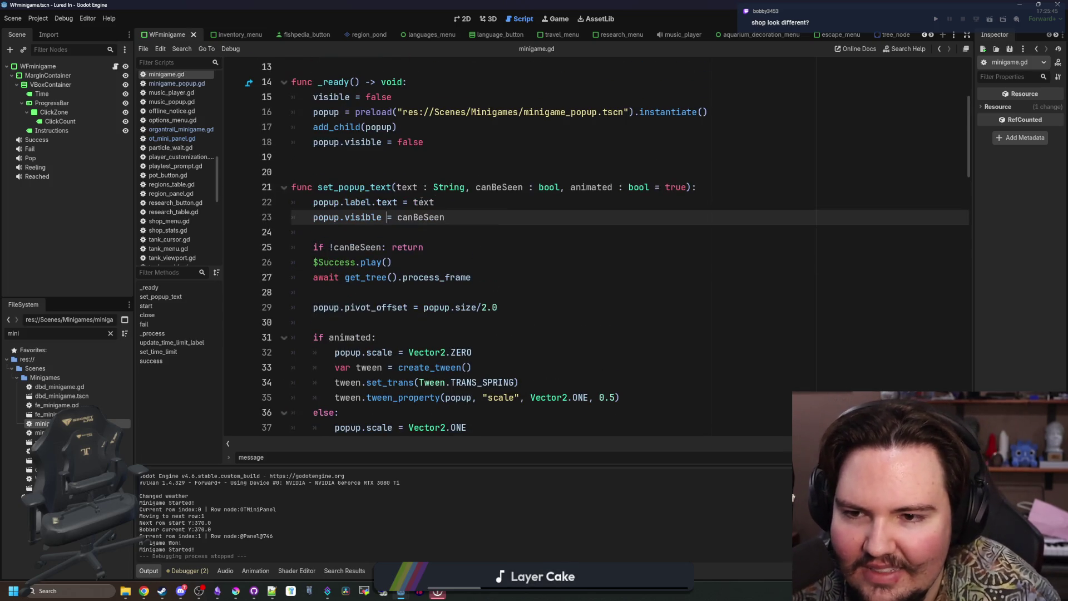
left_click(363, 230)
key("ctrl+s")
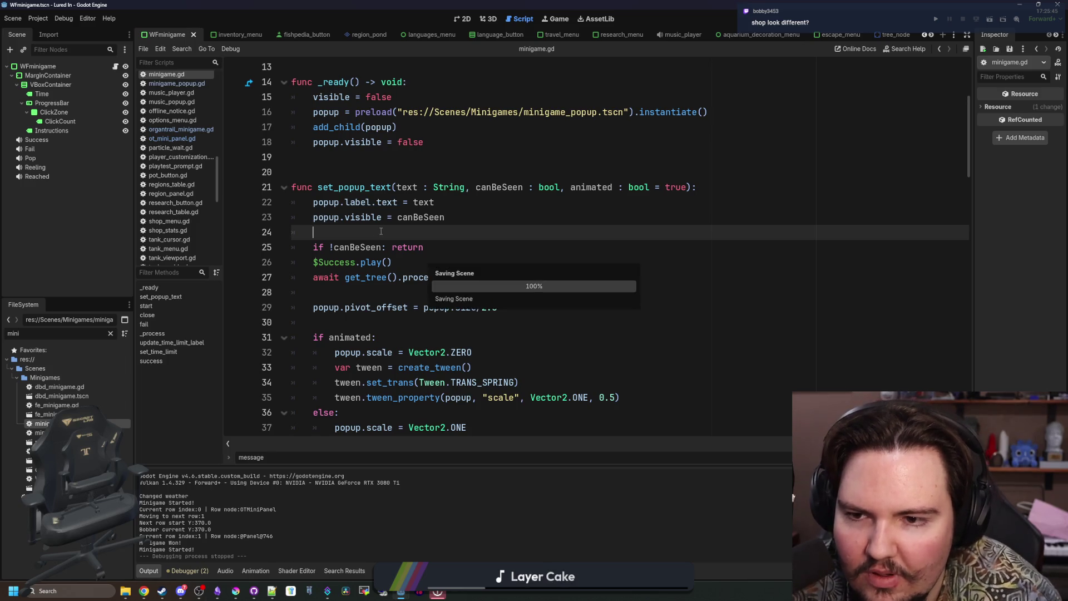
key("F5")
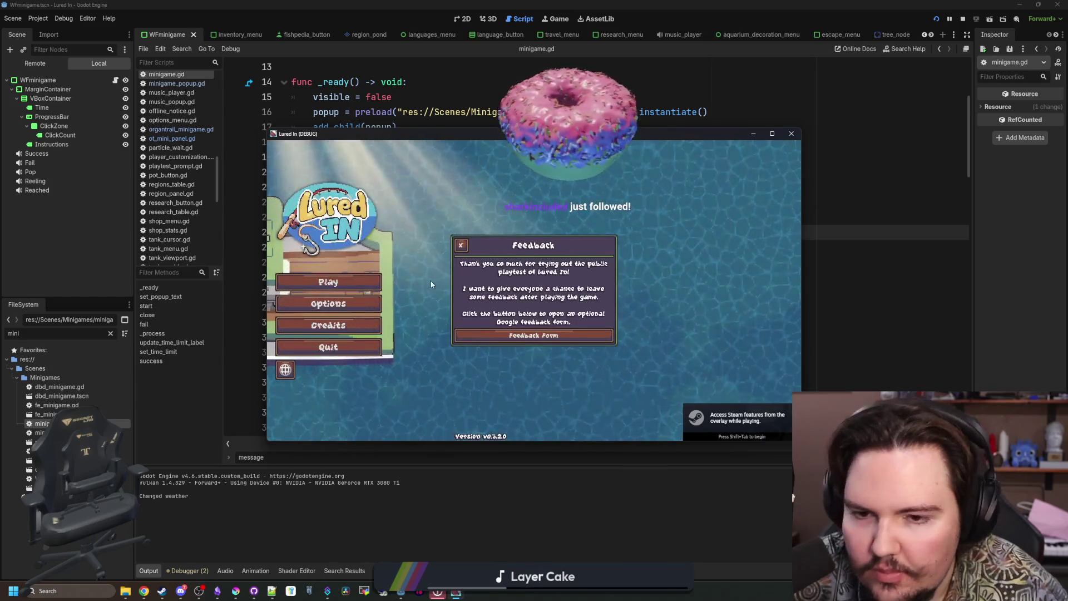
Start the game from the main menu and travel to the Pond area.
left_click(460, 245)
left_click(328, 282)
left_click(587, 306)
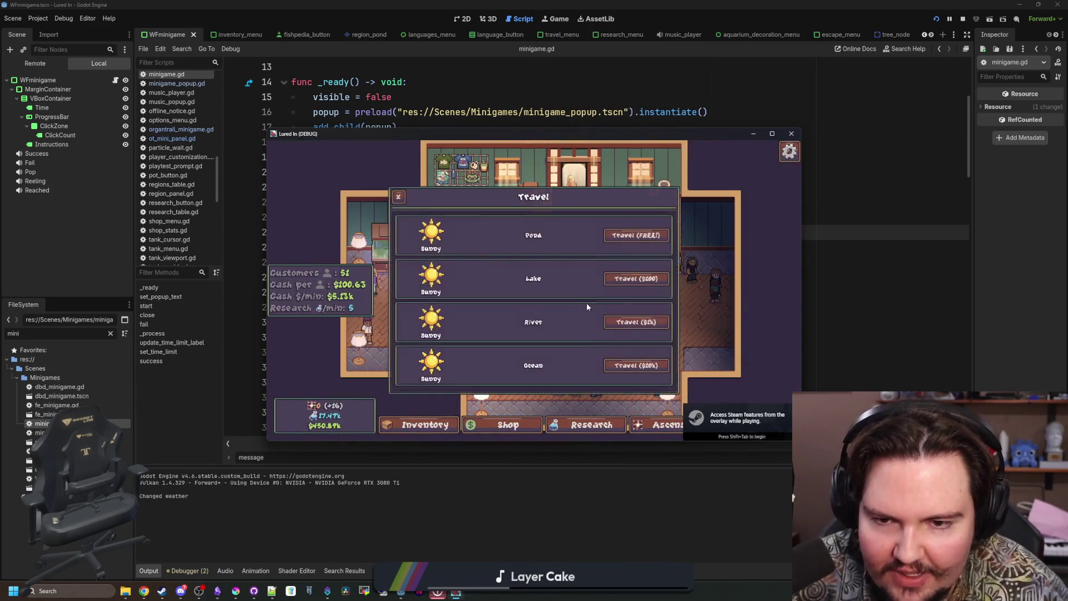
left_click(636, 236)
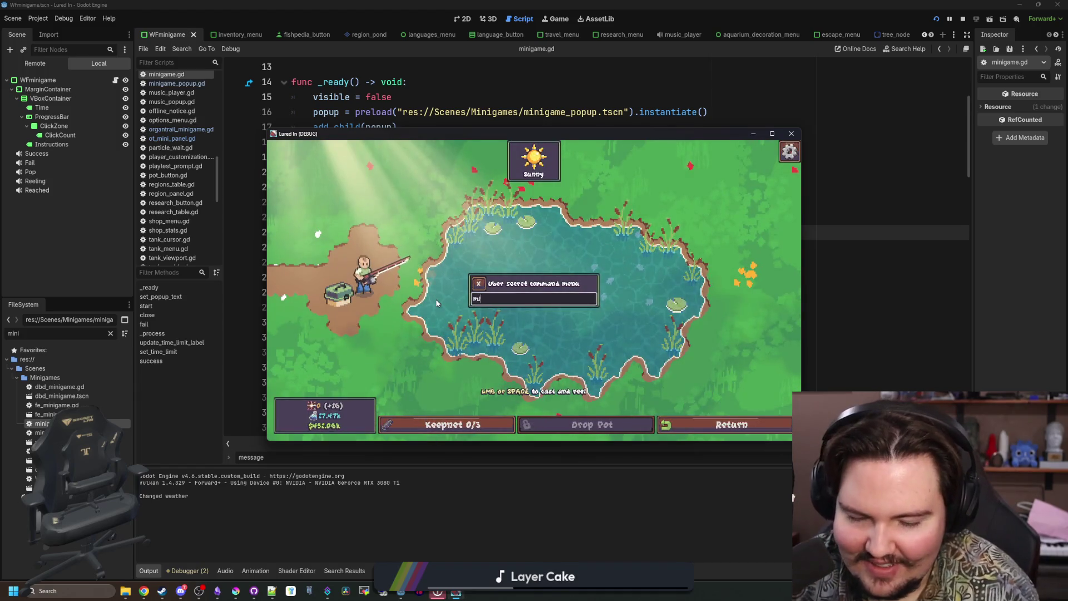
key("Return")
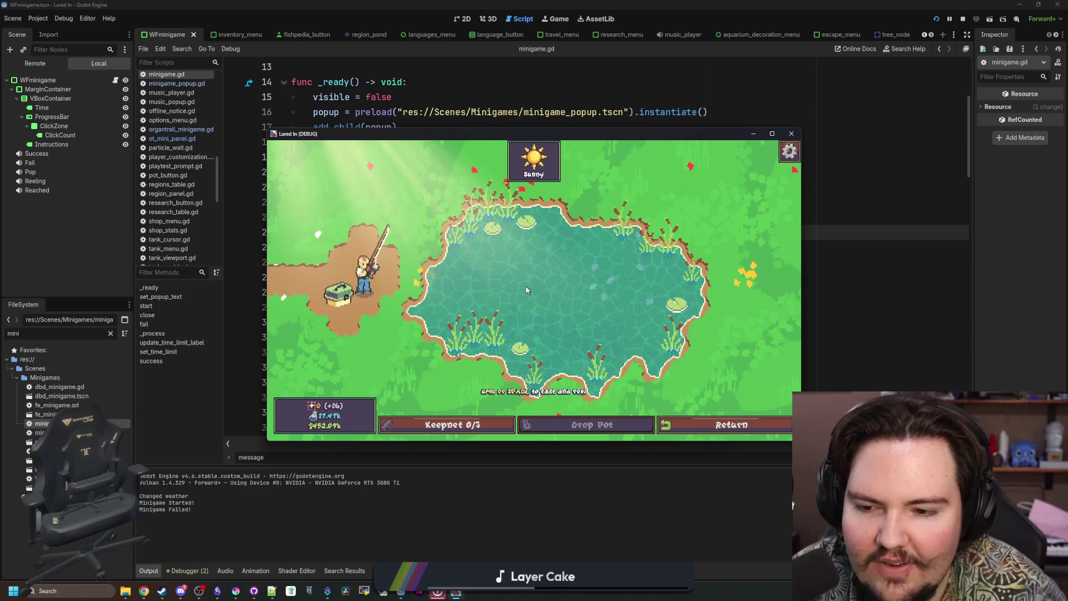
Run 'minigame start' from the secret command menu, then stop the debug run.
key("grave")
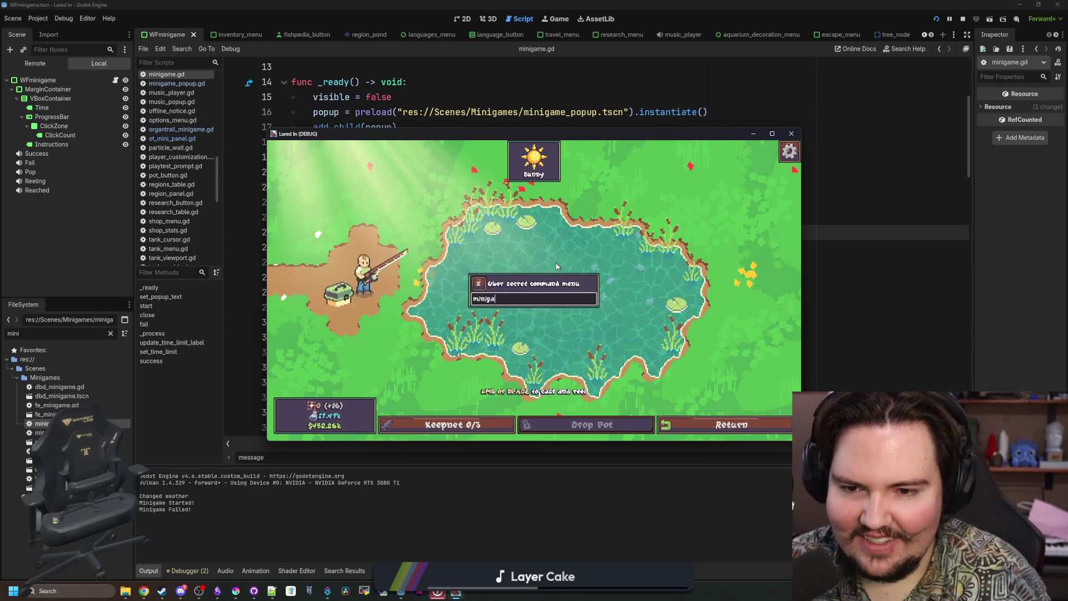
type("art")
key("Return")
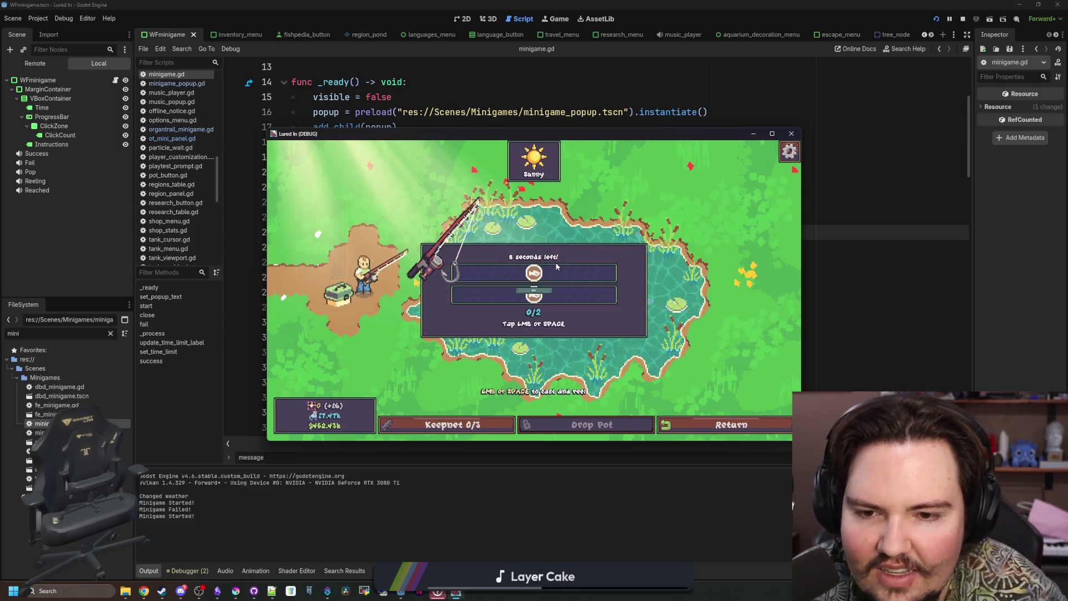
left_click(792, 134)
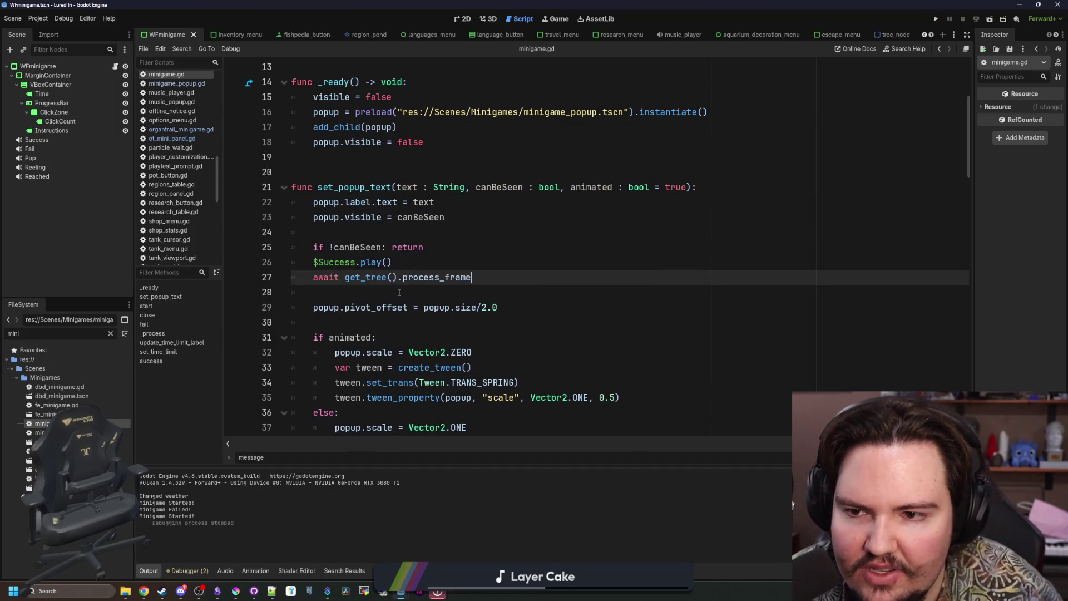
Move the 'if animated: popup.scale = Vector2.ZERO' lines to just after line 23.
left_click(398, 293)
key("ctrl+s")
scroll(446, 301, "down", 1)
left_click(498, 307)
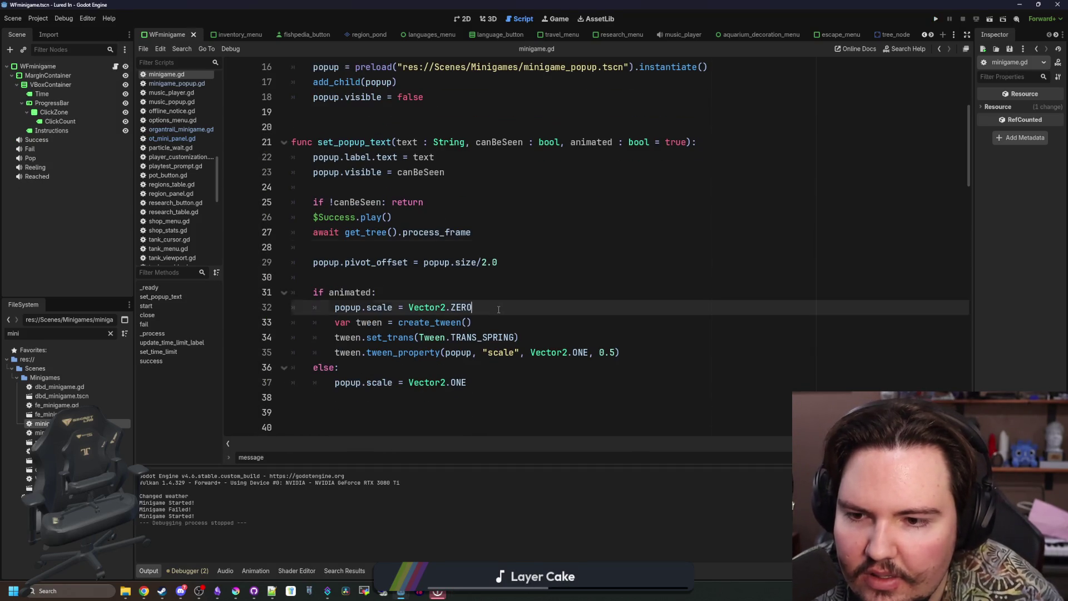
left_click(333, 218)
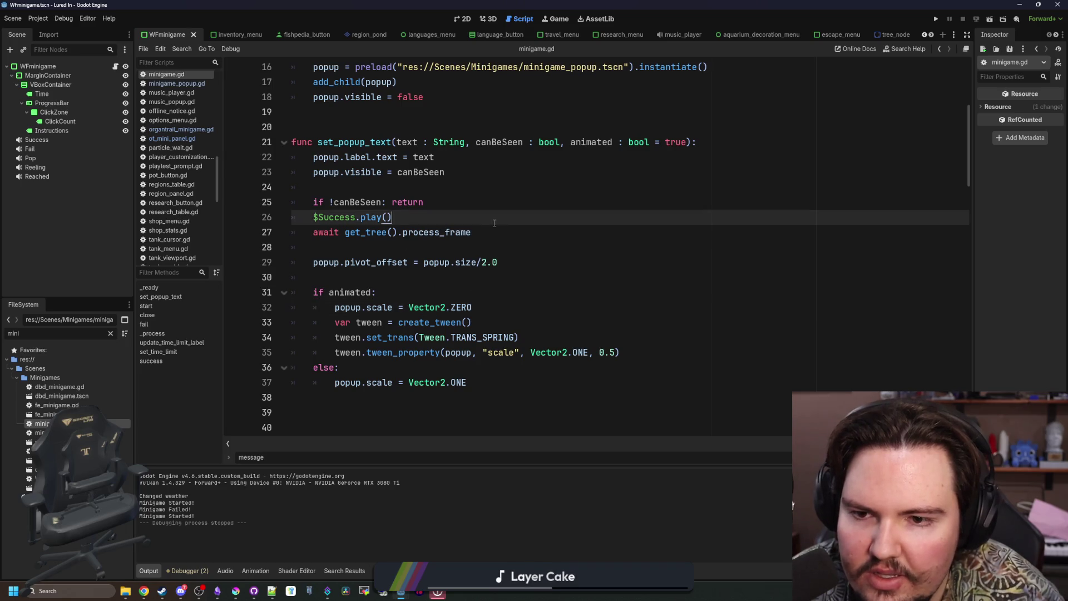
left_click(307, 226)
left_click_drag(493, 303, 293, 291)
key("ctrl+c")
key("BackSpace")
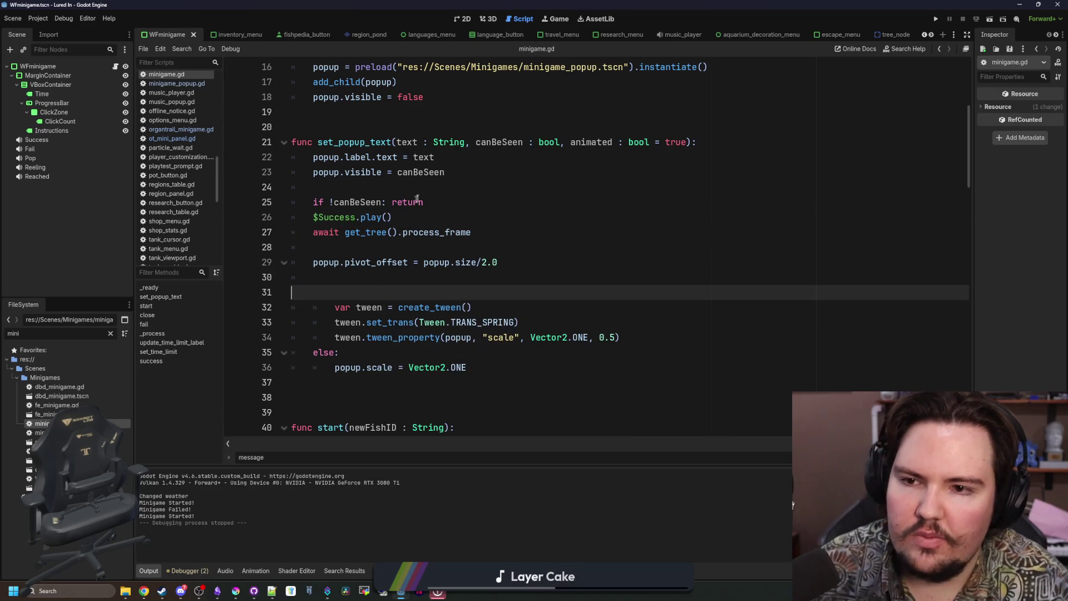
left_click(468, 172)
key("Return")
key("ctrl+v")
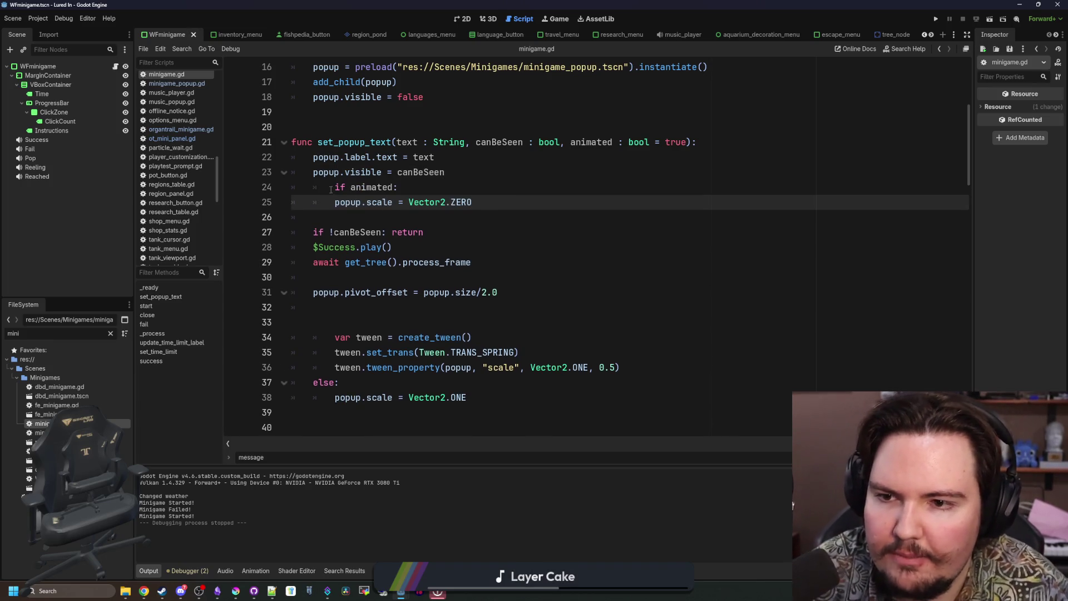
Add 'else: popup.scale = Vector2.ONE' there and delete the old else branch.
left_click(330, 190)
key("BackSpace")
left_click(508, 200)
key("Return")
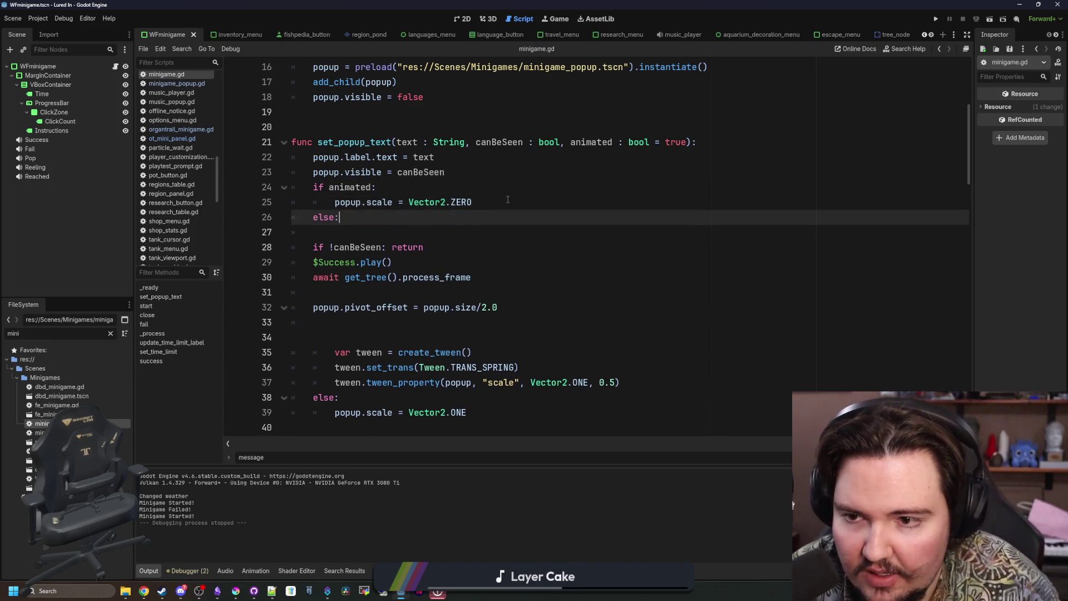
left_click_drag(488, 412, 335, 412)
left_click(373, 218)
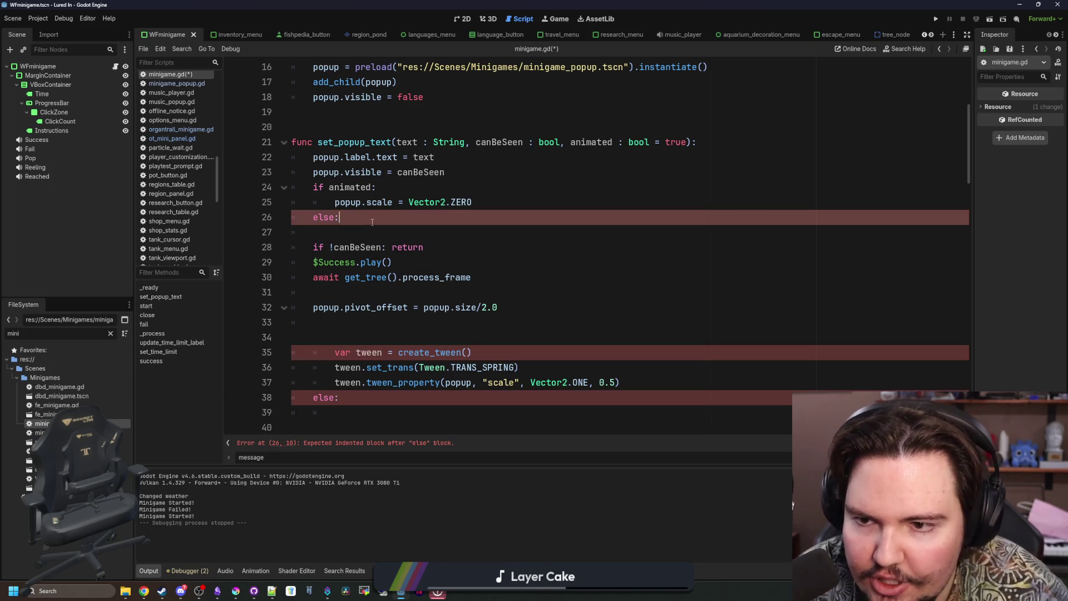
key("Return")
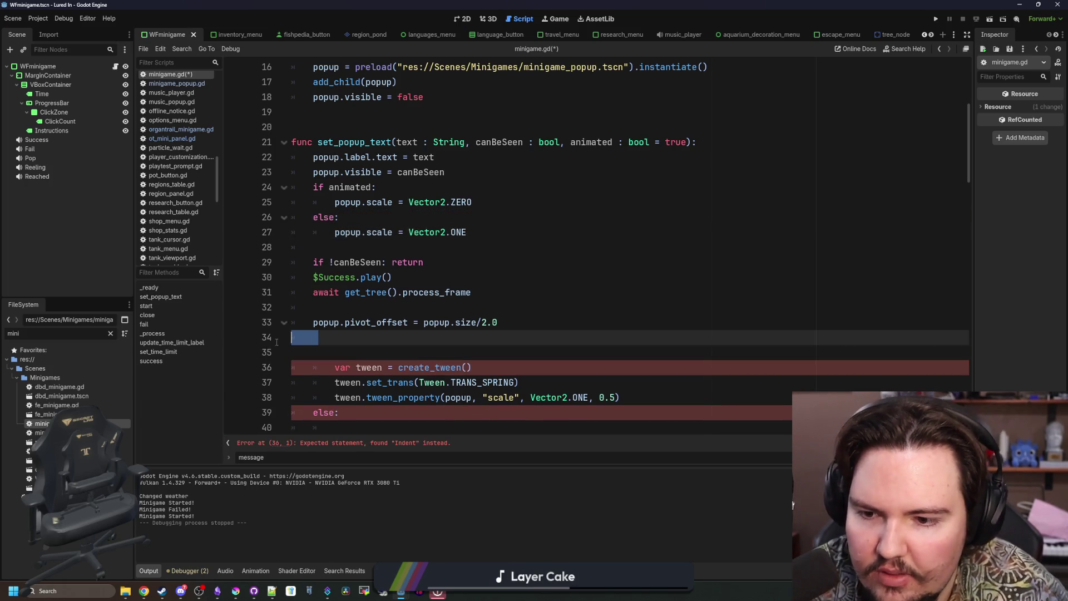
scroll(333, 384, "down", 1)
left_click_drag(362, 384, 272, 368)
key("BackSpace")
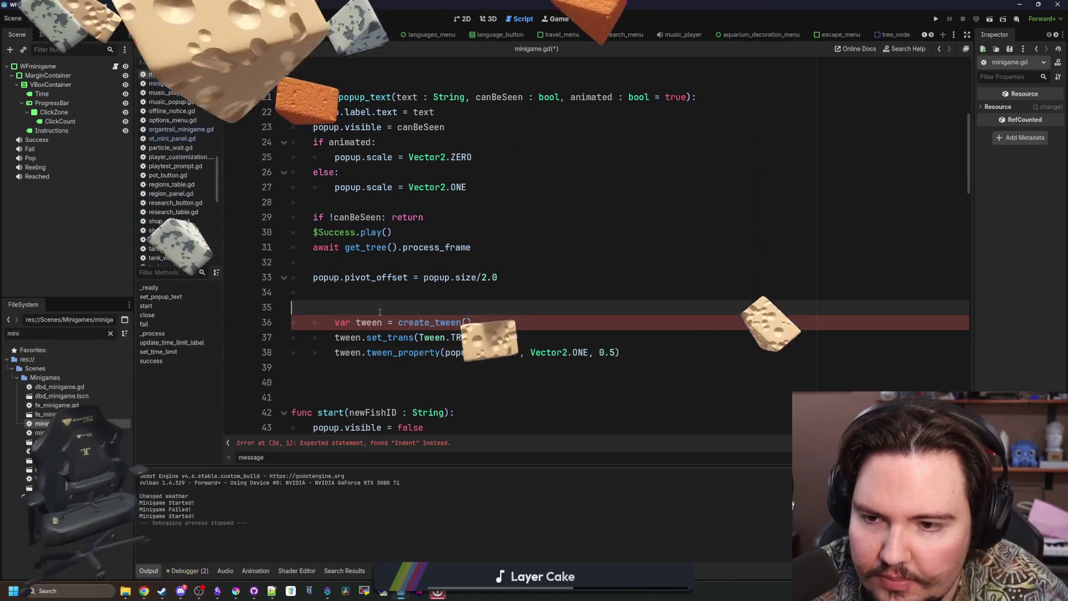
Insert 'if !animated: return' above the tween code.
left_click(391, 305)
key("BackSpace")
key("Return")
type("if animated:")
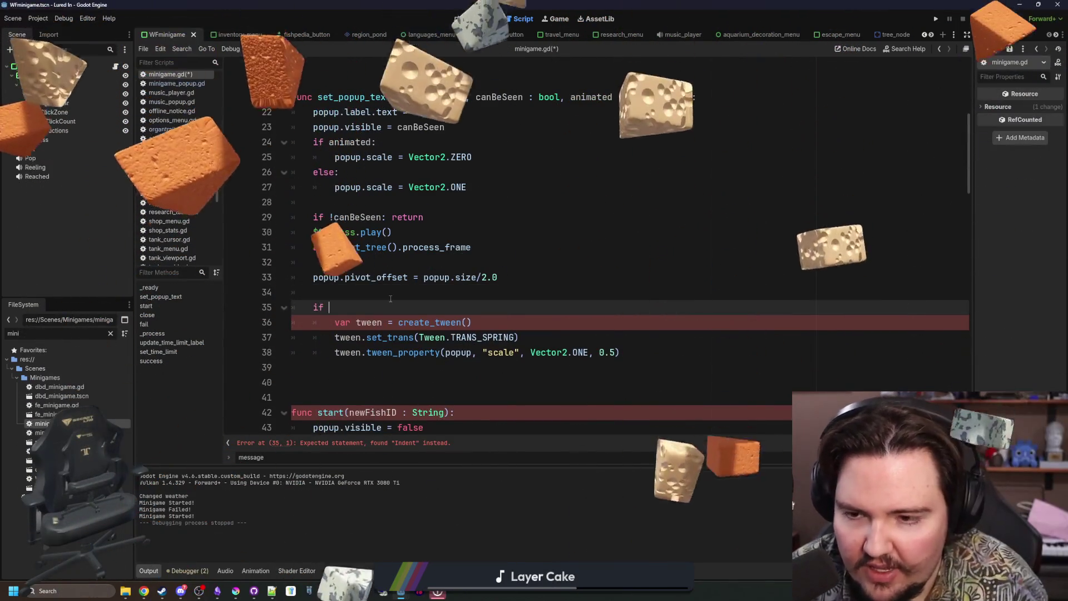
type(" return")
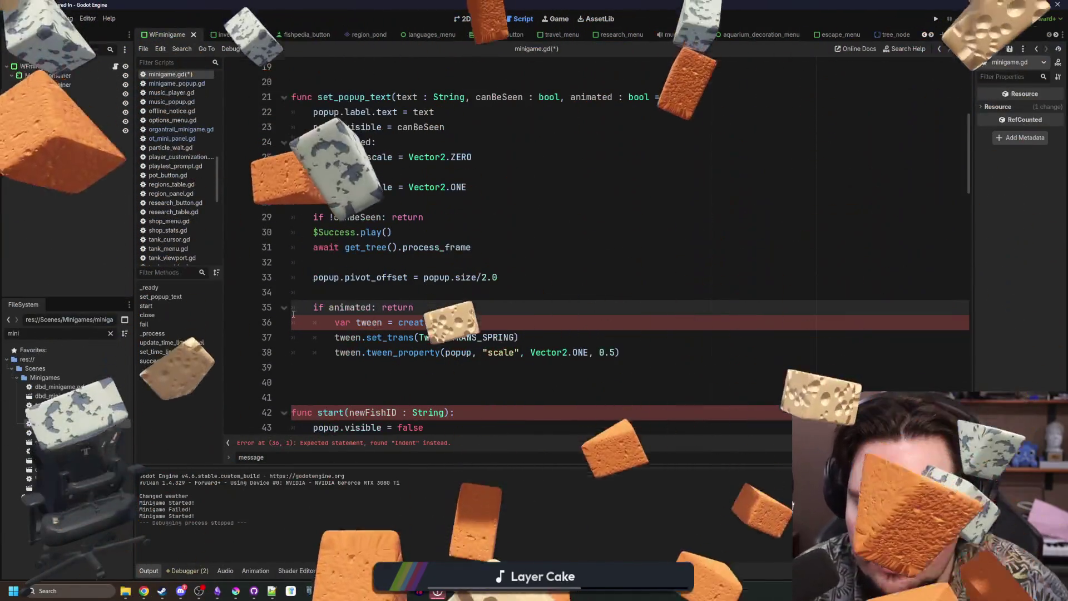
left_click(325, 307)
type("!")
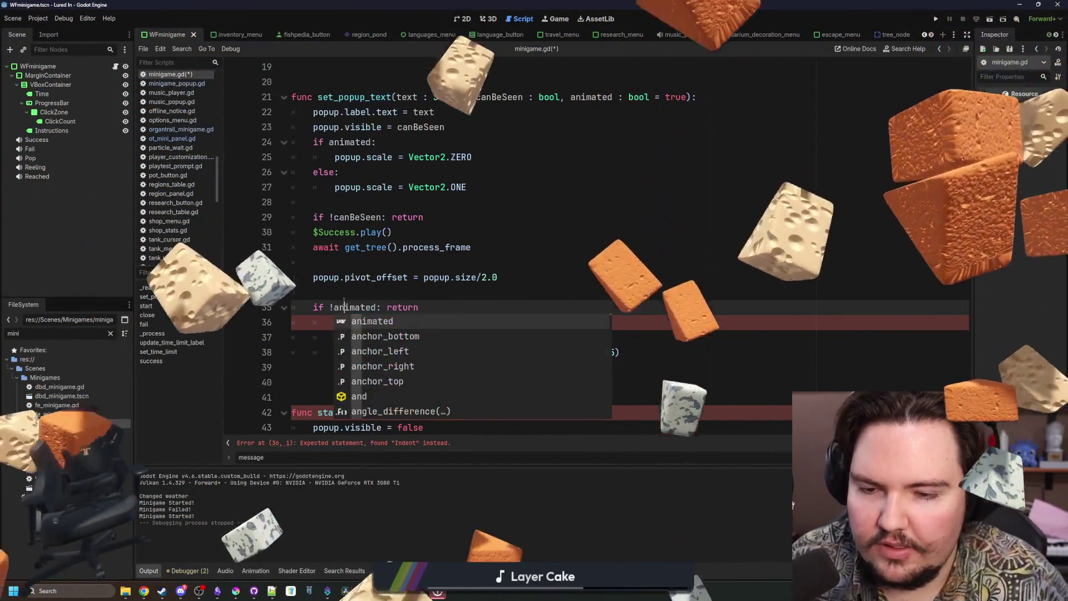
key("Escape")
key("Up")
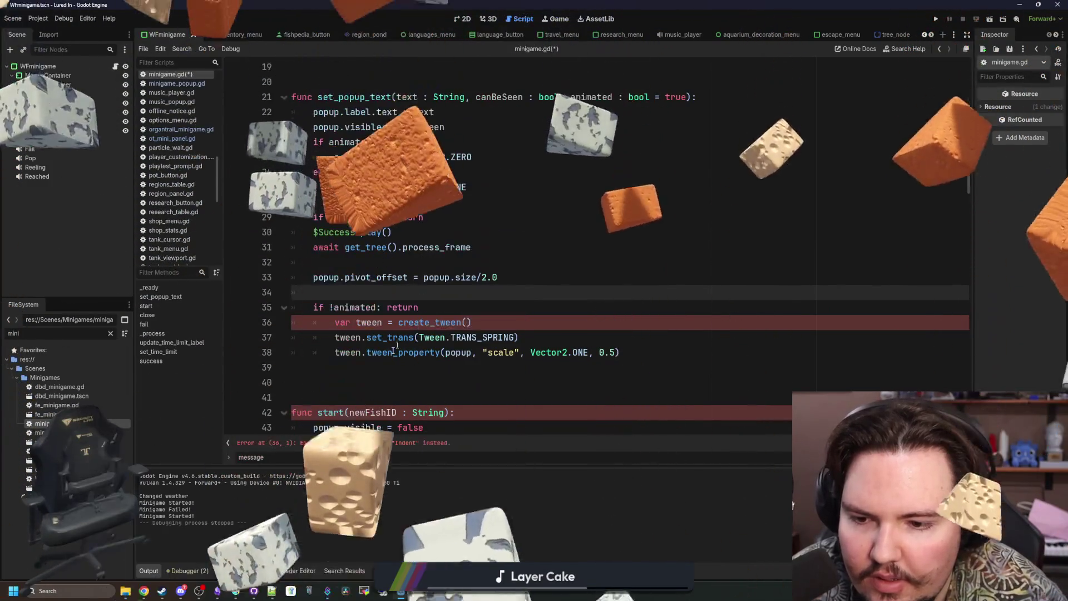
Unindent the var tween line, save, and run the project.
scroll(439, 237, "down", 2)
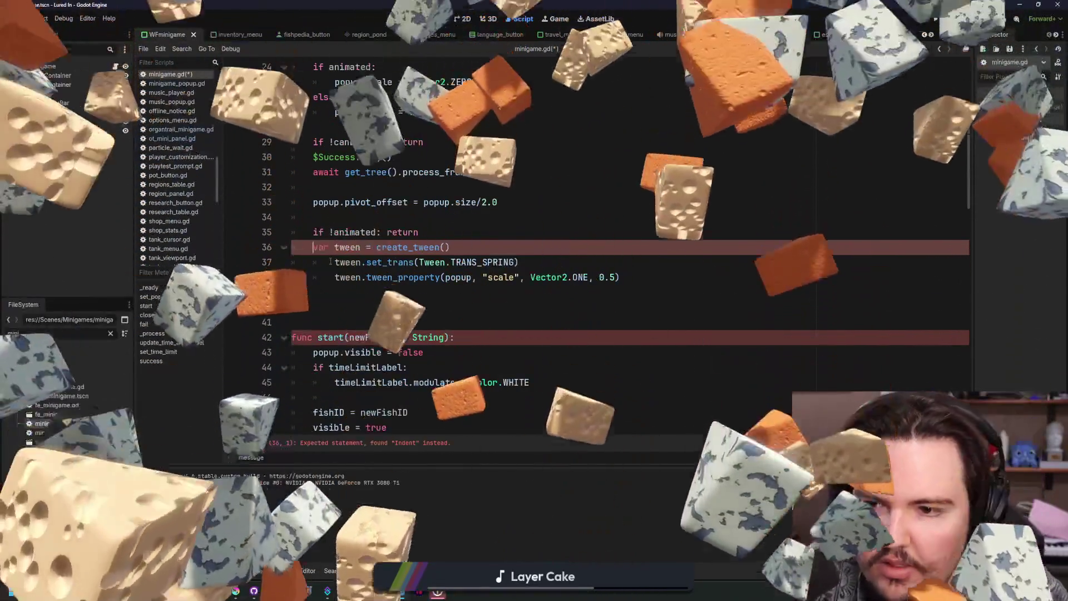
key("shift+Tab")
key("shift+Tab")
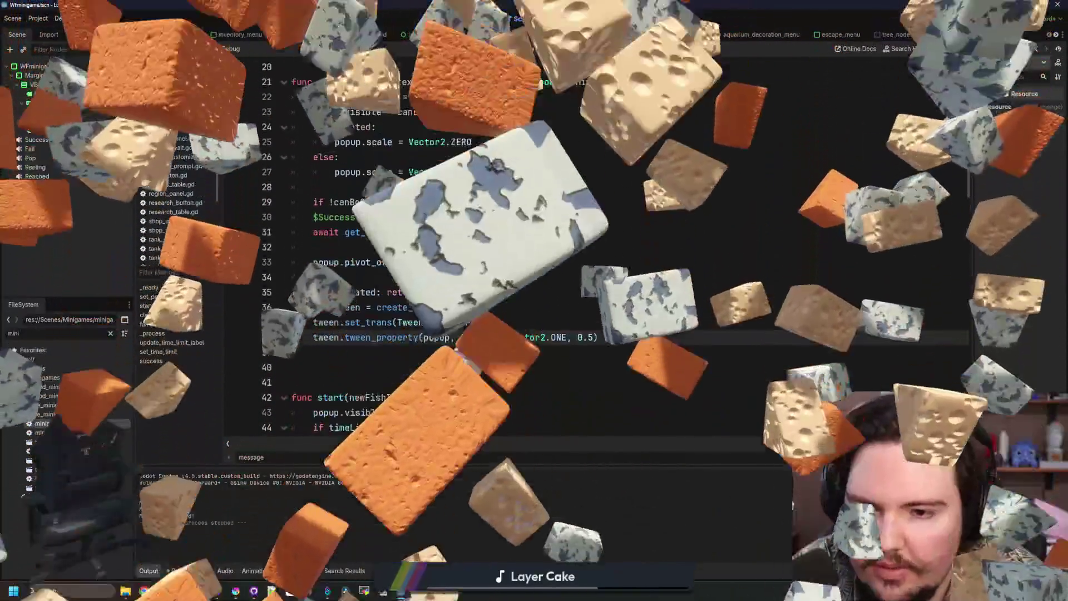
scroll(445, 250, "up", 2)
key("ctrl+s")
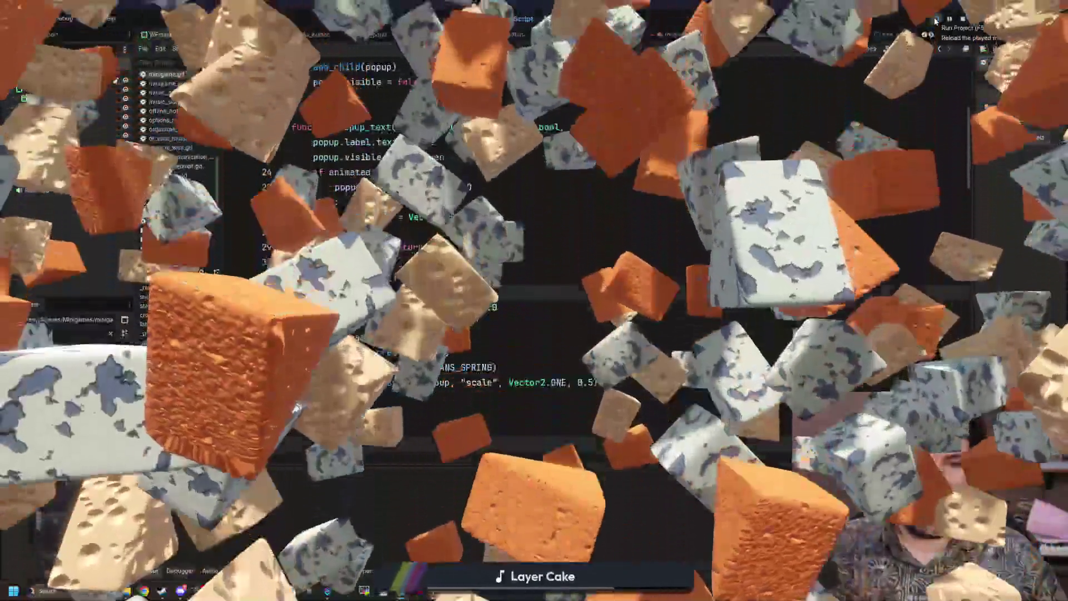
left_click(936, 20)
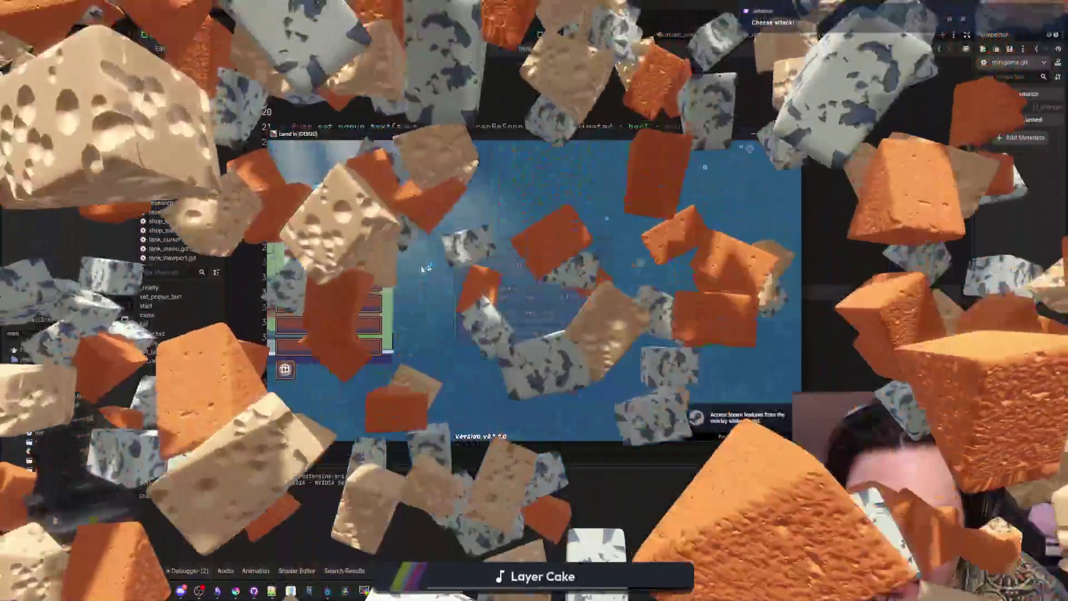
Start play from the main menu, travel to the Pond, and cast to trigger the fishing minigame.
left_click(328, 282)
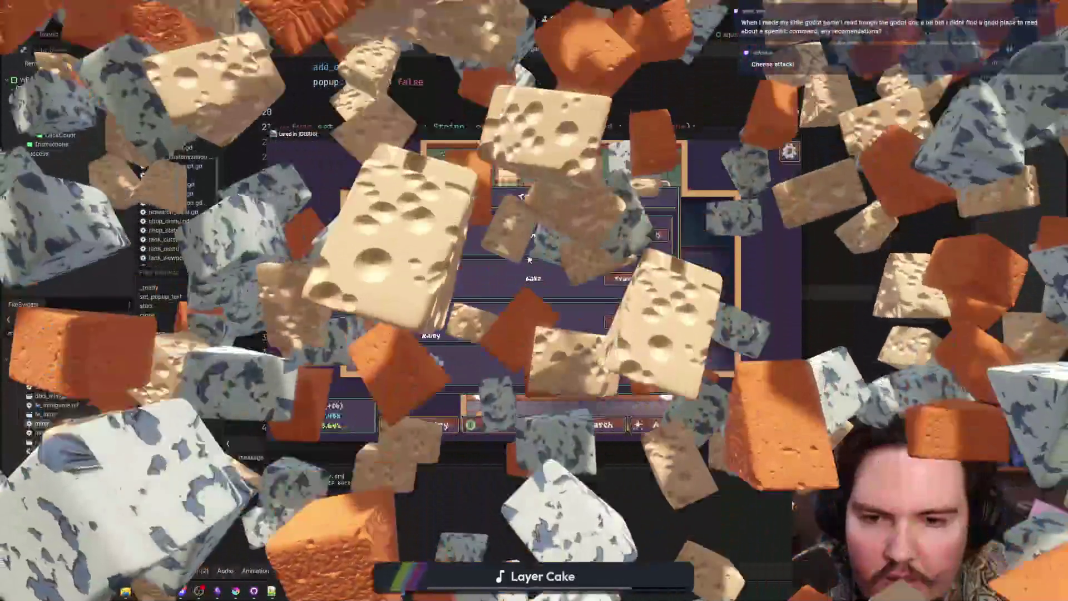
left_click(662, 424)
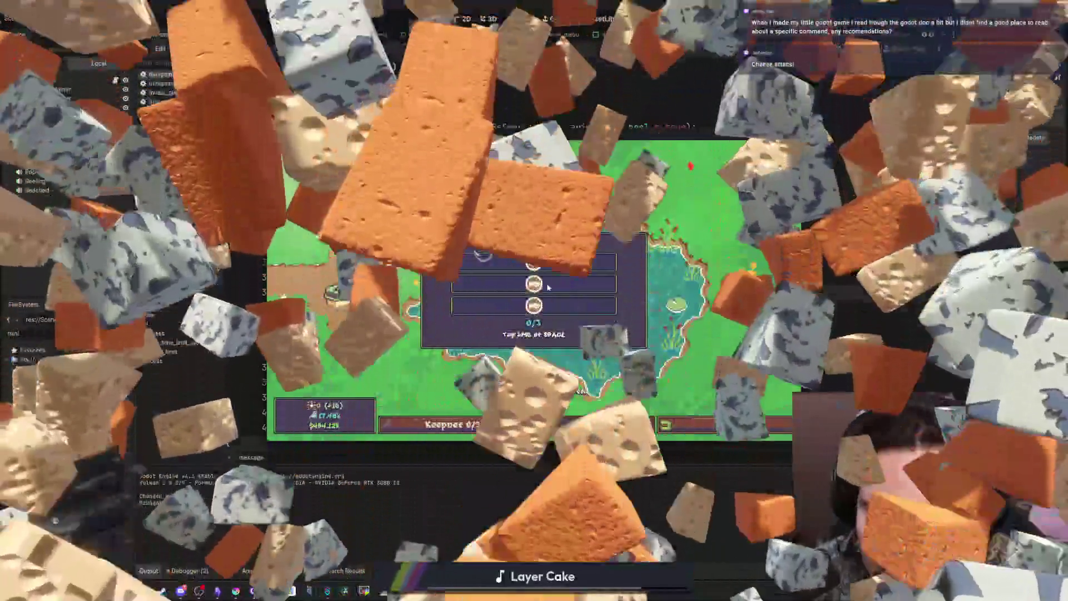
left_click(548, 287)
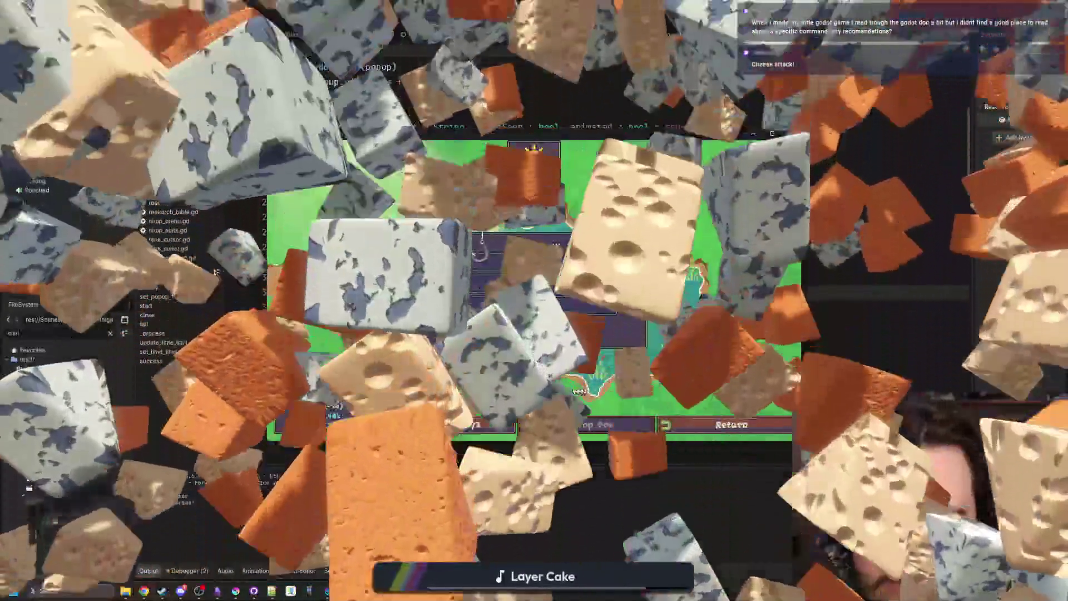
left_click(610, 292)
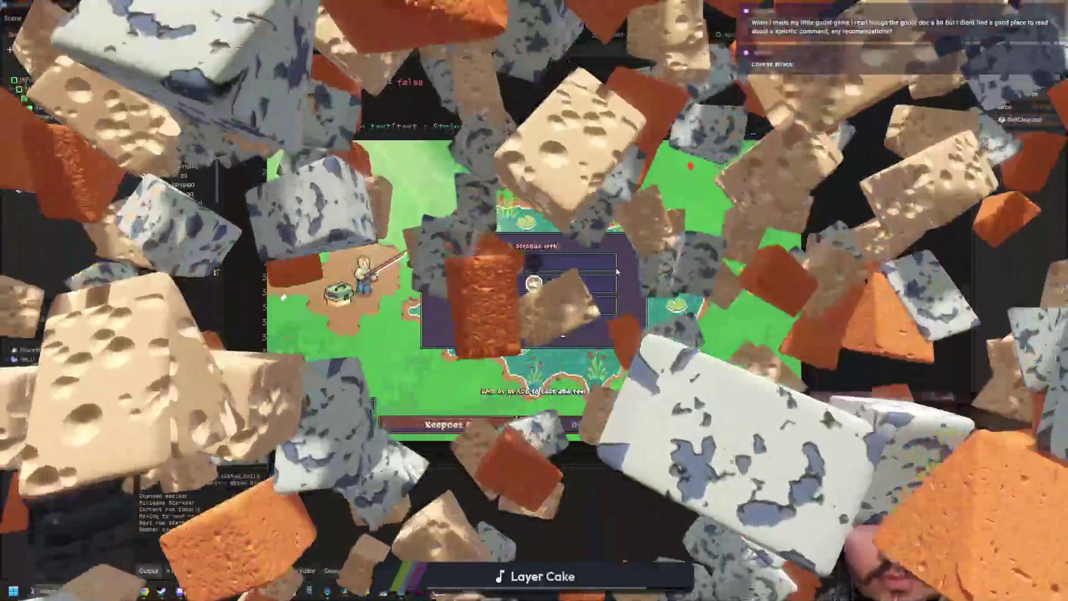
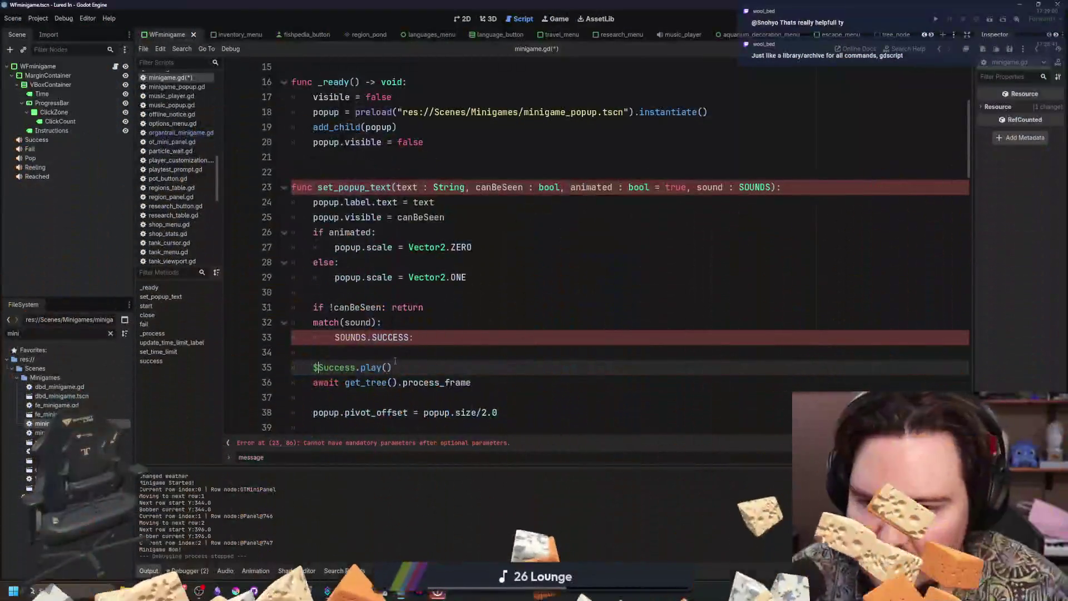
Move $Success.play() onto the SOUNDS.SUCCESS line and default the sound parameter to SOUNDS.NONE.
left_click_drag(323, 368, 419, 337)
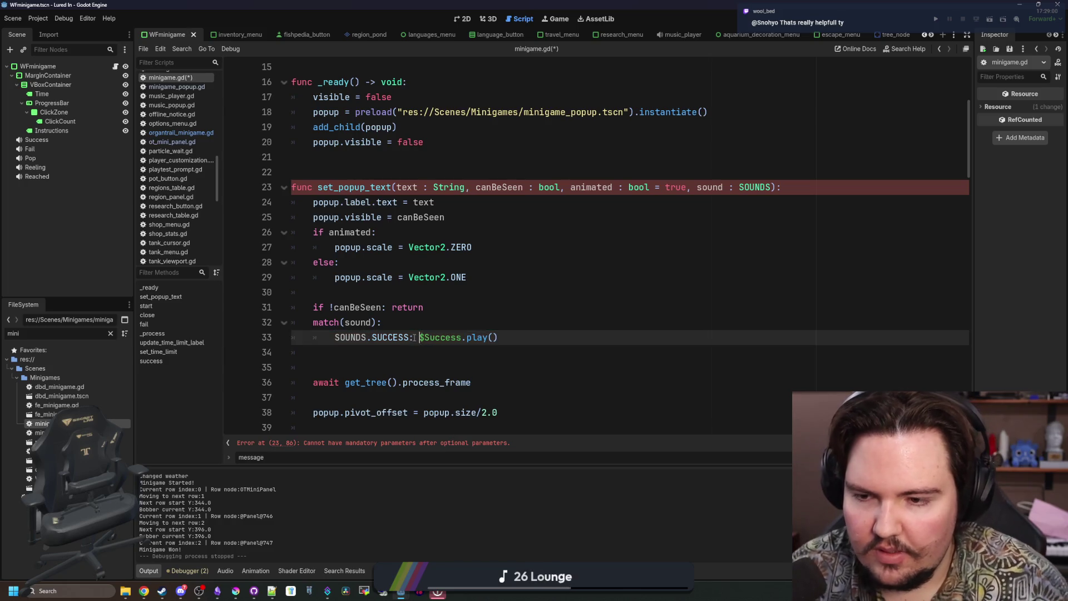
left_click(392, 362)
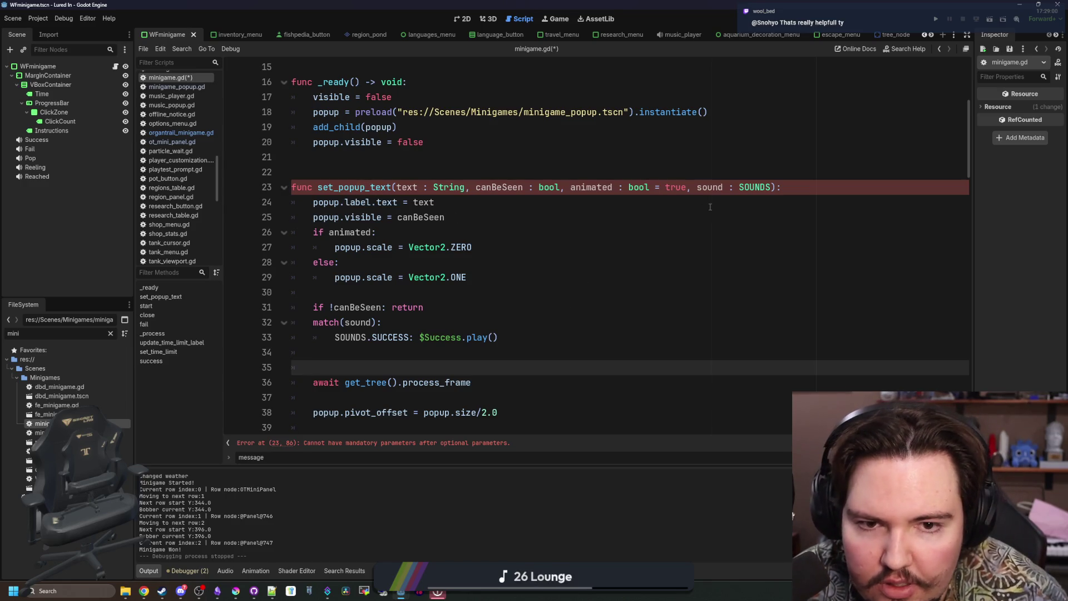
left_click(772, 184)
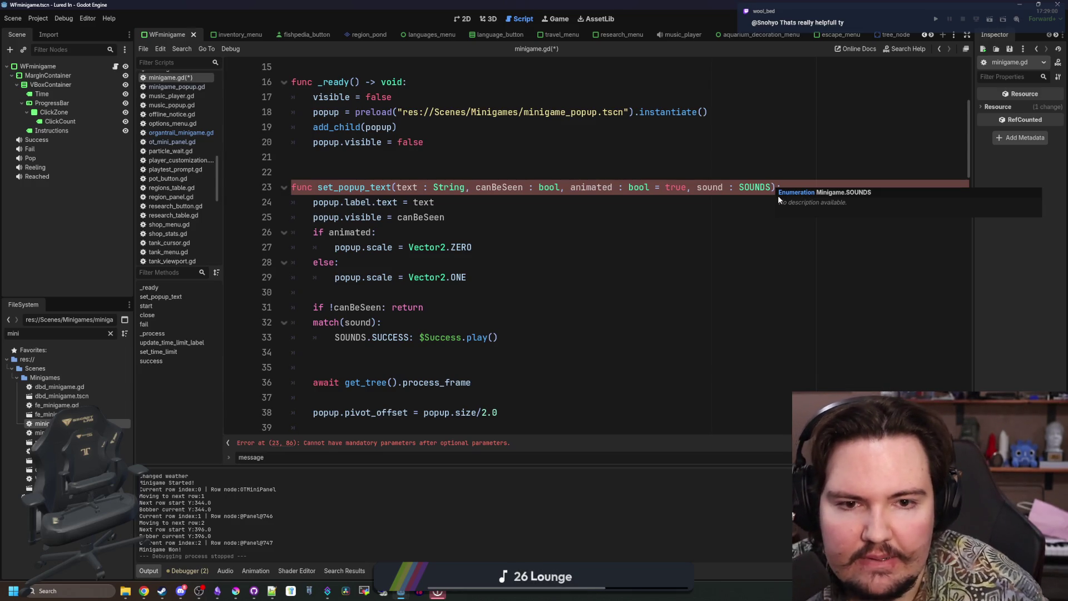
left_click_drag(773, 187, 698, 188)
key("Right")
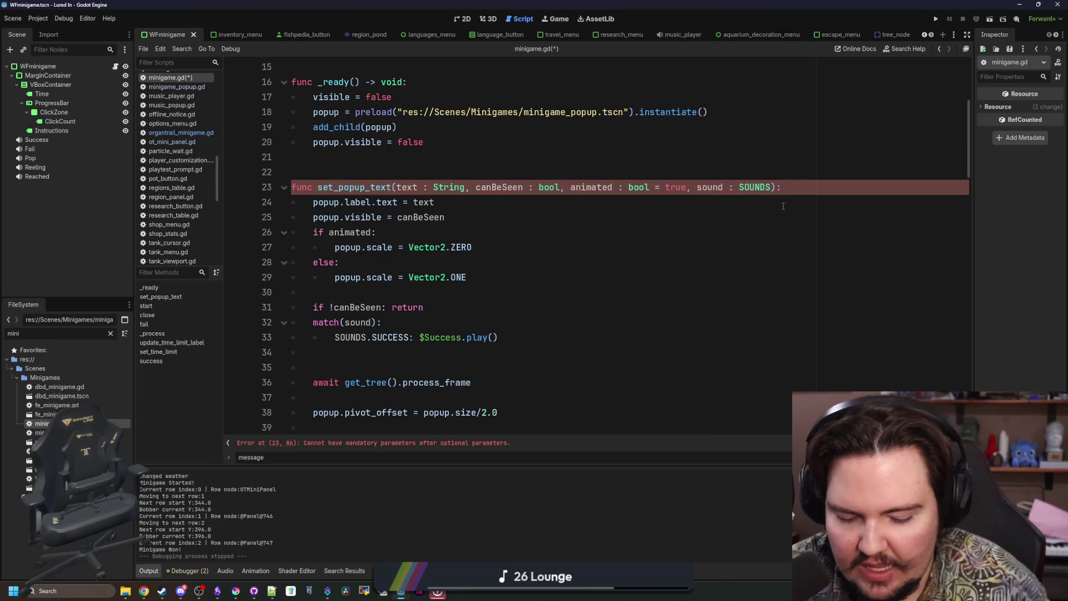
type("= SOUN")
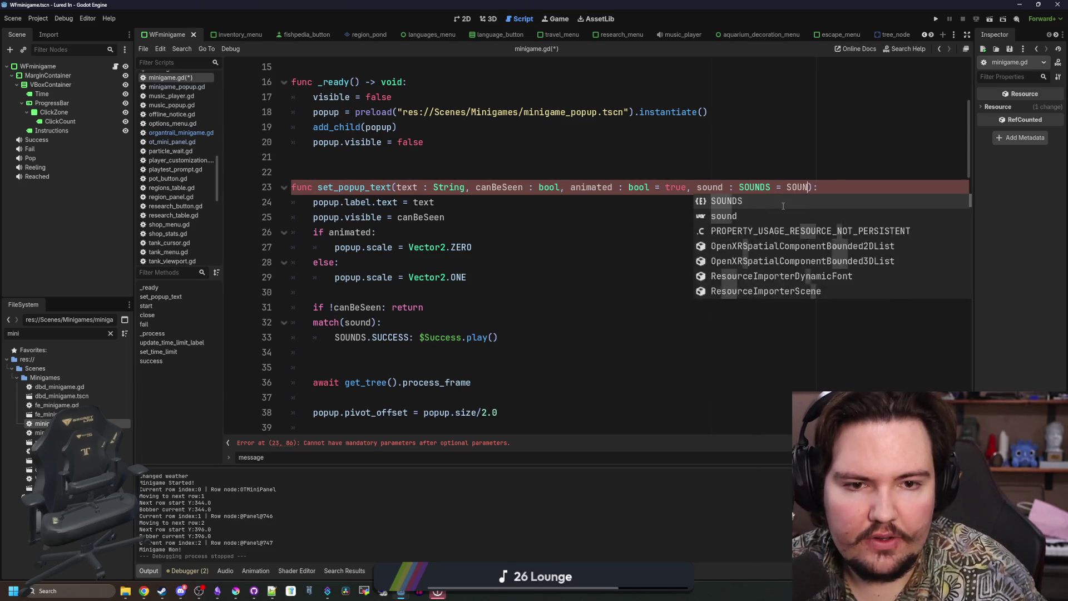
type("DS.NONE")
scroll(464, 219, "up", 5)
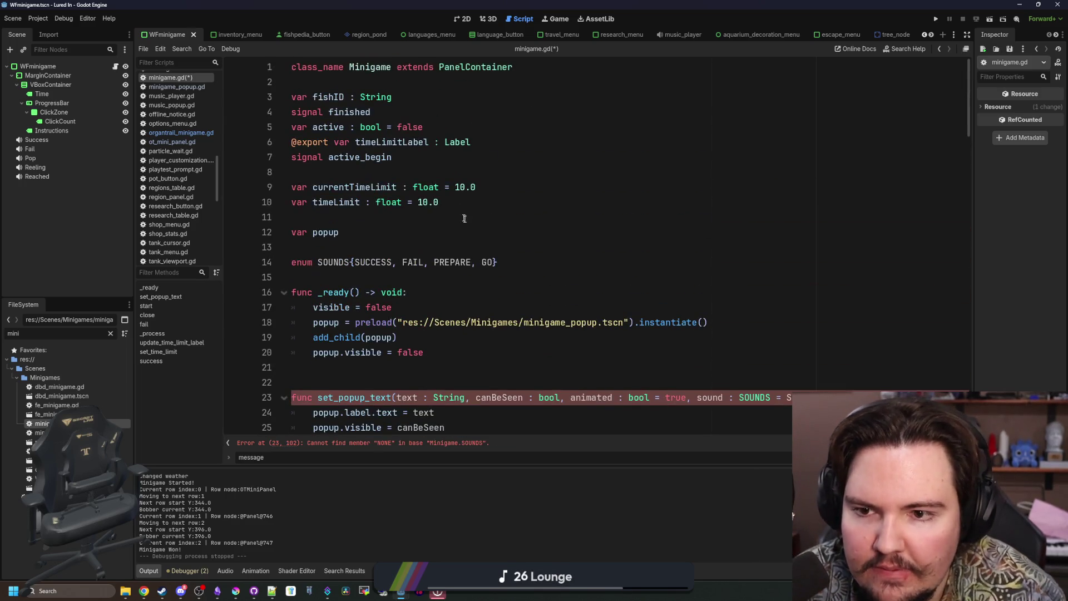
Append NONE to the SOUNDS enum after GO.
left_click(491, 262)
type(", NONE")
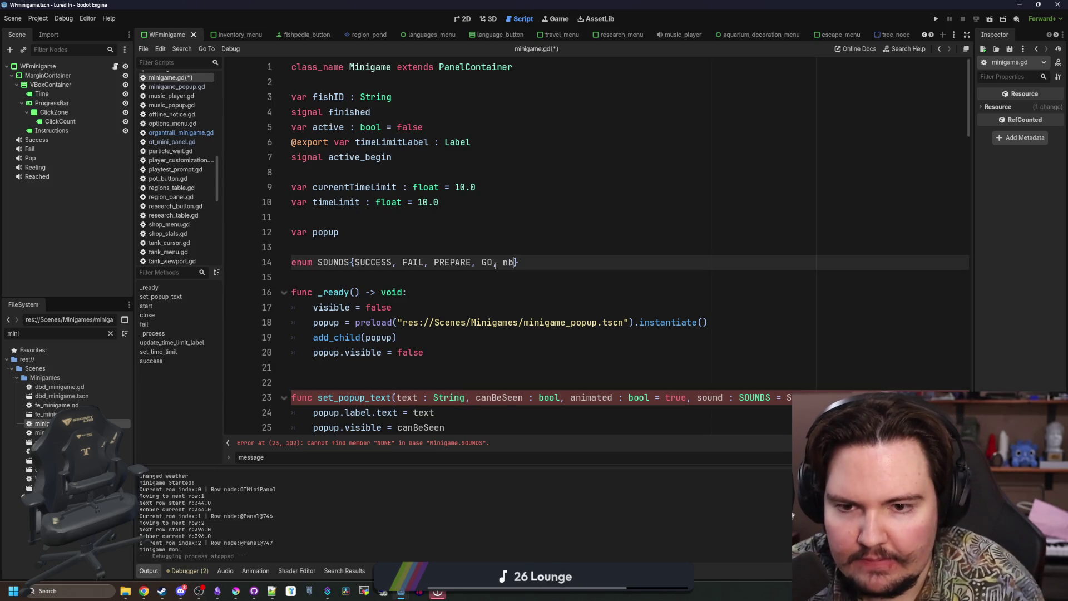
scroll(494, 265, "down", 4)
left_click(501, 277)
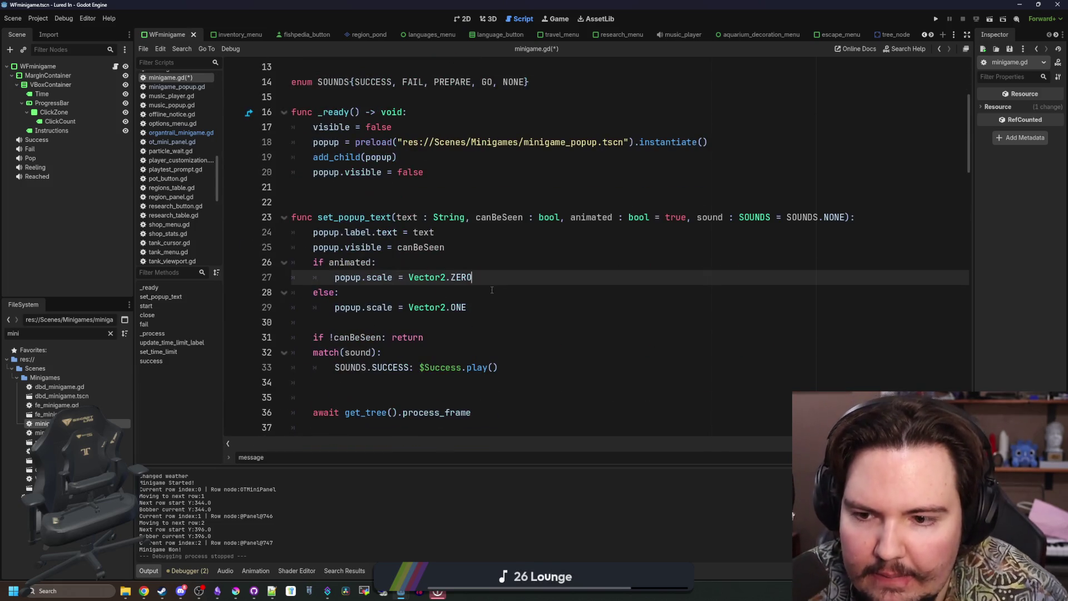
scroll(501, 277, "down", 2)
Add a 'SOUNDS.NONE: pass' branch below the SUCCESS branch of the match.
left_click(521, 273)
key("Return")
type("NONE")
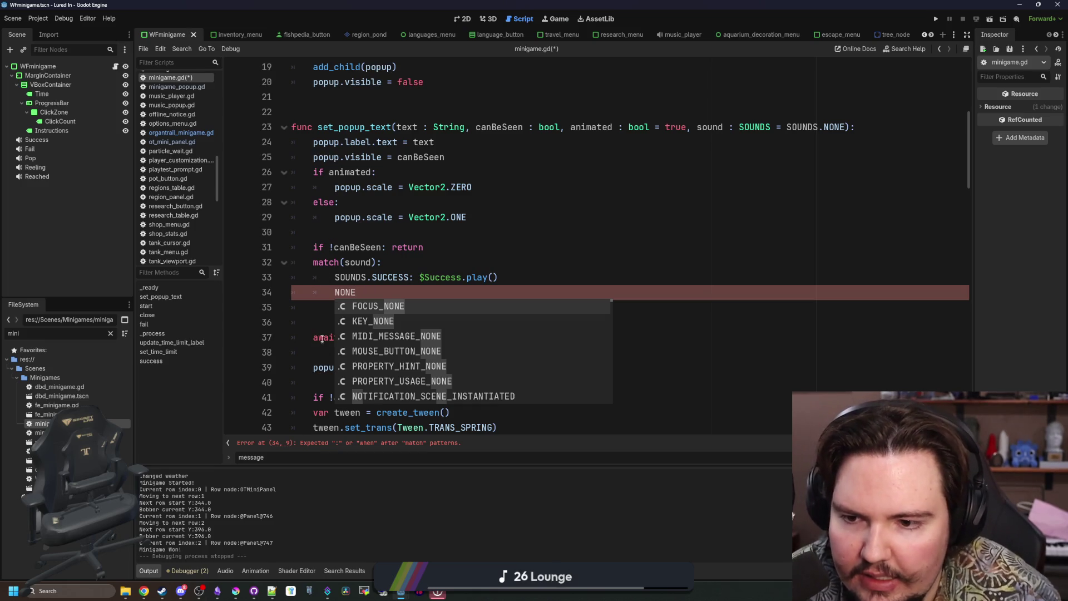
left_click(321, 372)
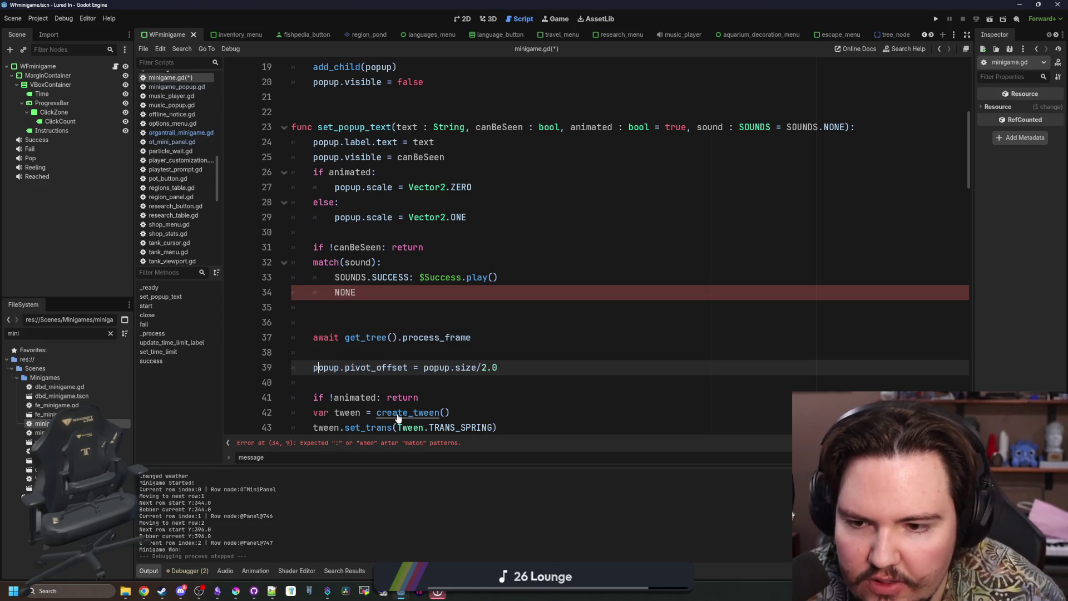
left_click(374, 290)
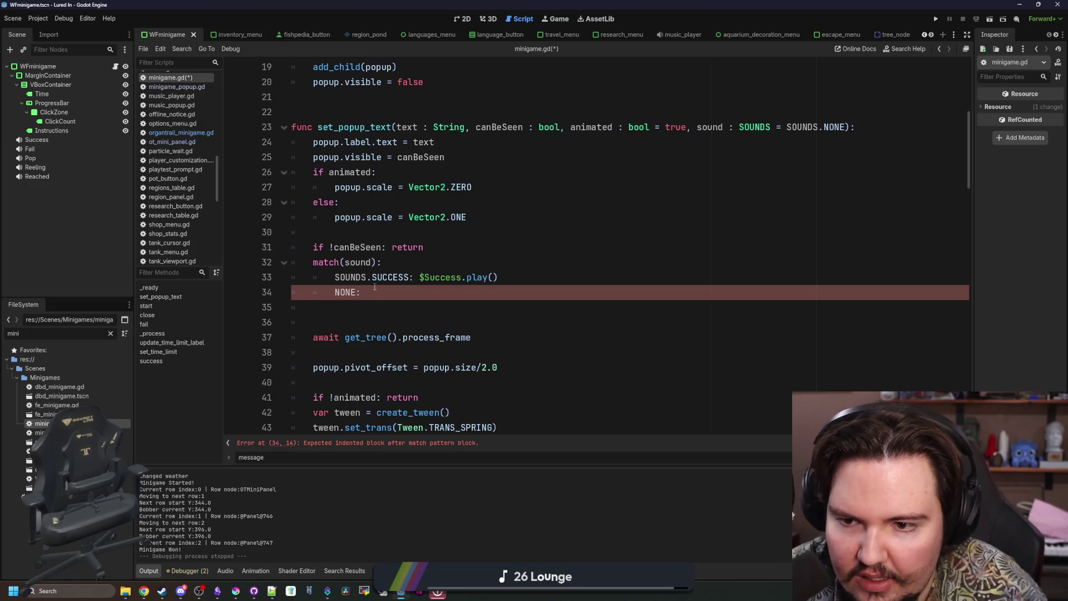
key("BackSpace")
key("BackSpace")
key("BackSpace")
type("sound")
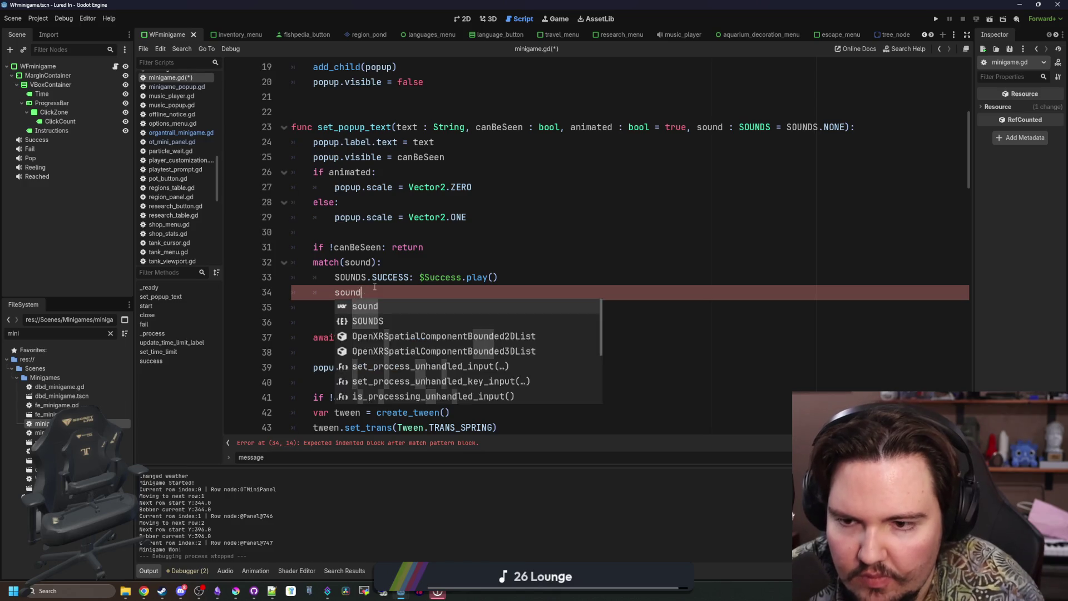
key("BackSpace")
key("BackSpace")
key("BackSpace")
type("SOUNDS.N")
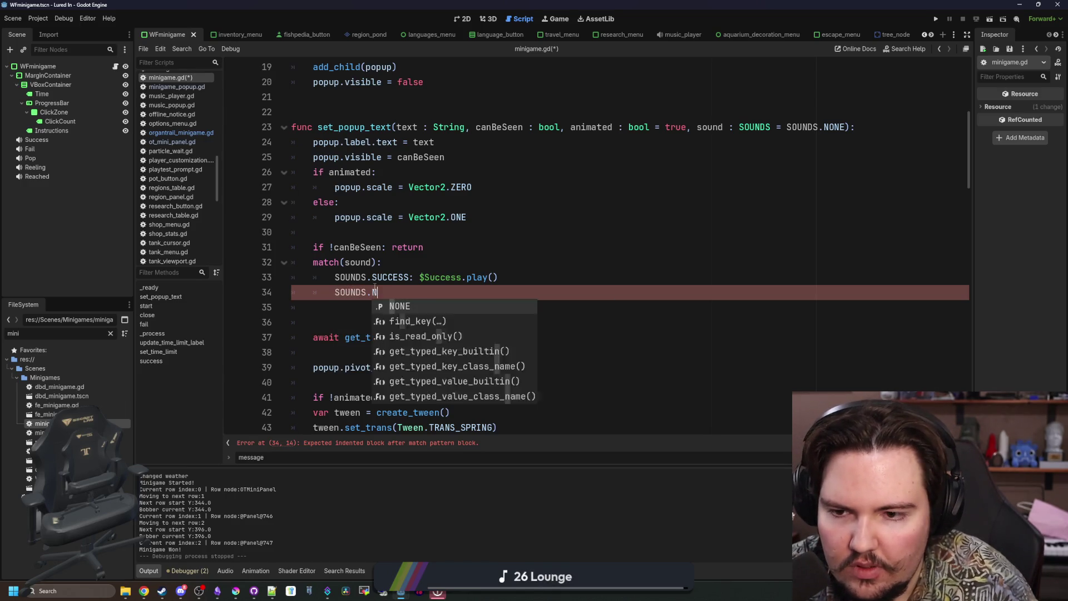
key("Return")
type(": ")
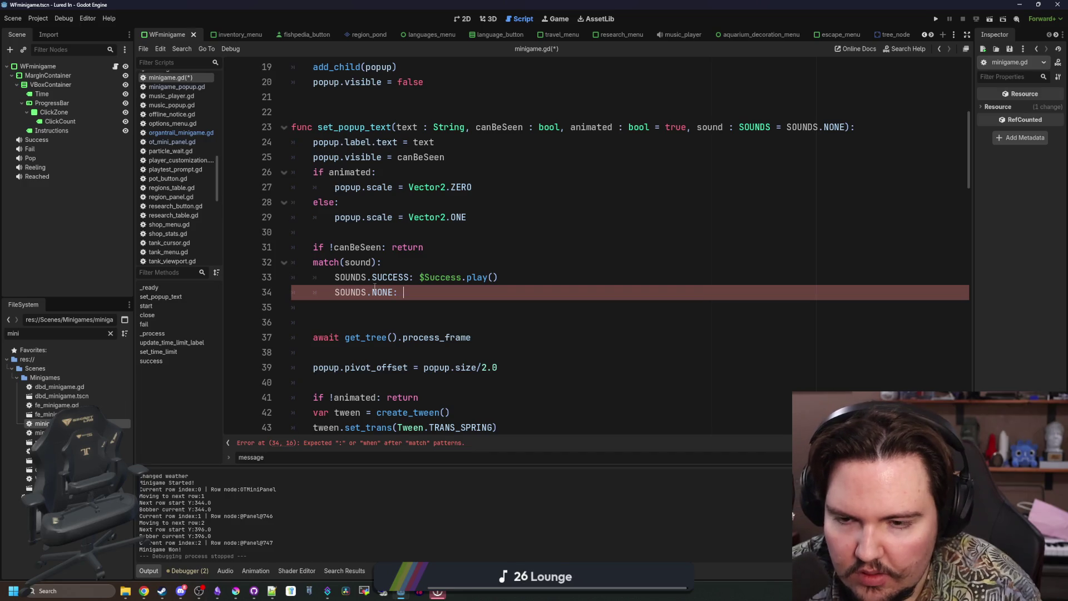
type("pass")
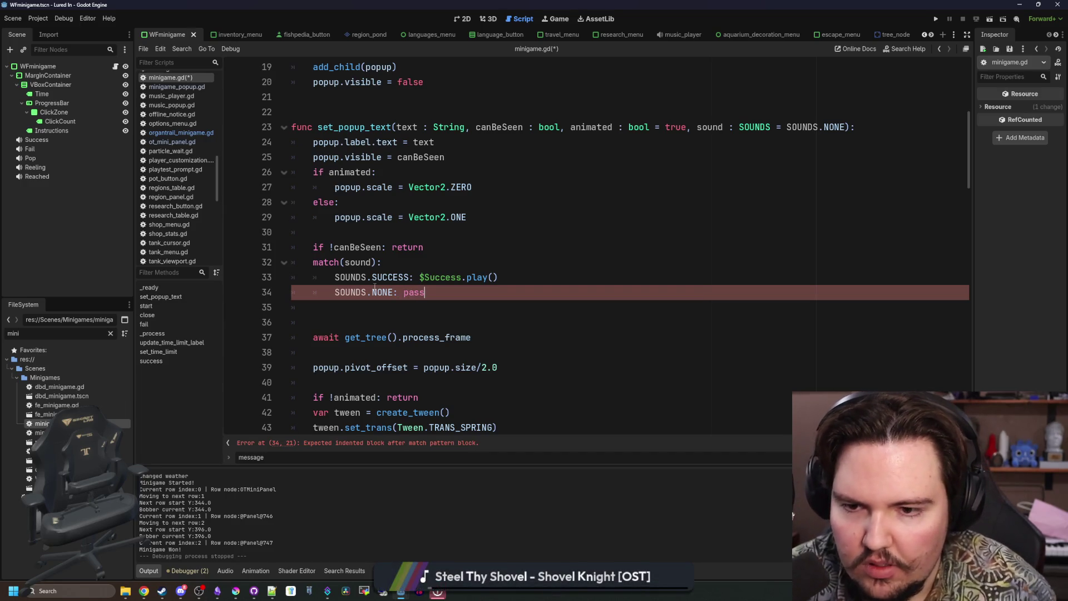
Start another match branch below SUCCESS, beginning with 'SOUNDS.'.
left_click(537, 278)
key("Return")
type("sou")
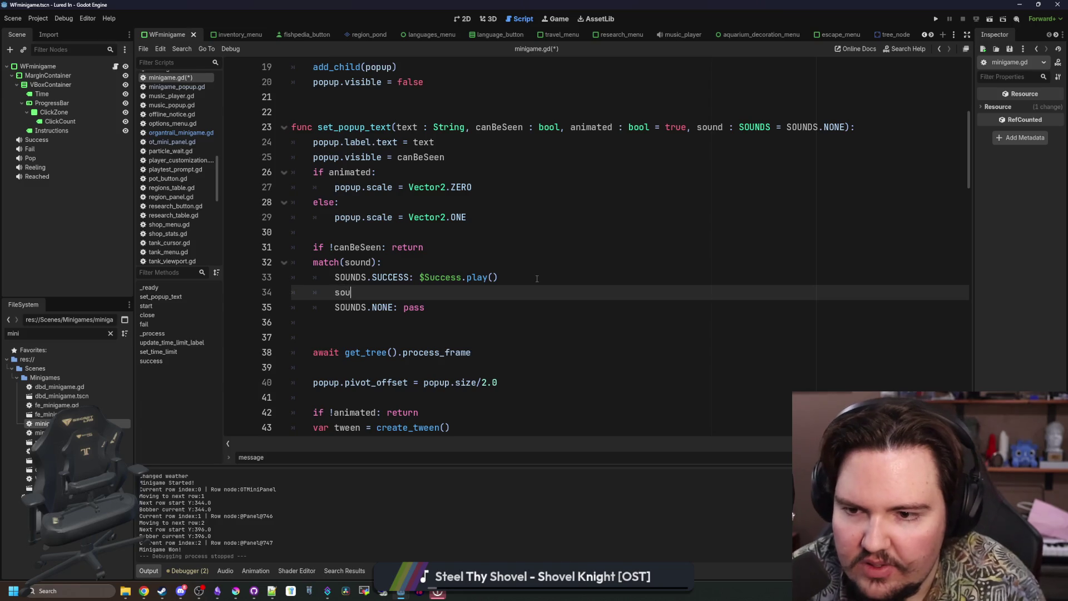
key("BackSpace")
key("BackSpace")
key("BackSpace")
type("SOUNDS.")
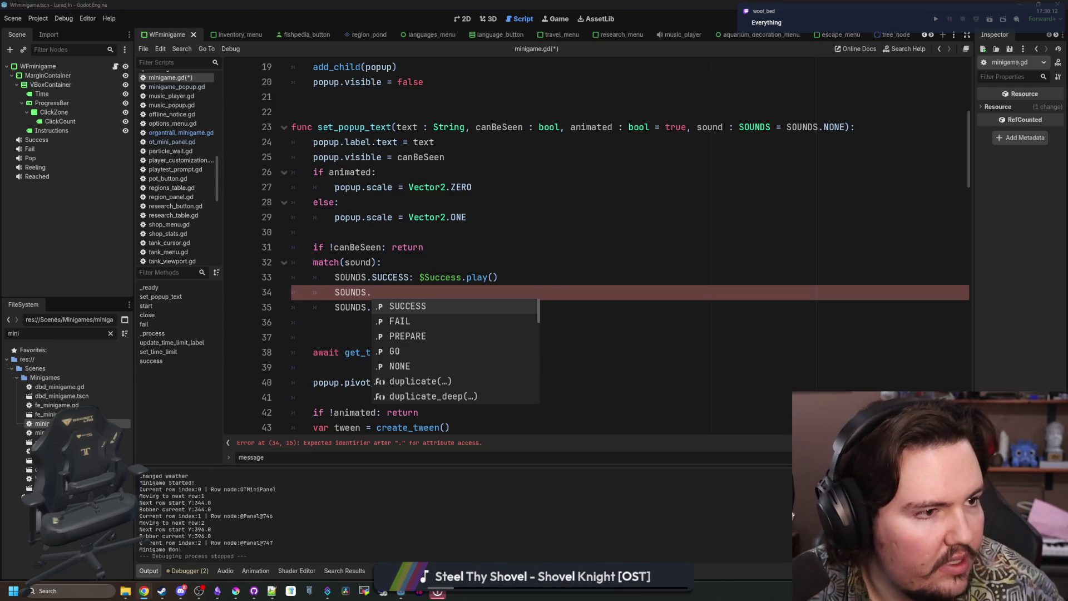
Search 'GODOT doc' and open the Godot Docs 4.6 site in a maximized browser.
type("GODOT doc")
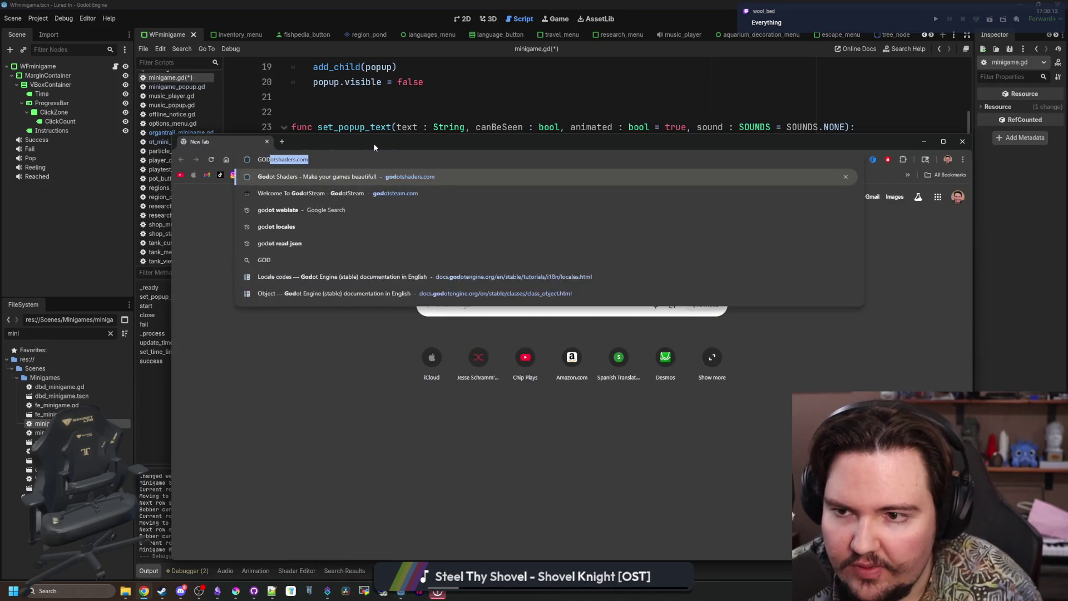
key("Return")
double_click(373, 143)
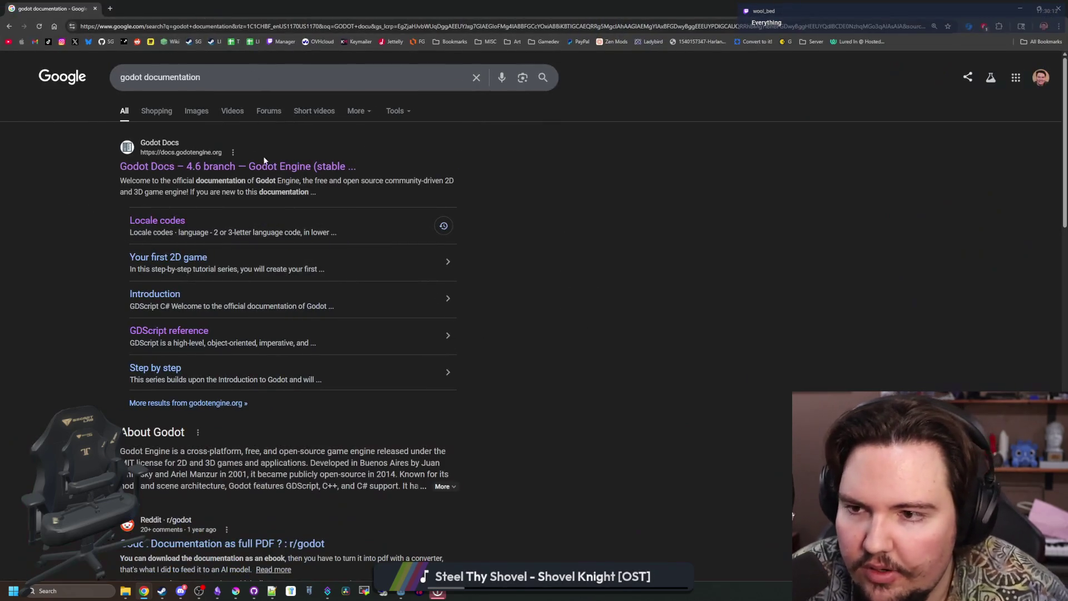
left_click(268, 166)
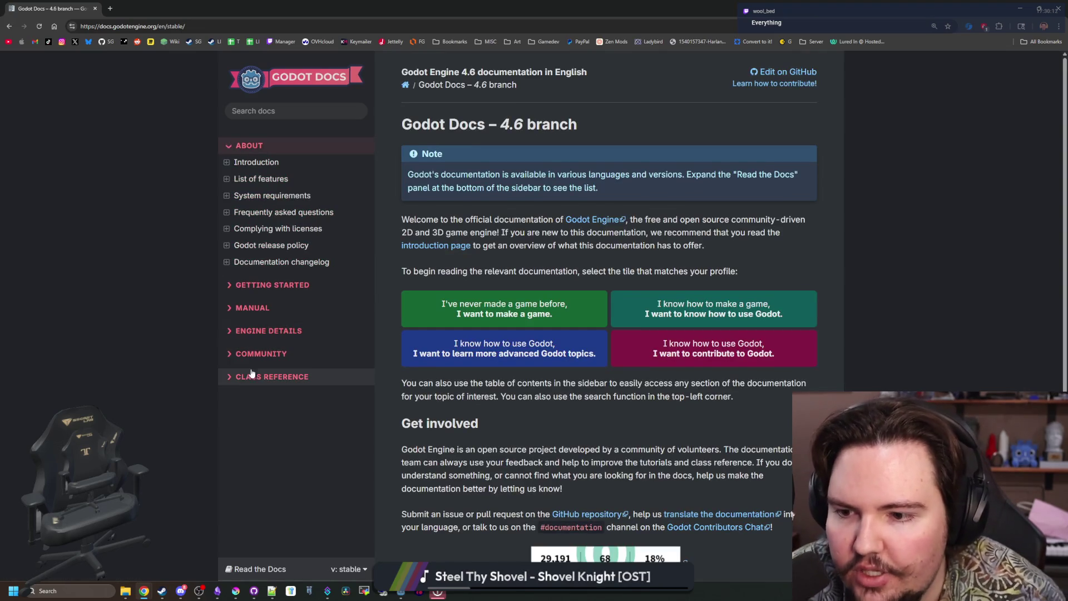
left_click(248, 382)
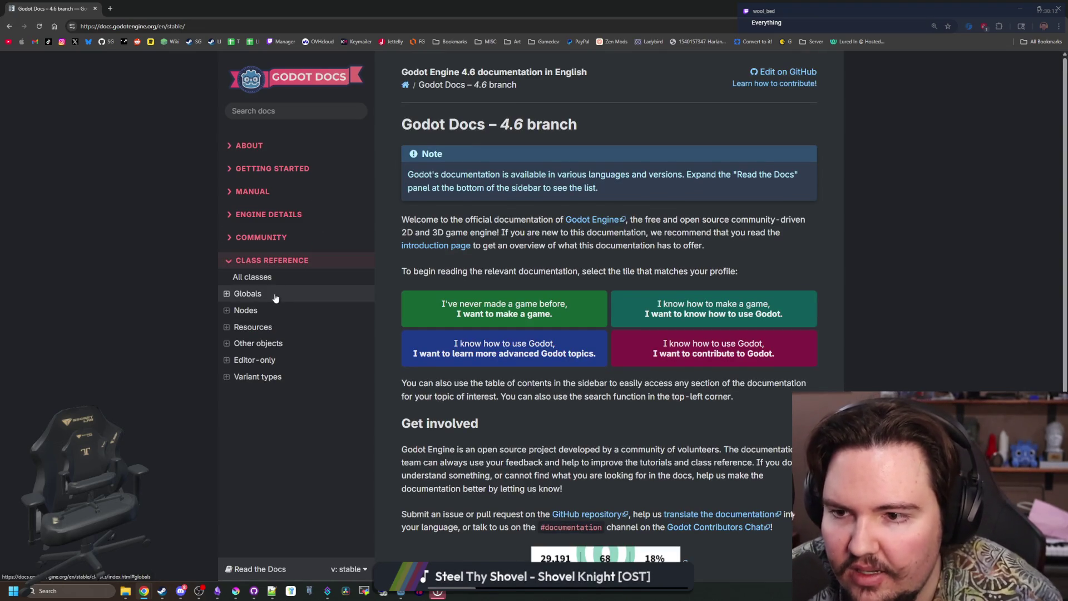
left_click(273, 192)
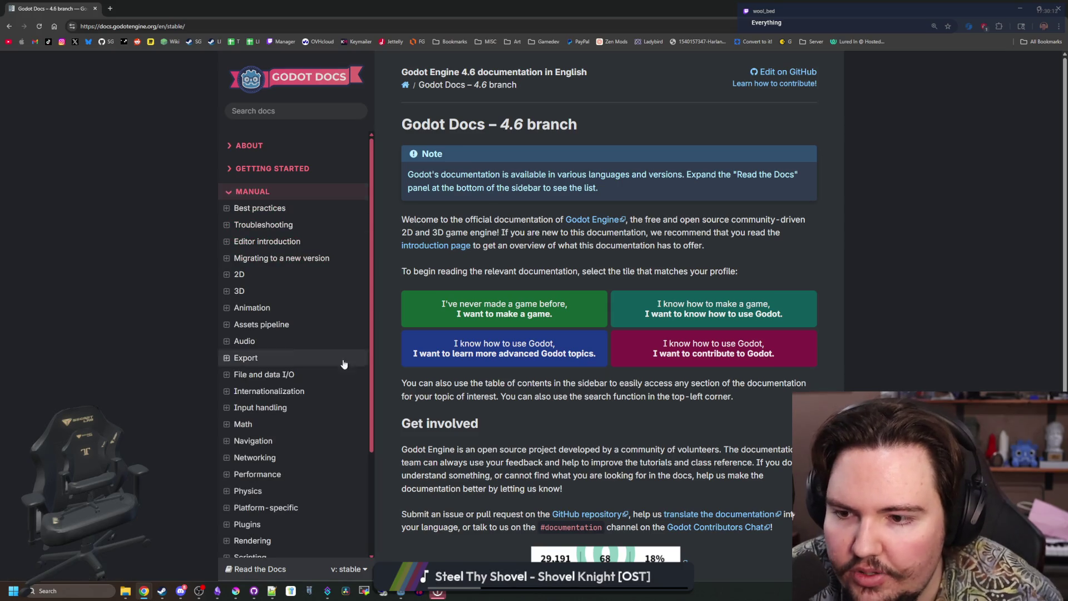
Browse the 2D manual page and the Globals part of the class reference.
scroll(325, 389, "down", 3)
scroll(279, 262, "up", 3)
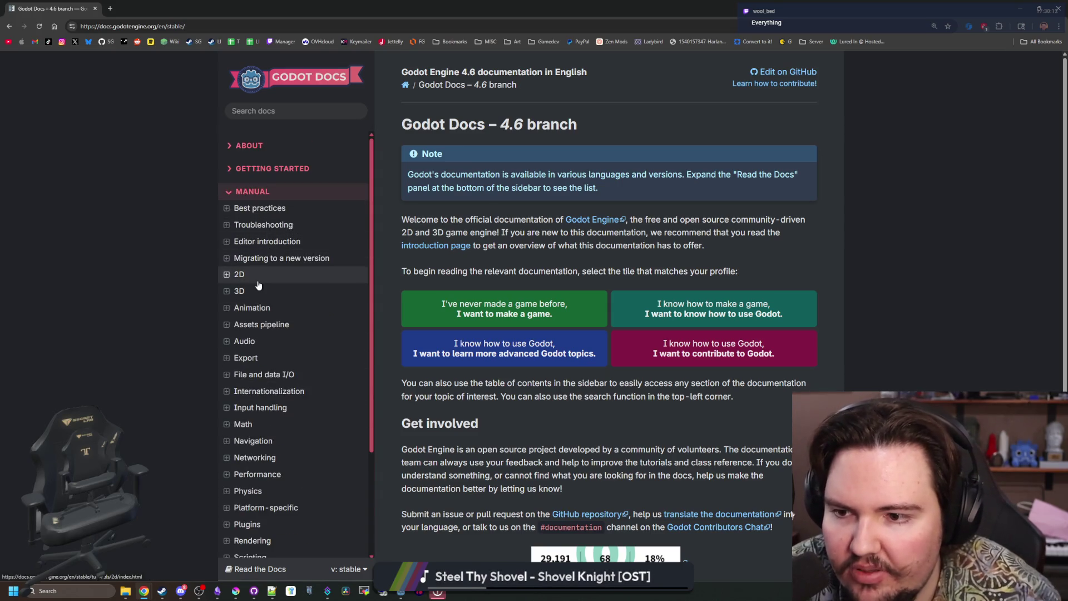
left_click(261, 282)
scroll(526, 331, "down", 2)
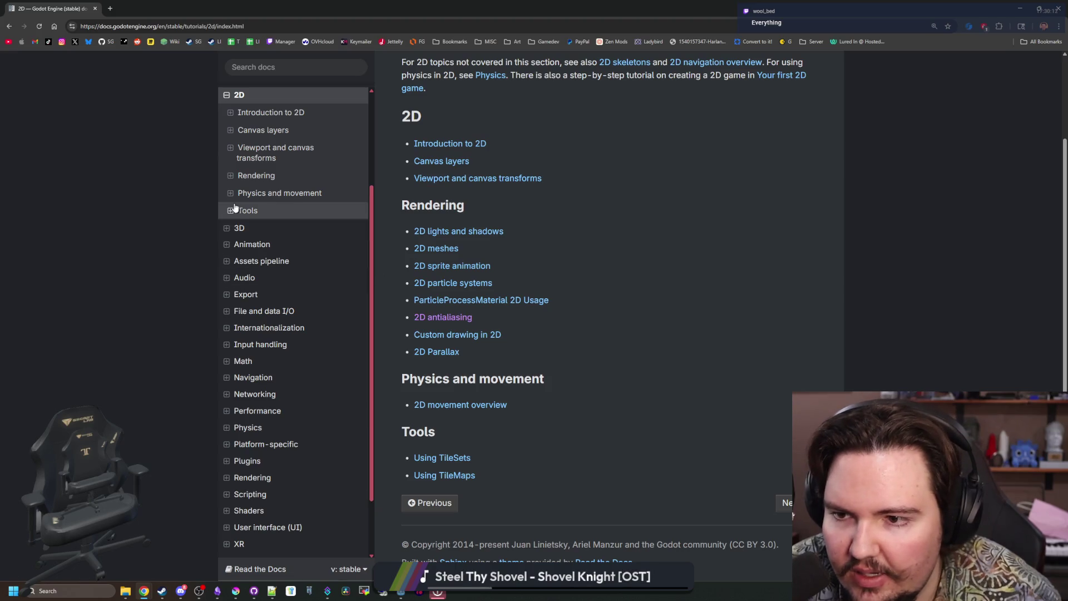
left_click(245, 103)
scroll(271, 318, "down", 3)
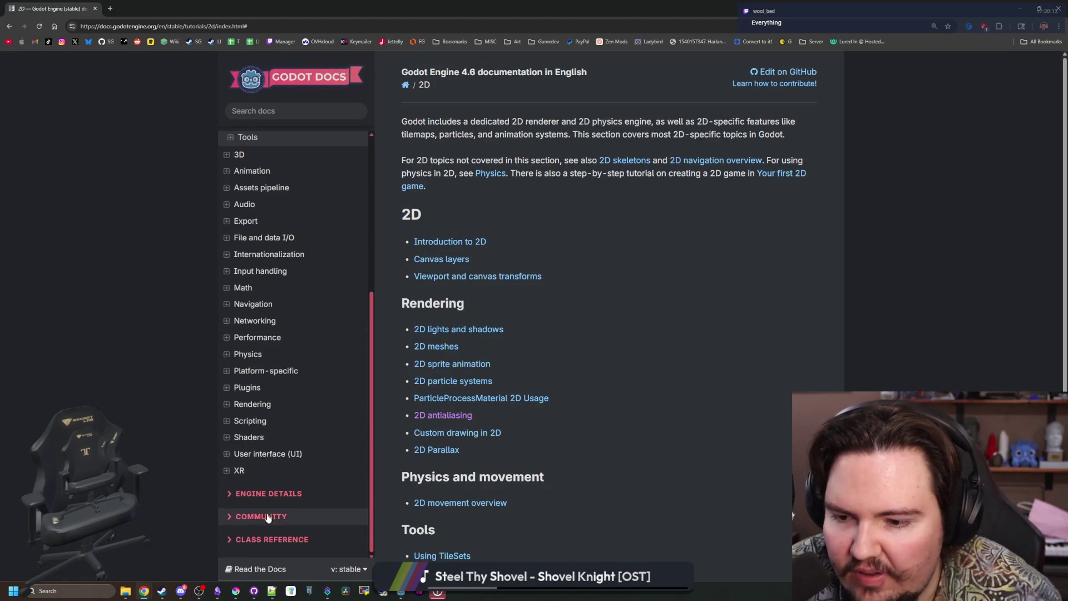
left_click(271, 539)
left_click(253, 249)
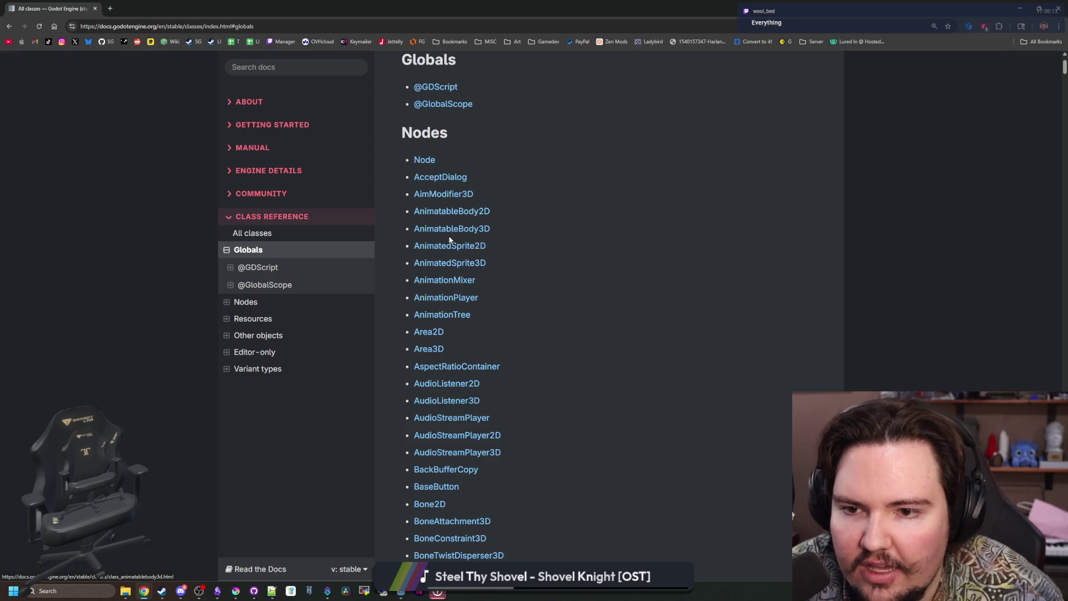
Read through the AnimatedSprite2D class page and the Resources section of the class index.
left_click(445, 251)
scroll(518, 395, "down", 2)
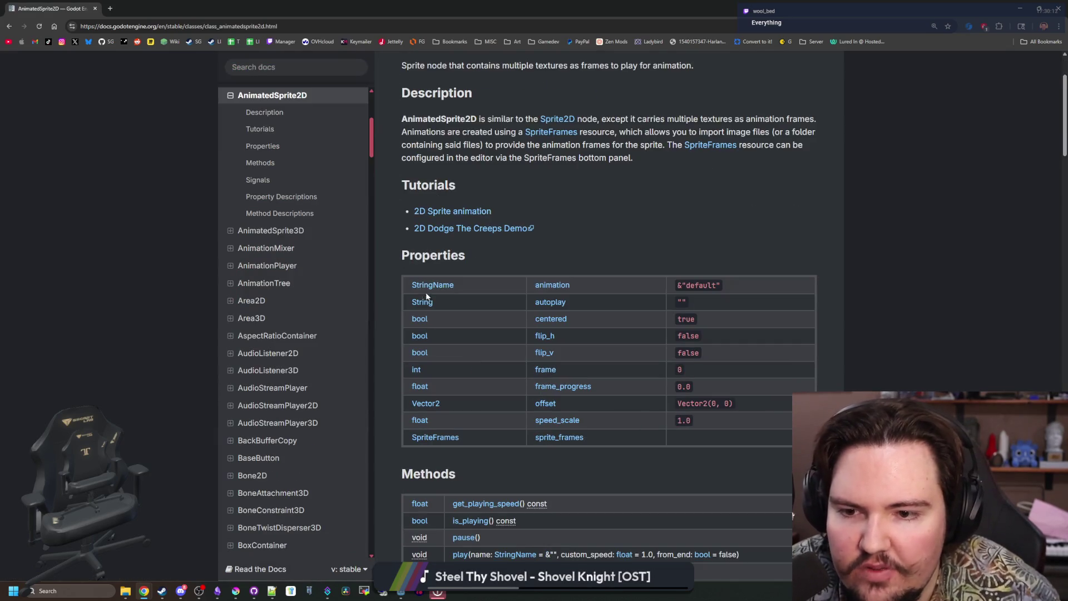
scroll(518, 395, "down", 10)
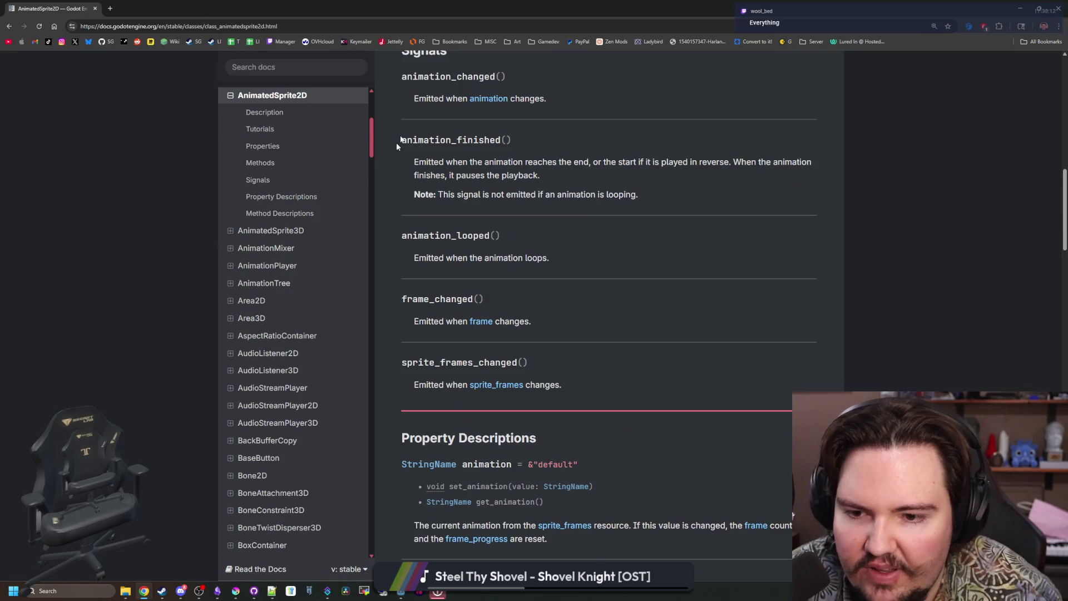
scroll(535, 338, "down", 3)
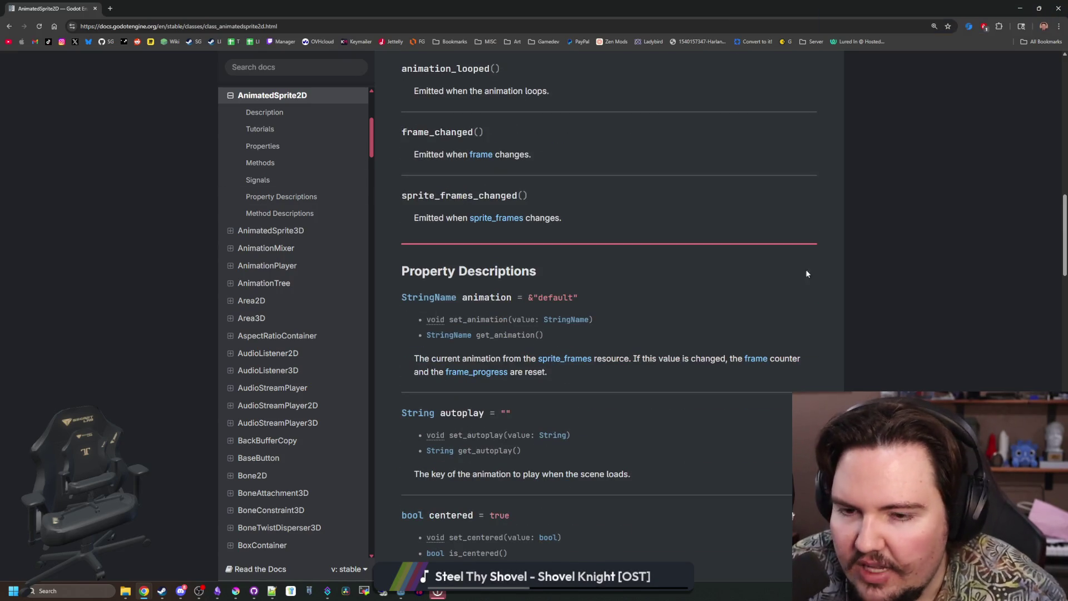
scroll(560, 292, "down", 7)
scroll(298, 241, "up", 5)
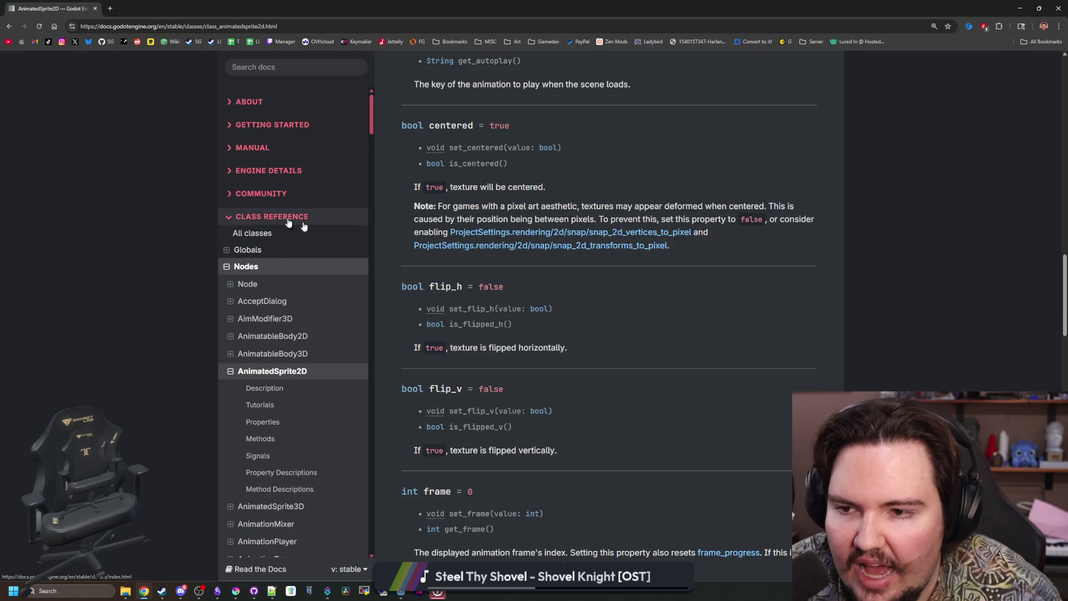
scroll(540, 369, "down", 15)
scroll(540, 369, "down", 4)
mouse_move(449, 8)
left_mouse_down()
mouse_move(449, 431)
mouse_move(461, 429)
mouse_move(463, 3)
left_mouse_up()
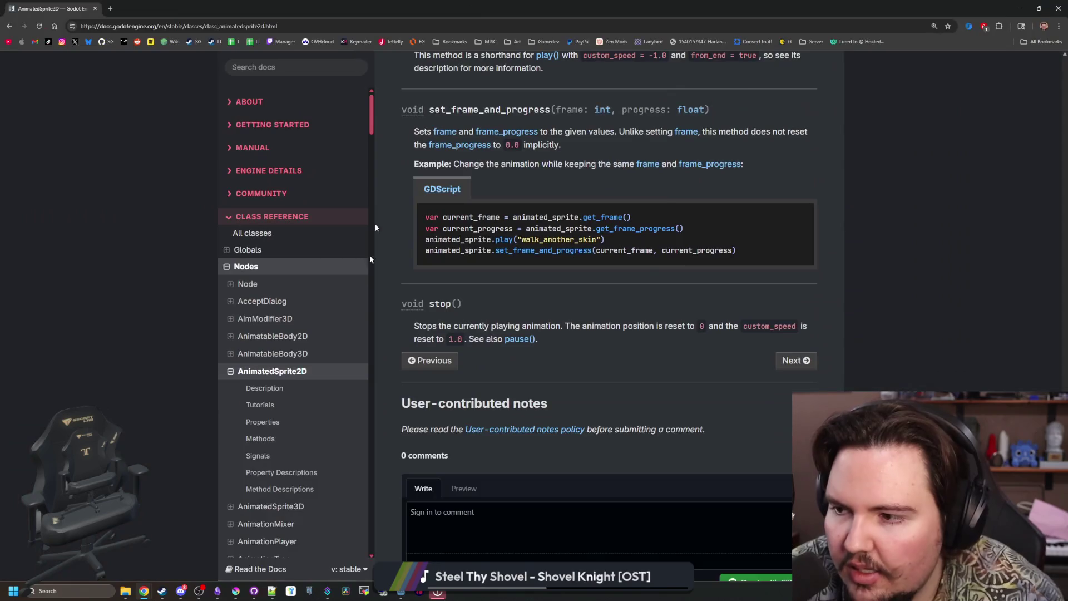
scroll(280, 423, "down", 20)
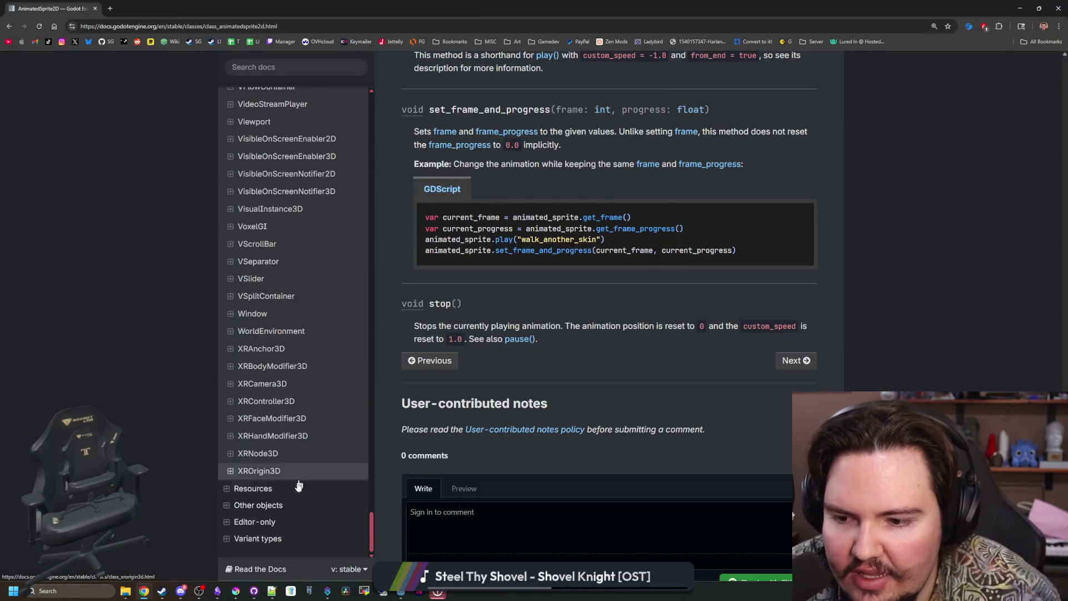
left_click(273, 489)
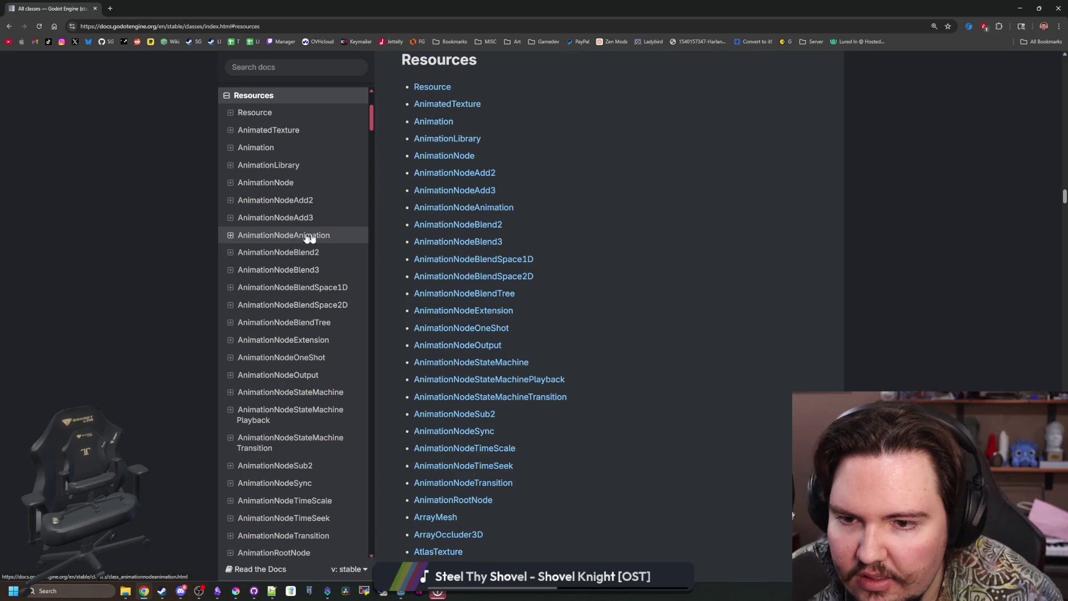
scroll(298, 300, "down", 20)
scroll(298, 301, "down", 20)
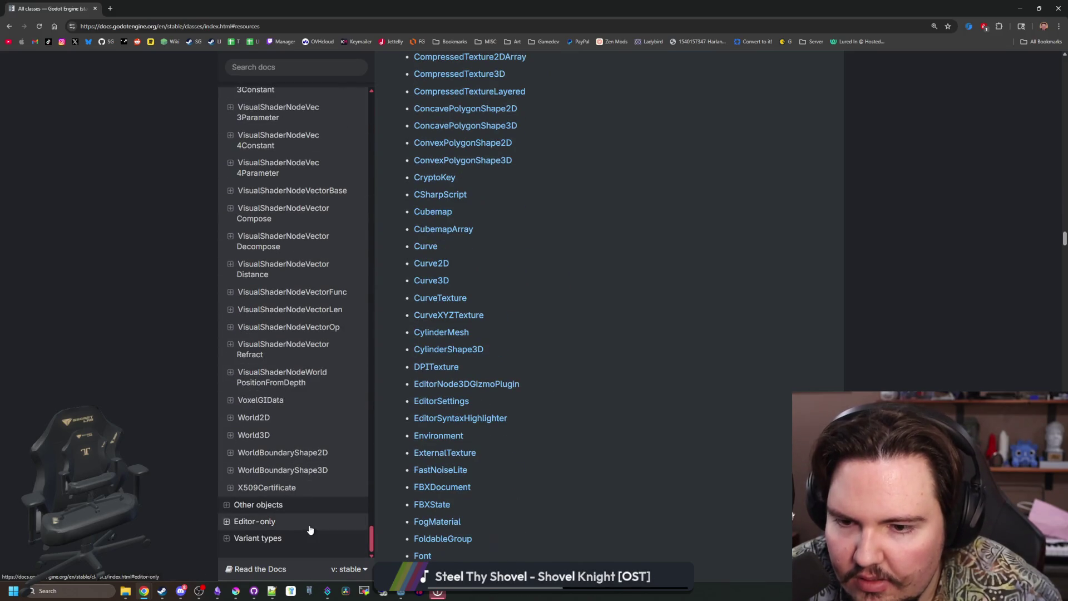
scroll(310, 530, "up", 20)
scroll(310, 530, "up", 20)
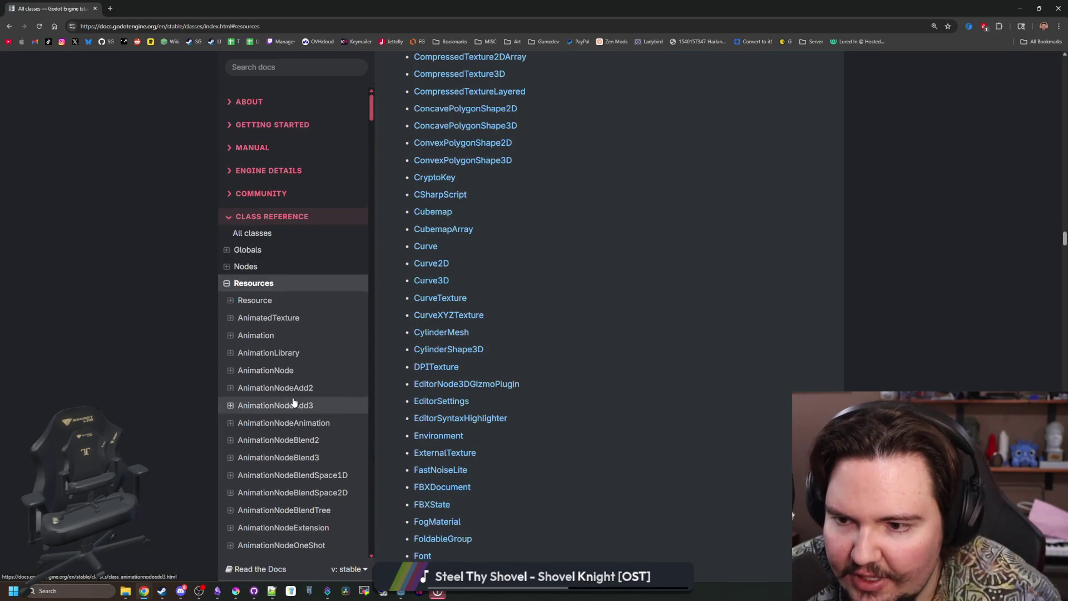
Search the docs for 'audiostreamplayer' and scroll through the AudioStreamPlayer class page.
left_click(260, 66)
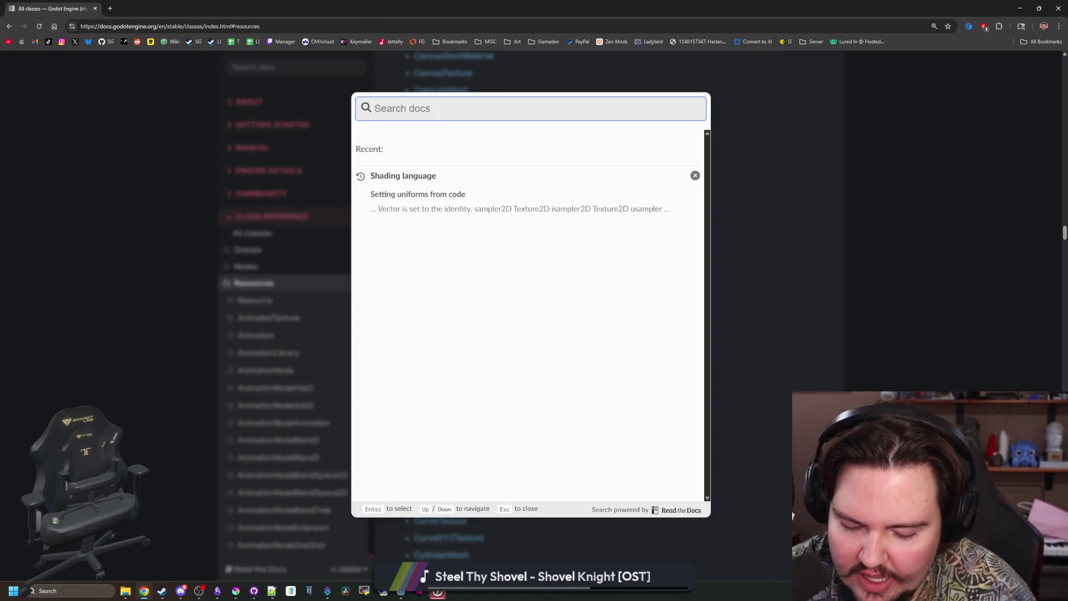
type("audiostreamplayer")
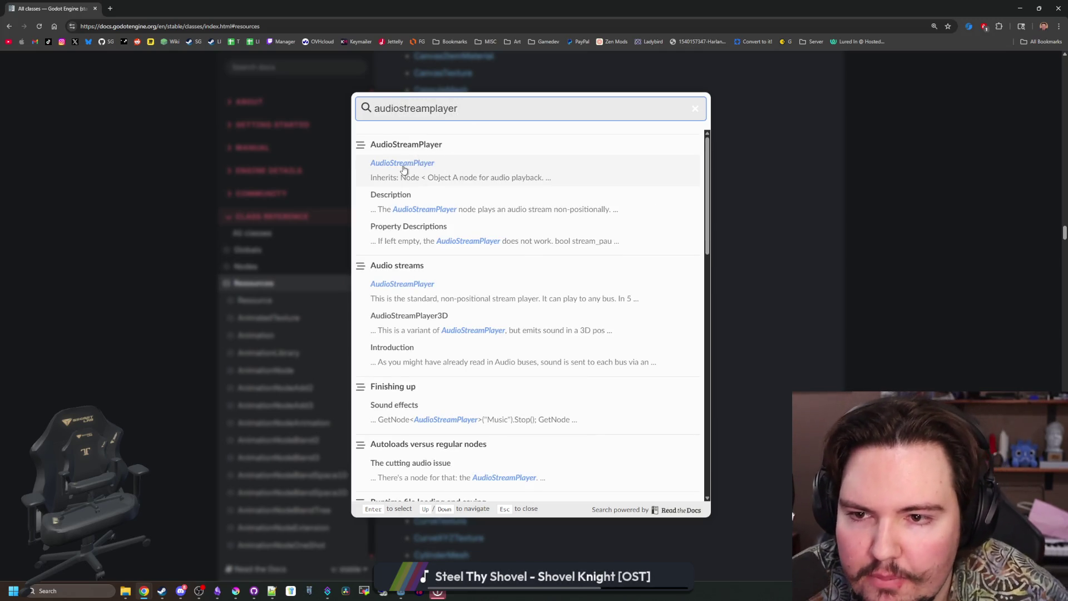
left_click(402, 164)
scroll(592, 285, "down", 8)
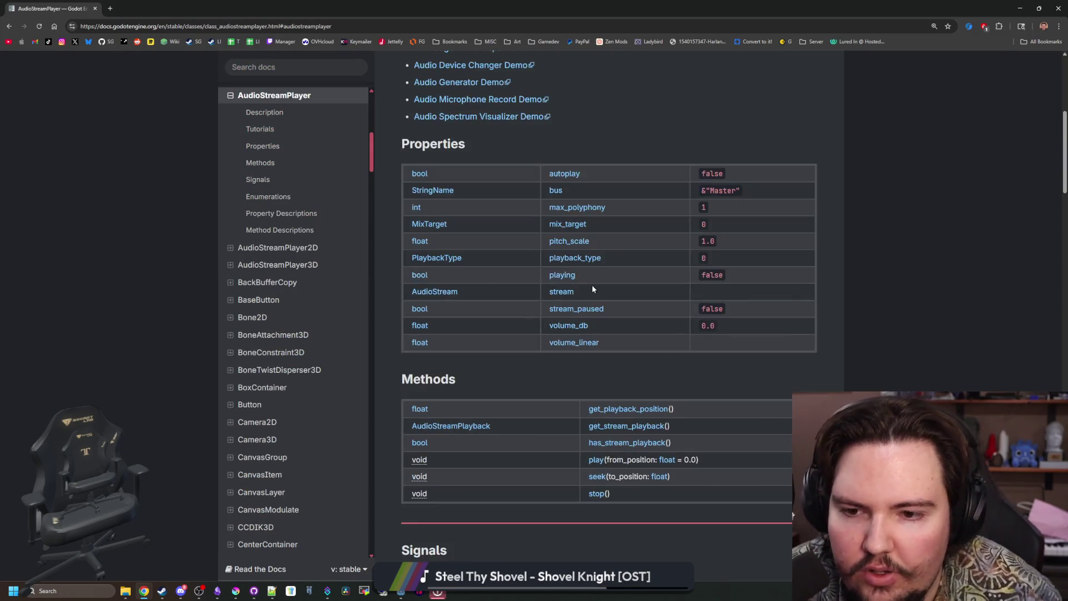
scroll(587, 266, "down", 4)
scroll(587, 266, "down", 20)
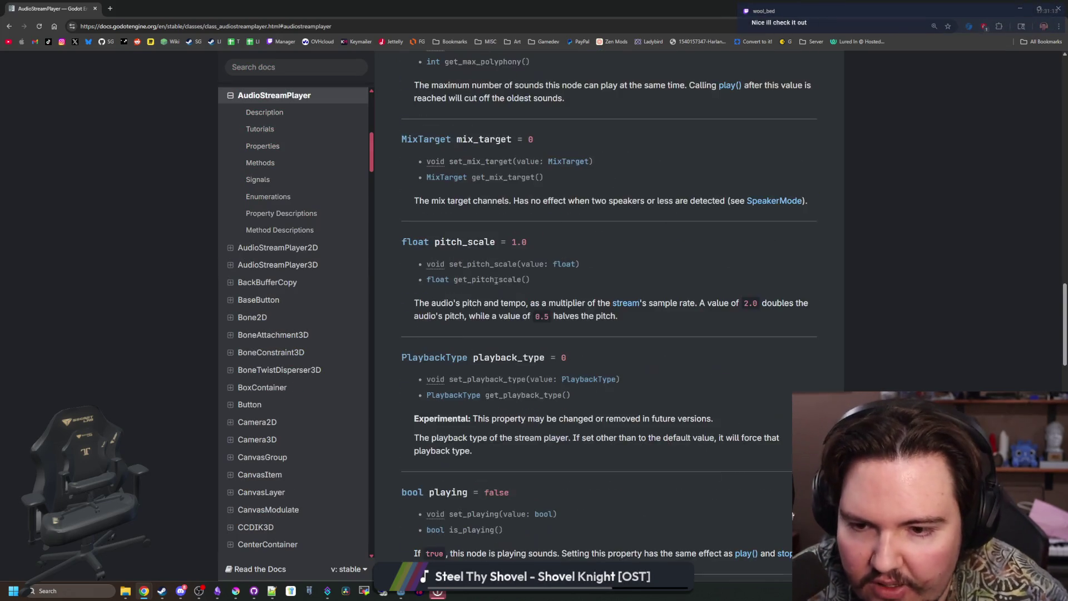
scroll(492, 299, "up", 20)
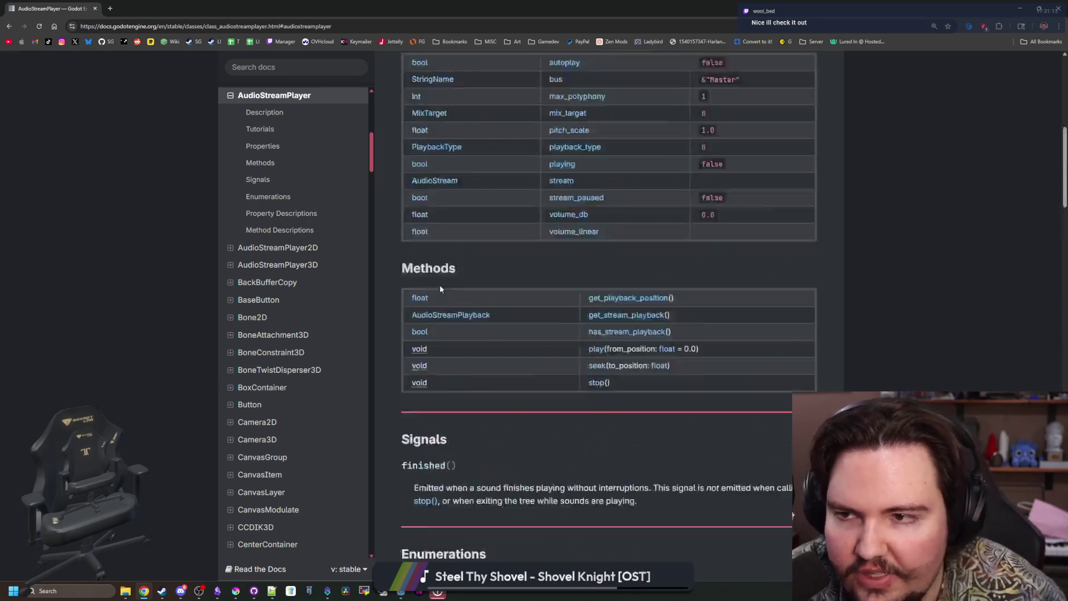
key("super+Down")
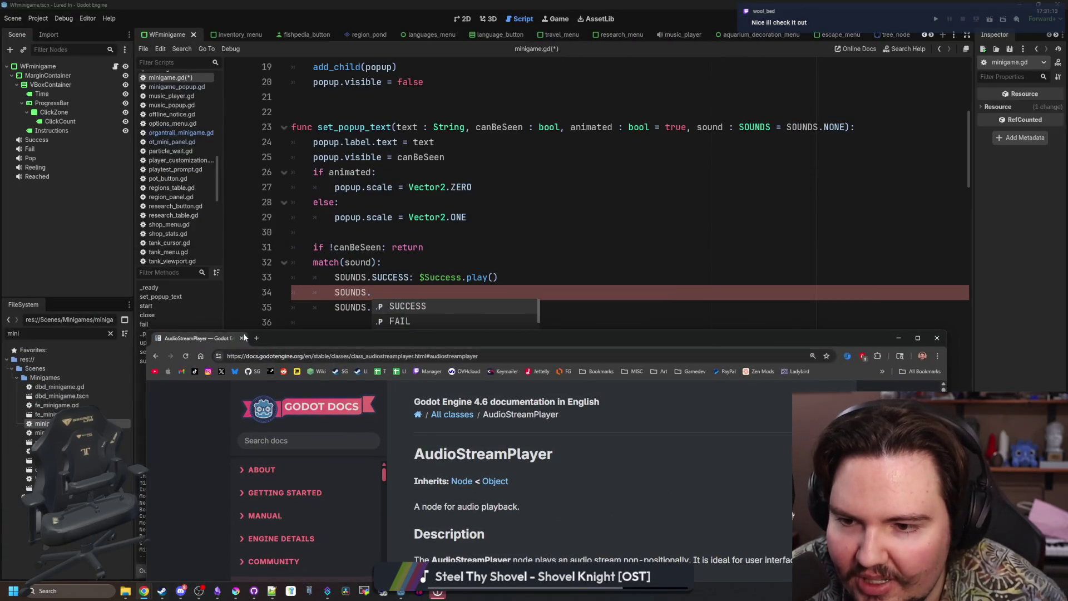
Close the browser and write 'SOUNDS.FAIL: $Fail' on line 34 of minigame.gd.
left_click(241, 338)
left_click(428, 284)
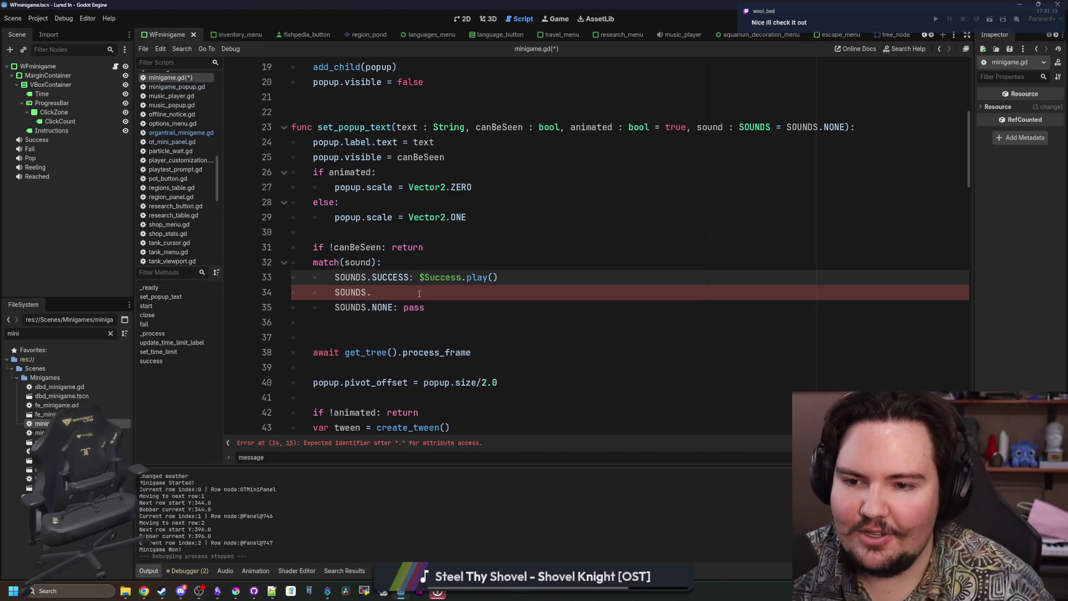
left_click(419, 294)
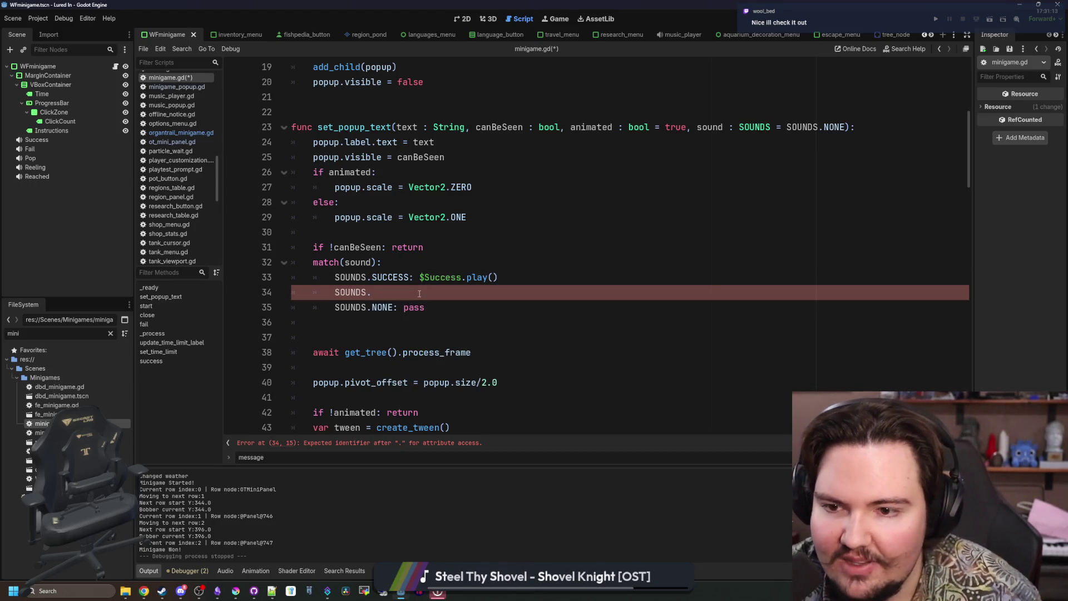
scroll(420, 293, "up", 5)
scroll(429, 290, "down", 4)
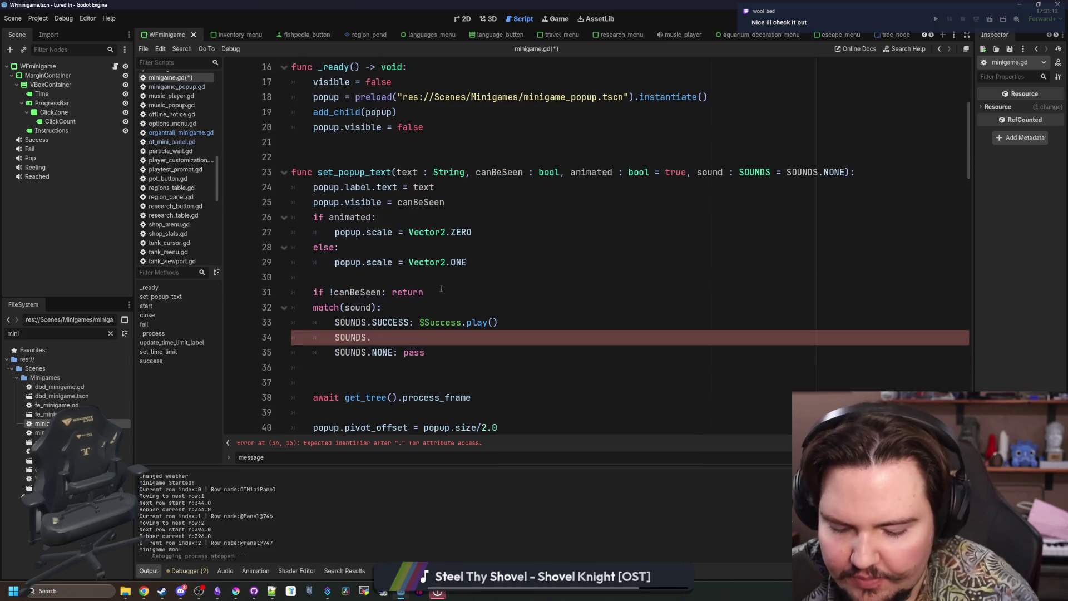
type("FAIL: $")
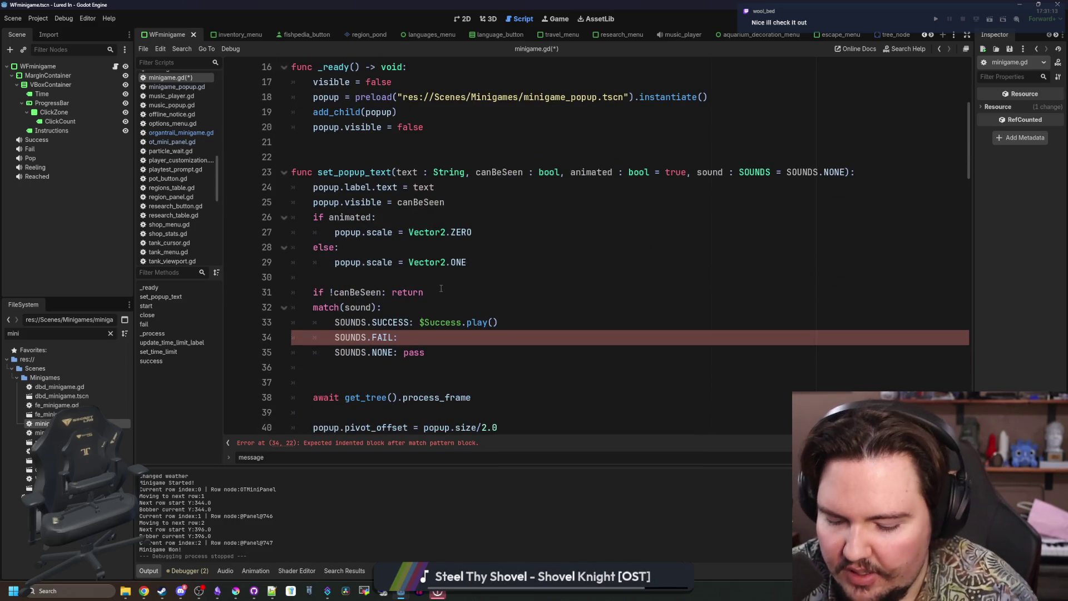
type("Fail")
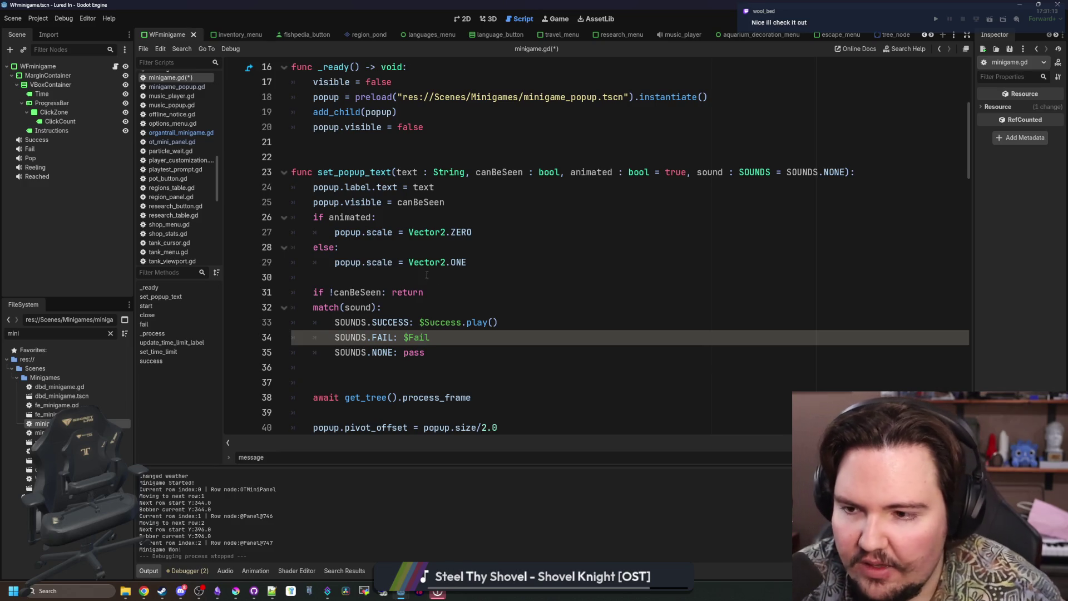
Check the Success and Fail sound nodes in the dbd_minigame scene.
left_click(427, 275)
double_click(62, 396)
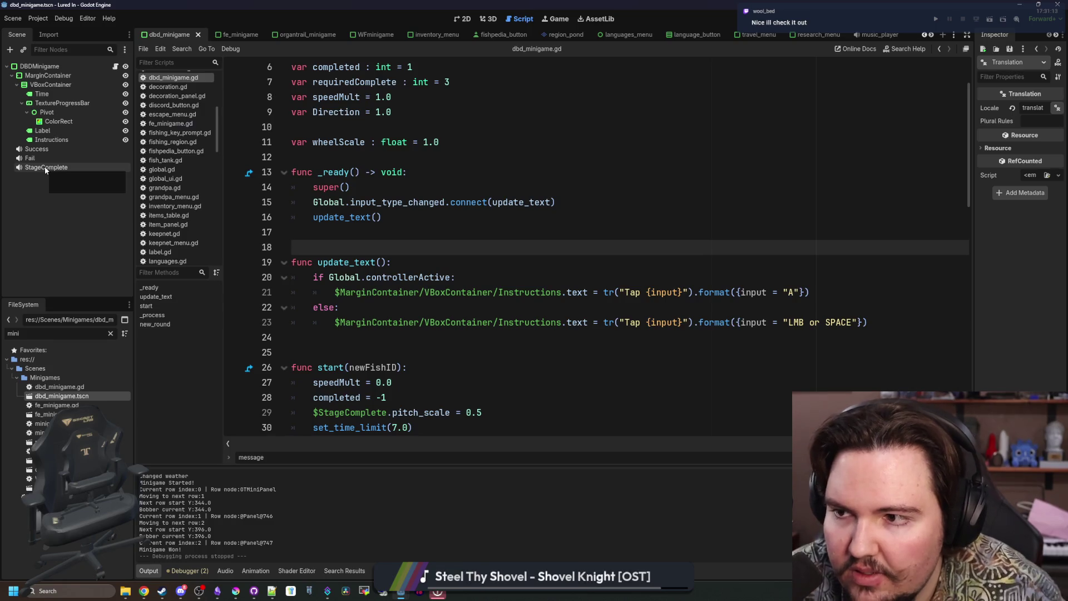
left_click(49, 148)
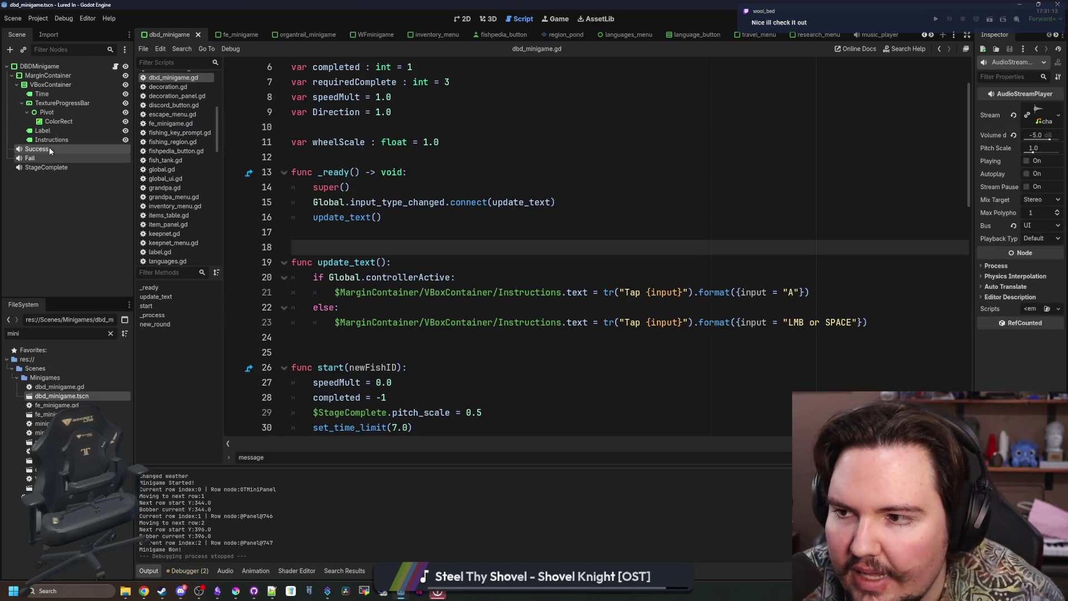
key("shift+Down")
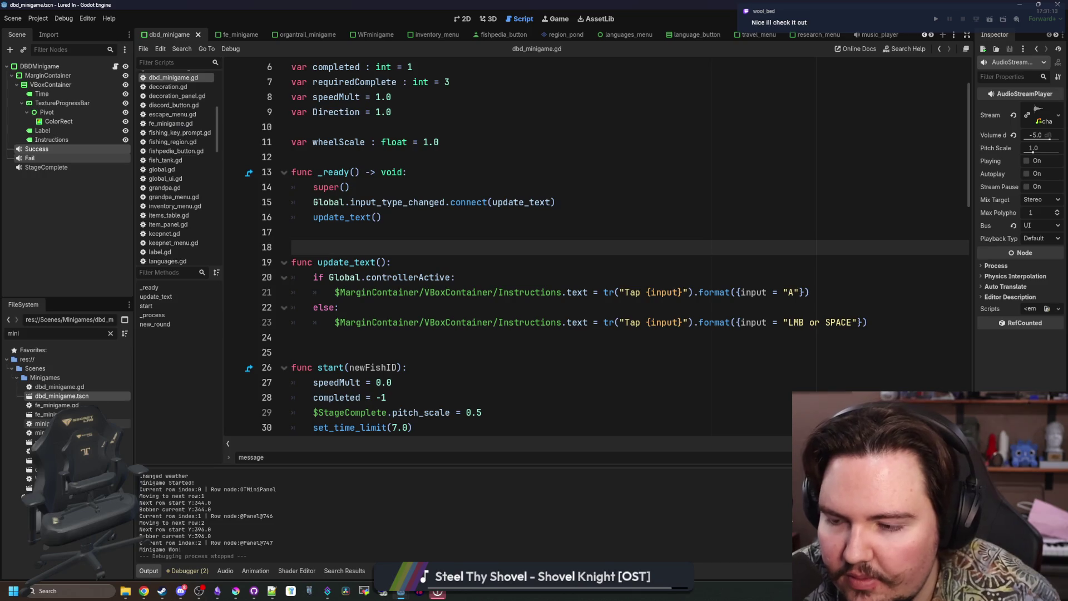
key("alt+Left")
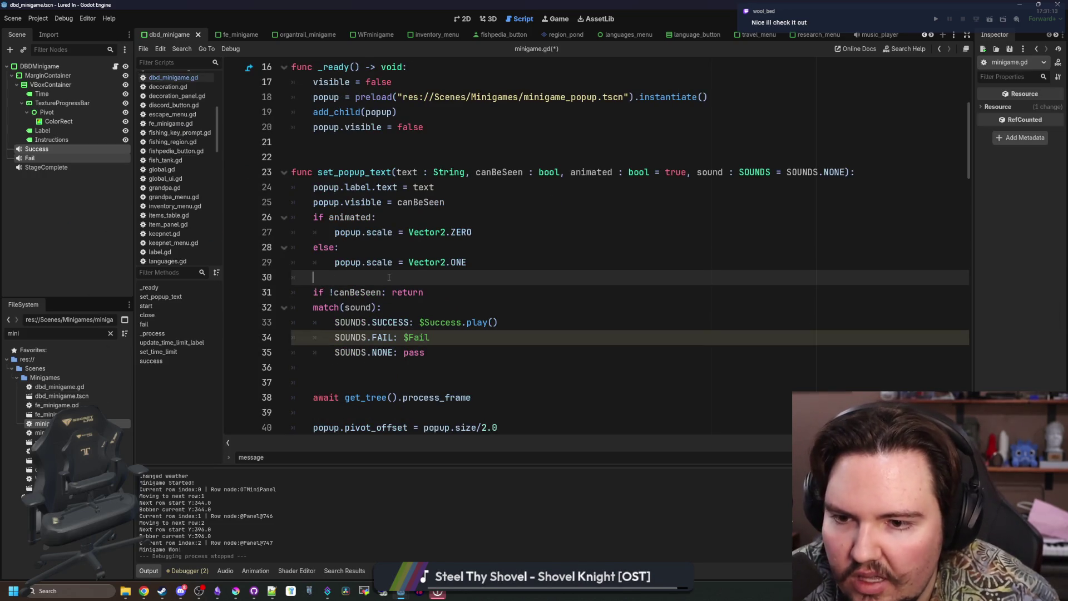
Complete the FAIL branch so it calls $Fail.play().
left_click(450, 337)
type("play(")
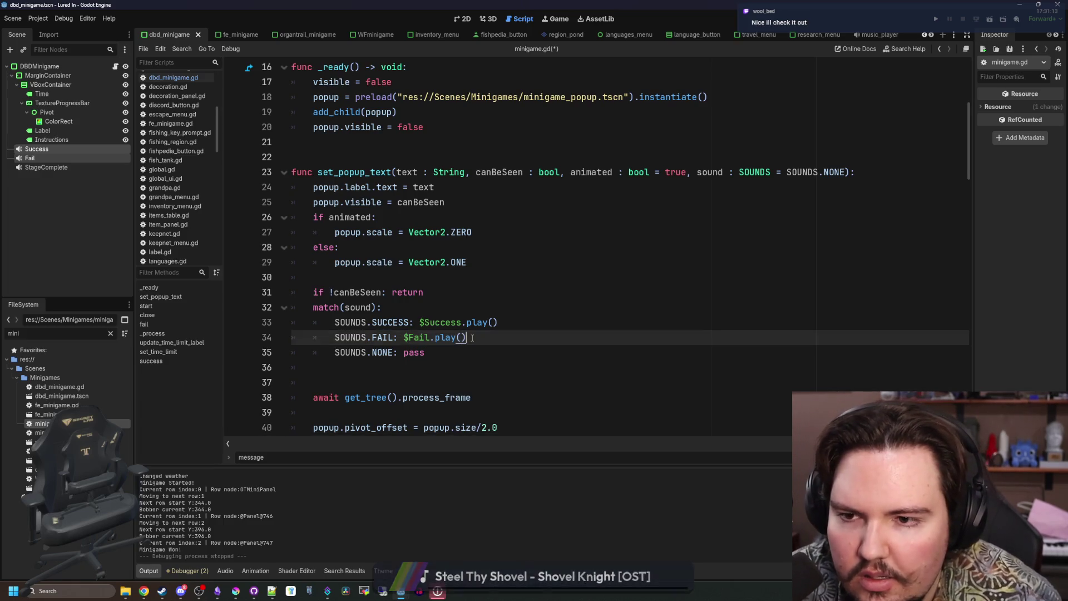
scroll(473, 337, "up", 5)
scroll(347, 264, "down", 4)
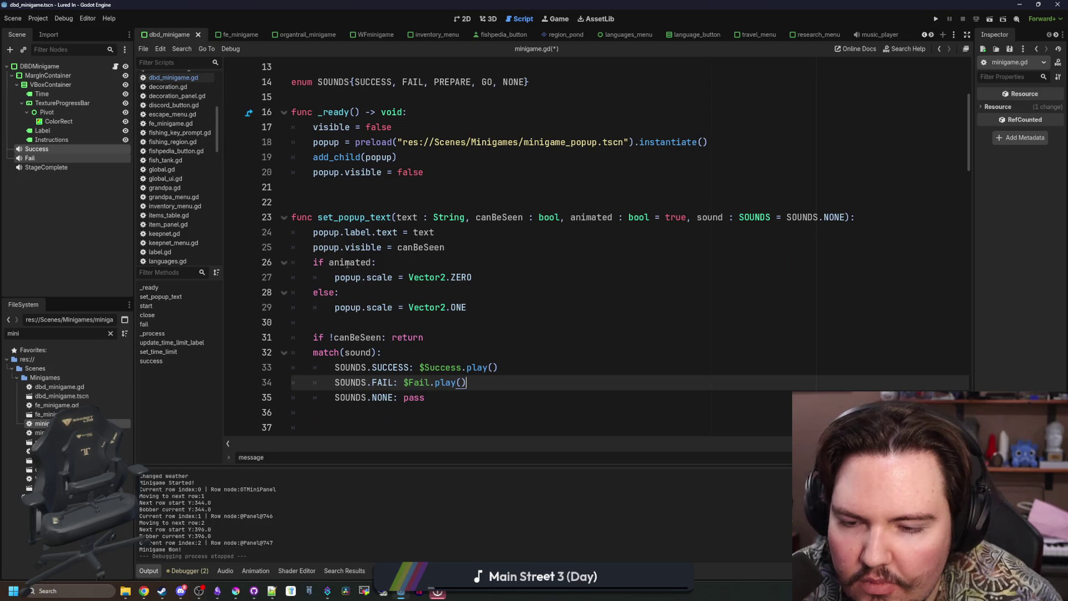
scroll(371, 313, "up", 4)
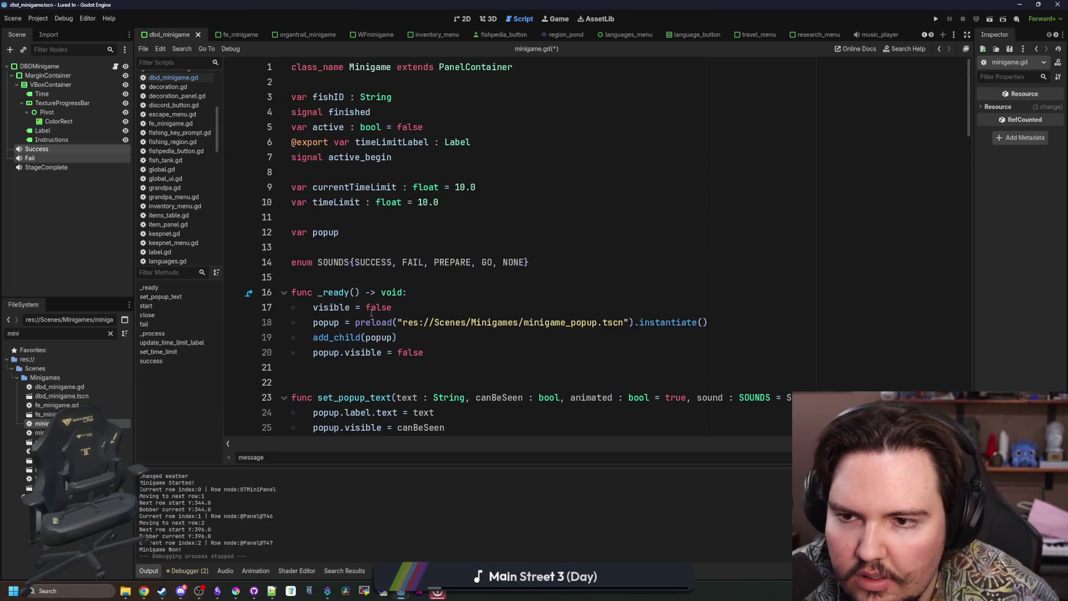
left_click(375, 277)
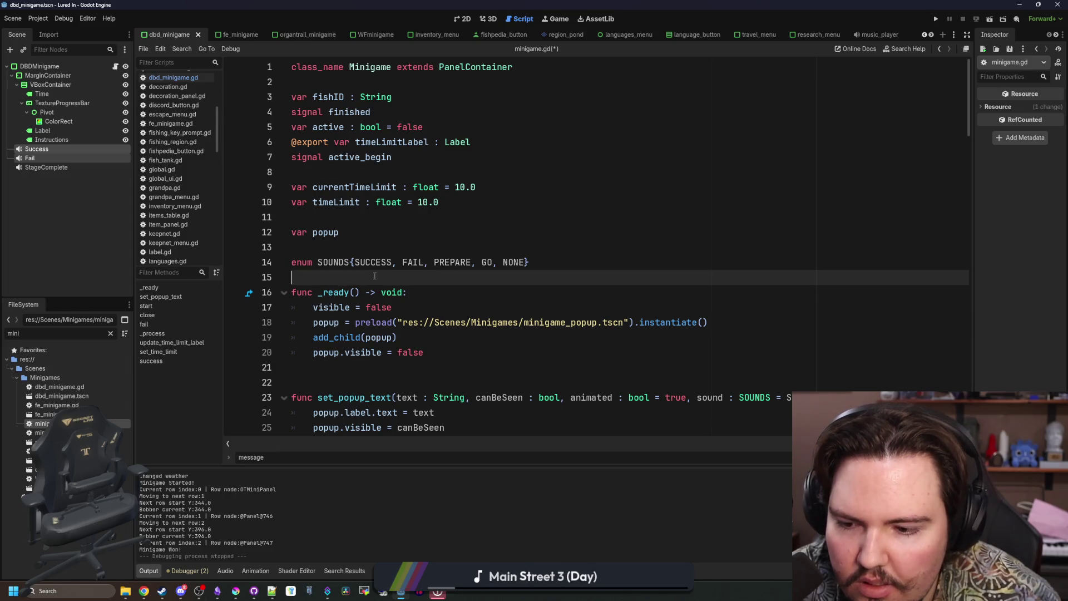
In _ready, create audioPlayer = AudioStreamPlayer.new() before add_child(audioPlayer).
key("Return")
key("Return")
key("Up")
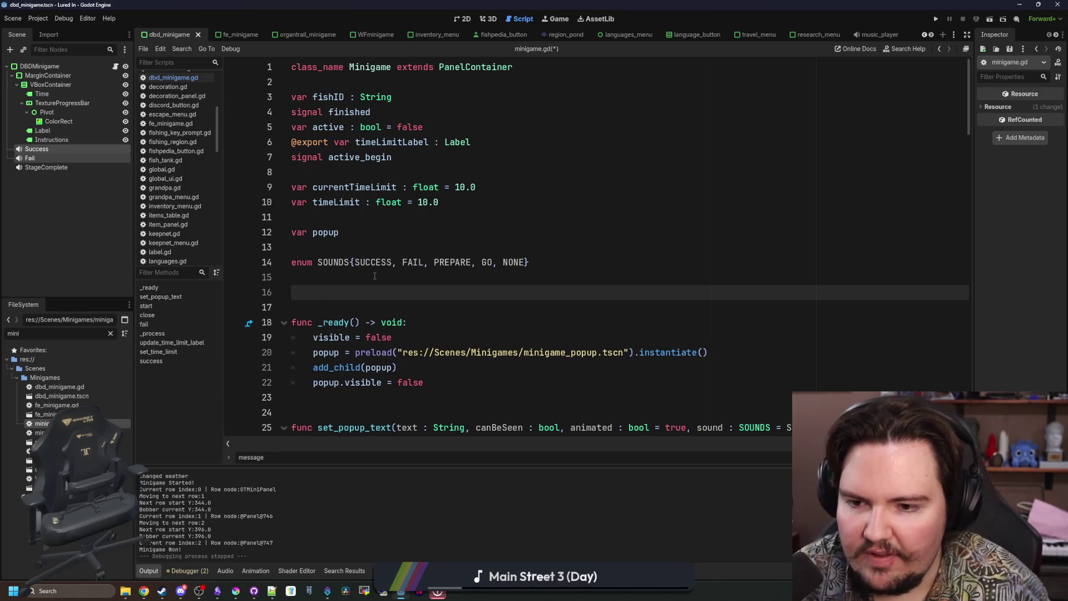
left_click(494, 388)
key("Return")
type("add_chi")
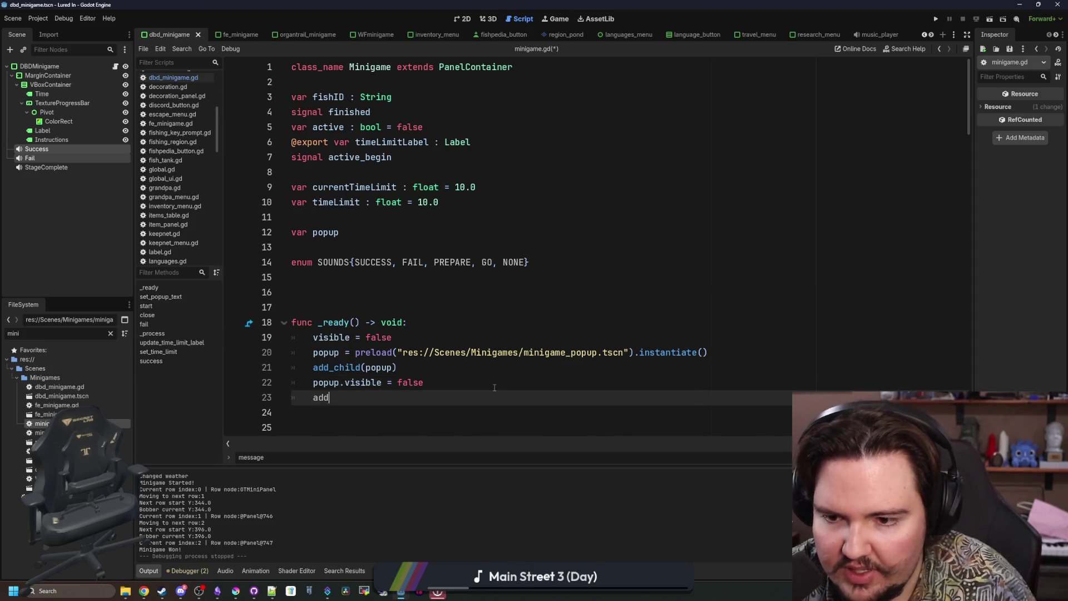
type("ld(")
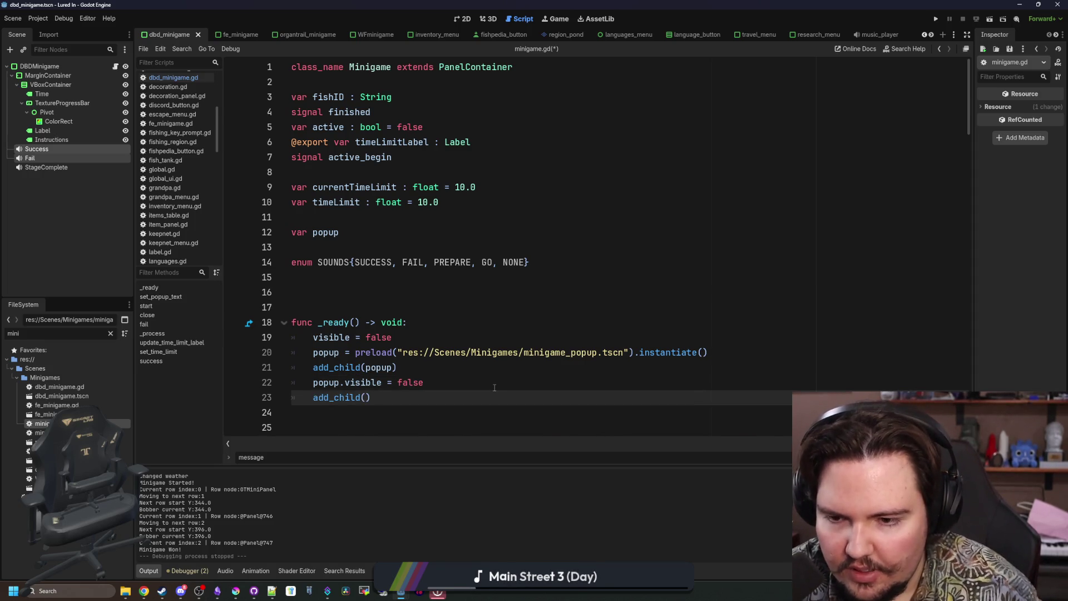
type("audioPlayer")
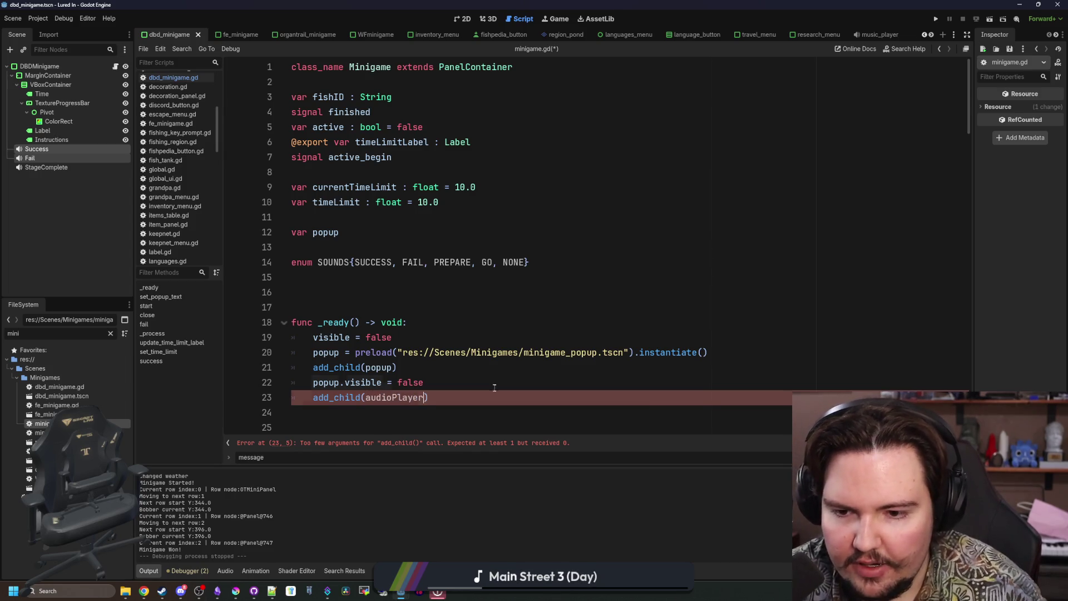
key("ctrl+shift+Return")
type("audio")
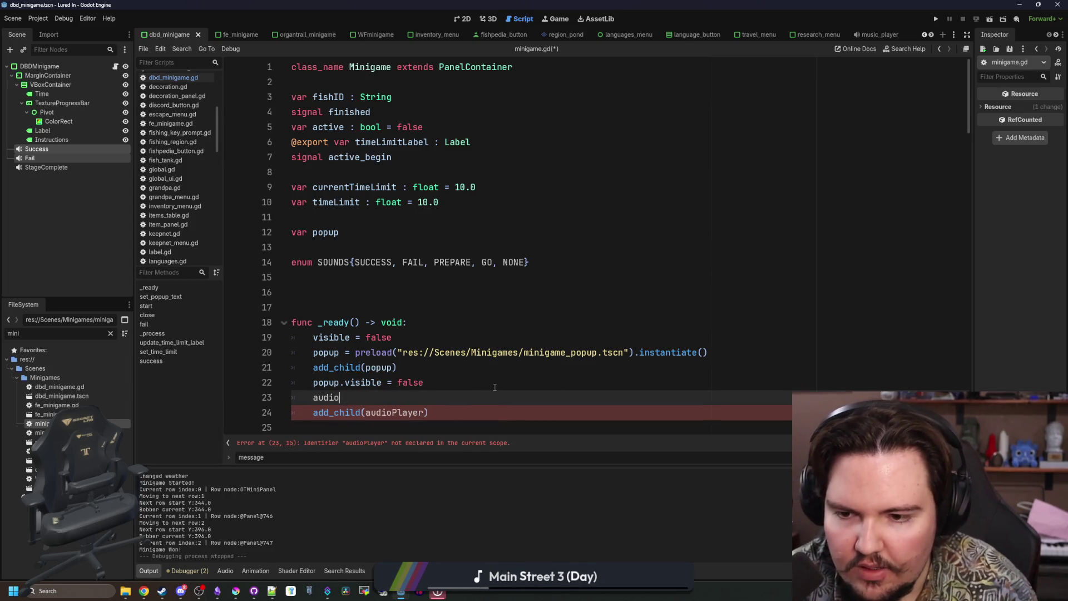
type("Player ")
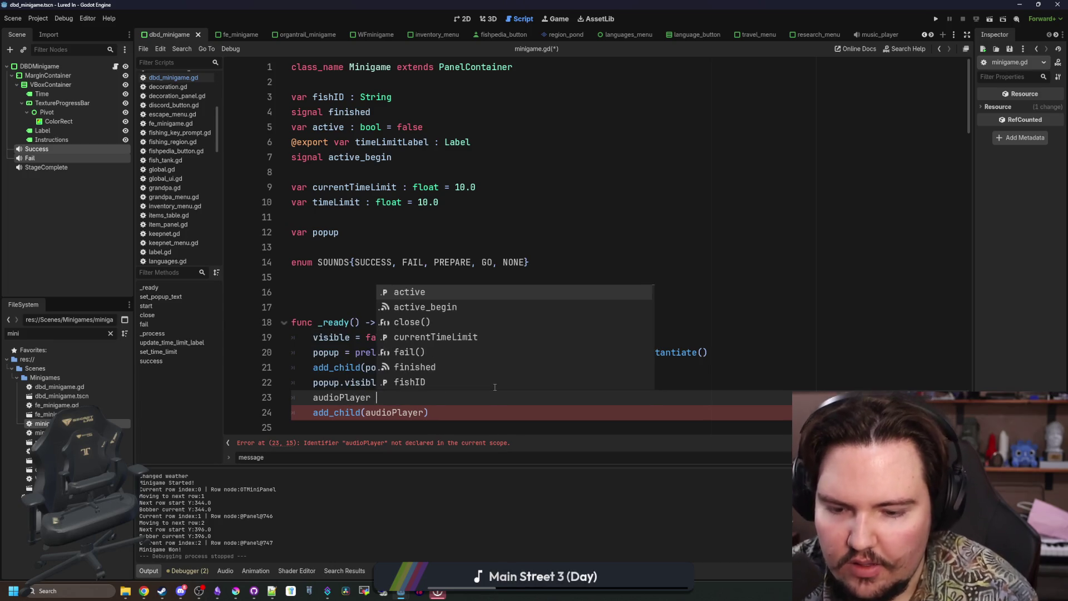
type("= AudioStream")
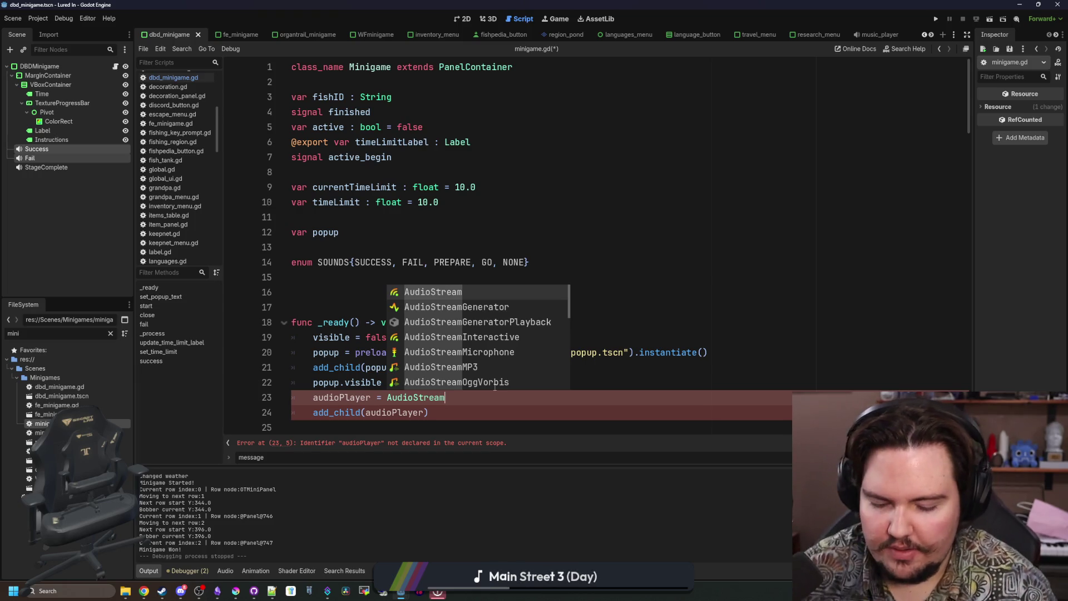
type("Player")
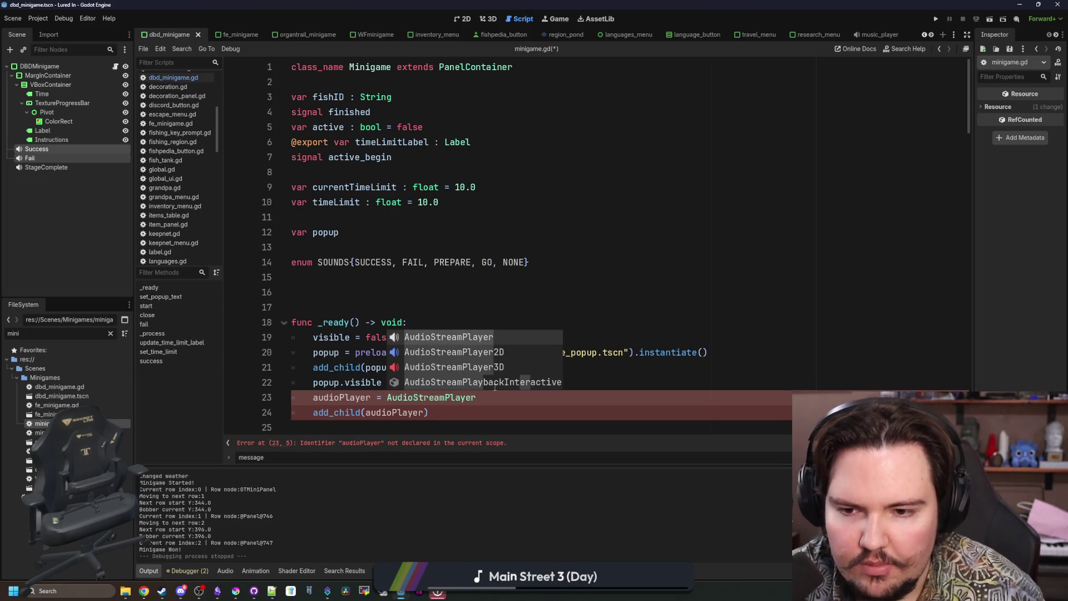
key("Escape")
type(".new()")
key("Return")
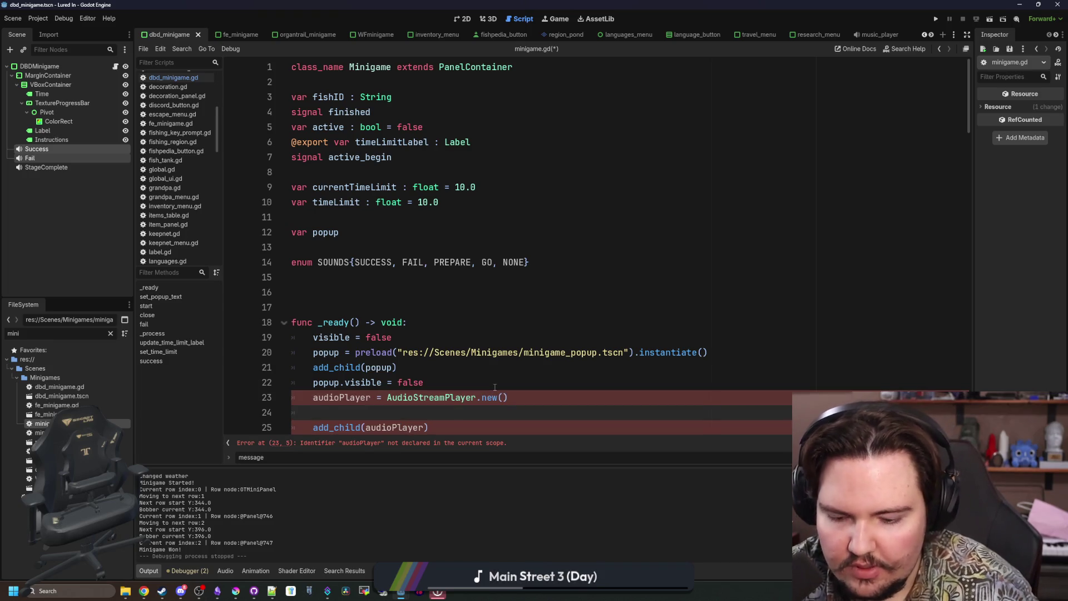
Set audioPlayer.bus to "SFX" and declare 'var audioPlayer : AudioStreamPlayer' on line 16.
type("audio")
key("BackSpace")
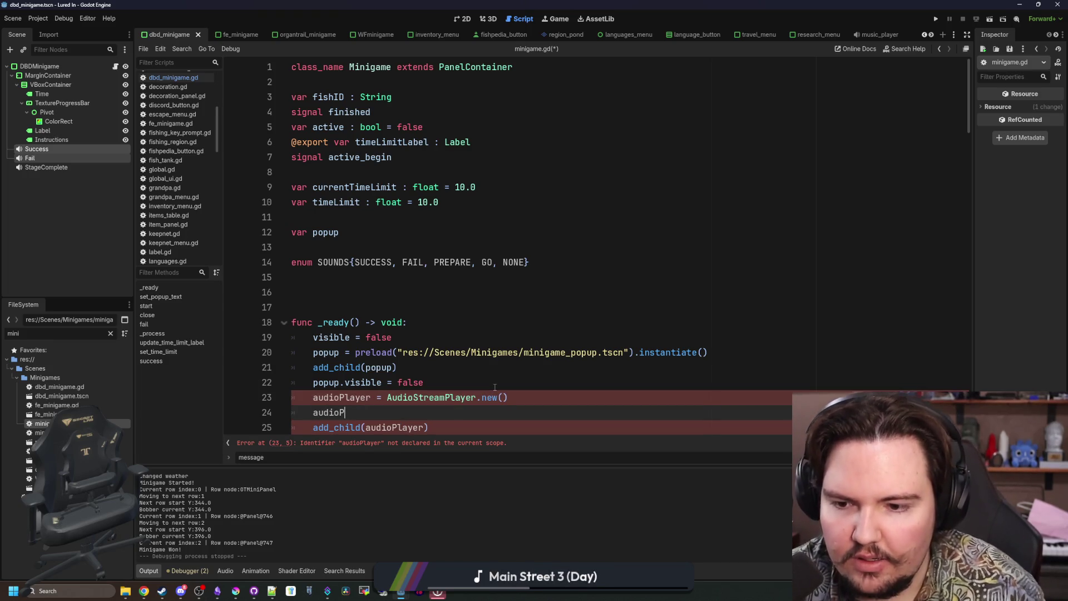
type("Player.bus")
type(" = \"SFX")
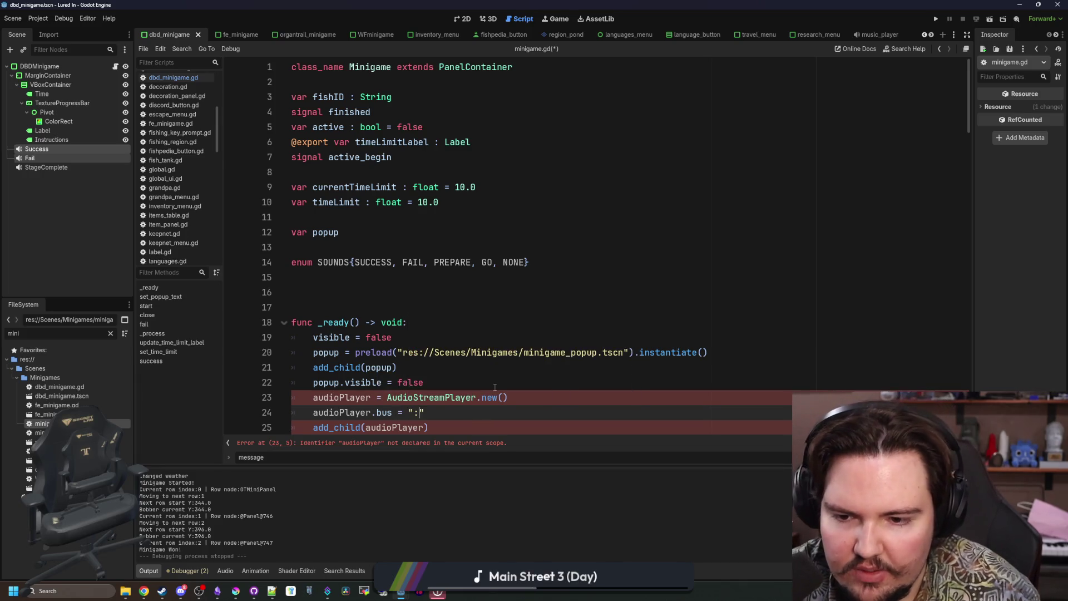
scroll(447, 389, "down", 1)
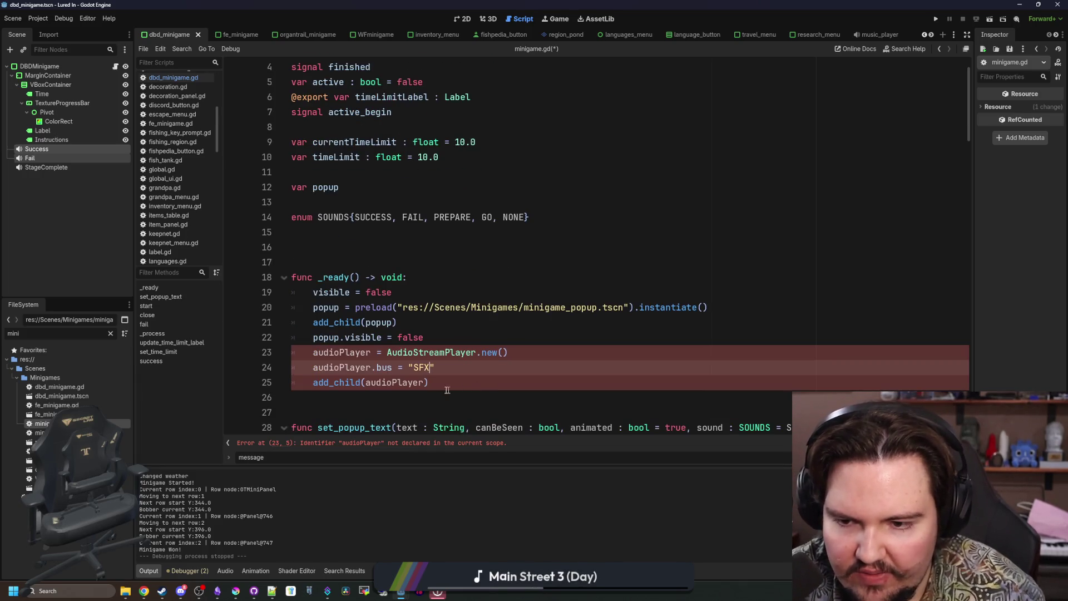
left_click(356, 245)
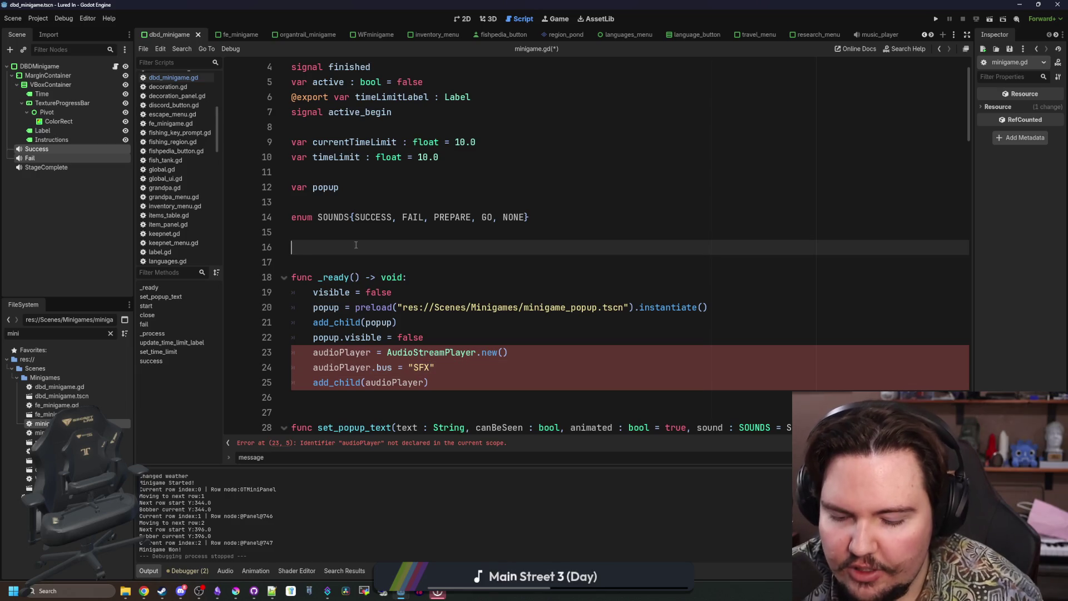
type("var audioPlayer : AudioStream")
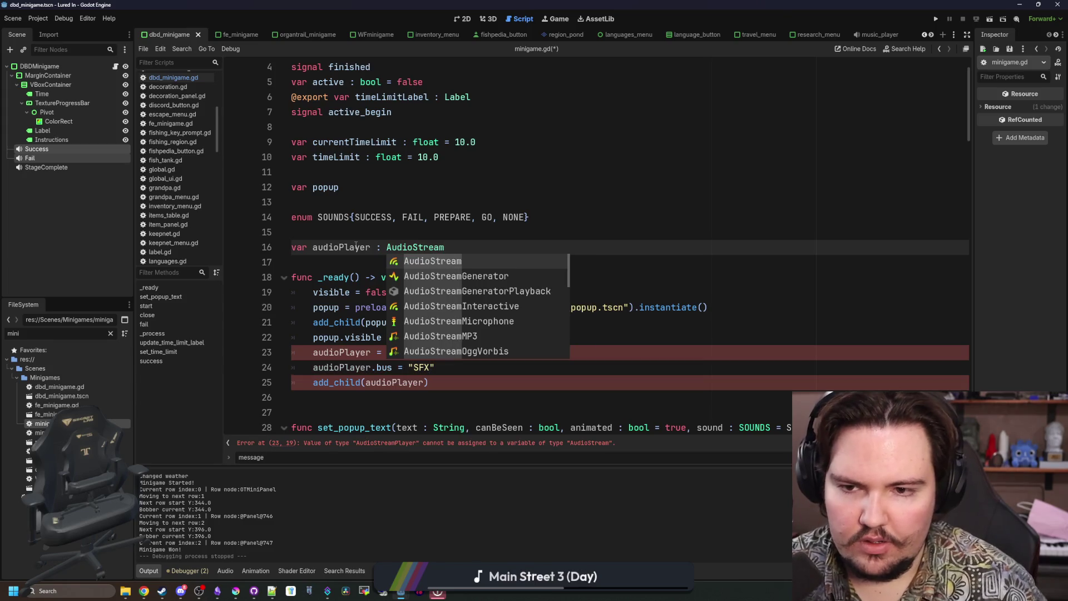
type("Player")
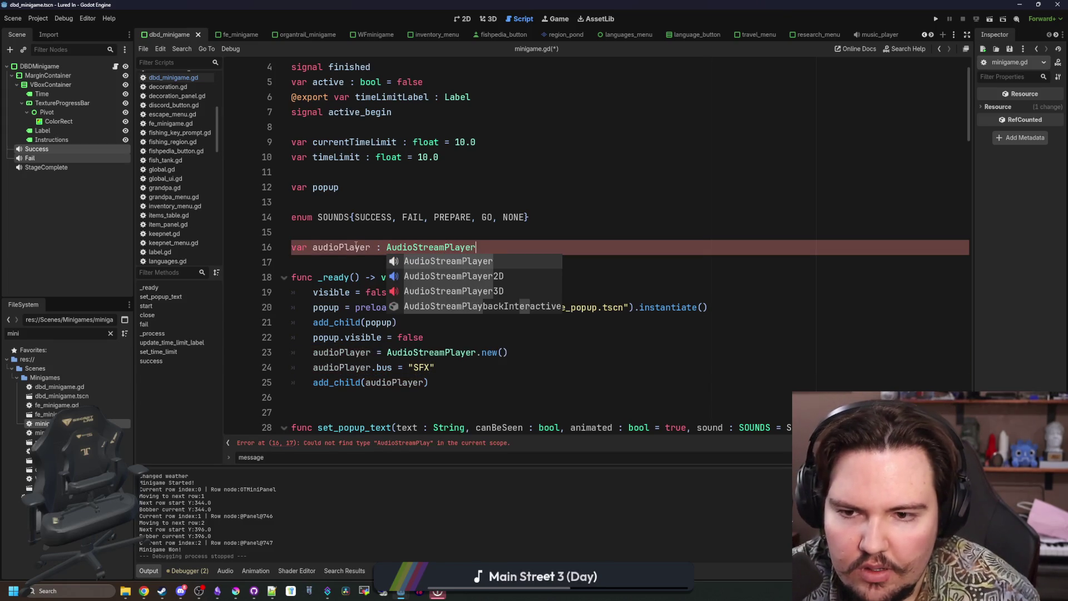
key("Return")
double_click(341, 248)
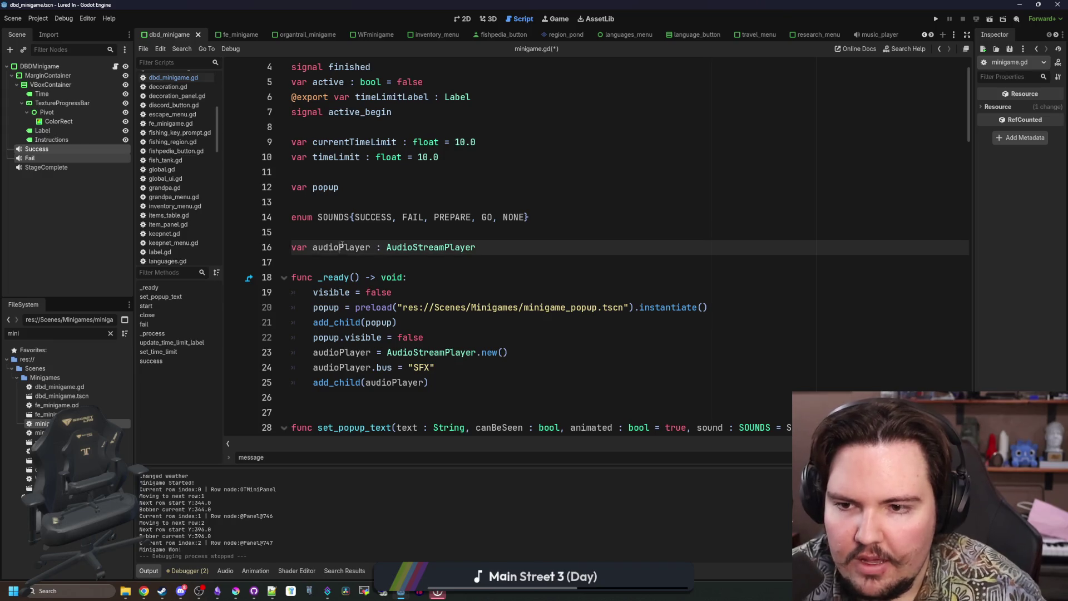
scroll(360, 265, "down", 4)
Add 'audioPlayer.stream = preload("")' to the SOUNDS.SUCCESS case.
scroll(361, 265, "down", 3)
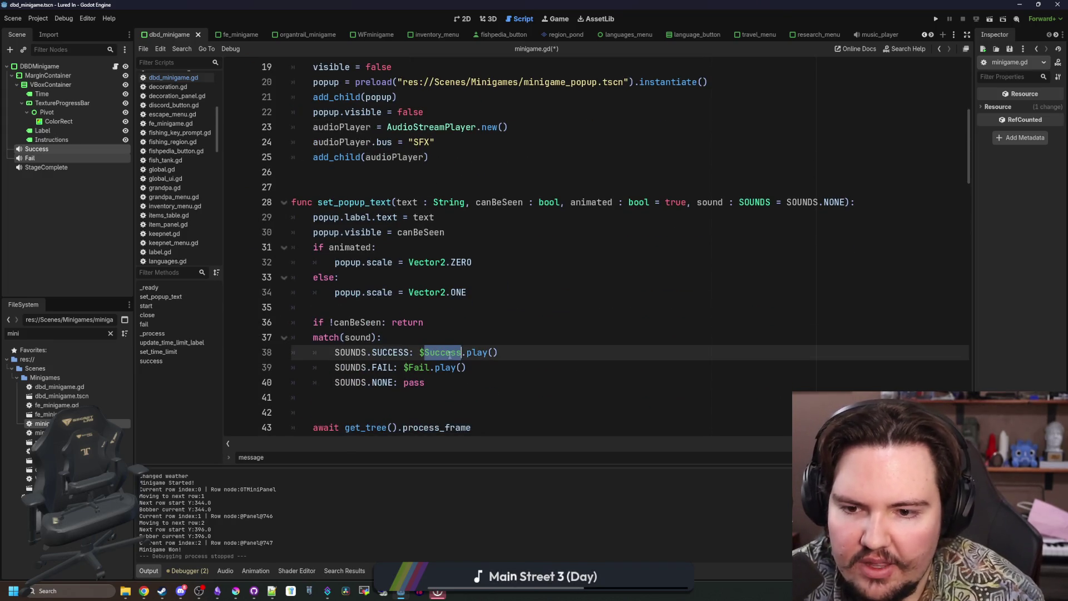
left_click(416, 352)
key("Return")
key("Return")
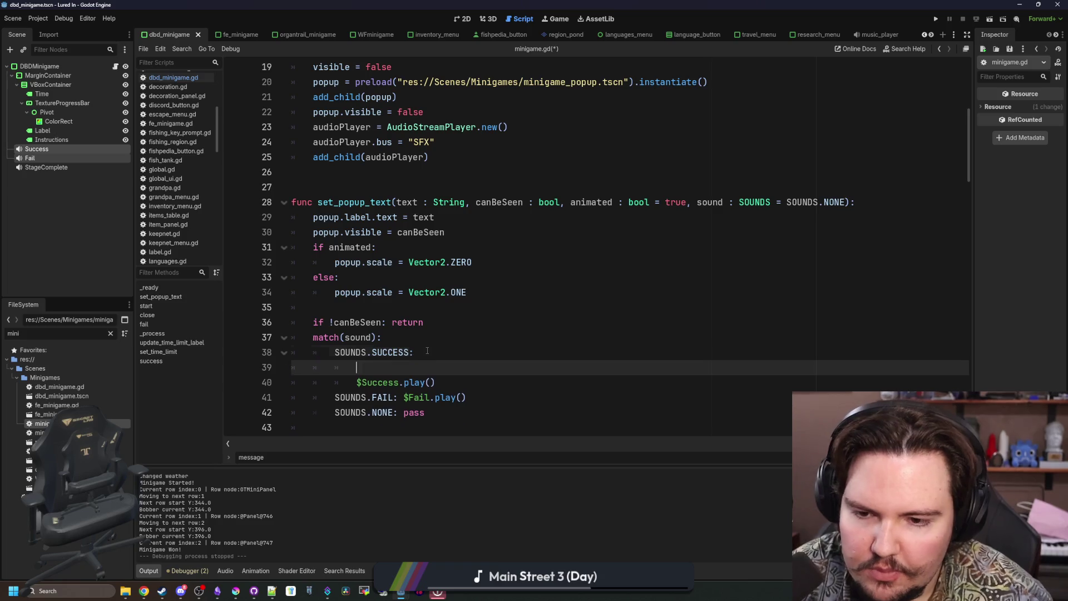
key("Up")
type("audioPlayer")
scroll(445, 327, "down", 3)
type("stream = prelo")
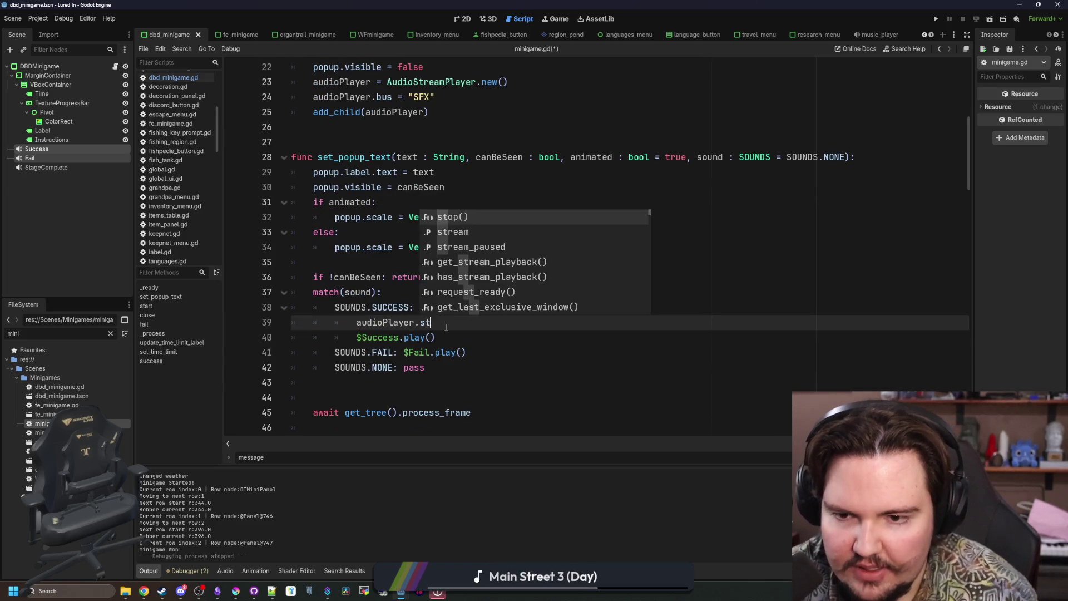
key("Return")
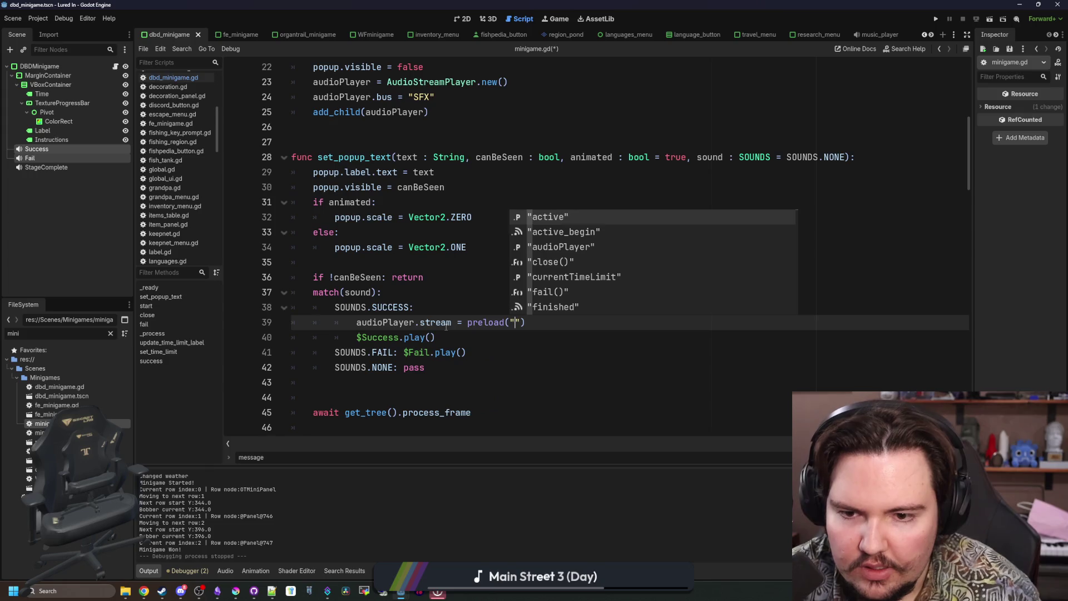
type("\"")
left_click_drag(526, 323, 347, 319)
key("ctrl+c")
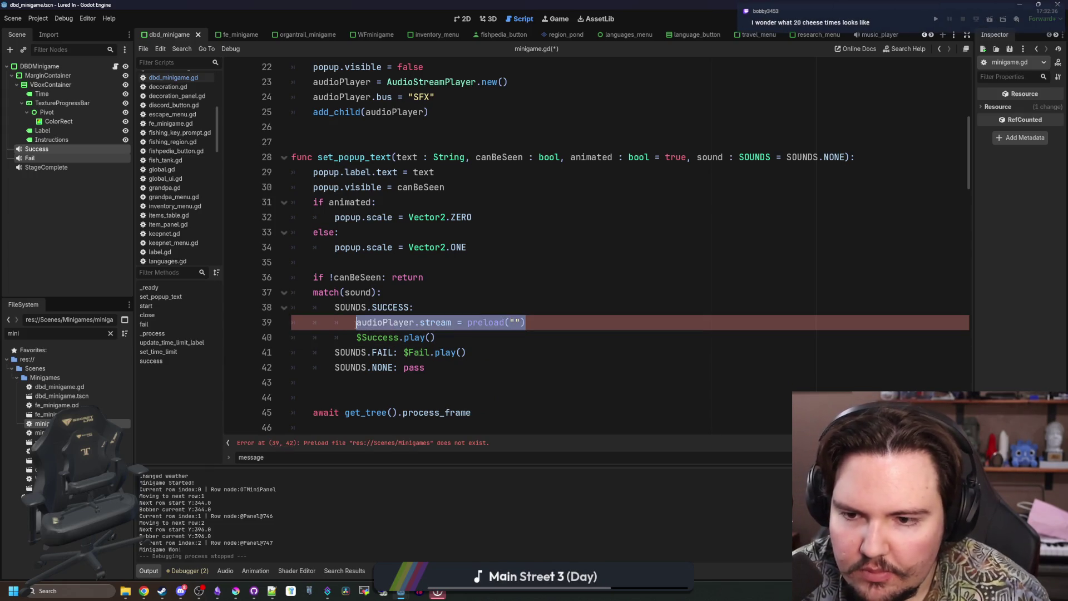
Paste the stream line into the FAIL case and change $Fail.play() to audioPlayer.play().
left_click(396, 353)
key("Return")
key("ctrl+v")
key("Return")
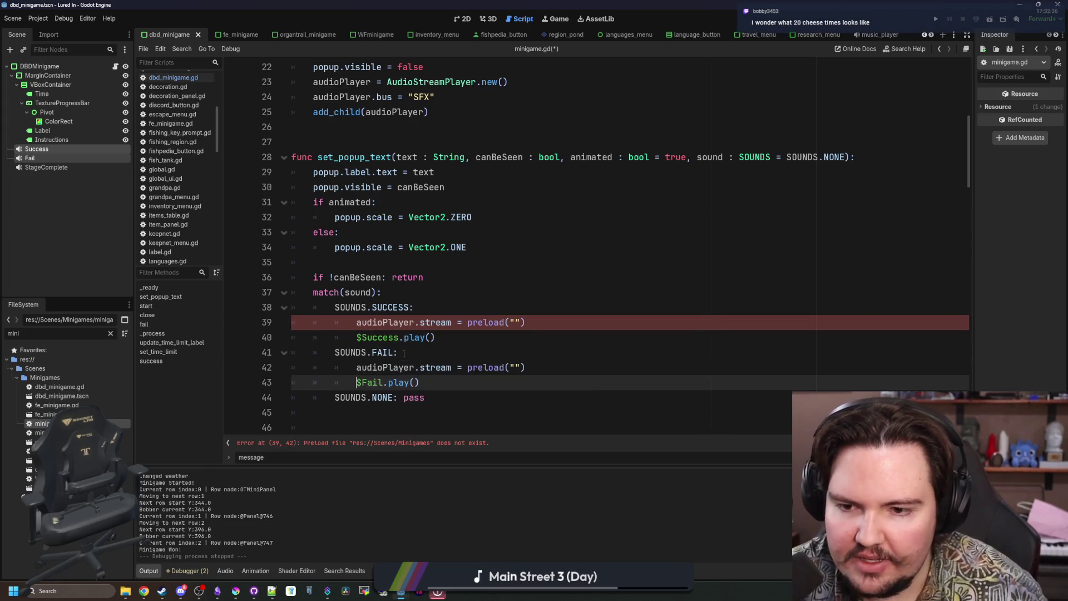
scroll(392, 379, "down", 1)
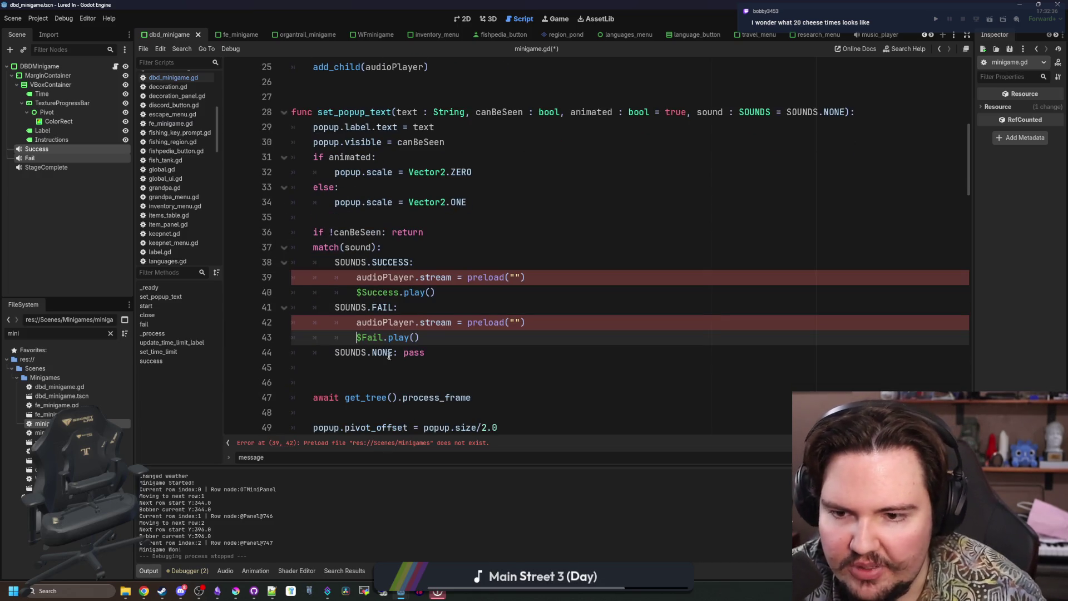
double_click(394, 323)
key("ctrl+c")
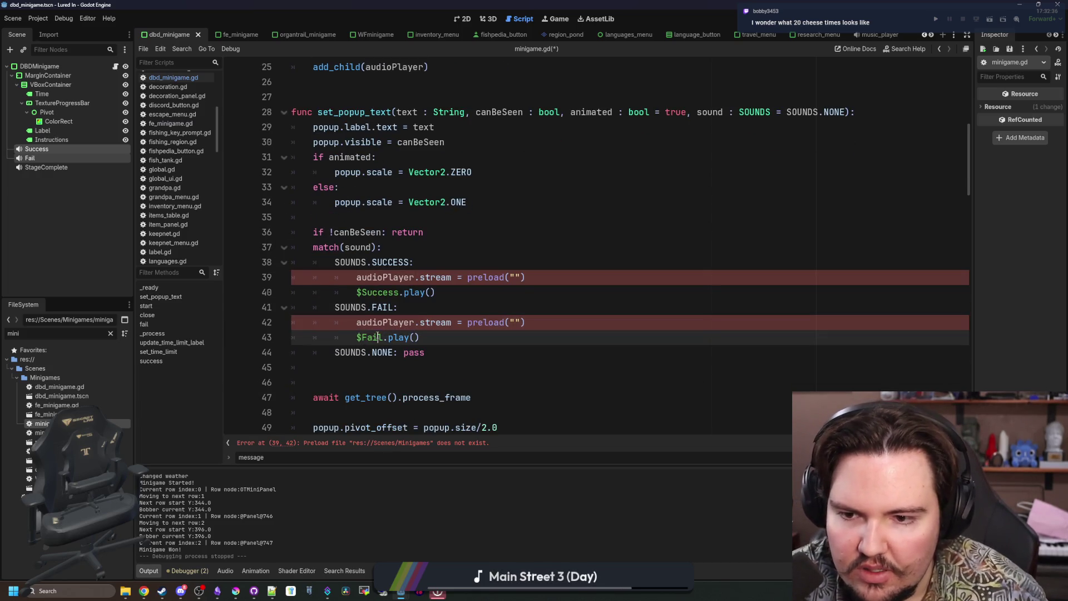
double_click(378, 337)
key("ctrl+v")
left_click(29, 158)
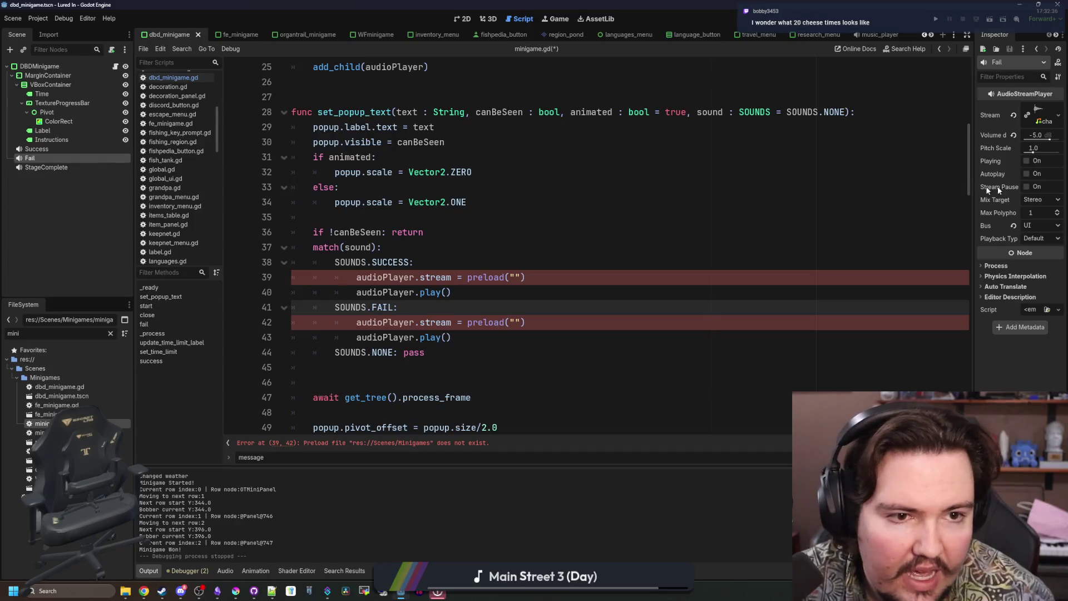
Set the FAIL preload path to "res://Sounds/chance_shrine_fail.wav".
left_click_drag(974, 194, 876, 193)
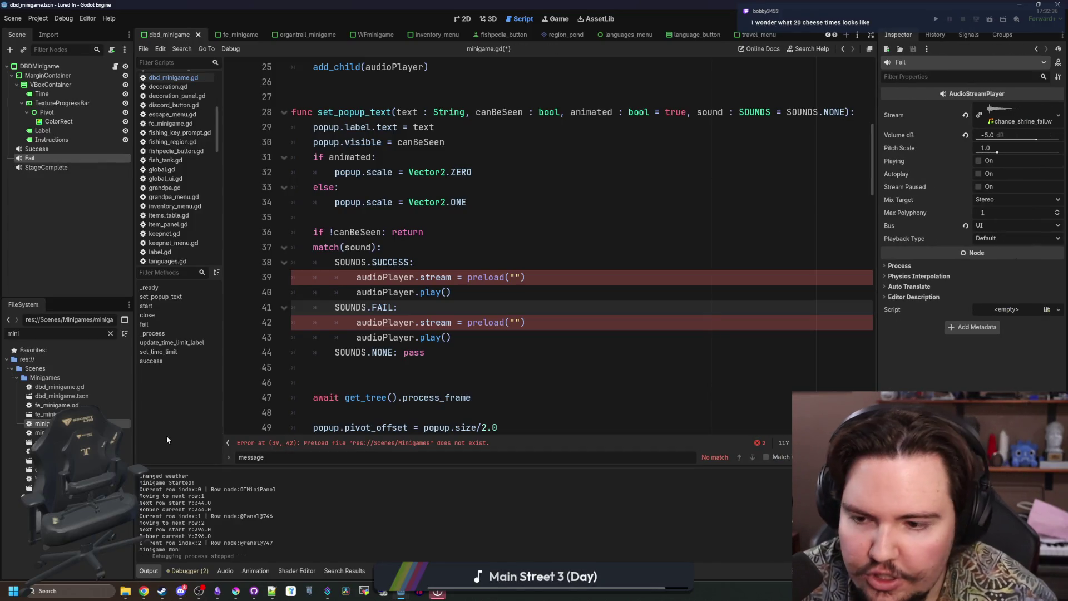
left_click(110, 333)
type("chance")
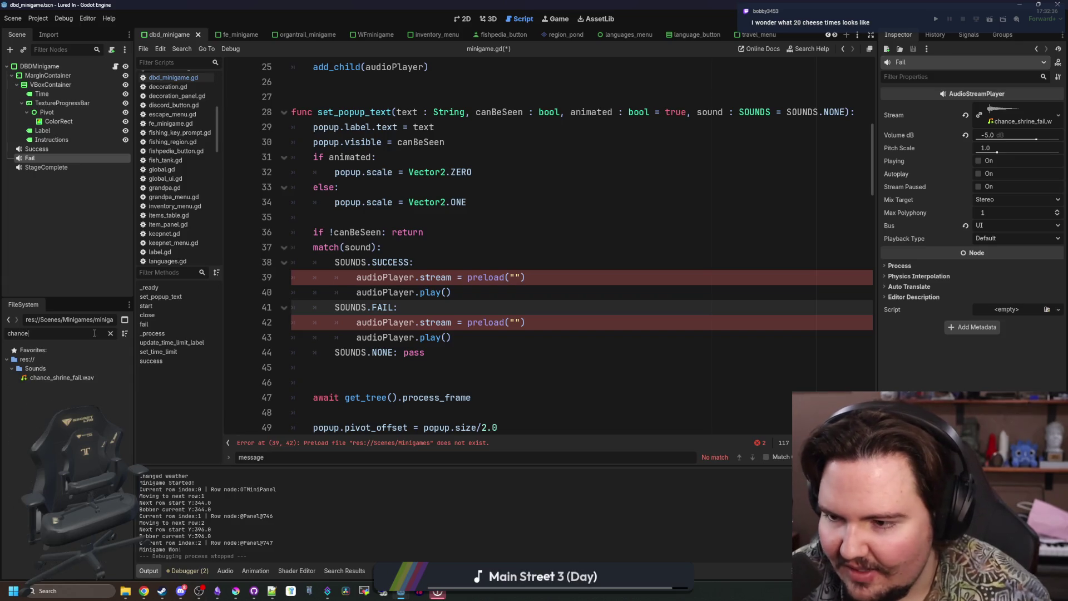
mouse_move(61, 378)
left_mouse_down()
mouse_move(512, 338)
mouse_move(515, 324)
left_mouse_up()
key("BackSpace")
key("BackSpace")
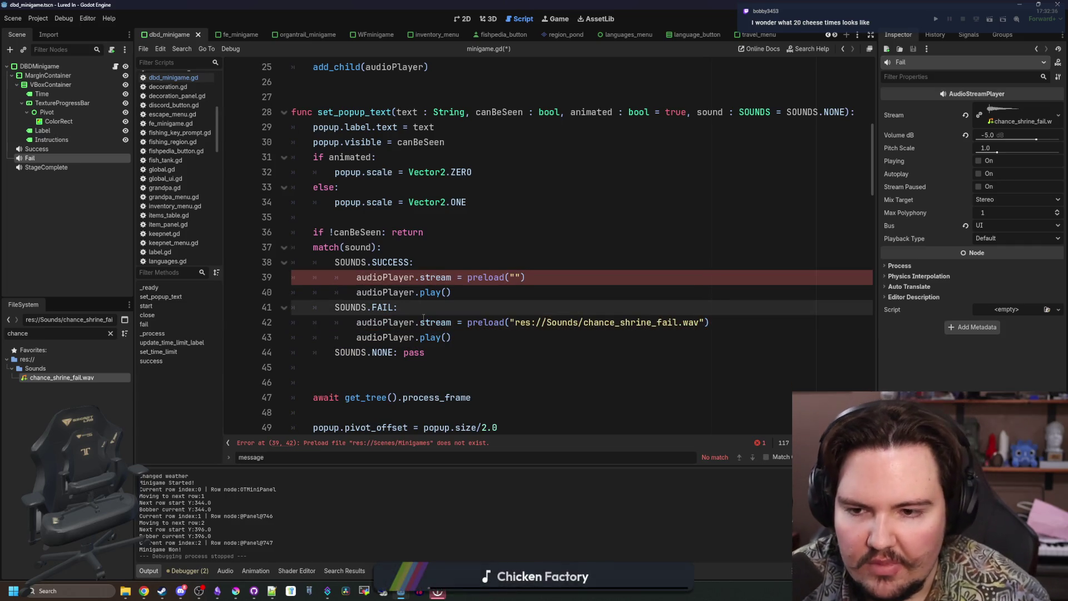
Add audioPlayer.volume_db = -5 to the FAIL case.
key("Return")
type("audioPlayer.")
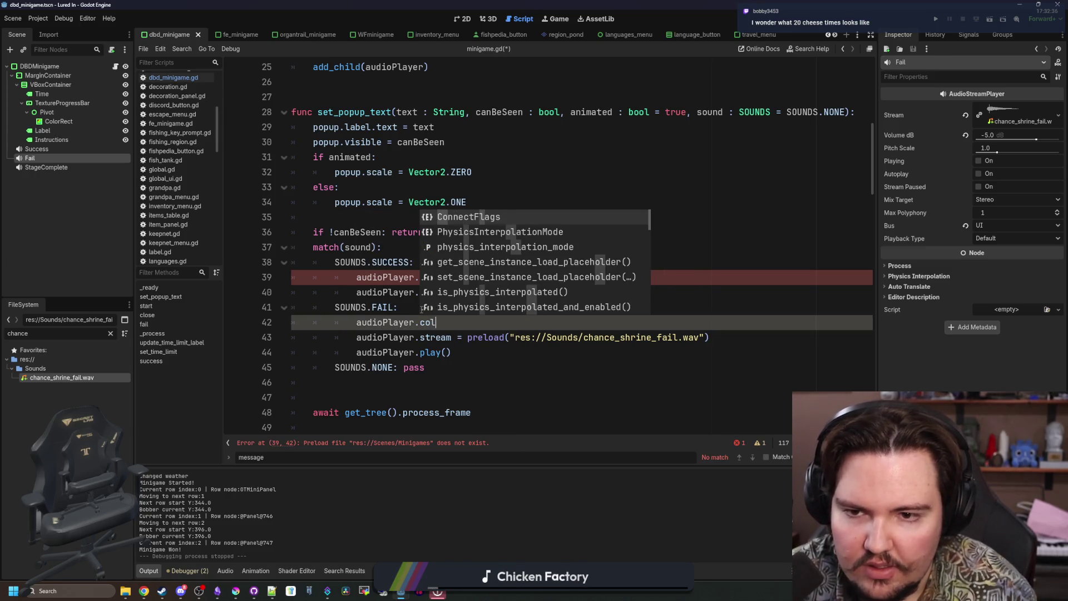
type("vol")
key("Return")
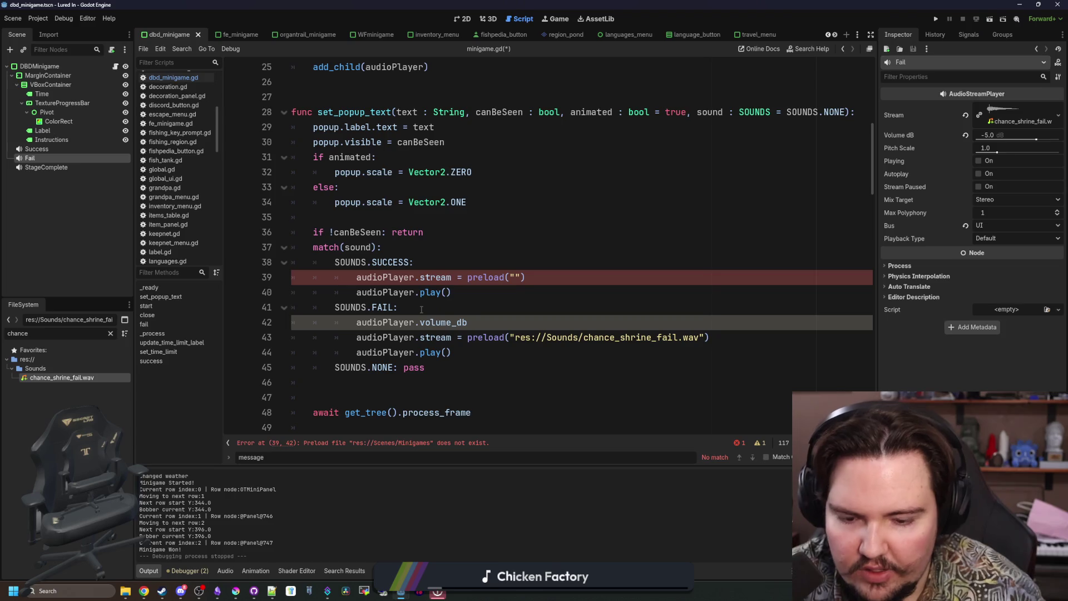
type("-5")
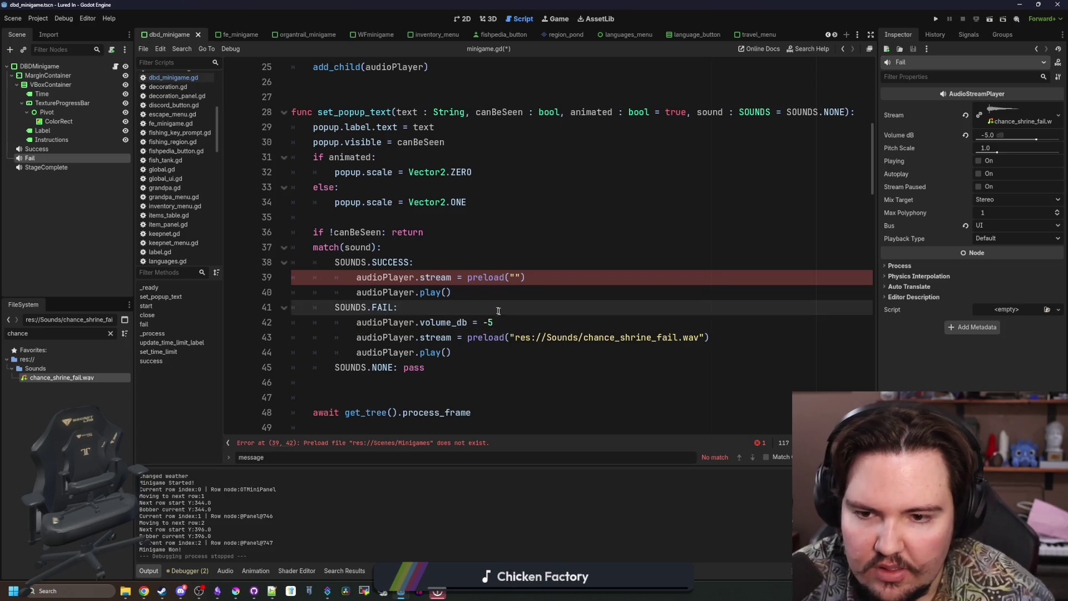
left_click_drag(494, 322, 398, 338)
left_click(726, 327)
key("Up")
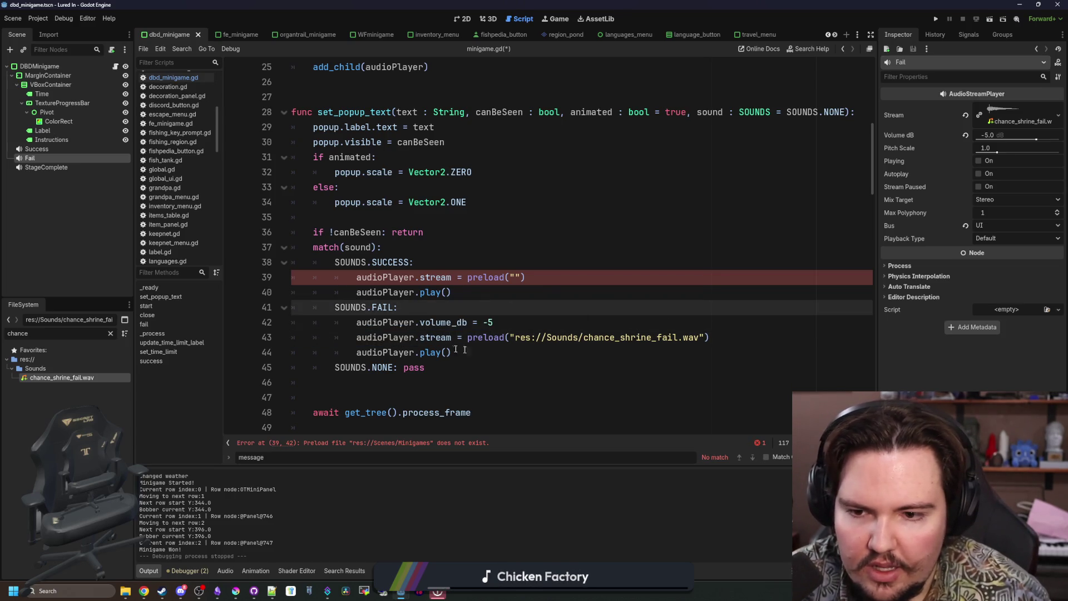
Replace the SUCCESS case's placeholder lines with the FAIL case's volume, stream and play lines.
left_click_drag(496, 351, 236, 317)
left_click_drag(452, 292, 248, 284)
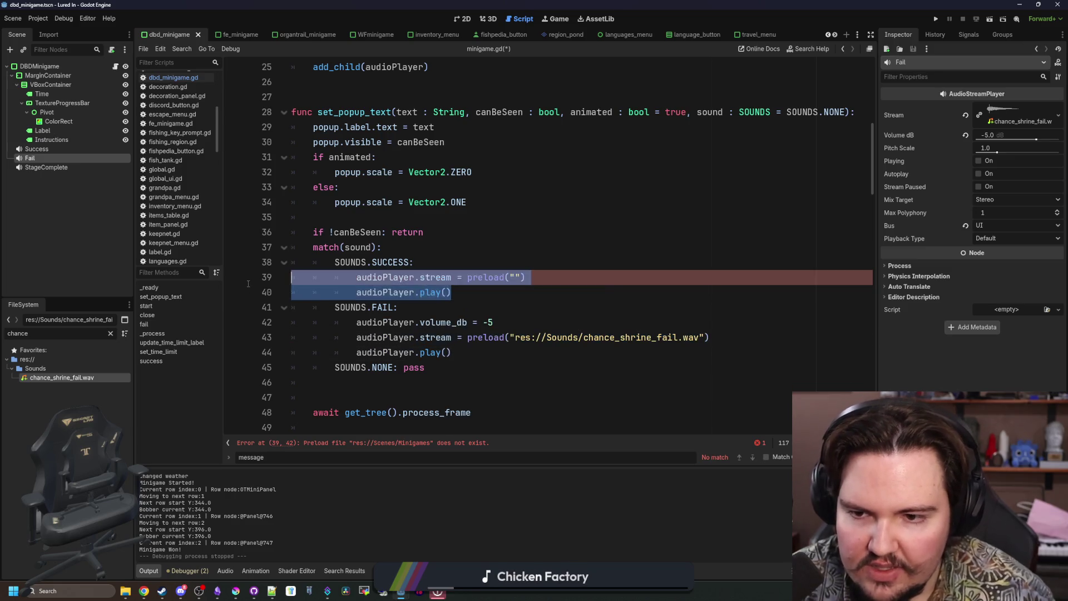
key("ctrl+v")
left_click(59, 151)
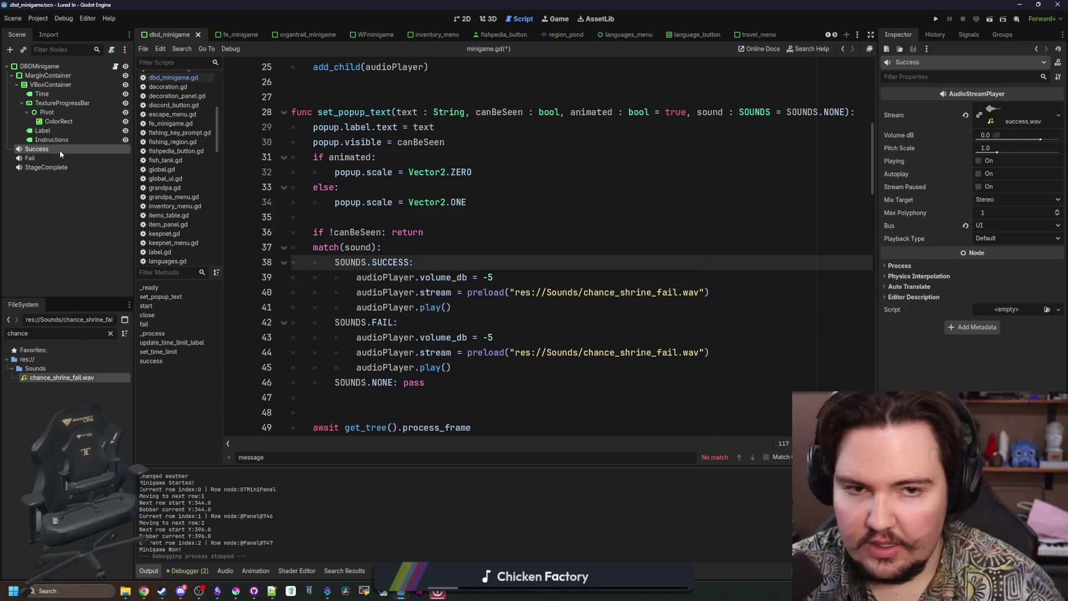
Set the SUCCESS case volume to 0.0 dB, switch its sound to success.wav, and save.
left_click(500, 278)
key("BackSpace")
key("BackSpace")
type("0.0")
double_click(642, 290)
key("BackSpace")
type("succ")
key("Return")
key("Up")
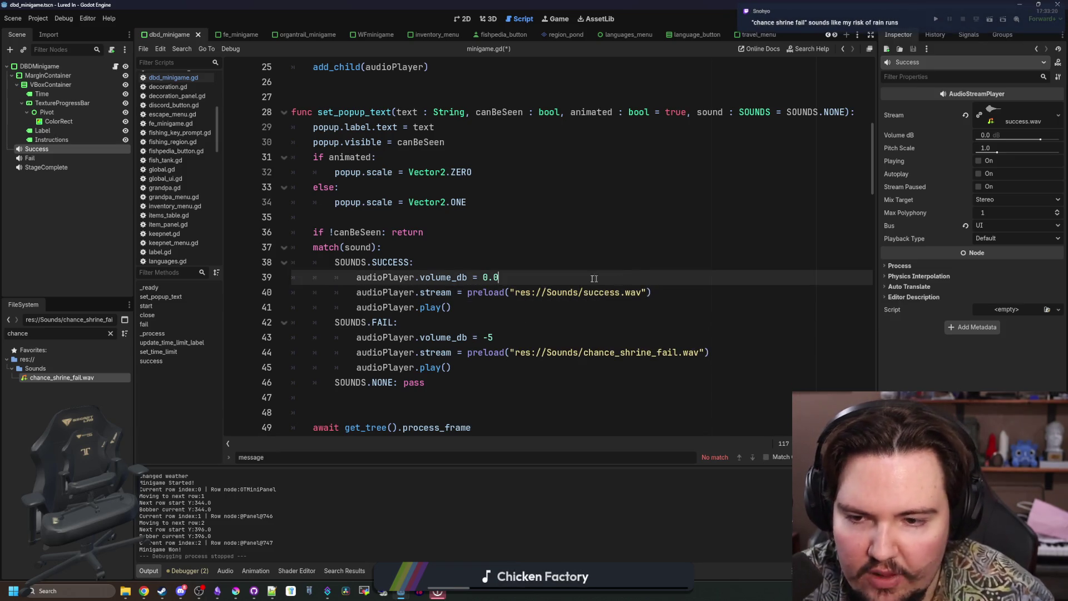
key("ctrl+s")
Start a new match case on a line below FAIL, beginning with SOU.
scroll(397, 298, "down", 1)
left_click(483, 292)
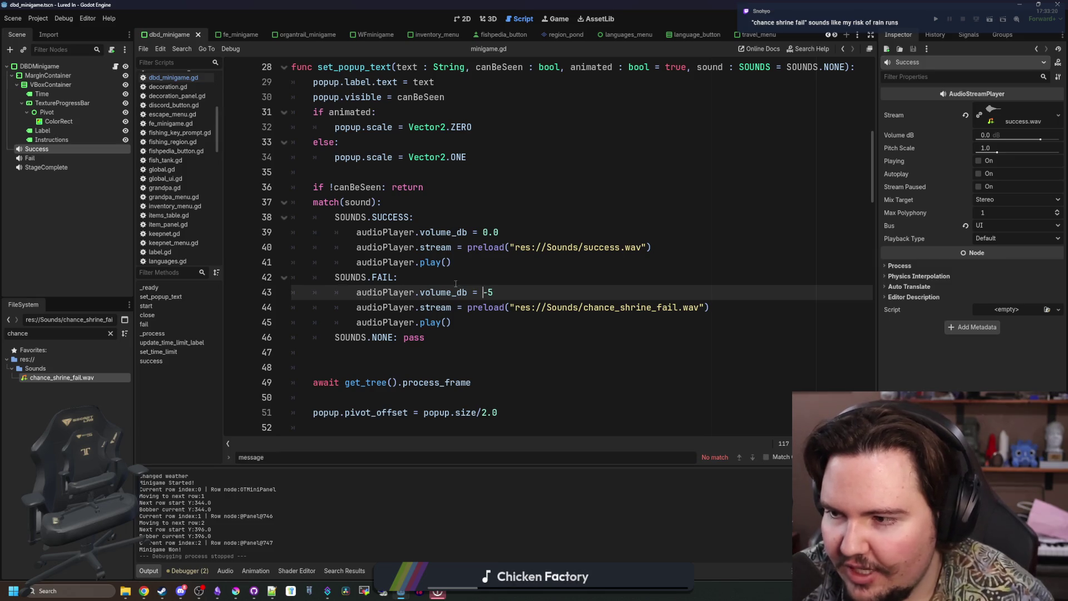
left_click(462, 263)
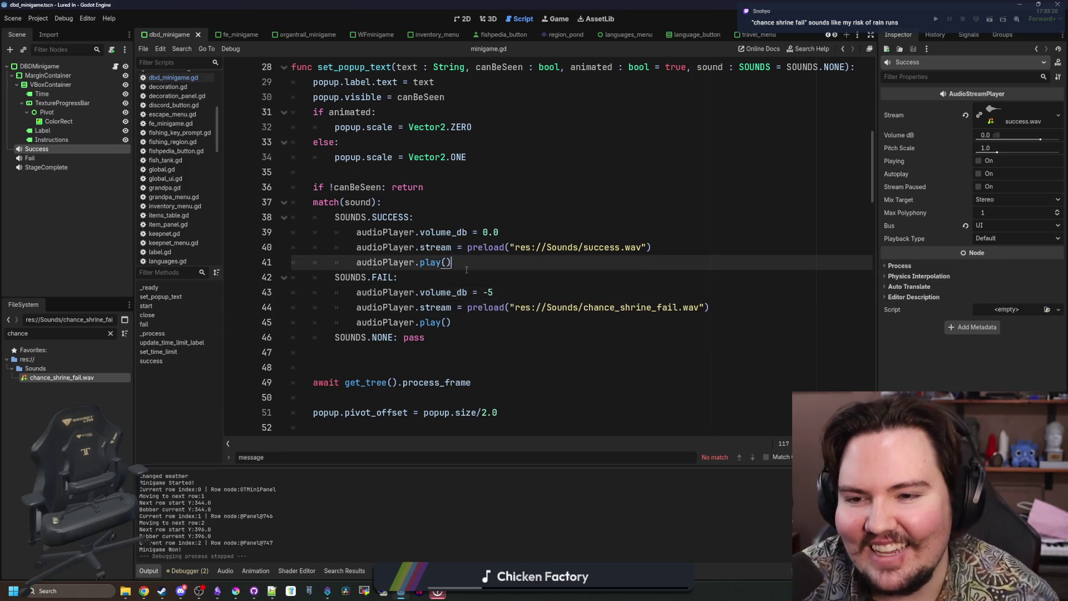
left_click(461, 326)
key("Return")
type("SOUND.")
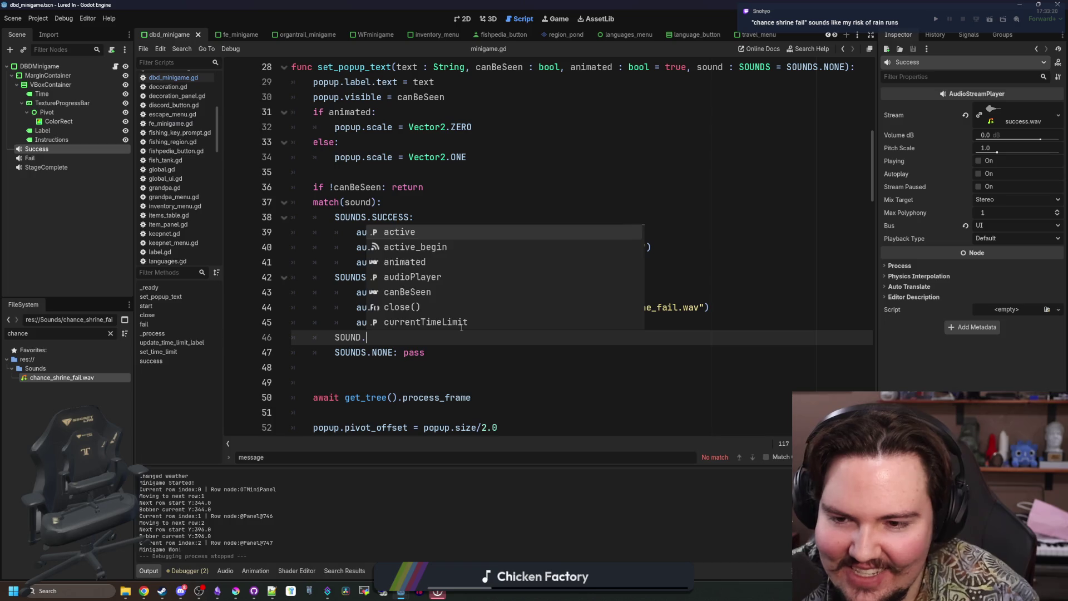
scroll(465, 334, "up", 5)
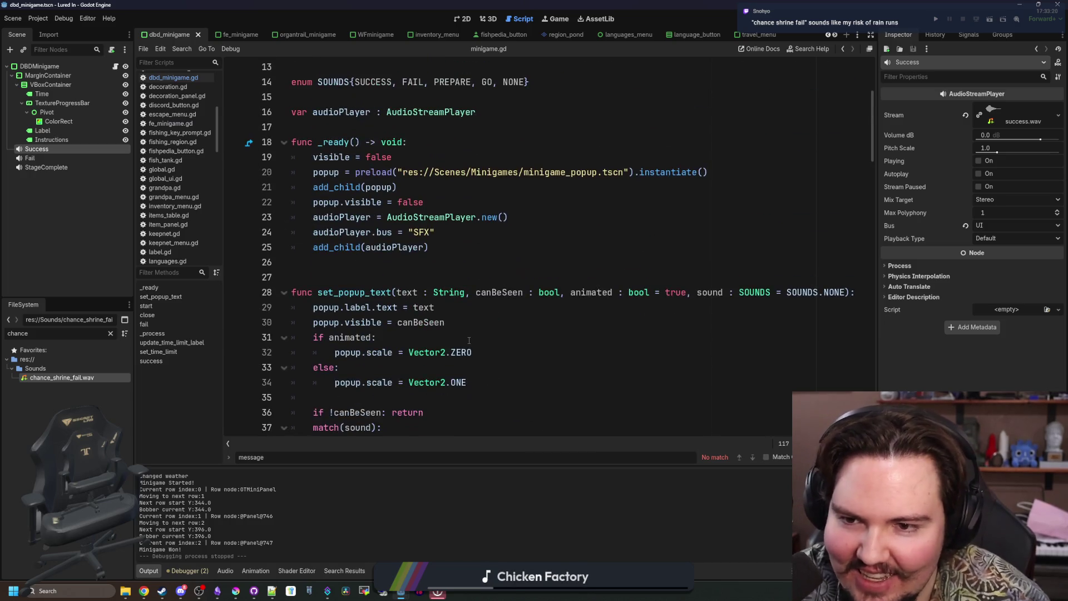
scroll(469, 334, "up", 3)
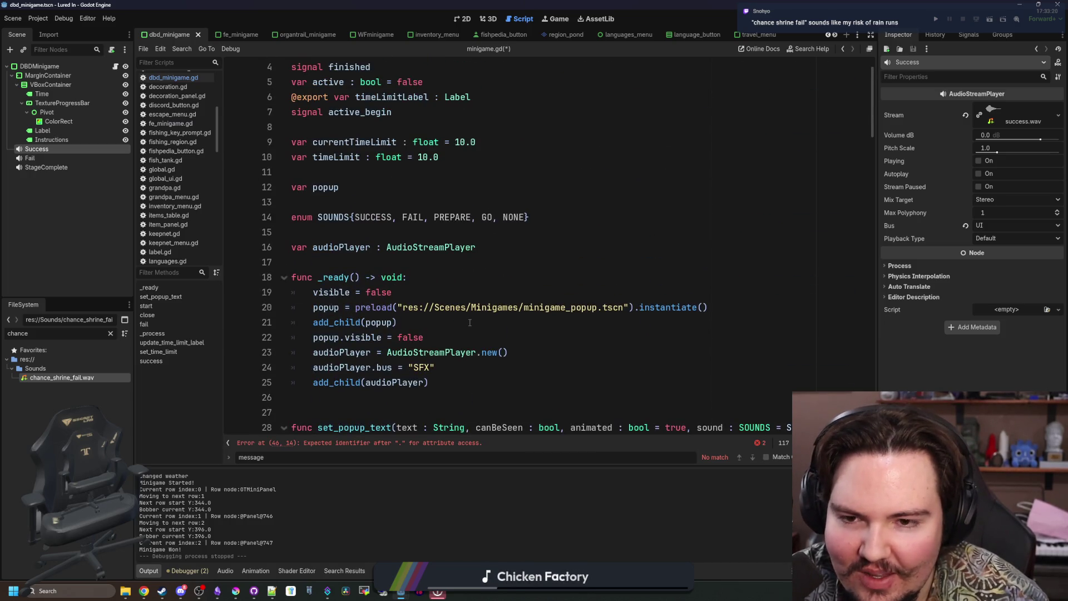
Add SOUND.PREPARE: and SOUND.GO: case labels to the match.
scroll(470, 323, "down", 8)
type("REPARE:")
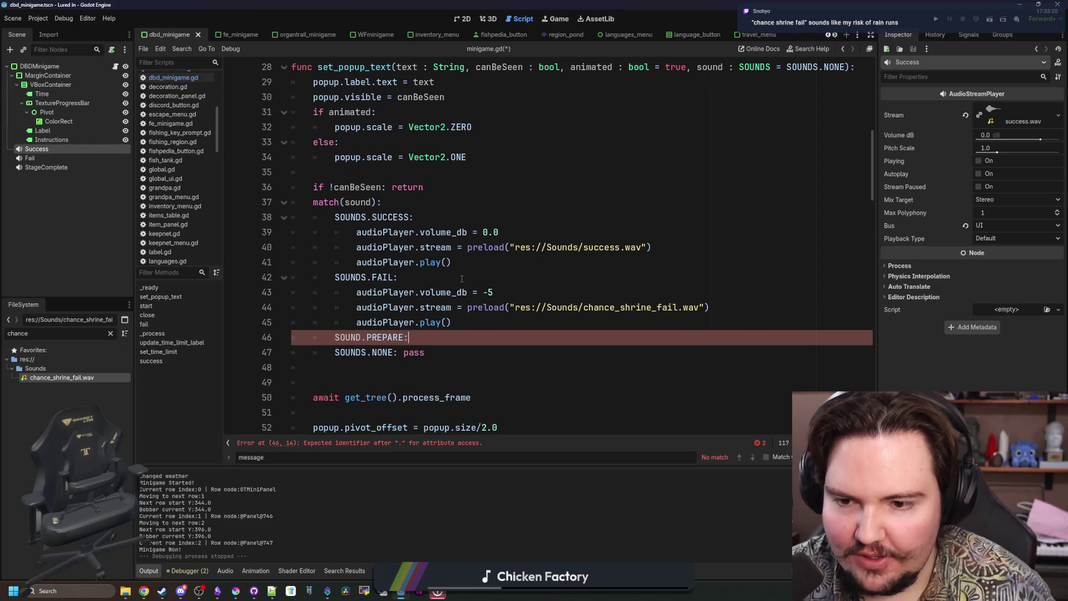
key("Return")
type("SOUND.GO:")
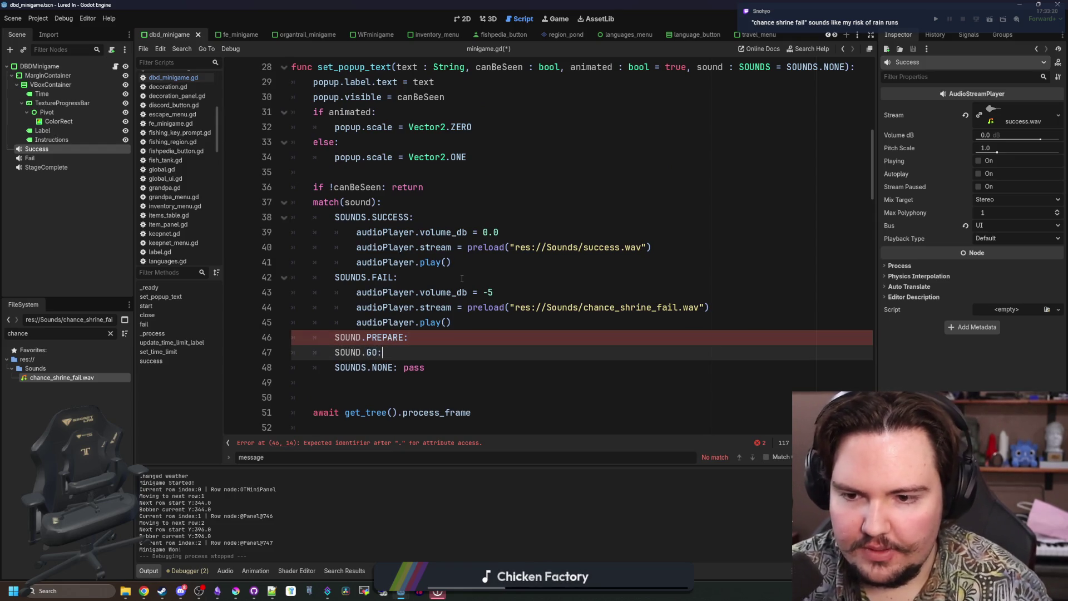
key("Return")
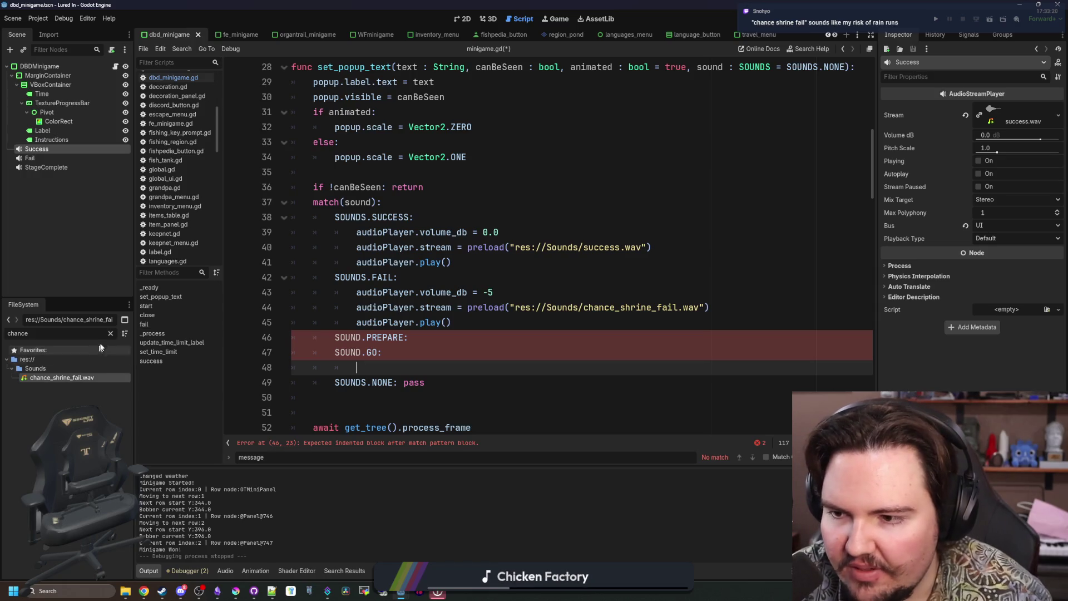
Filter the file list for 'ding' and copy the FAIL case's three sound lines under GO.
left_click(109, 333)
type("ding")
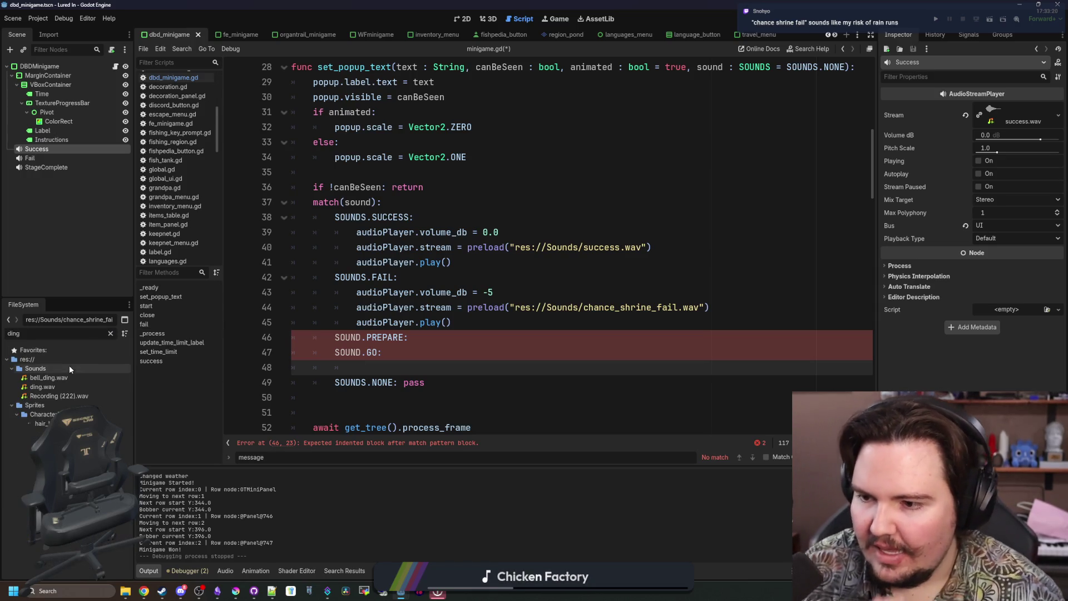
left_click(373, 363)
double_click(700, 305)
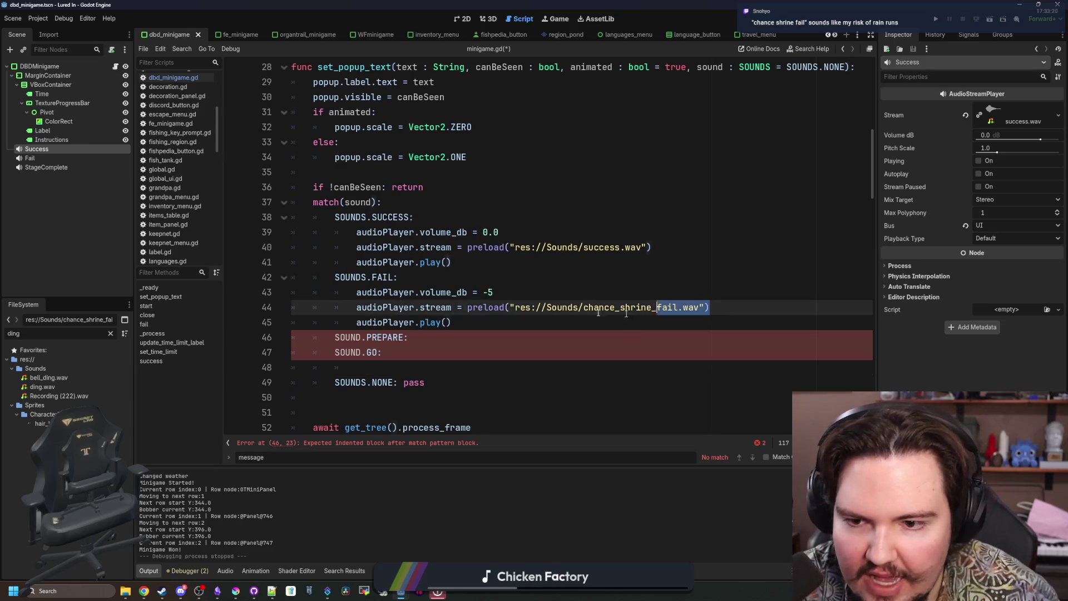
left_click_drag(452, 322, 192, 294)
key("ctrl+c")
left_click(397, 366)
key("ctrl+v")
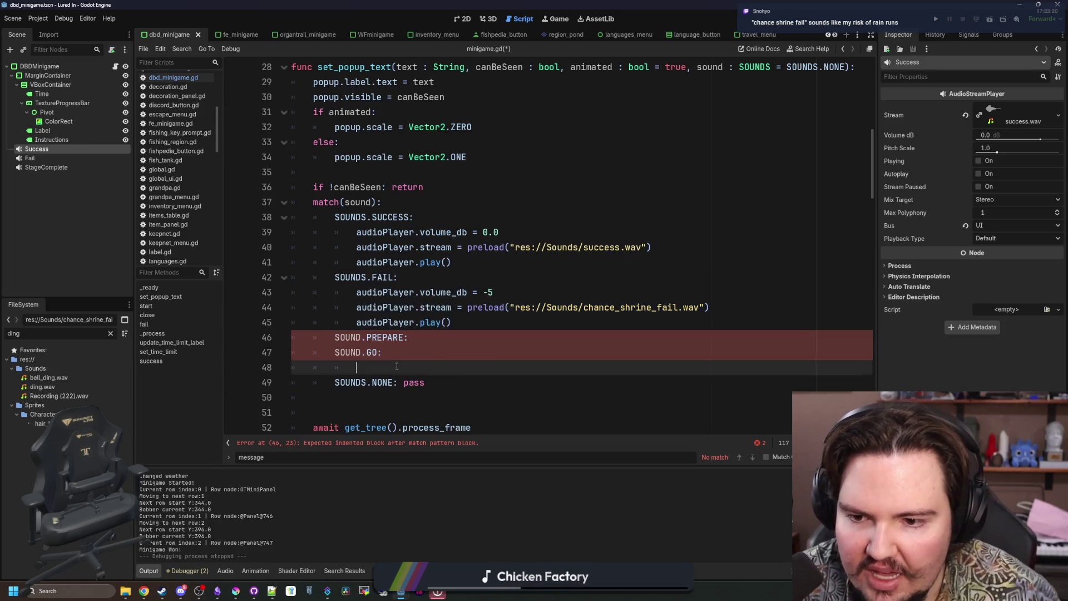
Set the GO volume to 0 and its stream to ding.wav, previewing the sound.
double_click(489, 367)
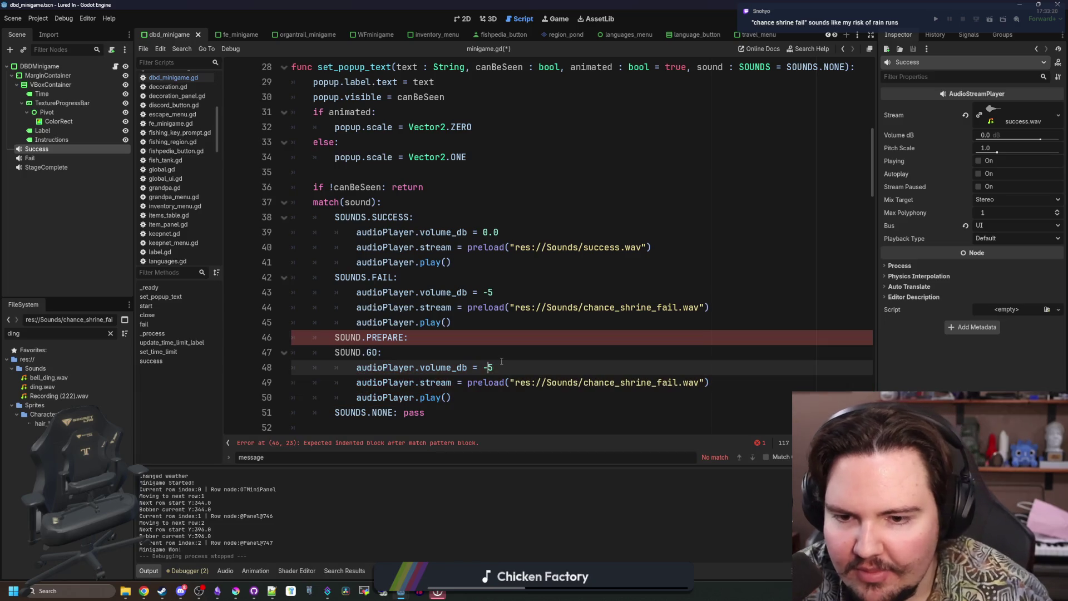
key("BackSpace")
key("BackSpace")
type("0")
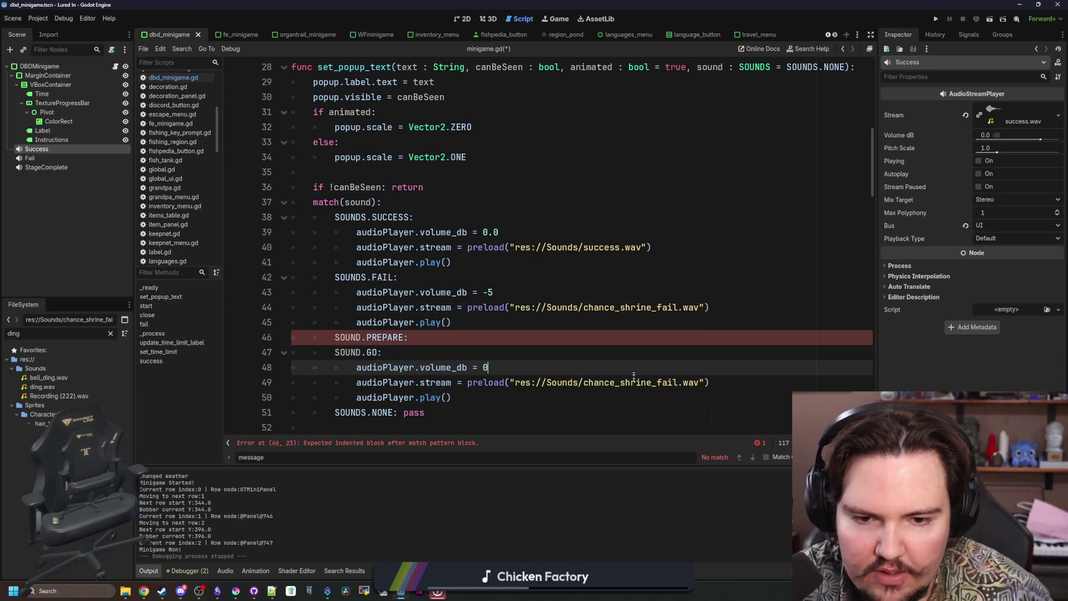
double_click(634, 382)
key("BackSpace")
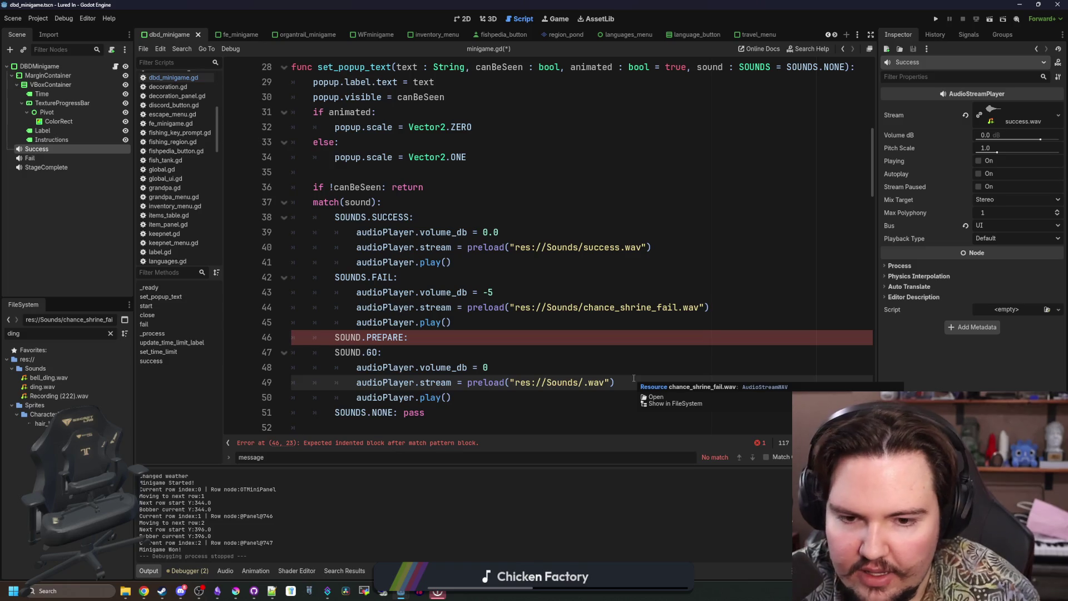
type("d")
key("Return")
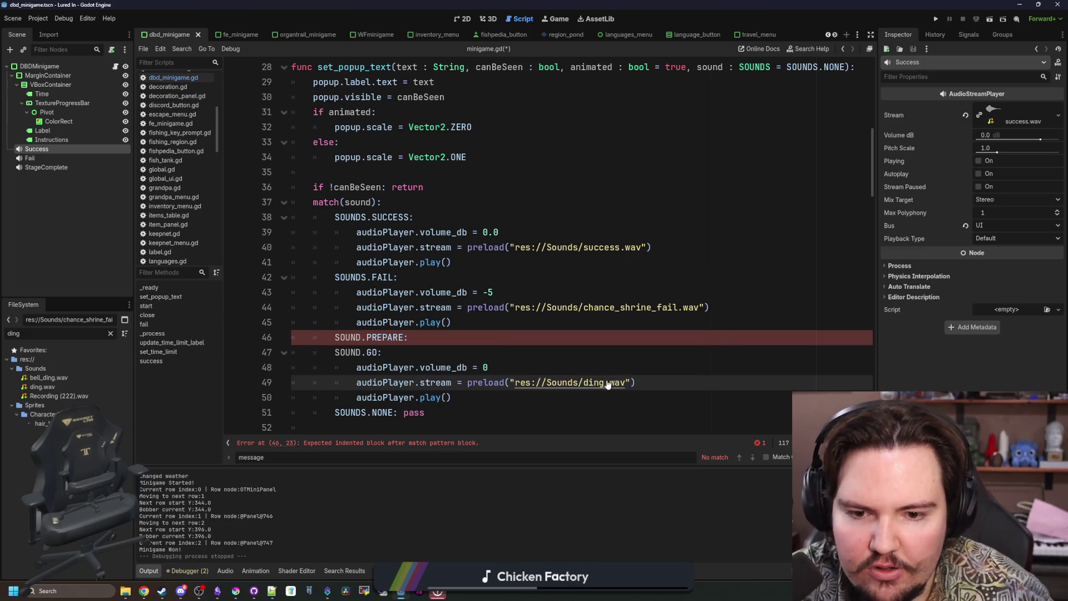
left_click(607, 383, "ctrl")
left_click(888, 138)
Change the GO sound path to bell_ding.wav and preview it.
double_click(593, 382)
type("bell")
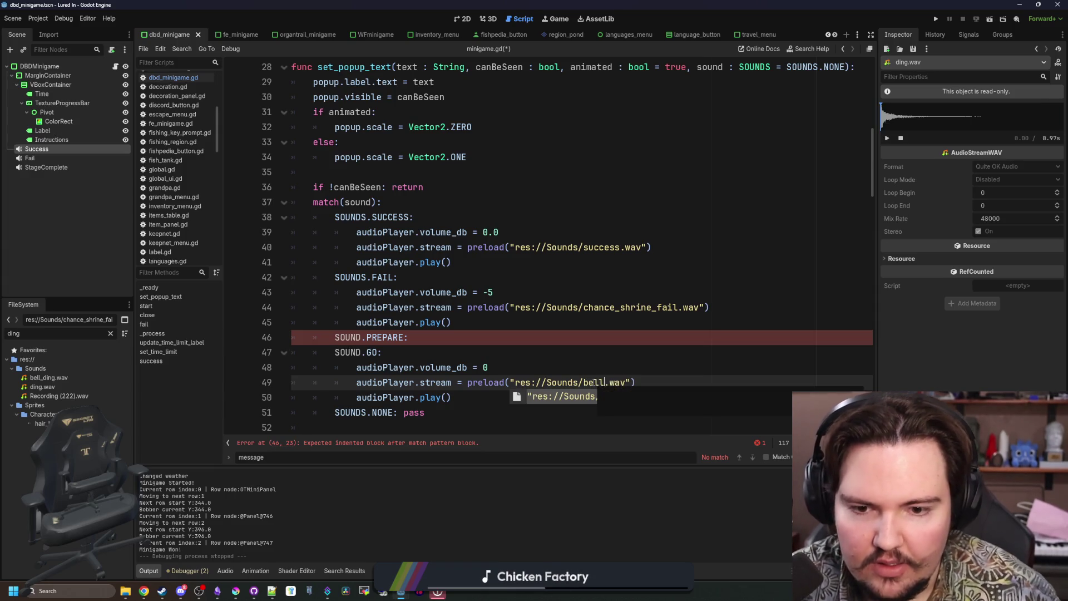
key("Return")
left_click(612, 382, "ctrl")
left_click(888, 138)
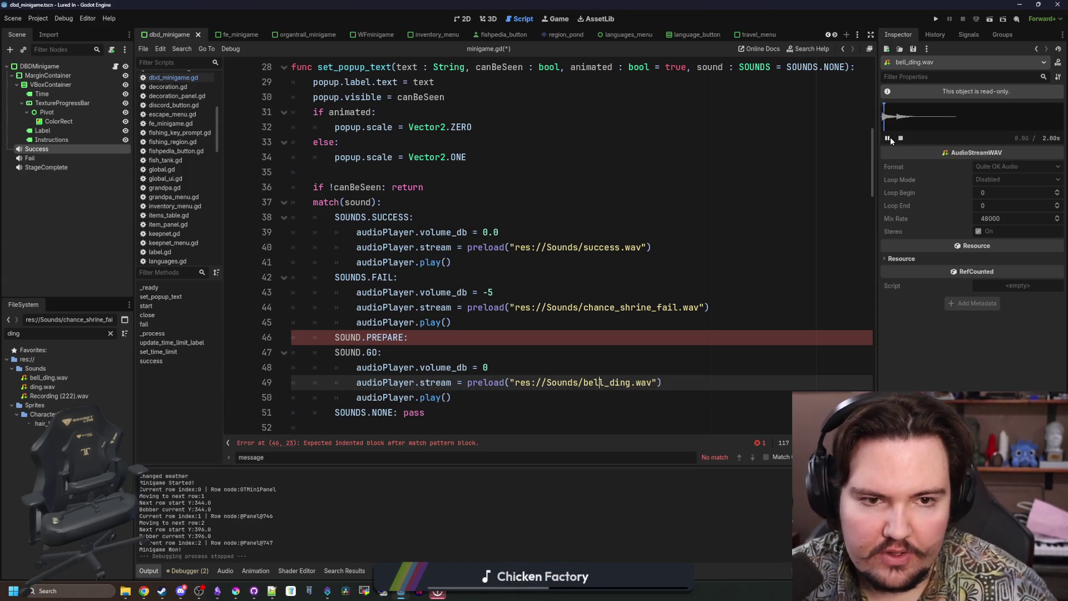
Copy the GO case's sound lines under PREPARE and fix their indentation.
scroll(490, 343, "down", 1)
left_click(490, 308)
left_click(468, 355)
key("shift+Up")
key("shift+Up")
key("shift+Home")
key("shift+Home")
key("Up")
key("Up")
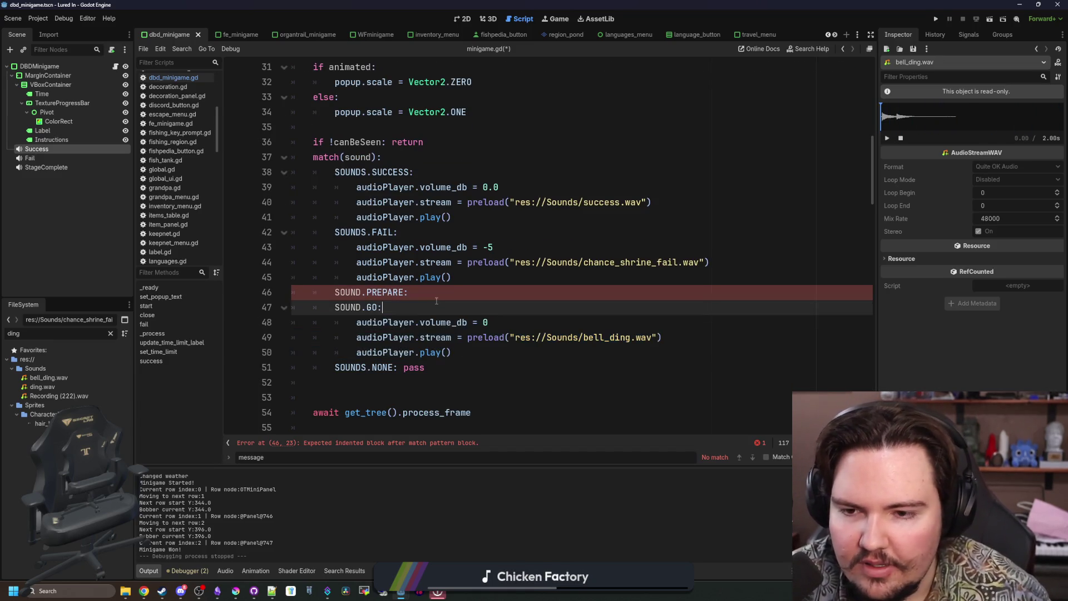
key("End")
key("Return")
key("ctrl+v")
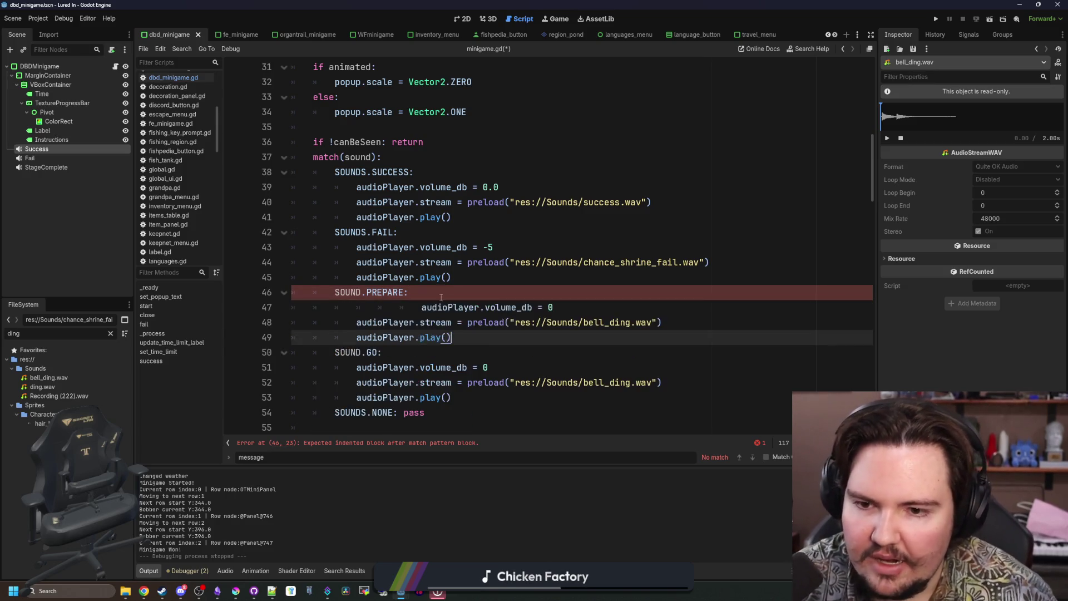
key("Up")
key("Up")
key("Home")
key("BackSpace")
key("BackSpace")
key("BackSpace")
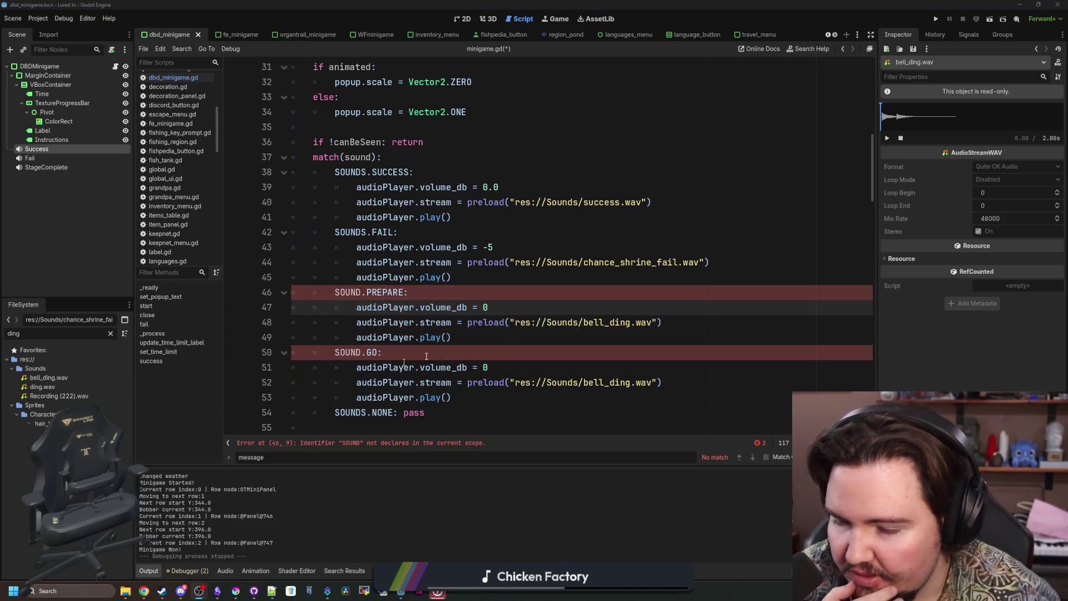
Correct SOUND to SOUNDS in the PREPARE and GO case labels.
left_click(505, 308)
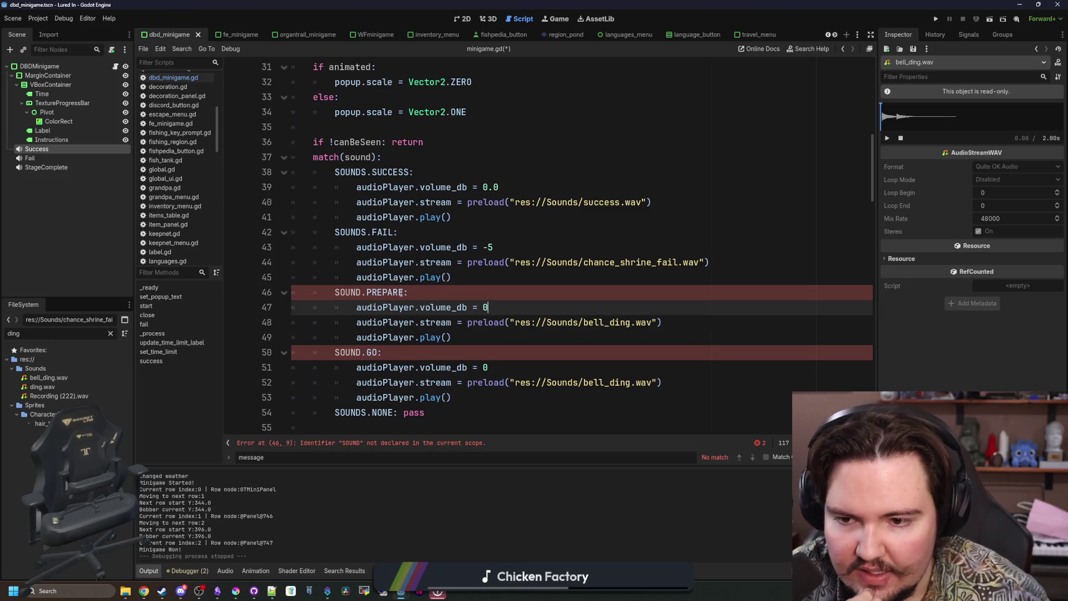
left_click(367, 292)
type("S")
left_click(367, 353)
type("S")
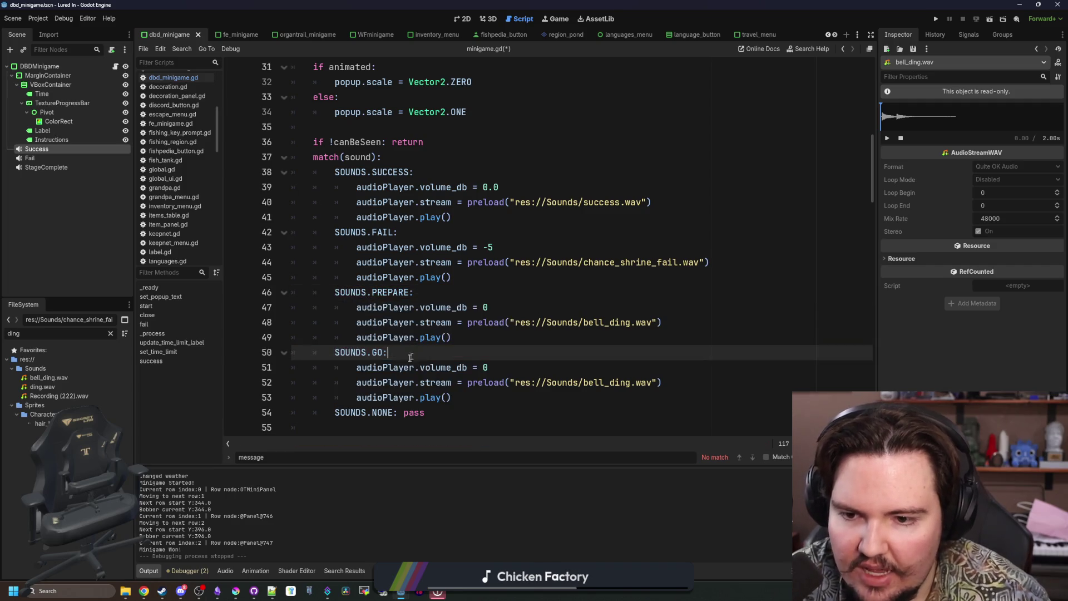
double_click(385, 368)
Insert audioPlayer.pitch_scale = 1.0 below the early return, above match(sound).
left_click(427, 143)
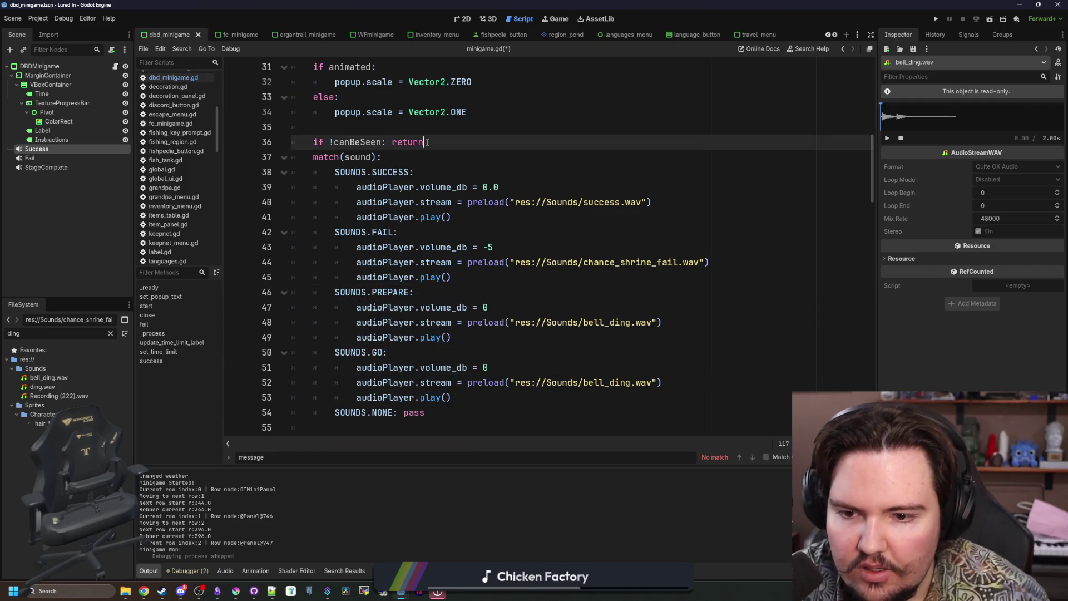
type("audioPlayer")
key("ctrl+BackSpace")
key("Return")
type("audioPlayer")
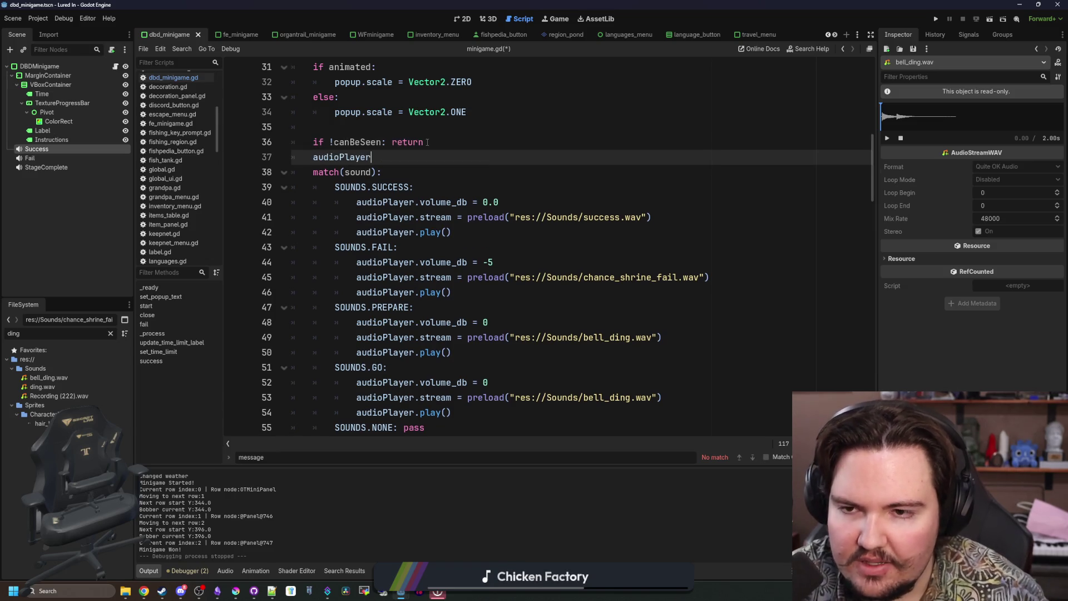
type(".pitch_scale = ")
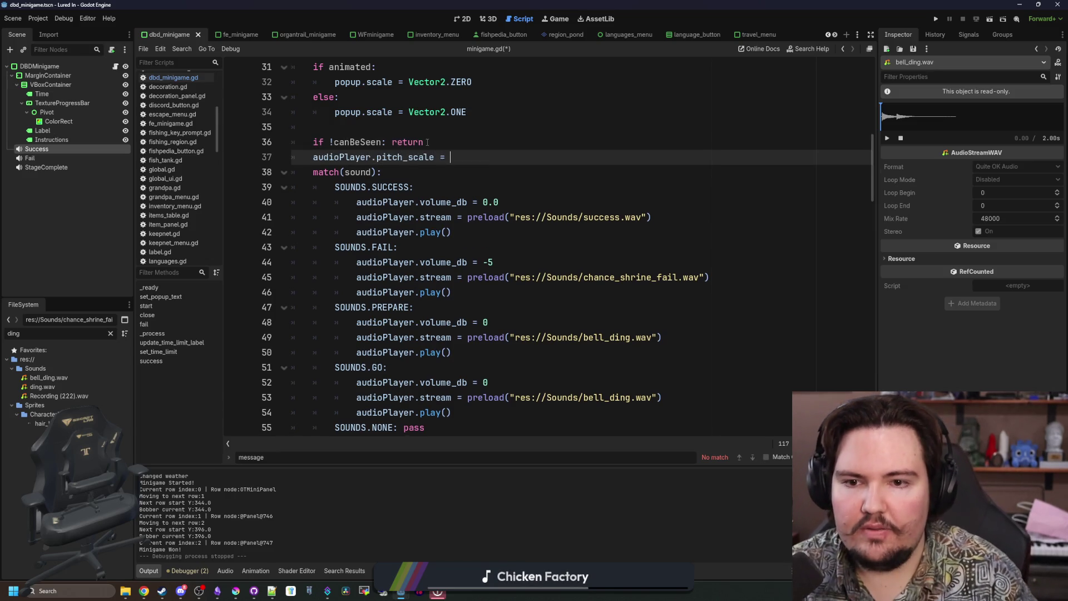
type("1.0")
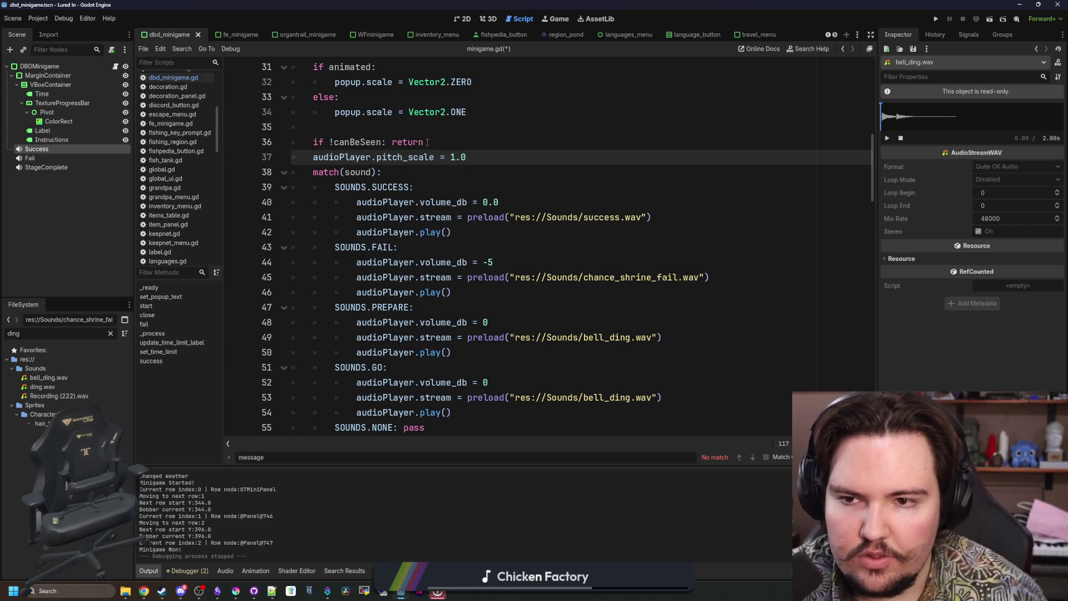
left_click(428, 143)
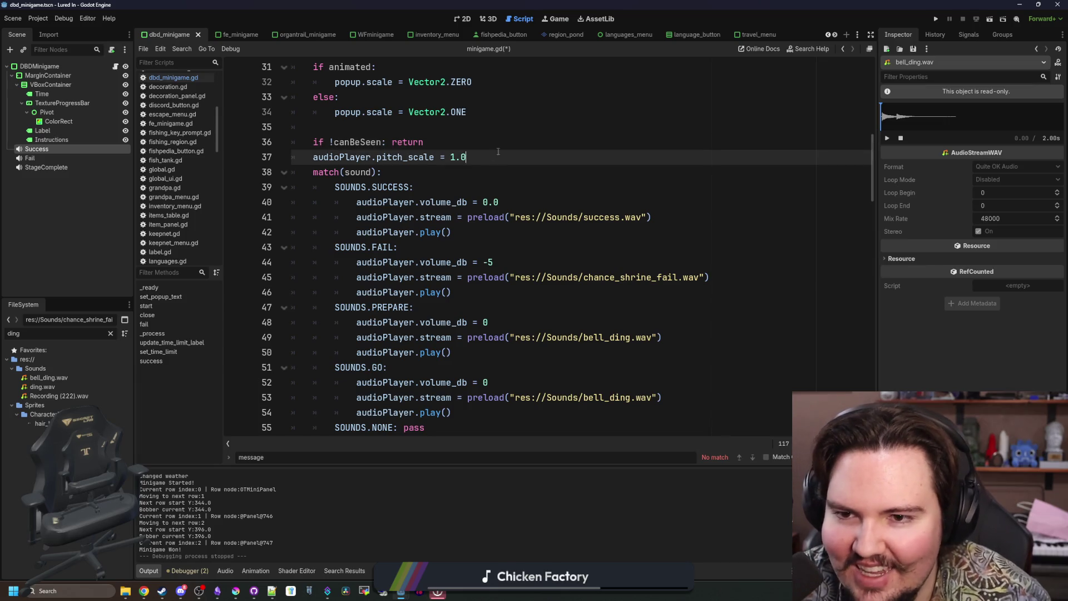
Review audioPlayer's other uses and the PREPARE and GO sound cases.
double_click(323, 157)
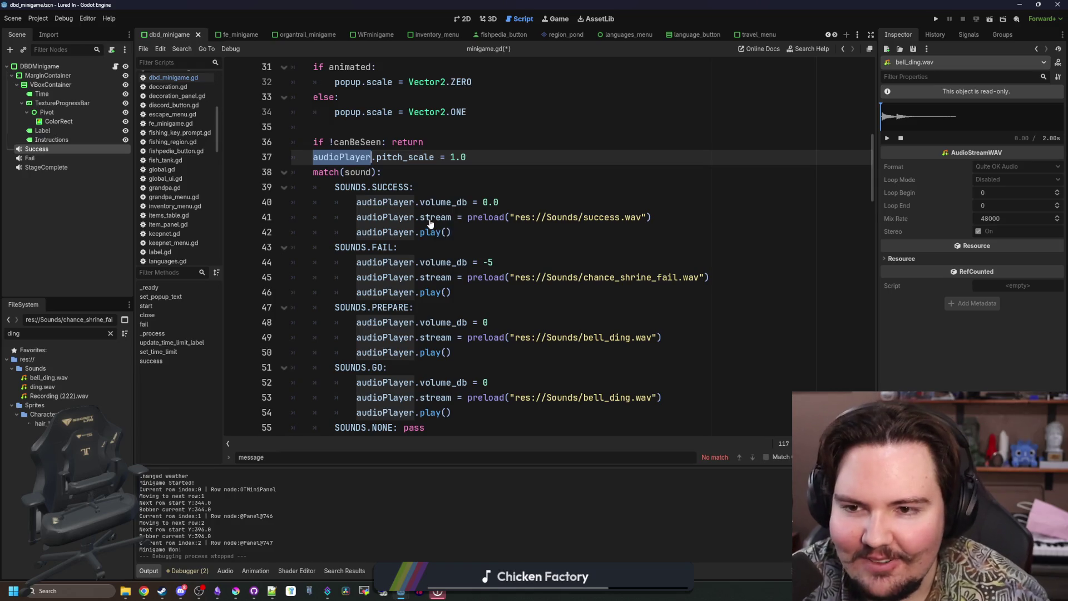
scroll(430, 221, "down", 2)
left_click(476, 322)
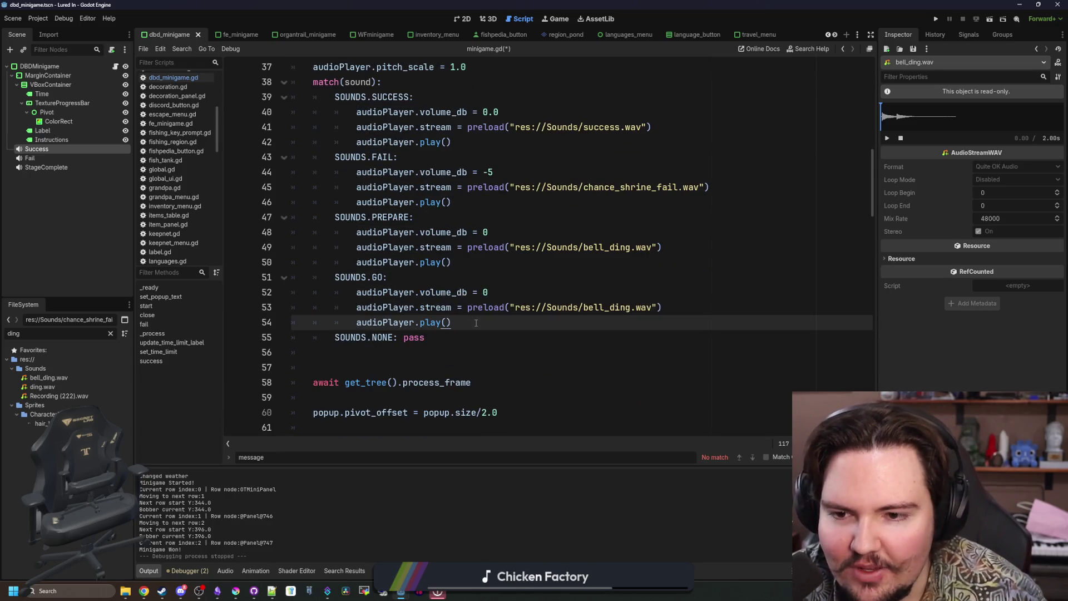
scroll(476, 323, "up", 1)
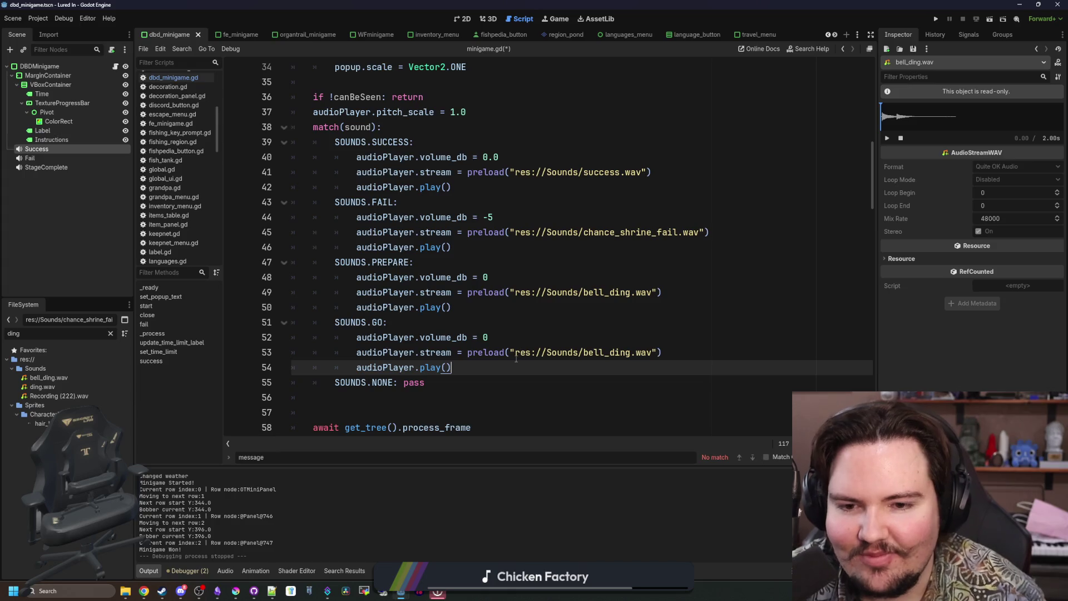
left_click(533, 334)
left_click(485, 320)
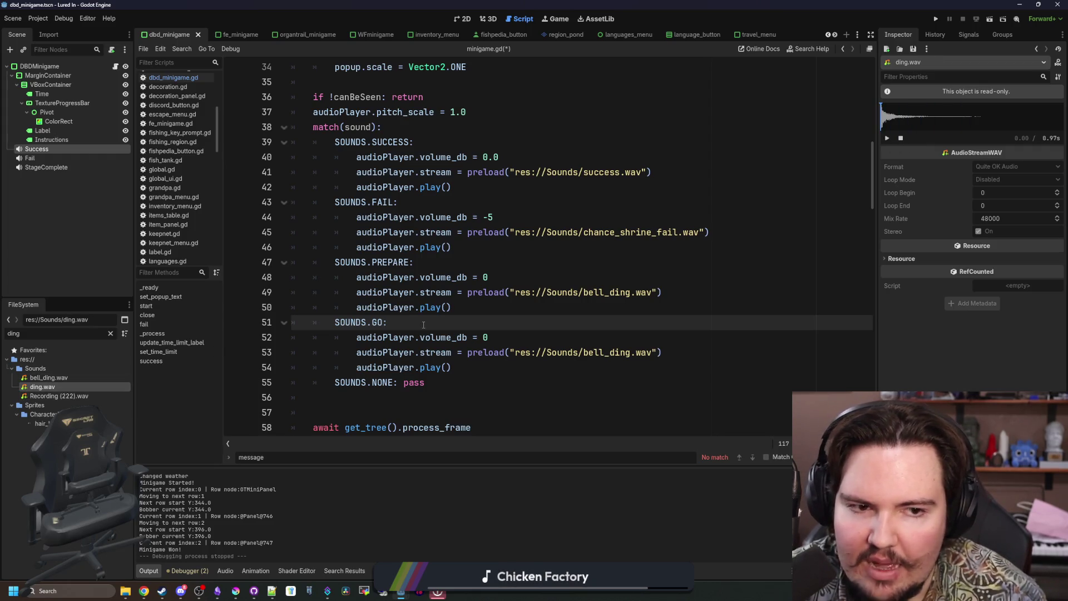
double_click(615, 285)
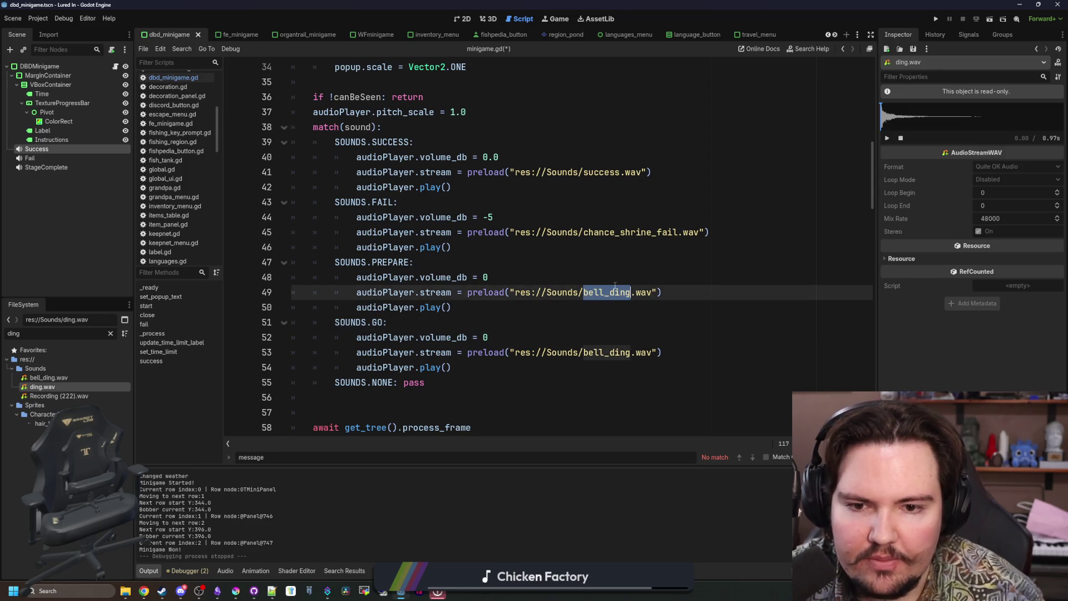
Make PREPARE play ding.wav at -10 dB with pitch_scale 0.5, then save and run.
type("ding")
key("Escape")
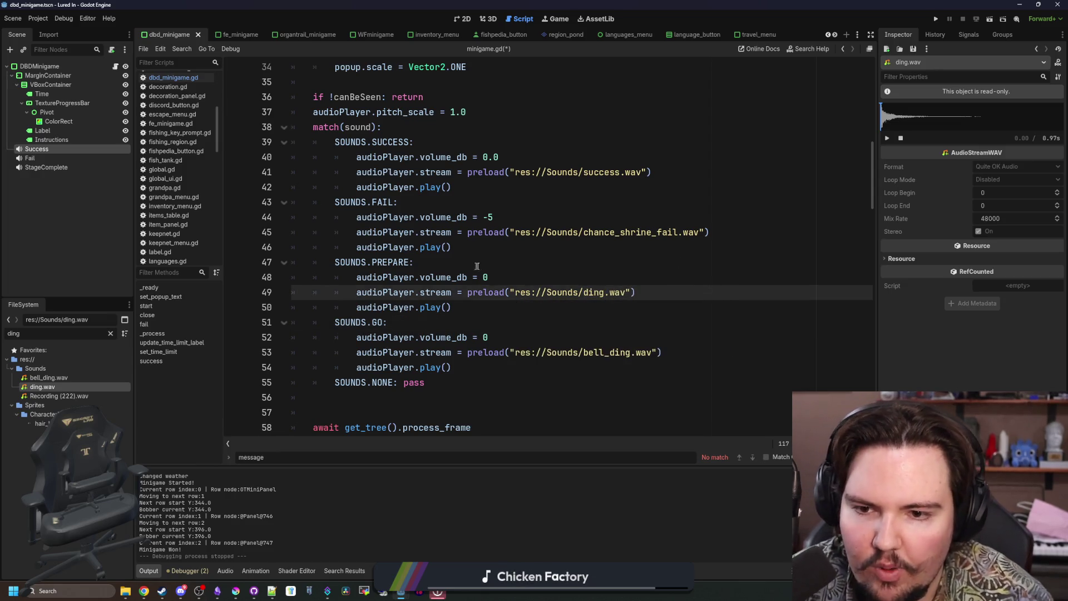
left_click(494, 268)
left_click(505, 276)
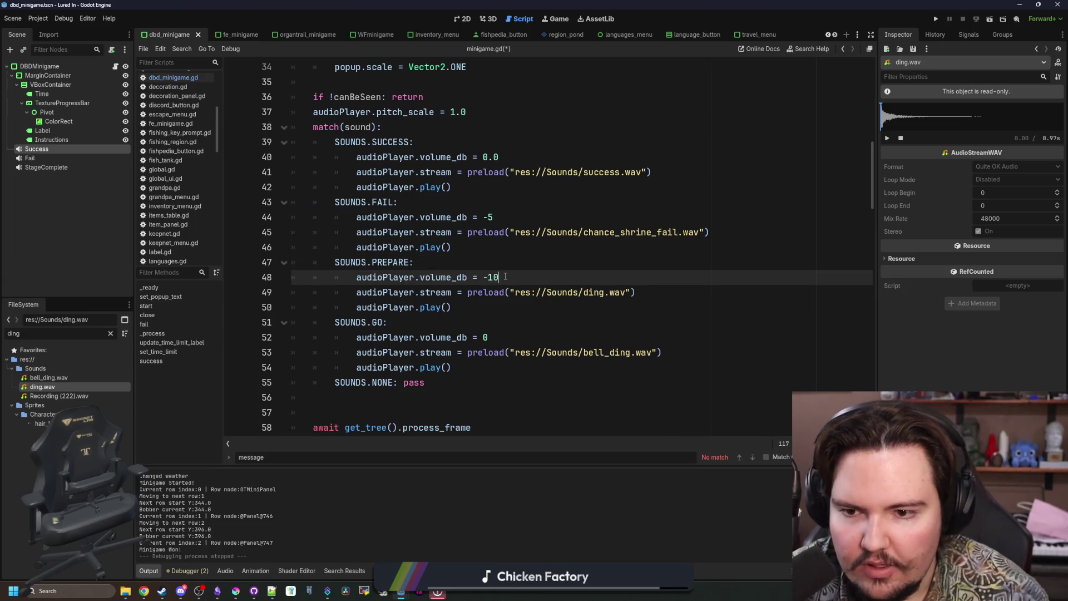
left_click(475, 307)
left_click(646, 288)
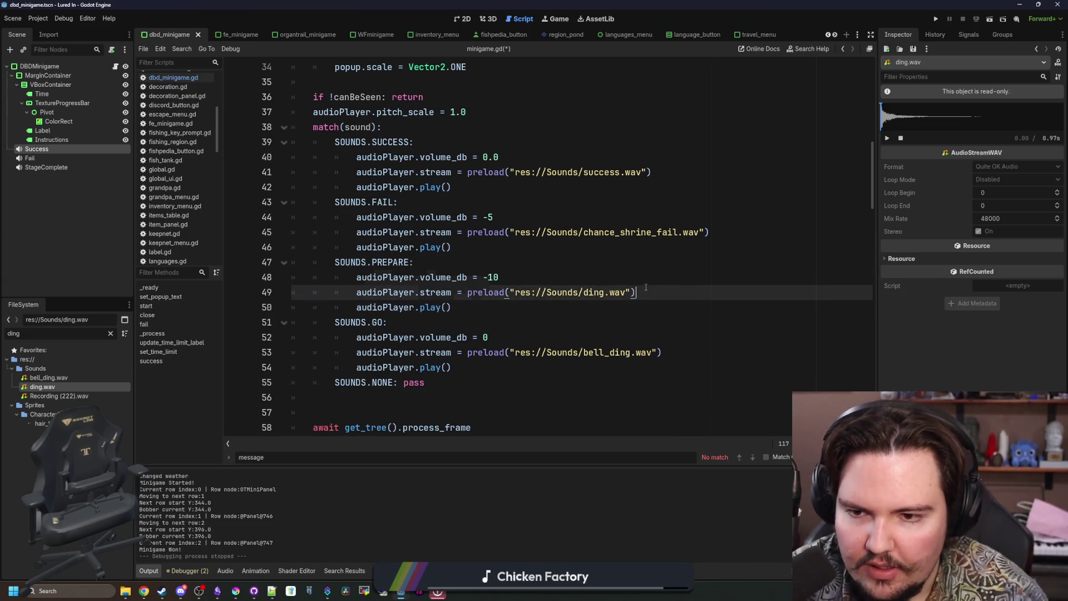
key("Up")
key("Return")
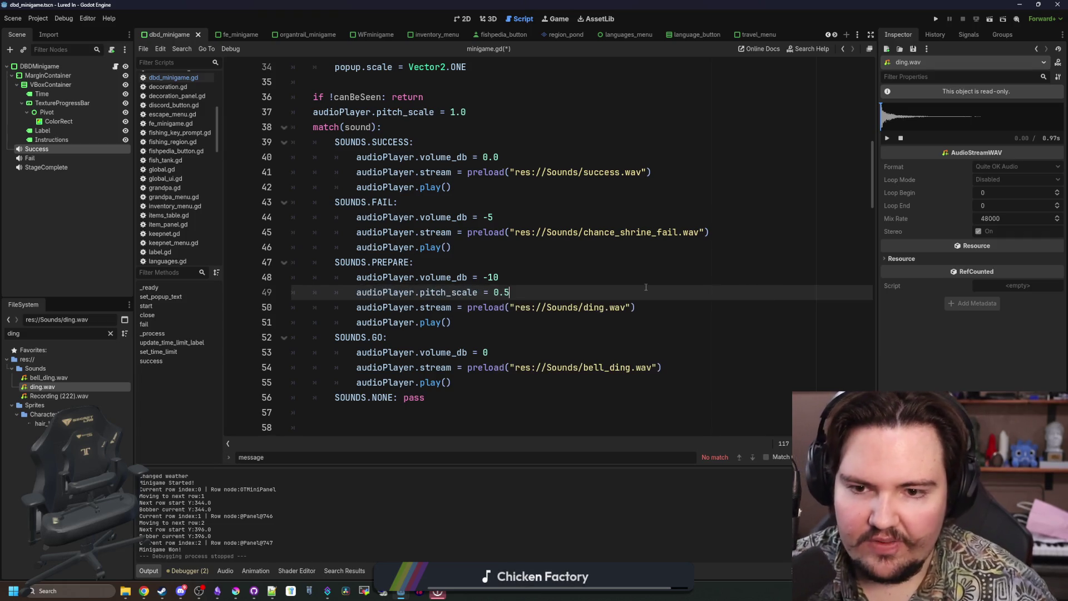
left_click(934, 18)
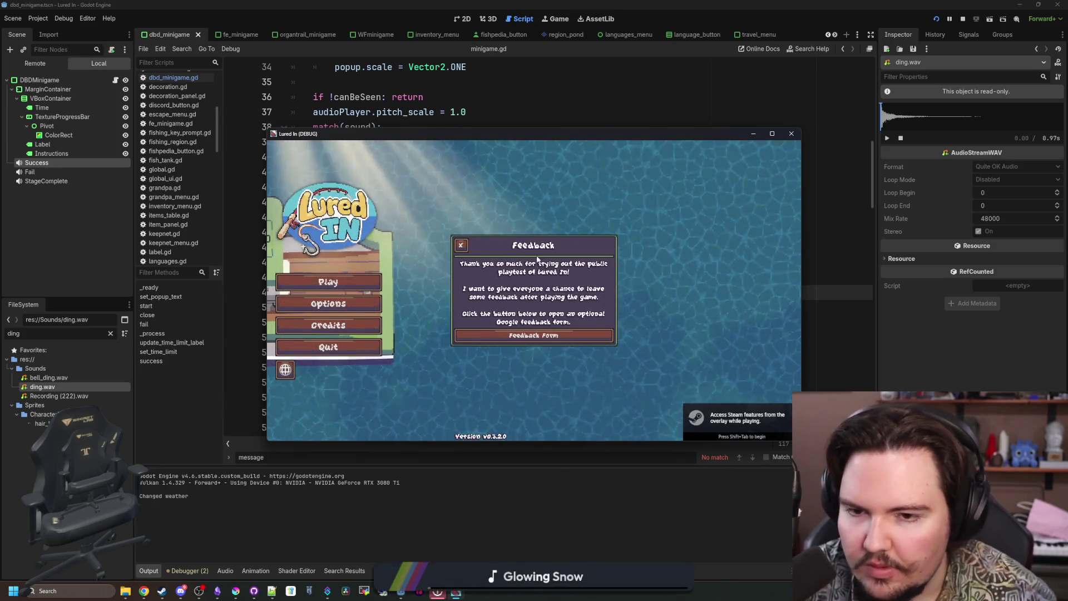
In the running game, travel to the pond, run the 'minigame' command, then stop.
left_click(461, 245)
left_click(328, 281)
left_click(533, 327)
left_click(633, 234)
key("grave")
type("min")
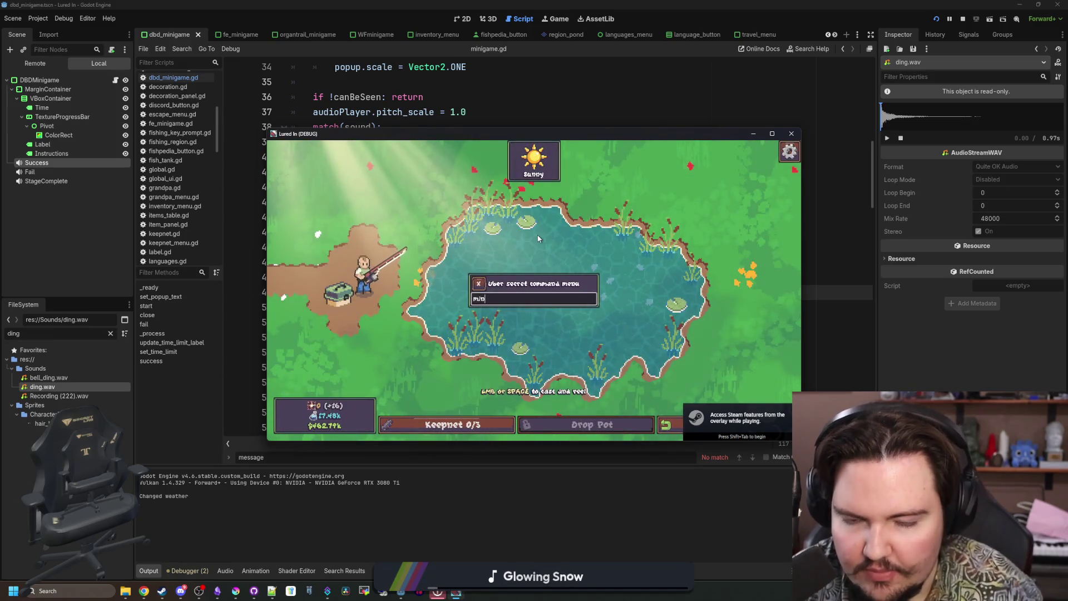
type("igame ot")
key("Return")
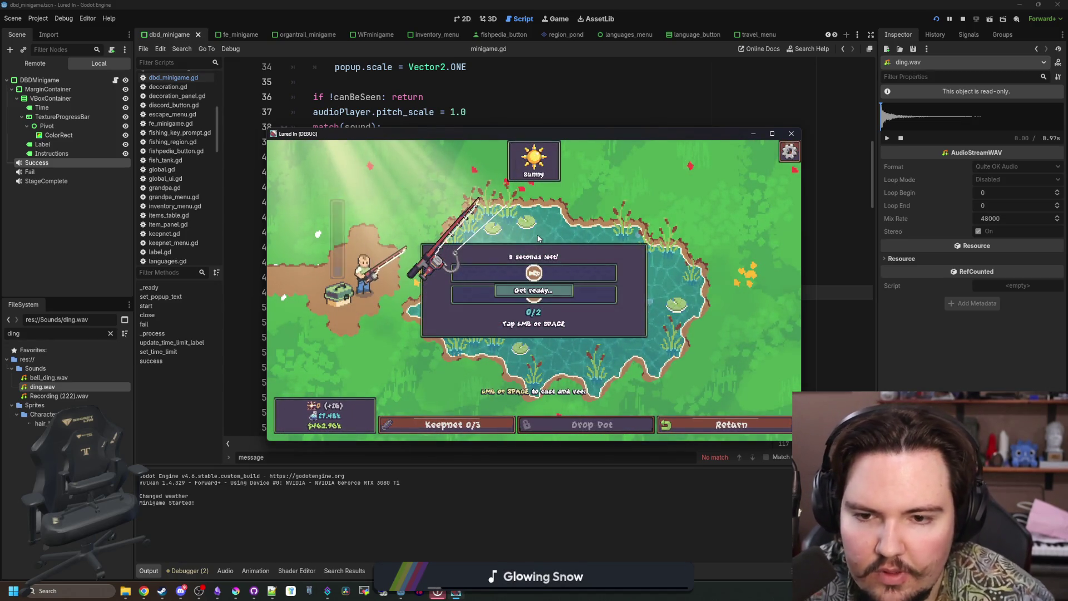
left_click(964, 19)
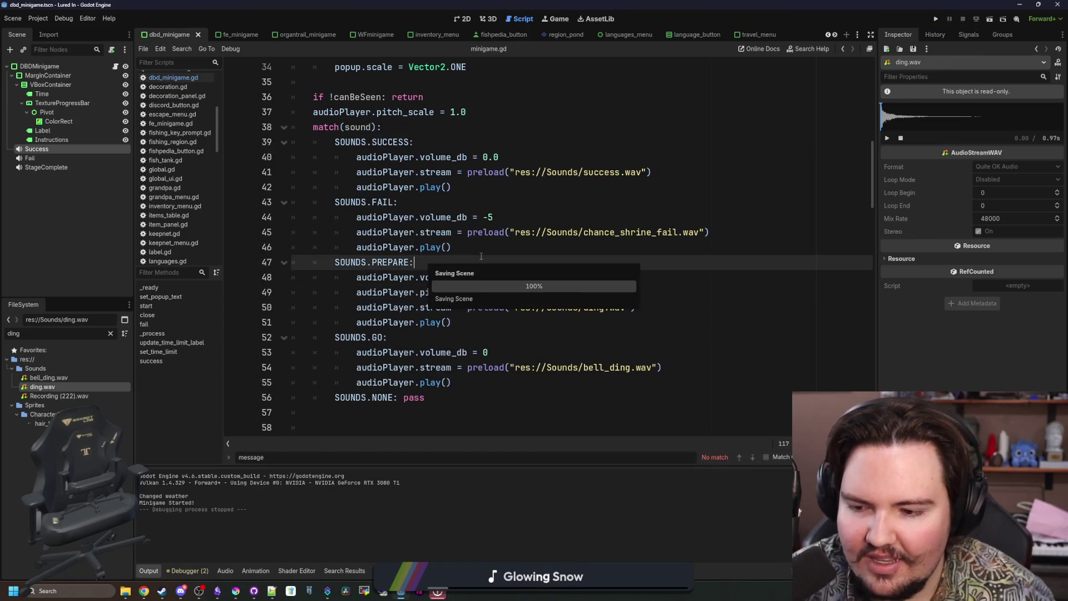
Review where _ready creates the AudioStreamPlayer and adds it as a child.
scroll(442, 280, "up", 8)
left_click(451, 289)
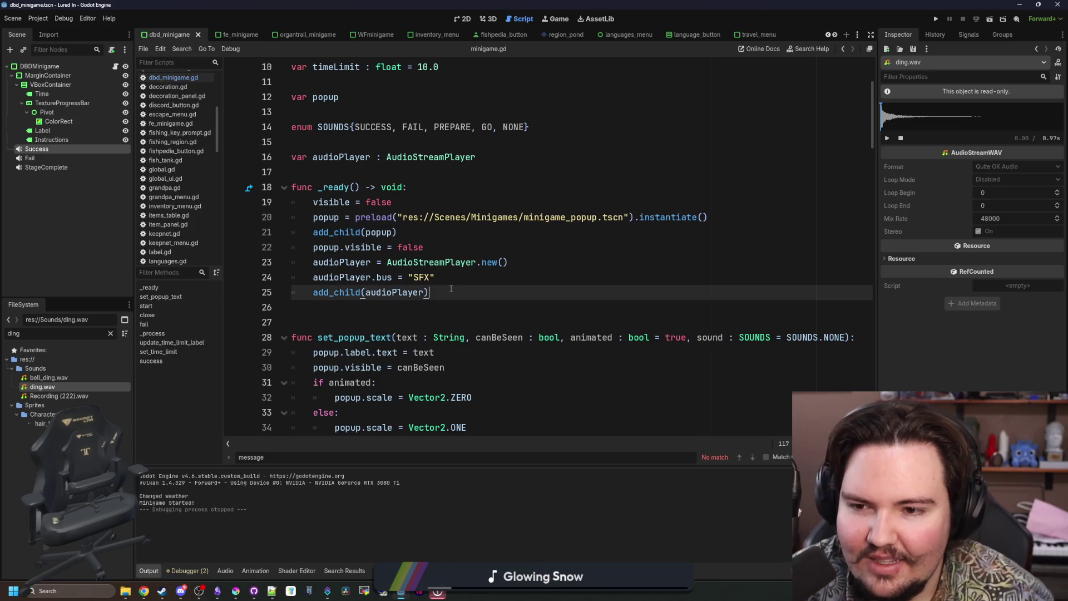
scroll(456, 325, "up", 1)
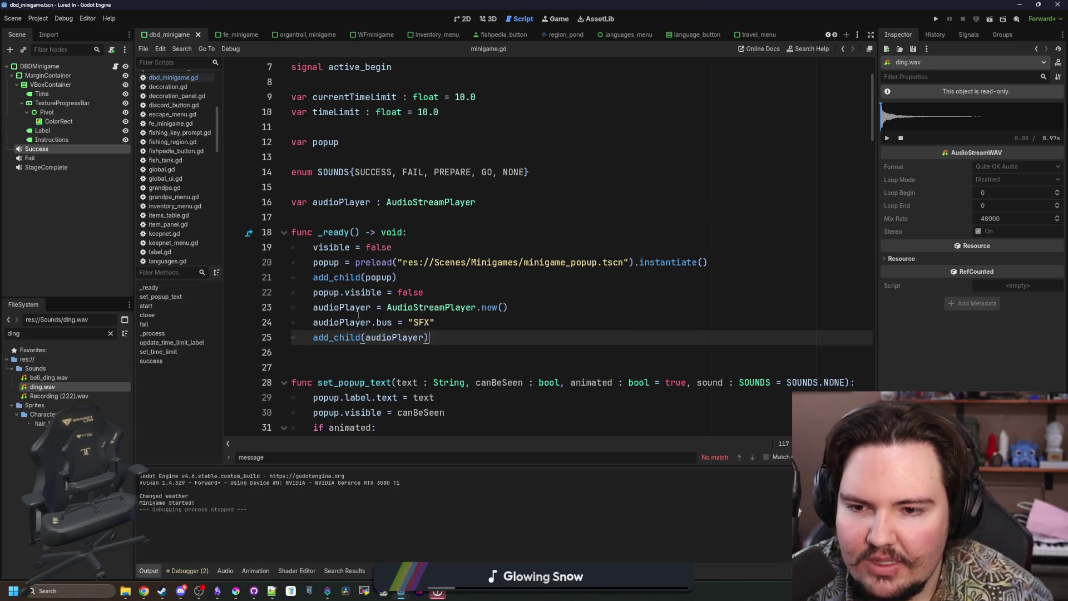
scroll(447, 313, "down", 7)
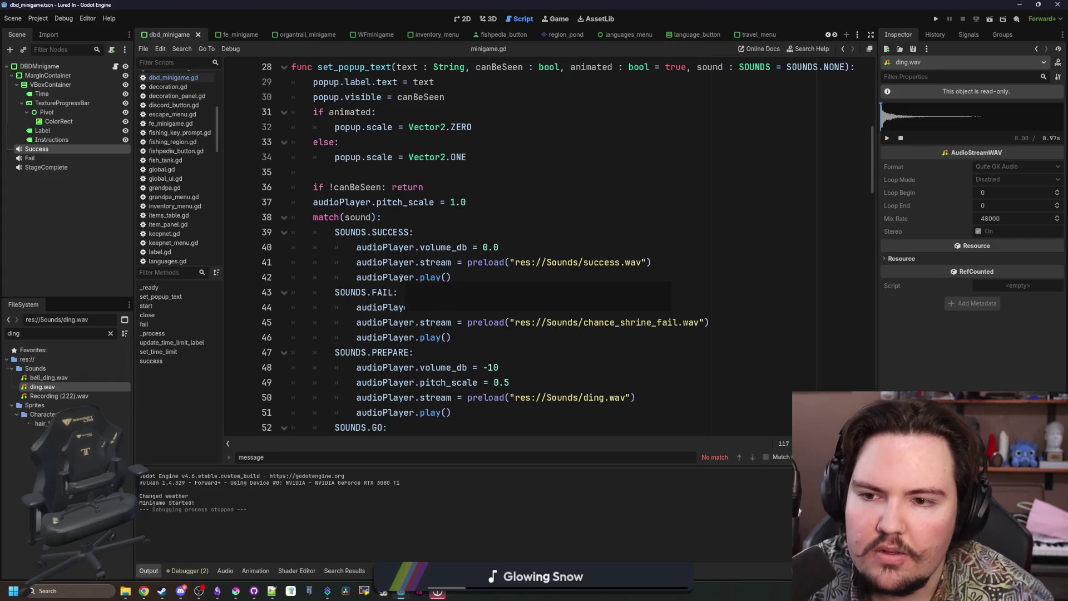
scroll(400, 245, "down", 1)
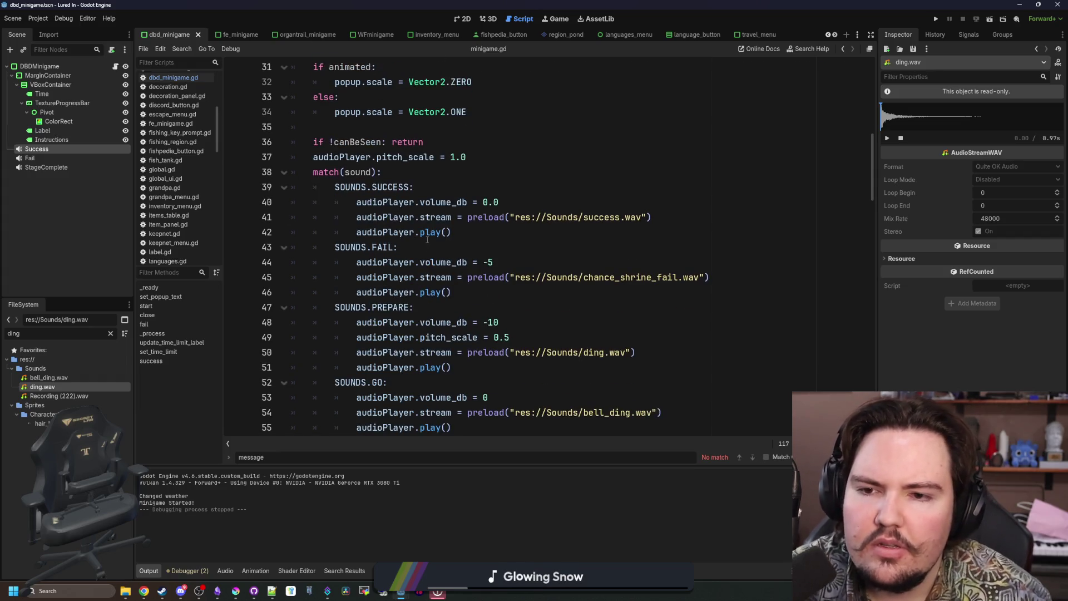
left_click(378, 234, "ctrl")
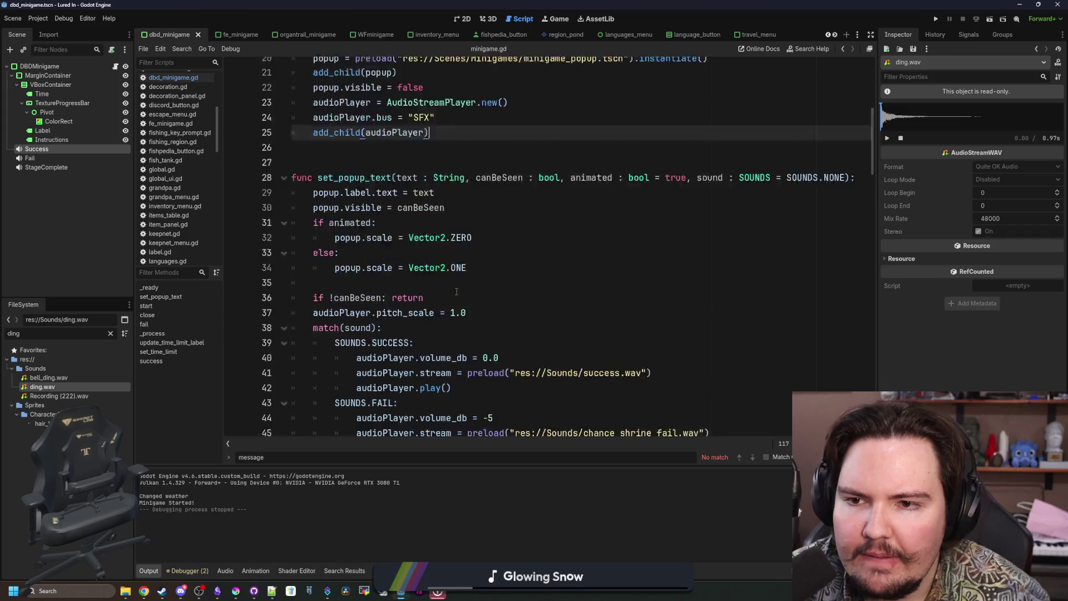
Delete the $Fail.play() line from the fail() function.
scroll(432, 269, "down", 2)
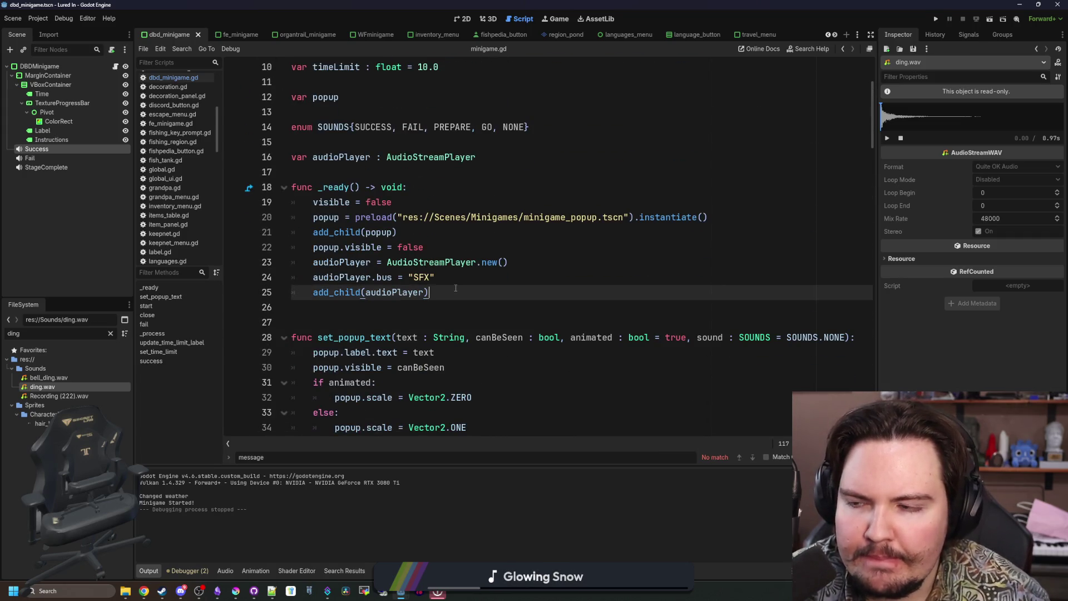
scroll(469, 279, "down", 12)
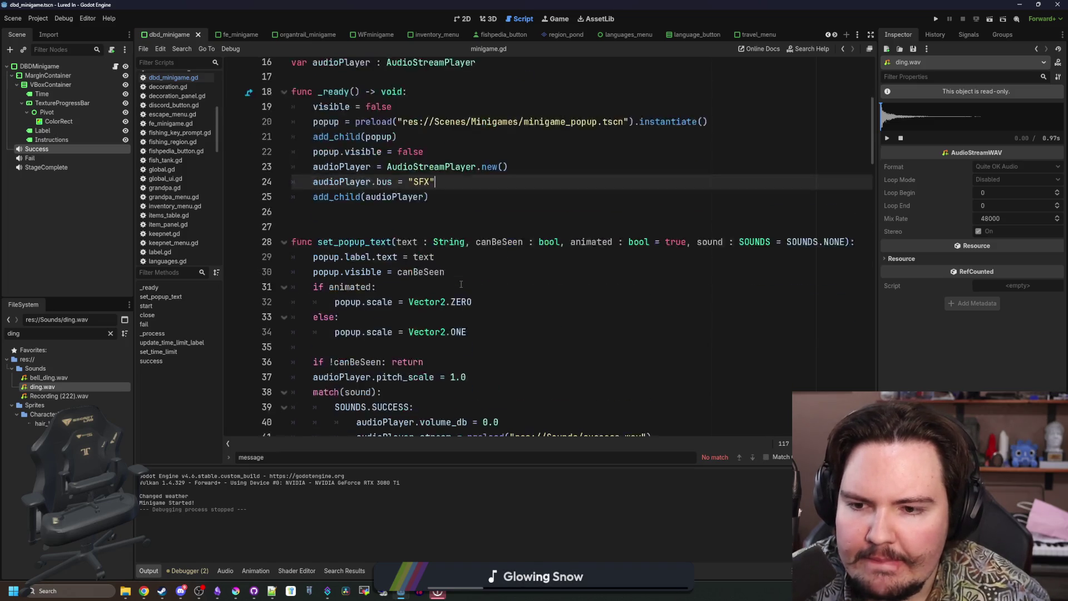
scroll(461, 284, "down", 14)
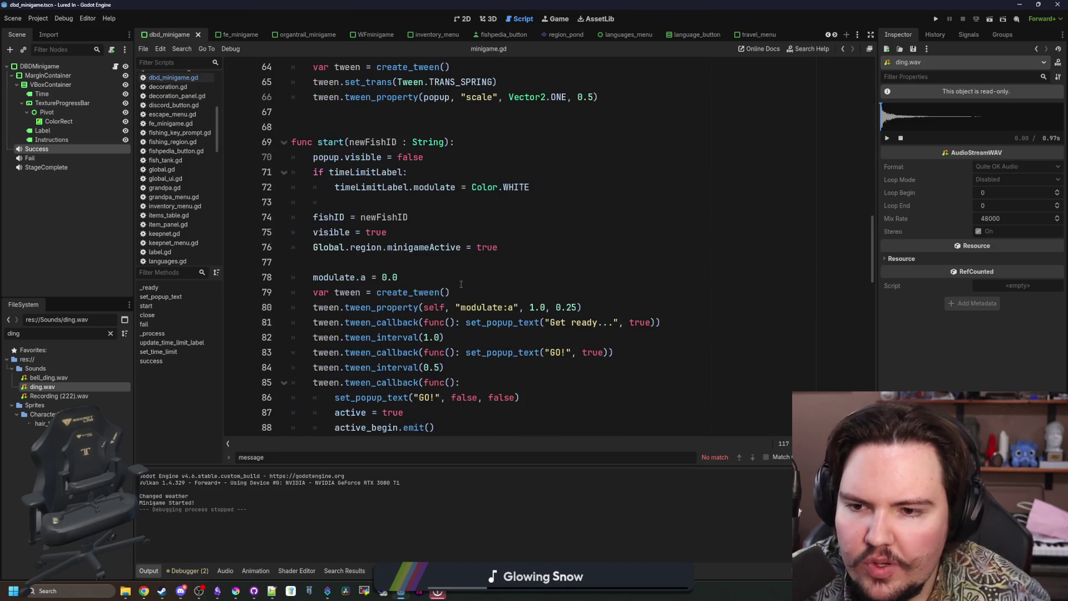
scroll(383, 284, "down", 7)
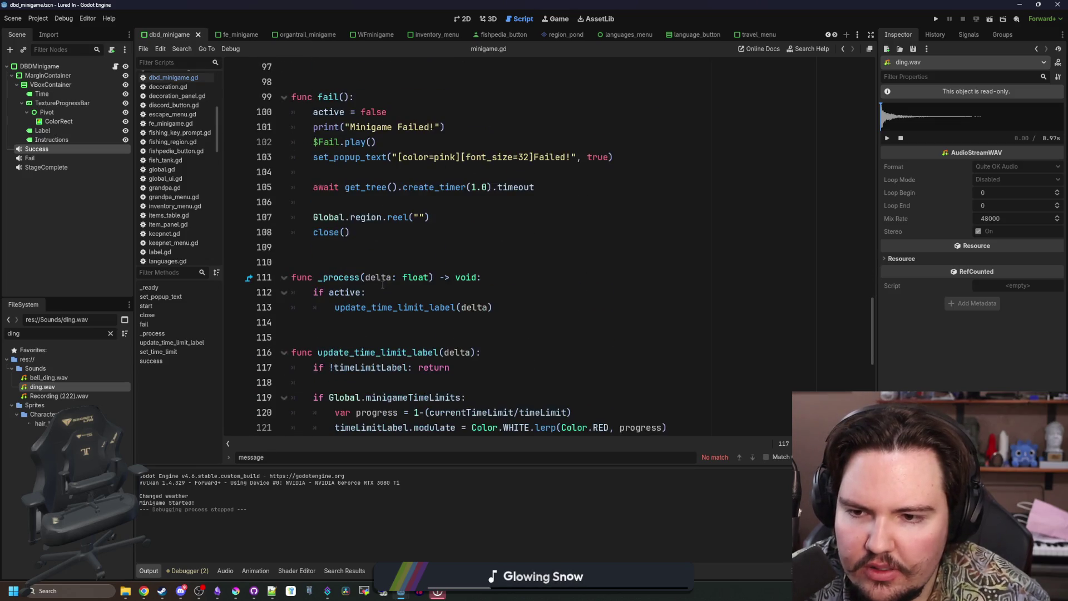
scroll(389, 261, "up", 6)
left_click(393, 233)
key("shift+Home")
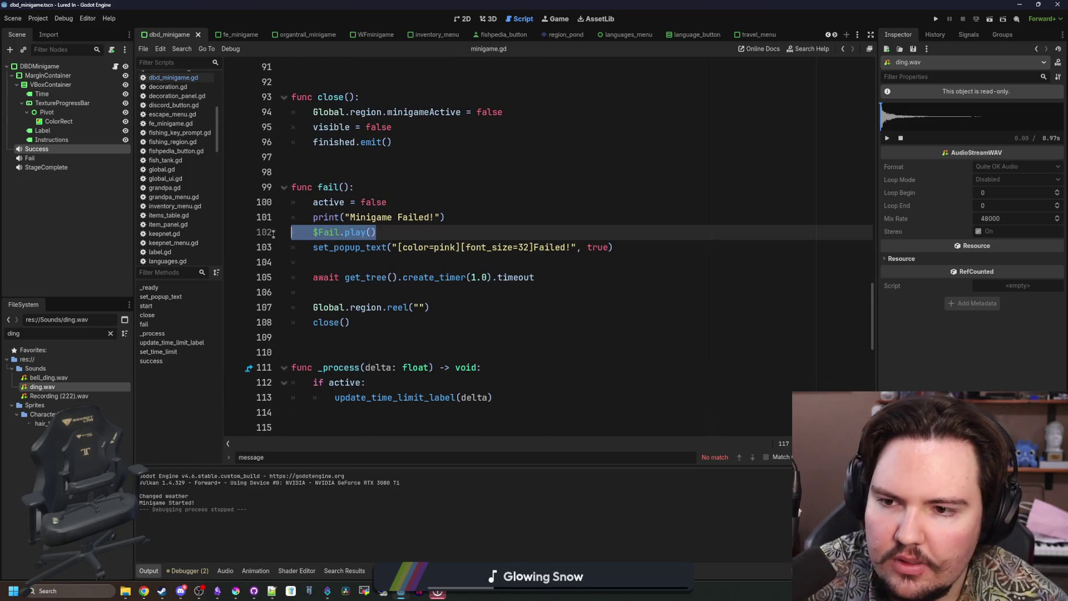
key("BackSpace")
key("BackSpace")
key("BackSpace")
scroll(364, 291, "up", 4)
scroll(364, 291, "up", 20)
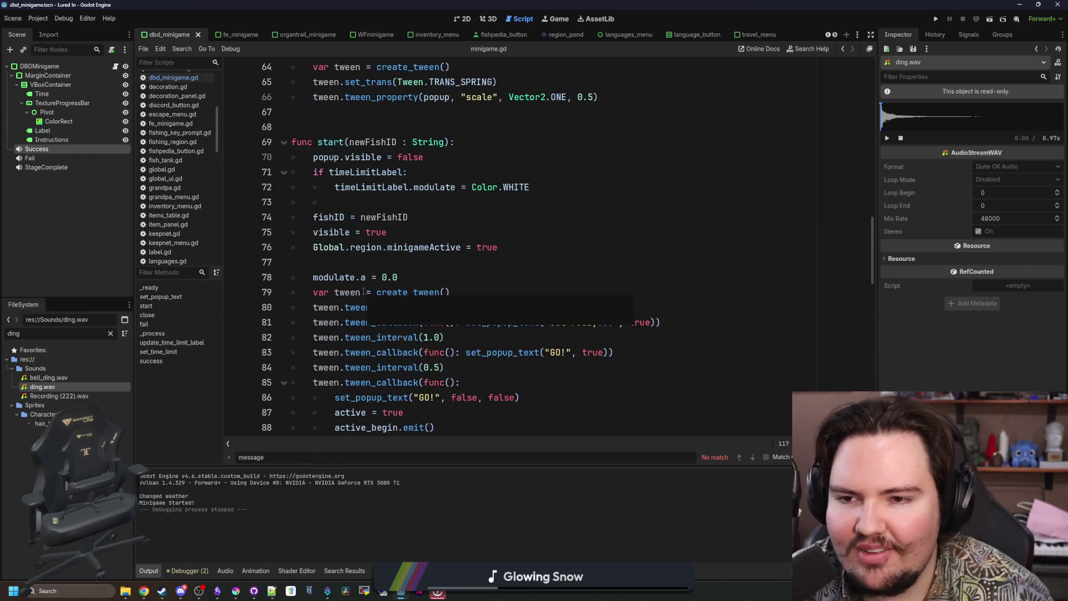
scroll(482, 221, "up", 6)
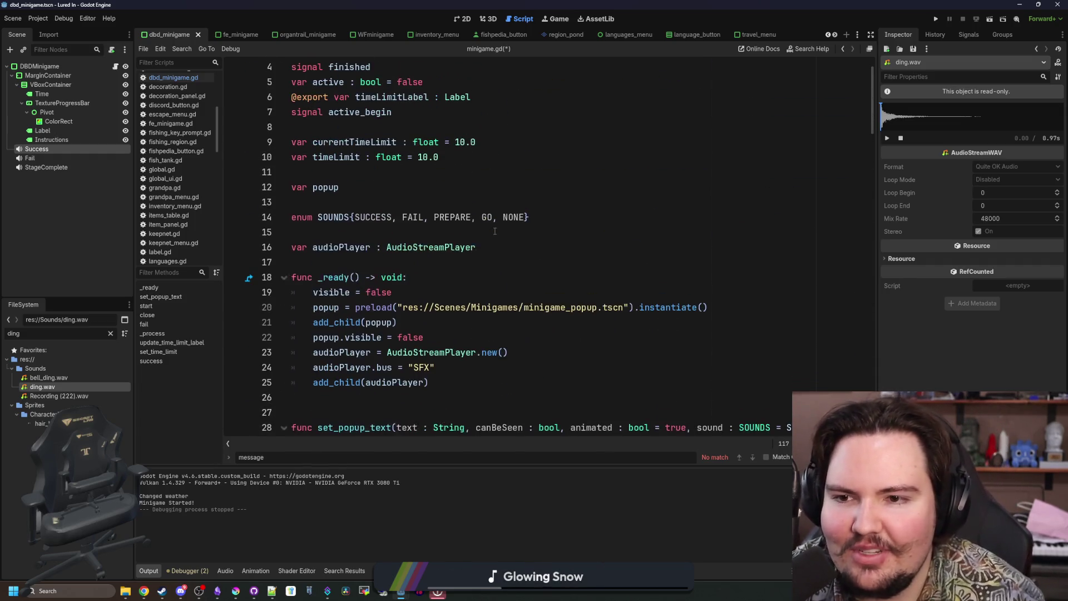
Save the minigame.gd script.
scroll(490, 244, "down", 9)
scroll(491, 246, "down", 8)
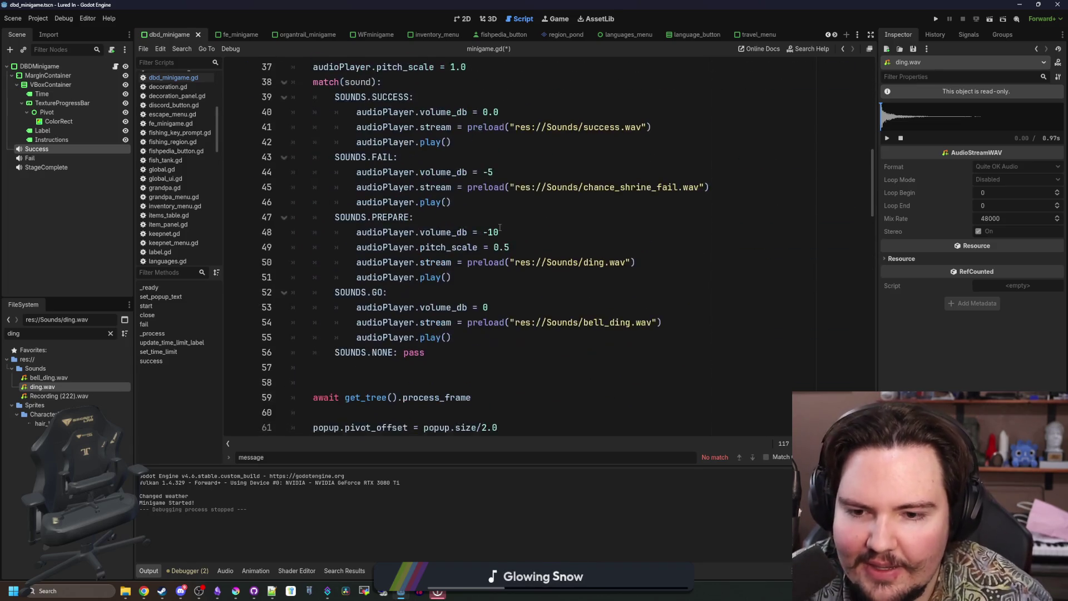
left_click(511, 226)
key("ctrl+s")
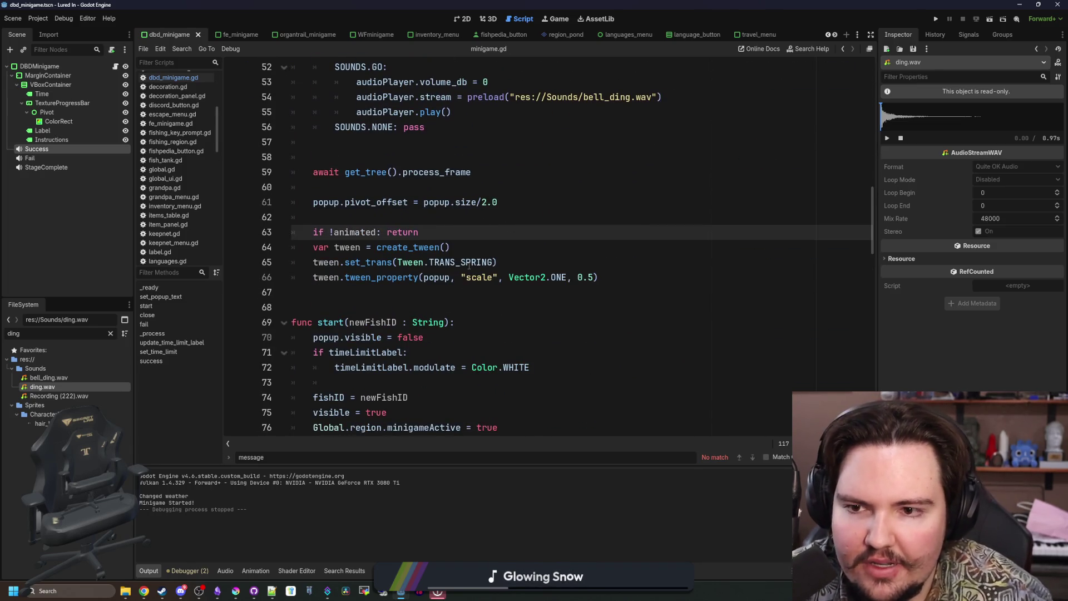
Pass SOUNDS.PREPARE to the Get ready... popup and false, SOUNDS.GO to the GO! popup.
scroll(469, 266, "down", 3)
left_click(445, 203)
scroll(556, 234, "down", 2)
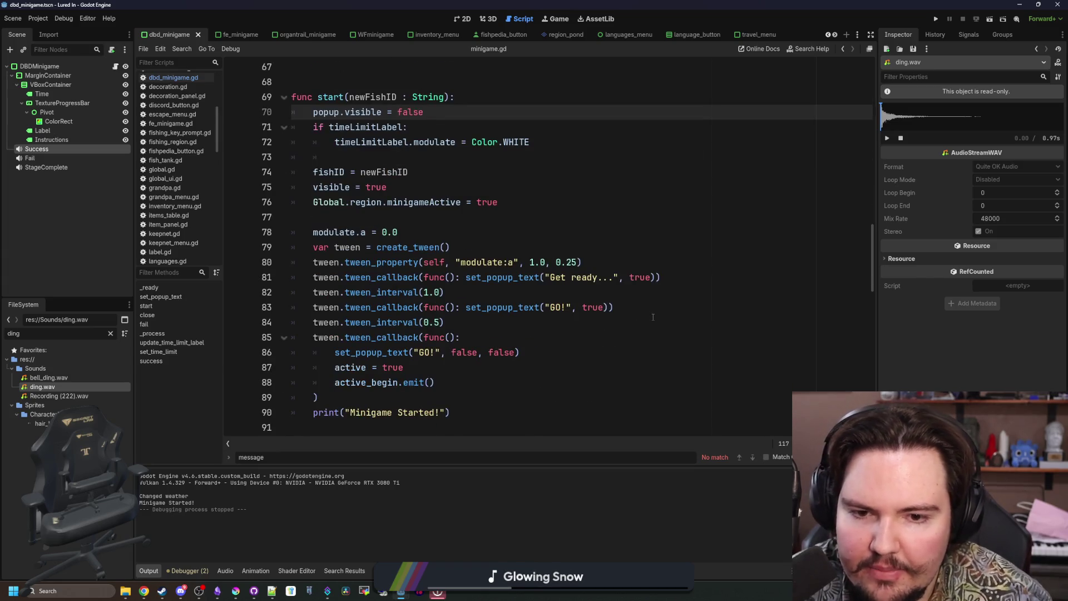
left_click(651, 277)
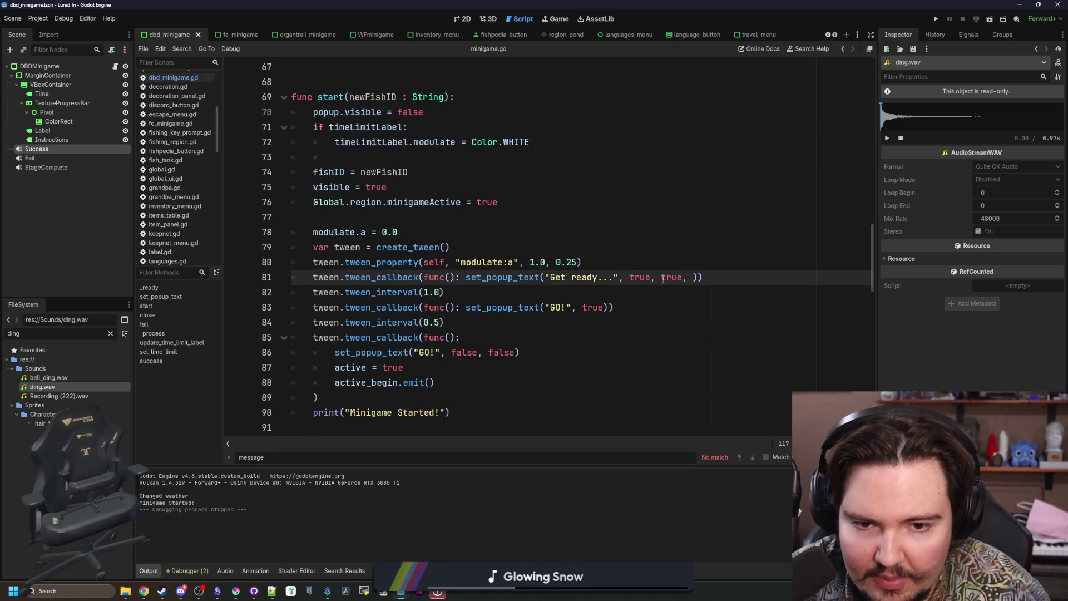
type("PREPARE")
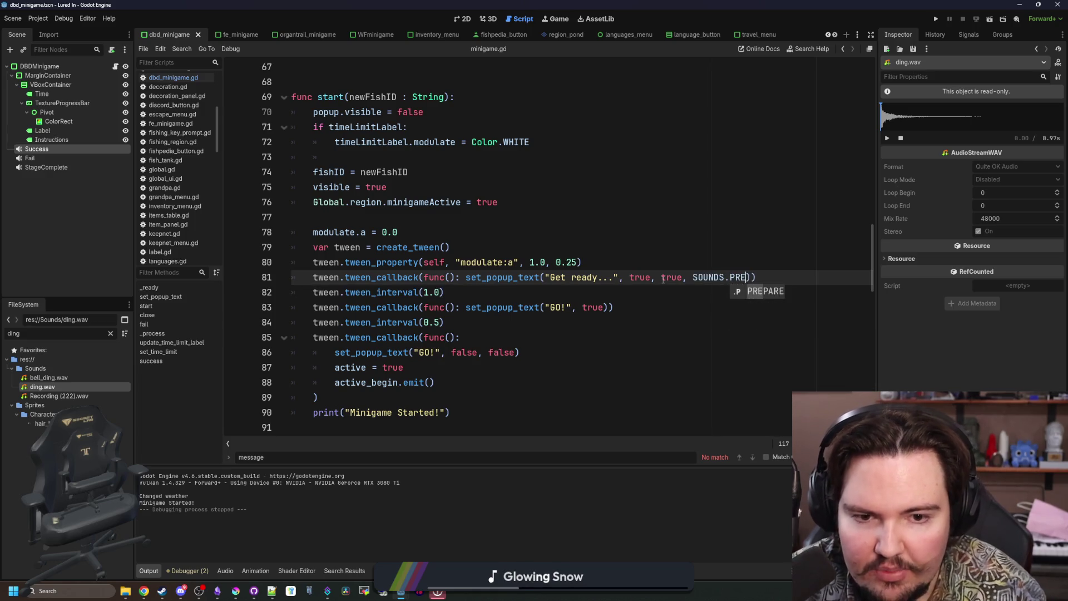
left_click(604, 307)
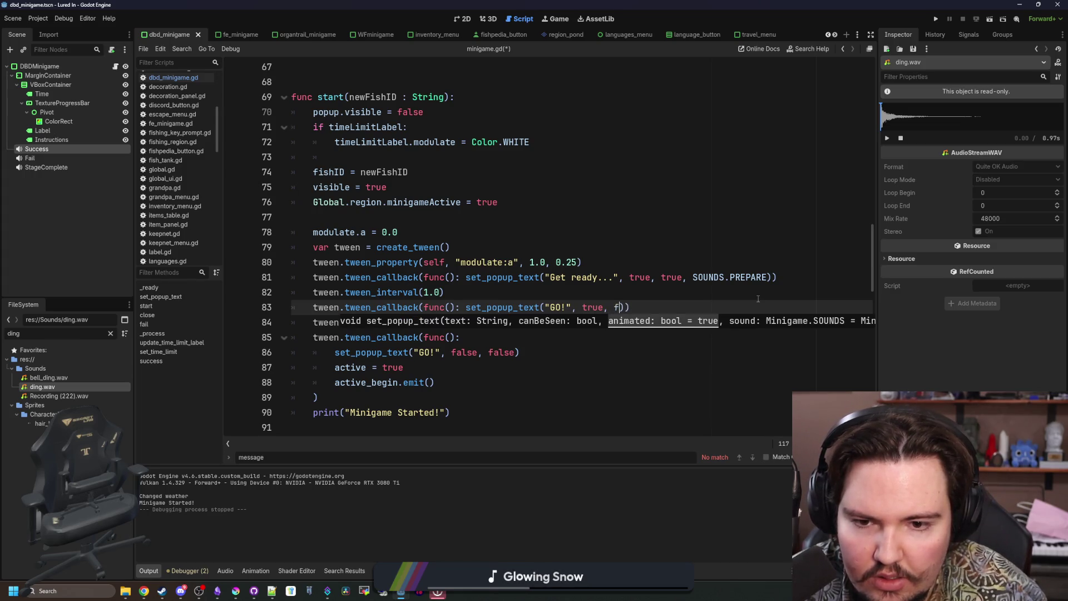
type(", SOUNDS.")
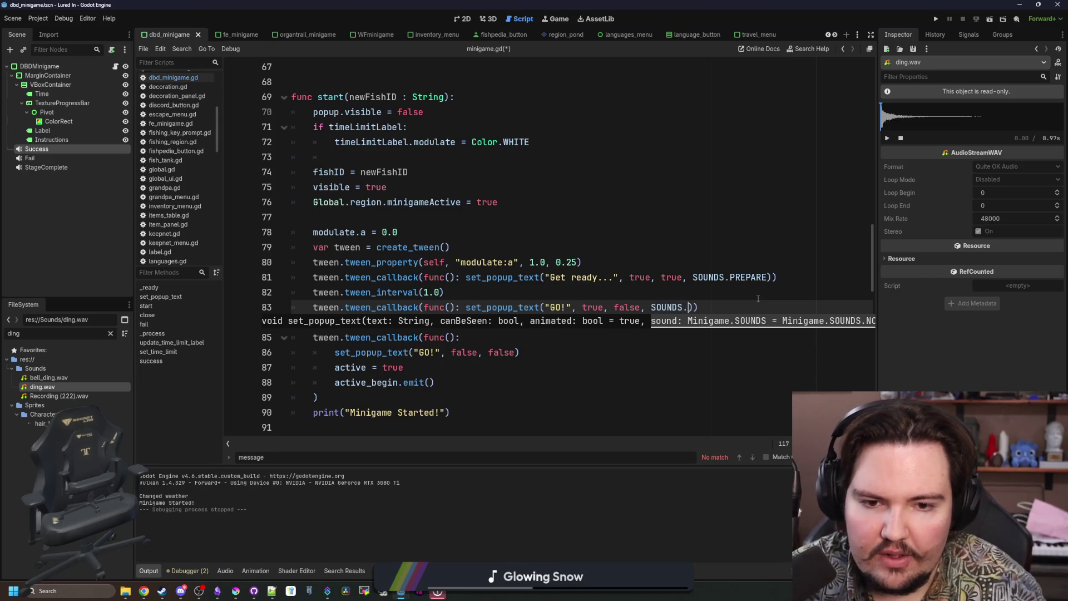
type("GO")
scroll(600, 325, "down", 4)
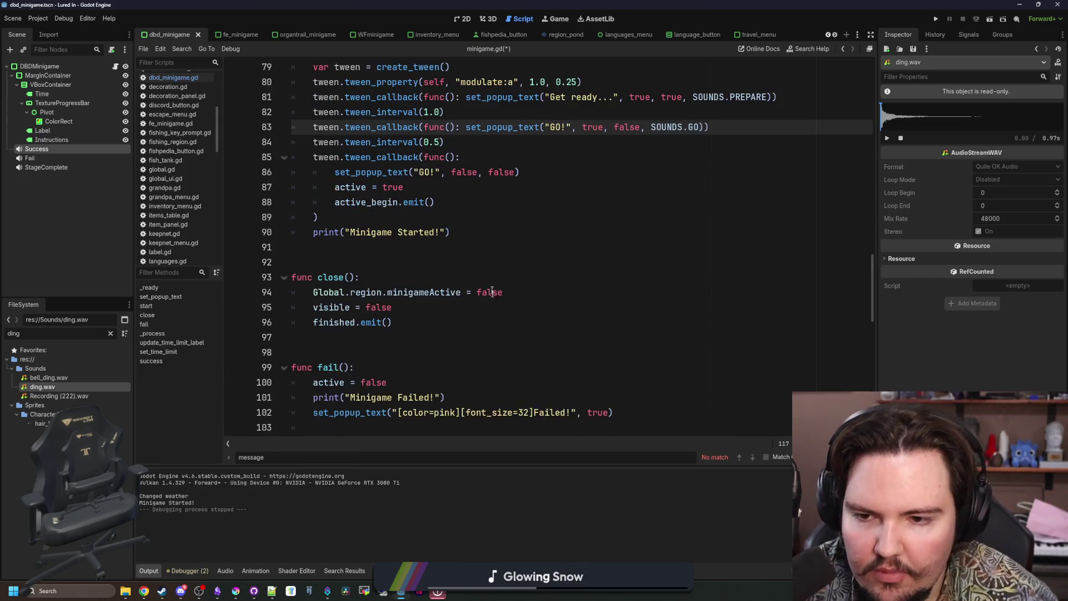
Append true, SOUNDS.SUCCESS to the Fish Caught! popup call in success().
scroll(471, 232, "down", 15)
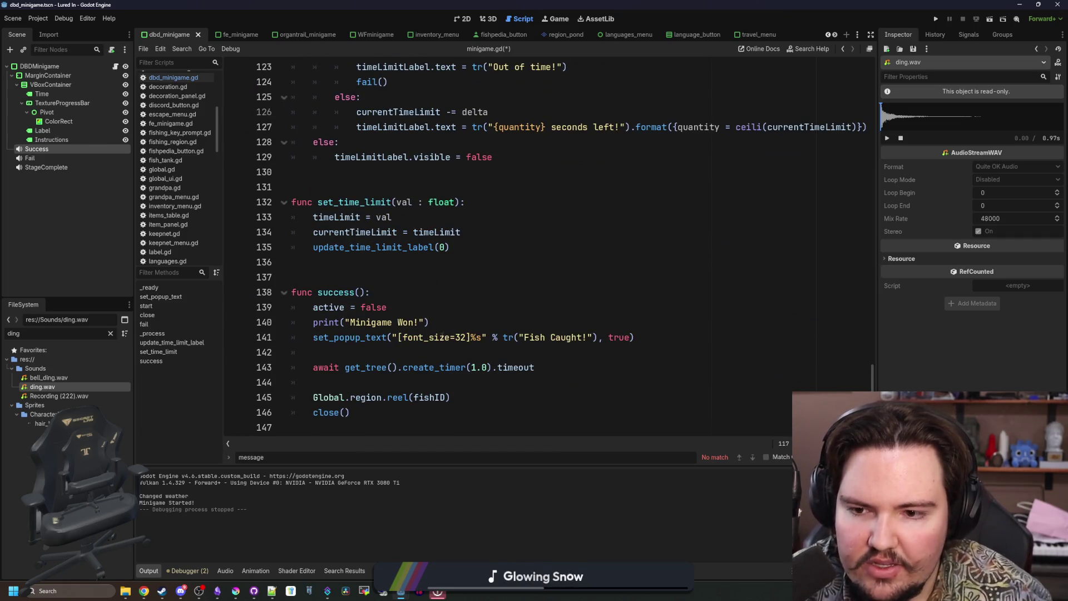
left_click(458, 359)
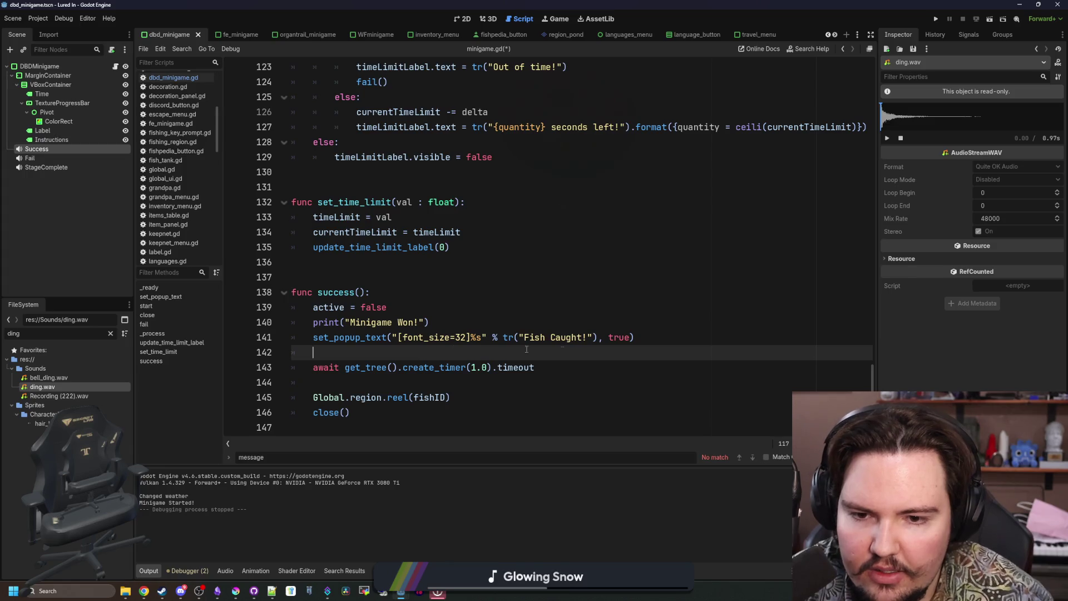
left_click(633, 337)
type(", true, ")
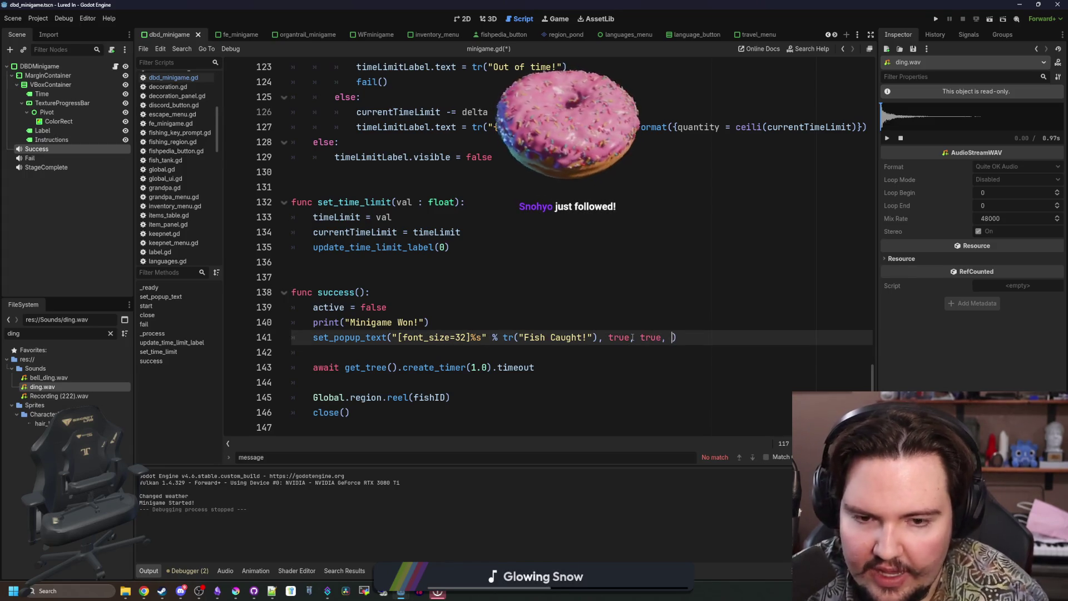
type("SOUNDS.SUCC")
key("Return")
key("ctrl+shift+Left")
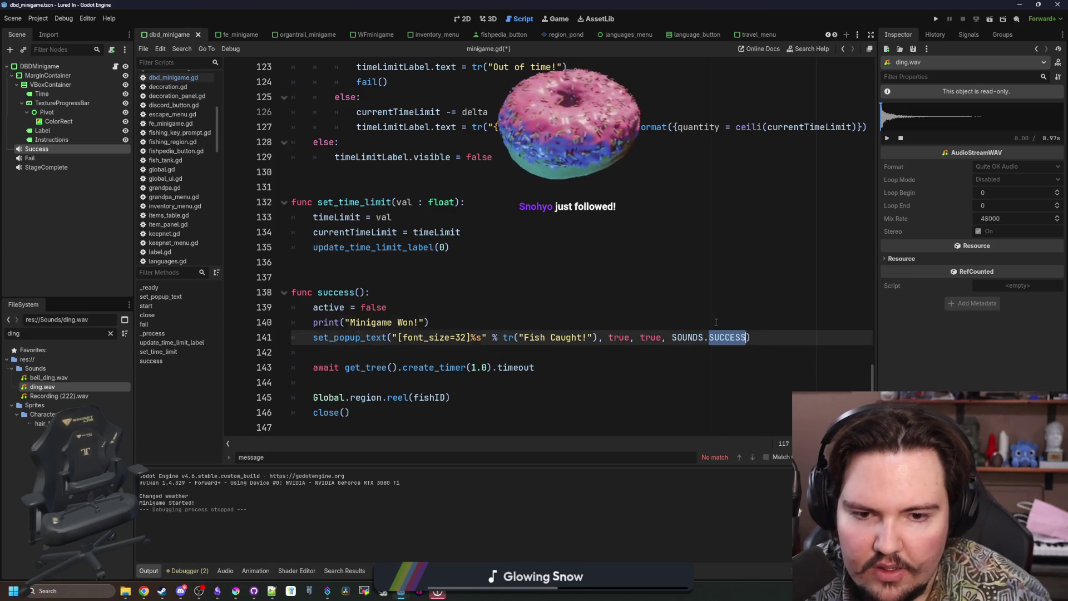
key("ctrl+shift+Left")
key("ctrl+shift+Left")
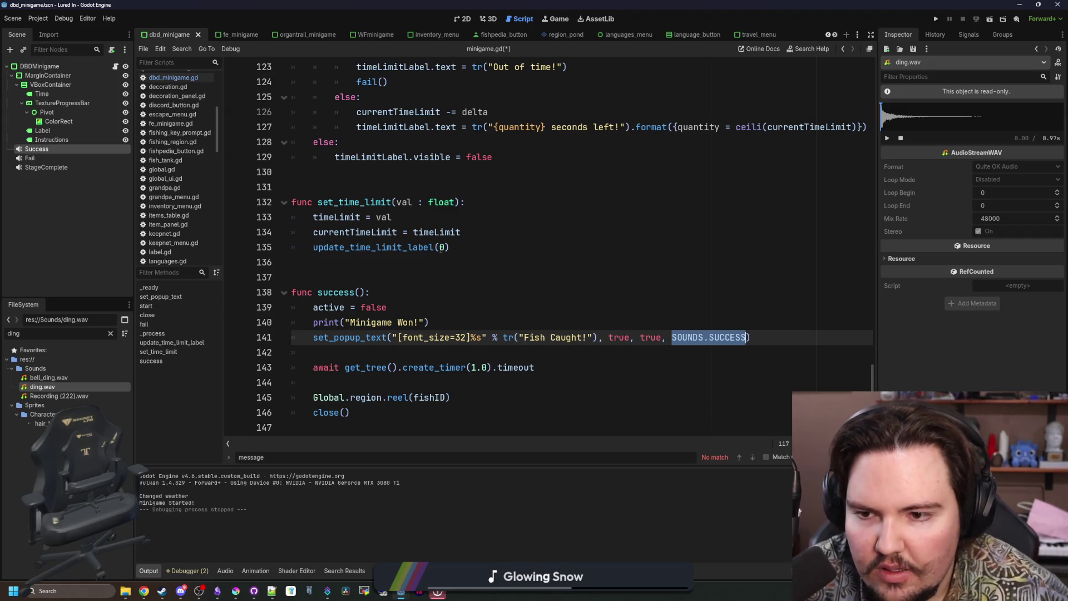
scroll(442, 256, "up", 12)
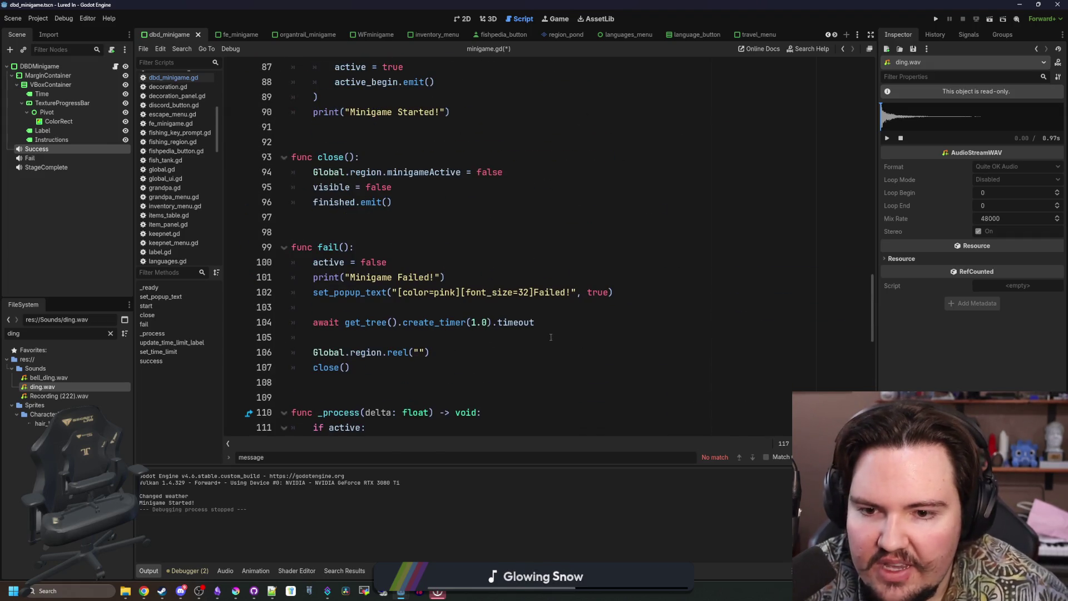
Pass SOUNDS.FAIL to the Failed! popup in fail(), then save and run the game.
left_click(609, 293)
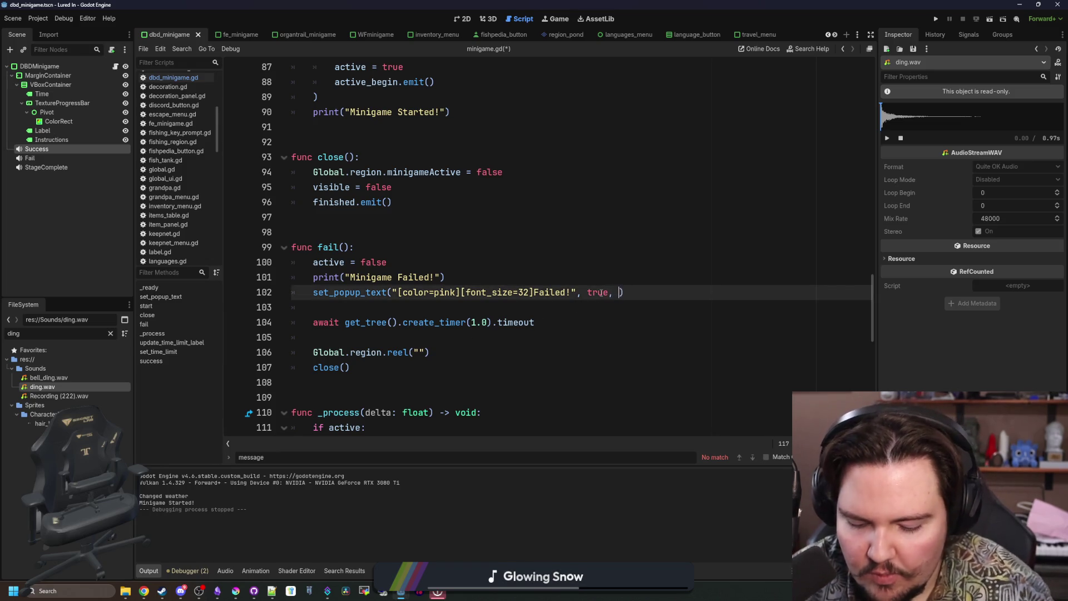
key("BackSpace")
type("F")
key("Return")
left_click(713, 242)
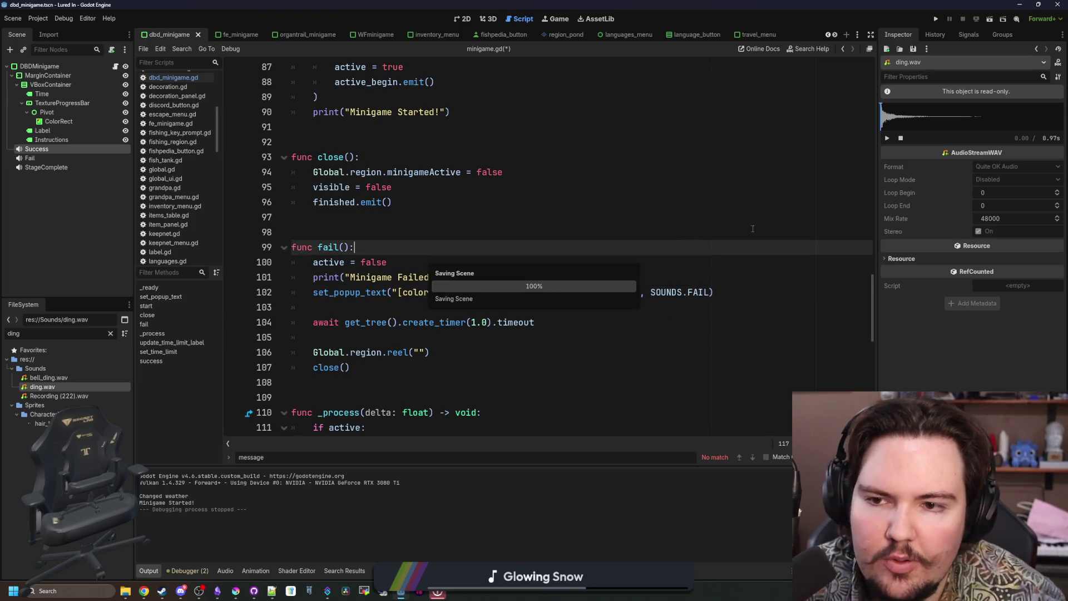
key("F5")
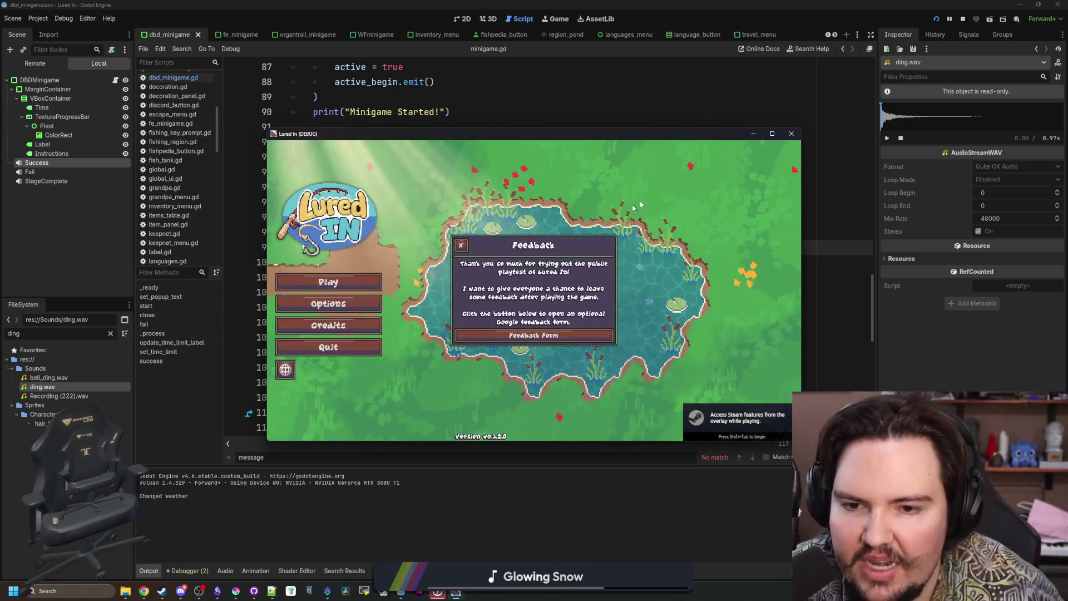
Dismiss the feedback popup, start the game and travel to the pond.
left_click(469, 250)
key("Return")
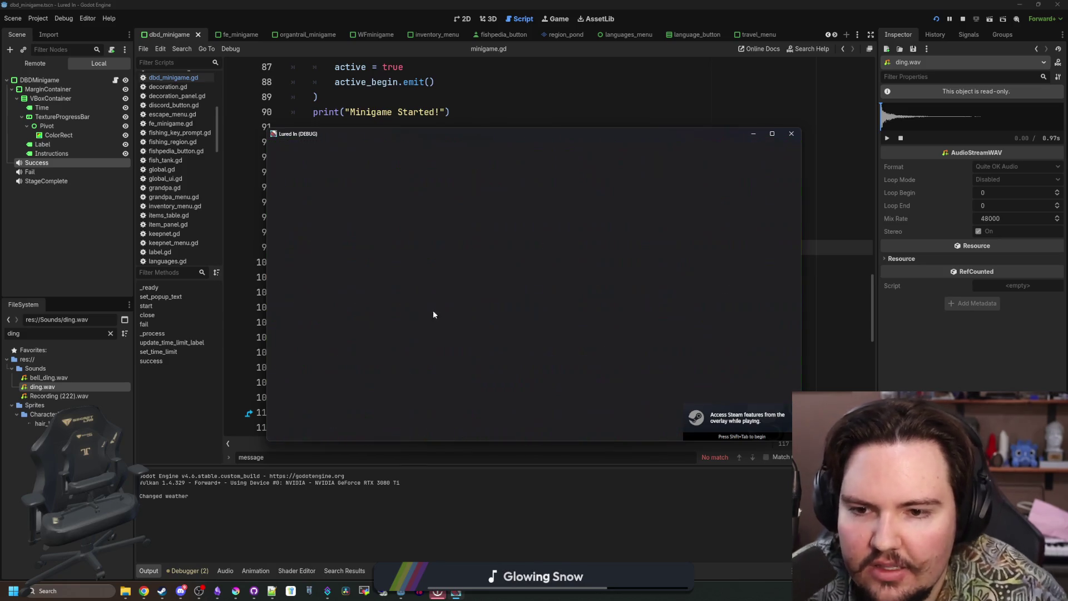
key("t")
left_click(501, 236)
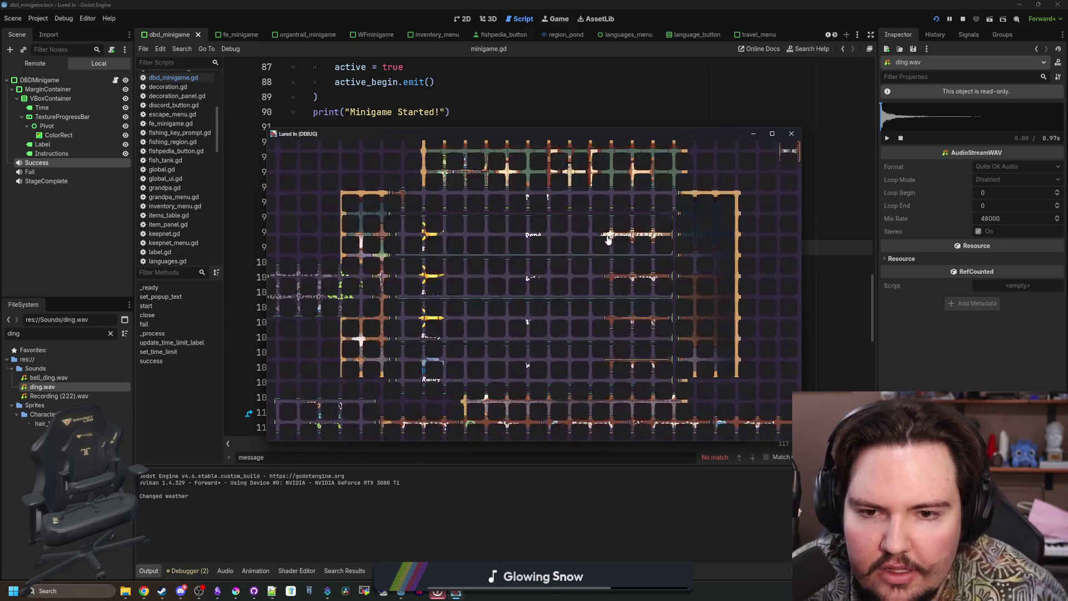
Cast the line into the pond and hook a fish to start the reeling minigame.
left_click(549, 234)
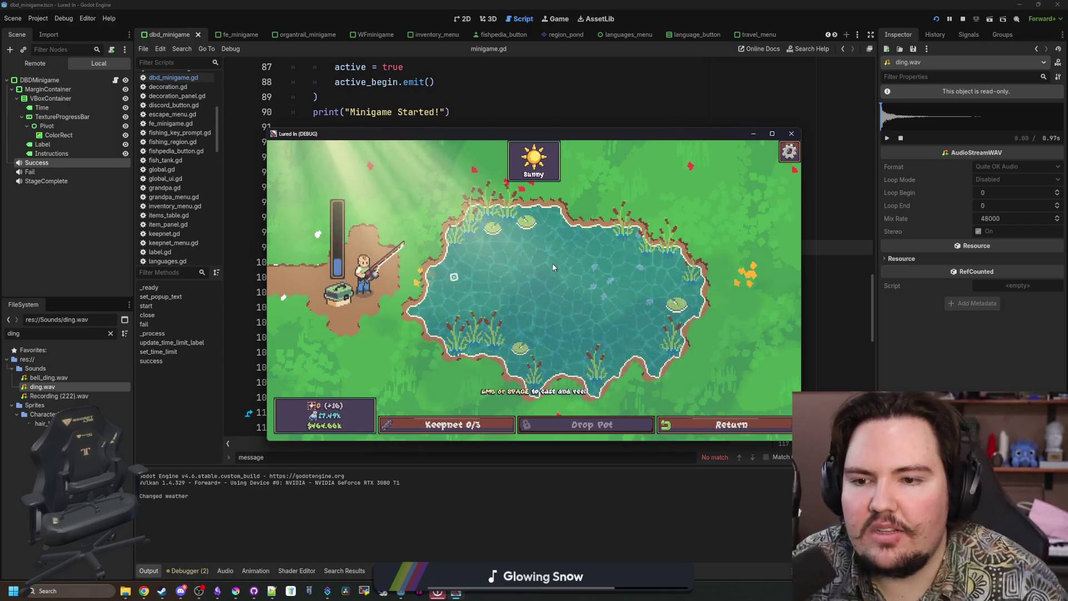
left_click(549, 234)
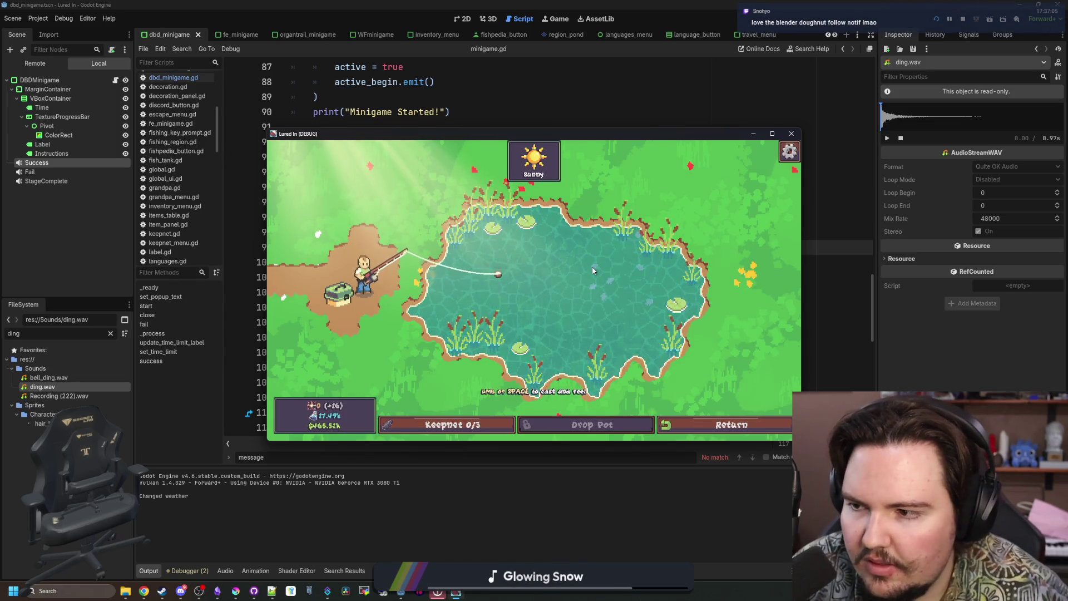
left_click(579, 272)
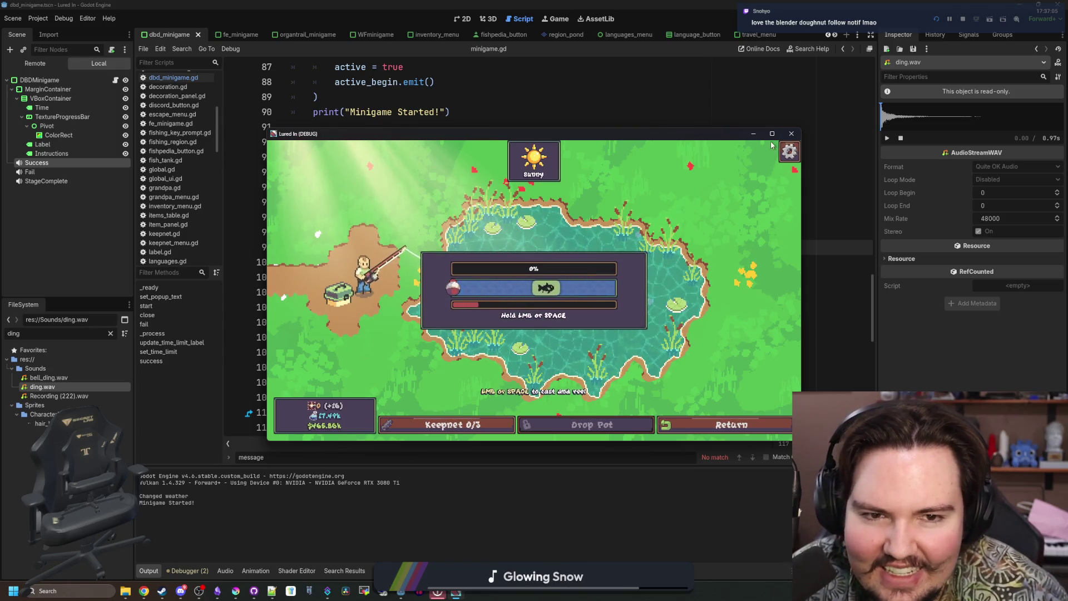
Reel briefly and let the minigame fail, then return to the script editor.
key("super+Up")
left_click_drag(547, 313, 558, 351)
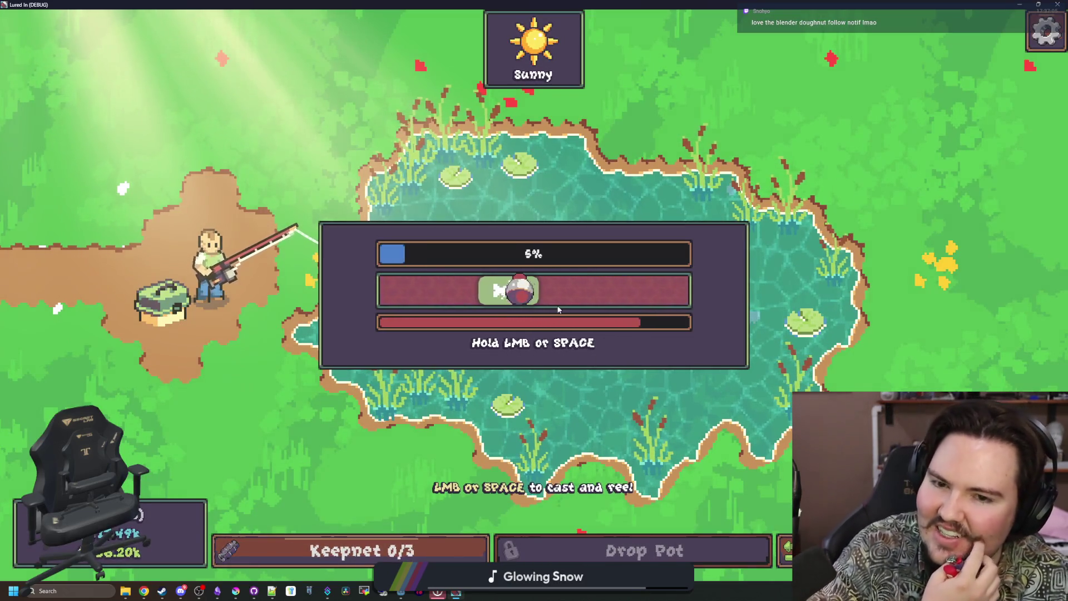
left_click_drag(586, 309, 586, 310)
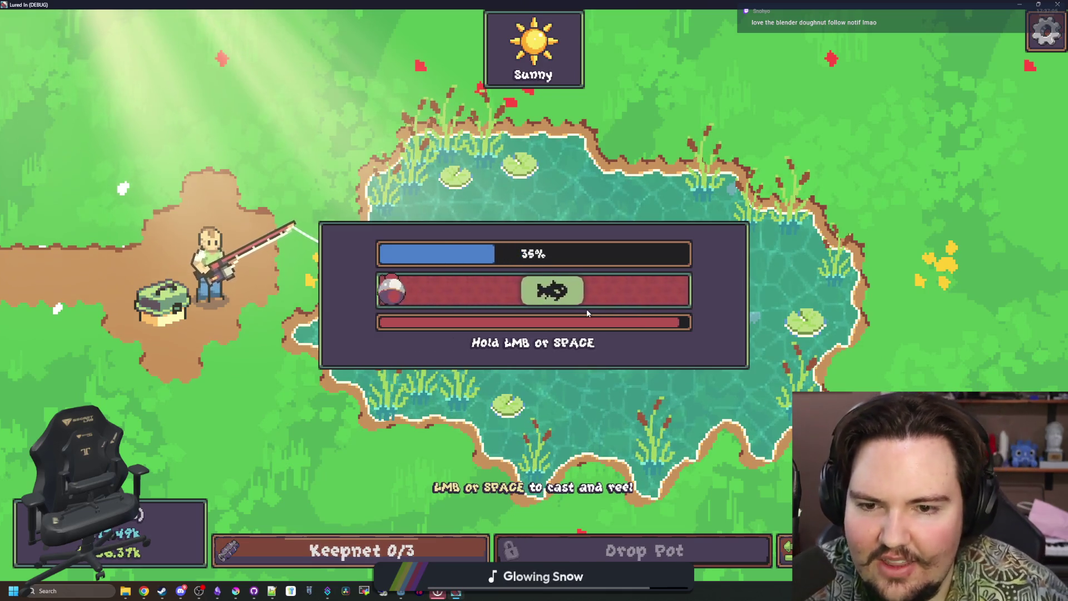
key("Escape")
key("F8")
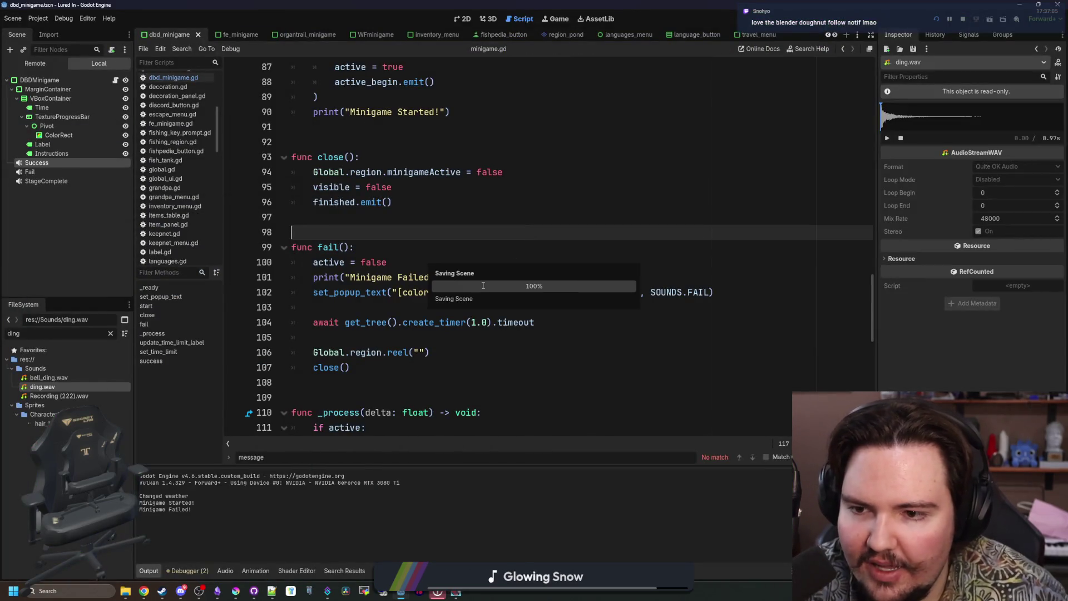
Open minigame.gd from the script list, after briefly opening dbd_minigame.gd.
left_click(169, 78)
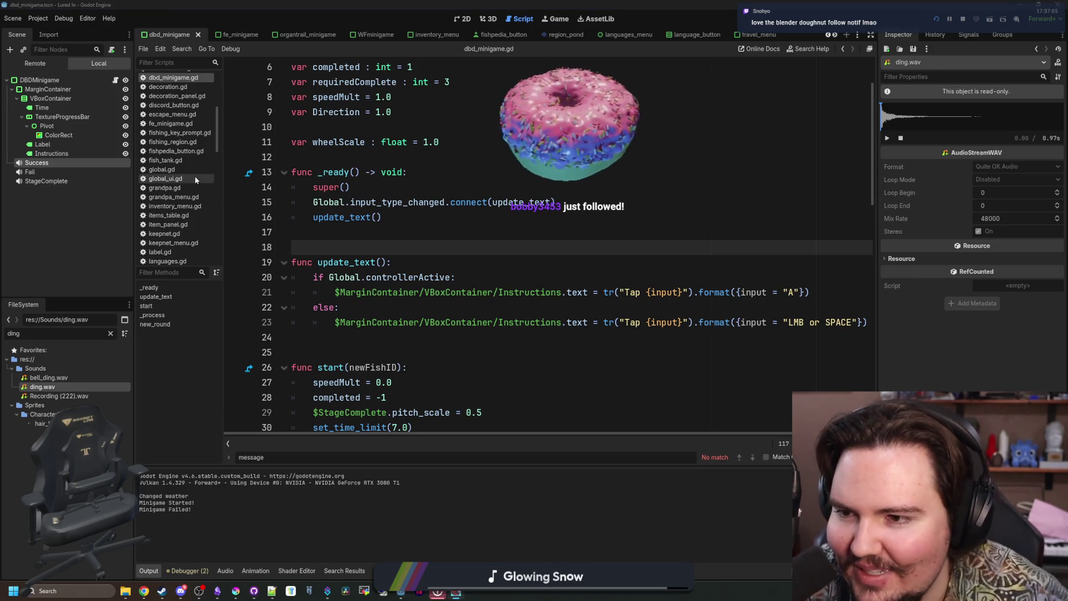
scroll(186, 167, "down", 3)
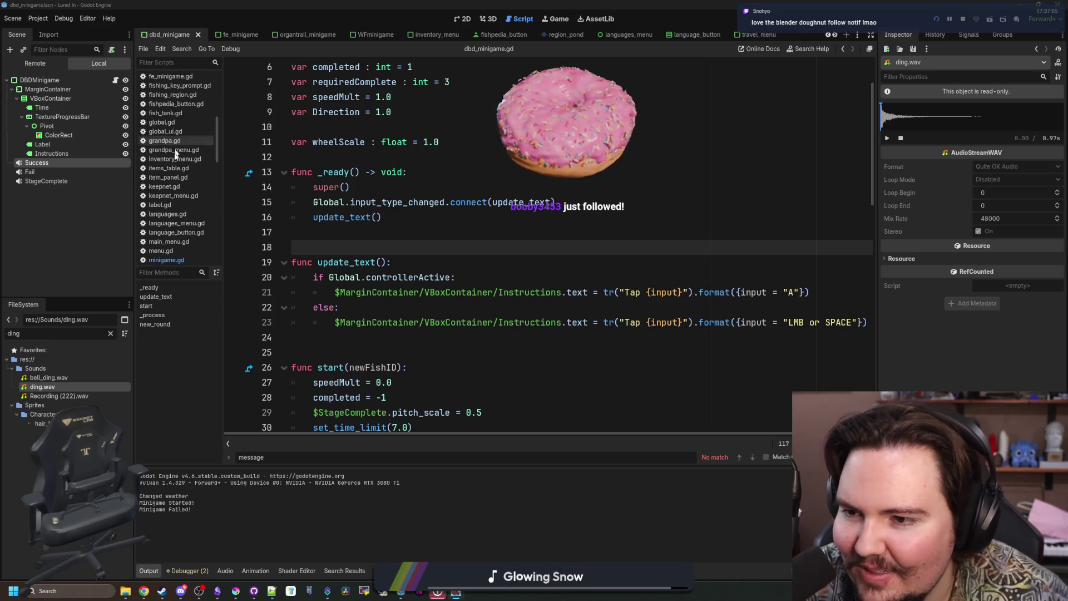
left_click(167, 260)
left_click(522, 310)
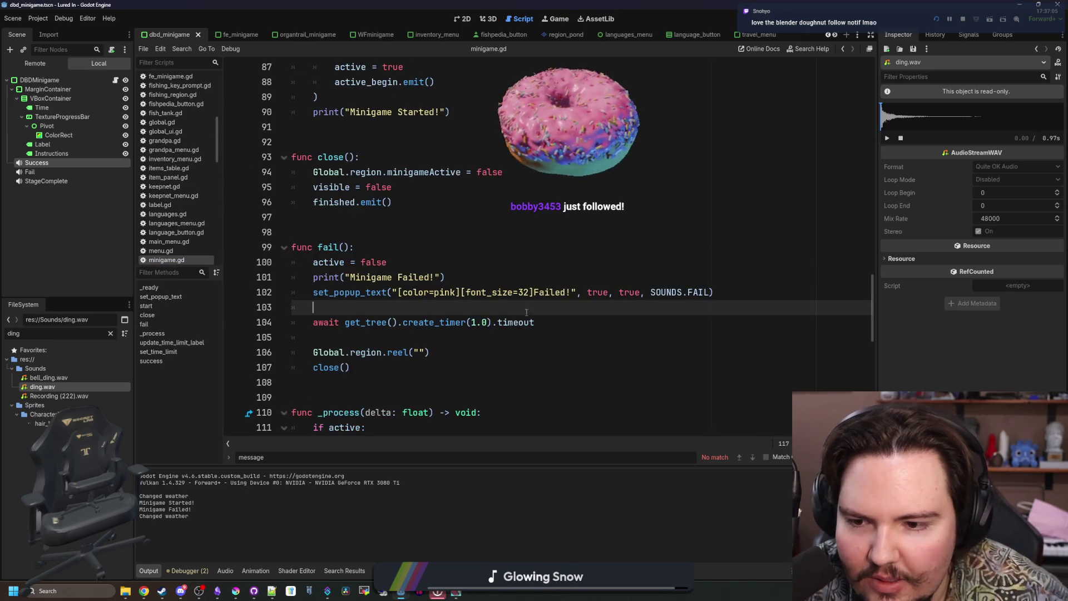
Scroll up to the match(sound) block in set_popup_text and check the PREPARE and FAIL cases.
scroll(522, 312, "down", 5)
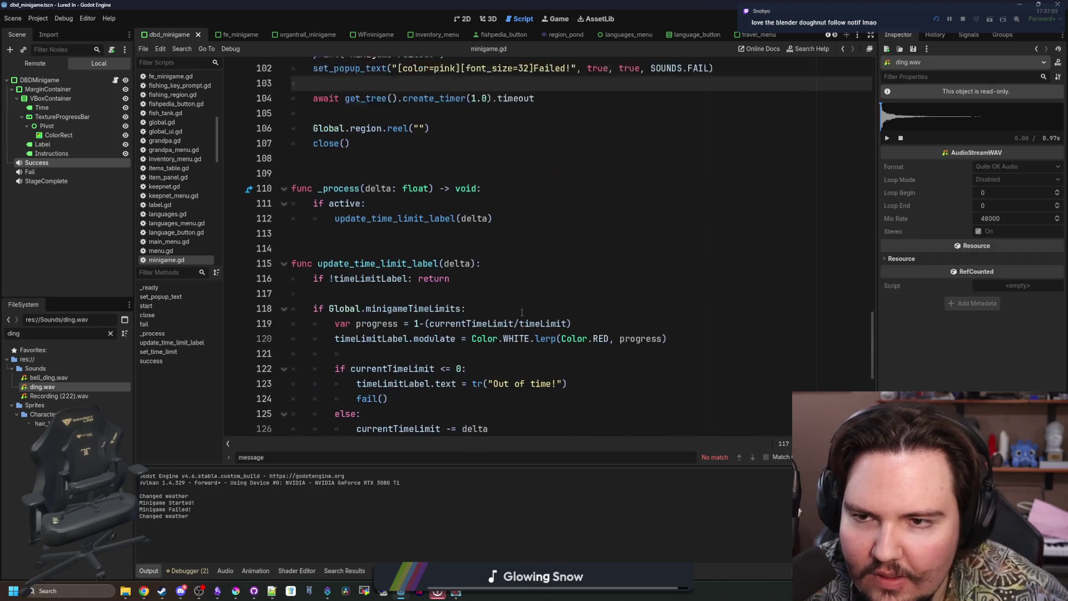
scroll(522, 312, "up", 8)
scroll(522, 313, "up", 4)
scroll(522, 312, "up", 12)
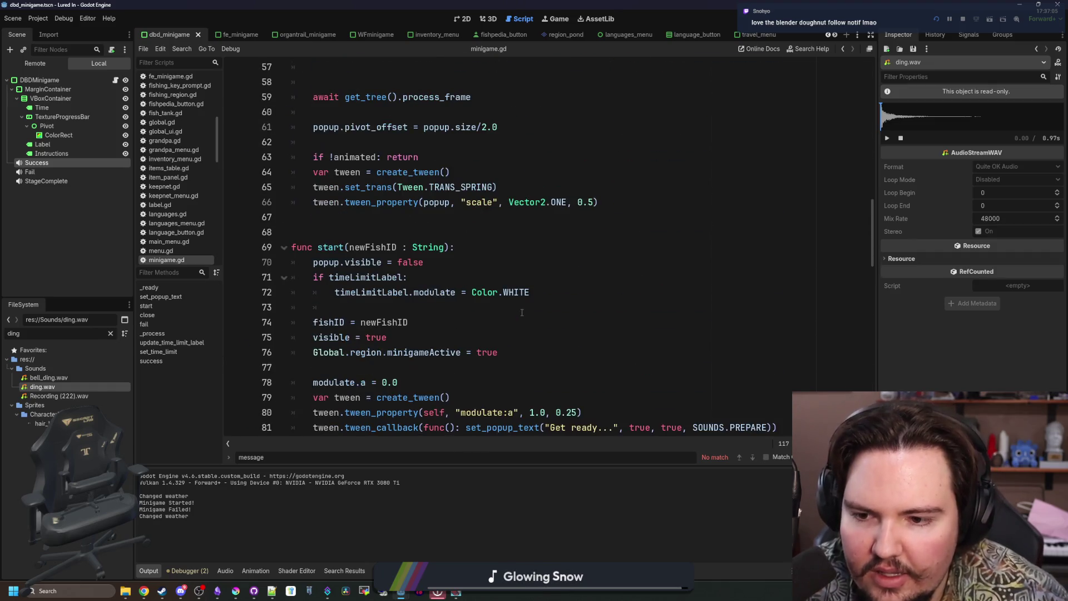
left_click(487, 271)
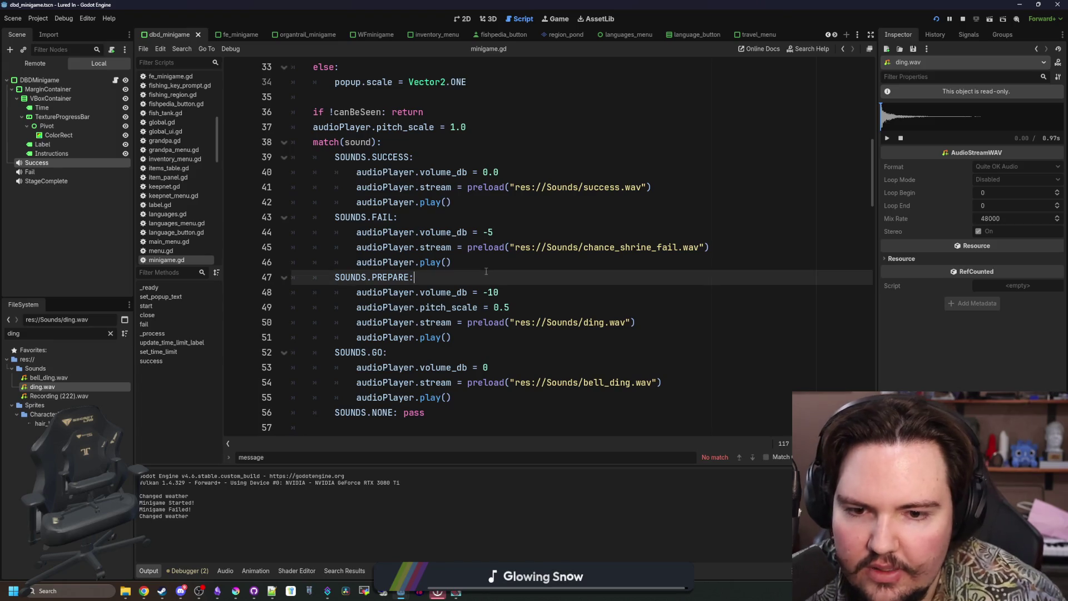
left_click(504, 220)
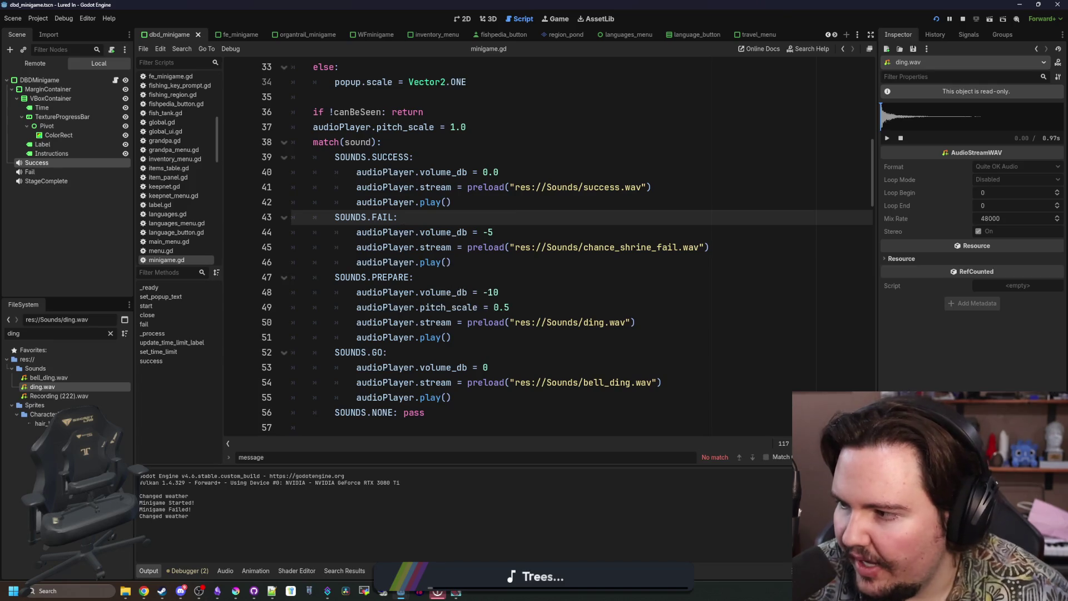
key("alt+Tab")
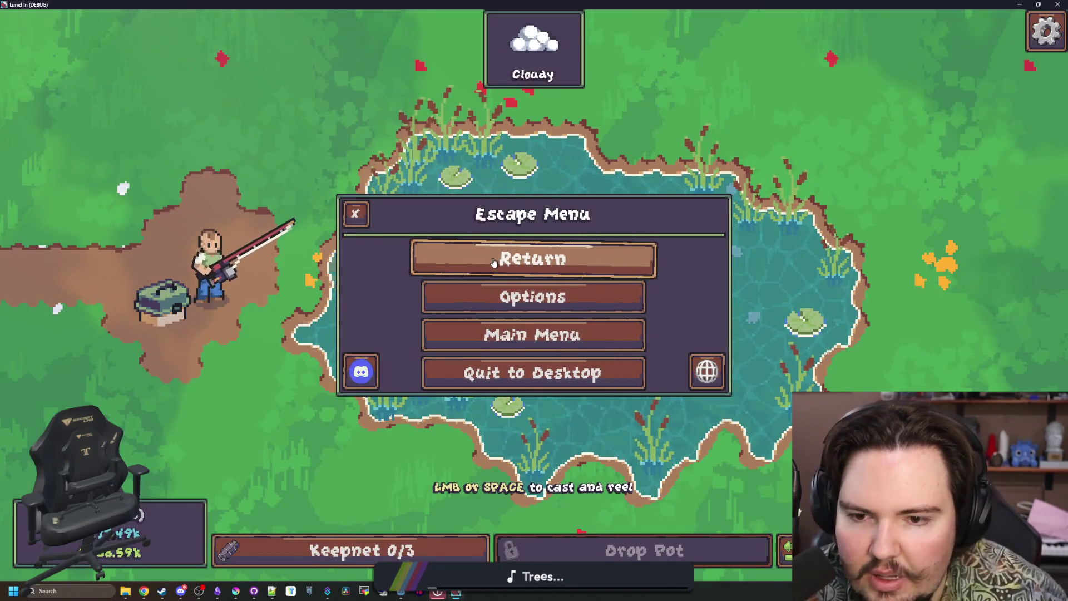
Resume the game and run the 'minigame s' secret command to start a minigame.
left_click(494, 262)
key("grave")
type("minigame s")
key("Return")
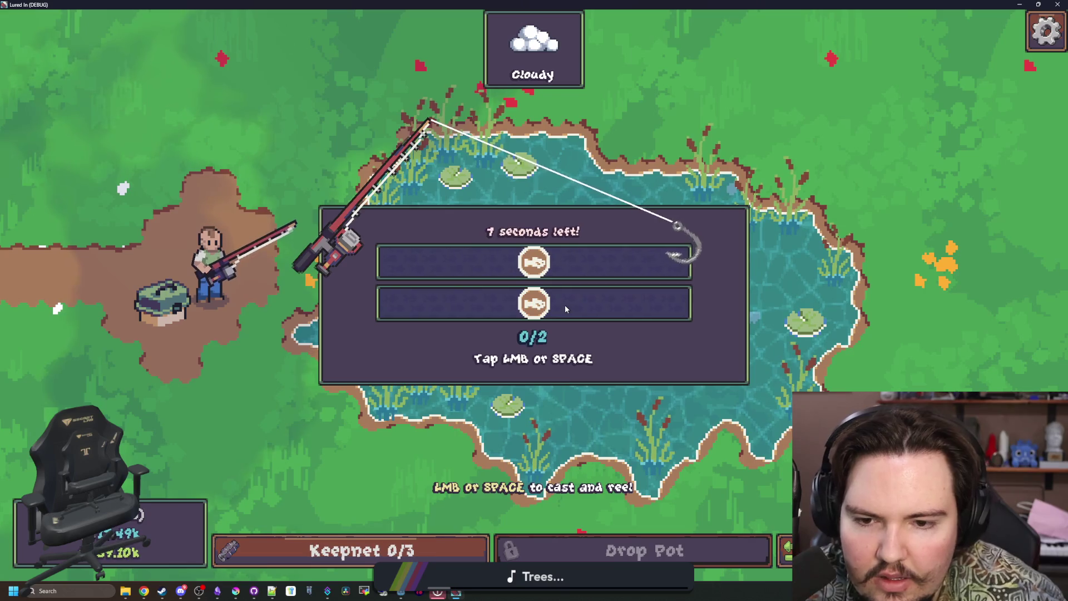
Catch both fish to win, then stop the game and return to line 48.
left_click(583, 268)
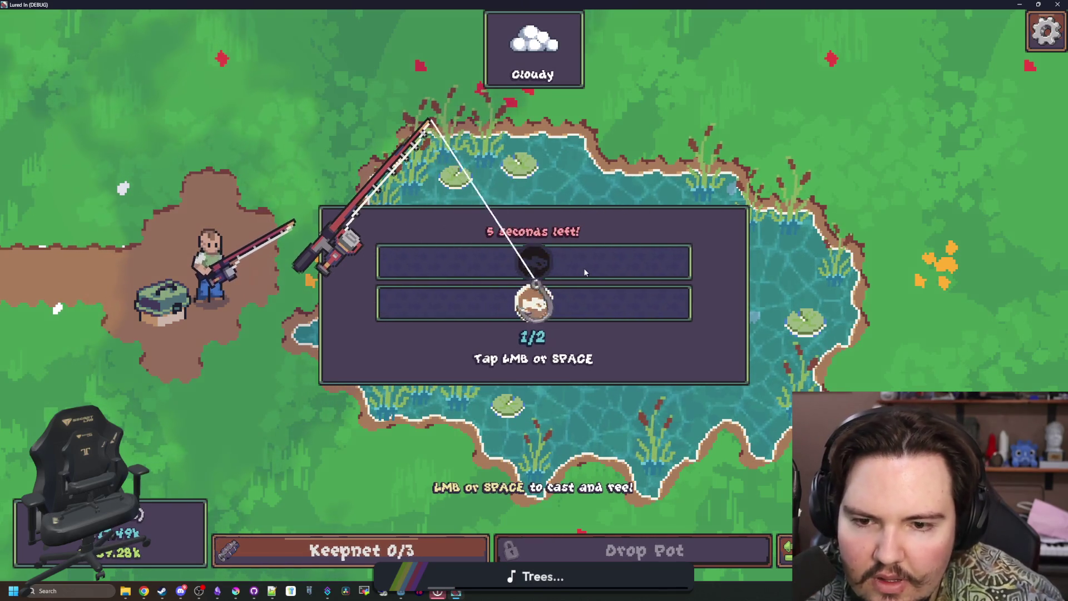
left_click(584, 268)
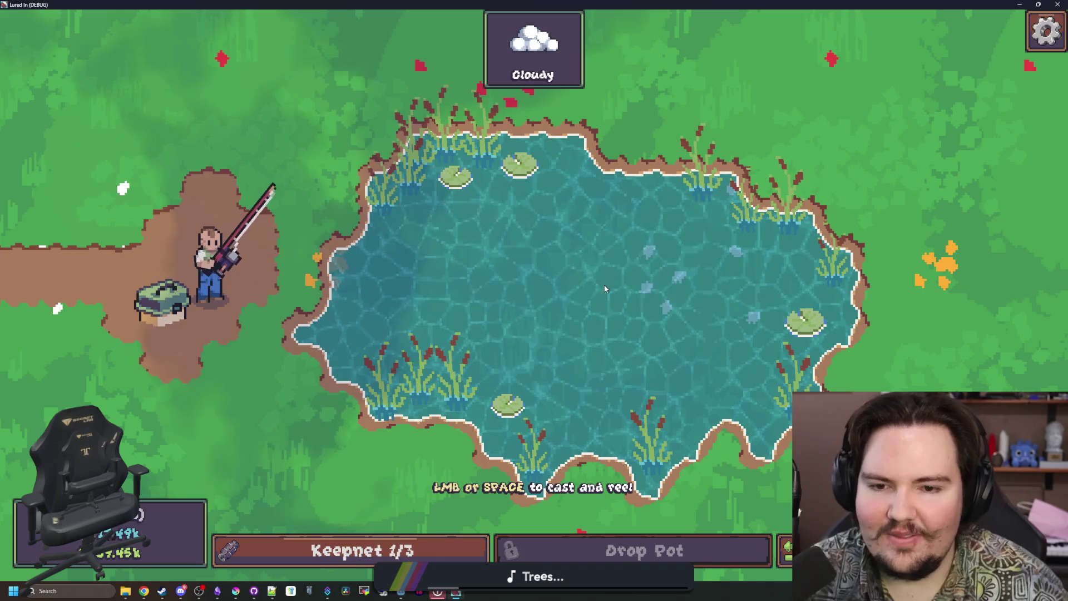
key("F8")
left_click(499, 292)
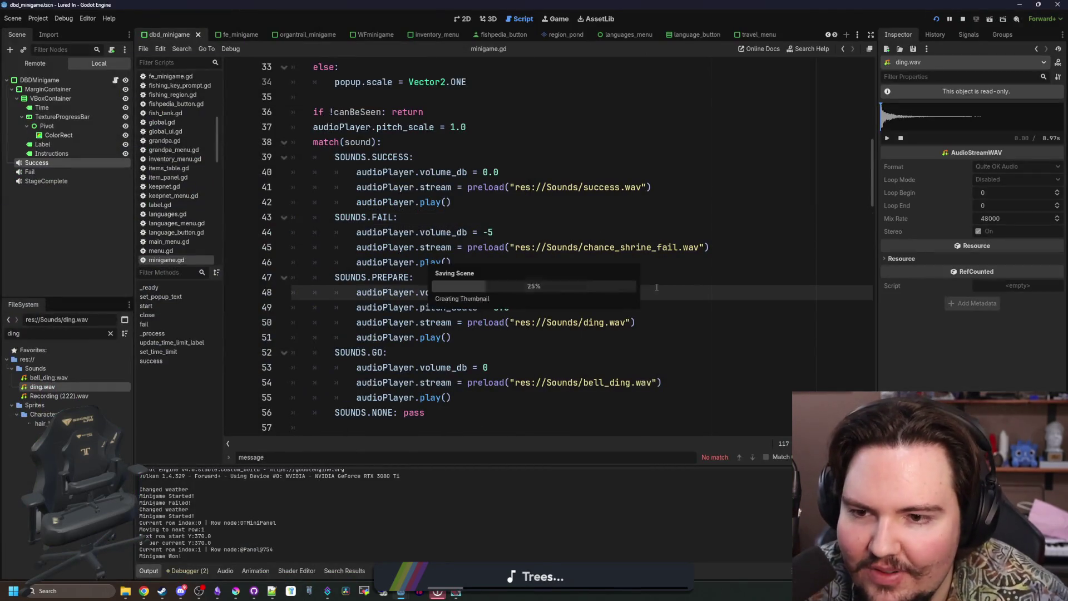
scroll(494, 237, "down", 7)
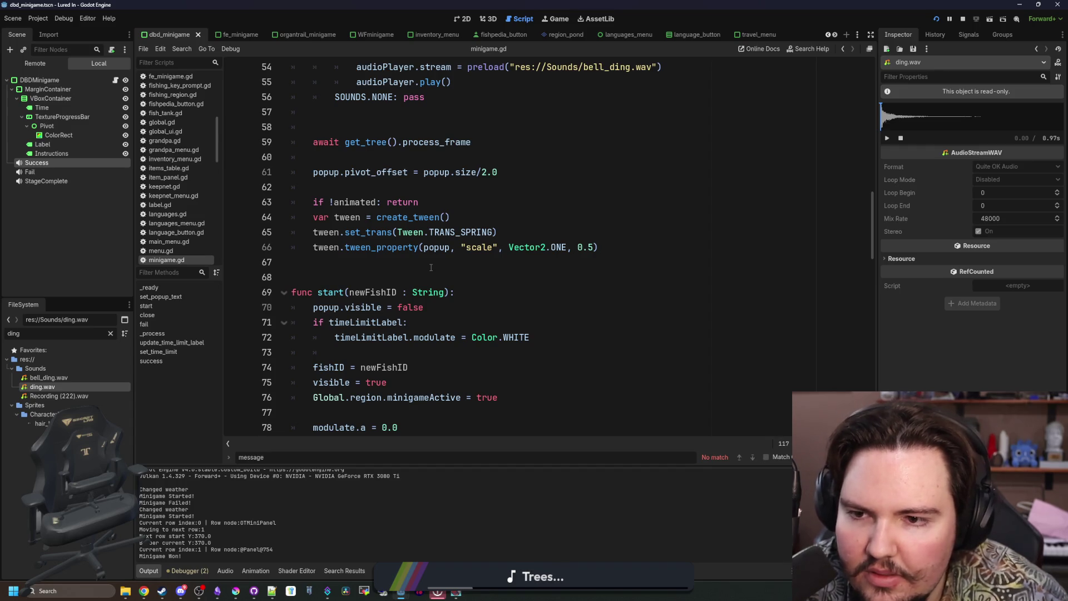
scroll(431, 268, "down", 6)
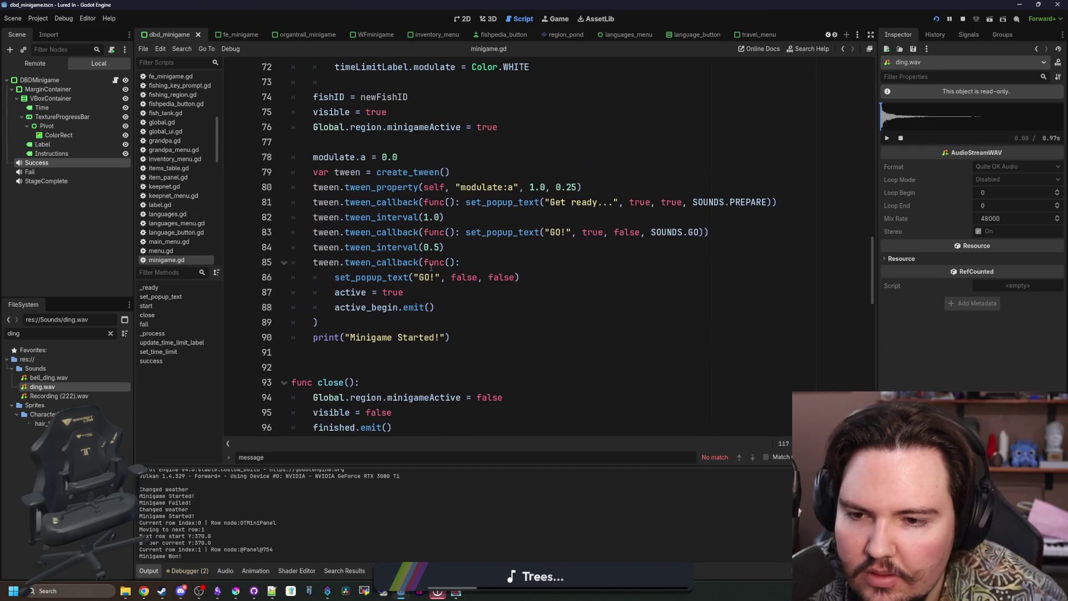
scroll(431, 268, "down", 10)
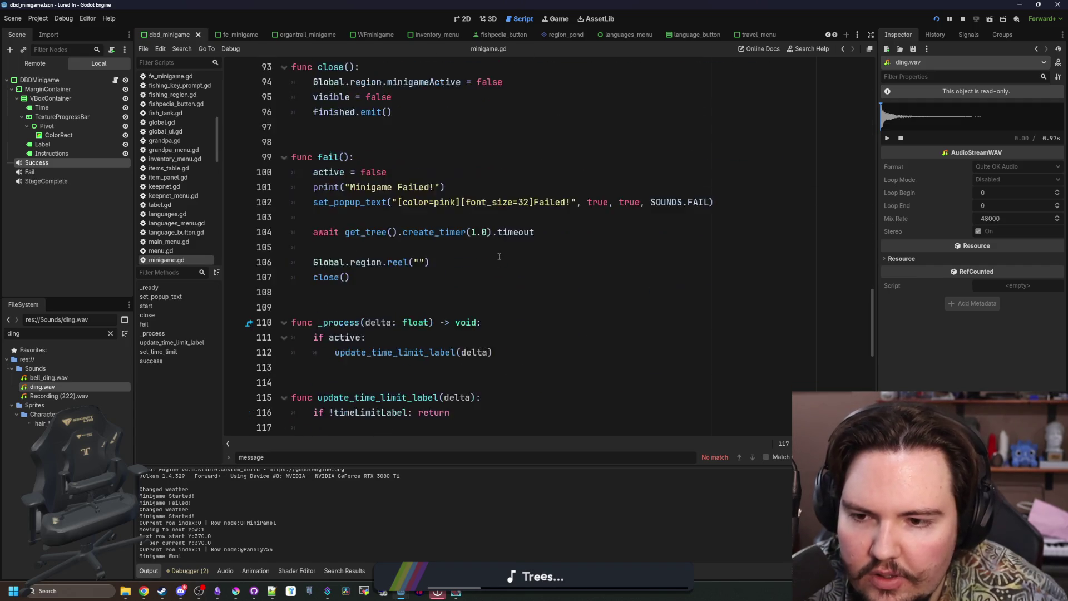
scroll(499, 257, "down", 7)
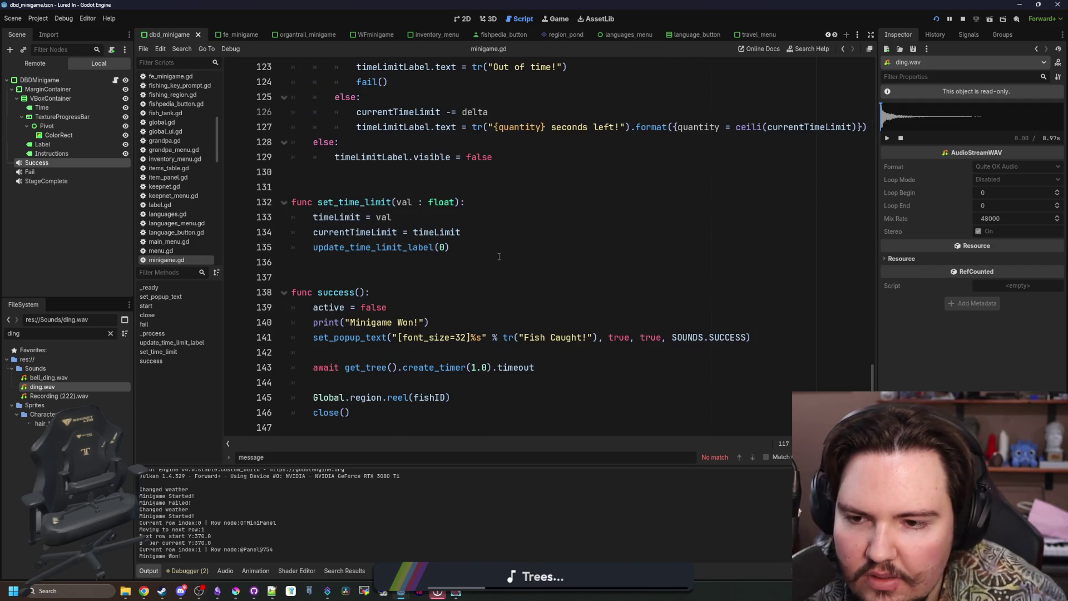
left_click(359, 341, "ctrl")
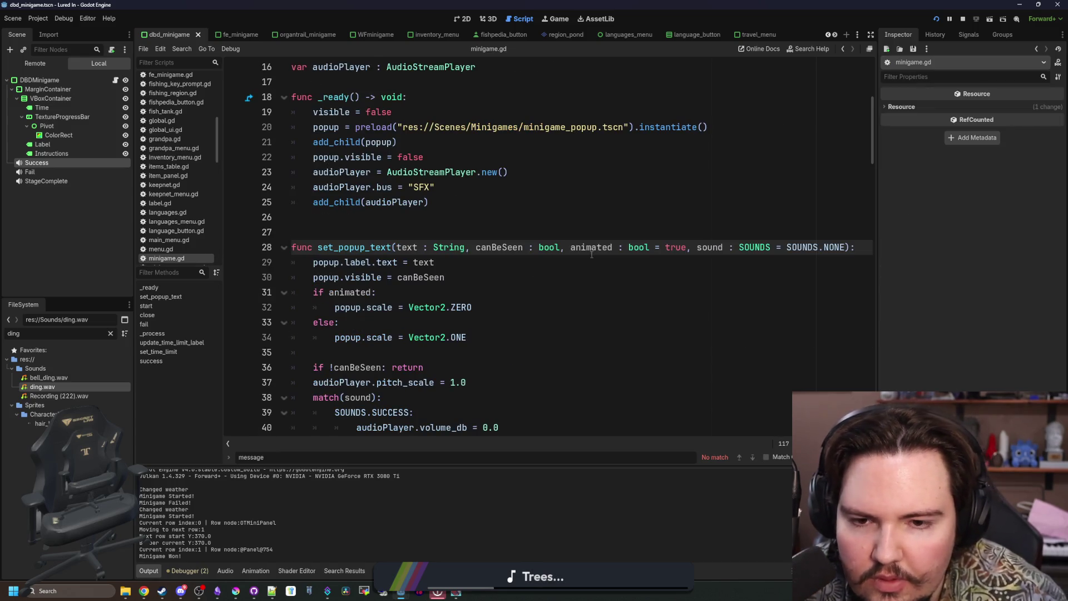
left_click(417, 292)
scroll(417, 273, "down", 1)
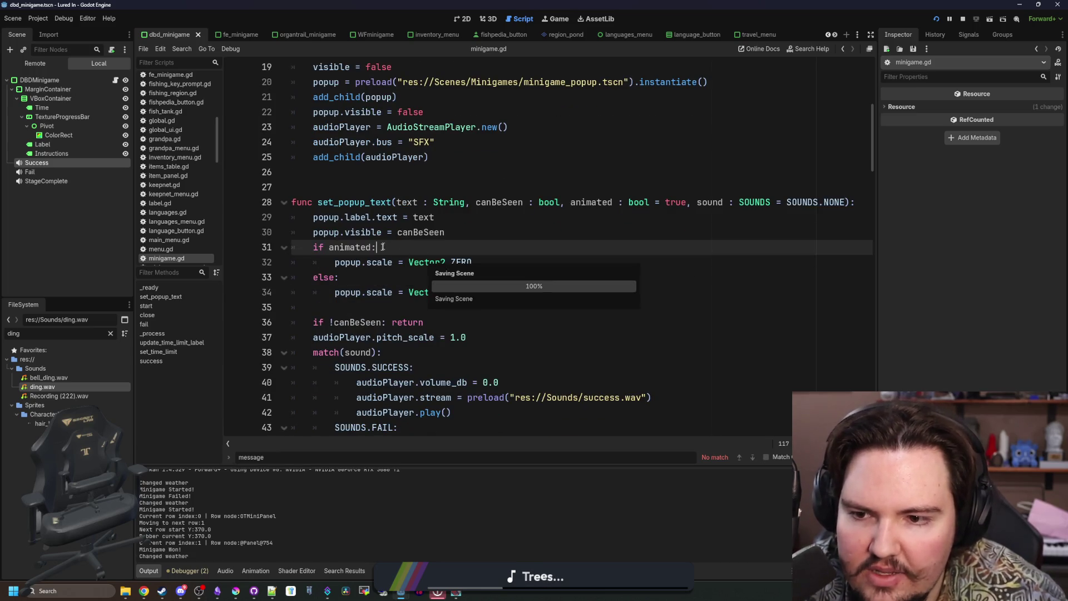
scroll(366, 261, "down", 1)
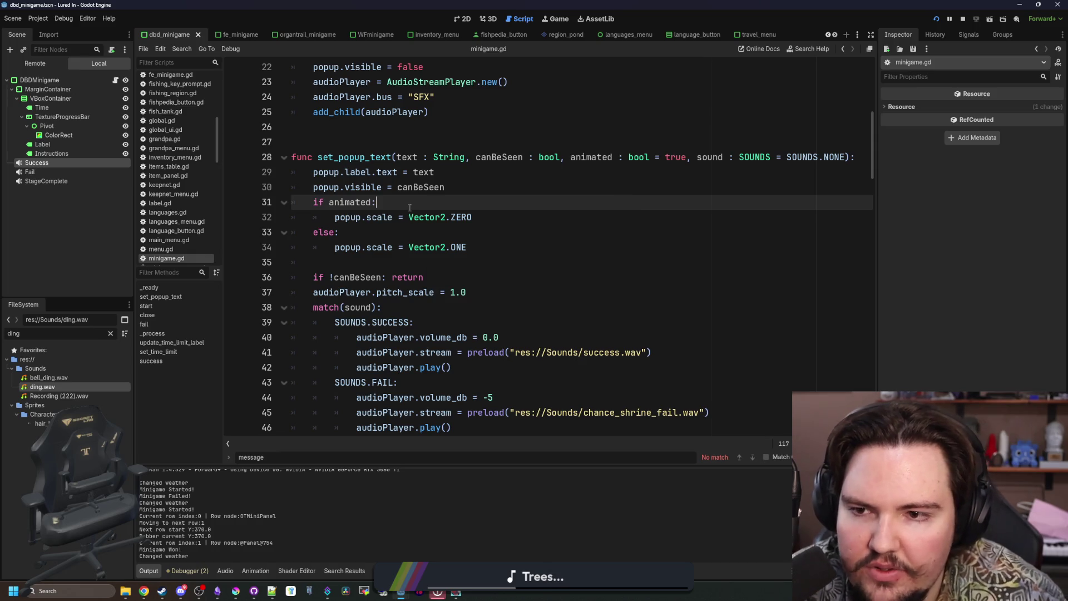
scroll(409, 208, "down", 4)
scroll(410, 208, "down", 5)
left_click(429, 199)
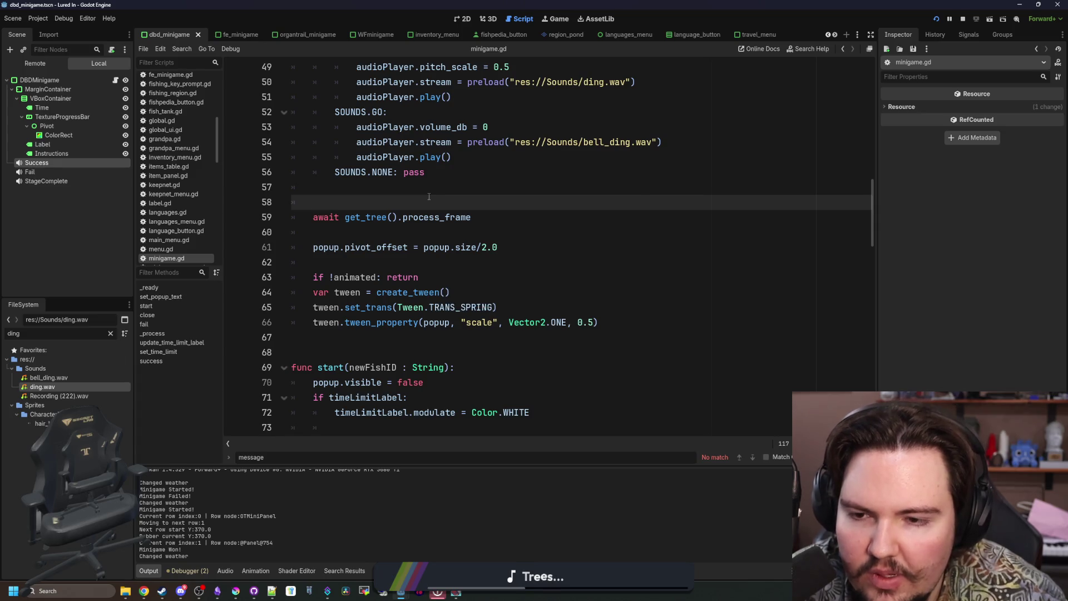
left_click(399, 238)
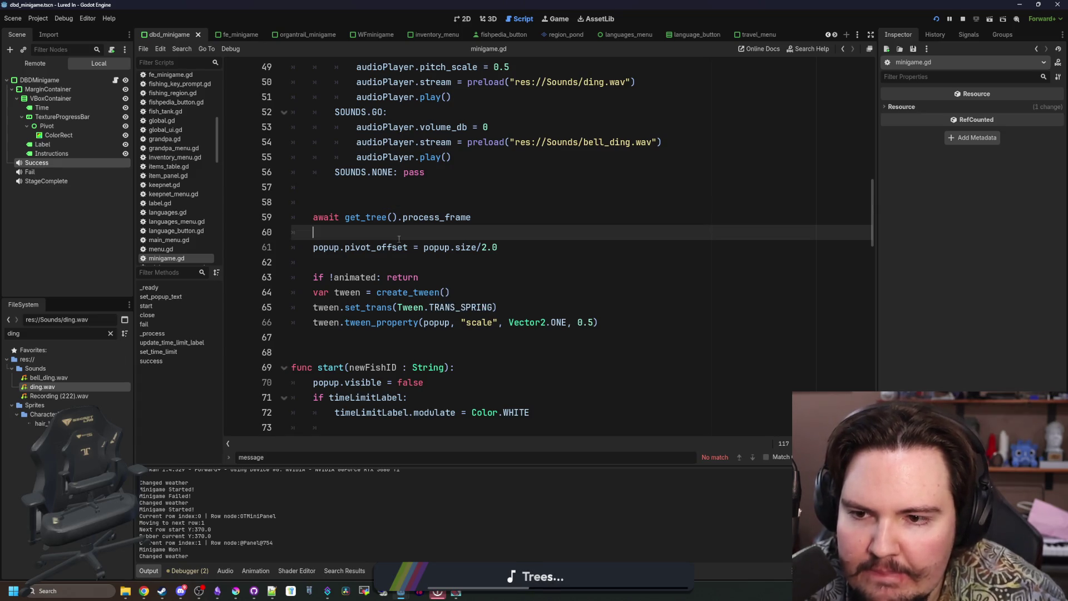
left_click(372, 261)
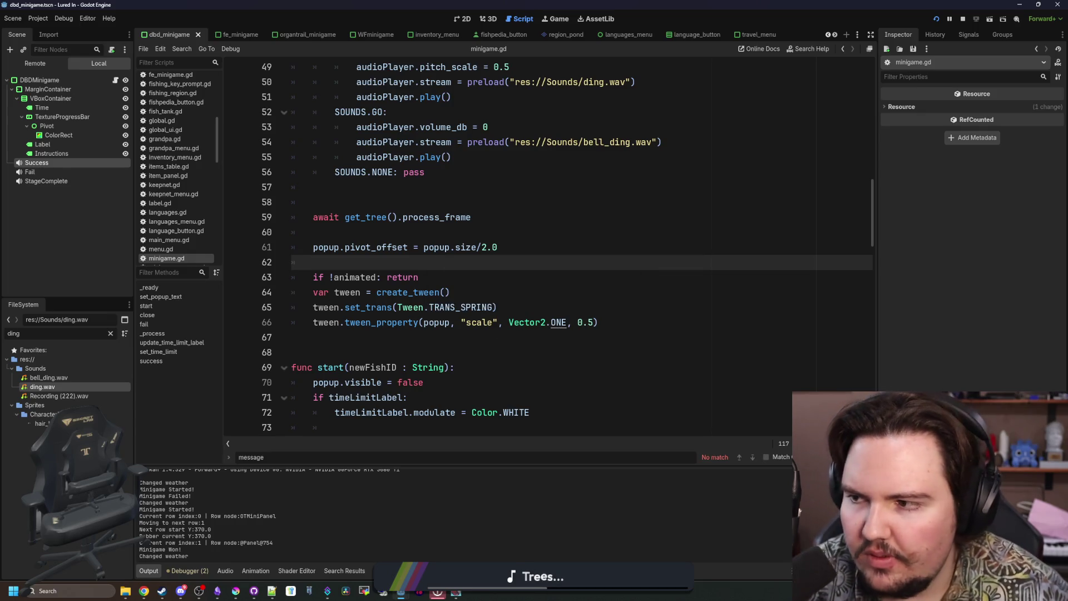
key("F5")
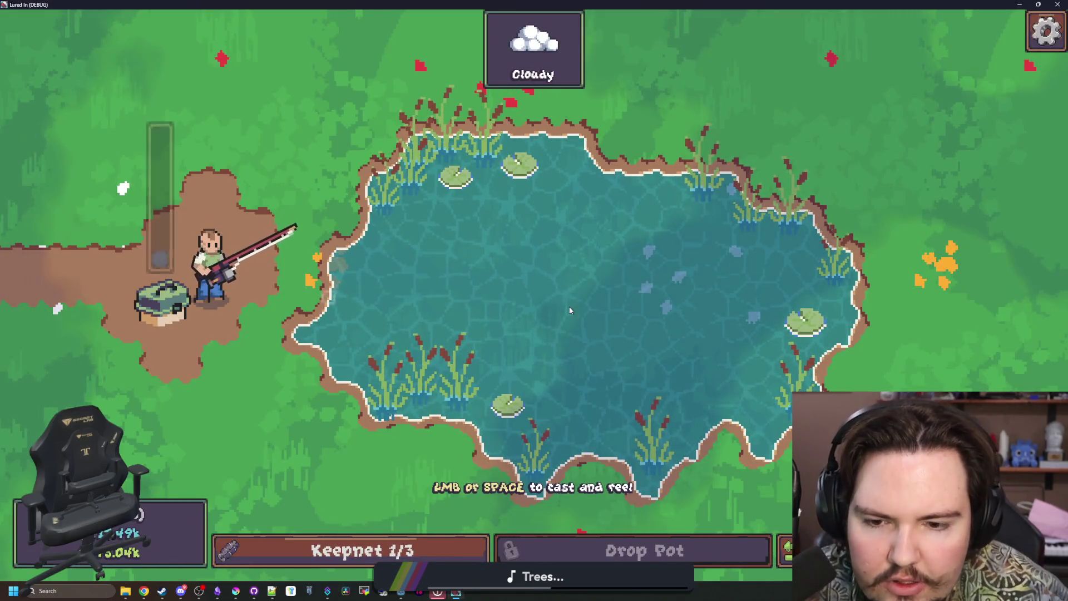
key("grave")
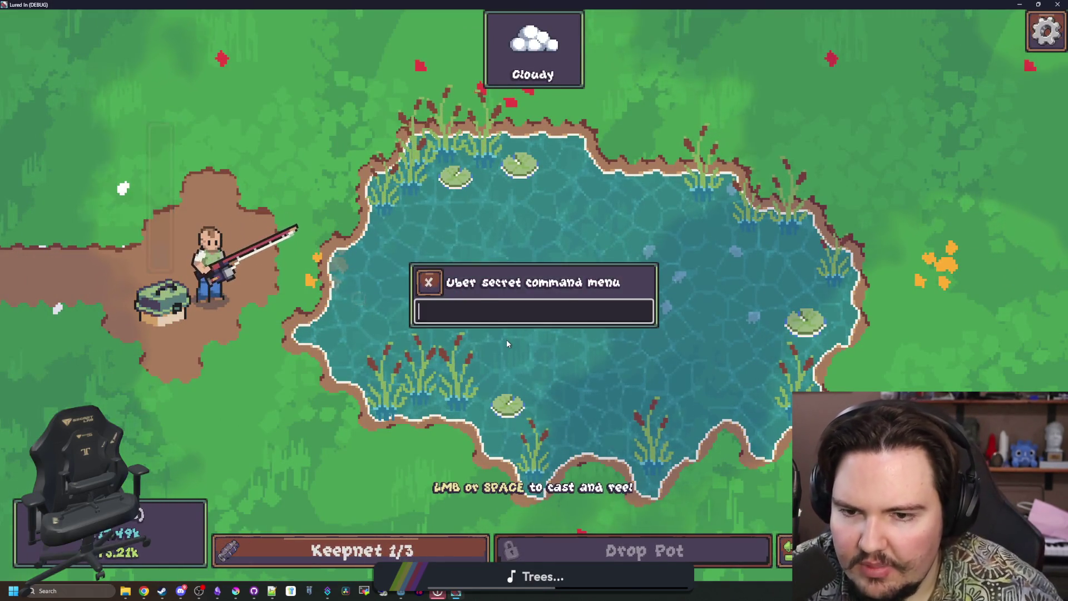
type("minigame")
key("Return")
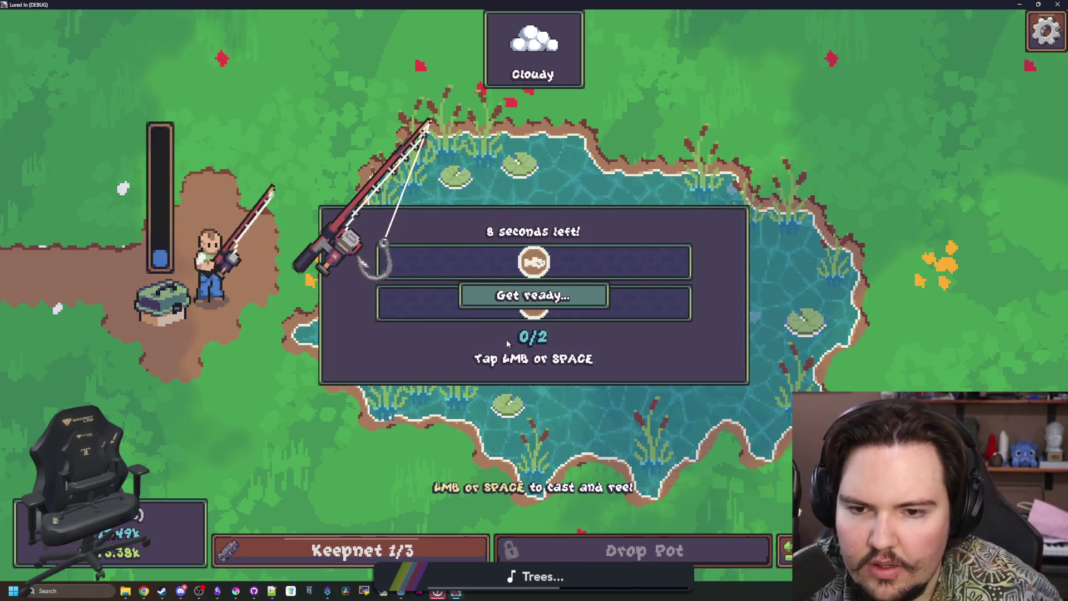
left_click(600, 282)
left_click(600, 282)
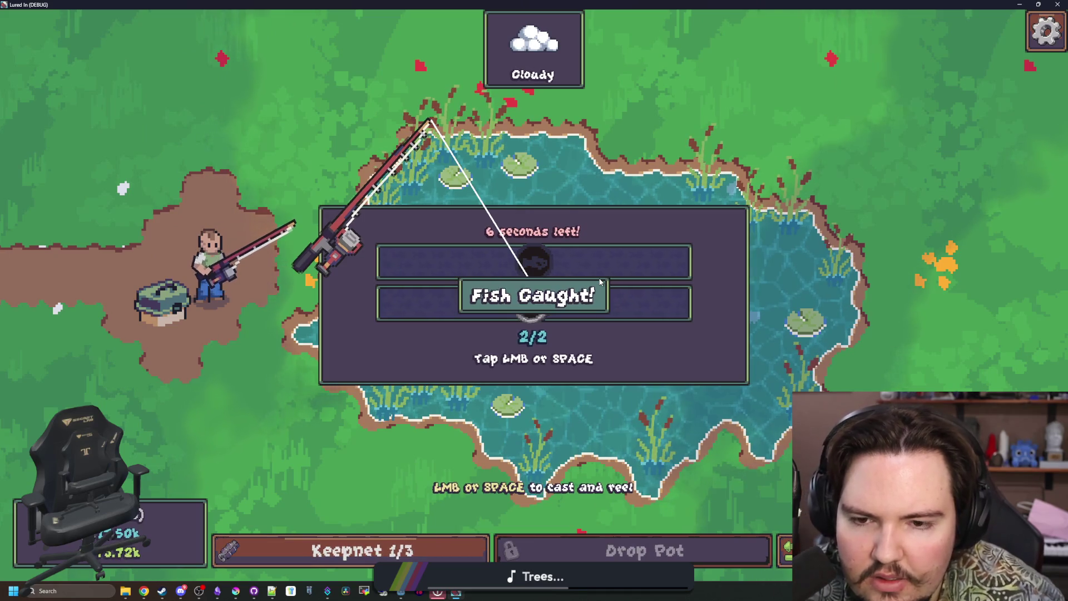
key("grave")
type("minigame")
key("Return")
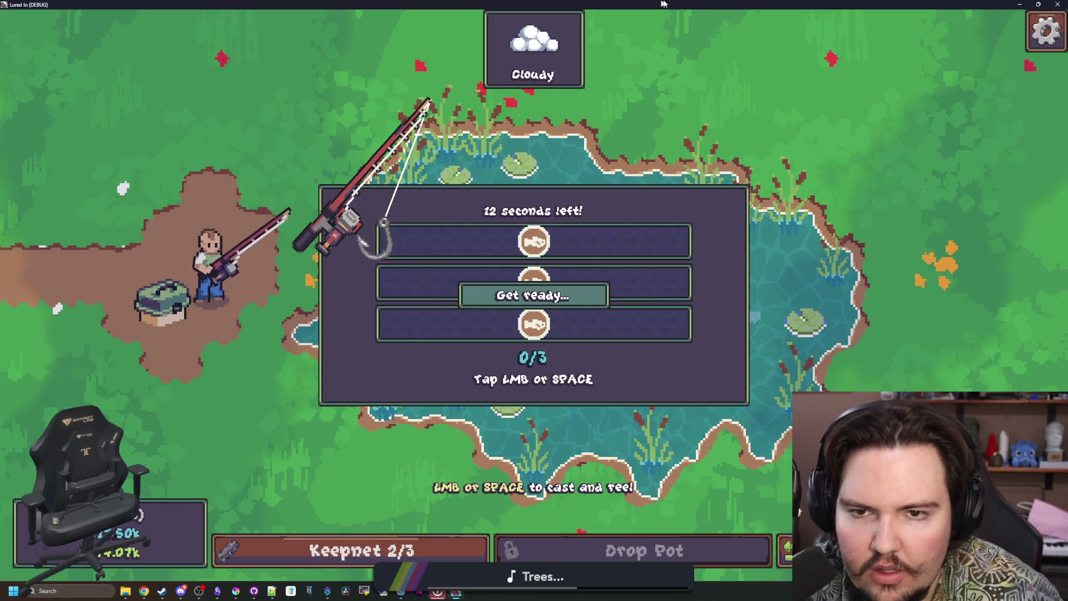
double_click(658, 4)
key("F8")
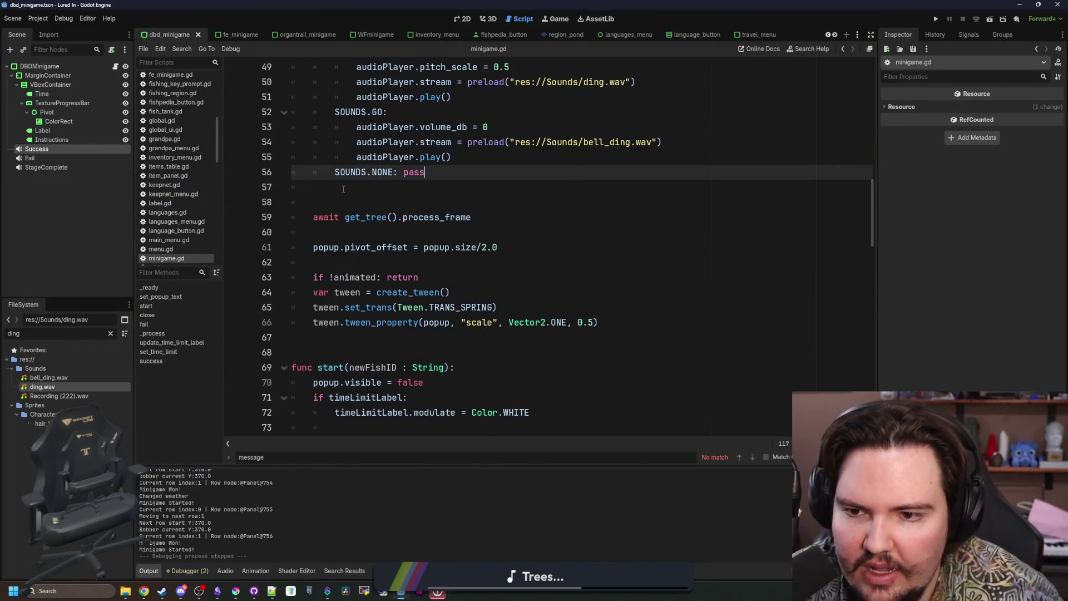
Review set_popup_text and insert a blank line after the popup.visible line 30.
left_click(330, 187)
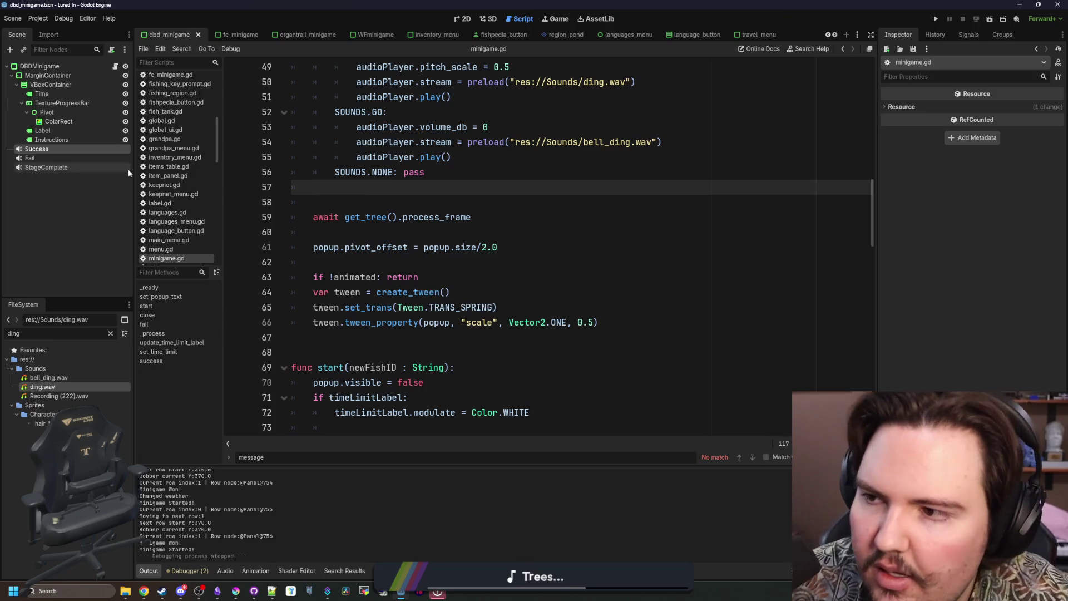
left_click(448, 196)
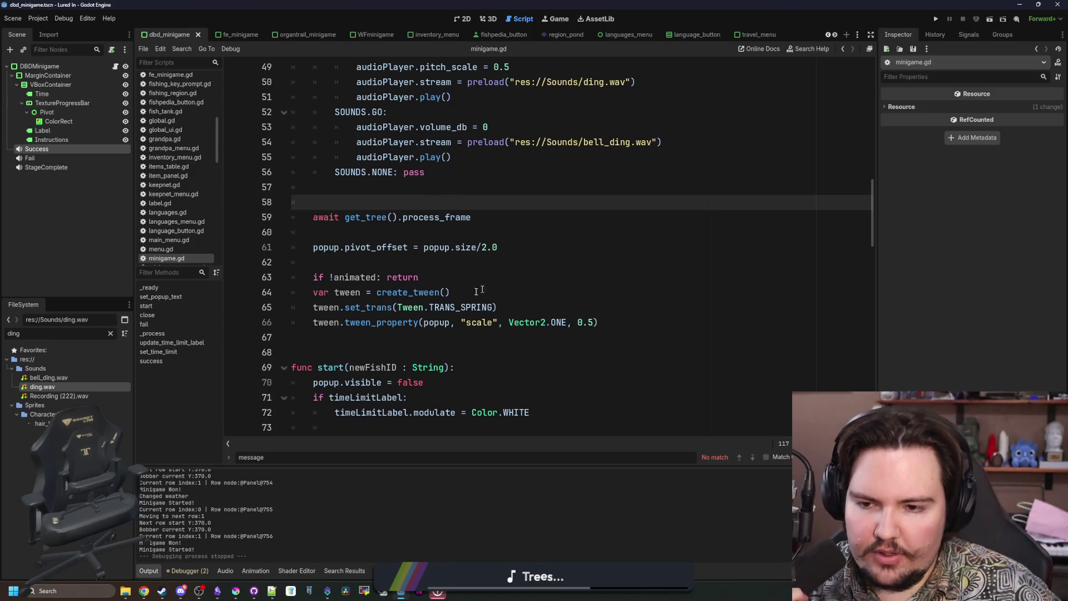
left_click(440, 248)
scroll(448, 282, "down", 1)
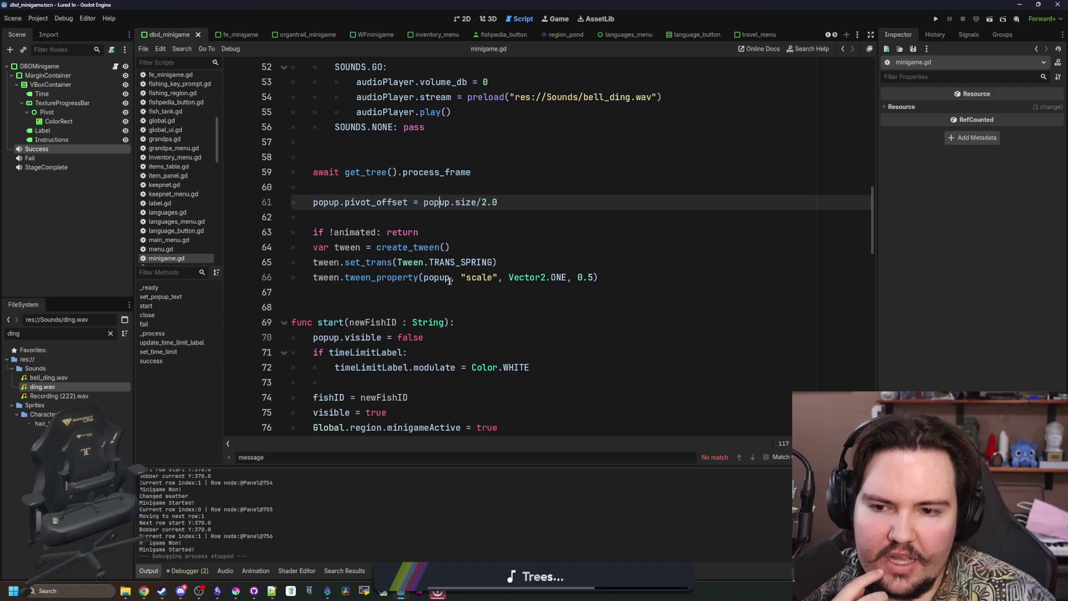
key("ctrl+z")
key("ctrl+shift+z")
key("ctrl+shift+z")
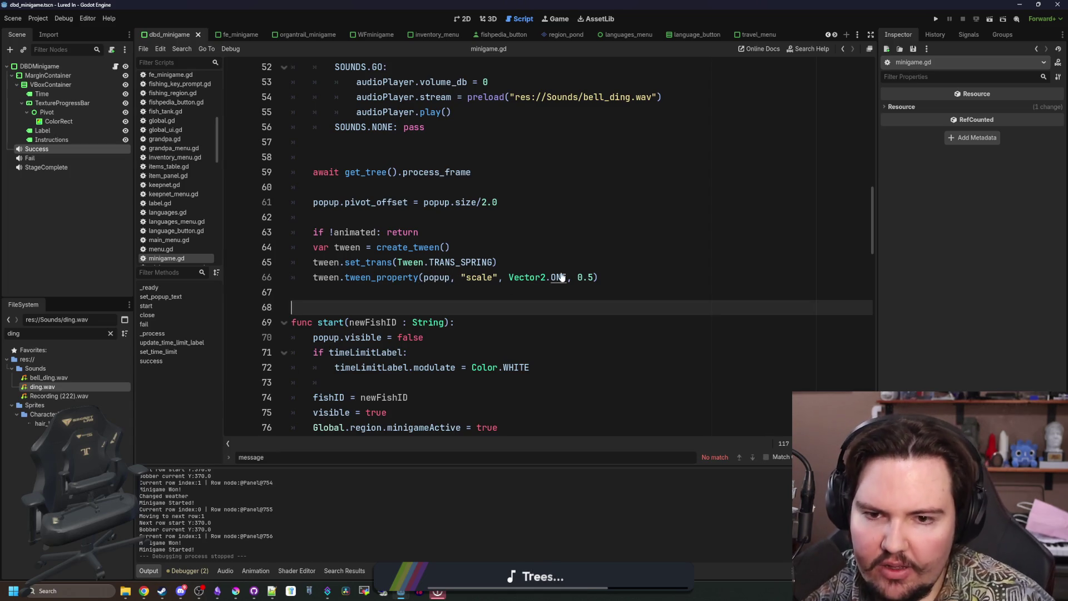
left_click(429, 232)
scroll(445, 278, "up", 3)
left_click(447, 291)
scroll(447, 294, "up", 7)
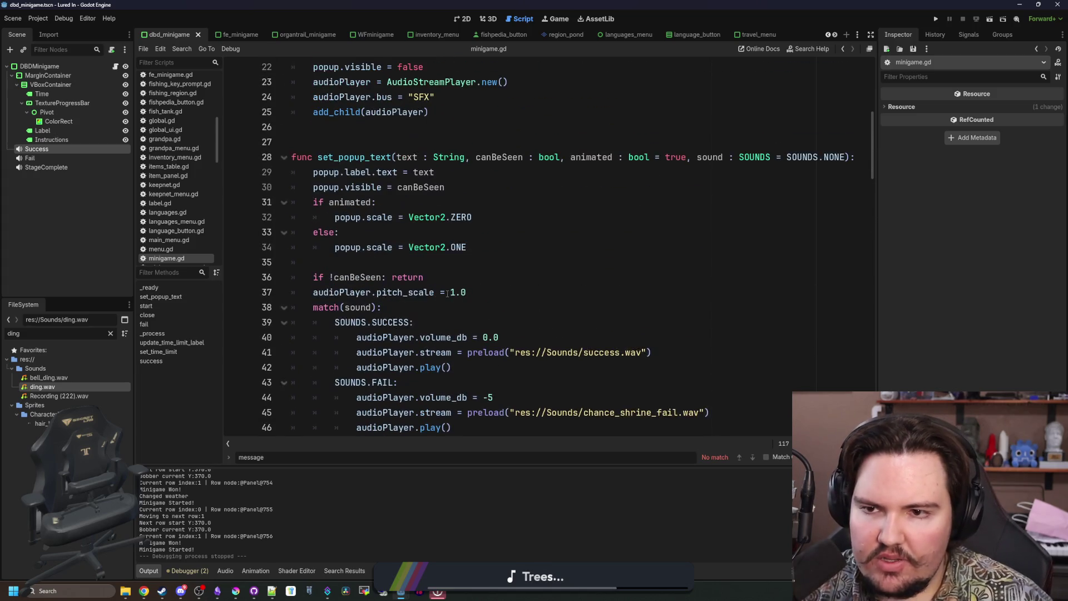
left_click(460, 188)
key("Return")
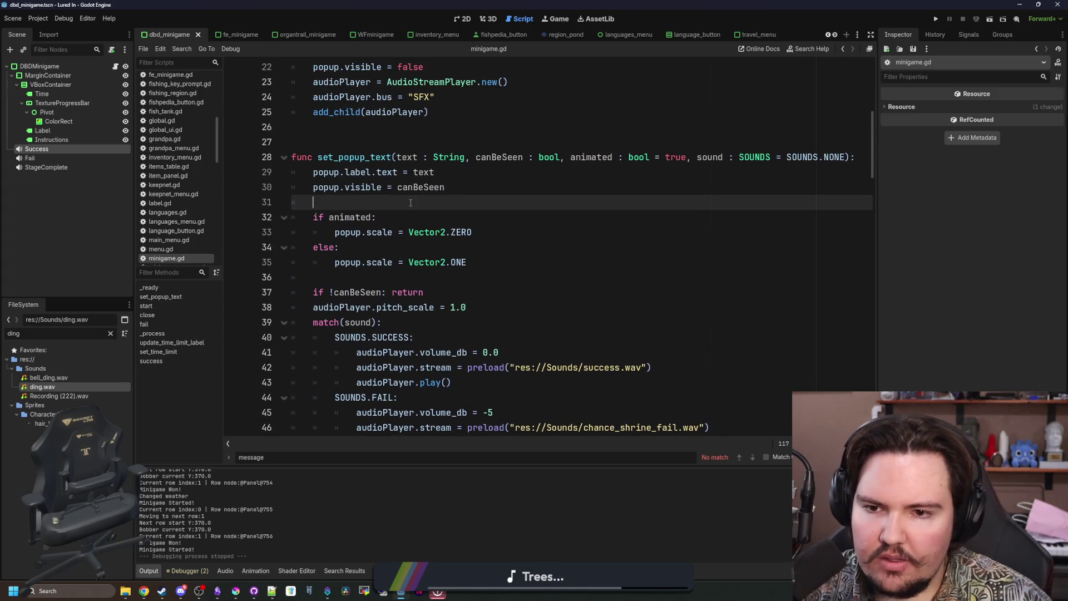
left_click(445, 192)
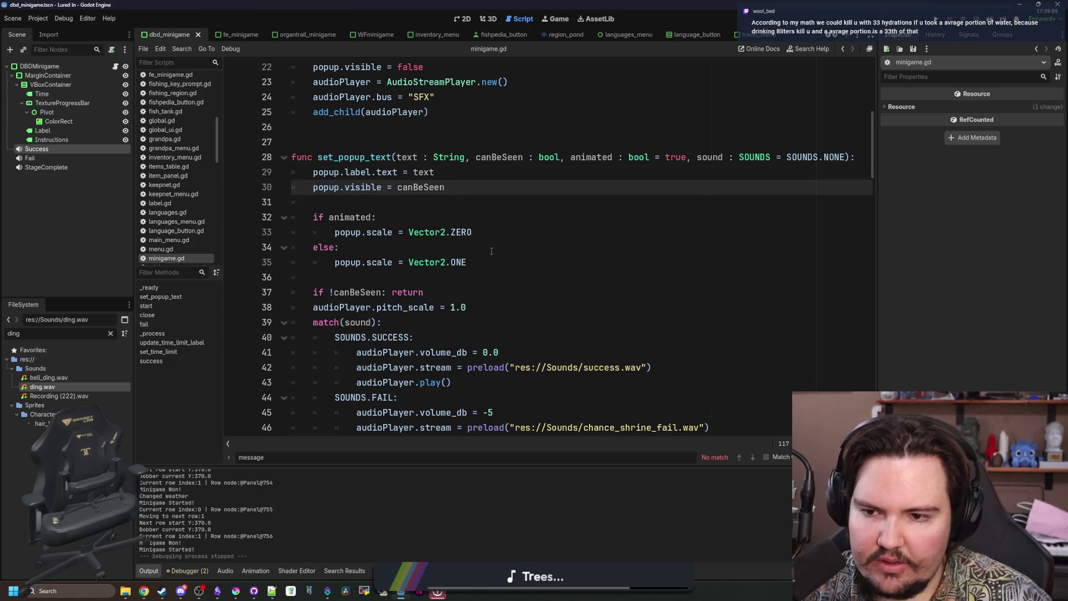
Move the if animated/else scale block to just below 'await get_tree().process_frame'.
scroll(492, 251, "down", 1)
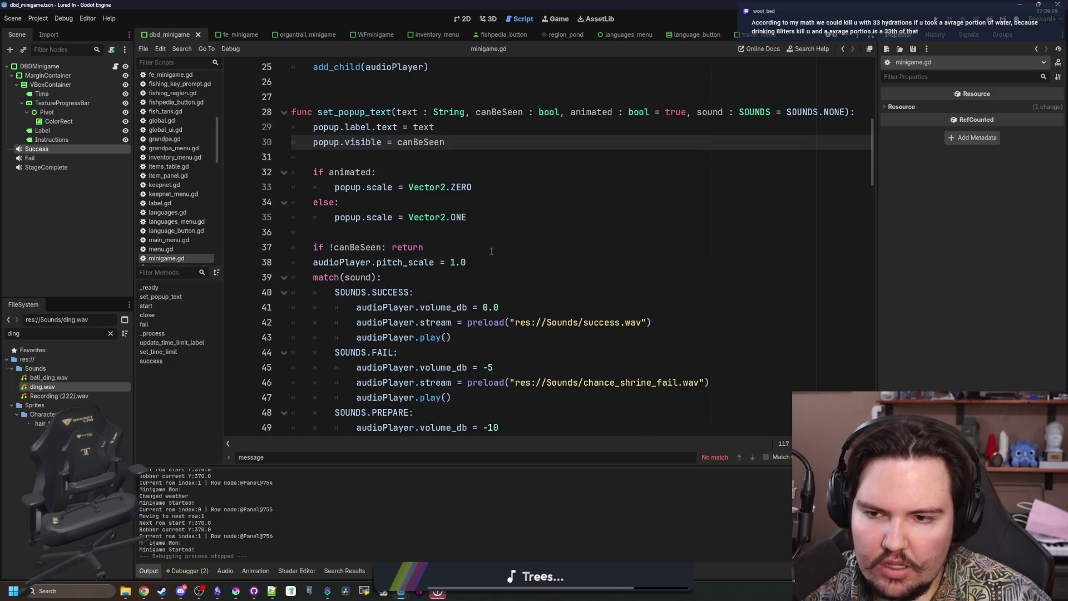
scroll(491, 251, "down", 7)
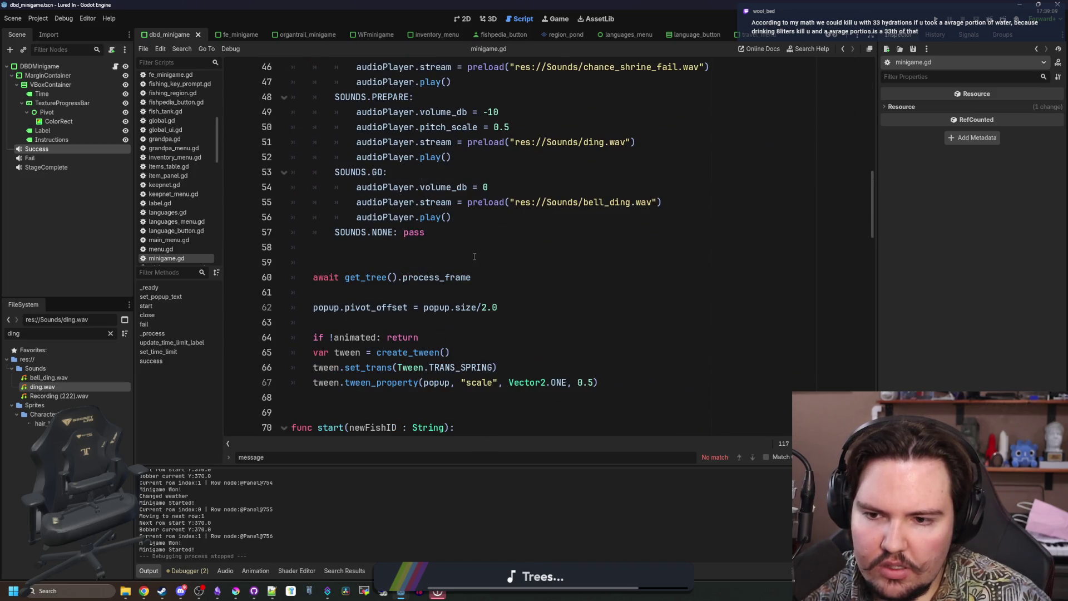
scroll(420, 208, "up", 8)
left_click_drag(467, 262, 232, 222)
key("ctrl+c")
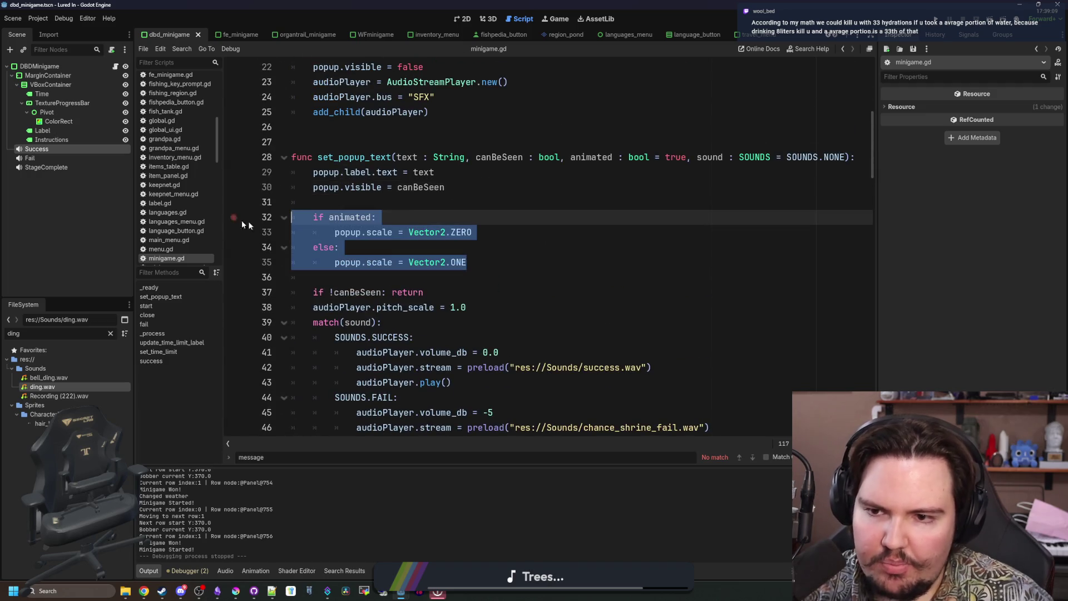
scroll(458, 260, "down", 1)
scroll(459, 260, "down", 8)
left_click(388, 254)
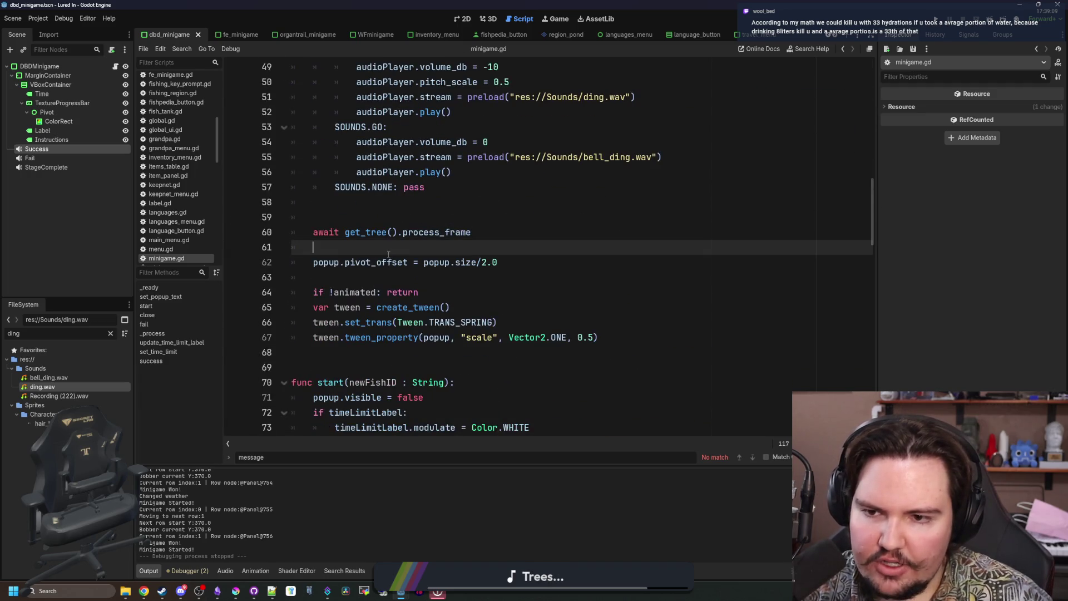
key("ctrl+v")
Fix the pasted block's indentation, save the script and run the project.
left_click(337, 263)
key("BackSpace")
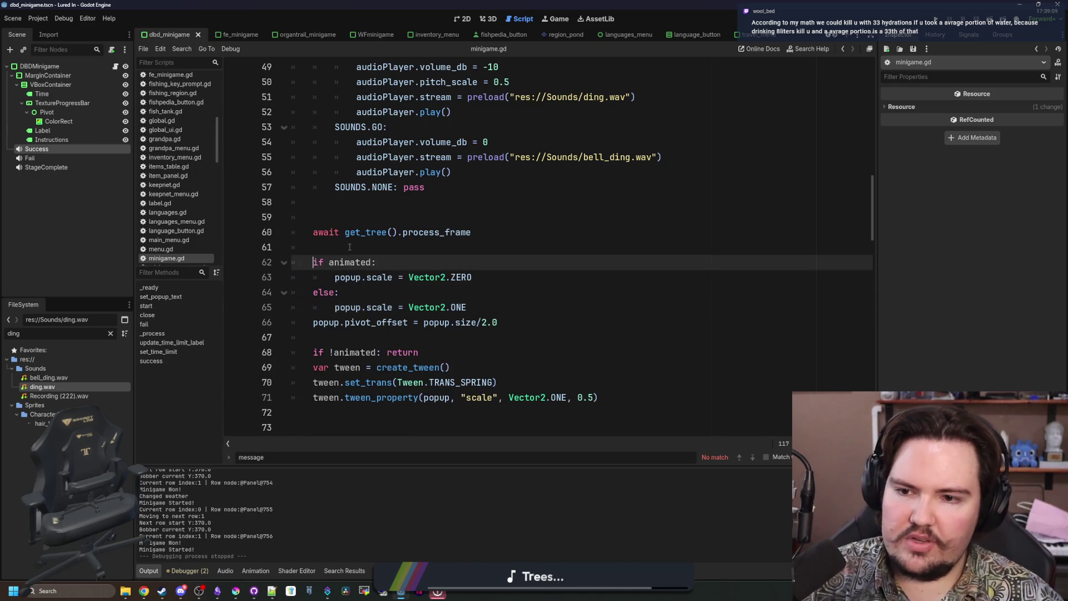
left_click(347, 249)
key("ctrl+s")
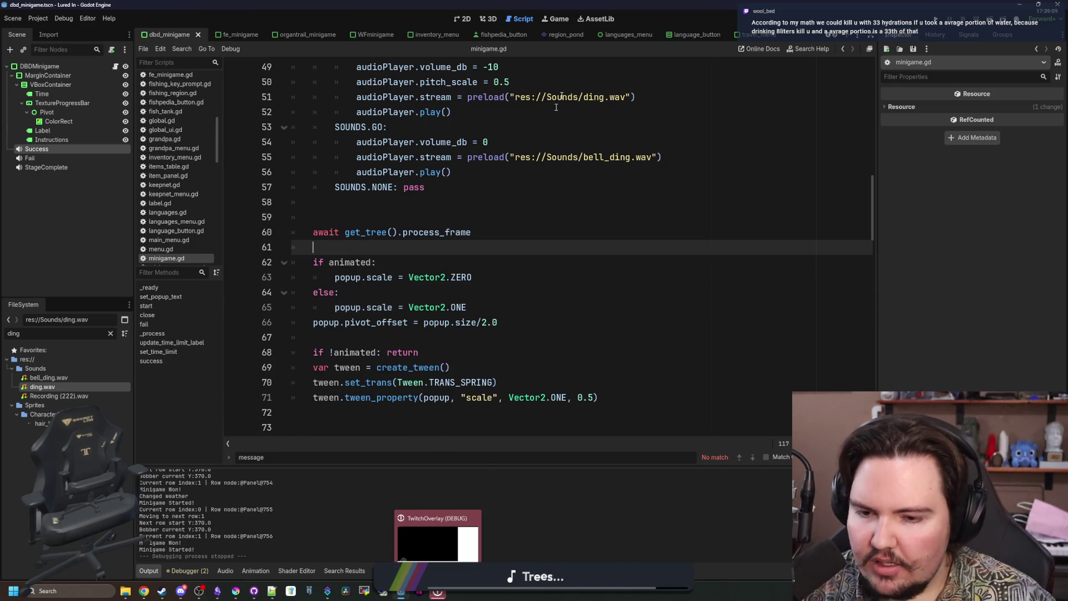
key("F6")
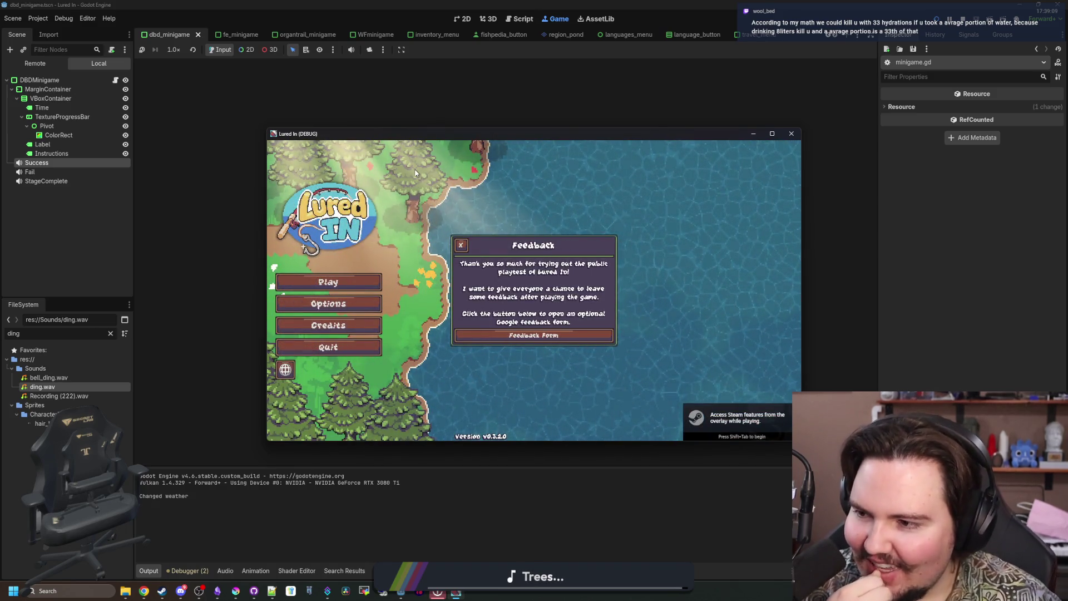
Close the feedback notice, start the game and travel to the Pond for free.
left_click(460, 246)
left_click(350, 282)
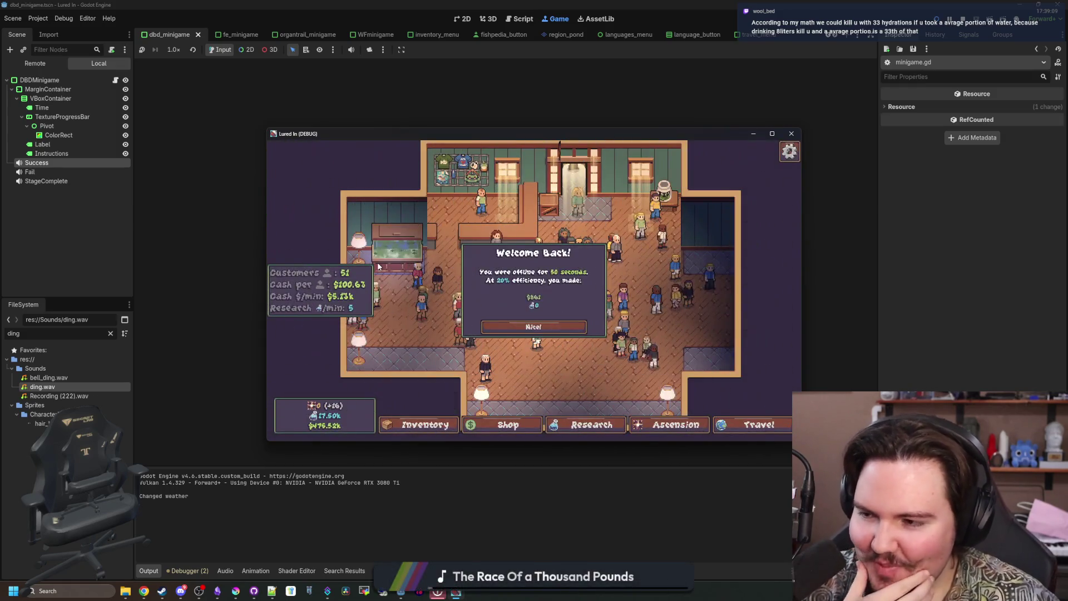
left_click(533, 327)
left_click(779, 425)
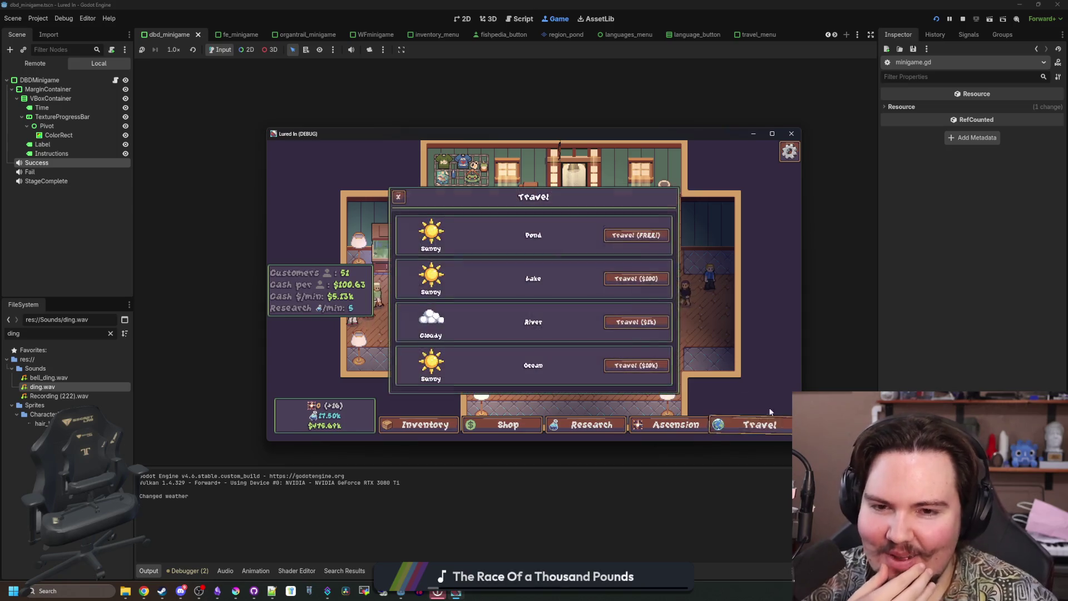
left_click(654, 237)
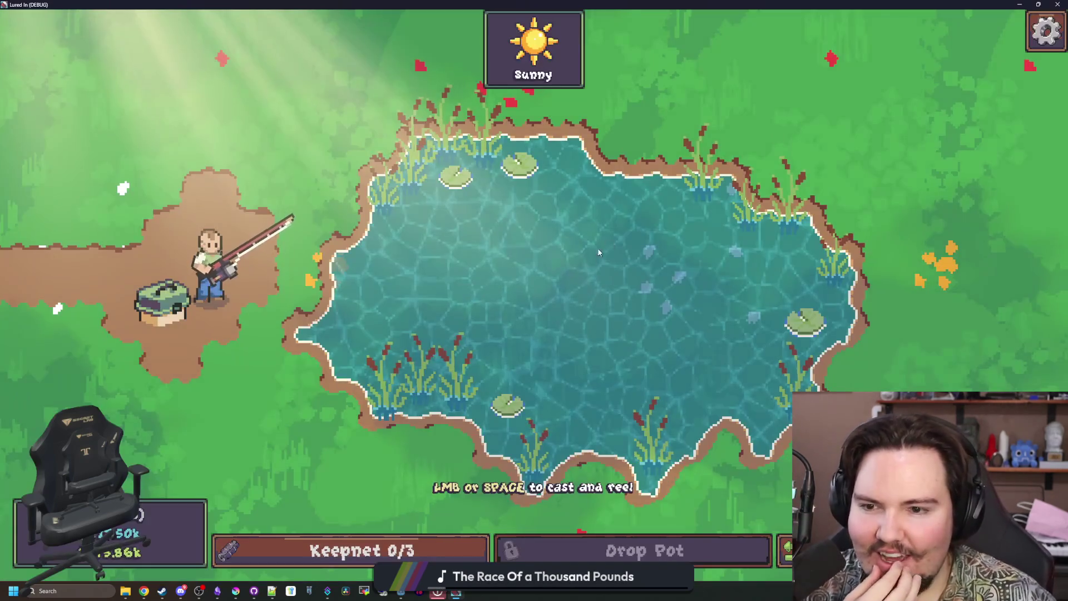
Run 'minigame start' from the secret command box and tap through both minigame rows.
key("Escape")
key("Escape")
key("grave")
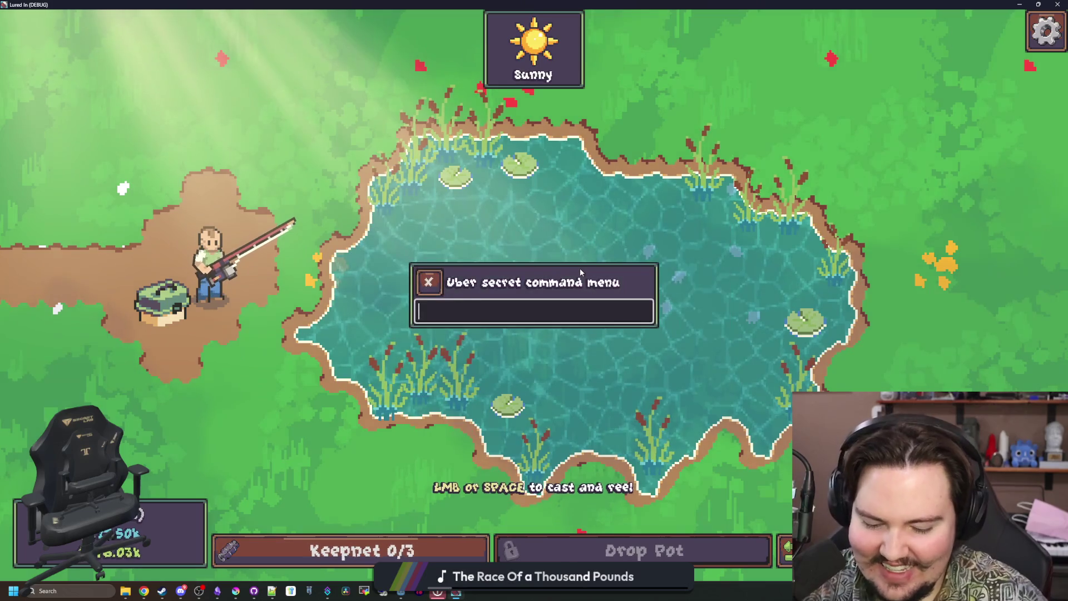
type("minigame start")
key("Return")
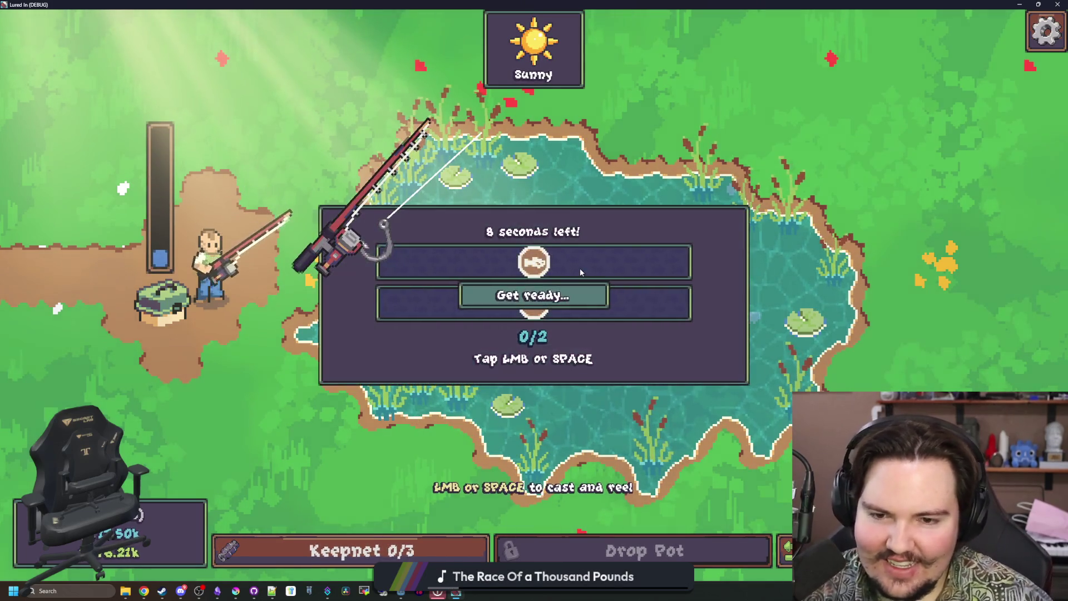
left_click(620, 259)
left_click(620, 259)
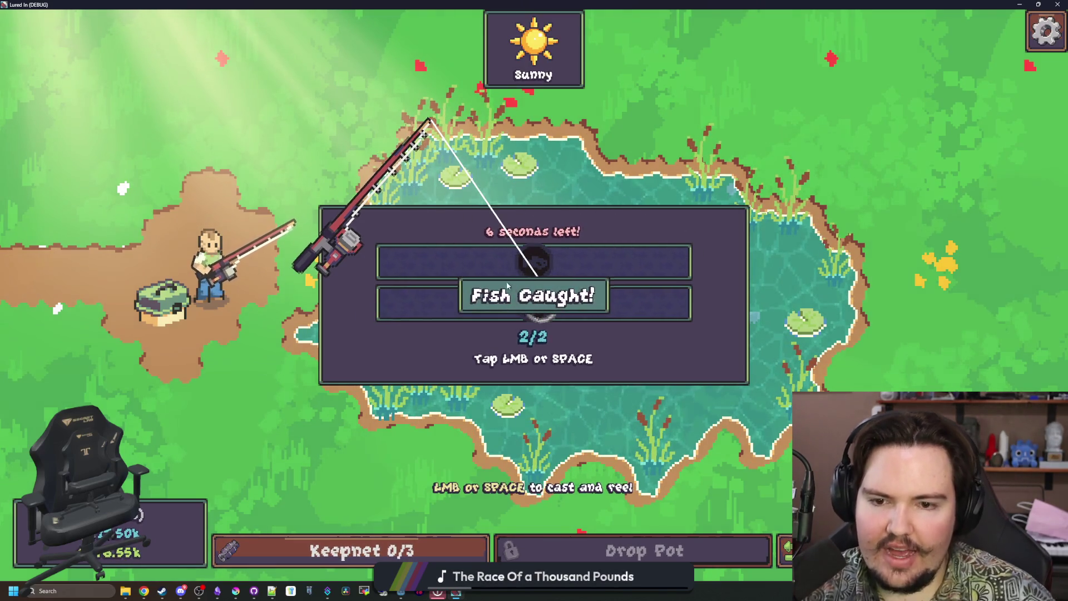
Cast again, run the 'minigame' command once more, then shrink the game window.
left_click(528, 286)
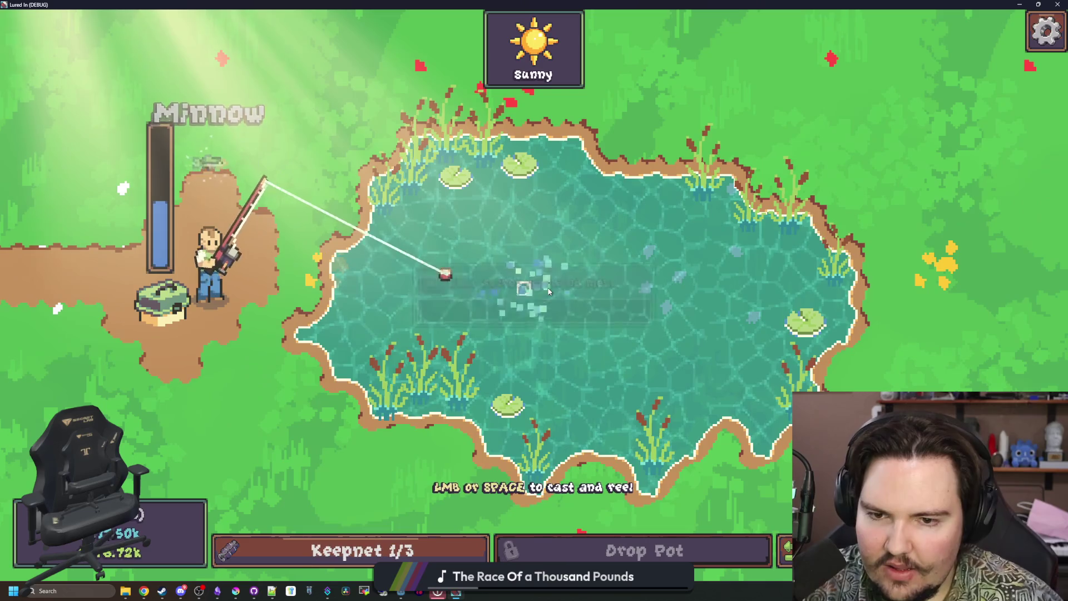
key("grave")
type("minigame")
key("Return")
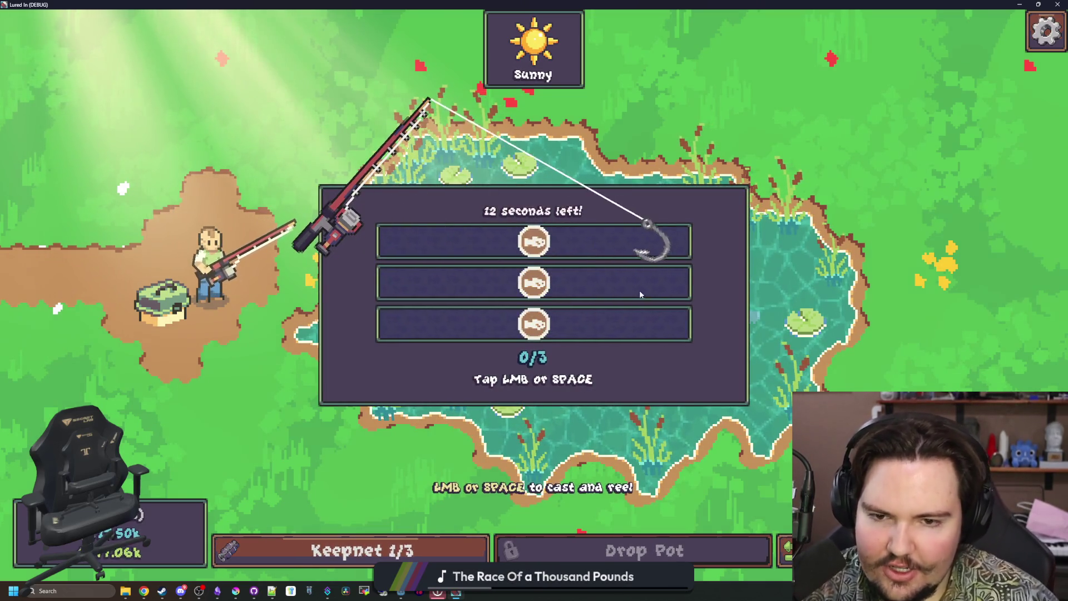
left_click_drag(576, 4, 390, 477)
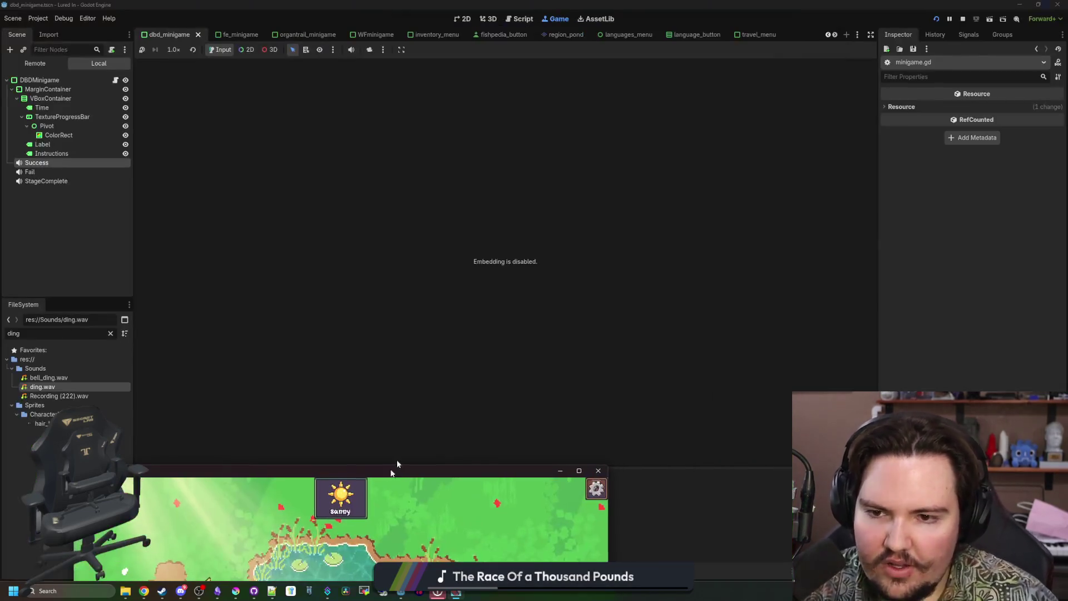
Close the running game and open minigame.gd in the script editor.
key("F8")
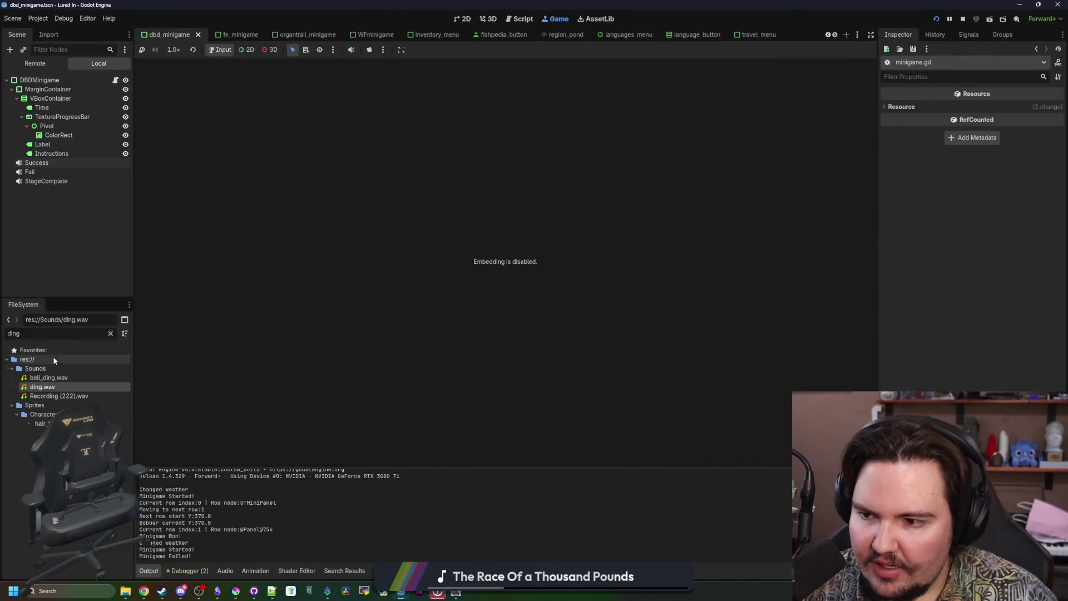
left_click(116, 80)
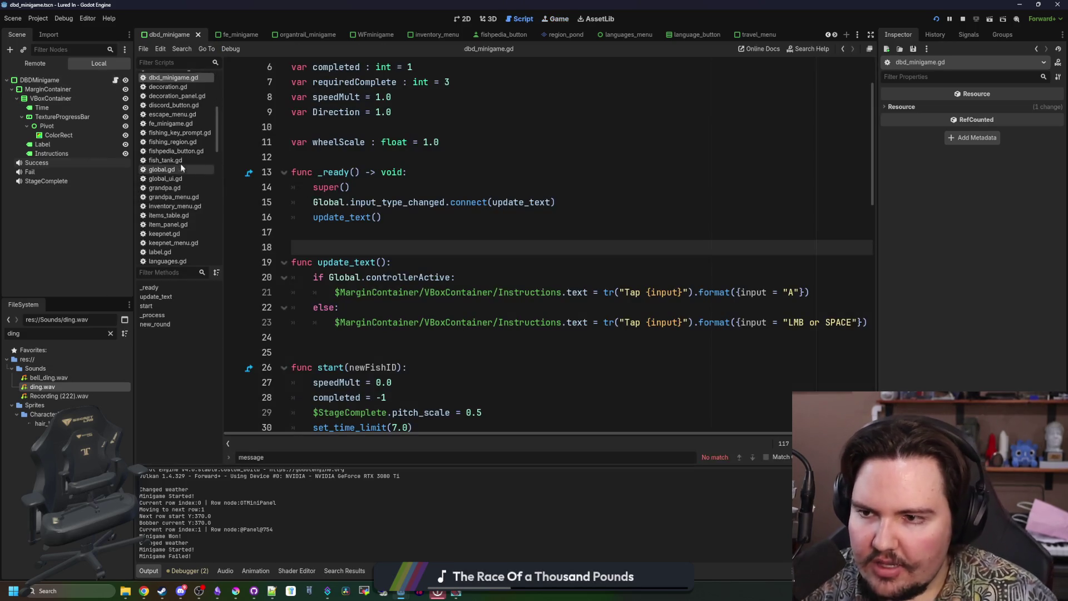
scroll(181, 169, "down", 2)
left_click(188, 260)
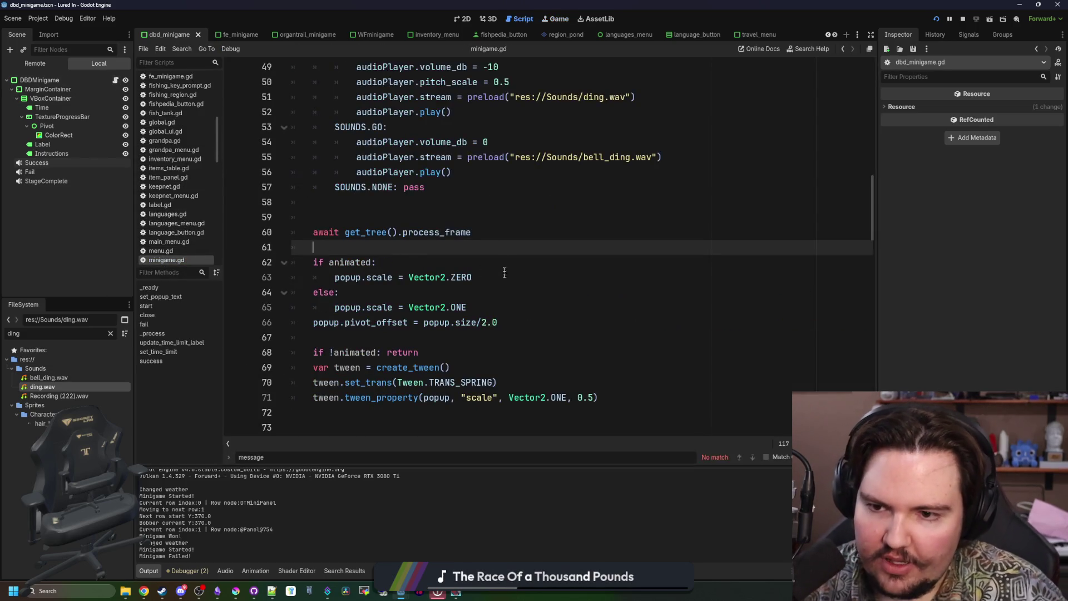
scroll(505, 261, "up", 5)
Add 'modulate.a = 0.0' on a new line under 'popup.visible = canBeSeen'.
left_click(373, 200)
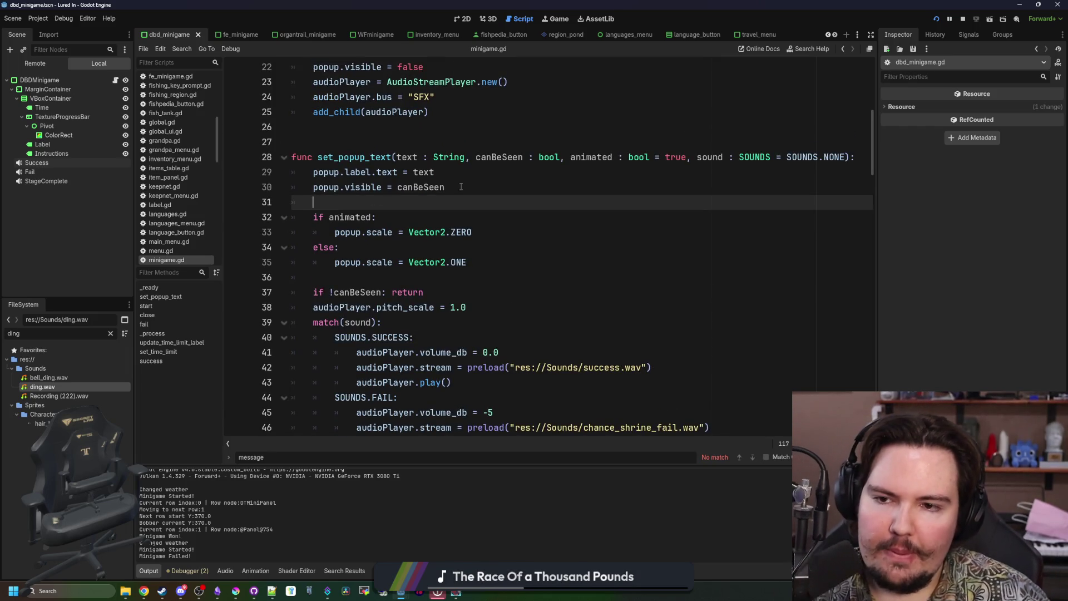
left_click(466, 187)
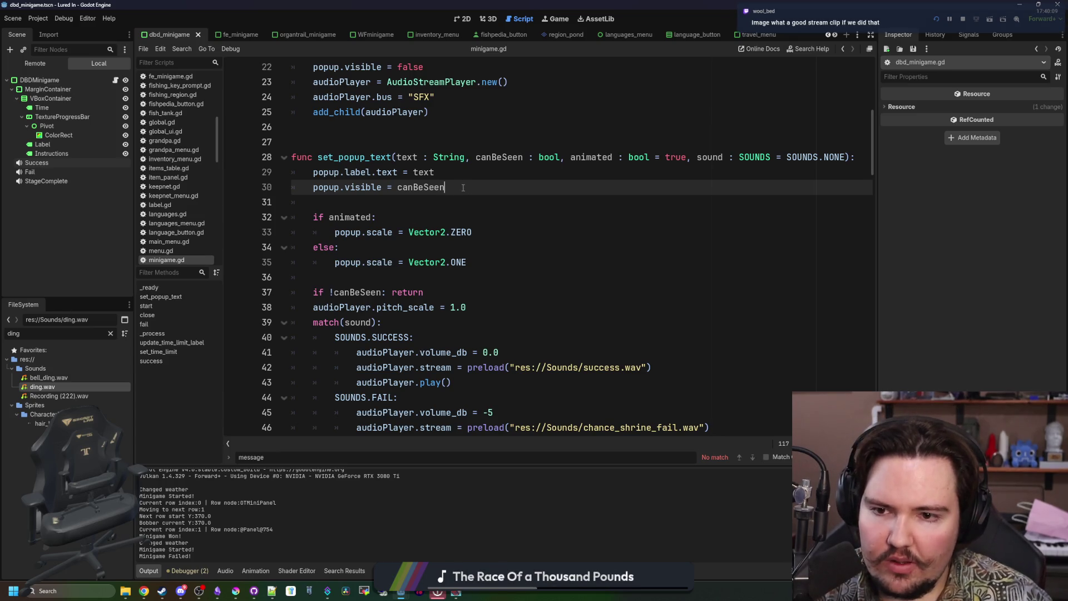
left_click_drag(473, 232, 335, 232)
left_click(354, 200)
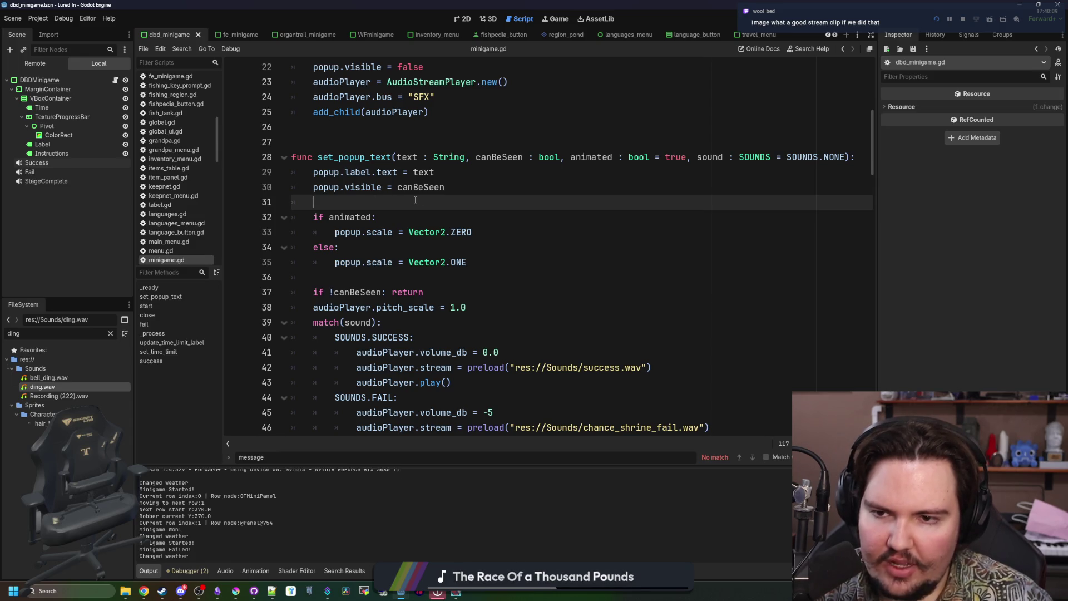
key("Return")
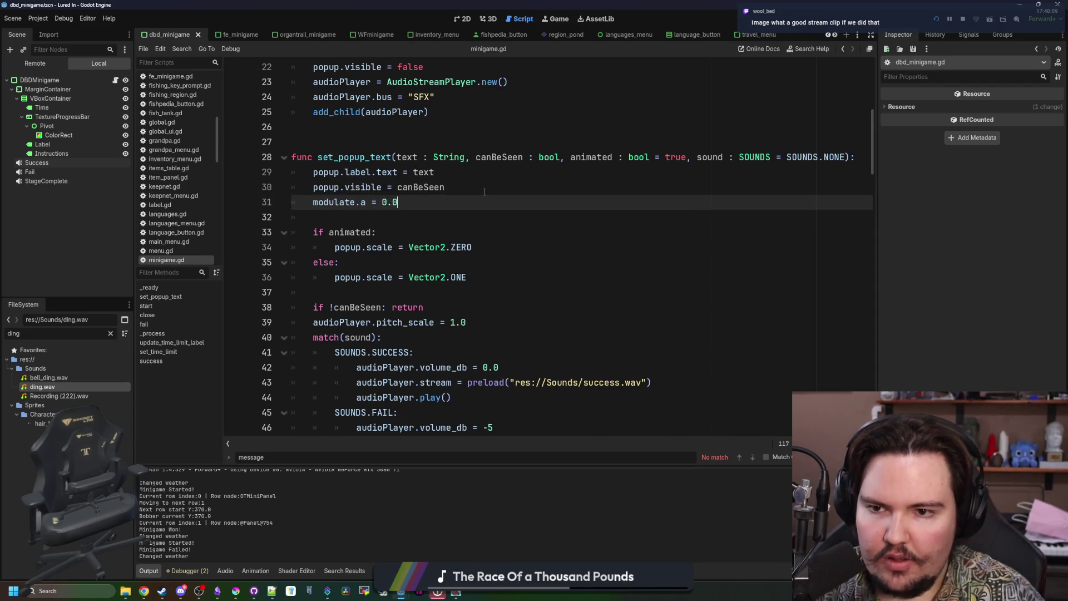
key("shift+Home")
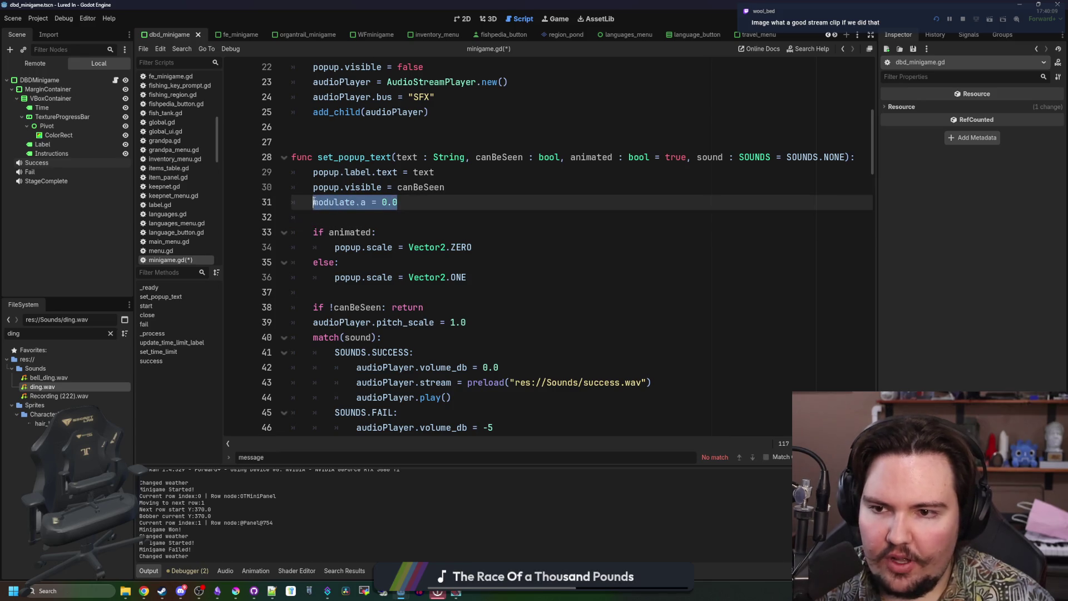
Paste the line after the await, change it to 'modulate.a = 1.0', and save.
scroll(374, 330, "down", 6)
scroll(374, 330, "down", 2)
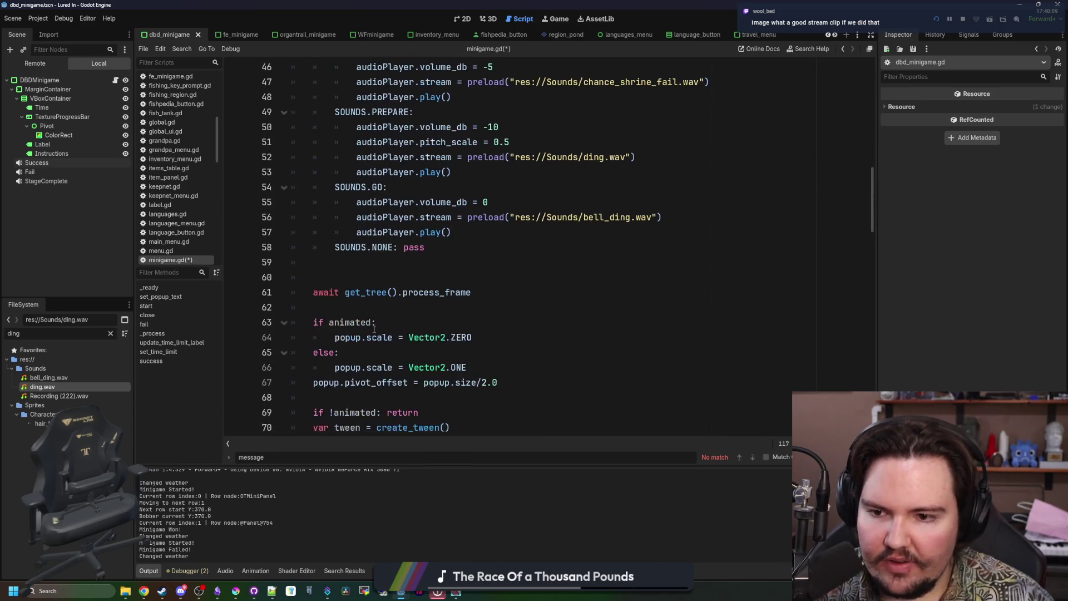
left_click(341, 305)
key("BackSpace")
key("BackSpace")
key("BackSpace")
type("1.0")
left_click(435, 268)
key("ctrl+s")
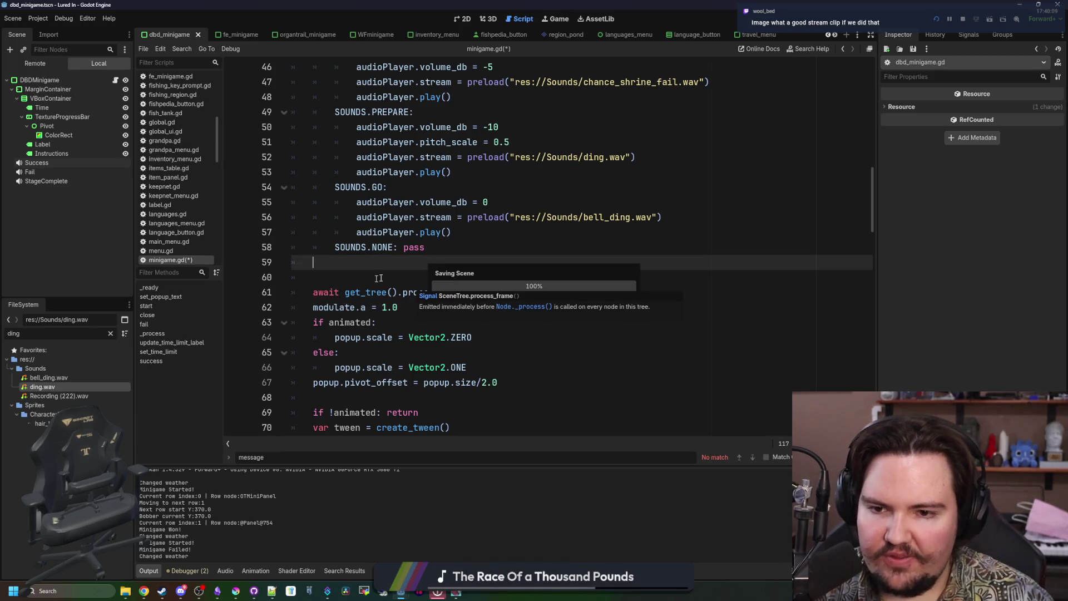
Remove the leftover block below the match and extra blank lines, then save again.
left_click(381, 275)
key("ctrl+z")
key("ctrl+z")
key("ctrl+z")
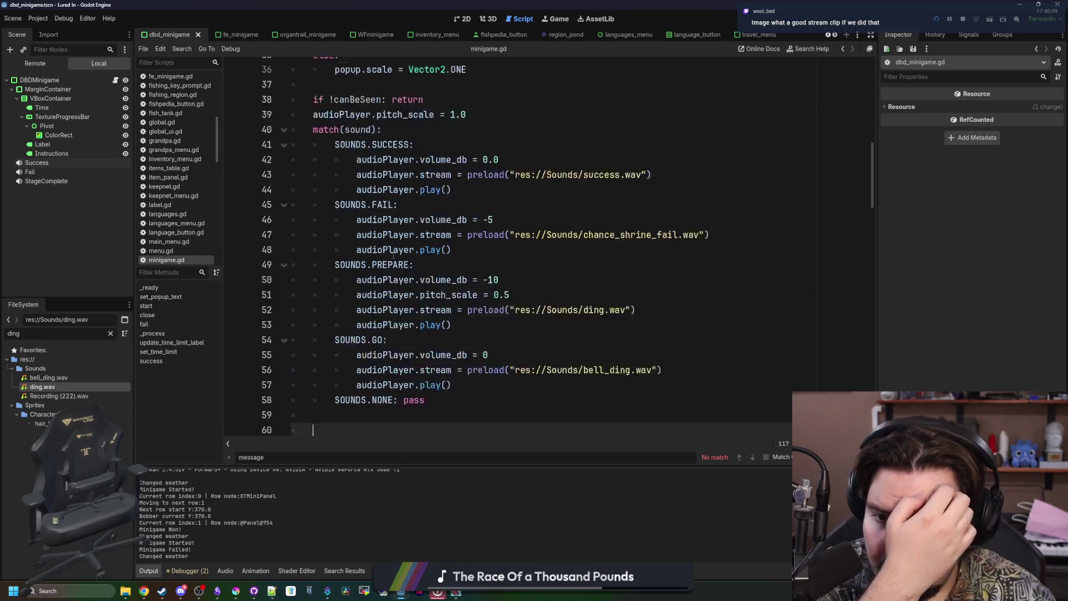
key("Up")
key("Delete")
key("Delete")
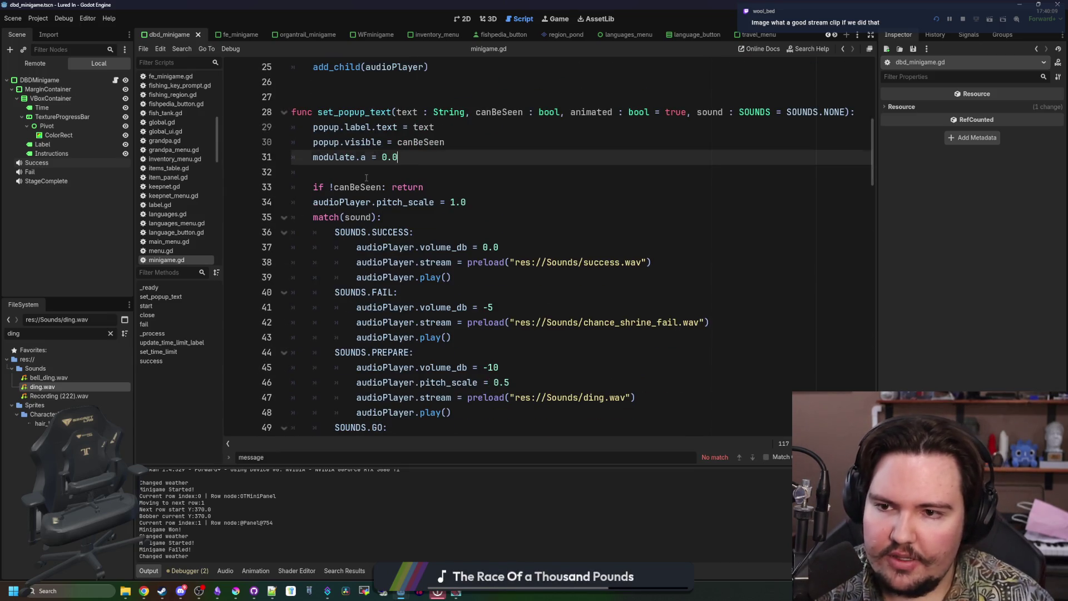
key("ctrl+s")
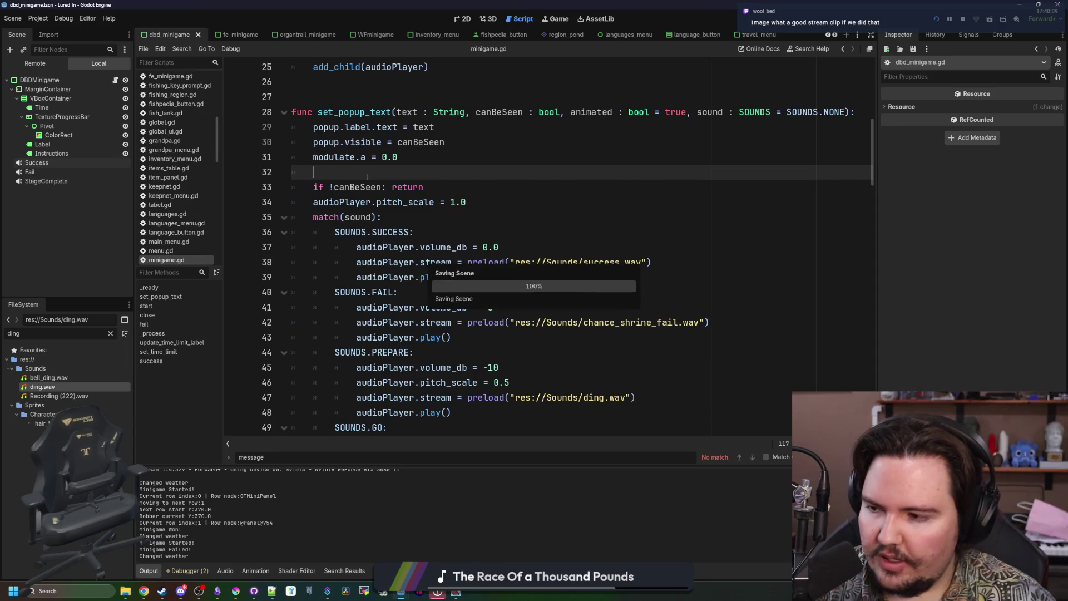
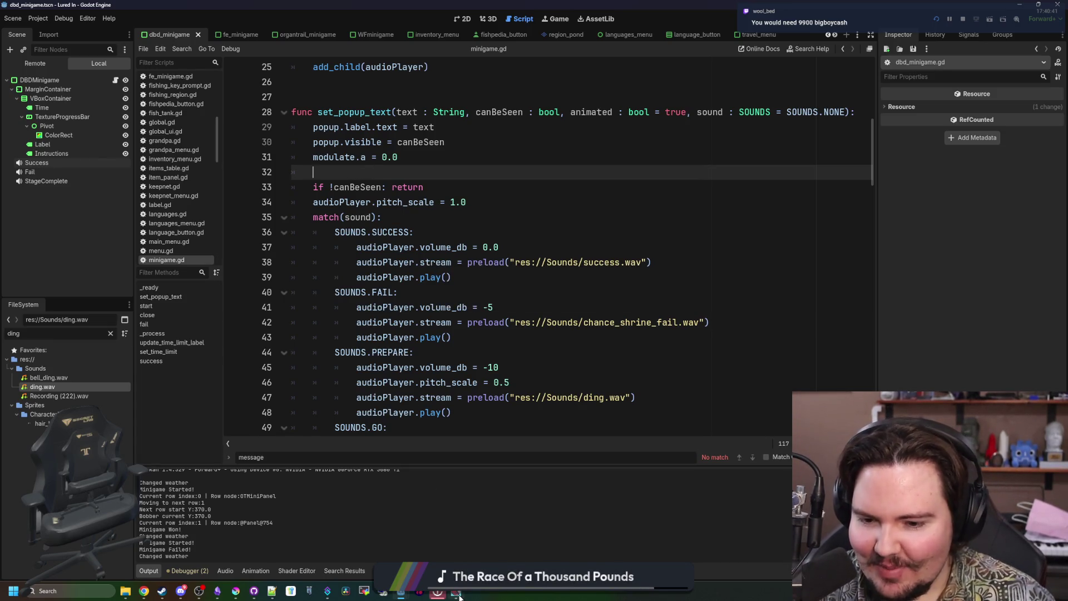
Start a fishing minigame in the running game with the 'minigame start' secret command.
mouse_move(457, 595)
left_click(447, 478)
key("grave")
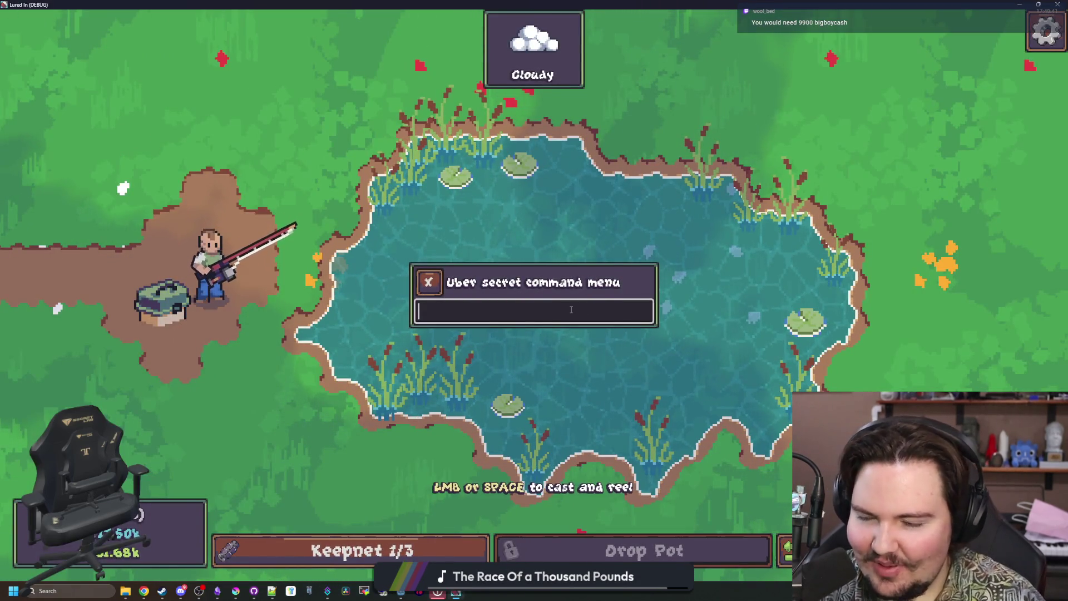
type("minig")
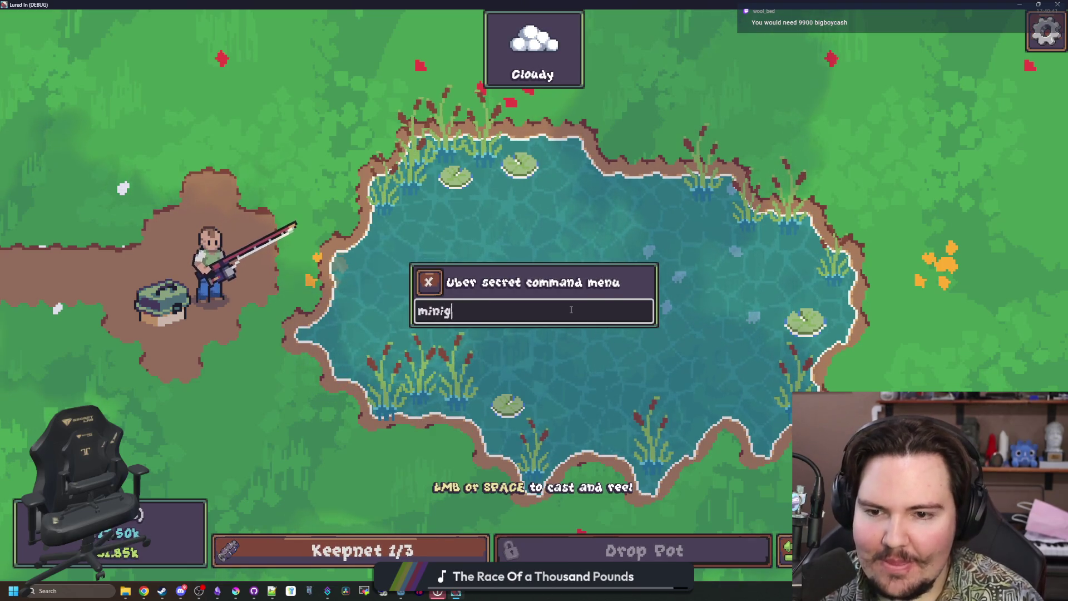
type("ame start")
key("Return")
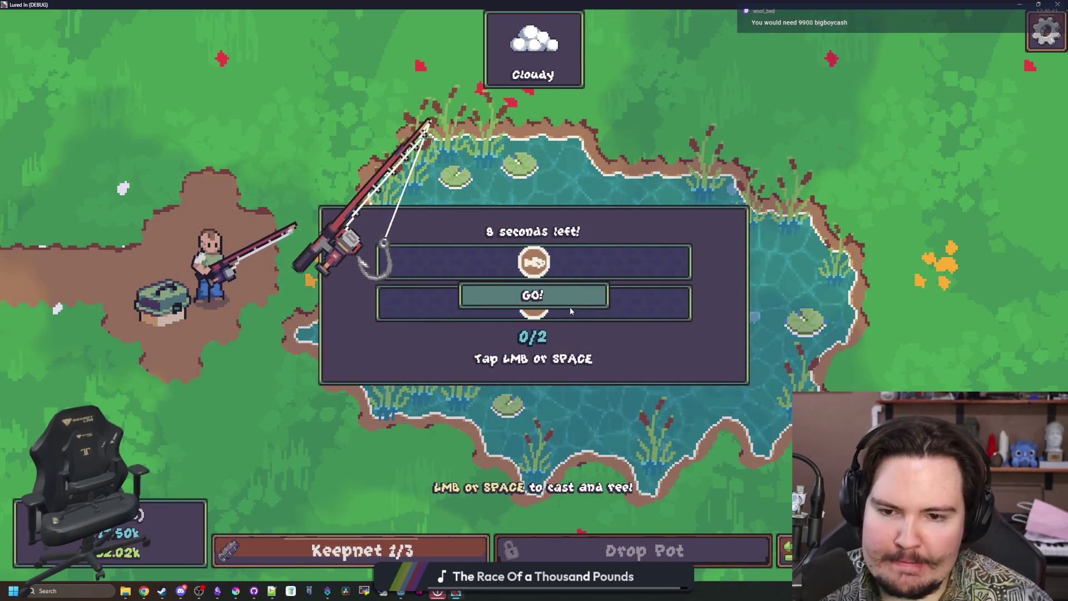
Exit fullscreen, close the game window, and return to line 31 of minigame.gd.
left_click(563, 274)
key("F11")
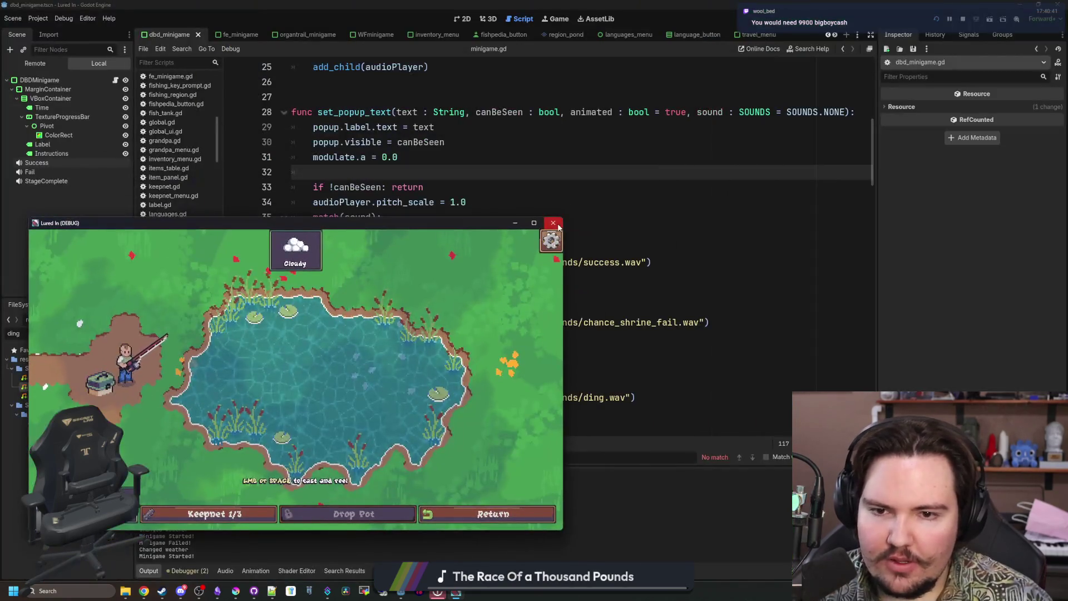
left_click(554, 223)
left_click(314, 158)
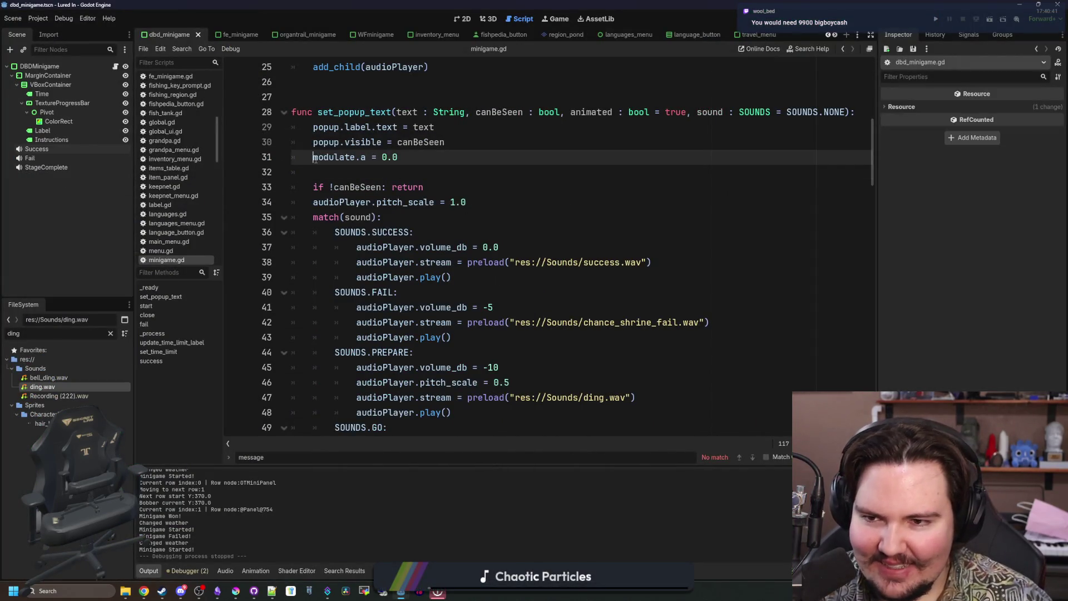
Change modulate.a to popup.modulate.a on lines 31 and 57, save, and run the project.
type("popup.")
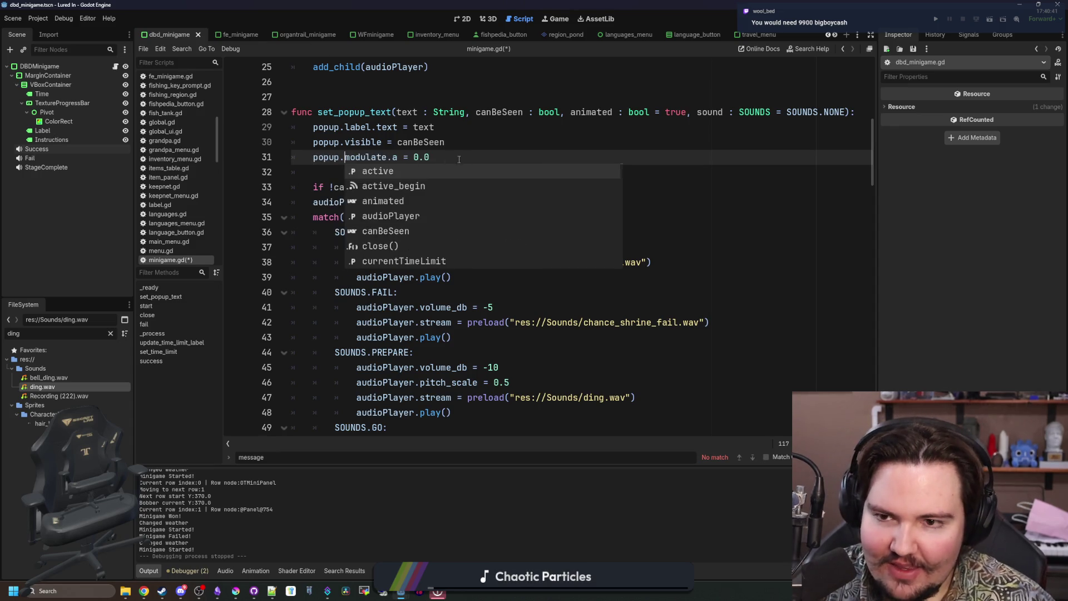
left_click(477, 159)
key("ctrl+s")
scroll(365, 288, "down", 7)
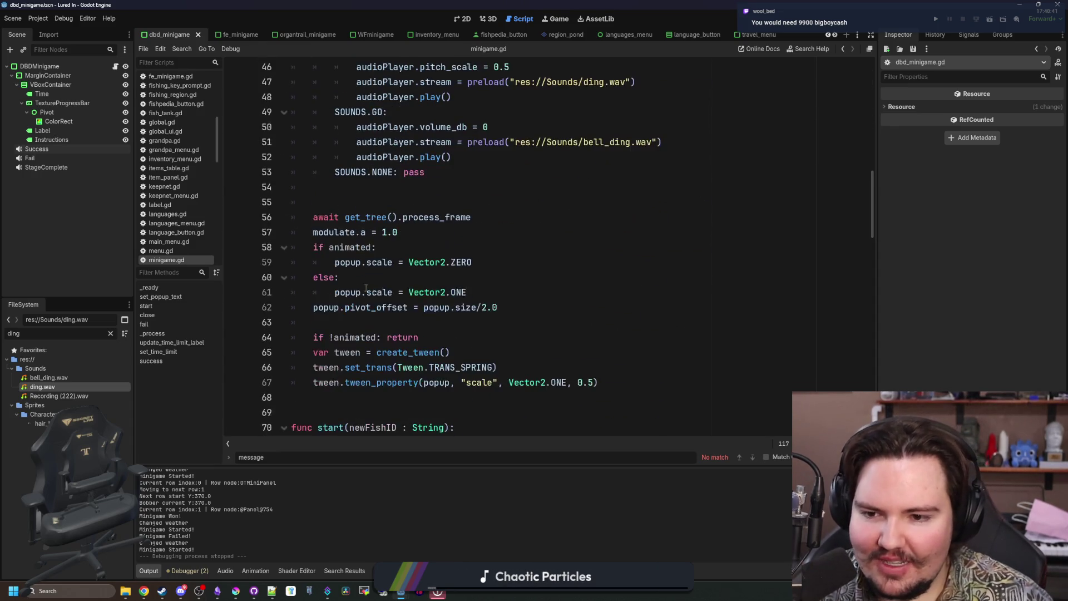
left_click(313, 232)
type("popup.")
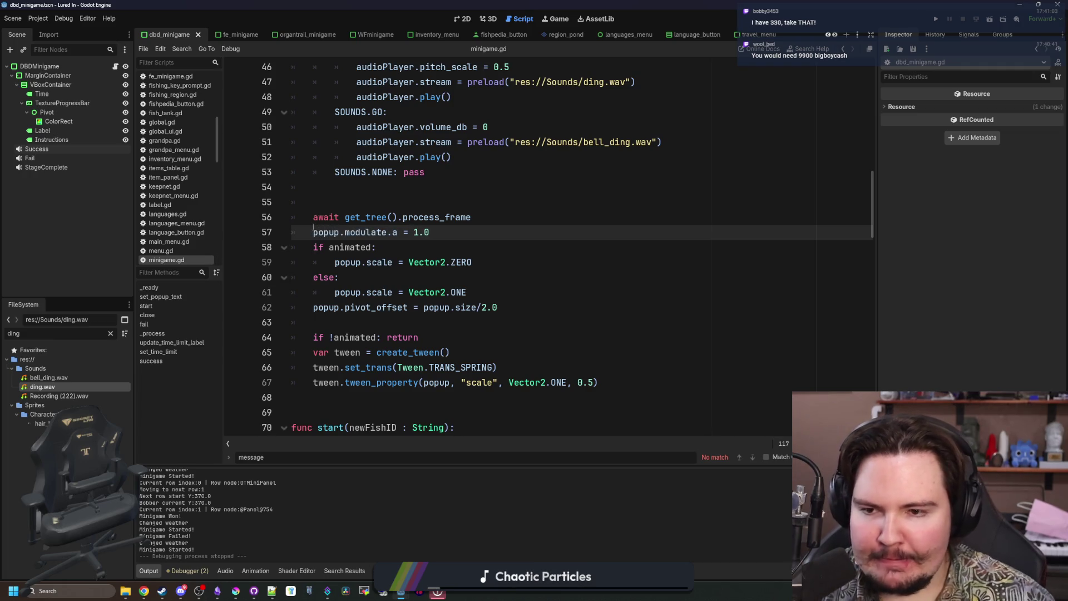
key("Up")
key("Up")
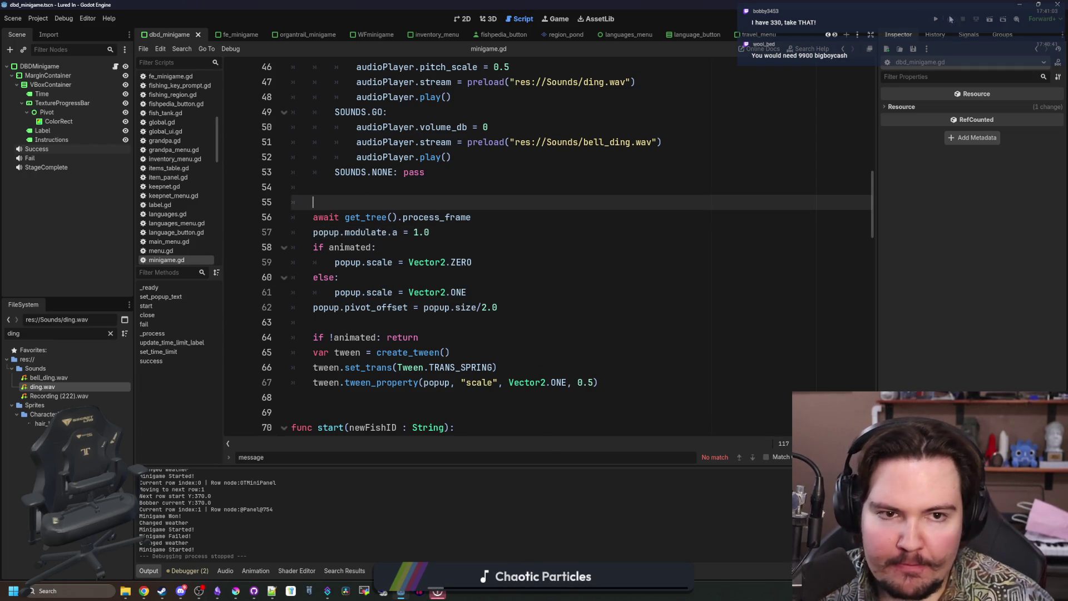
left_click(936, 20)
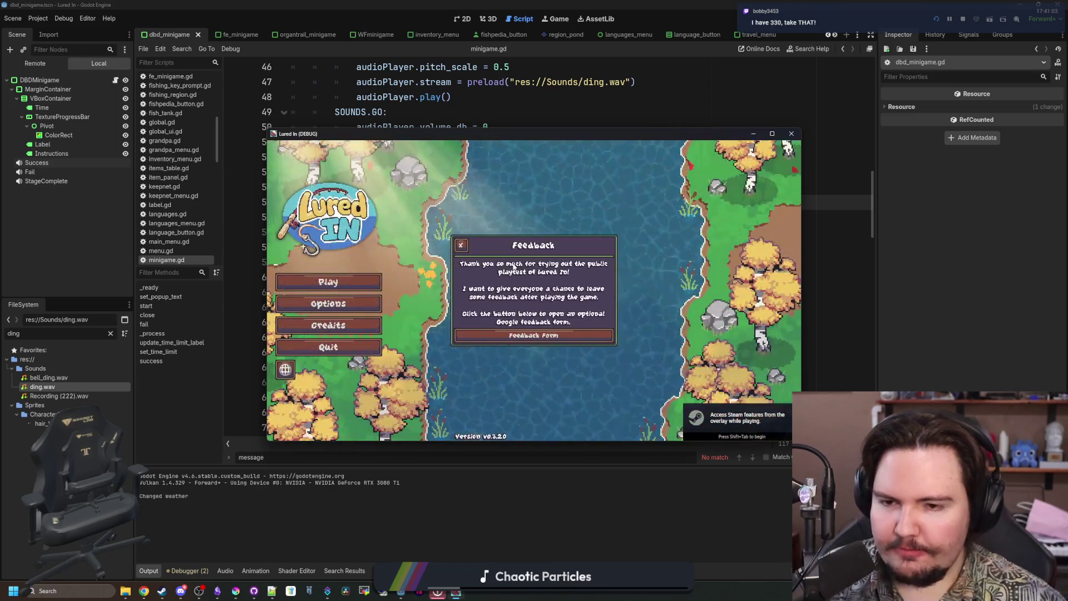
Dismiss the patch notes, click Play, and start a minigame with the 'minigame o' command.
left_click(496, 333)
left_click(327, 282)
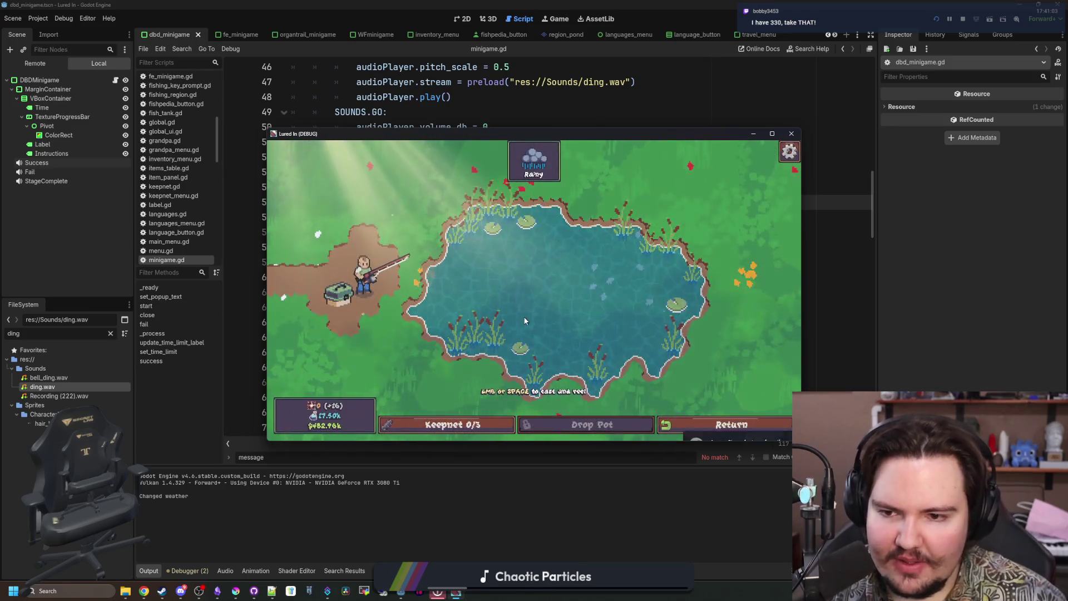
key("grave")
type("minigame o")
key("Return")
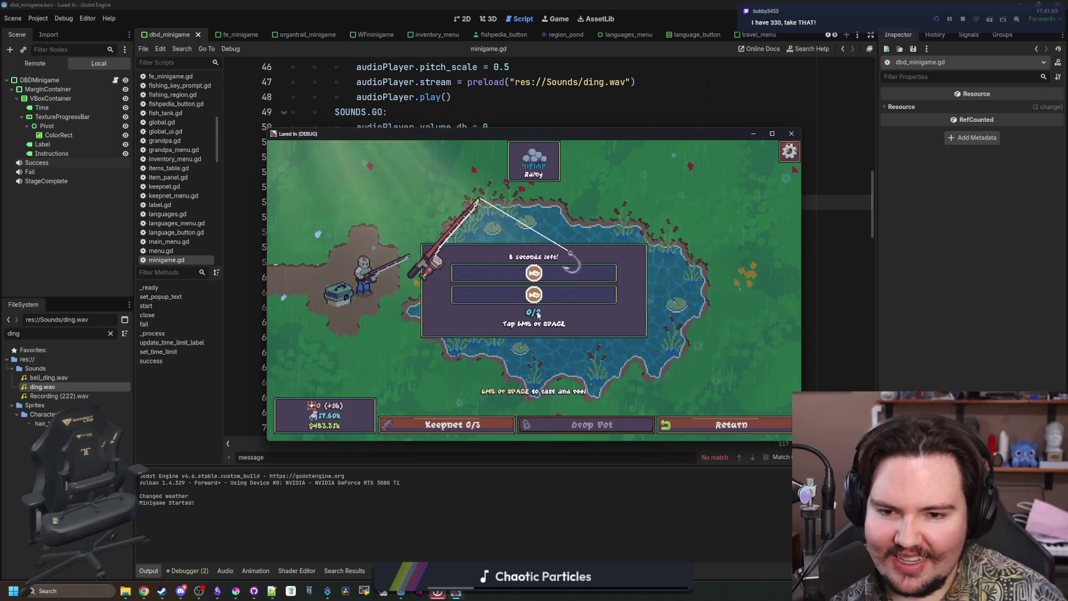
Try catching the fish in both rows, close the game, and save minigame.gd.
left_click(666, 280)
left_click(666, 281)
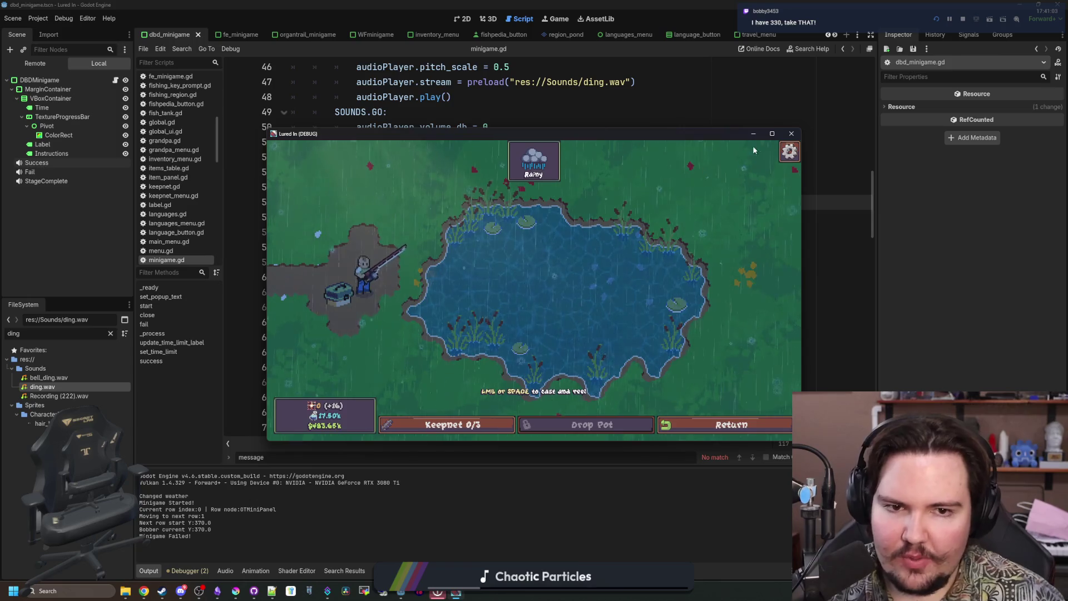
left_click(792, 134)
left_click(470, 202)
key("ctrl+s")
scroll(470, 202, "down", 20)
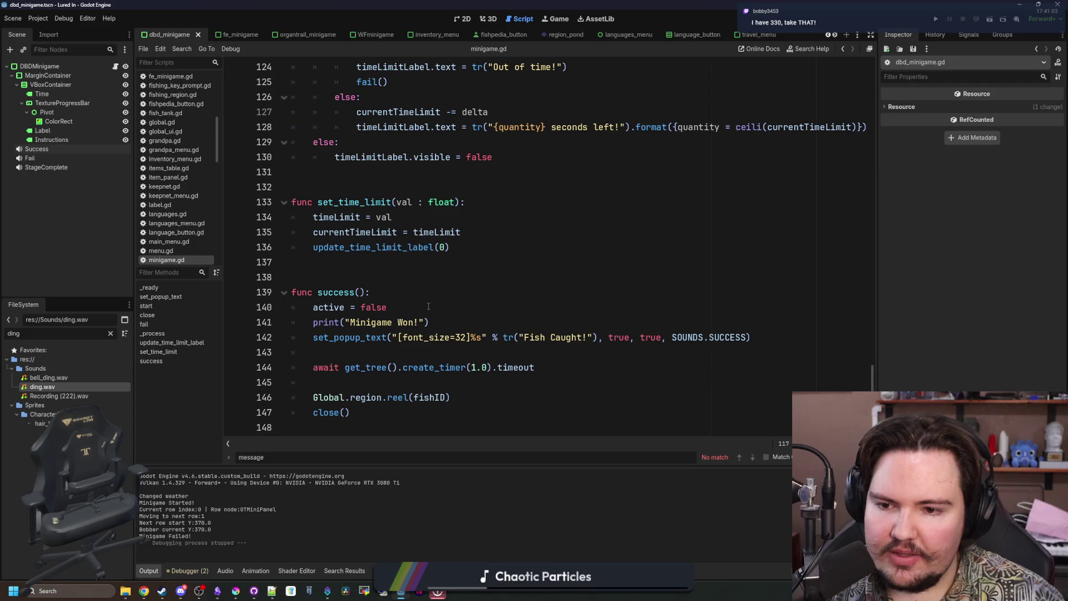
Change the success() create_timer delay from 1.0 to 1.5.
left_click(564, 371)
key("Left")
key("Left")
key("Left")
key("BackSpace")
type("5")
scroll(490, 304, "up", 11)
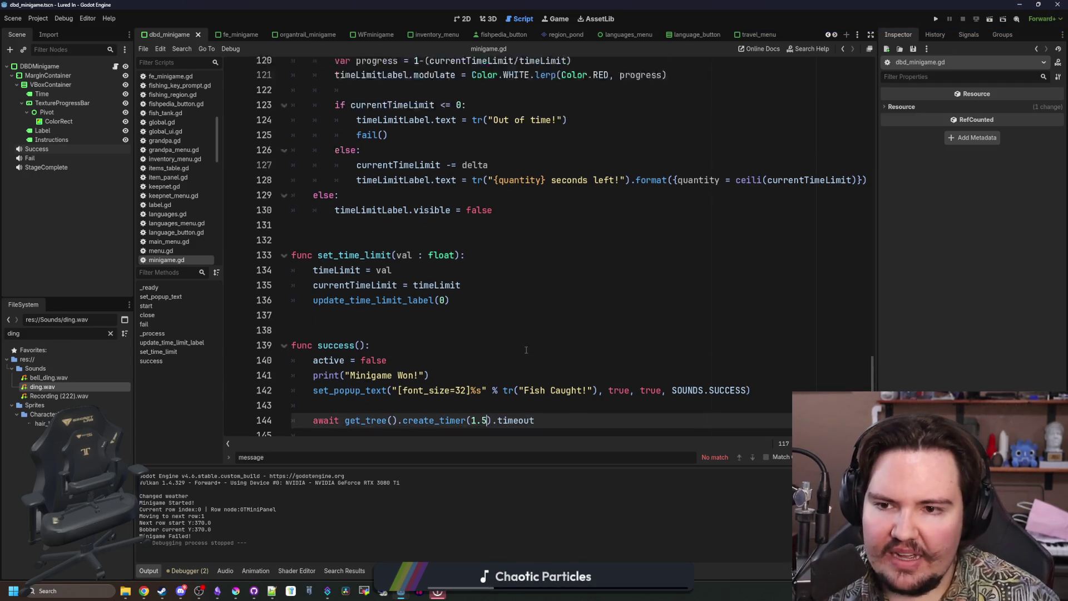
Set the fail() create_timer delay to 1.5 and save the script.
left_click(491, 304)
scroll(491, 304, "up", 9)
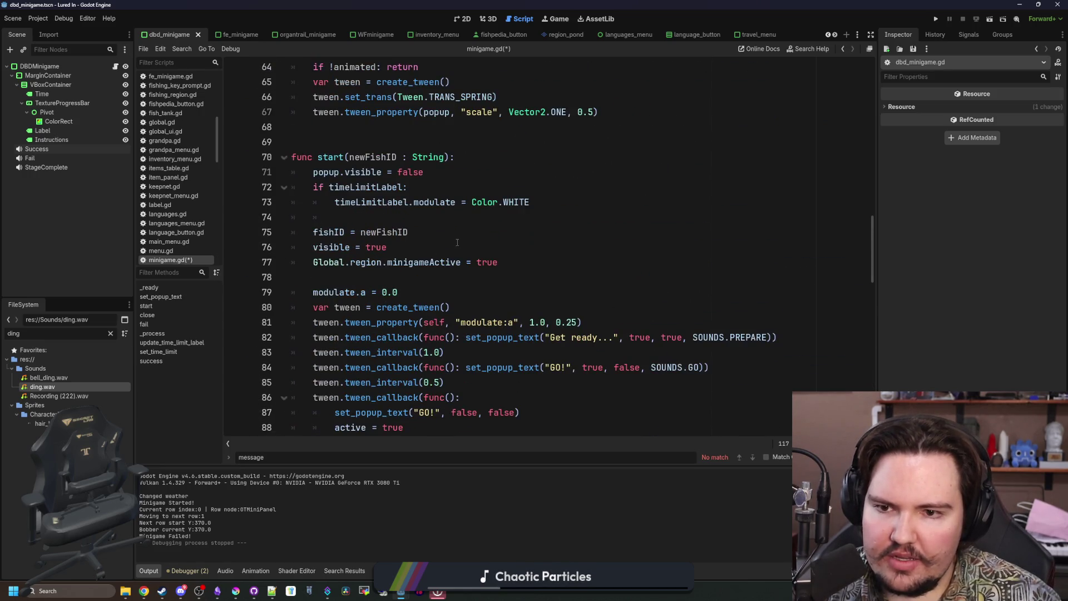
scroll(458, 242, "up", 16)
scroll(485, 295, "up", 4)
scroll(528, 317, "down", 20)
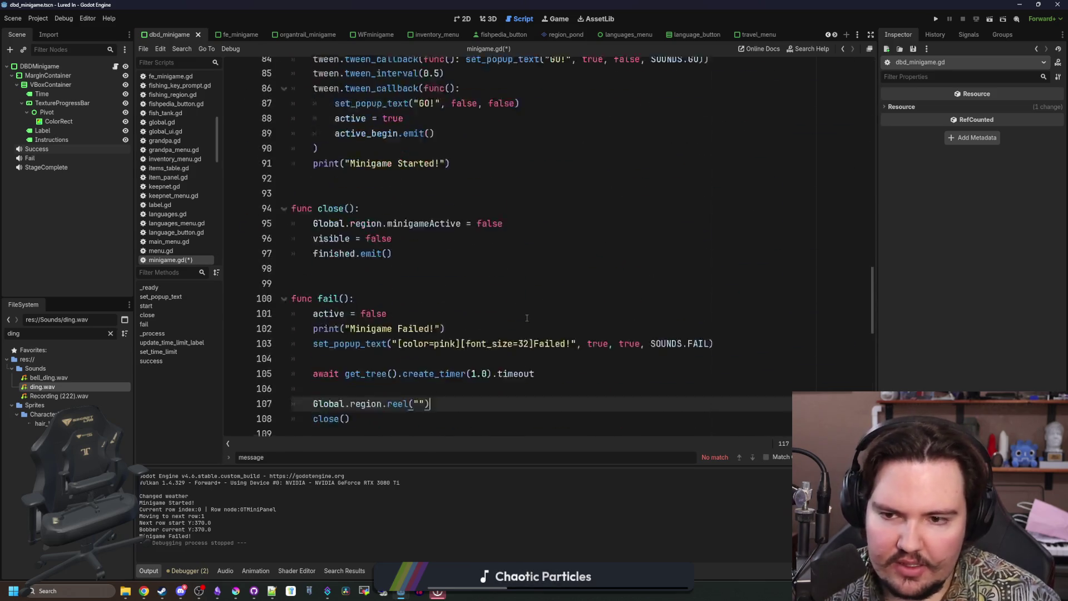
scroll(528, 316, "down", 6)
scroll(504, 317, "down", 8)
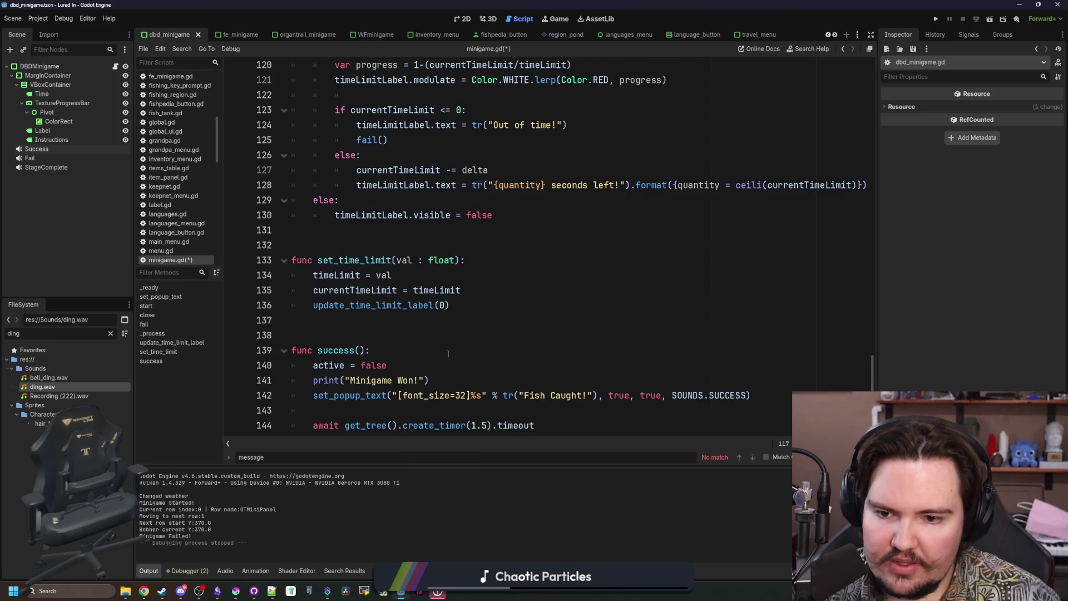
scroll(484, 358, "up", 10)
scroll(423, 233, "down", 1)
left_click(463, 193)
left_click(482, 182)
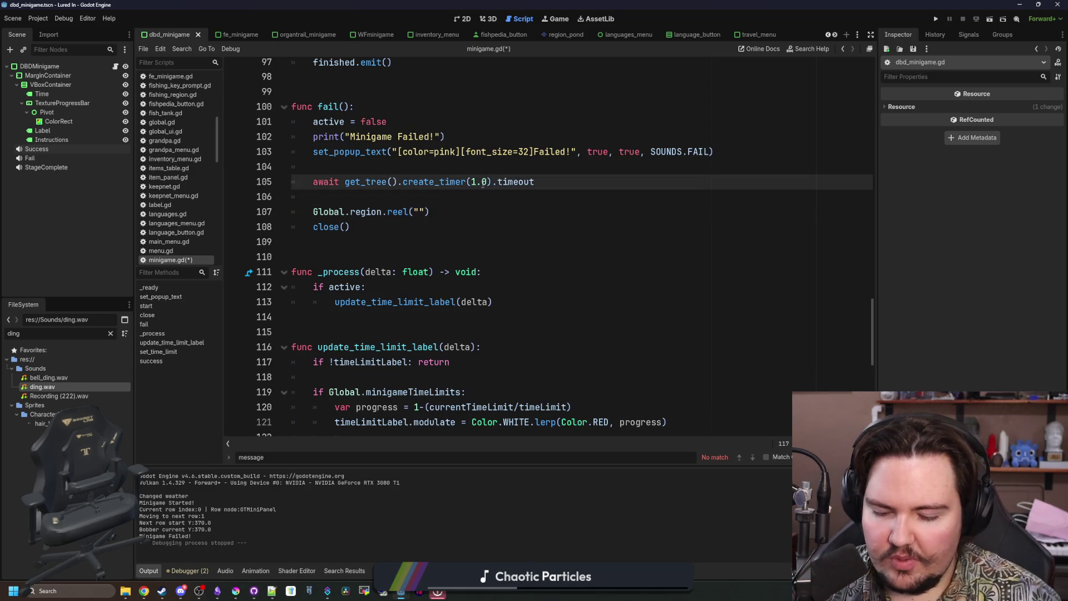
key("Down")
key("ctrl+s")
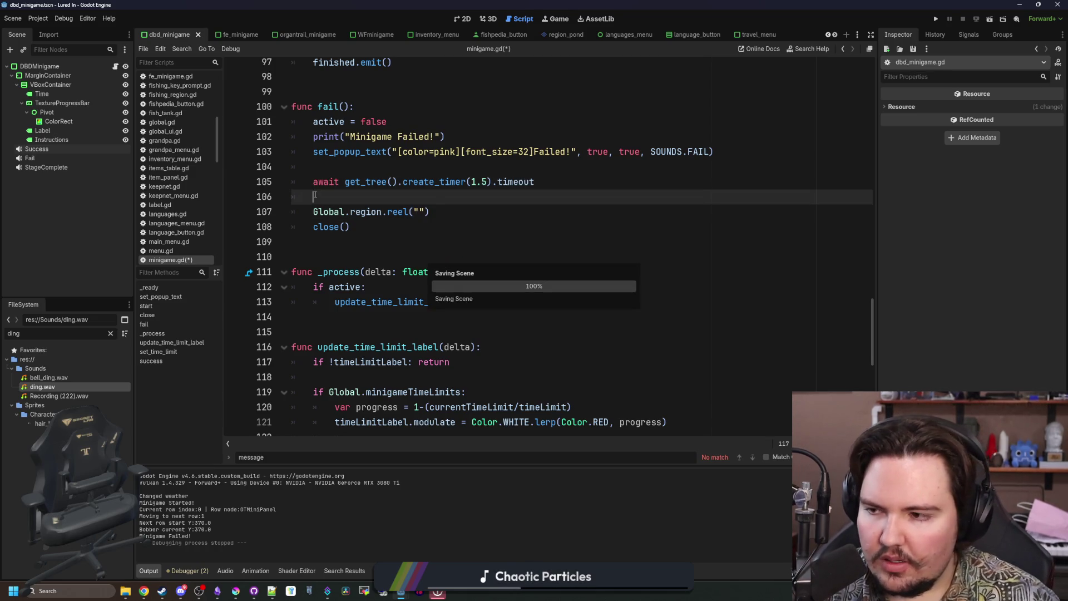
Look over the upper part of minigame.gd and save it again.
scroll(441, 269, "up", 3)
scroll(442, 268, "up", 13)
left_click(438, 273)
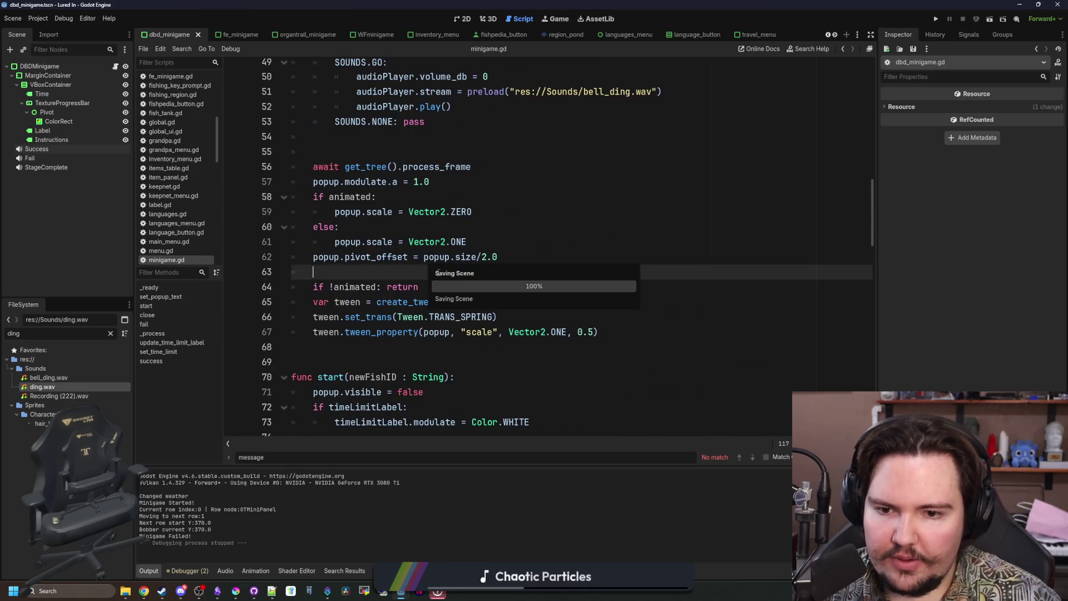
scroll(438, 272, "up", 16)
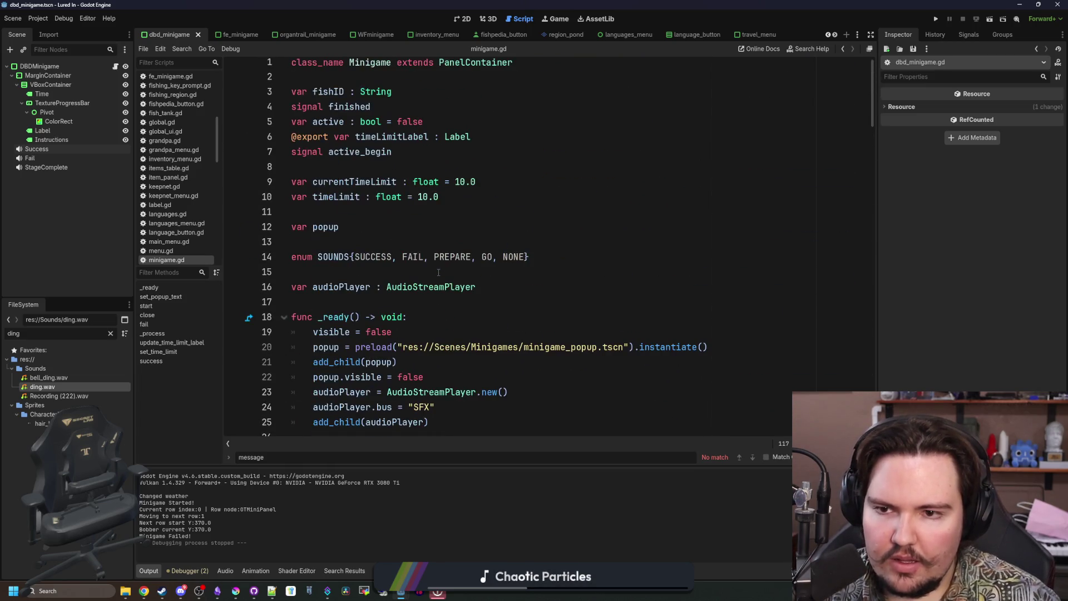
scroll(439, 273, "down", 7)
left_click(512, 200)
scroll(512, 222, "down", 3)
key("ctrl+s")
Change the start() tween_interval before 'Get ready...' from 1.0 to 1.5.
scroll(512, 231, "up", 2)
scroll(438, 264, "down", 10)
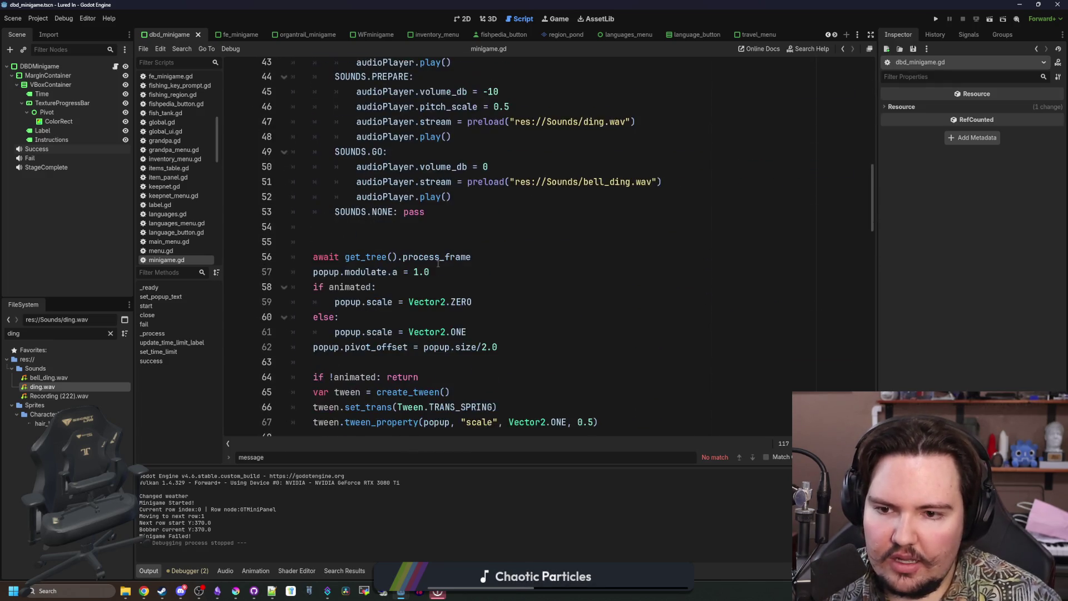
scroll(438, 263, "down", 5)
left_click(440, 257)
key("BackSpace")
type("5")
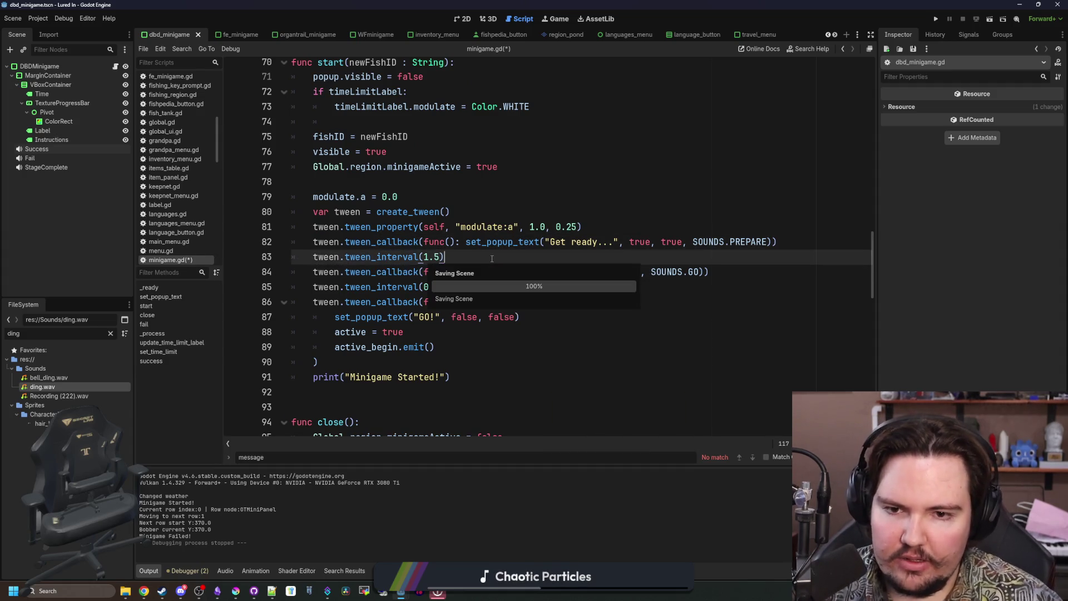
left_click(614, 242)
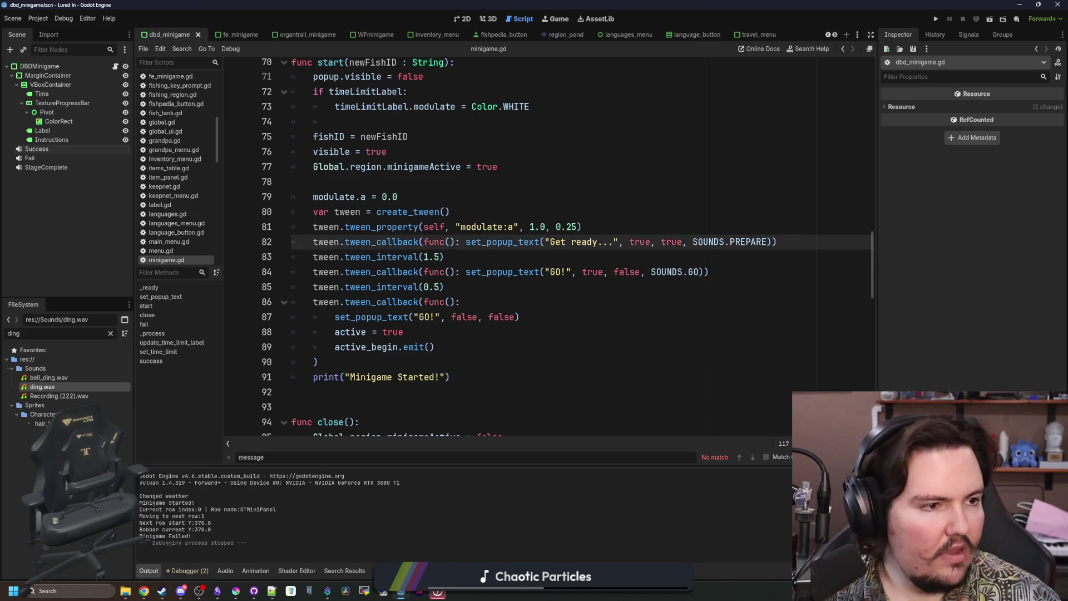
Open the Lured In translation project in Weblate, then go back to the script.
key("alt+Tab")
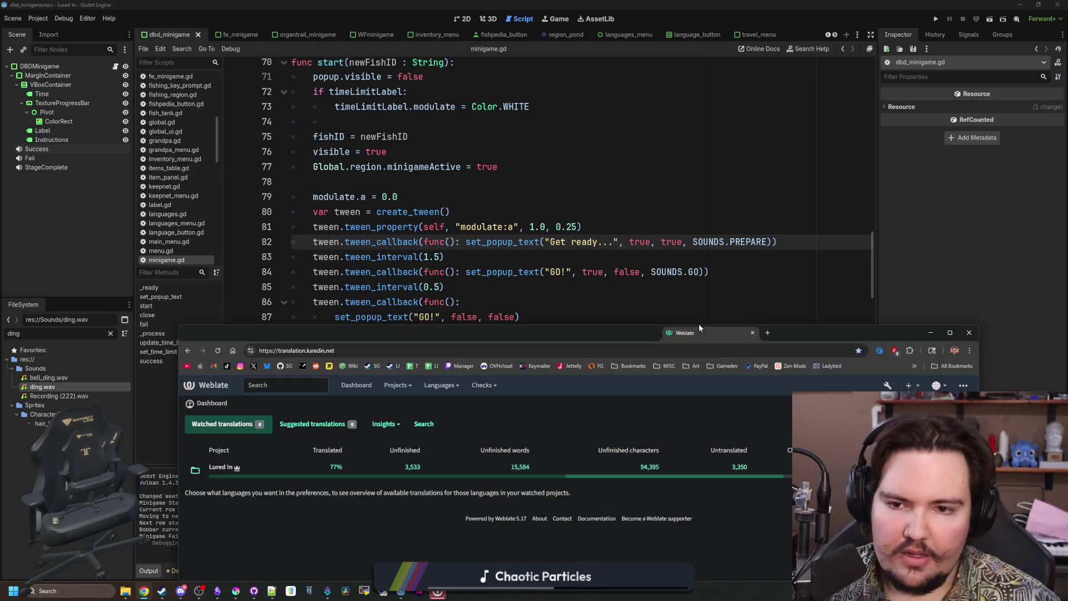
left_click_drag(699, 324, 699, 177)
left_click(178, 310)
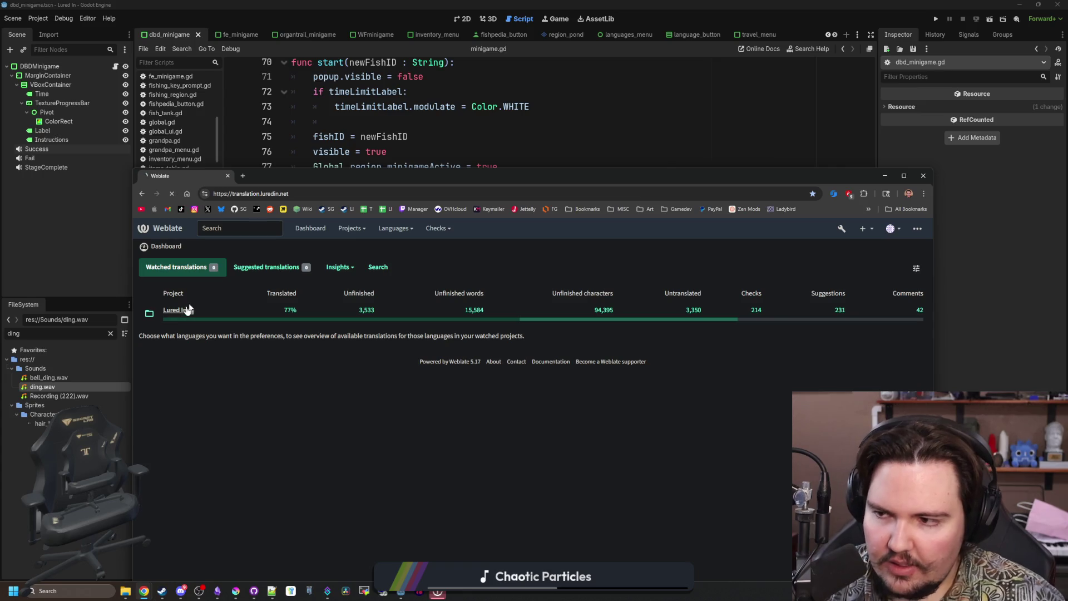
key("alt+Tab")
left_click(517, 286)
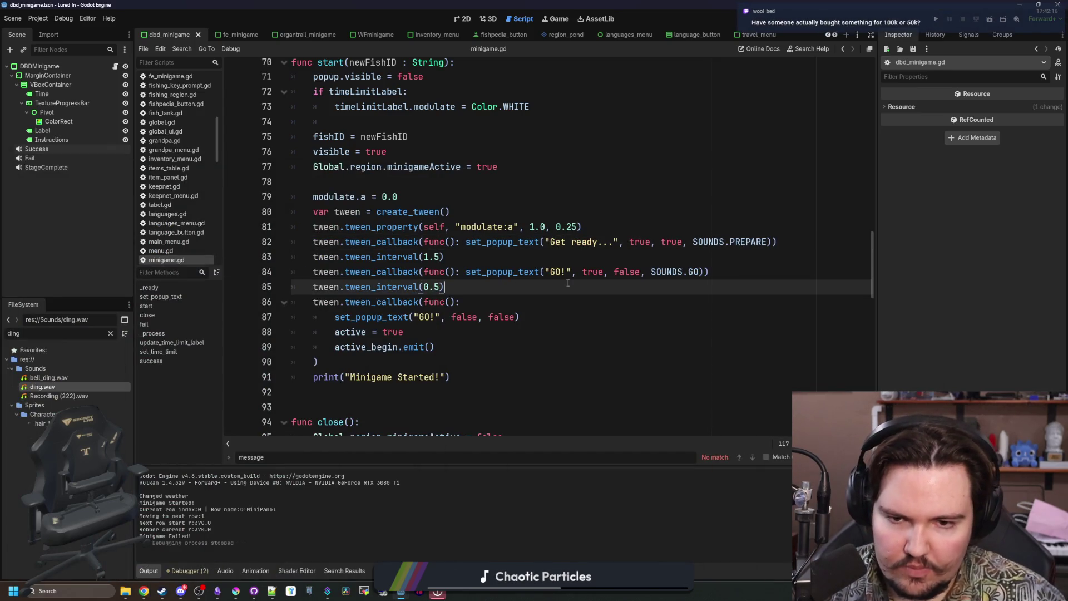
Wrap the first GO! string in tr() and delete GO! from the second popup.
left_click(543, 272)
type("tr(")
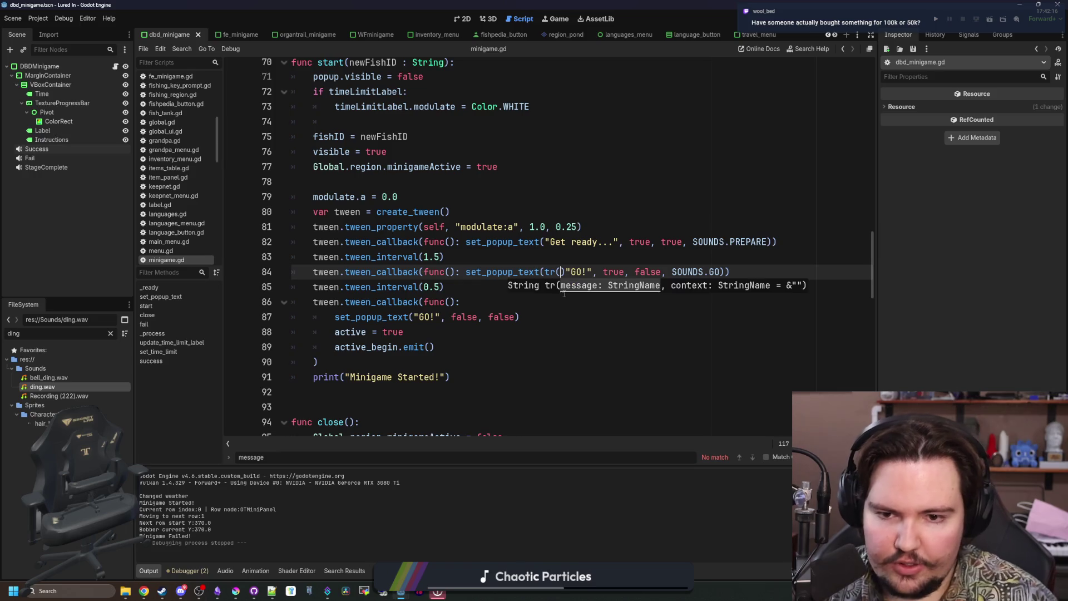
type(")")
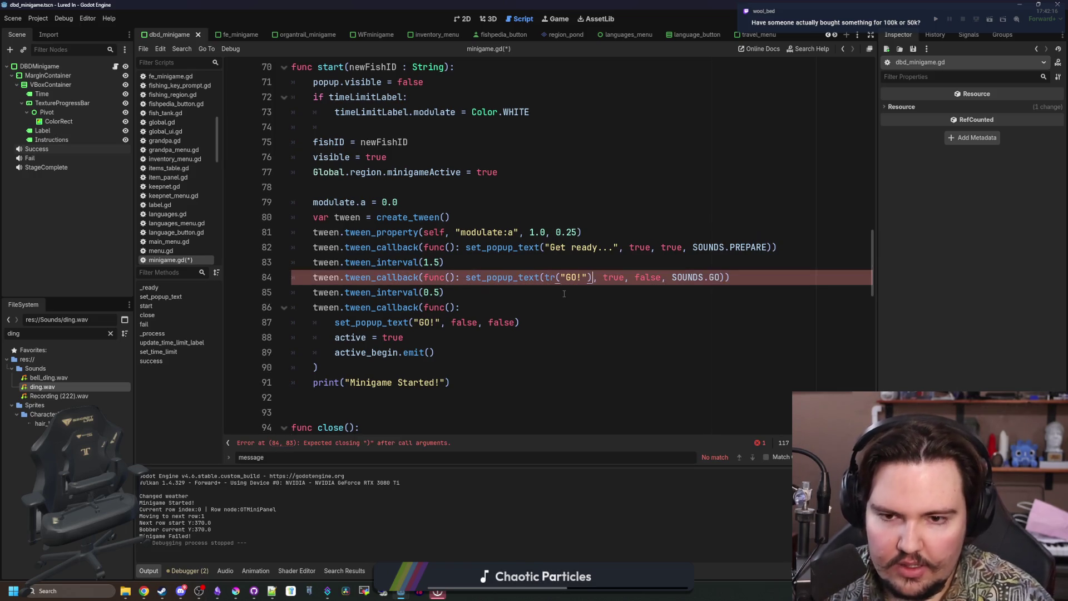
left_click(437, 322)
key("BackSpace")
key("BackSpace")
key("BackSpace")
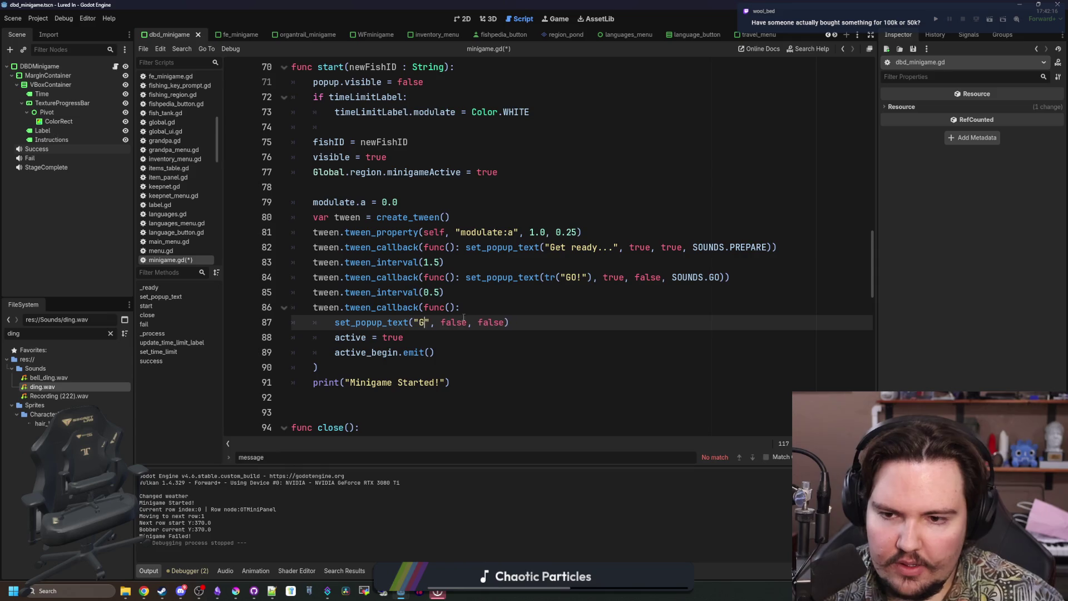
left_click(492, 306)
Replace the hard-coded fail popup text with "%s" % tr("Failed!").
scroll(491, 305, "down", 15)
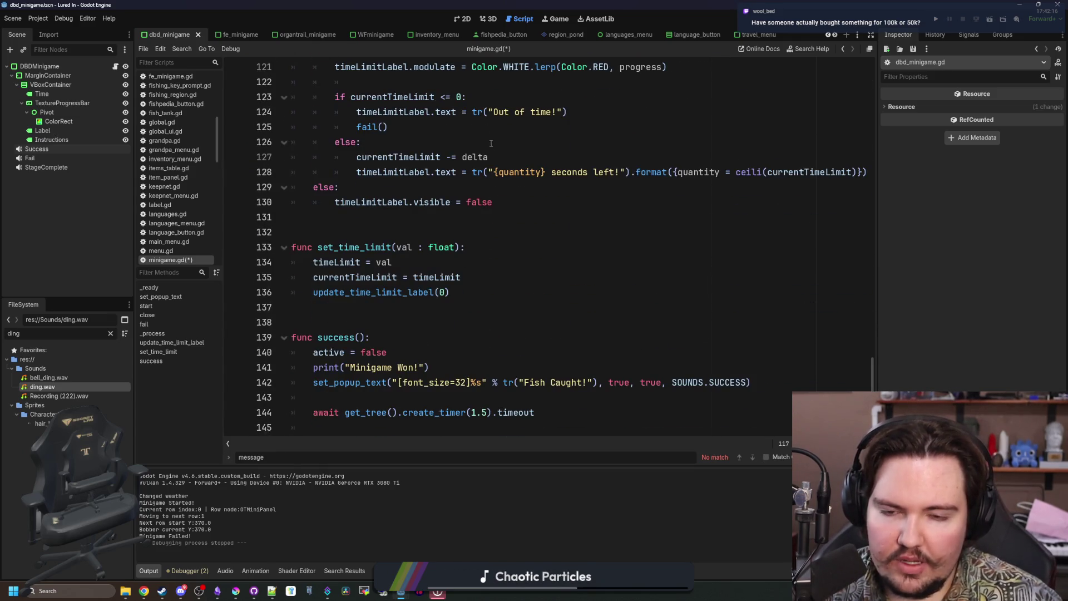
scroll(437, 264, "up", 3)
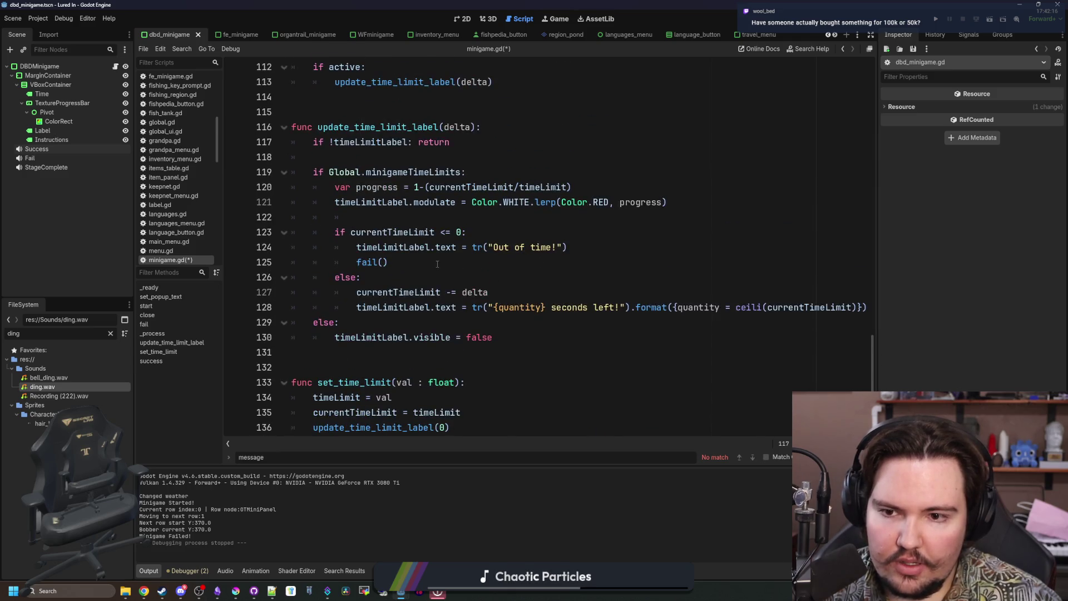
scroll(554, 358, "down", 4)
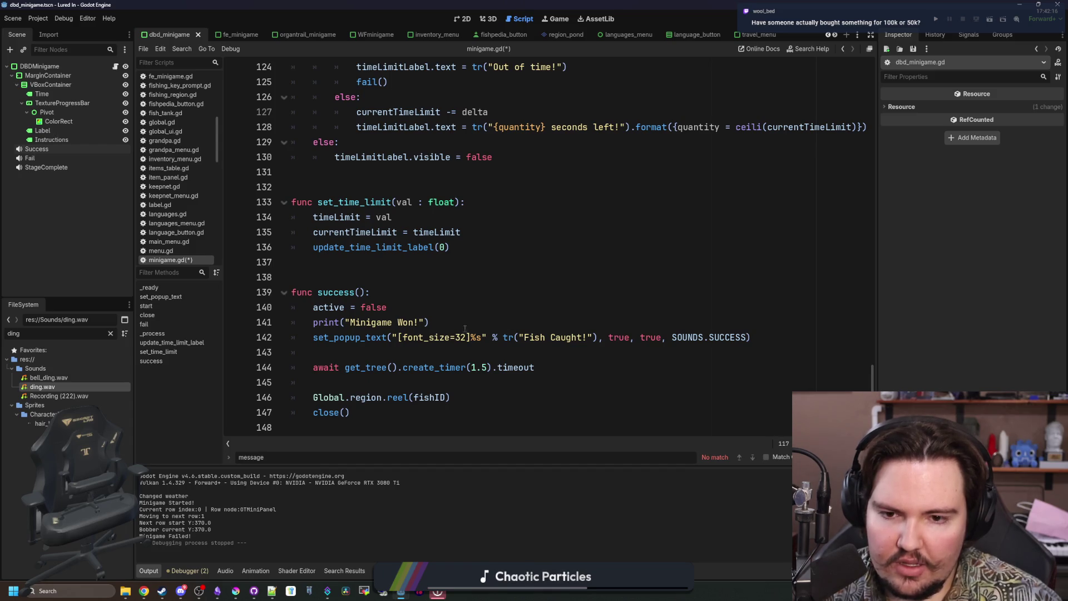
scroll(565, 344, "up", 8)
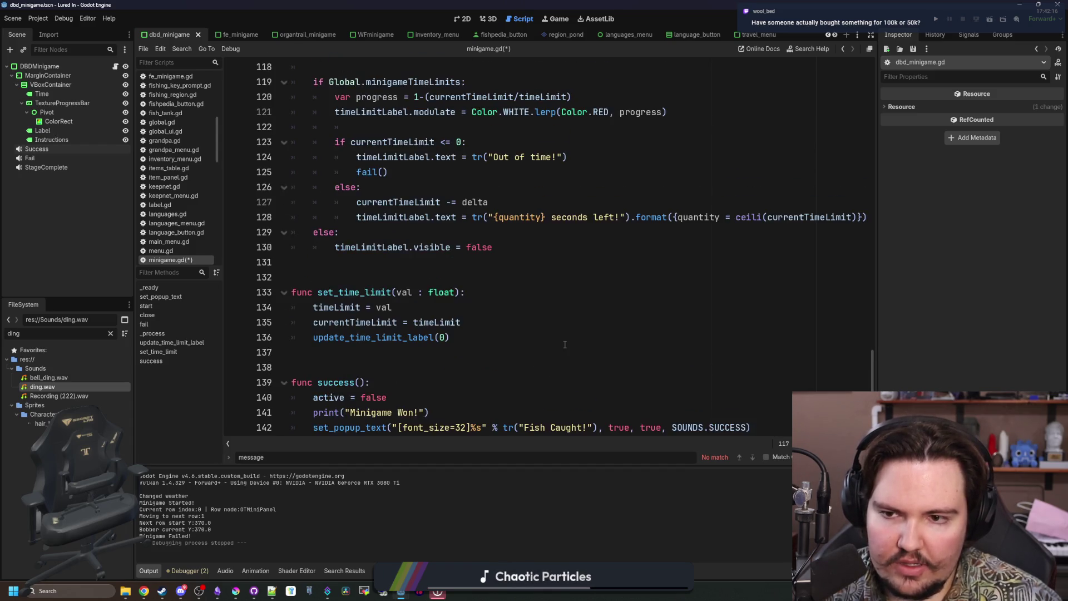
scroll(565, 344, "up", 5)
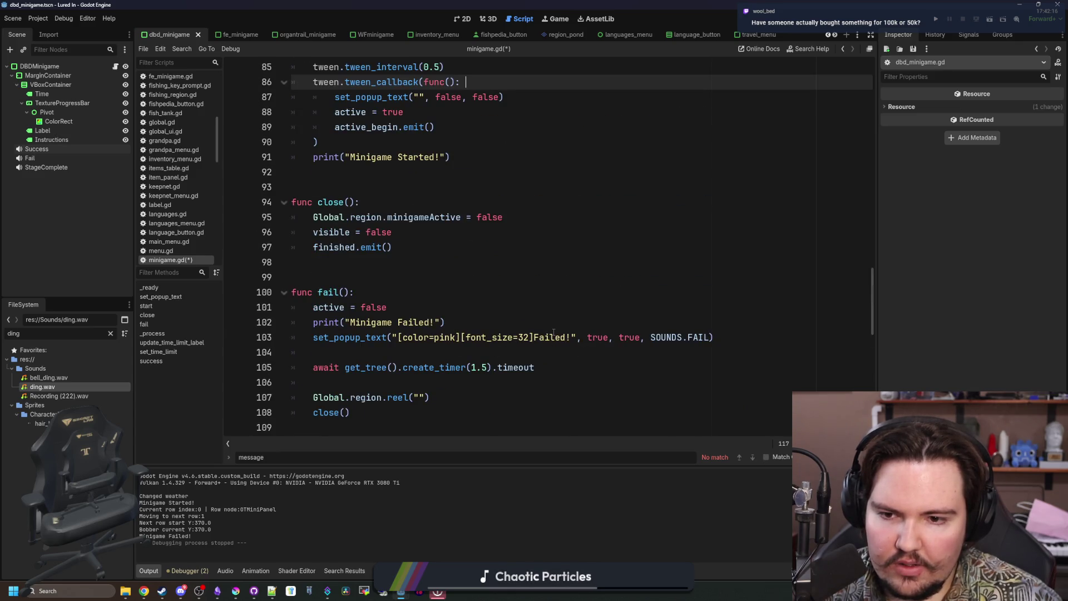
scroll(510, 318, "down", 1)
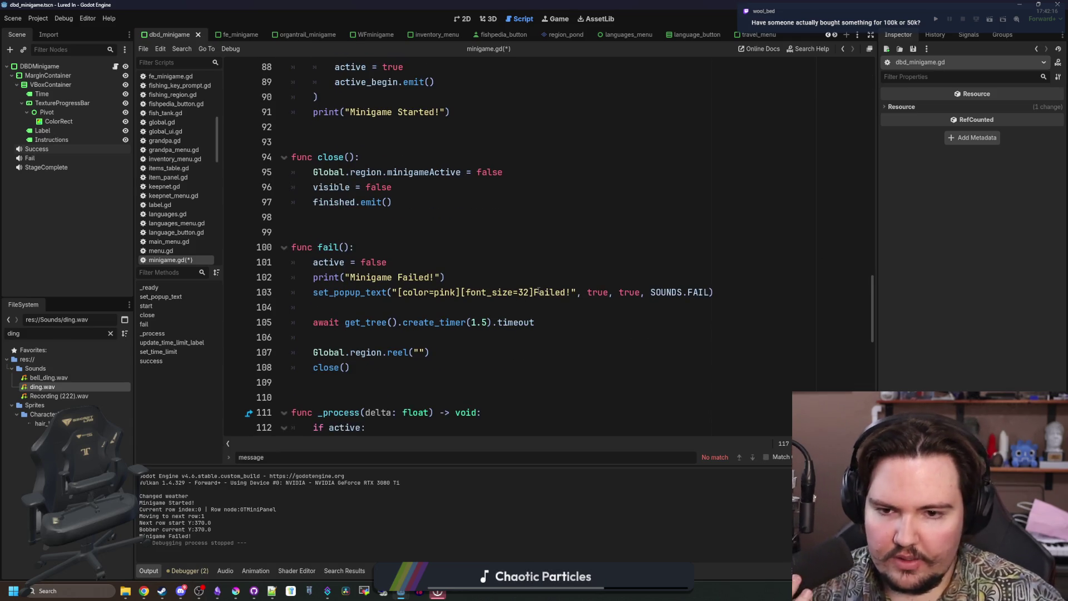
left_click_drag(571, 292, 529, 292)
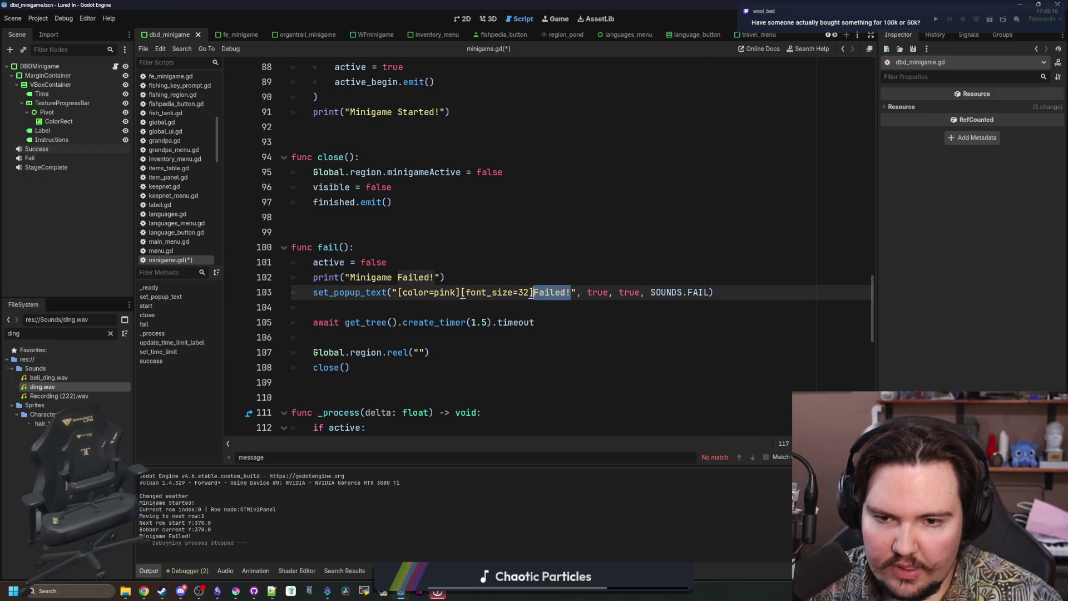
key("BackSpace")
type("%s\" ")
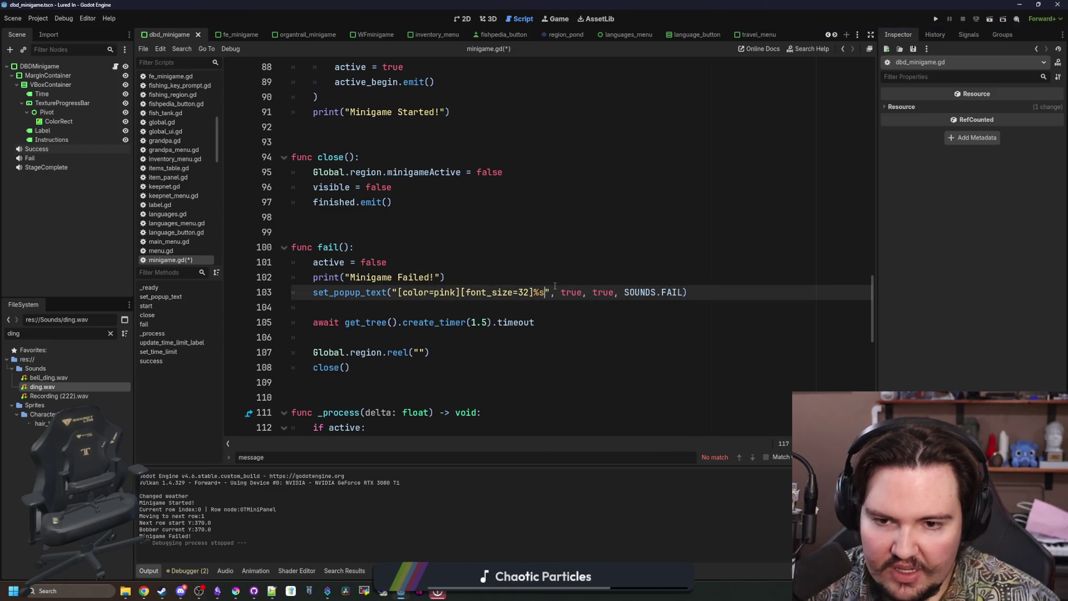
type("% ")
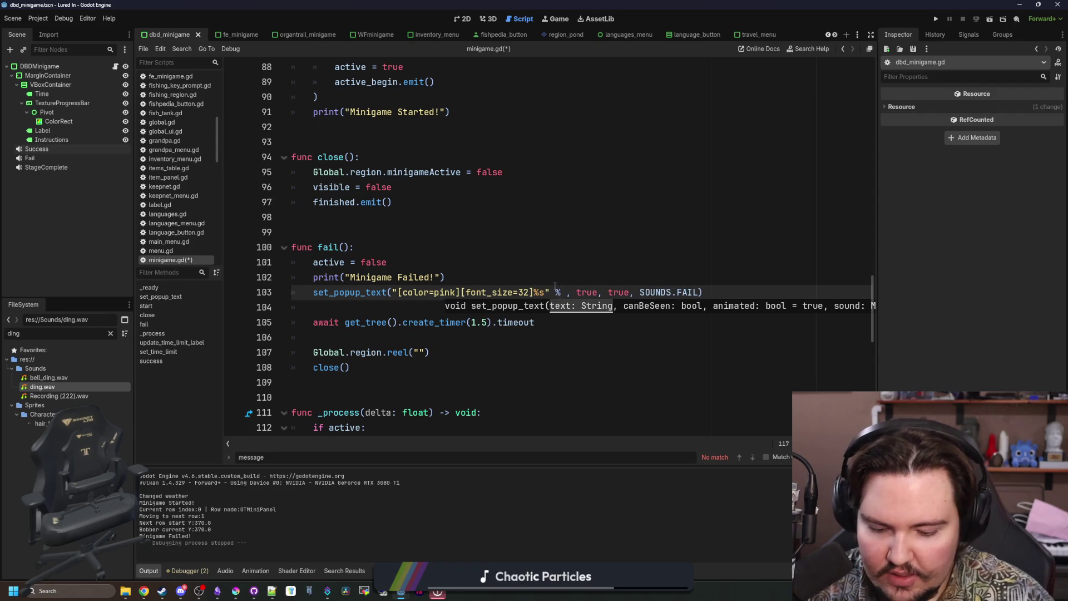
type("tr(\"")
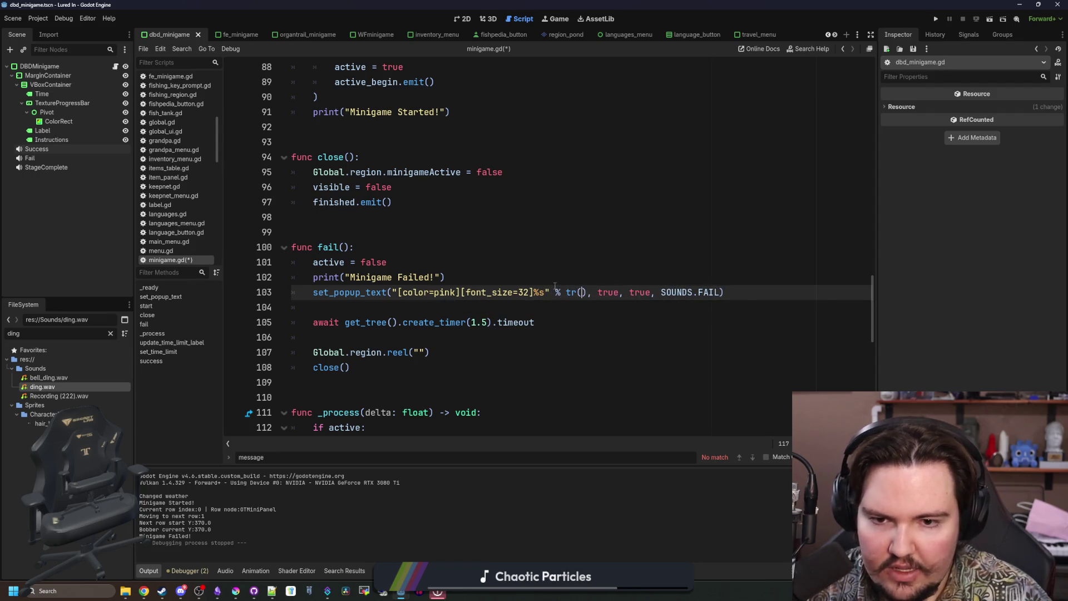
type("Failed!")
left_click(387, 262)
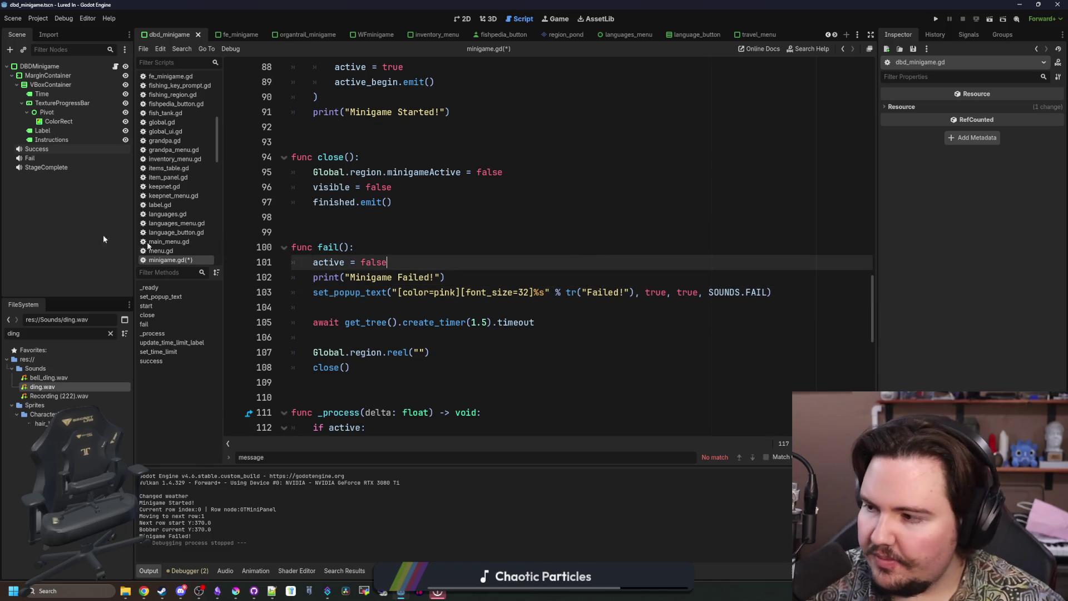
Review the edited popup lines and save minigame.gd.
left_click(544, 276)
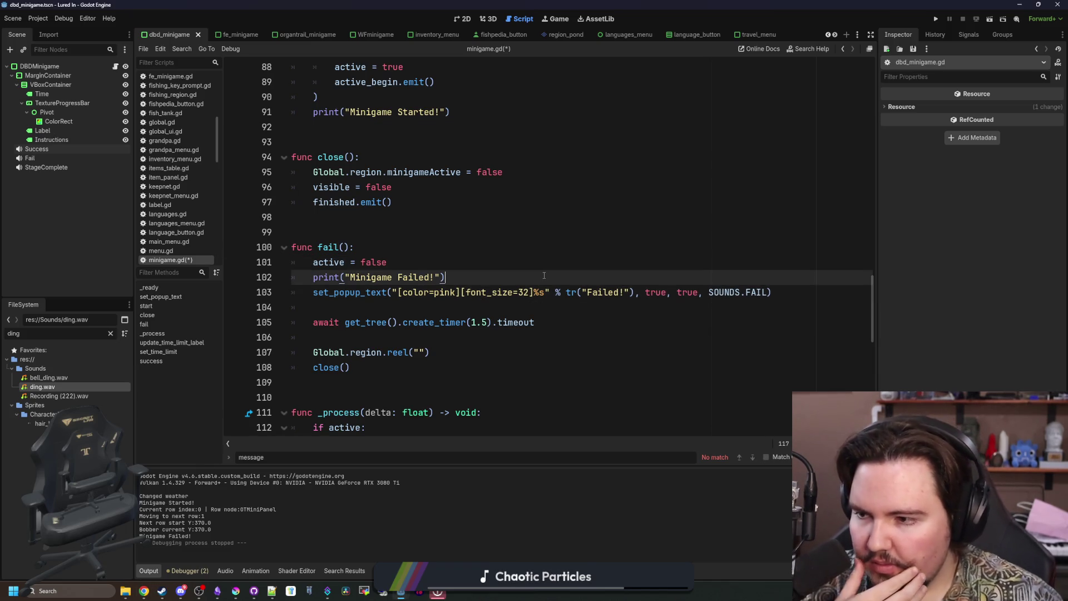
left_click(544, 232)
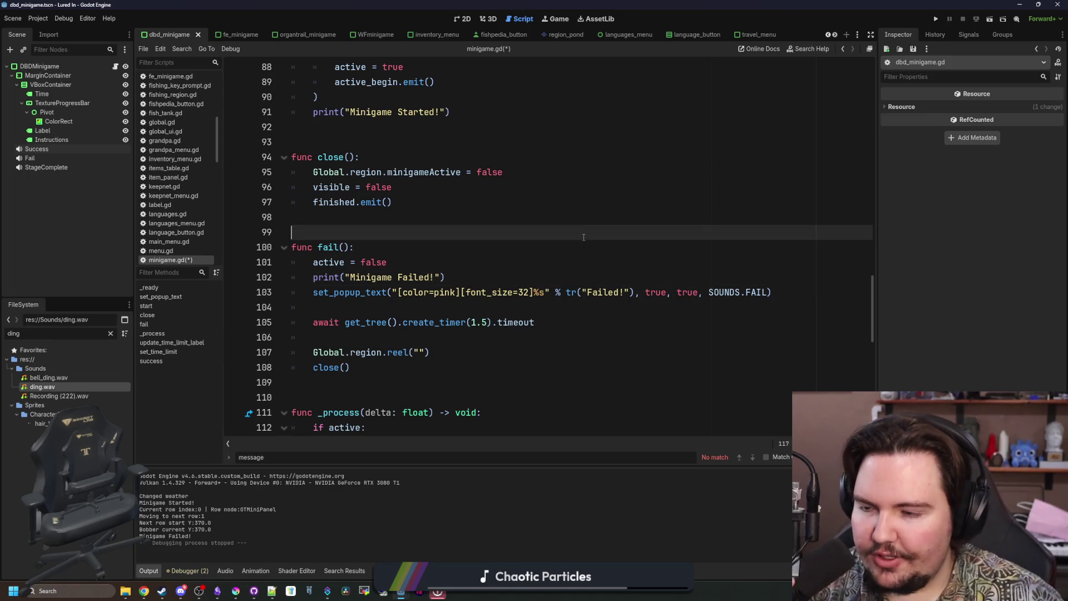
scroll(545, 208, "up", 5)
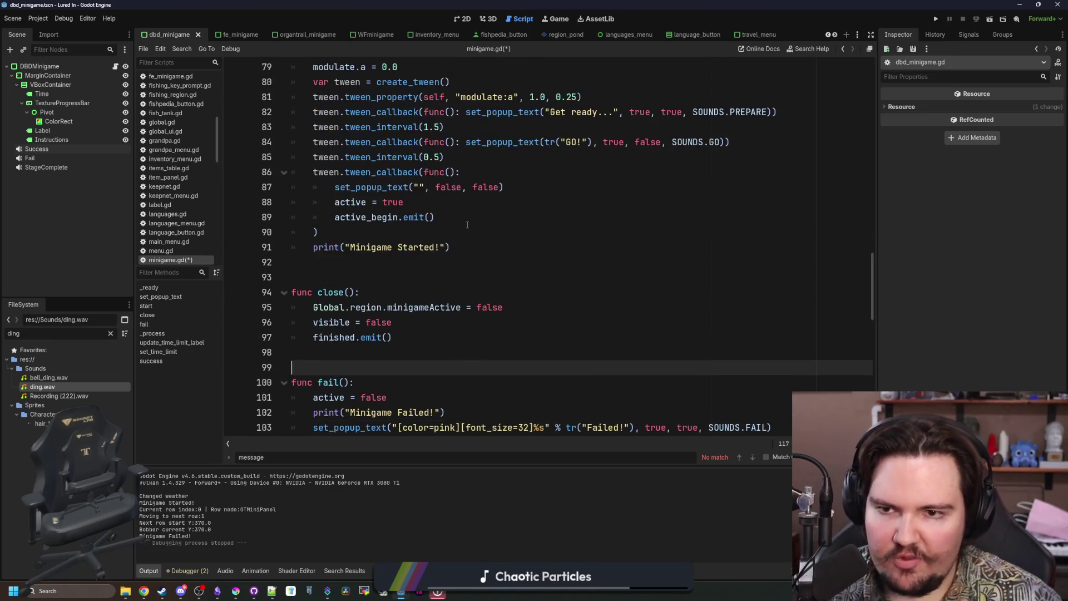
left_click(589, 292)
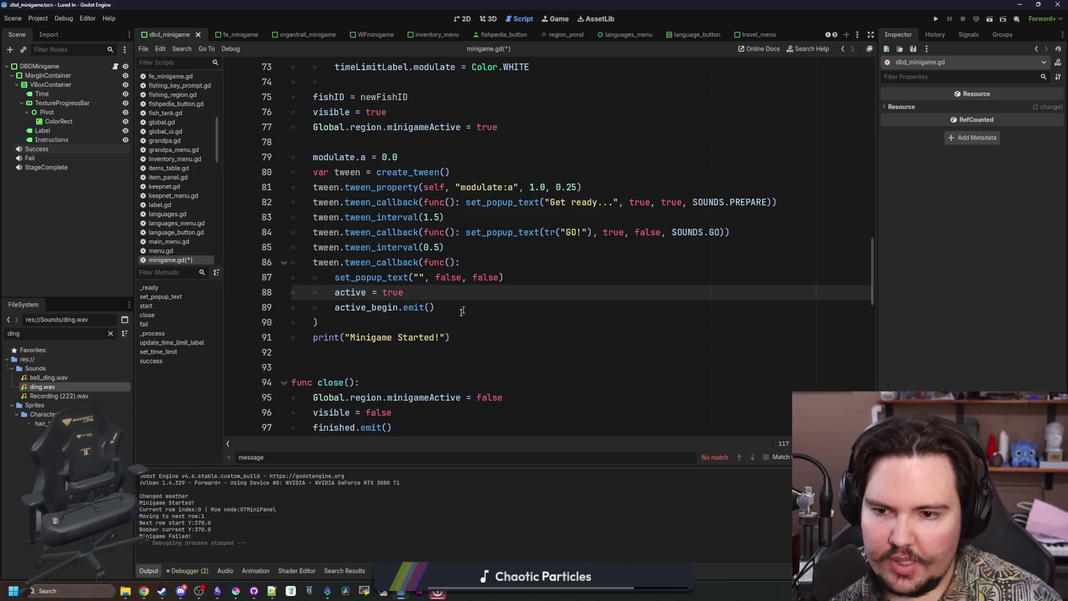
left_click(436, 325)
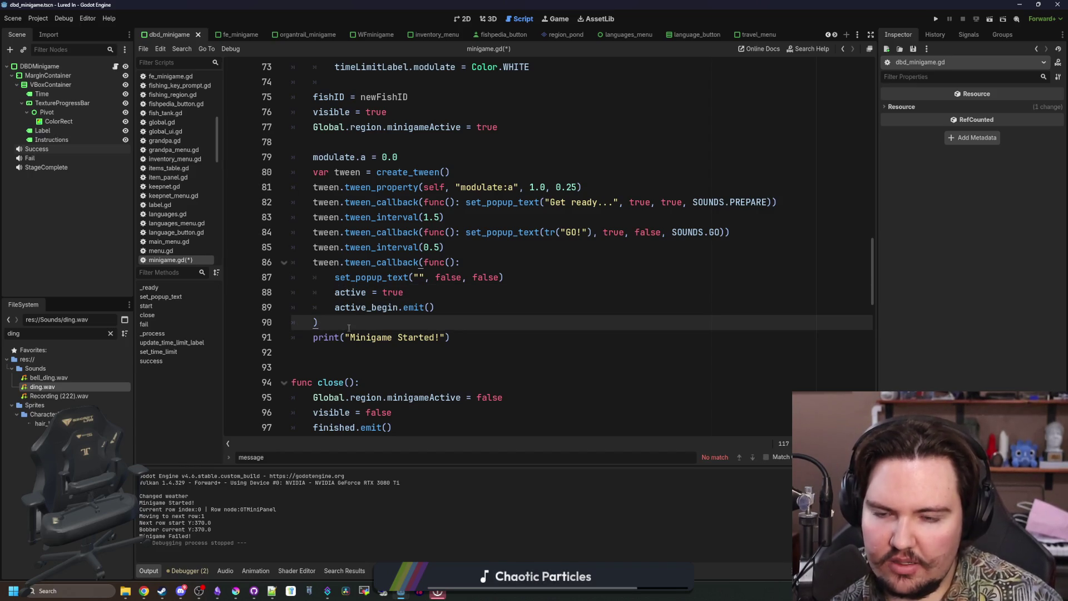
scroll(355, 320, "up", 4)
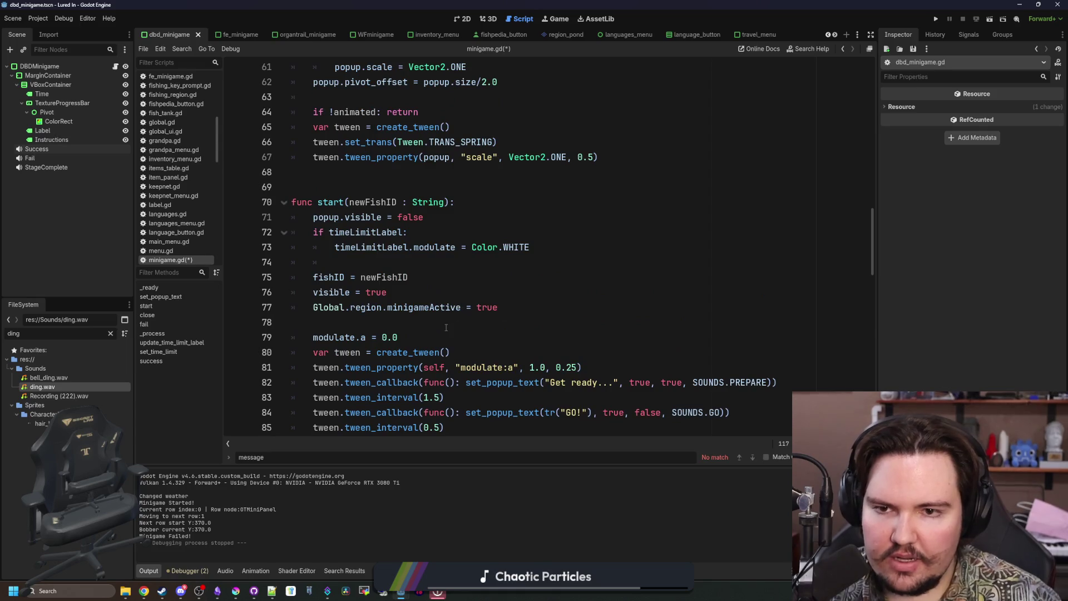
scroll(447, 328, "up", 3)
scroll(446, 327, "up", 12)
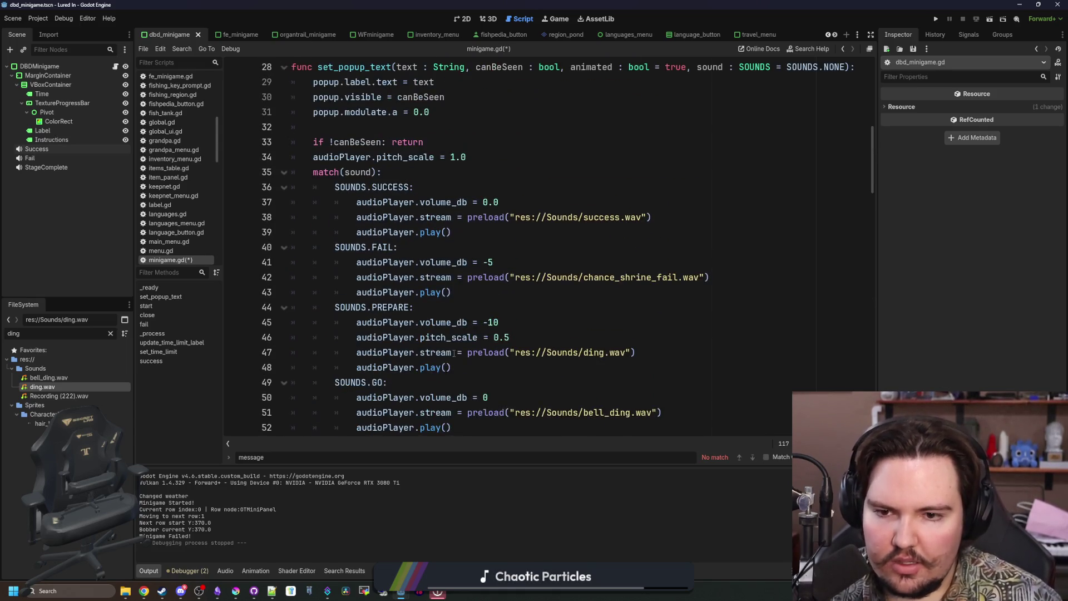
scroll(493, 303, "up", 1)
left_click(430, 341)
left_click(460, 260)
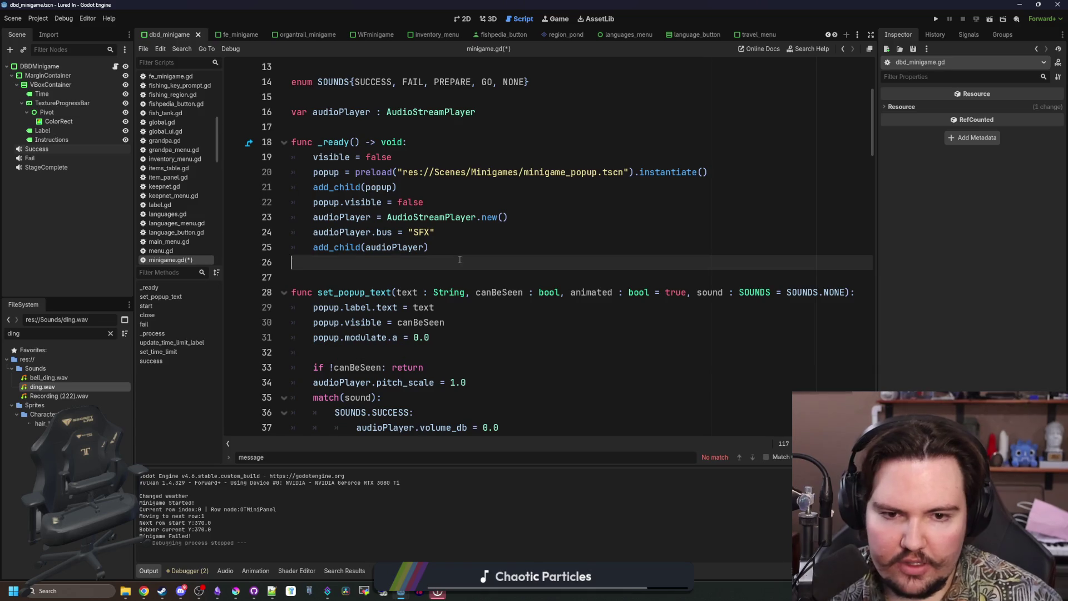
key("ctrl+s")
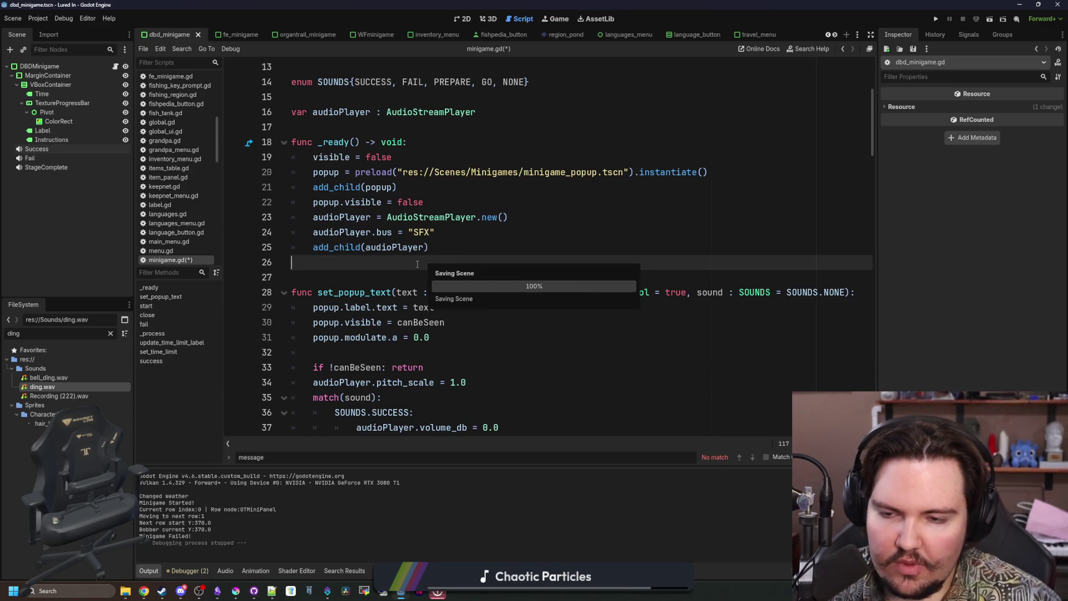
Save again, review set_popup_text, and clear the 'ding' FileSystem filter.
scroll(418, 264, "down", 6)
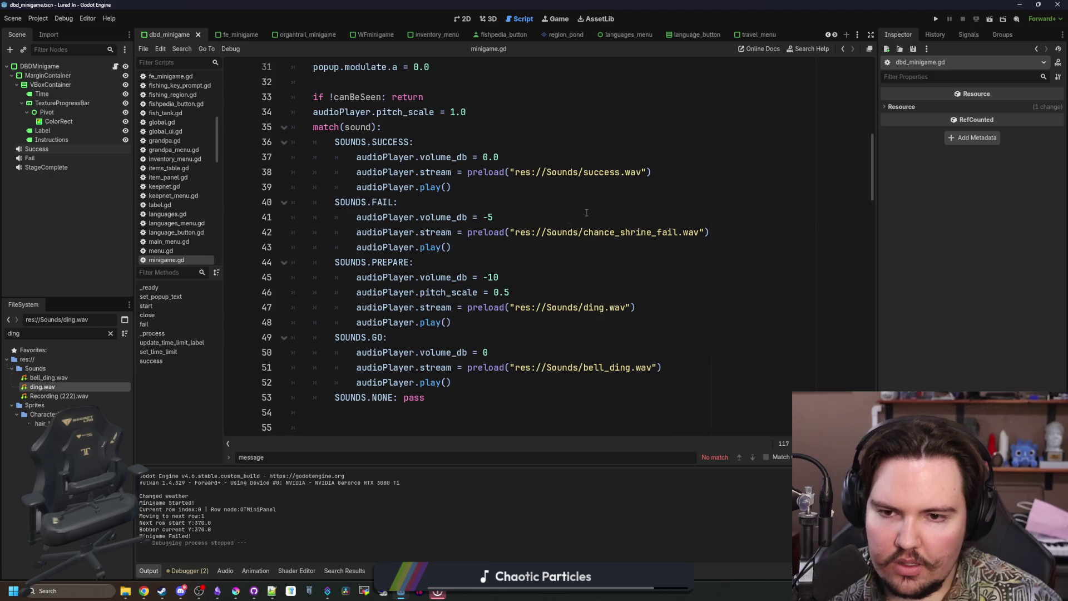
left_click(595, 204)
key("ctrl+s")
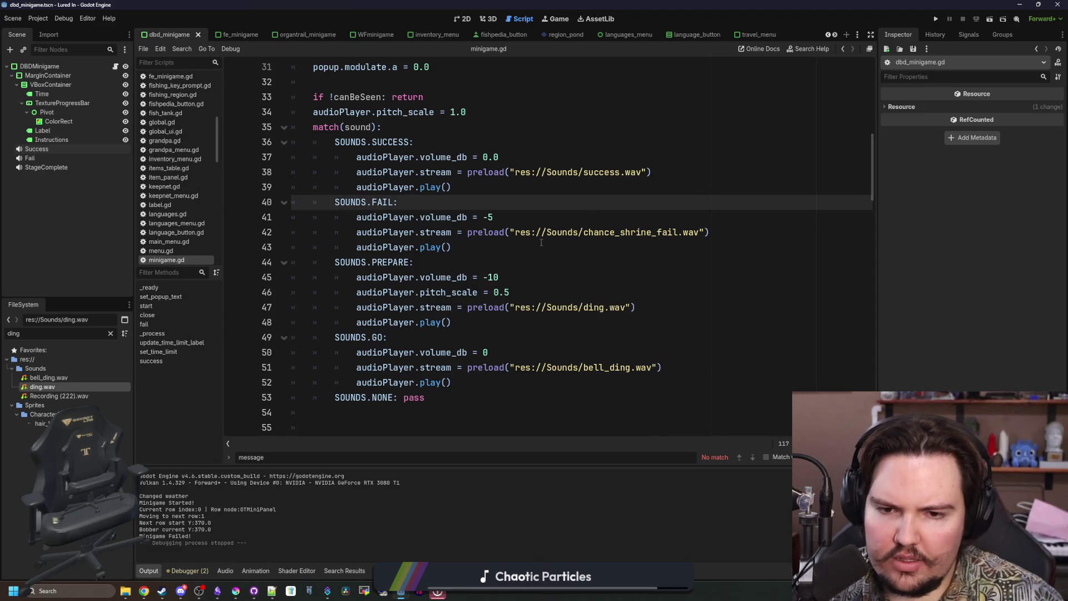
scroll(537, 254, "down", 3)
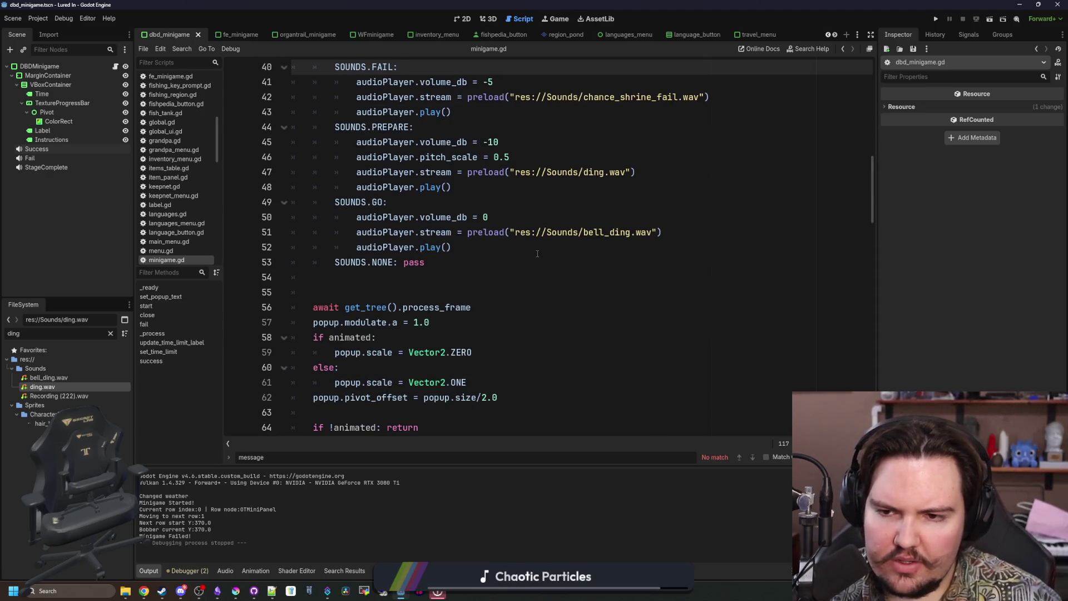
scroll(538, 254, "down", 3)
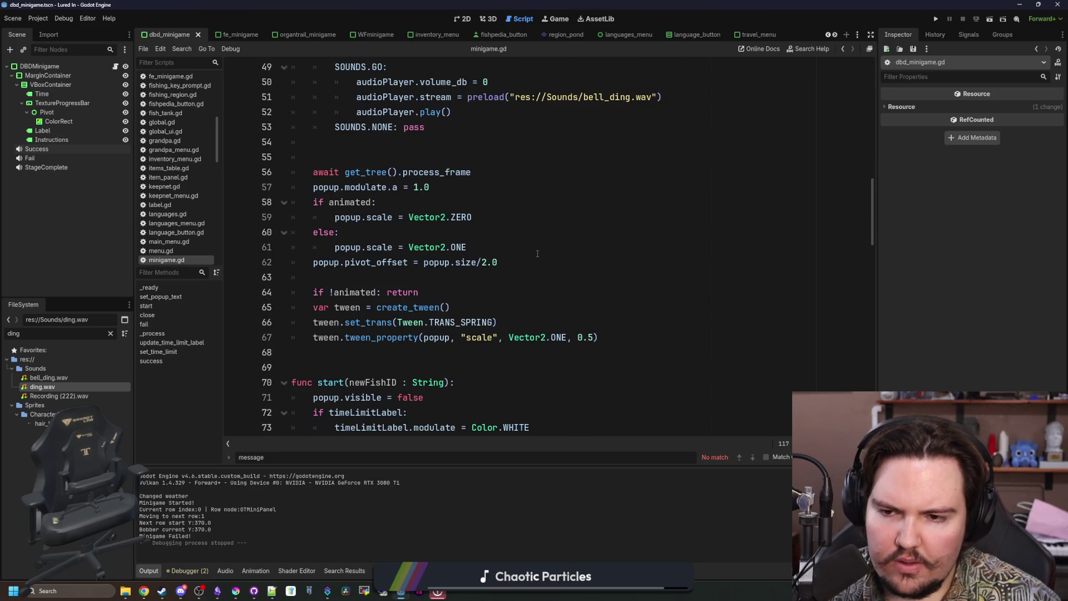
scroll(538, 254, "down", 4)
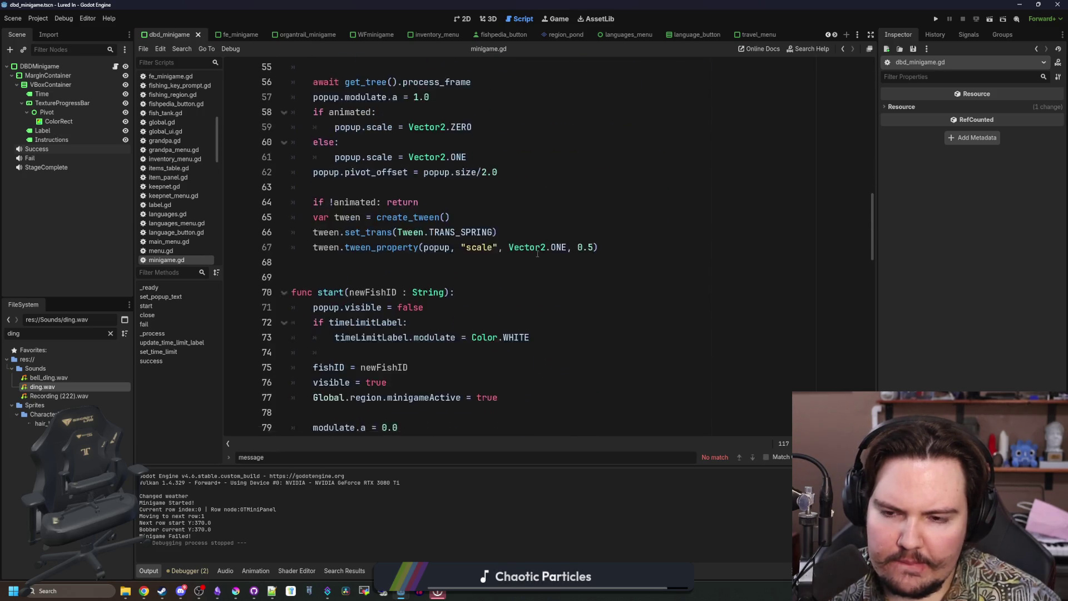
left_click(538, 255)
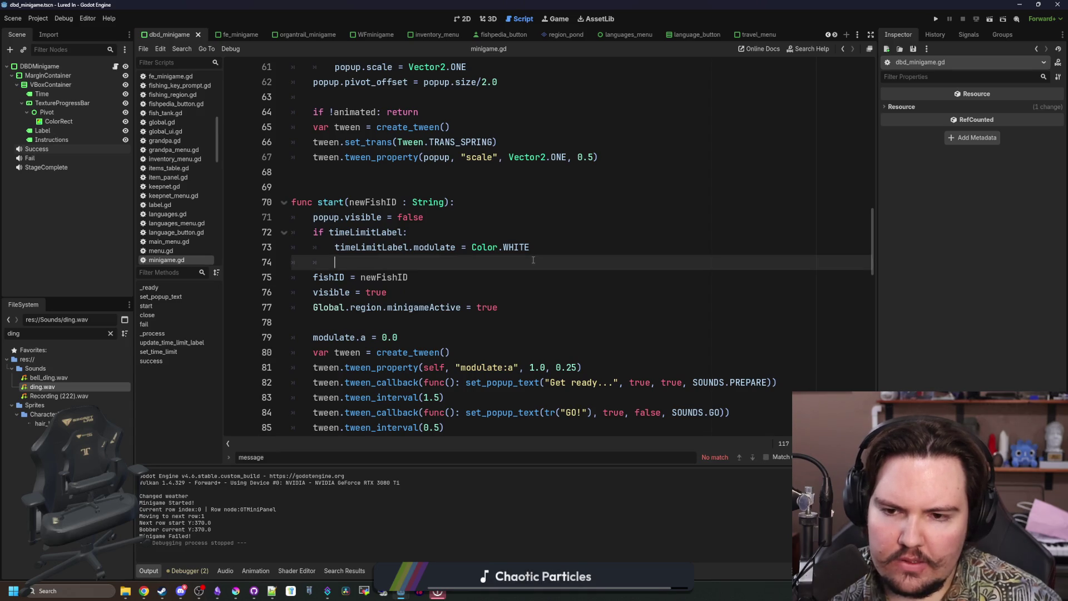
scroll(537, 255, "up", 5)
left_click(110, 334)
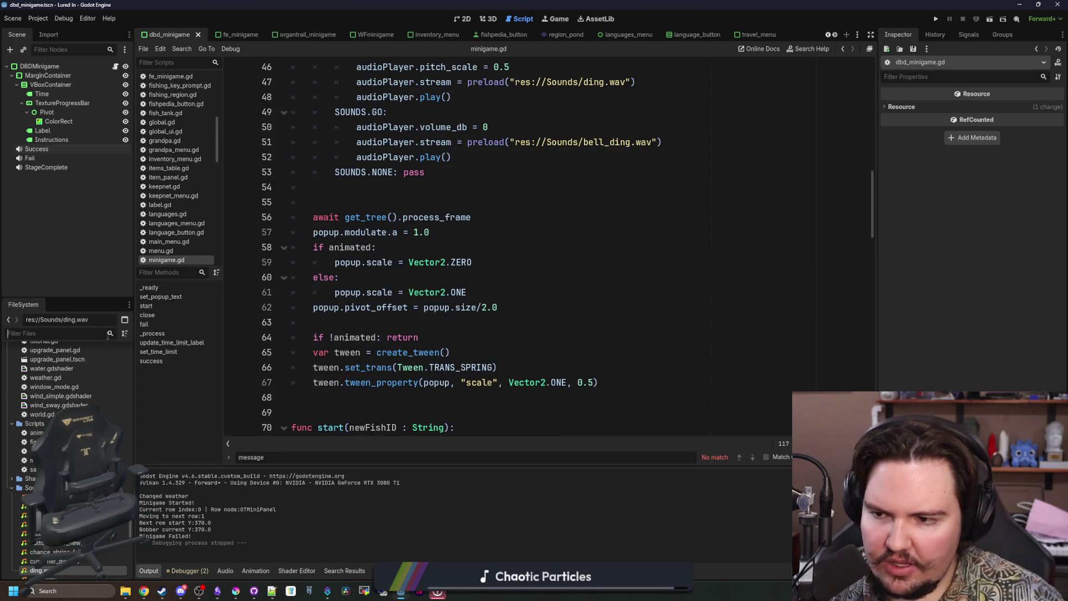
Filter the FileSystem for 'organ' and open organtrail_minigame.tscn.
type("ot")
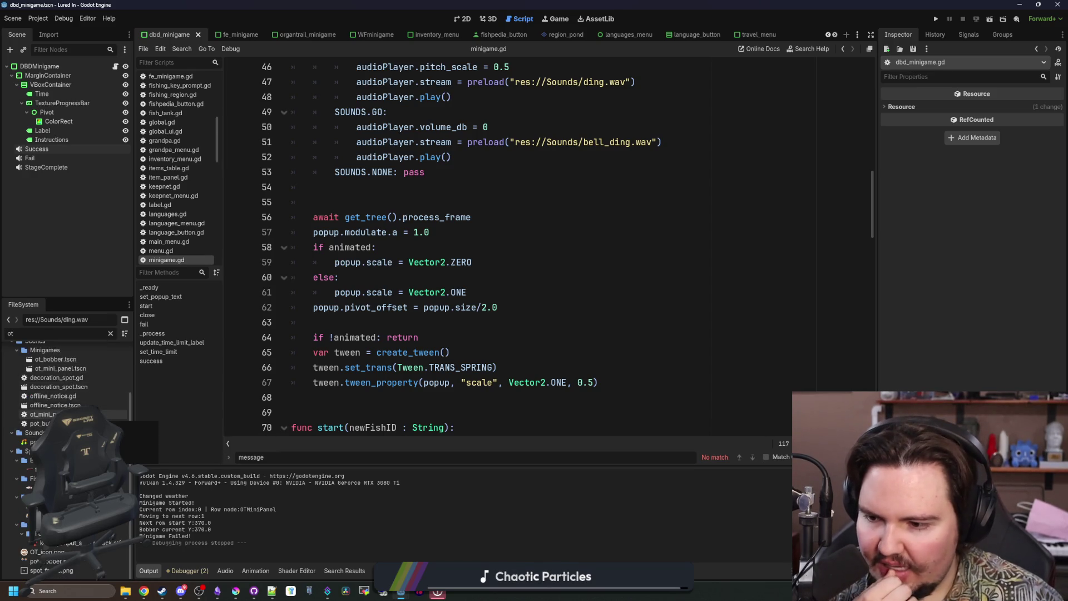
scroll(50, 415, "up", 3)
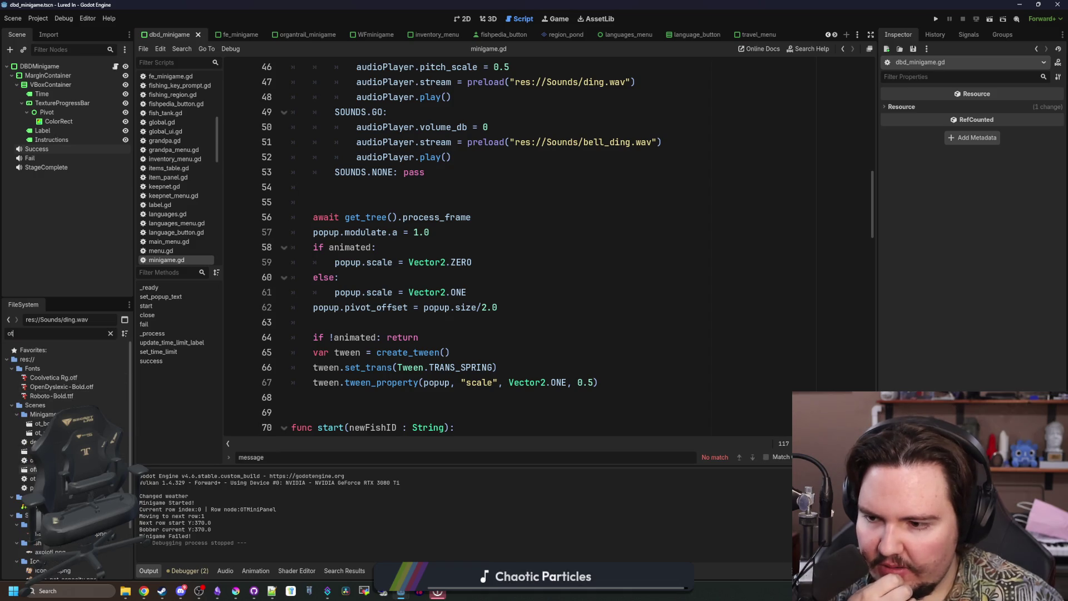
left_click(110, 333)
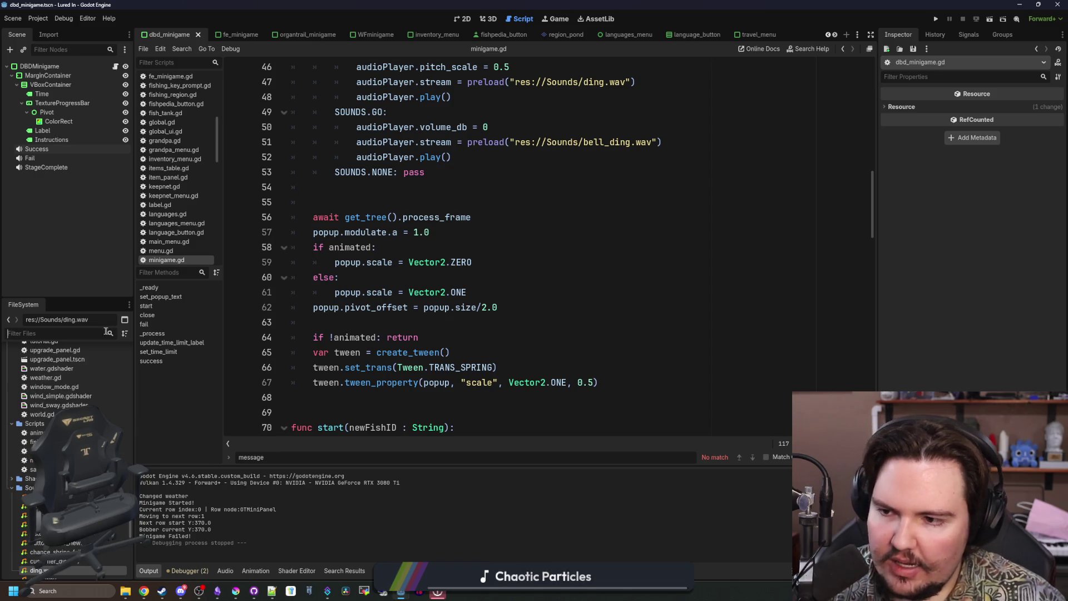
type("or")
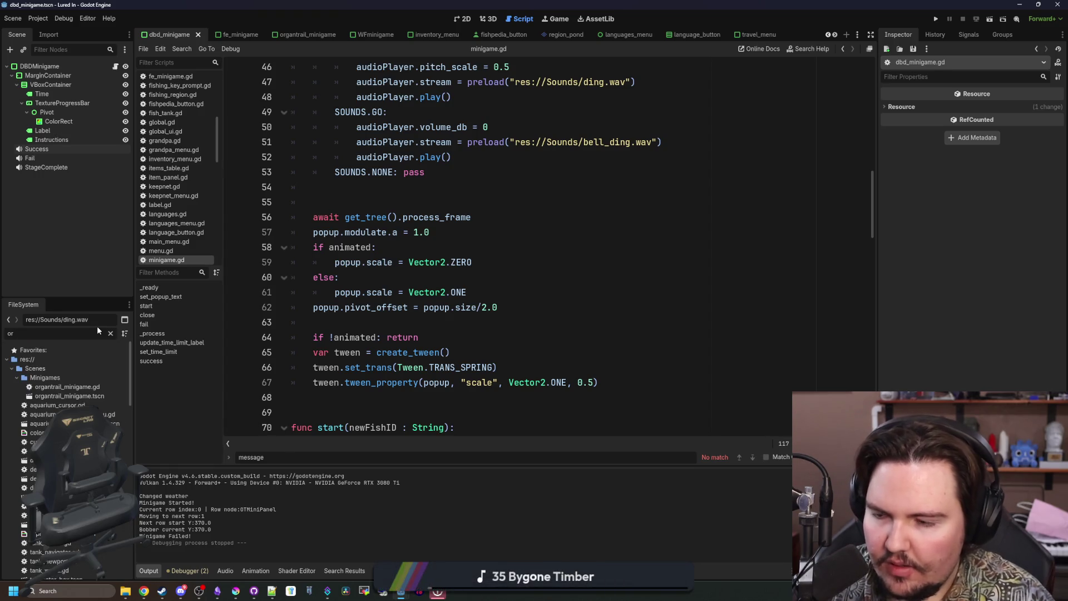
type("gan")
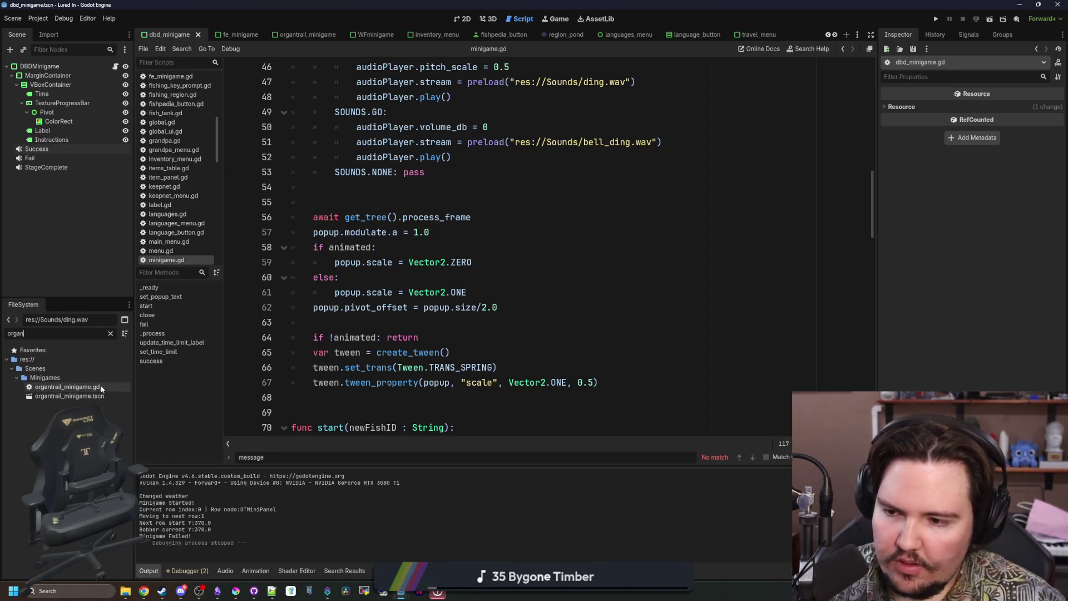
left_click(86, 396)
double_click(86, 396)
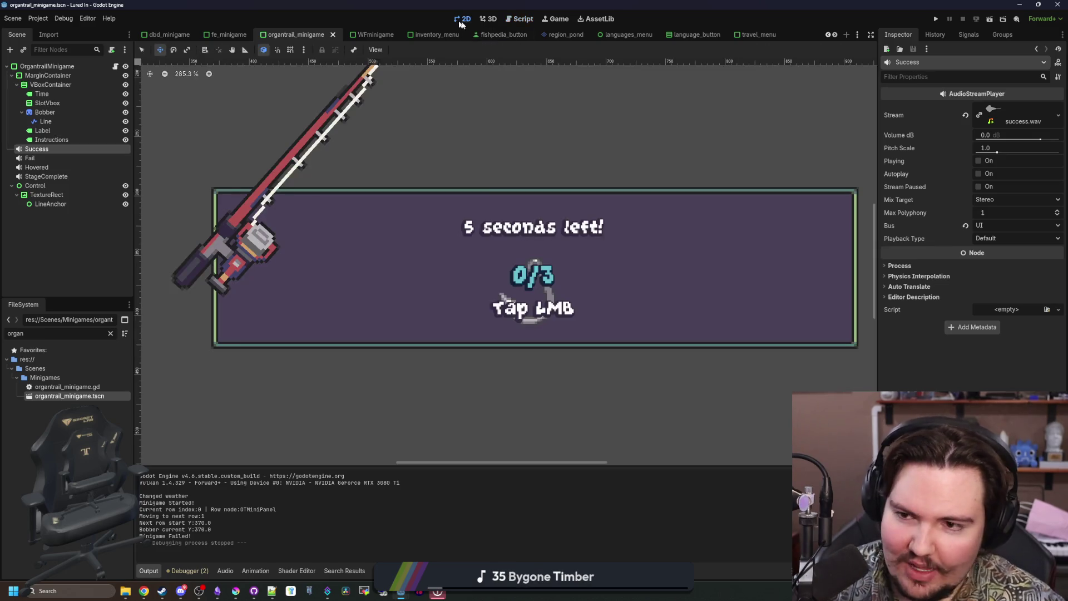
Switch to organtrail_minigame.gd and Ctrl+click move_bobber() to jump to its definition.
left_click(116, 66)
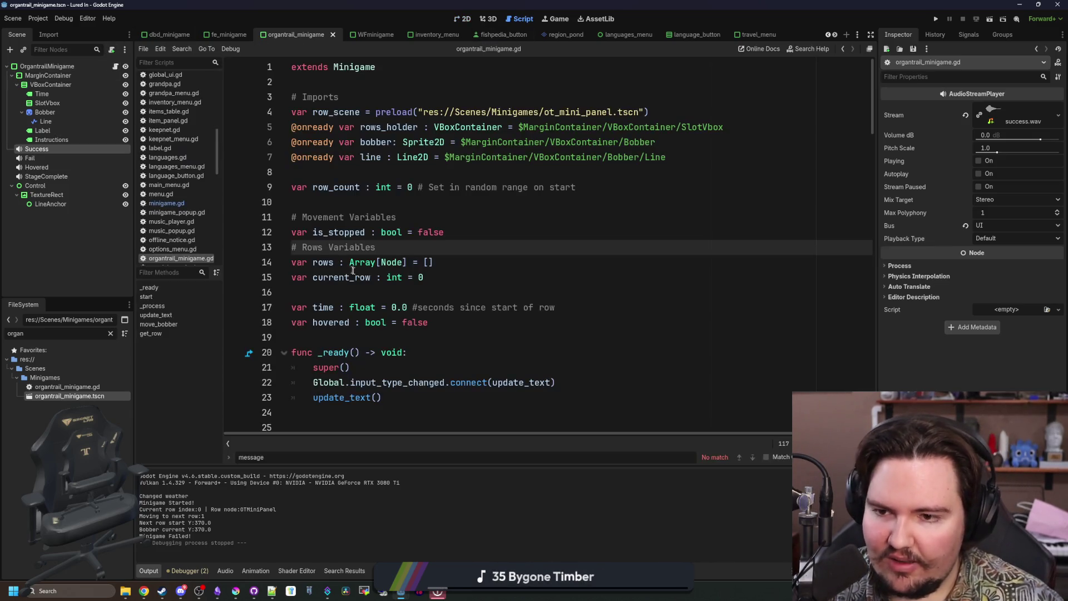
scroll(378, 279, "down", 12)
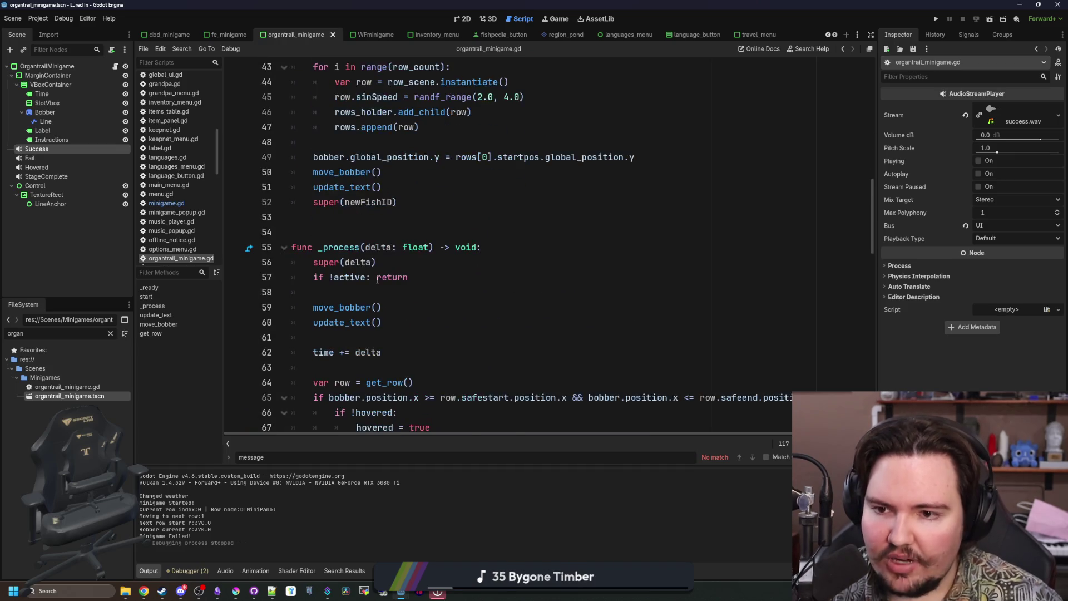
scroll(378, 289, "down", 8)
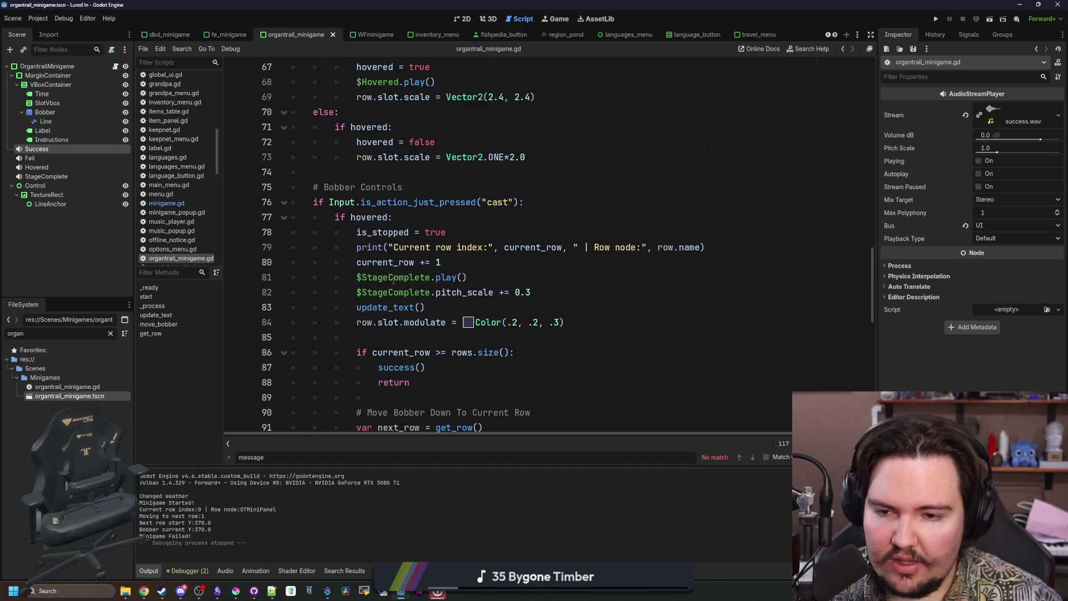
scroll(393, 281, "down", 3)
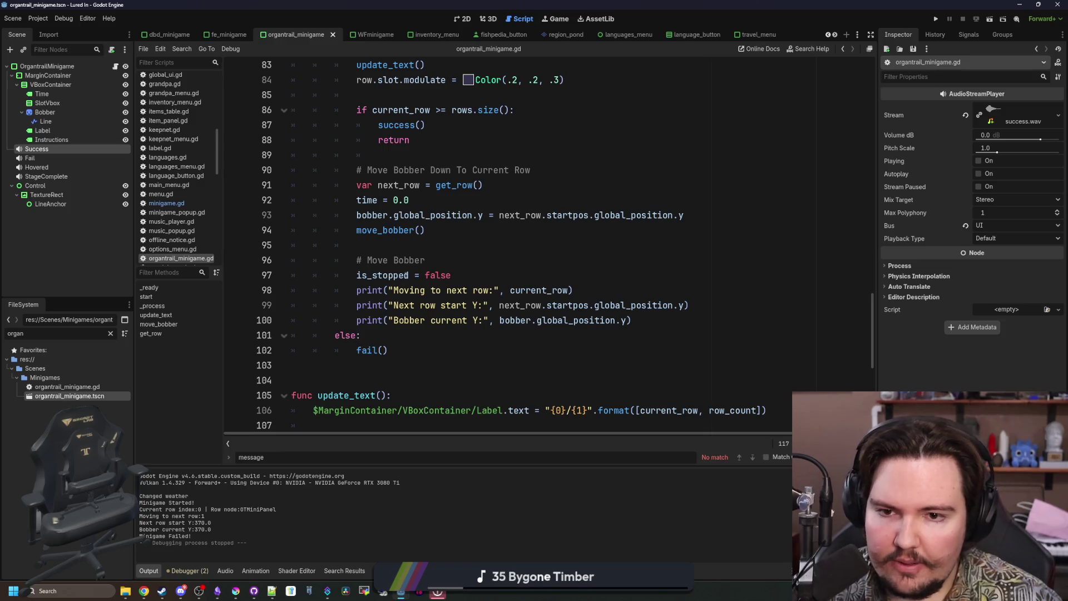
scroll(513, 267, "up", 6)
scroll(513, 268, "up", 4)
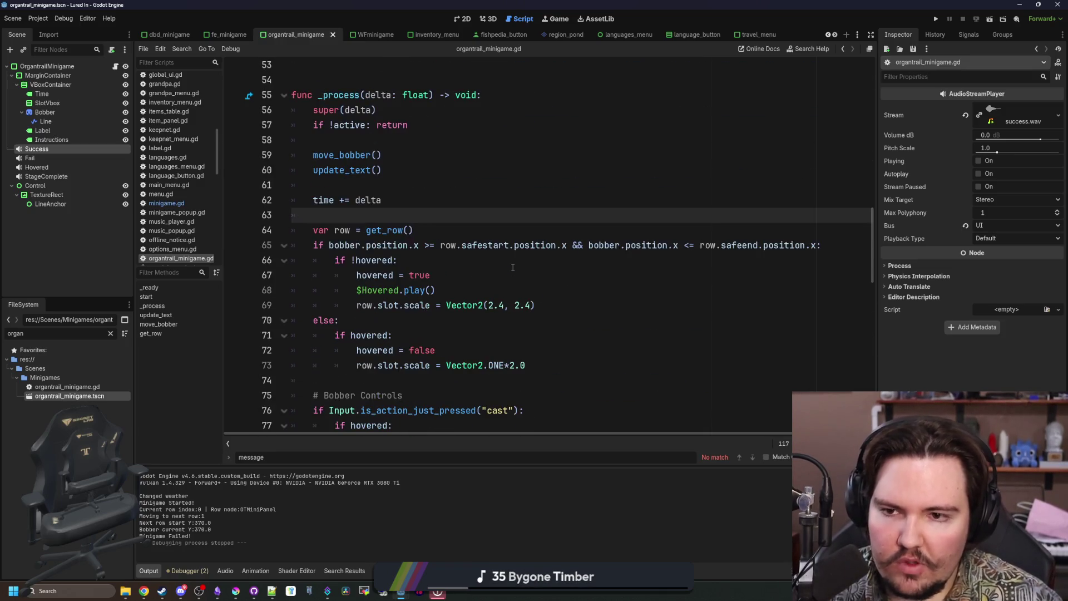
scroll(394, 245, "up", 2)
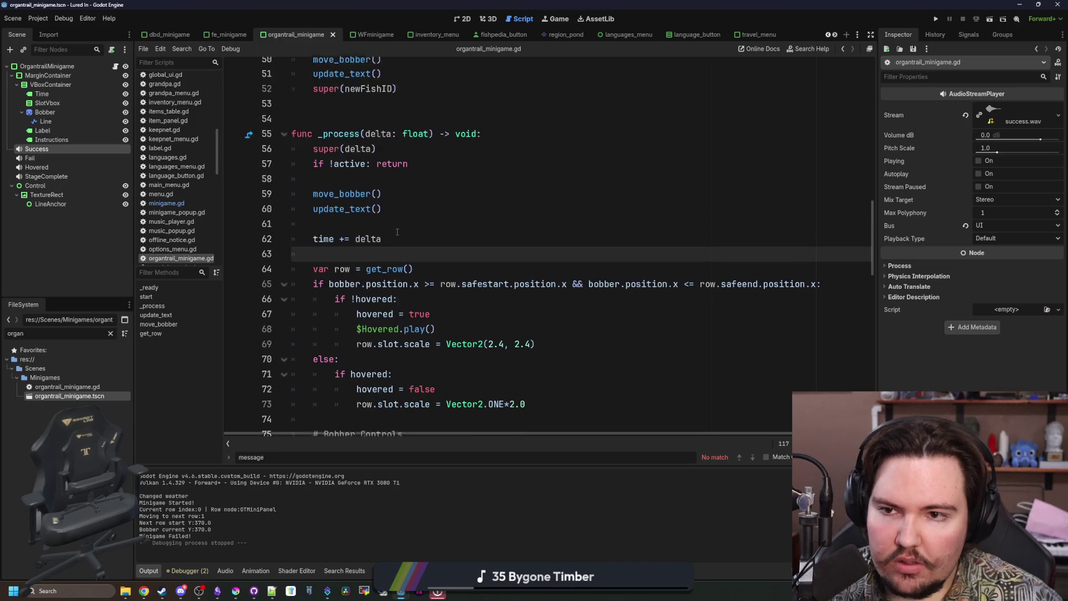
left_click(366, 245, "ctrl")
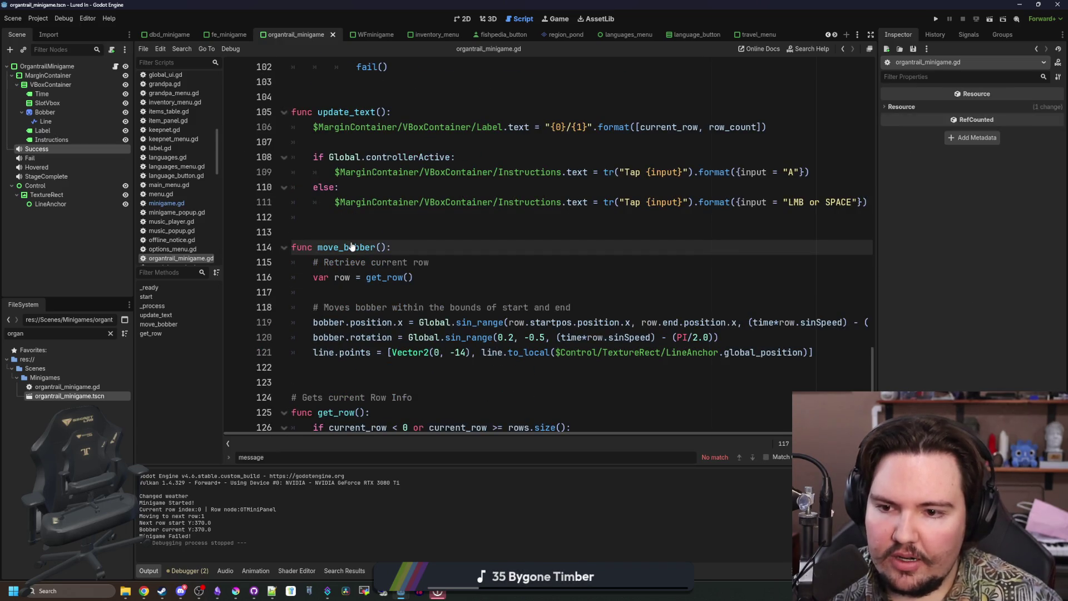
Return to the move_bobber() call on line 59, review its uses, and widen the code view.
key("alt+Left")
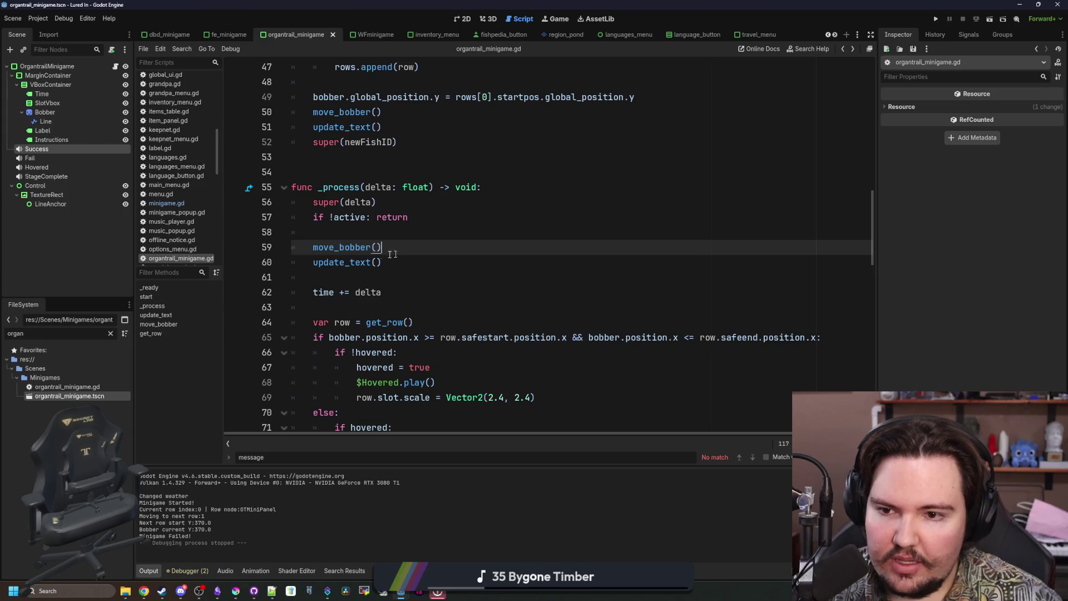
left_click_drag(382, 248, 312, 252)
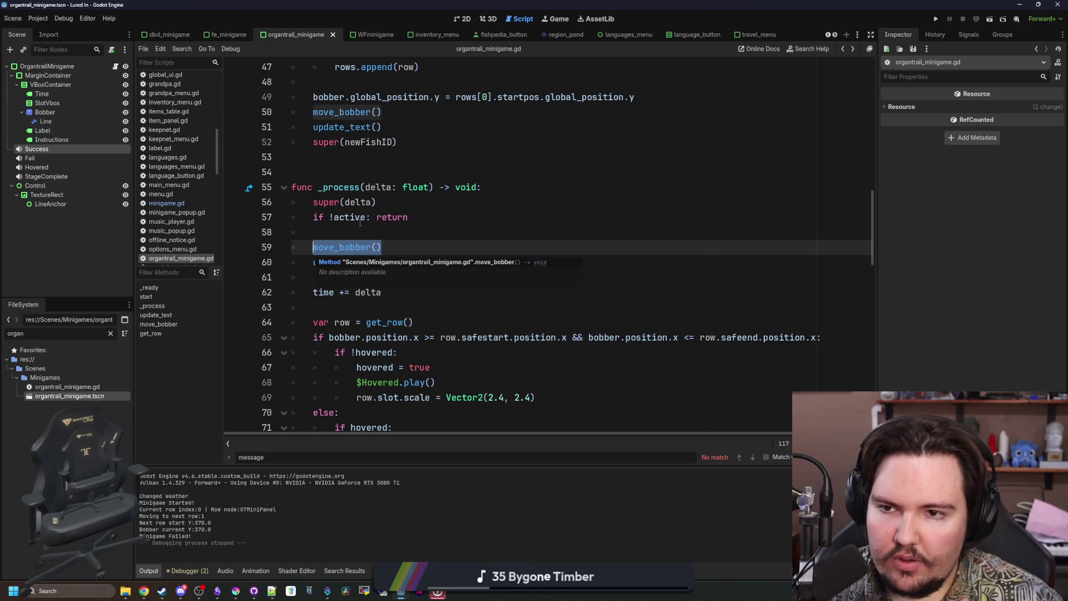
scroll(354, 228, "up", 9)
scroll(357, 250, "down", 3)
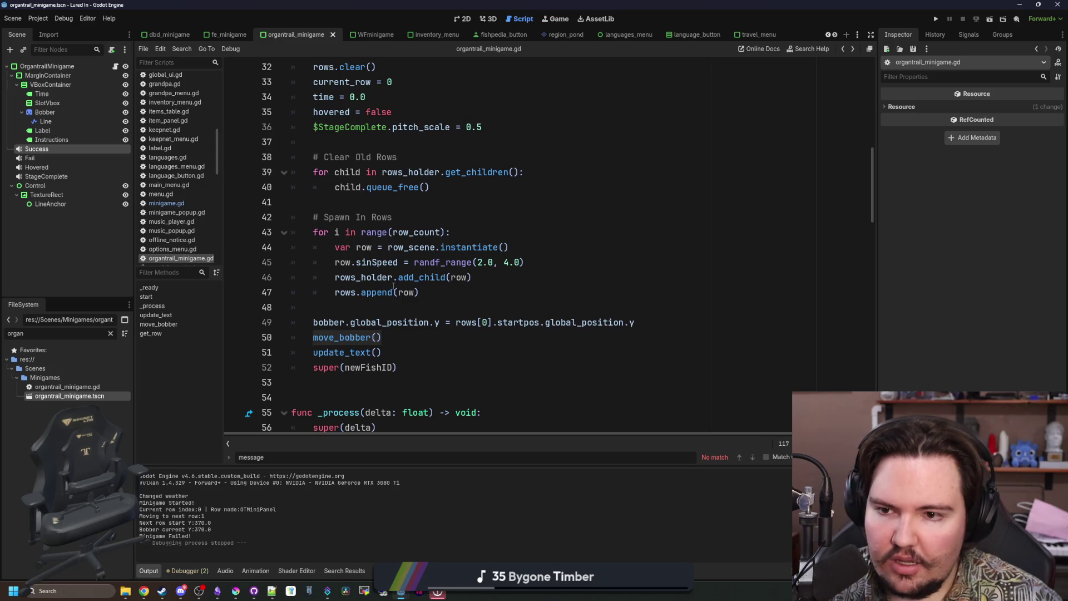
scroll(368, 357, "up", 2)
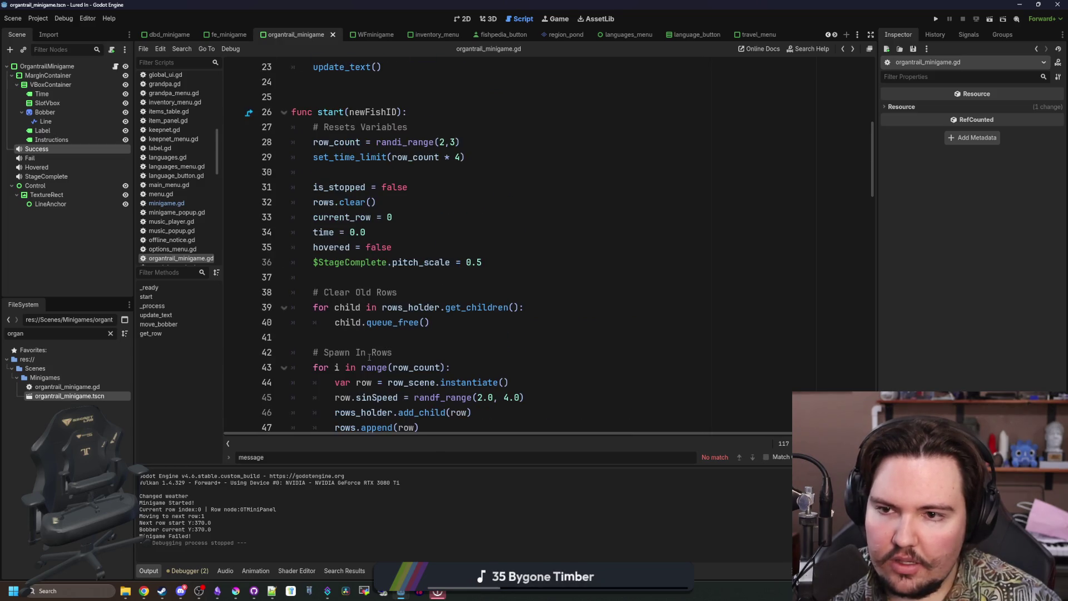
scroll(366, 268, "down", 4)
scroll(364, 272, "up", 2)
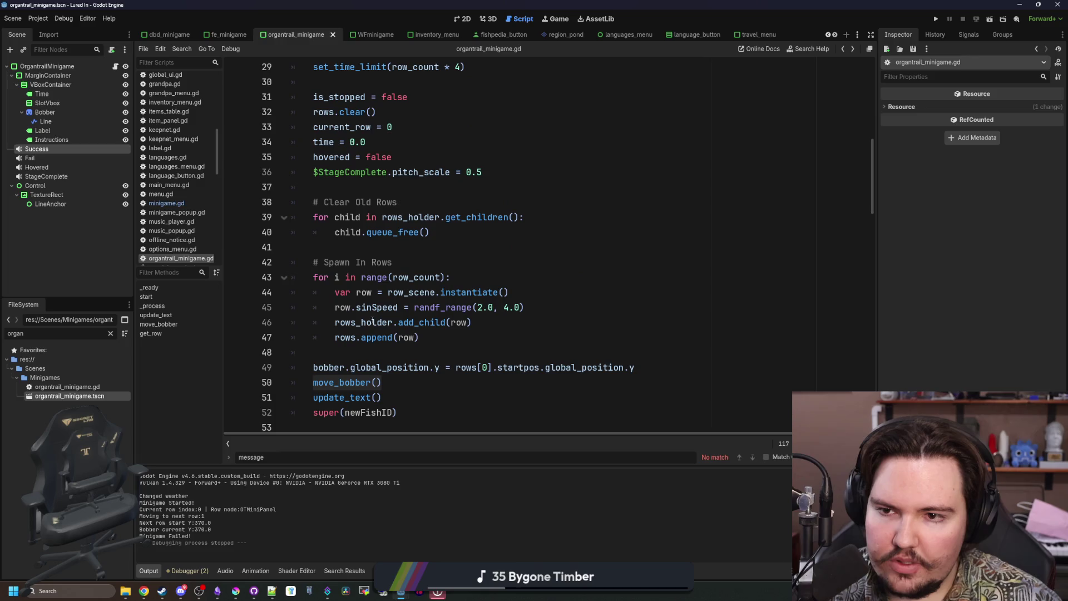
scroll(350, 313, "up", 2)
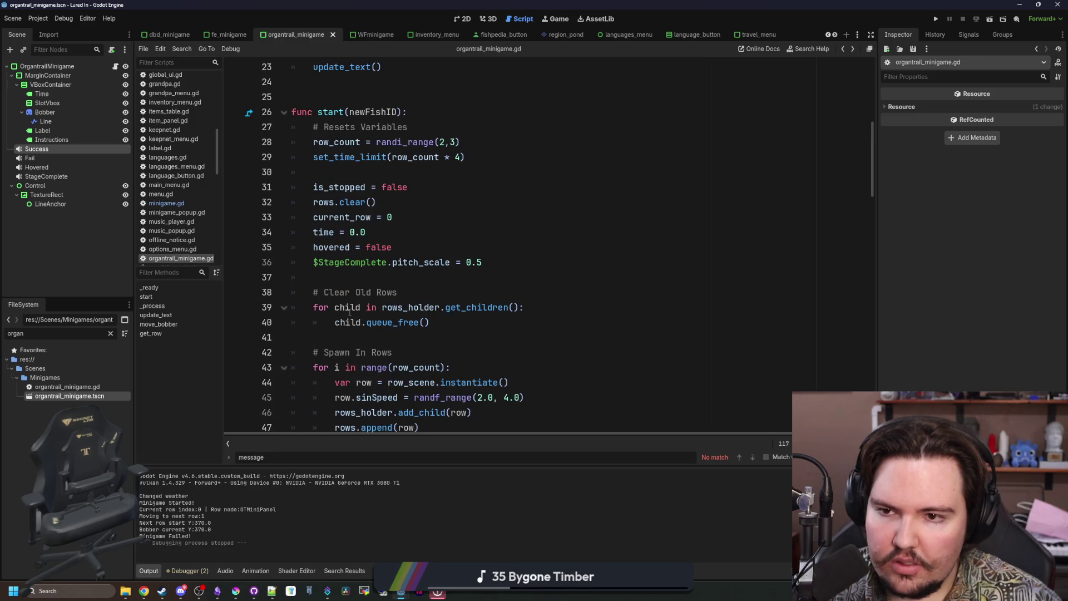
scroll(349, 313, "down", 4)
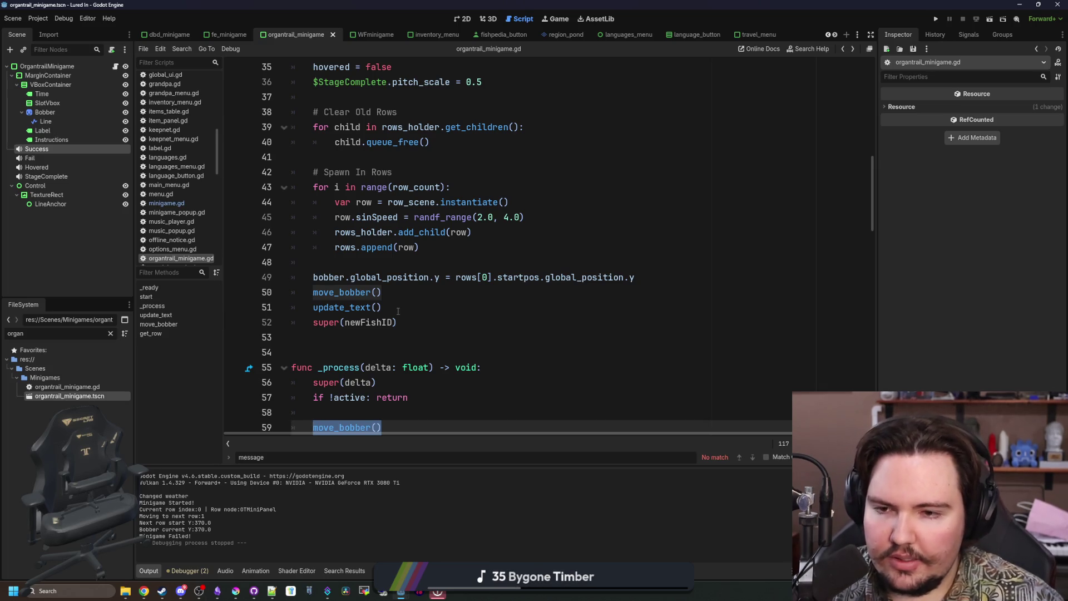
scroll(398, 311, "down", 4)
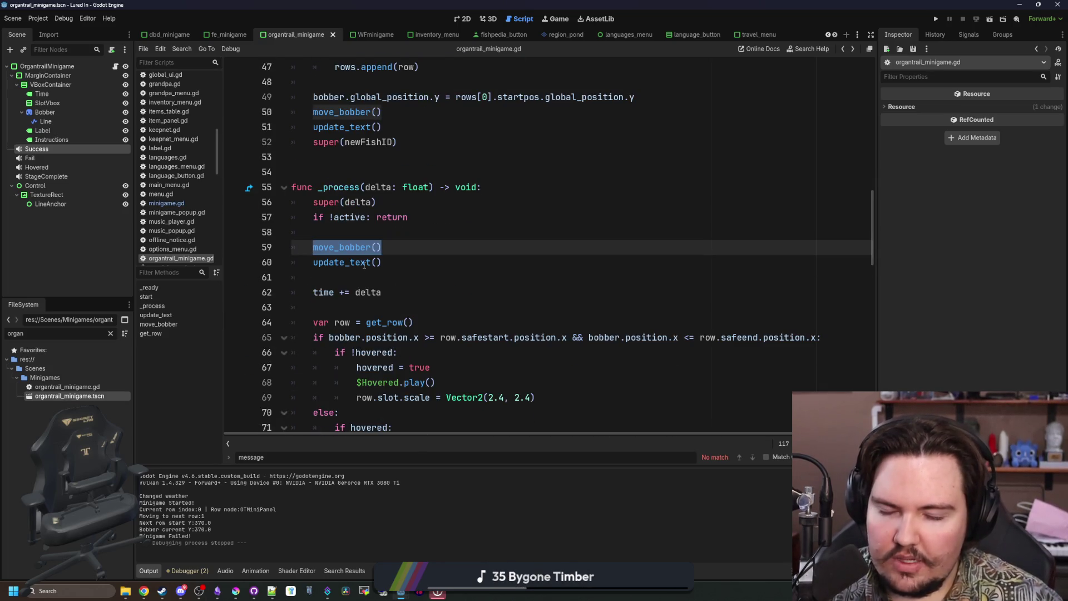
scroll(364, 253, "down", 15)
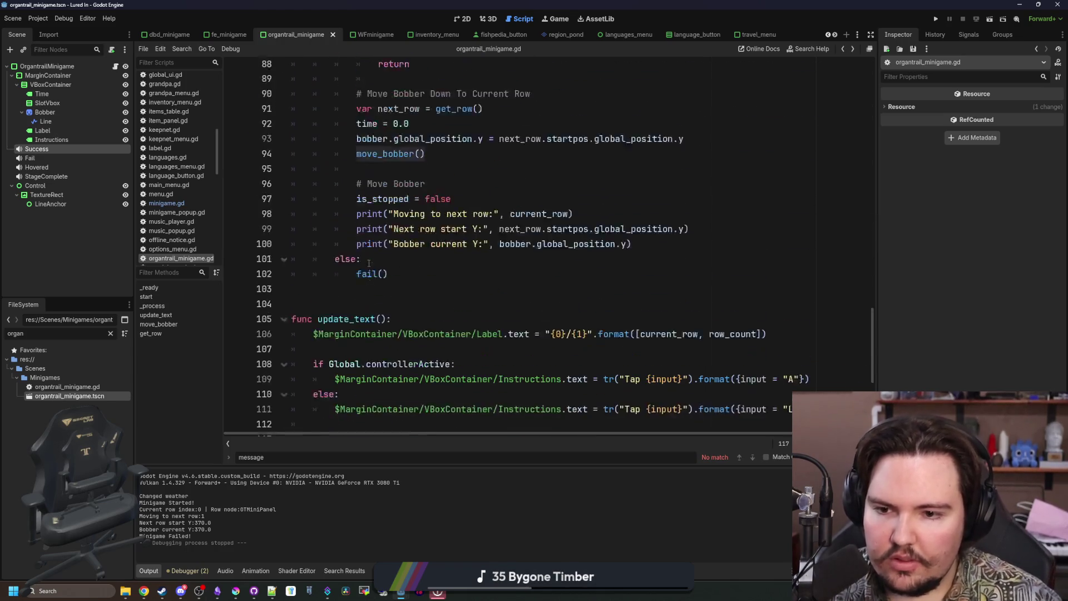
scroll(369, 264, "down", 3)
scroll(370, 264, "down", 1)
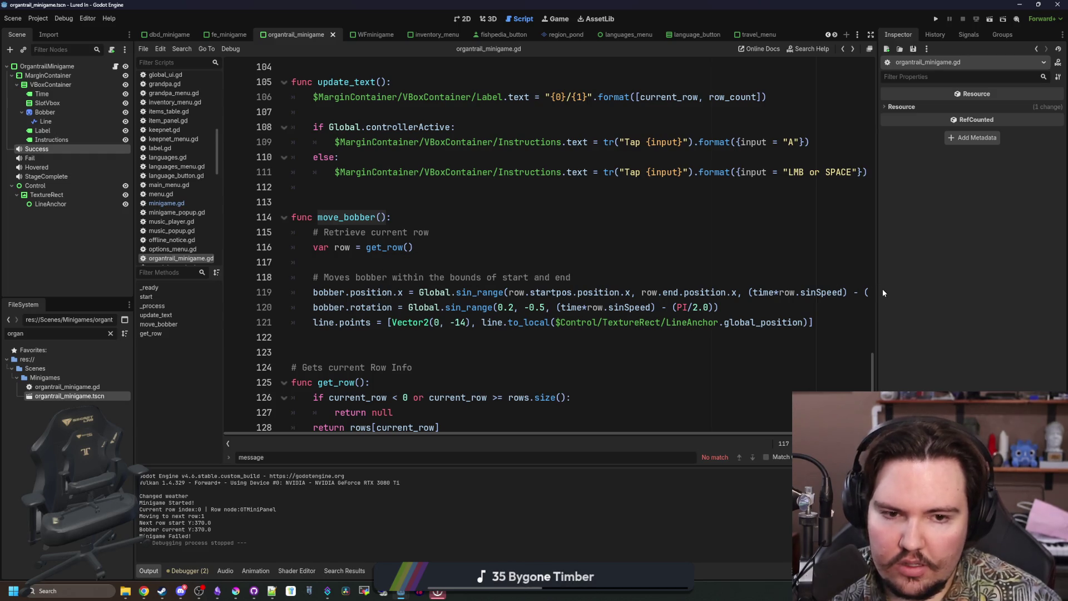
left_click_drag(877, 287, 974, 275)
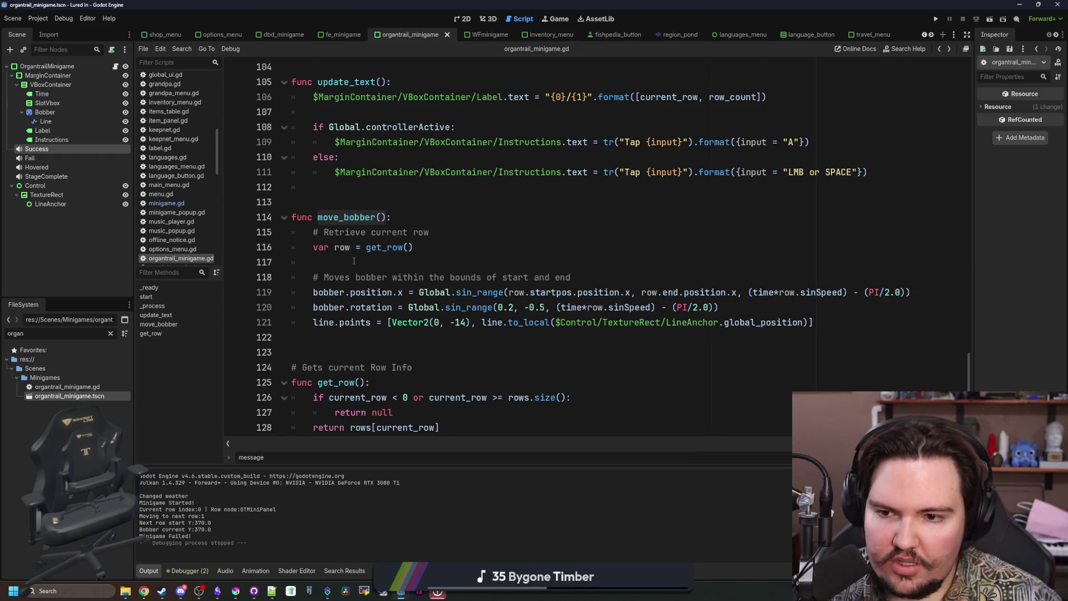
Look over the script and select the bobber position assignment on line 93.
scroll(354, 261, "up", 3)
scroll(406, 314, "down", 3)
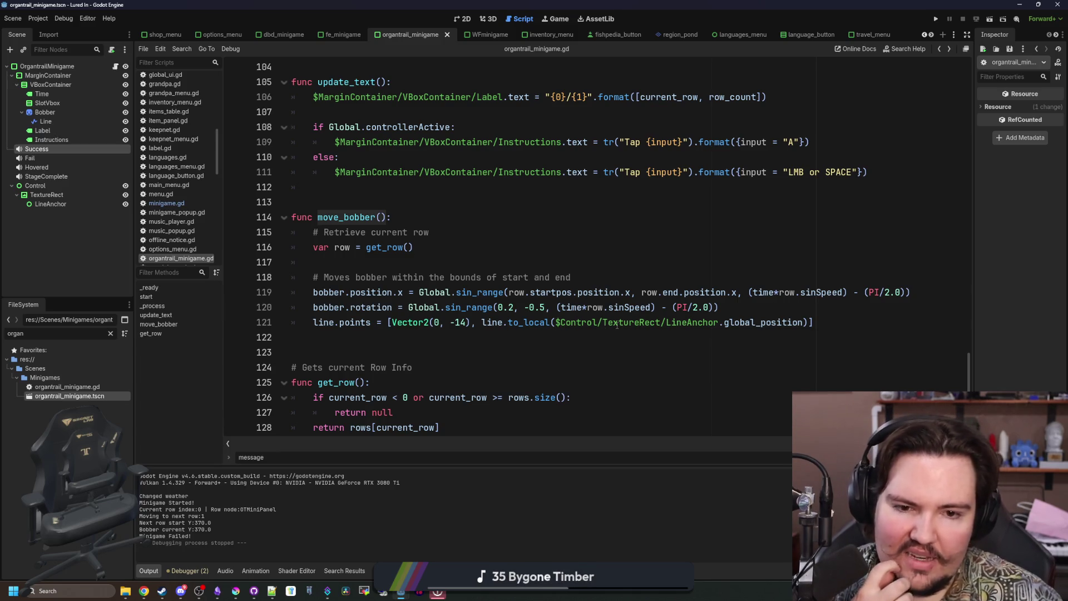
mouse_move(787, 329)
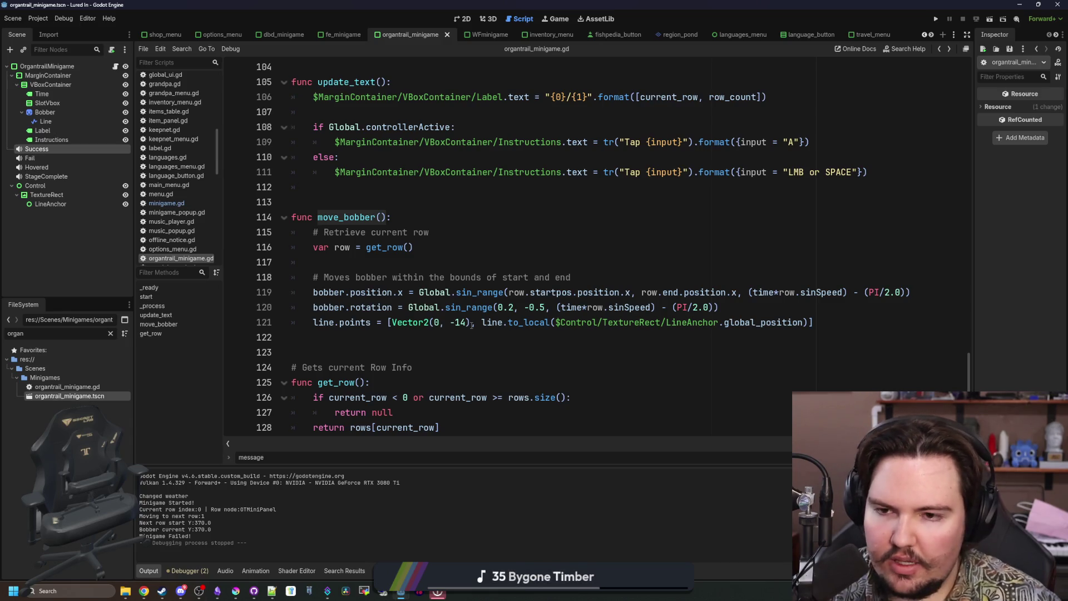
scroll(472, 324, "up", 10)
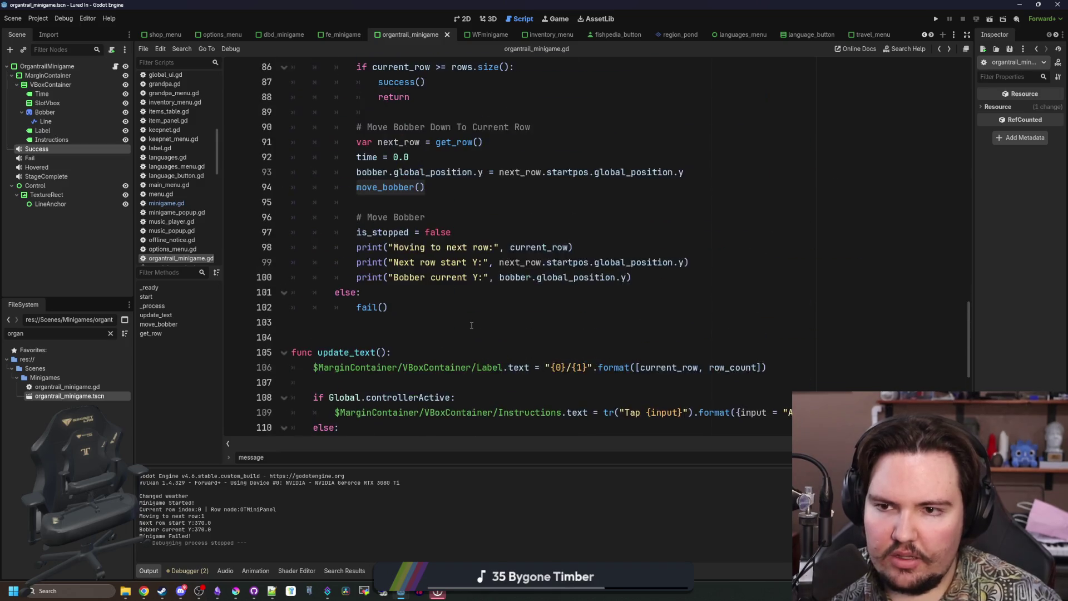
scroll(472, 325, "up", 5)
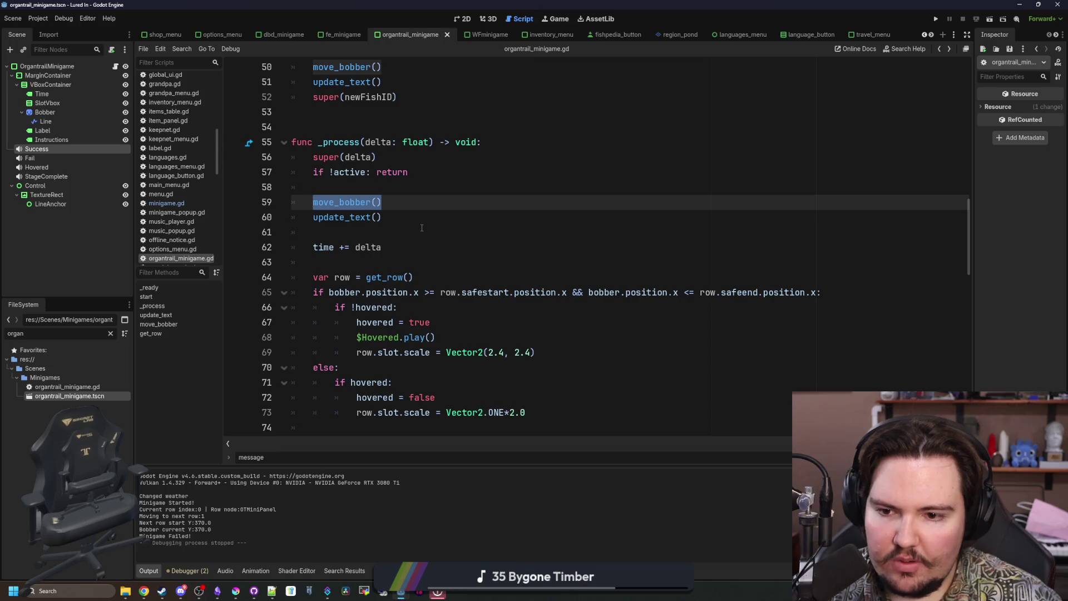
scroll(422, 227, "down", 7)
scroll(422, 228, "down", 3)
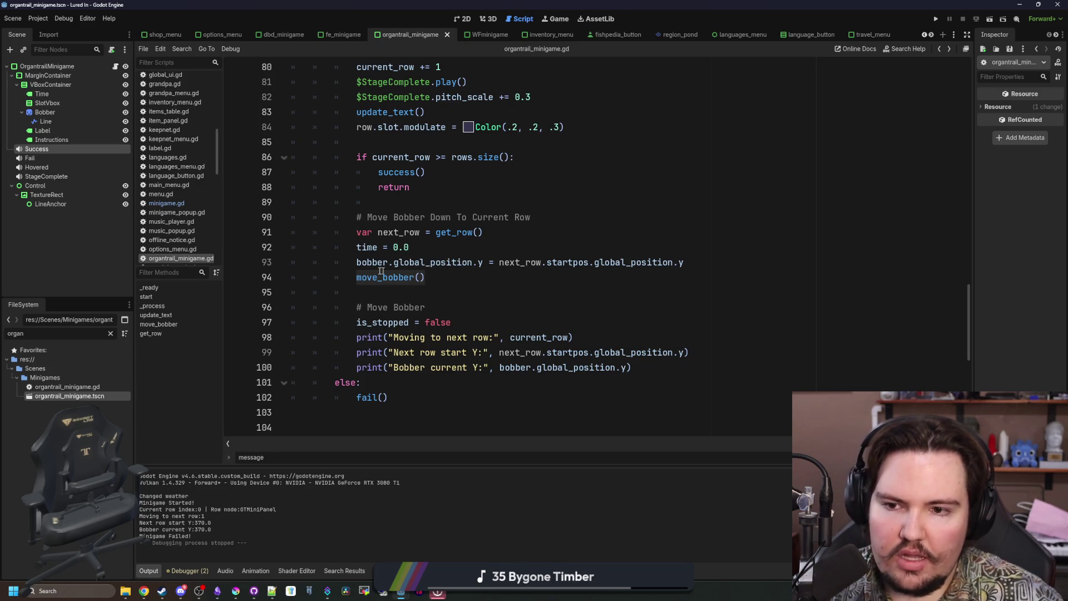
mouse_move(688, 262)
left_mouse_down()
mouse_move(357, 247)
mouse_move(356, 265)
left_mouse_up()
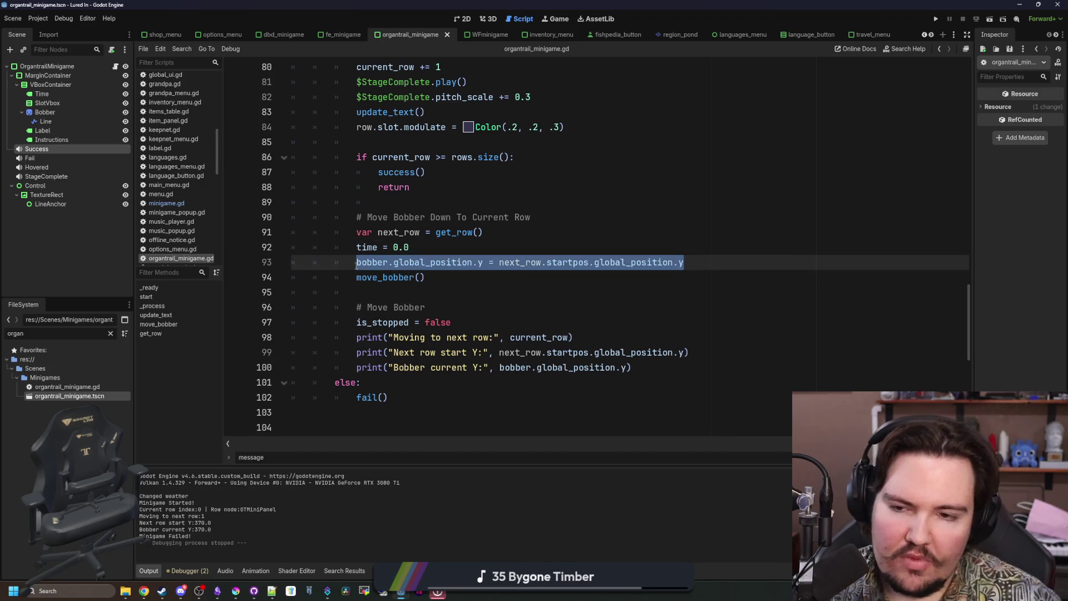
Jump to the move_bobber definition and put the caret on empty line 117.
scroll(417, 276, "down", 4)
scroll(417, 276, "up", 4)
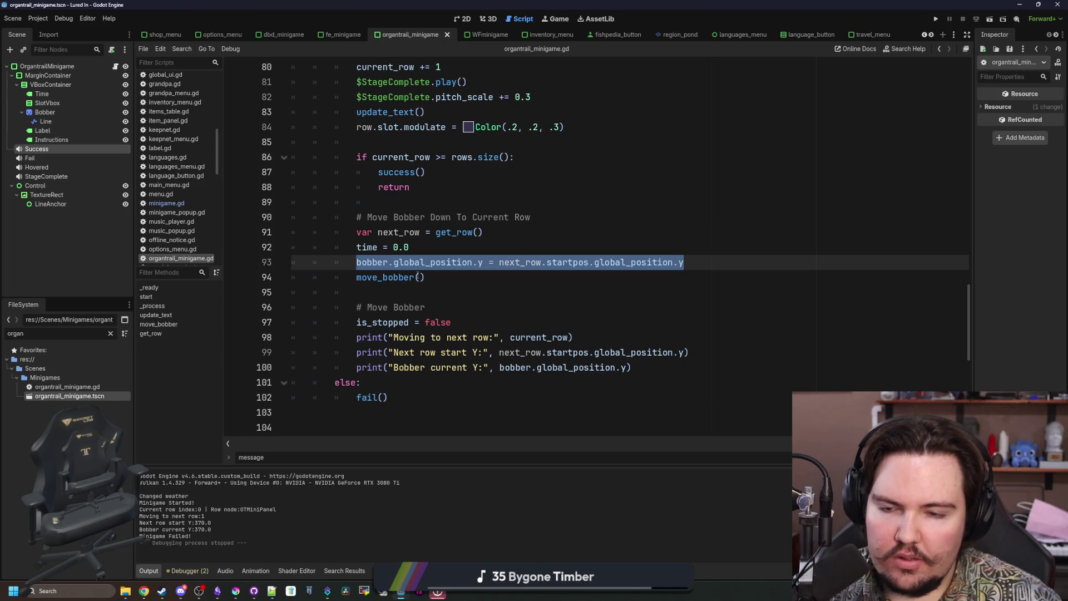
left_click(417, 277, "ctrl")
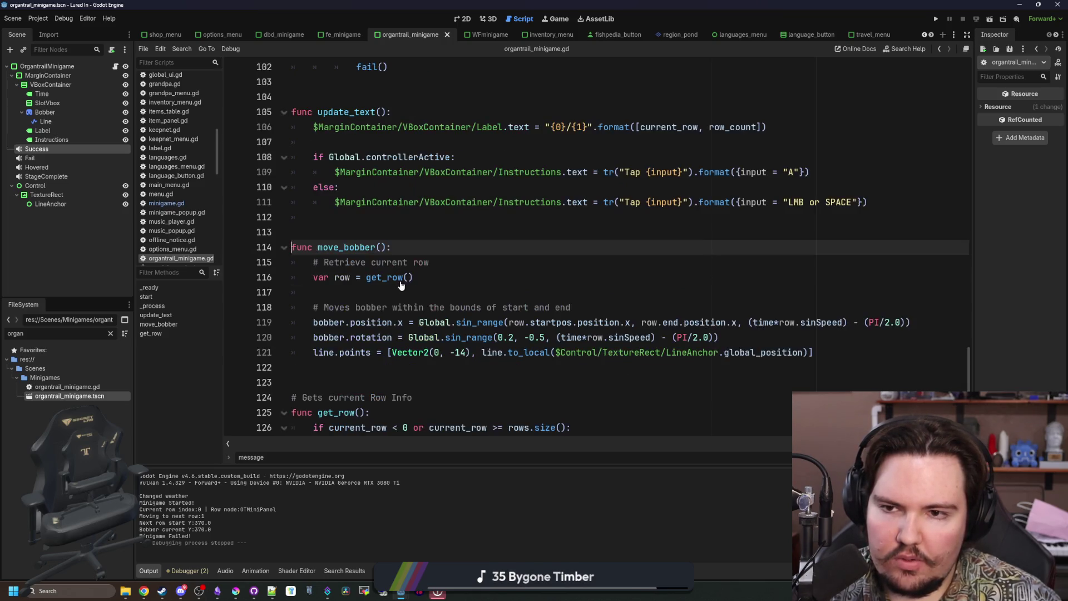
left_click_drag(350, 323, 595, 323)
left_click(613, 310)
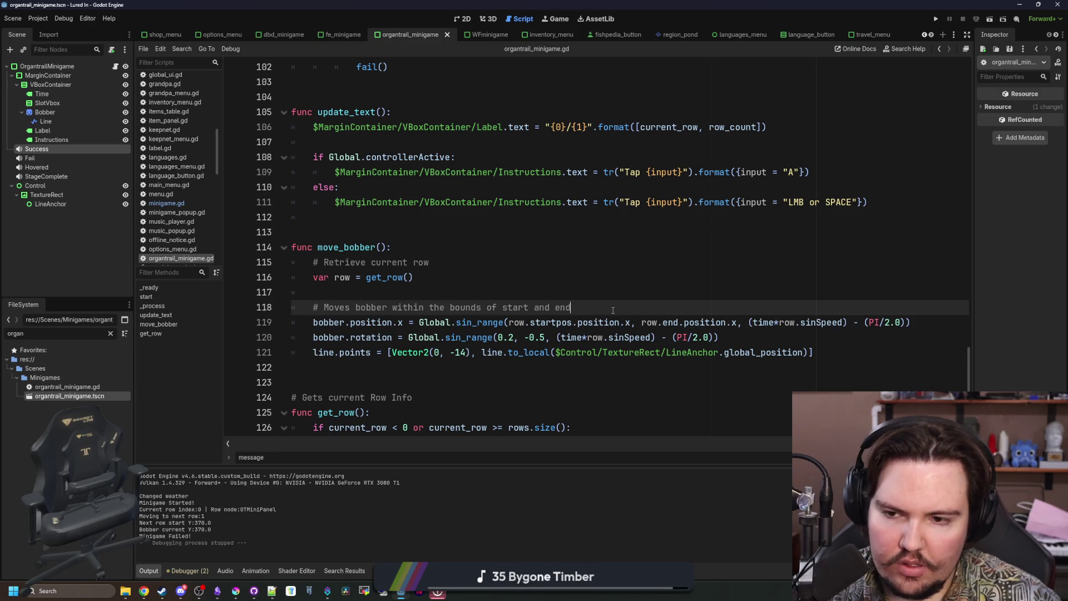
left_click(467, 286)
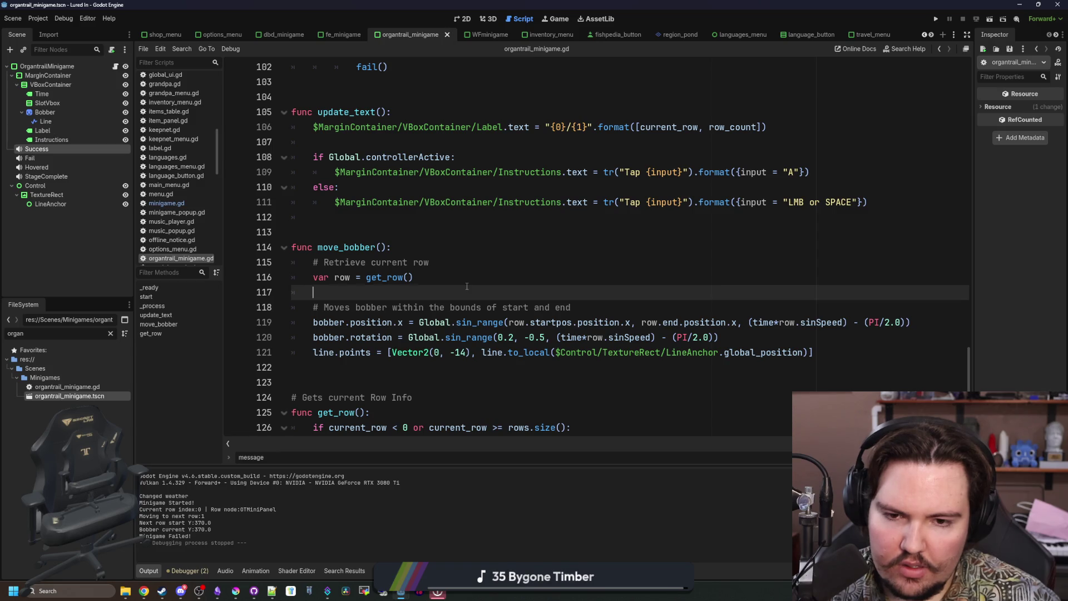
Add a print("hahahhaa") debug line on line 117 and run the game.
scroll(393, 305, "up", 7)
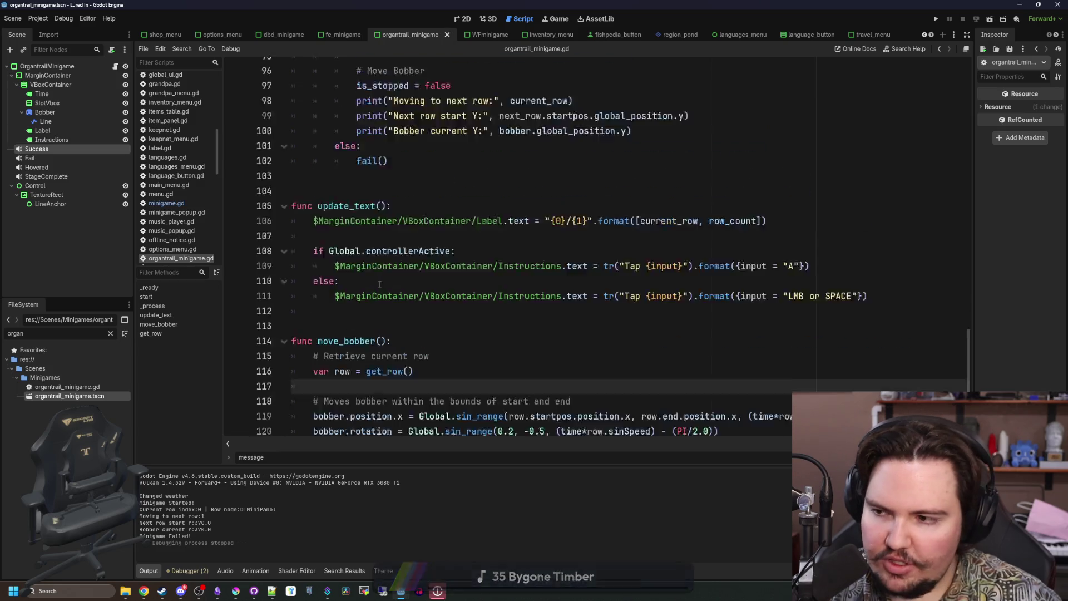
scroll(398, 303, "down", 7)
type("print(\"hahahhaa")
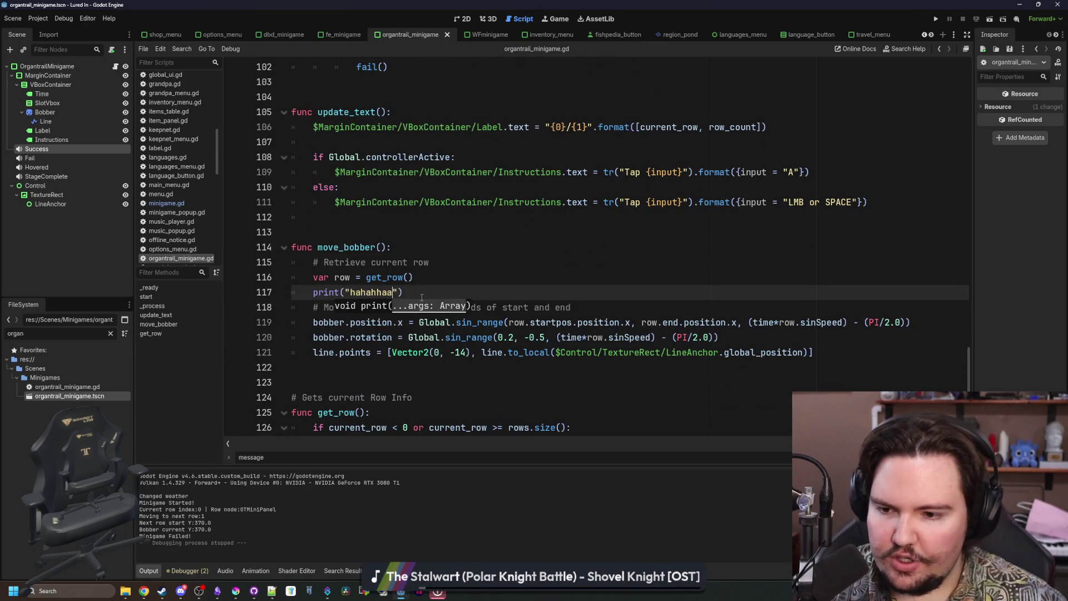
key("F6")
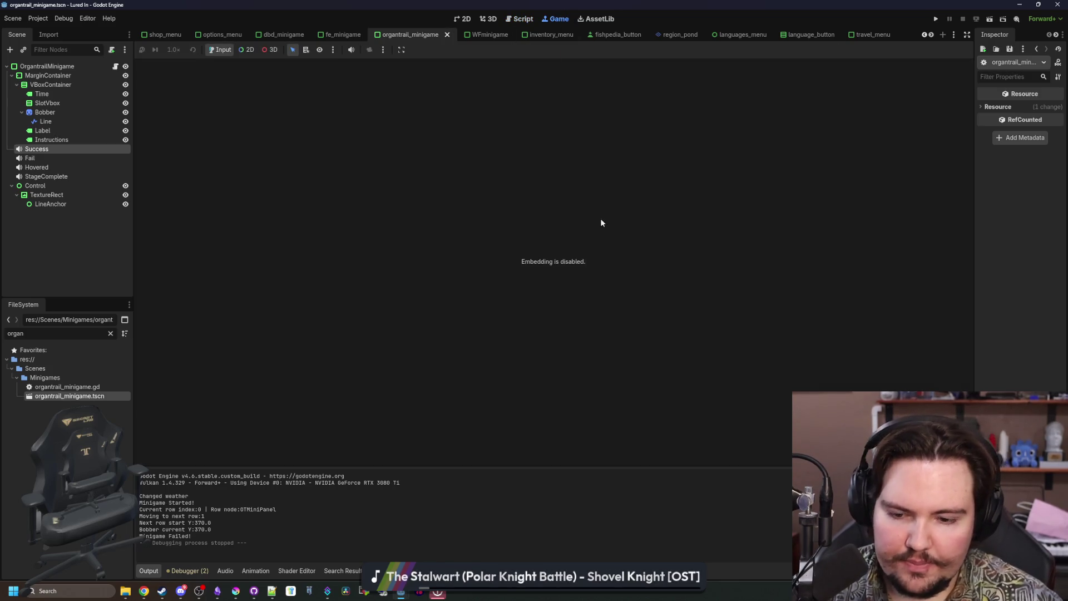
left_click(936, 18)
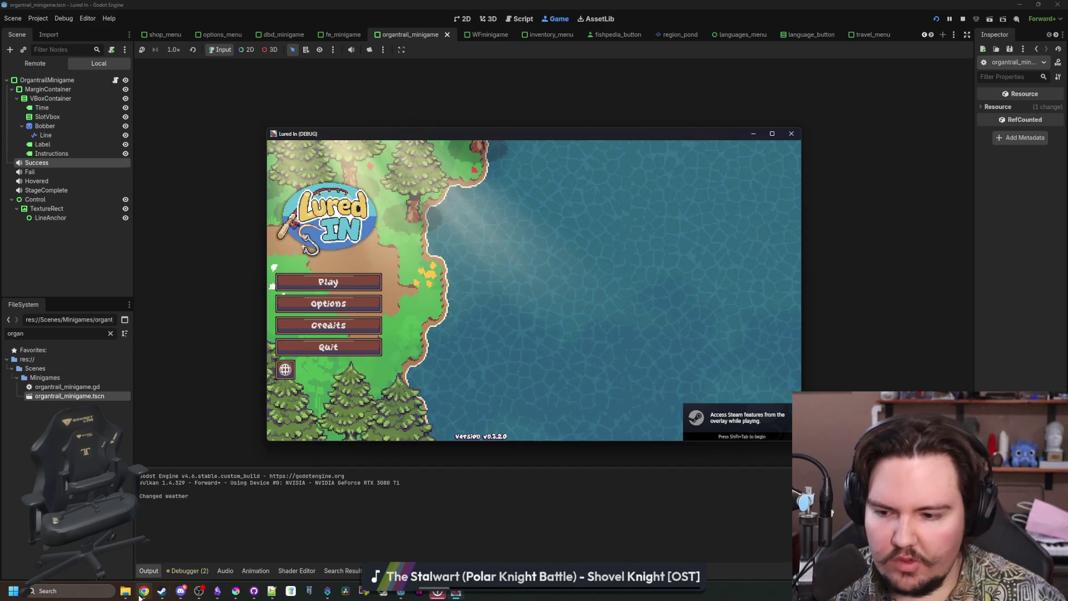
Switch from the running Lured In game to the Weblate browser window.
mouse_move(141, 595)
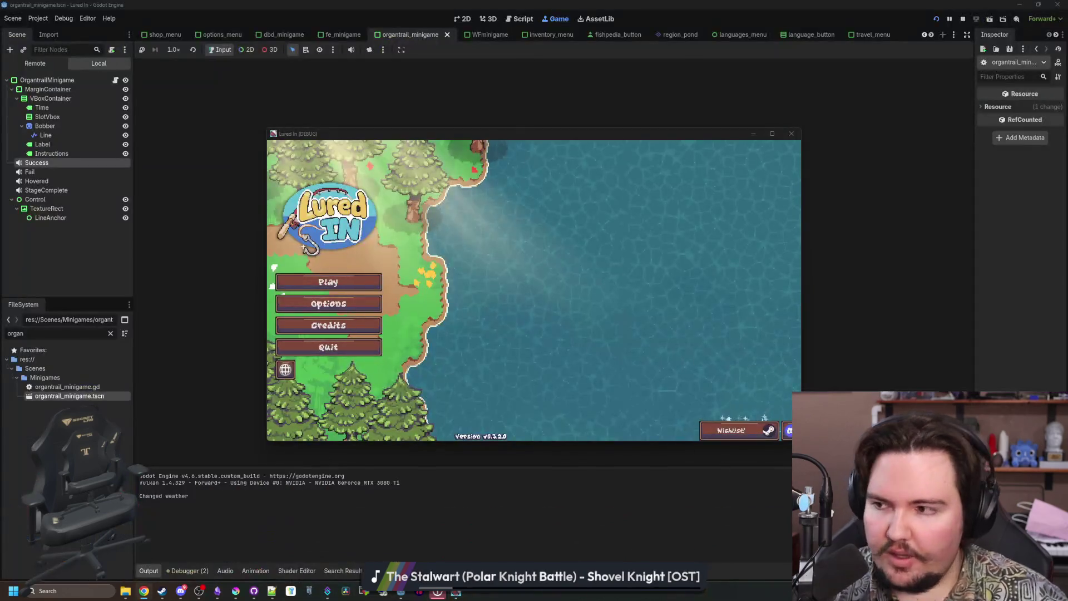
key("alt+Tab")
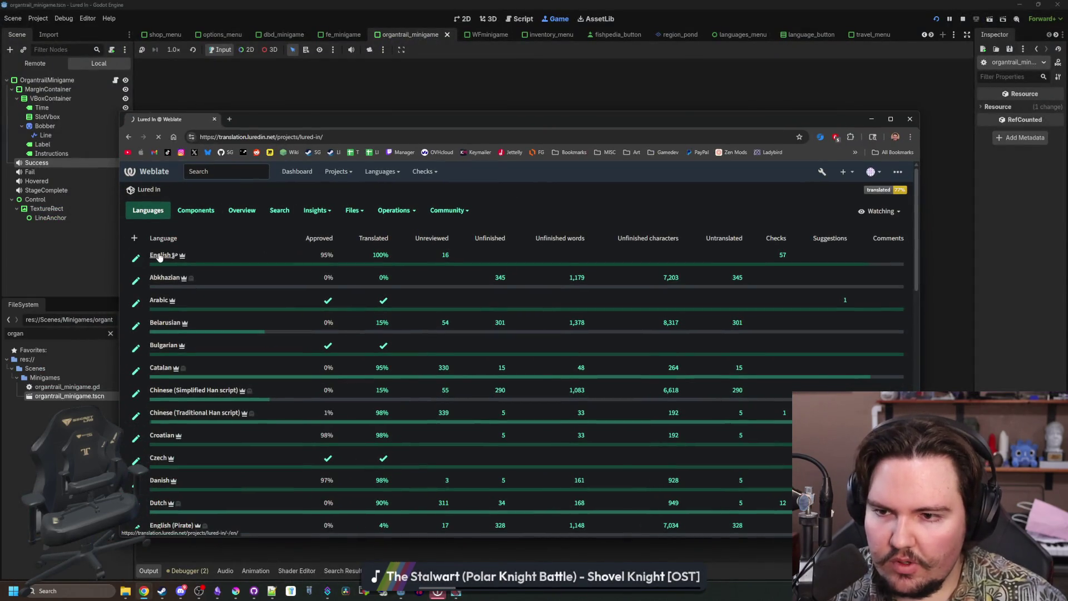
Browse the English translation's operations, download and insights menus, and its source strings.
left_click(162, 259)
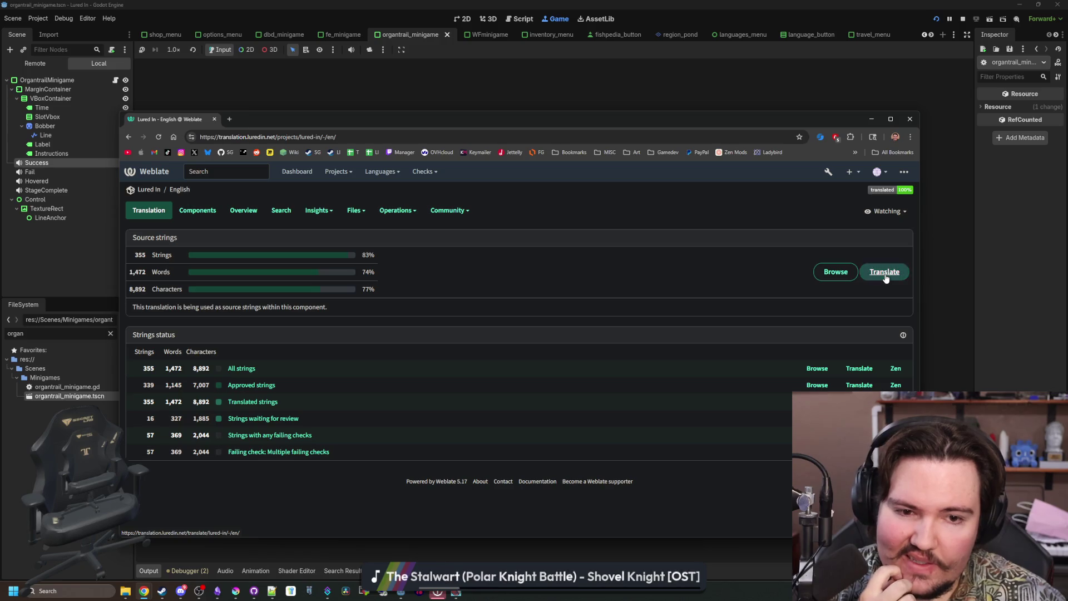
left_click(397, 211)
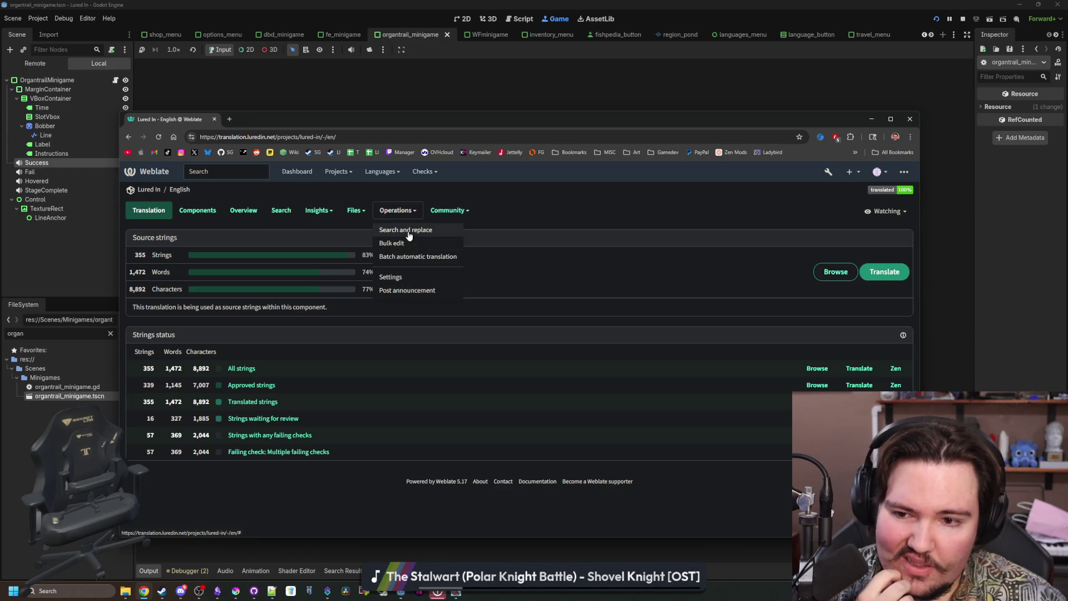
left_click(355, 211)
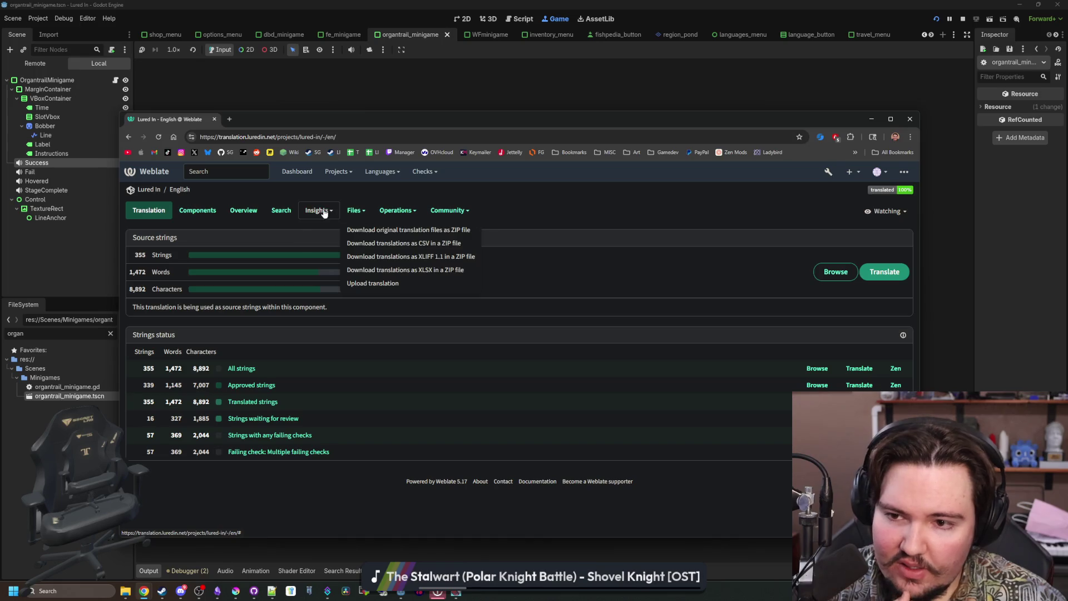
left_click(318, 210)
left_click(397, 211)
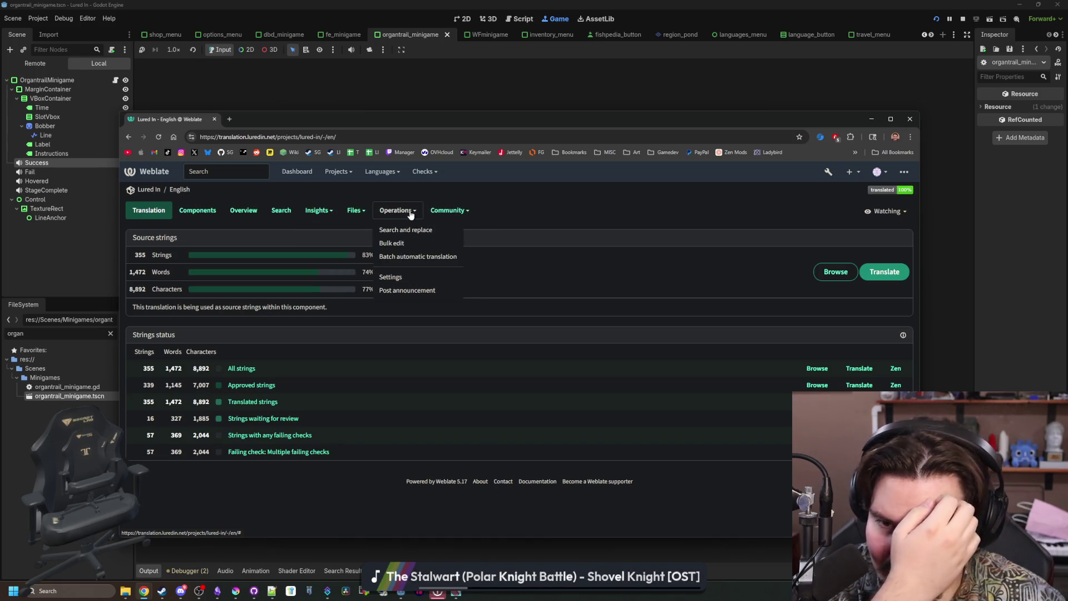
left_click(663, 206)
left_click(836, 272)
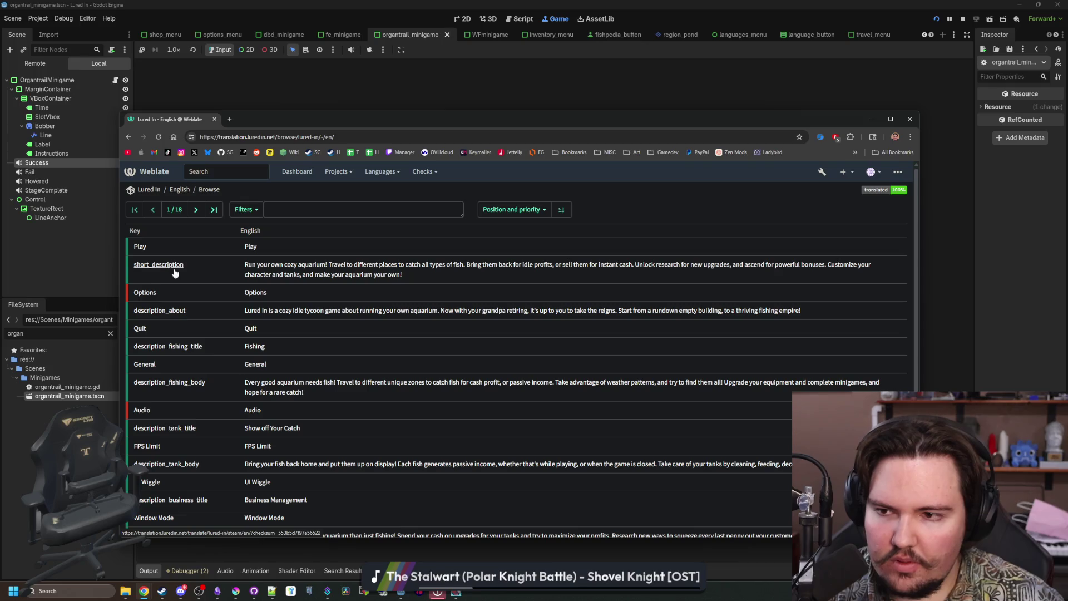
left_click(149, 189)
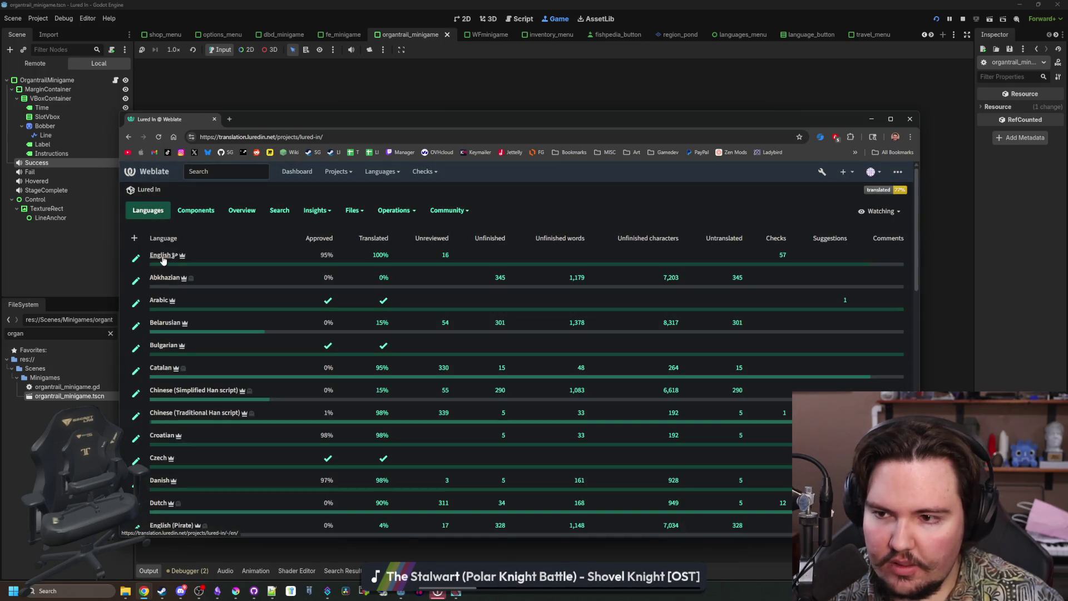
Step through English strings from the first to the last, key_liquid_warning, and save it.
left_click(396, 212)
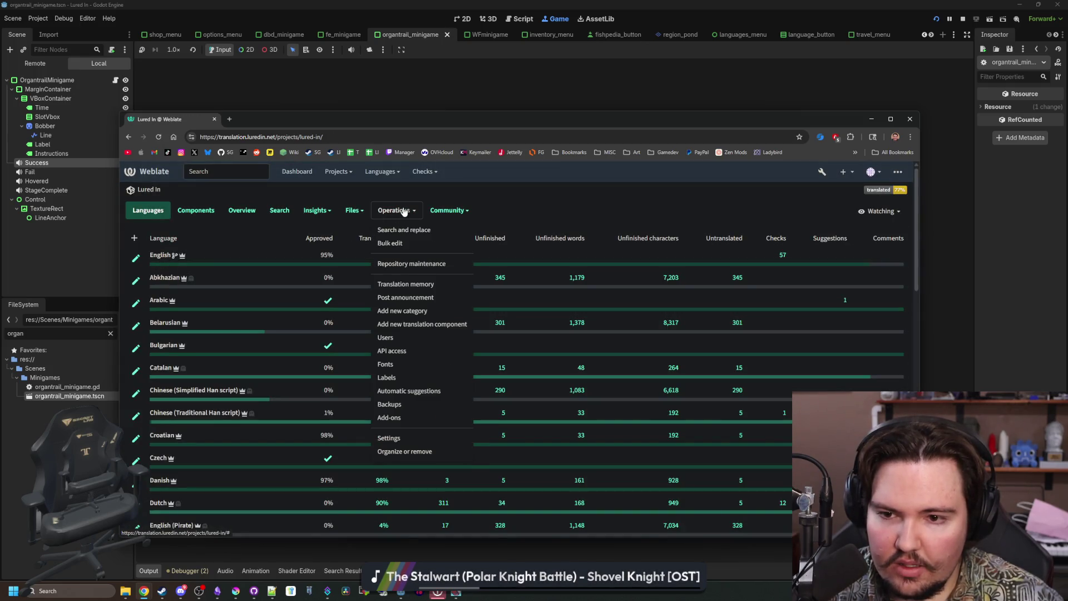
left_click(159, 255)
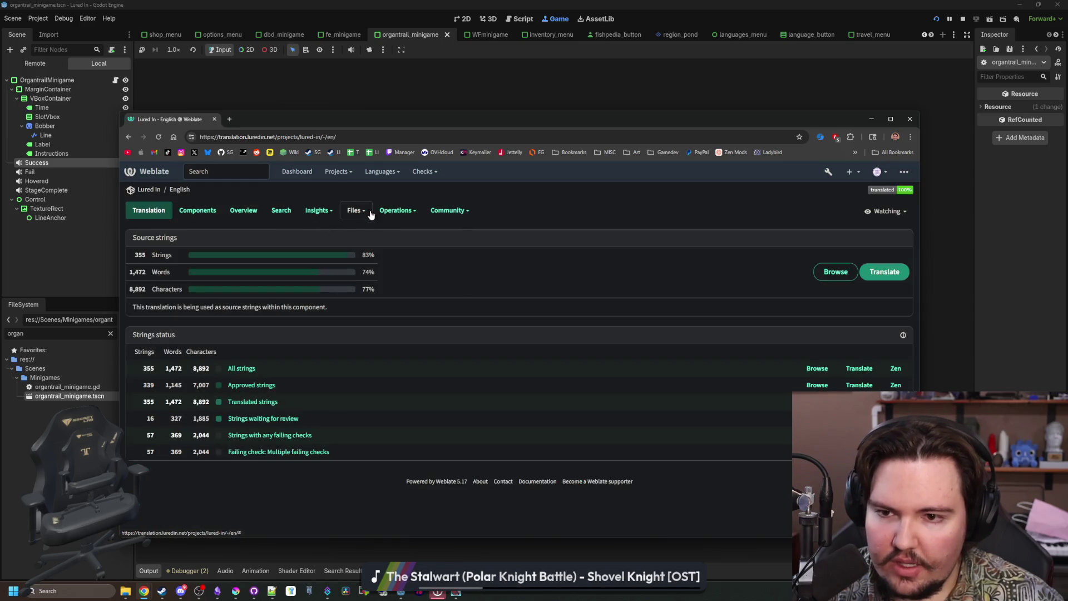
left_click(388, 209)
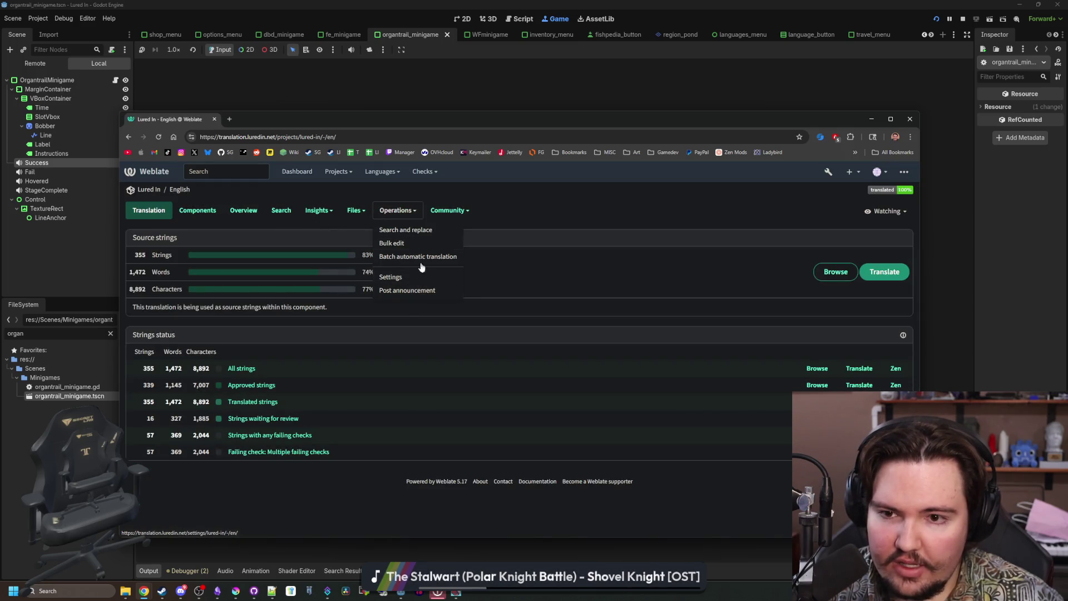
left_click(241, 368)
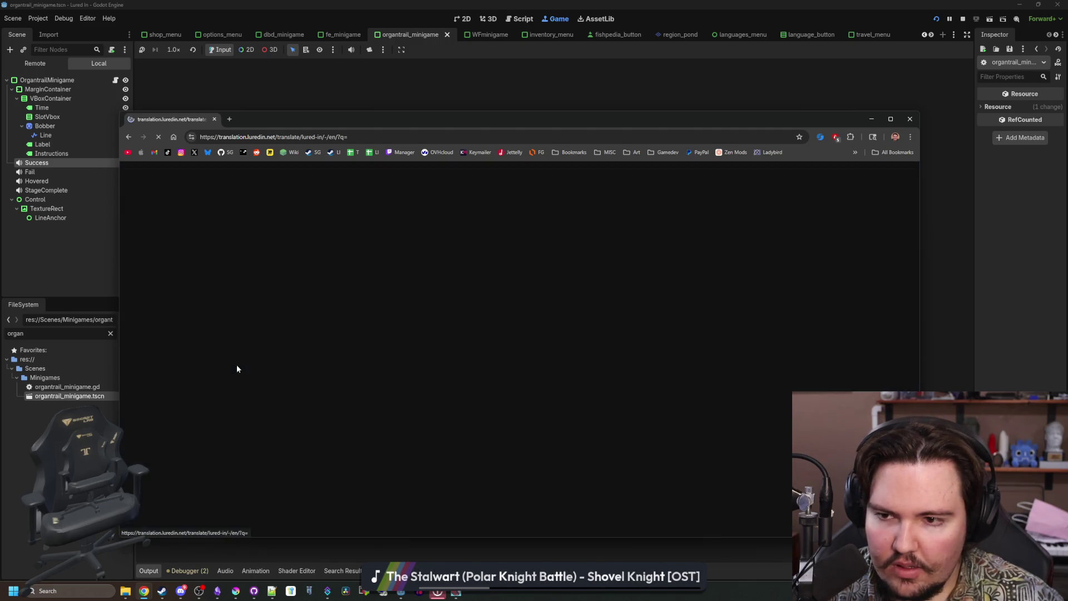
left_click(676, 377)
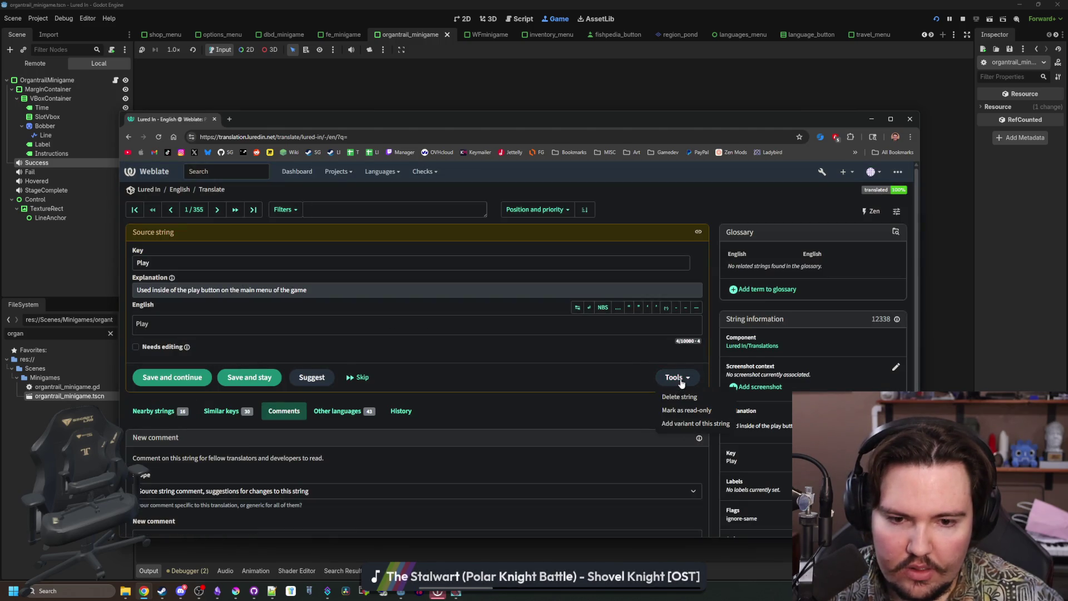
left_click(676, 378)
left_click(252, 209)
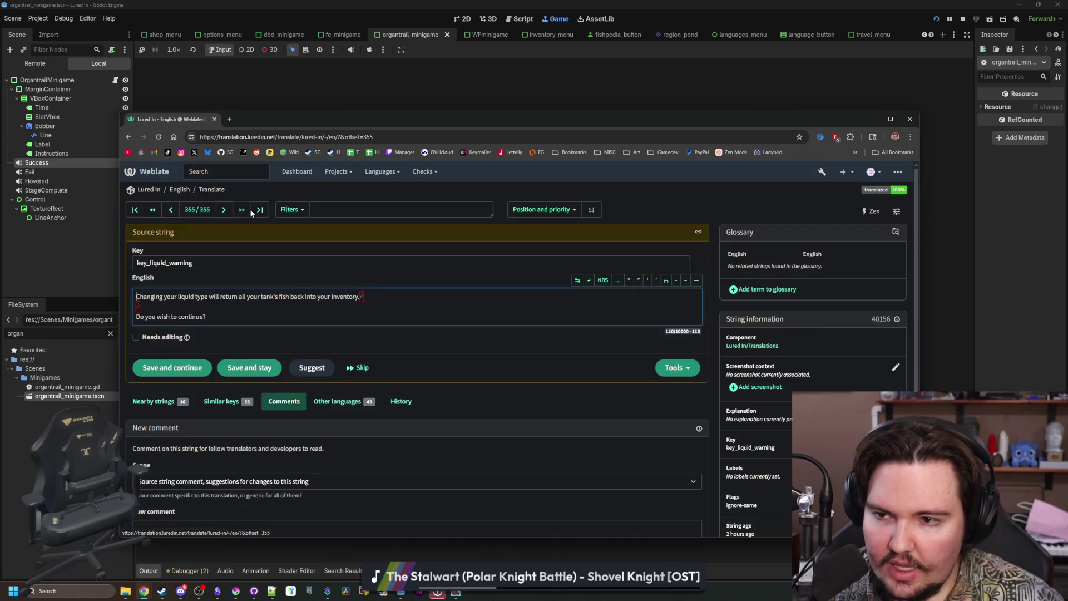
left_click(683, 372)
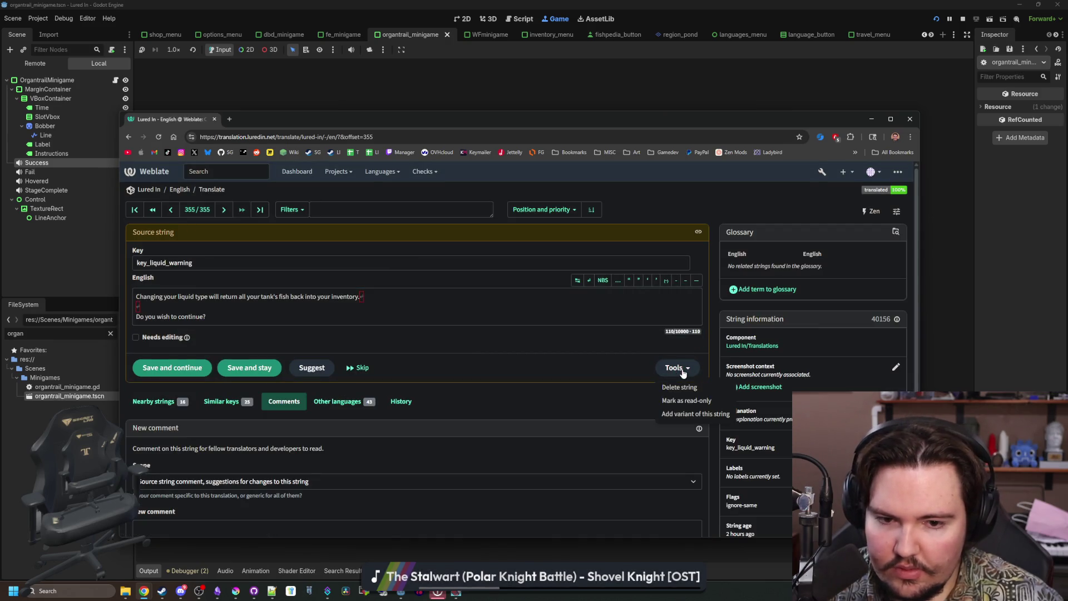
left_click(684, 371)
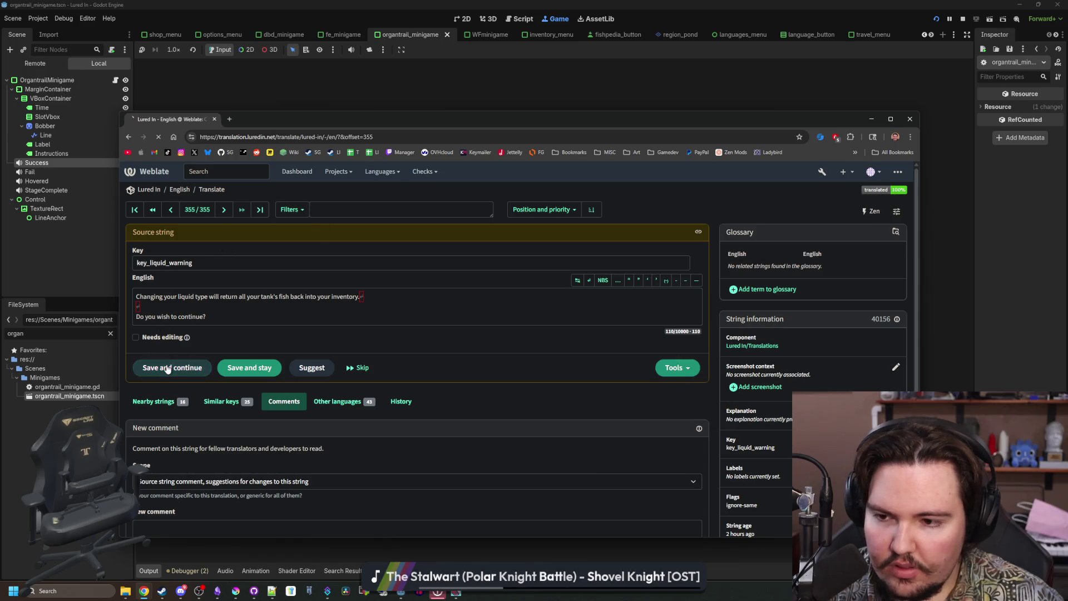
left_click(167, 367)
Go to English > Components > Translations and choose Operations > Add new translation string.
left_click(445, 245)
left_click(412, 244)
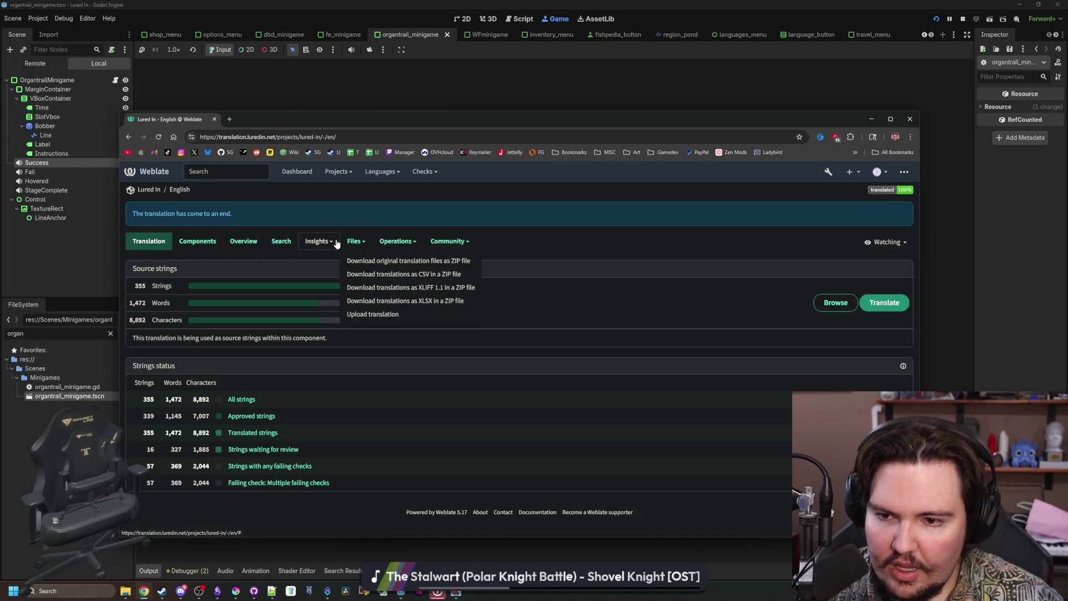
left_click(281, 243)
left_click(244, 241)
left_click(198, 241)
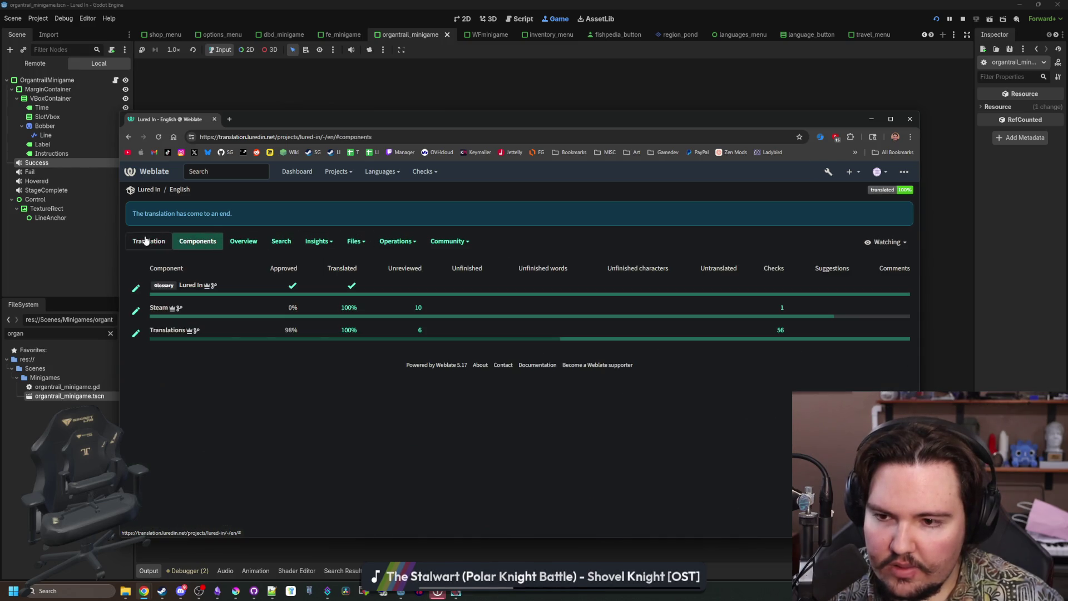
left_click(168, 331)
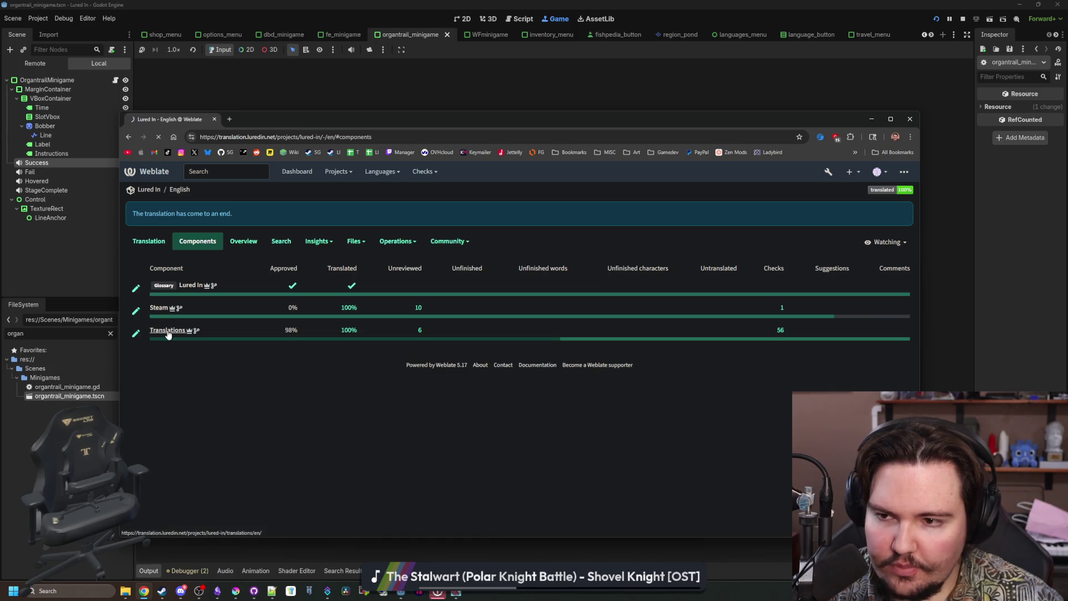
left_click(345, 210)
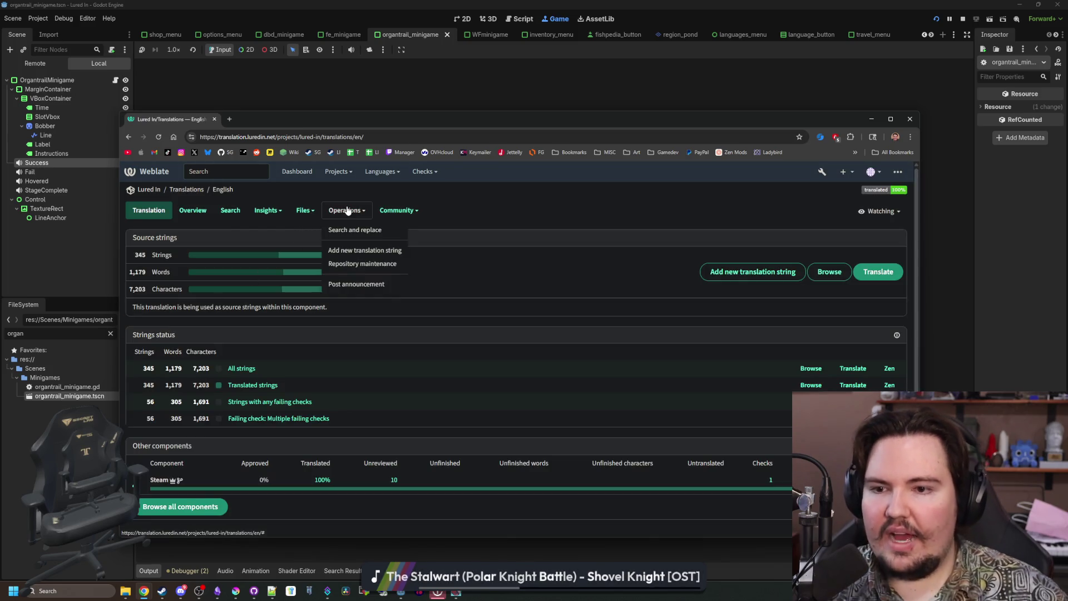
left_click(374, 250)
Focus the key field, then return to Godot's script editor.
left_click(168, 292)
mouse_move(377, 115)
left_mouse_down()
mouse_move(718, 445)
mouse_move(202, 302)
left_mouse_up()
mouse_move(506, 318)
left_mouse_down()
mouse_move(741, 153)
mouse_move(745, 130)
left_mouse_up()
double_click(79, 388)
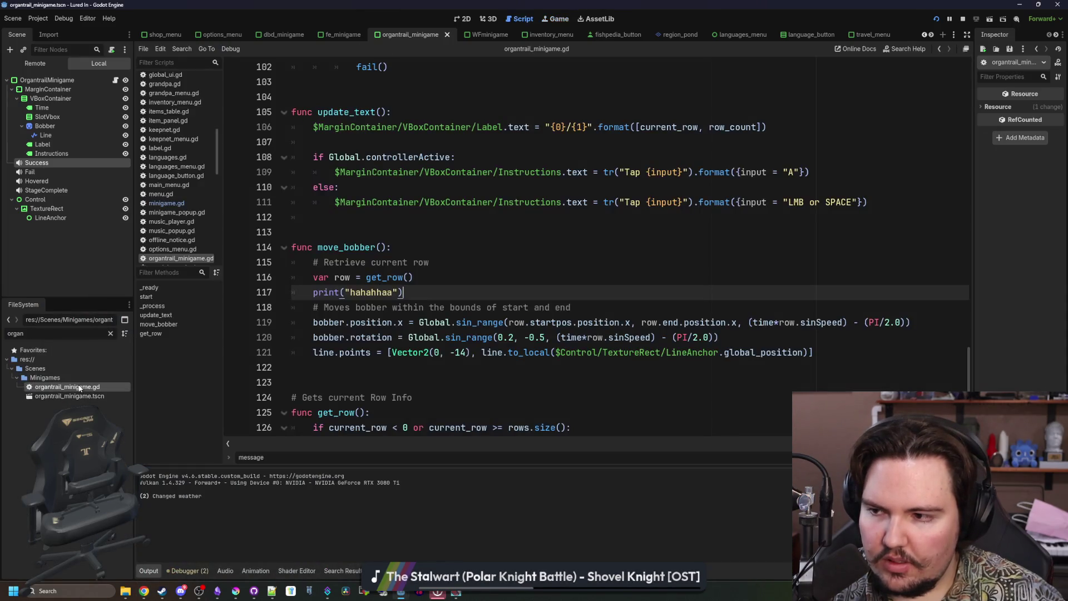
Open the minigame.gd script from the script list.
scroll(445, 281, "down", 1)
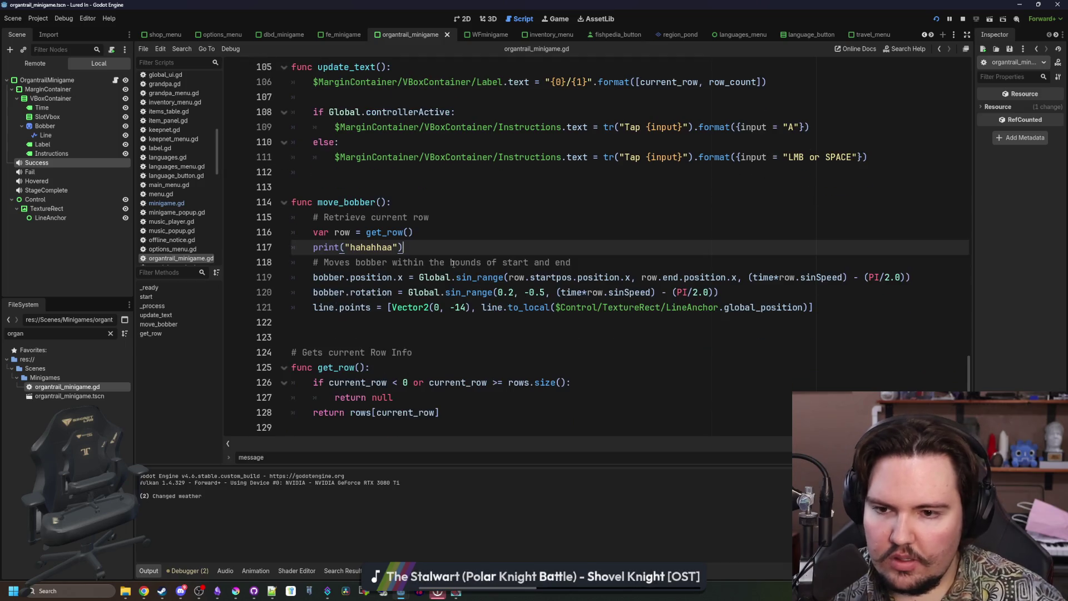
scroll(402, 324, "up", 1)
scroll(402, 324, "down", 1)
left_click(166, 204)
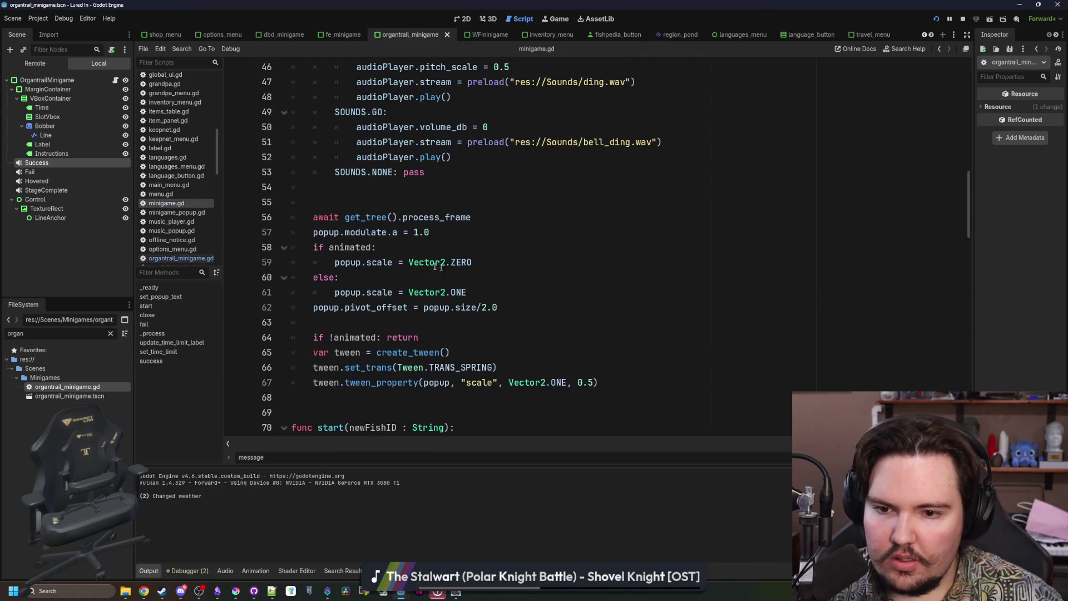
scroll(450, 267, "down", 9)
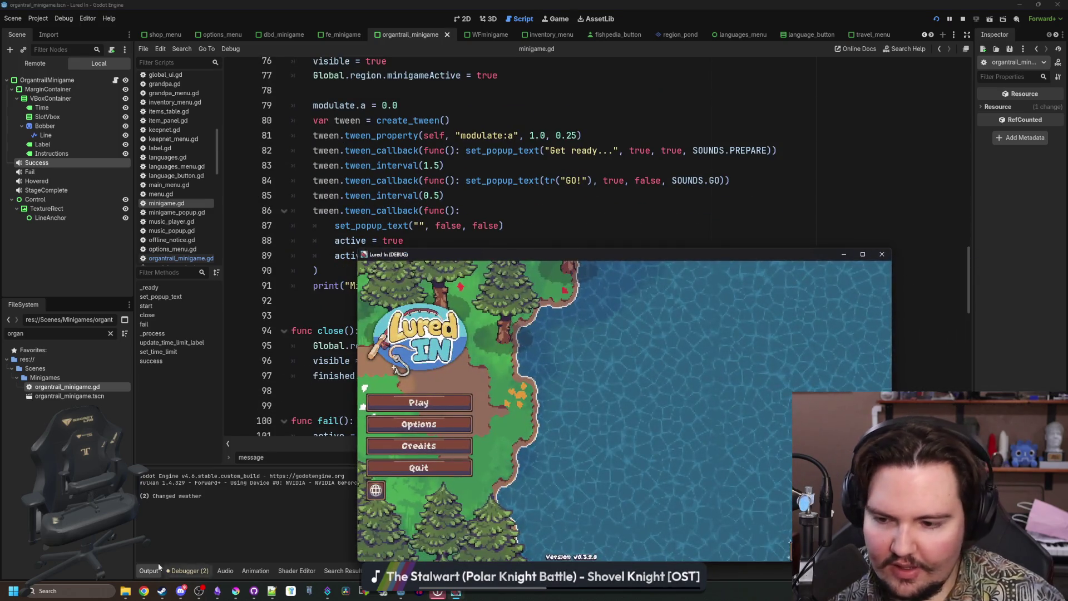
Add the new string key_get_ready with English text 'Get ready...'.
mouse_move(315, 565)
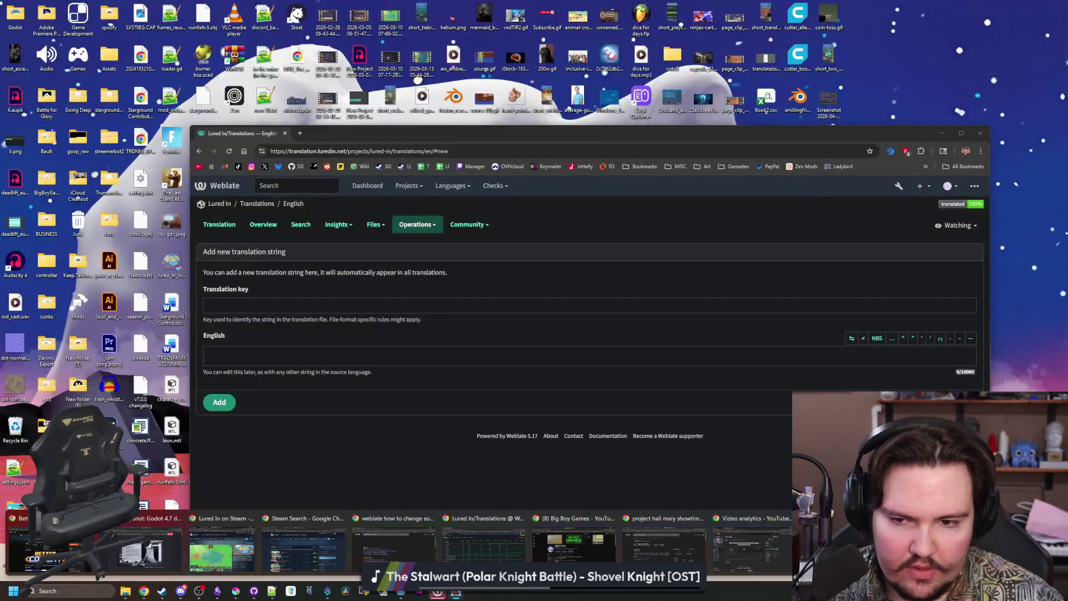
left_click(483, 548)
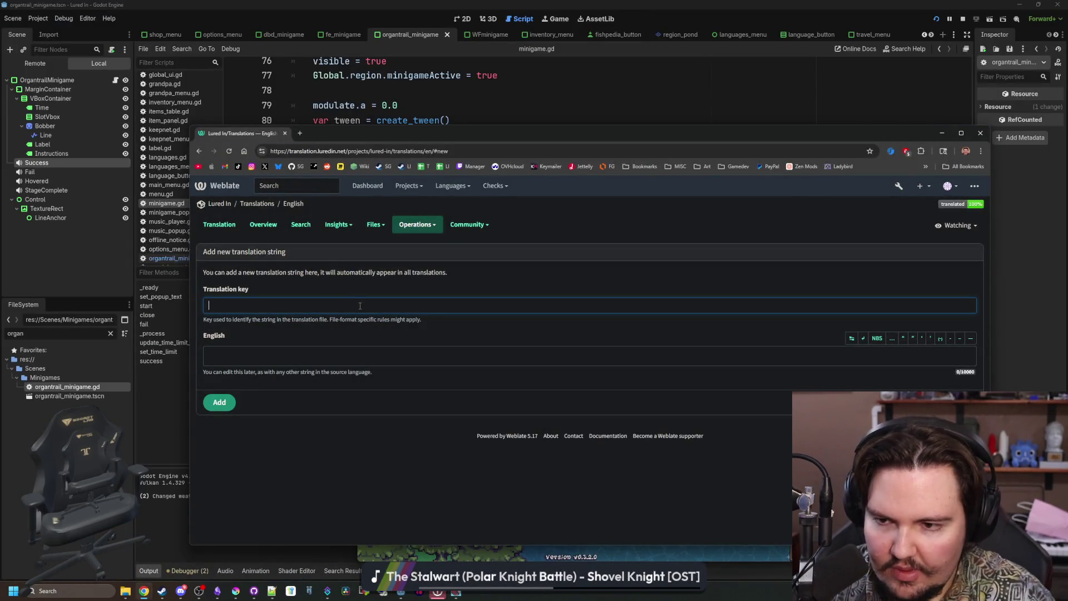
type("key")
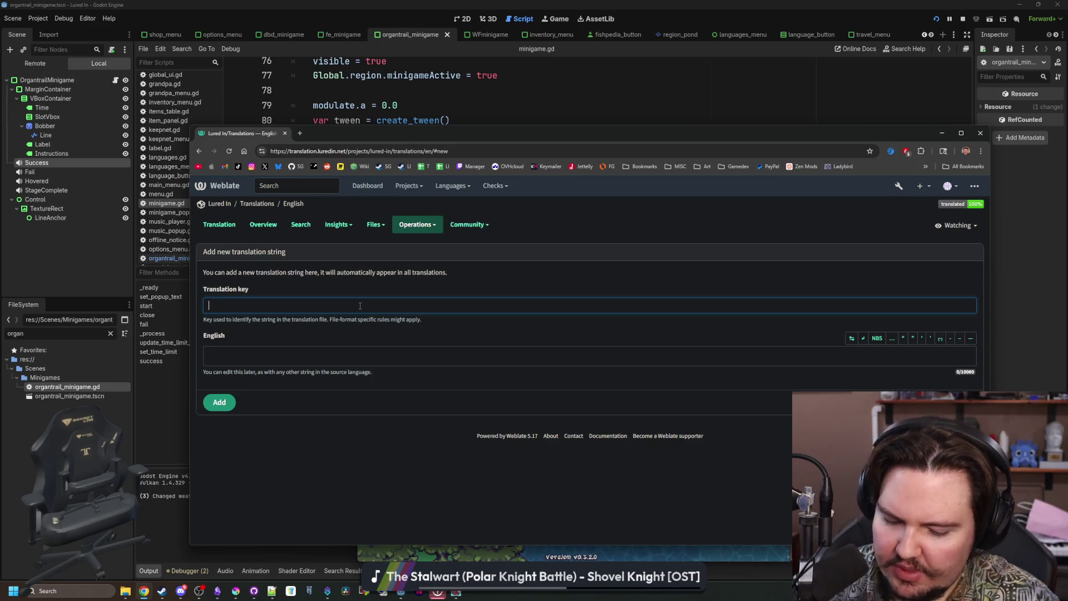
type("ey.get_ready")
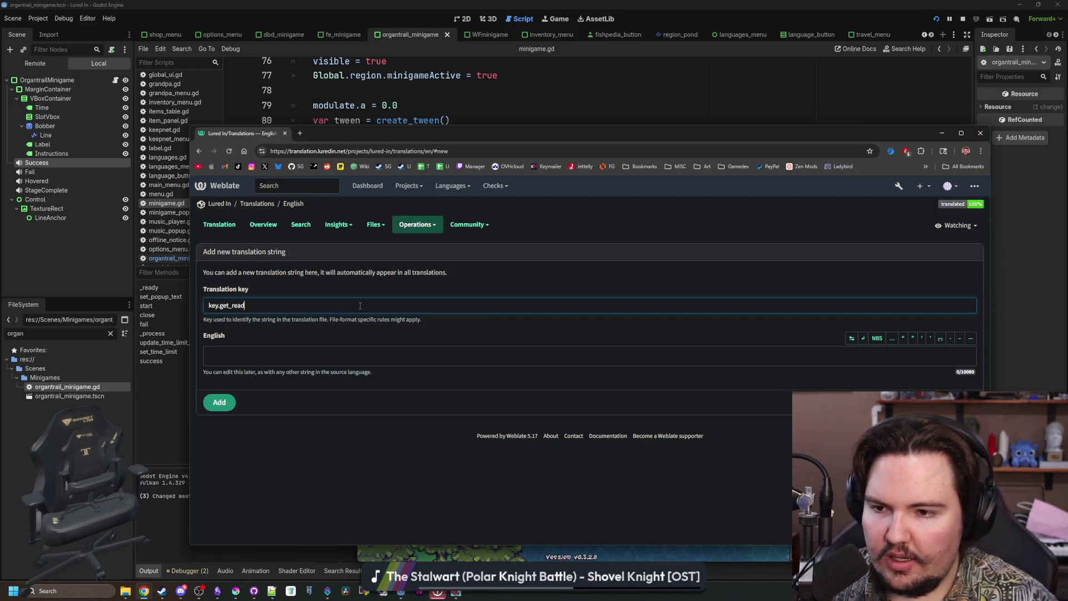
key("BackSpace")
key("BackSpace")
key("BackSpace")
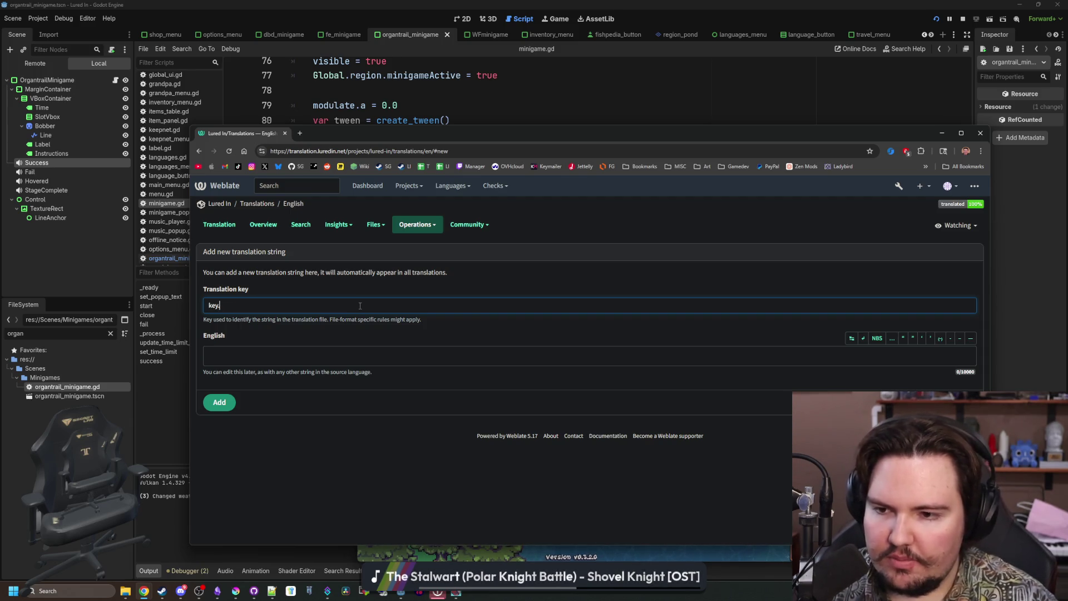
type("_get_ready")
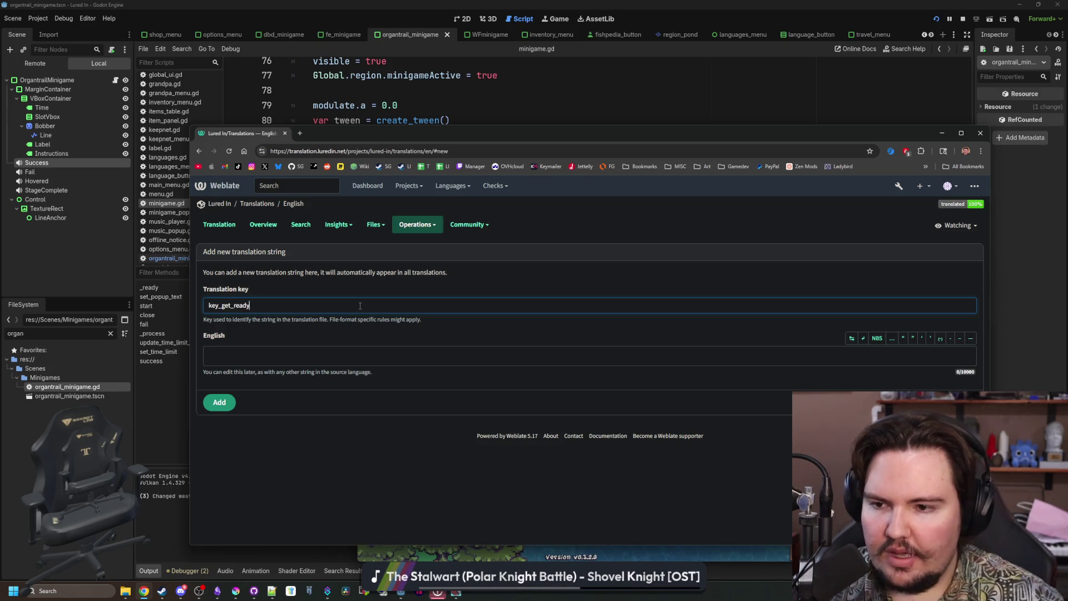
left_click(253, 362)
type("et ready...")
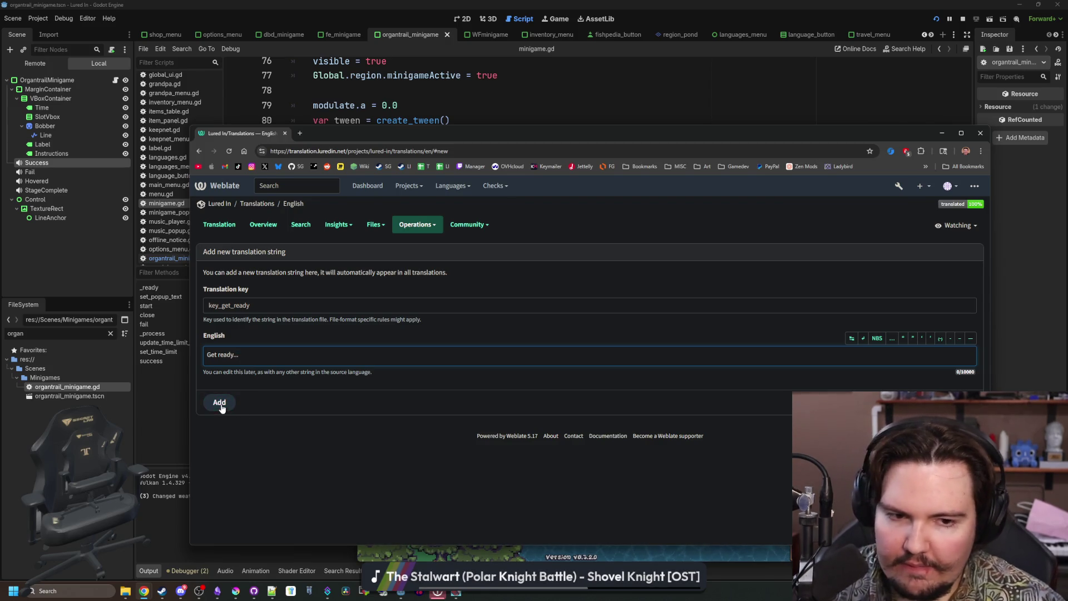
left_click(220, 406)
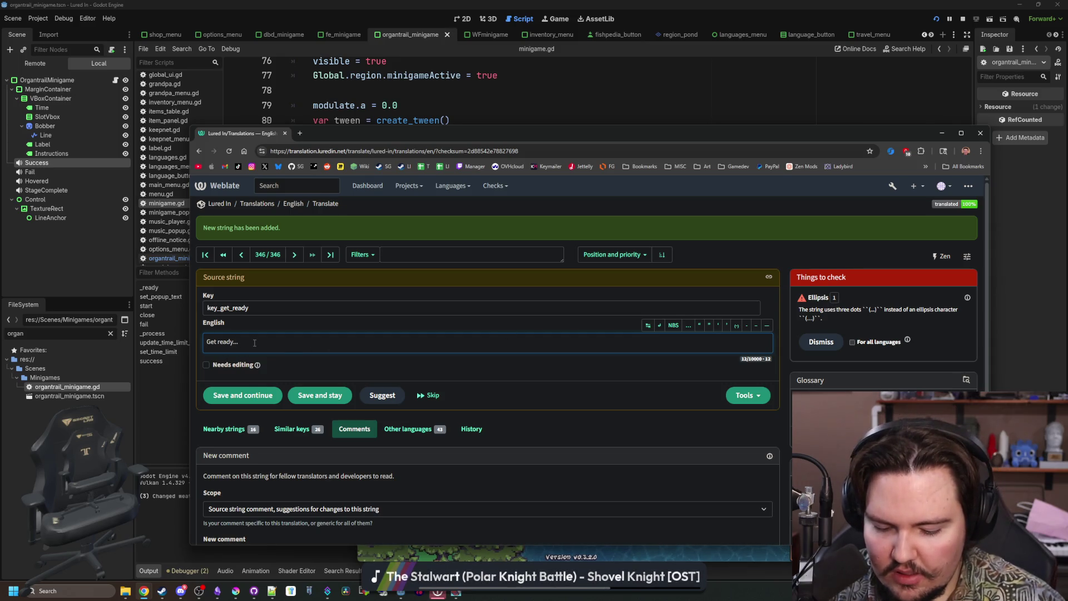
Replace the three dots with a proper … ellipsis character and save the string.
double_click(809, 318)
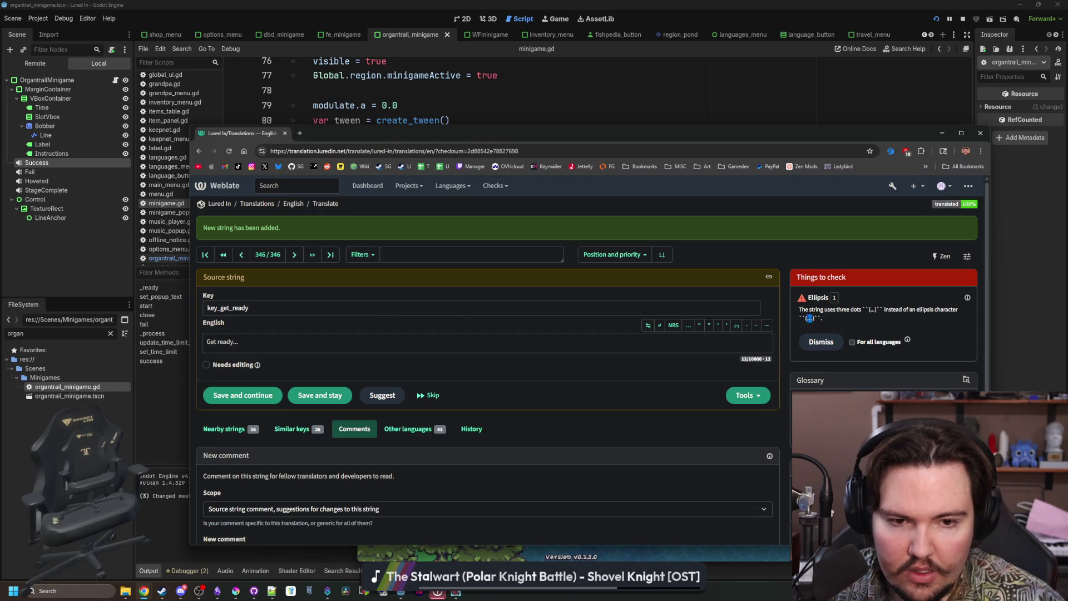
left_click(245, 338)
key("BackSpace")
key("BackSpace")
key("BackSpace")
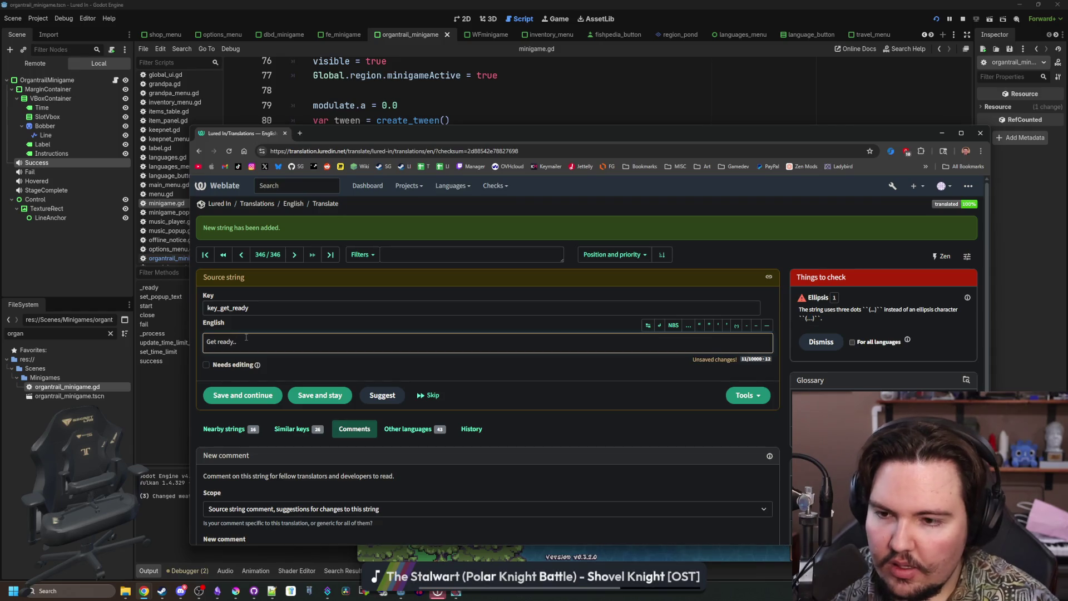
type("…")
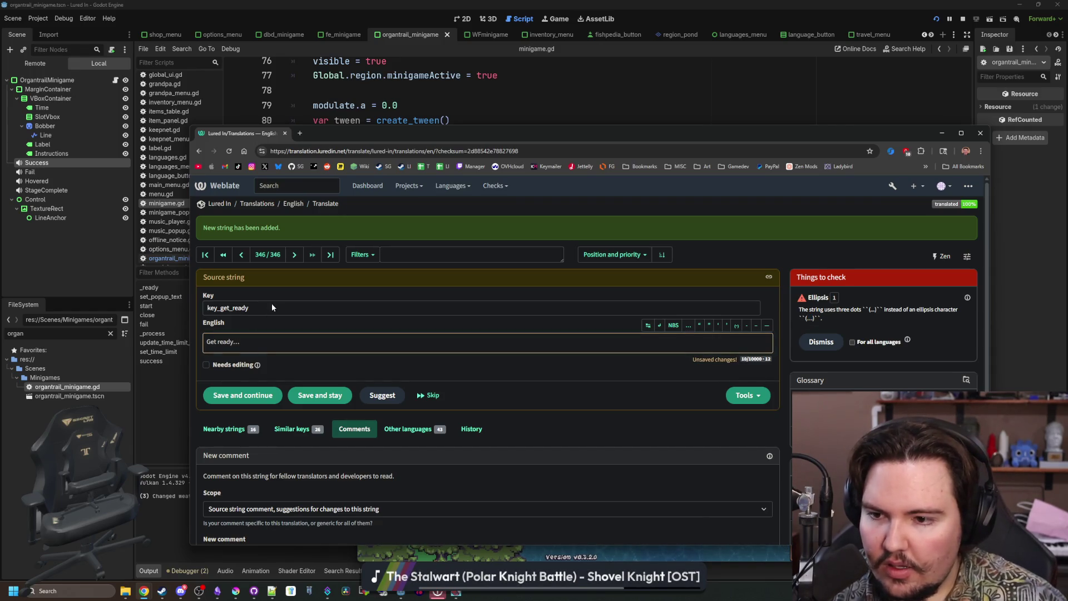
left_click(237, 396)
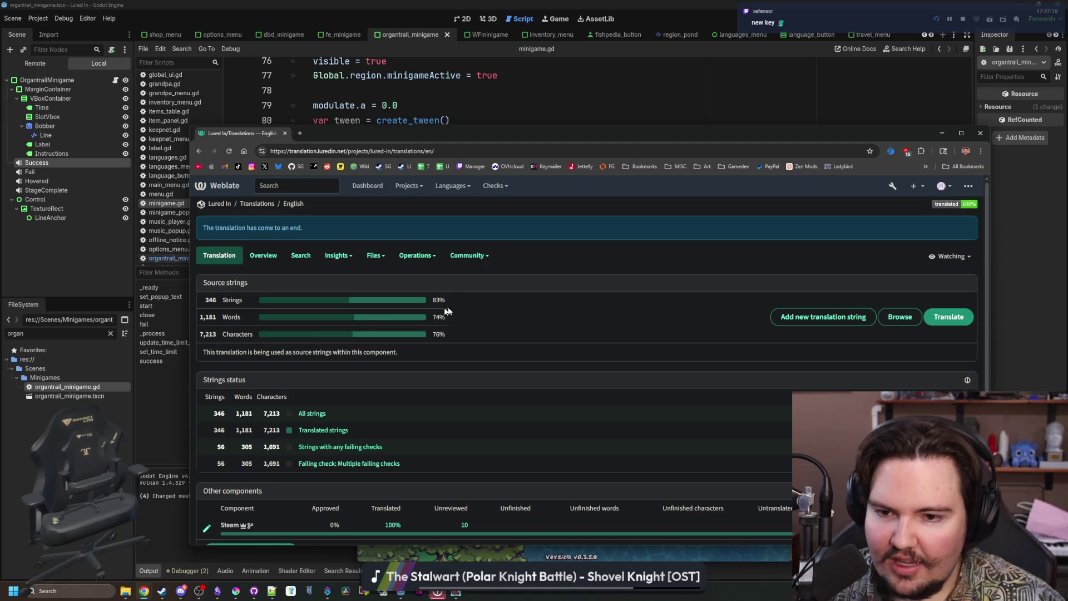
Play the game, travel to the Pond, and trigger the fishing minigame with the 'minigame' command.
key("alt+Tab")
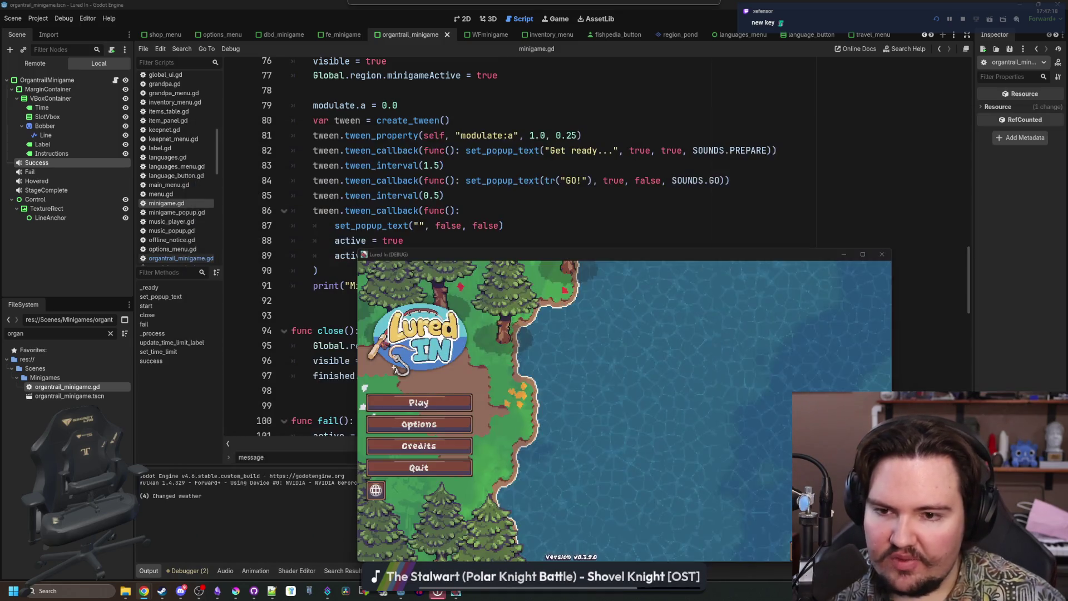
left_click(543, 247)
left_click(369, 271)
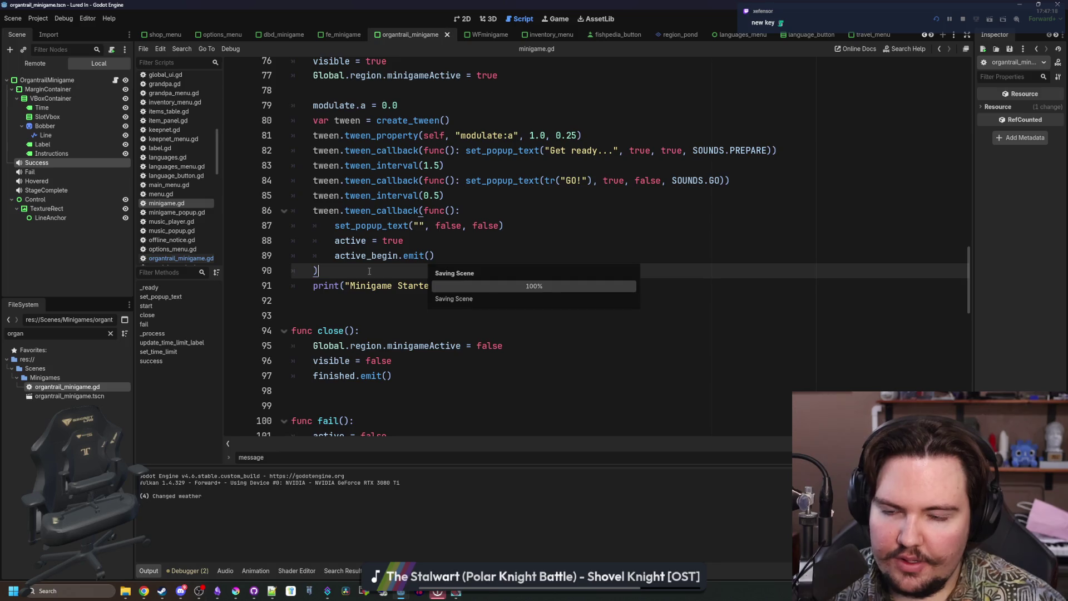
scroll(369, 271, "up", 2)
key("alt+Tab")
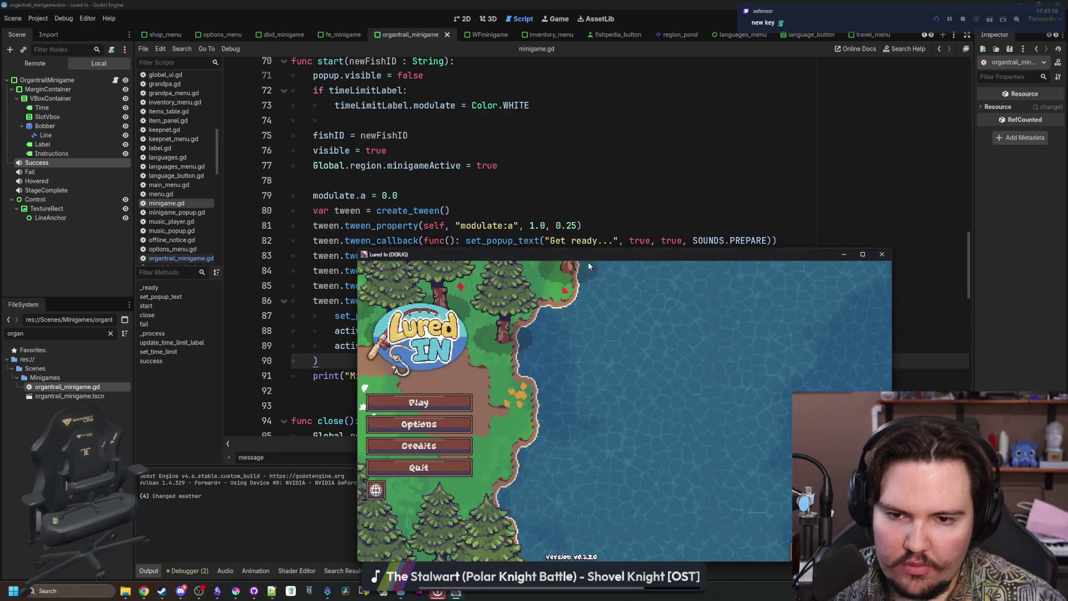
left_click(451, 402)
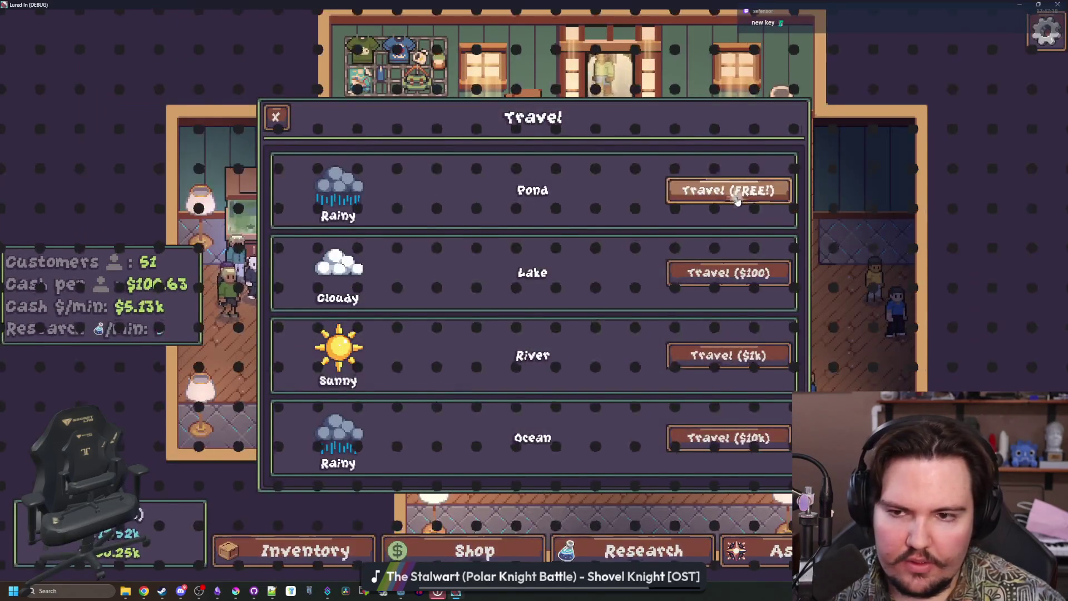
left_click(728, 190)
key("grave")
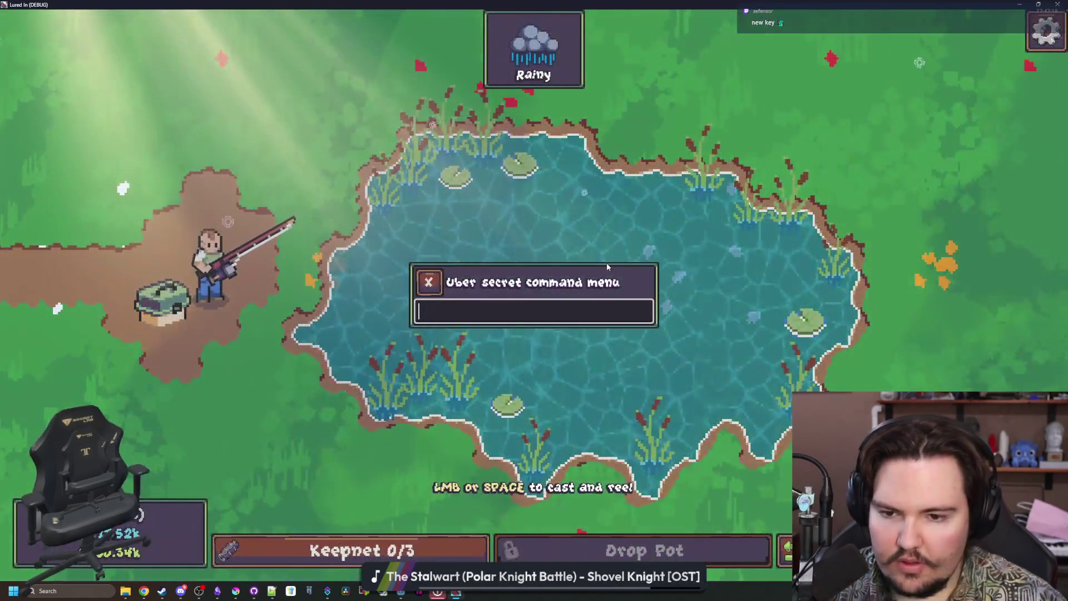
type("minigame")
key("Return")
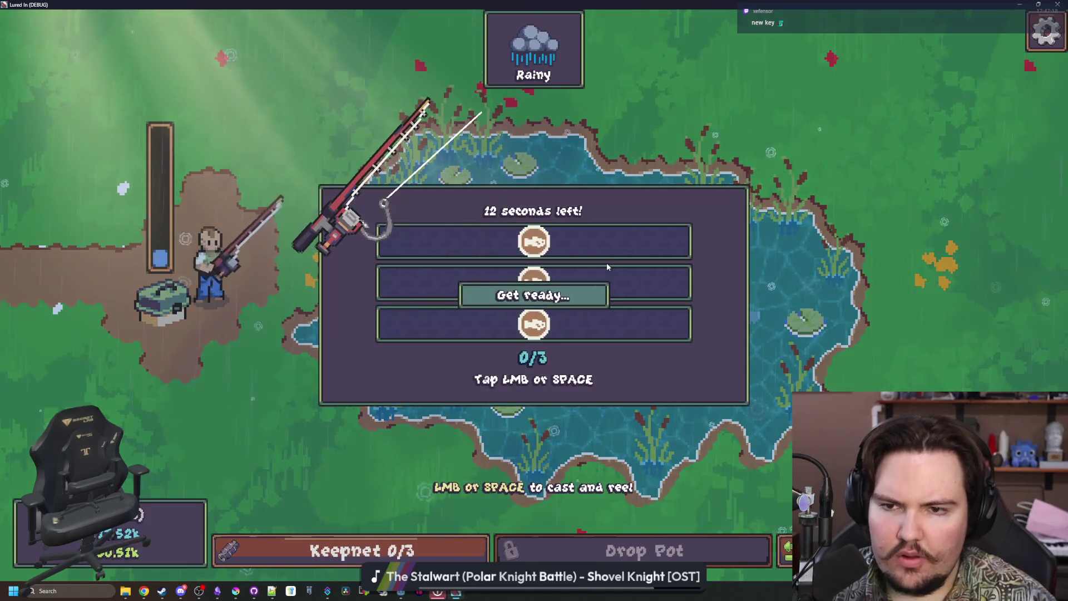
key("alt+Tab")
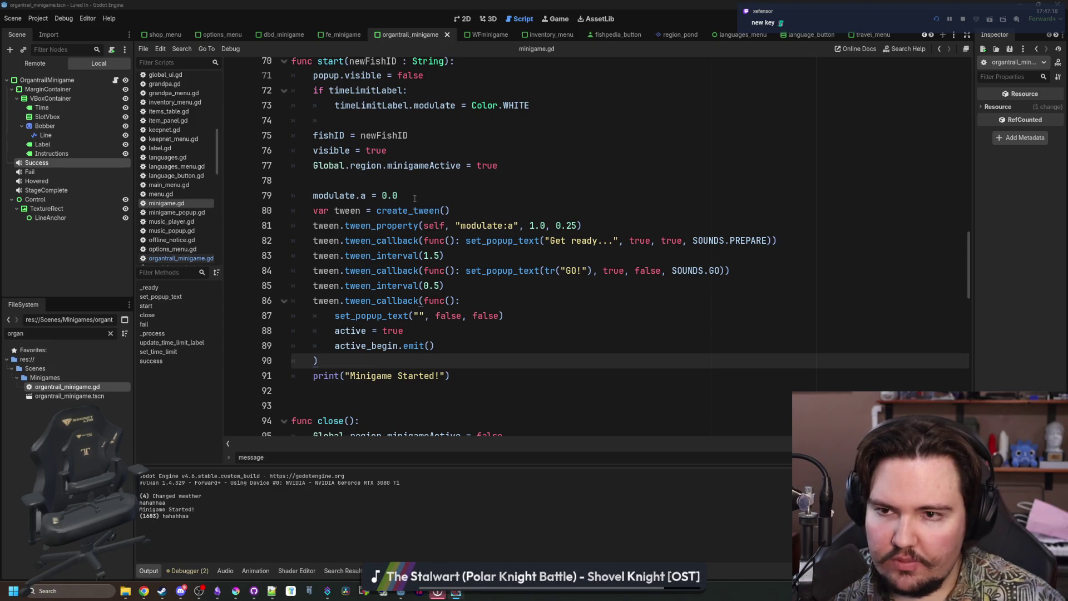
Delete the hahahhaa debug print from organtrail_minigame.gd.
scroll(389, 279, "up", 2)
scroll(424, 186, "down", 5)
scroll(424, 187, "down", 10)
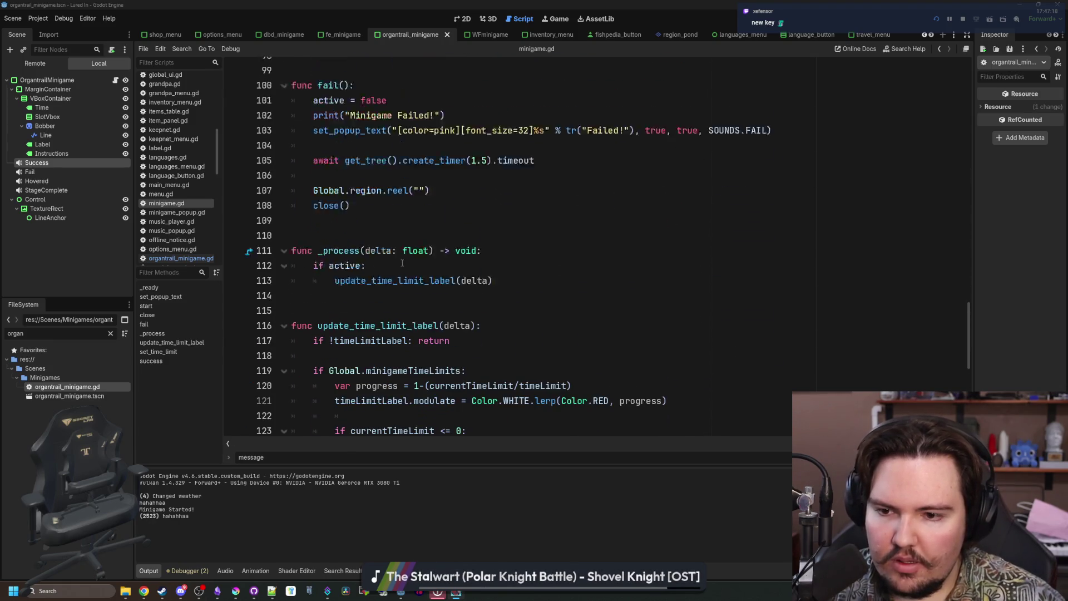
left_click(178, 258)
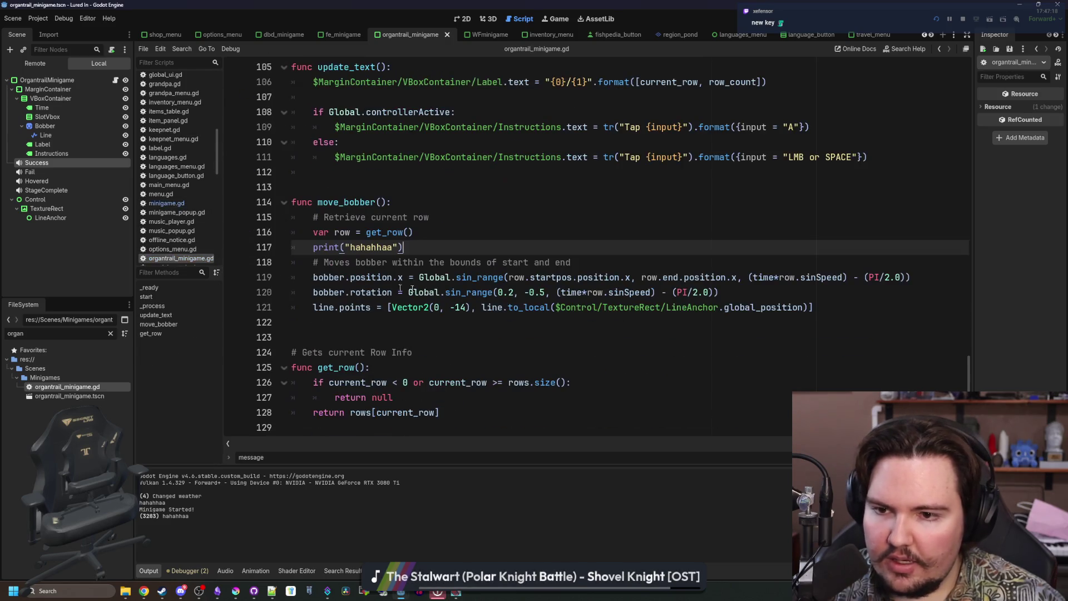
left_click_drag(406, 247, 281, 253)
key("BackSpace")
key("BackSpace")
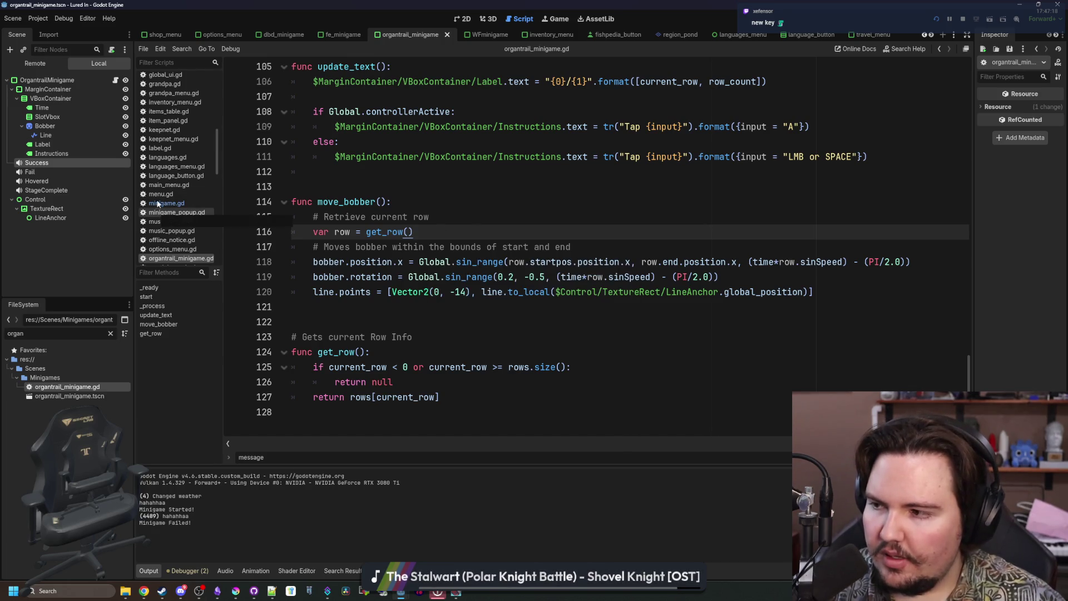
Add 'await get_tree().process_frame' after the bobber rotation line in move_bobber.
left_click(427, 192)
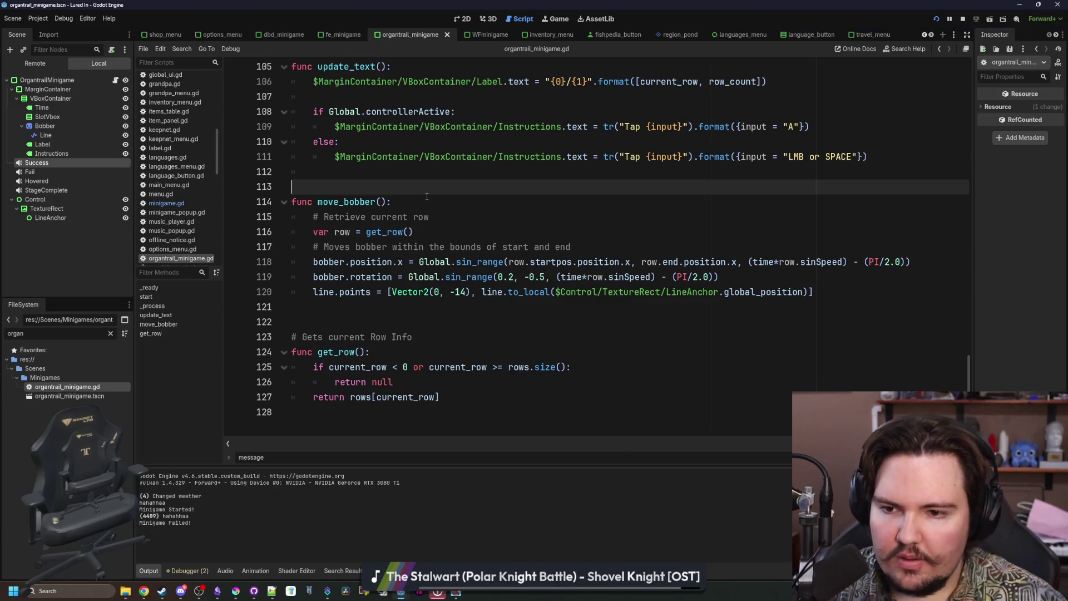
left_click(427, 196)
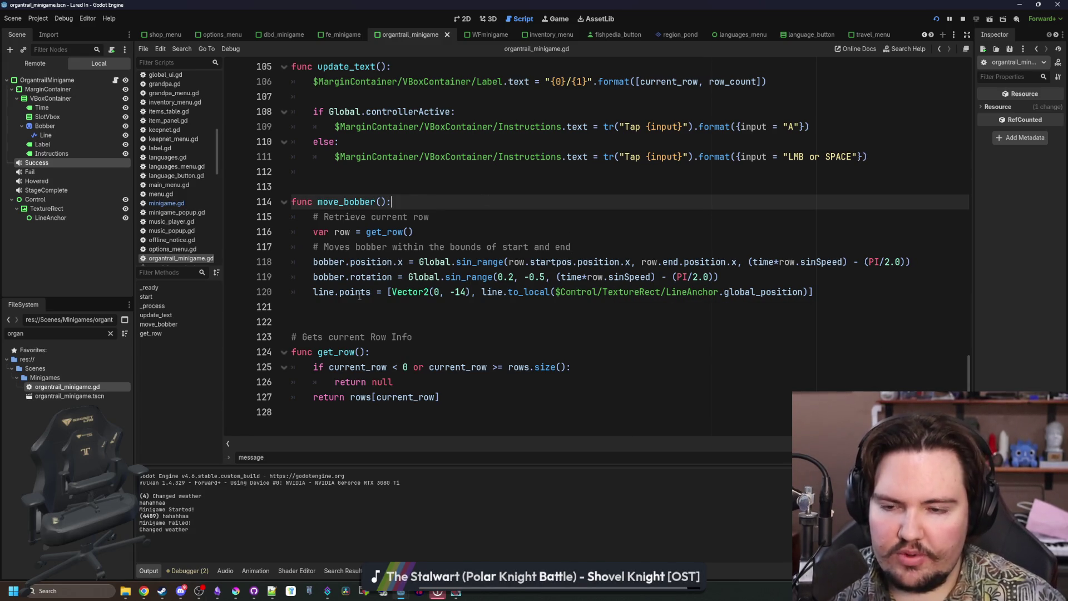
left_click(777, 283)
key("Return")
type("await ")
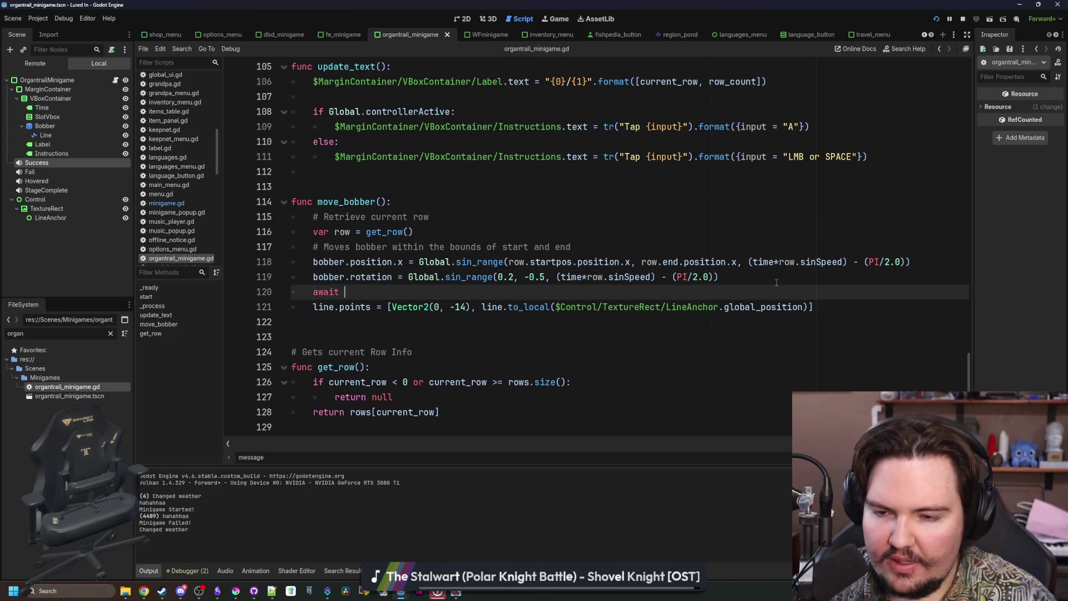
type("get_tree().proce")
key("Return")
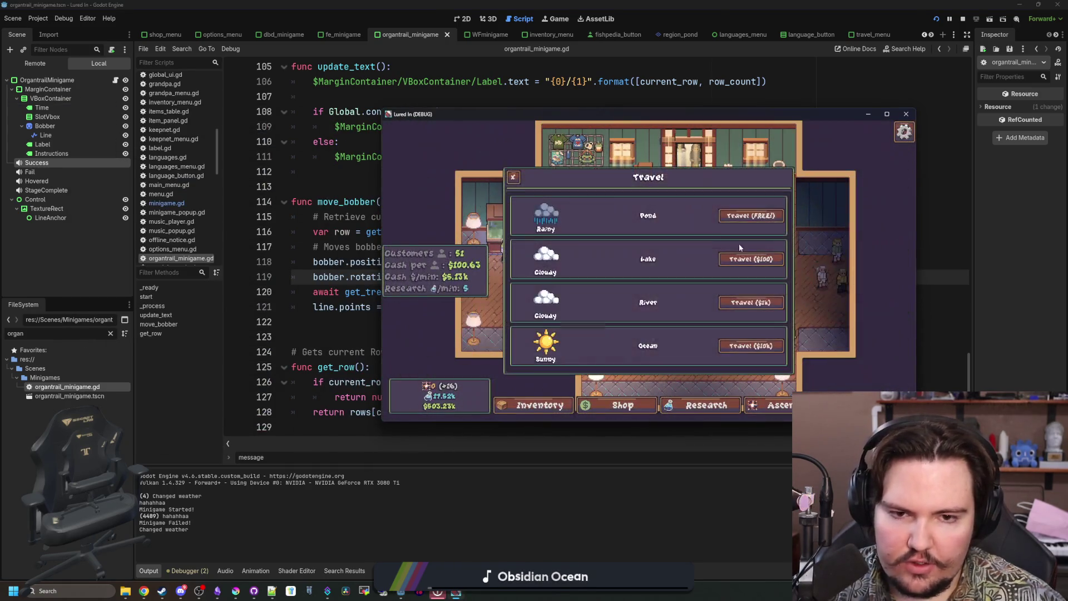
Rerun the 'minigame' command in the game, then return to the editor.
key("grave")
type("minigame")
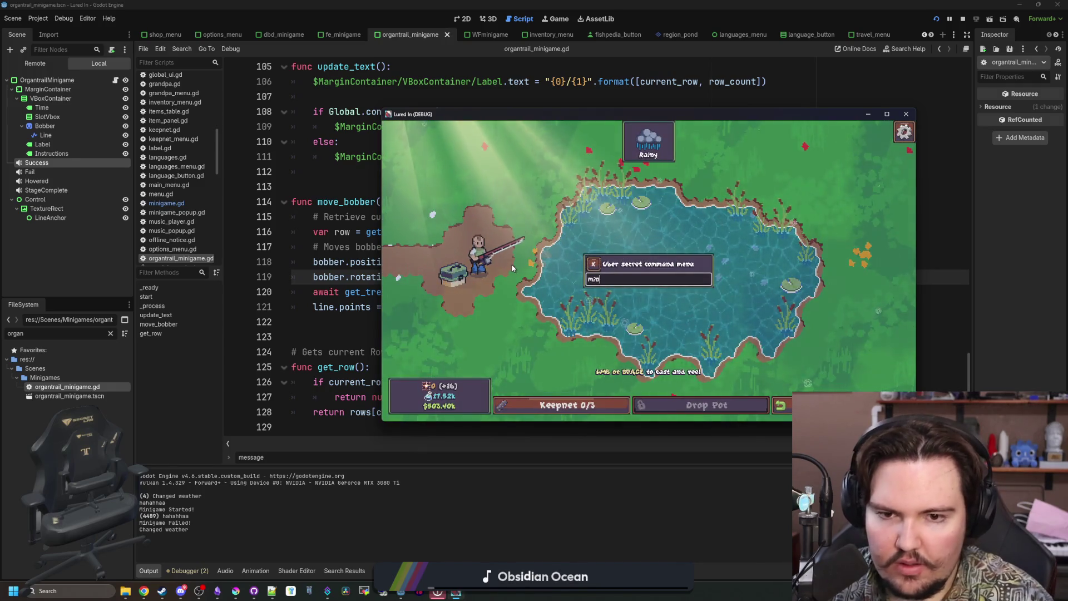
key("Return")
key("alt+Tab")
Change the await to get_tree().physics_frame and save the script.
key("ctrl+z")
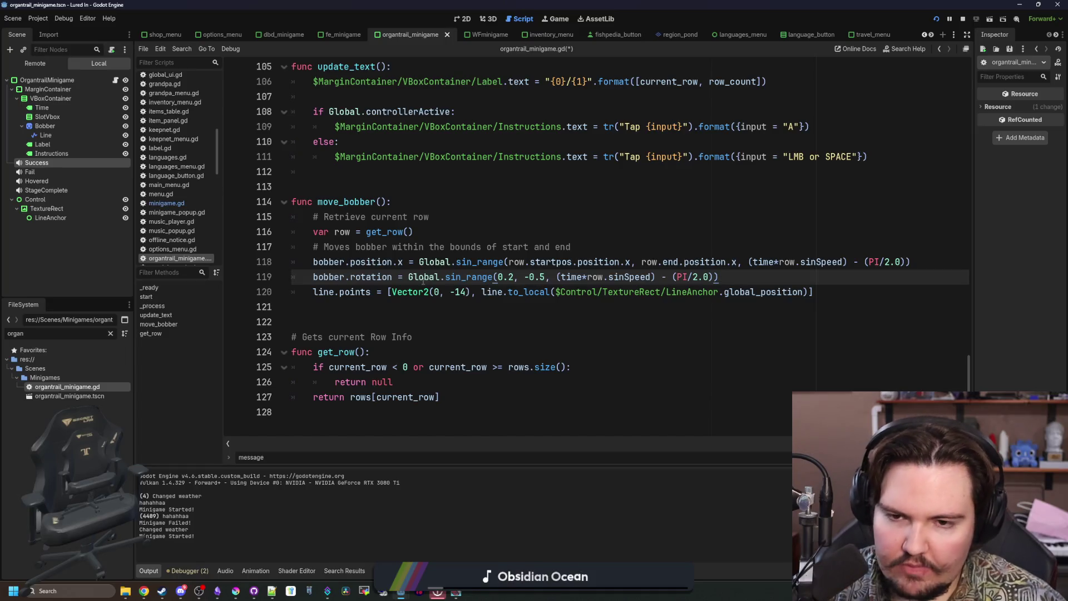
key("ctrl+y")
type("phy")
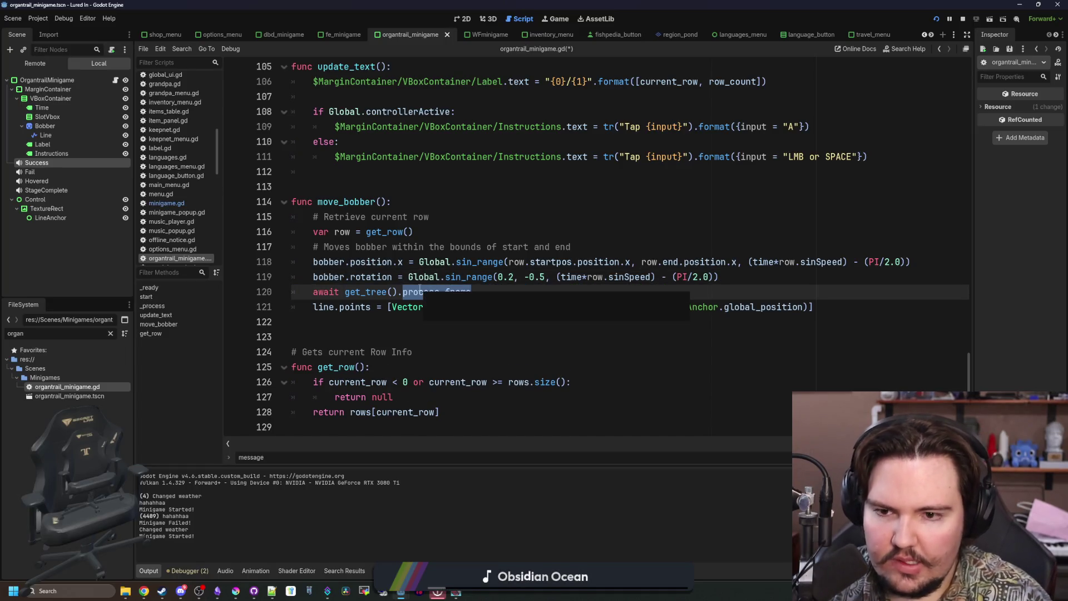
key("Return")
key("ctrl+s")
key("Up")
key("Up")
key("Up")
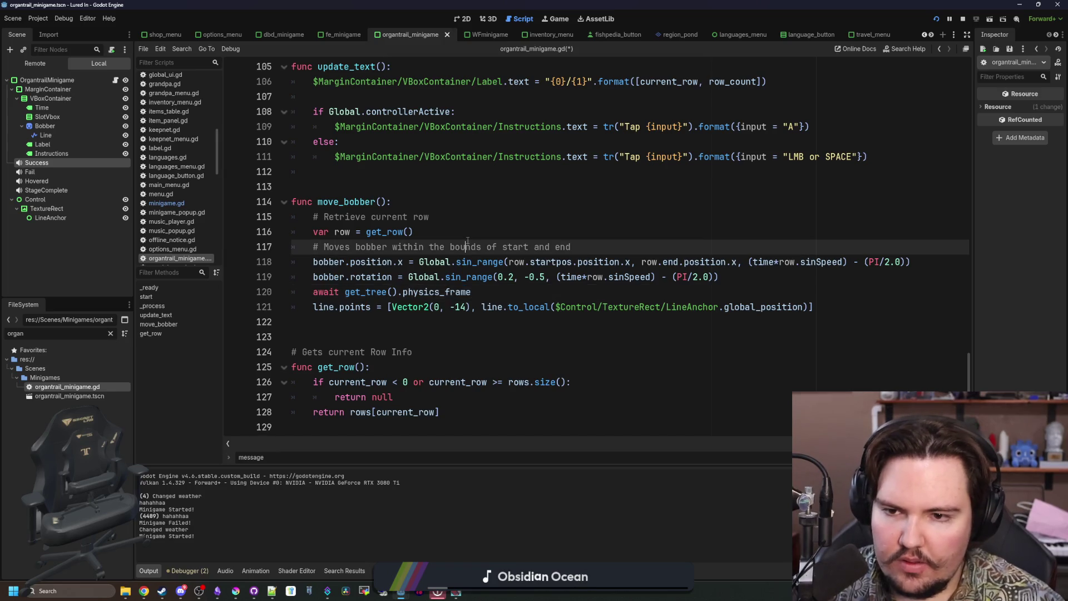
Delete the physics-frame await line on line 120.
left_click_drag(490, 295, 307, 291)
left_click_drag(490, 295, 292, 293)
key("BackSpace")
key("BackSpace")
left_click(473, 222)
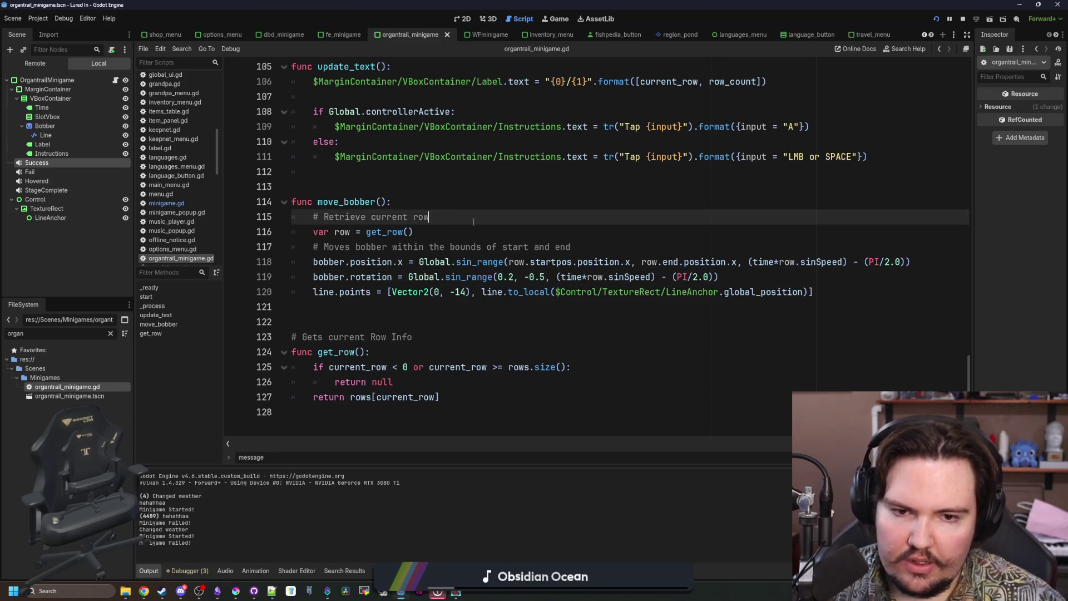
Review move_bobber's lines and put the caret at the end of line 119.
left_click(507, 207)
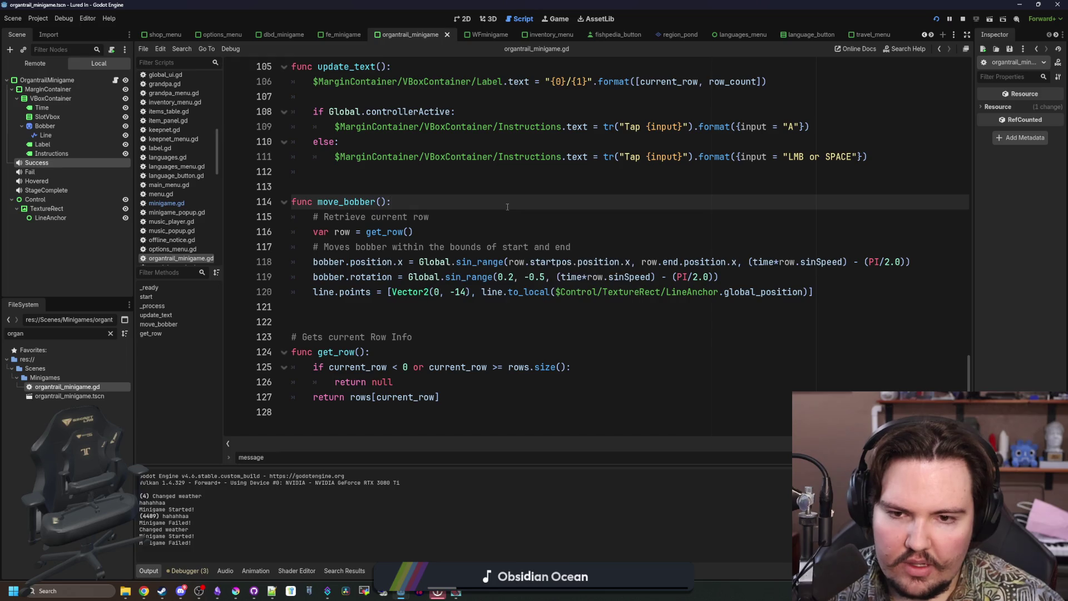
scroll(507, 207, "up", 3)
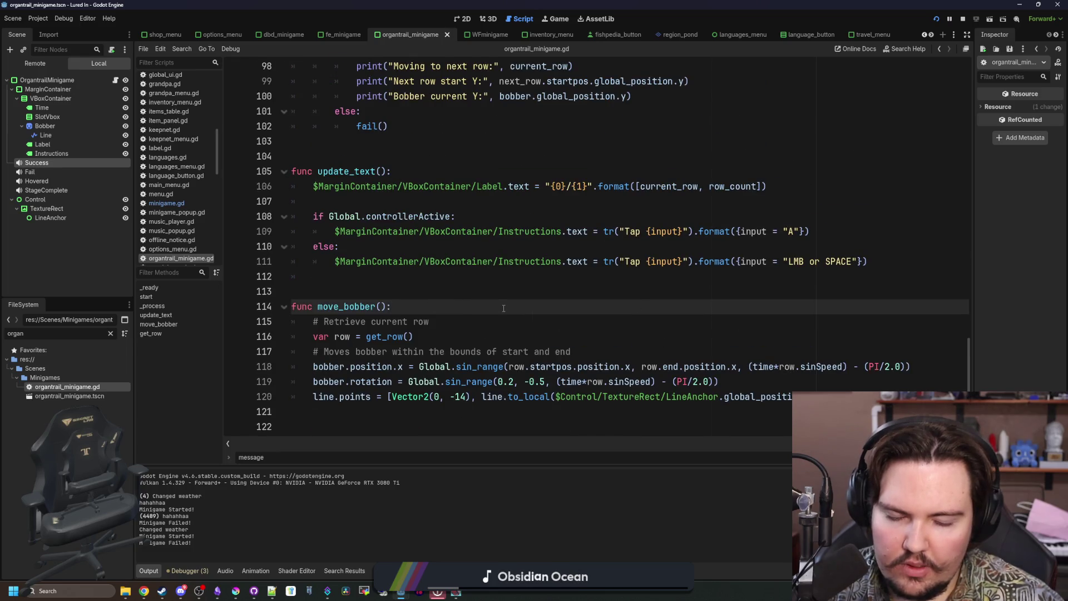
left_click(379, 293)
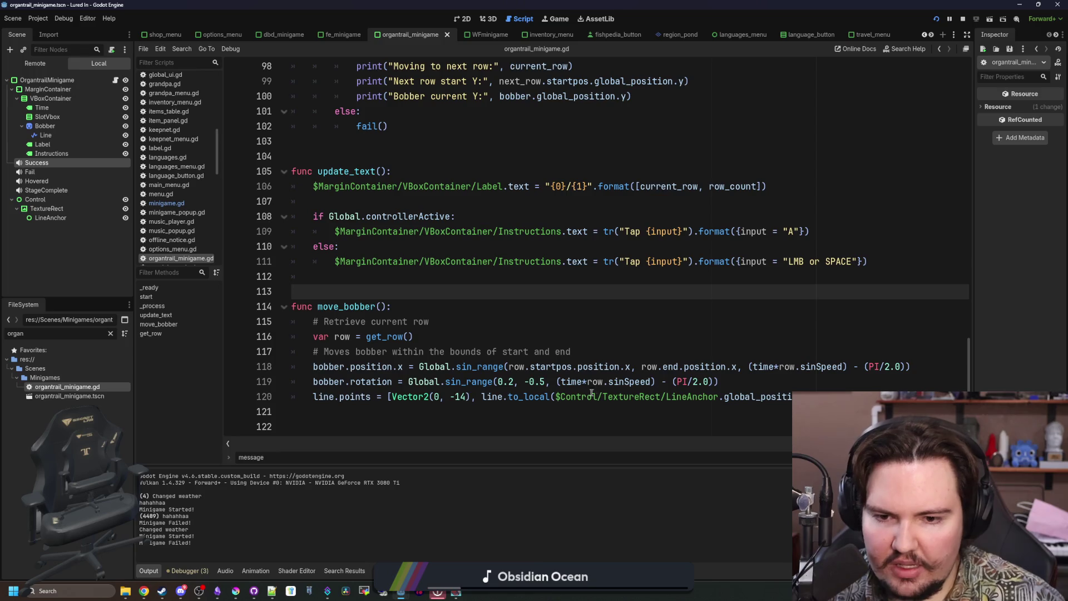
left_click_drag(558, 400, 725, 398)
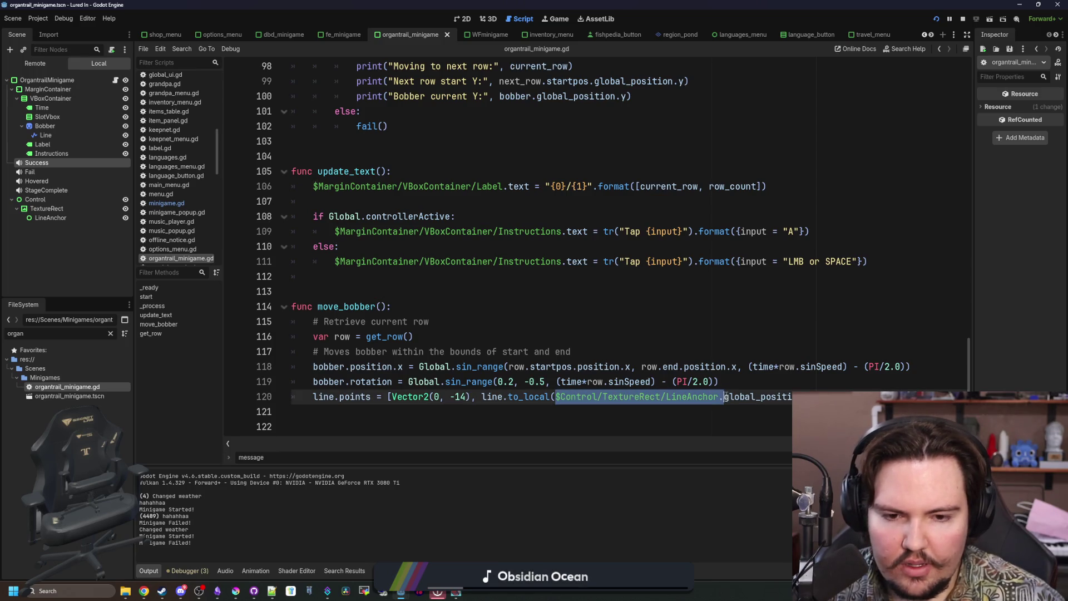
left_click(493, 306)
left_click(494, 289)
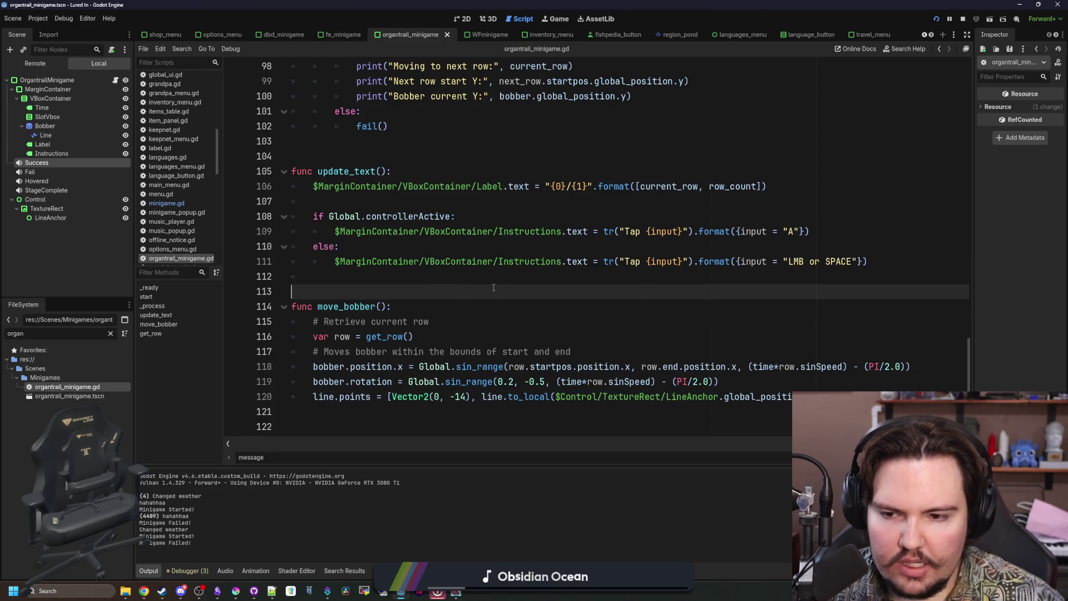
left_click(433, 265)
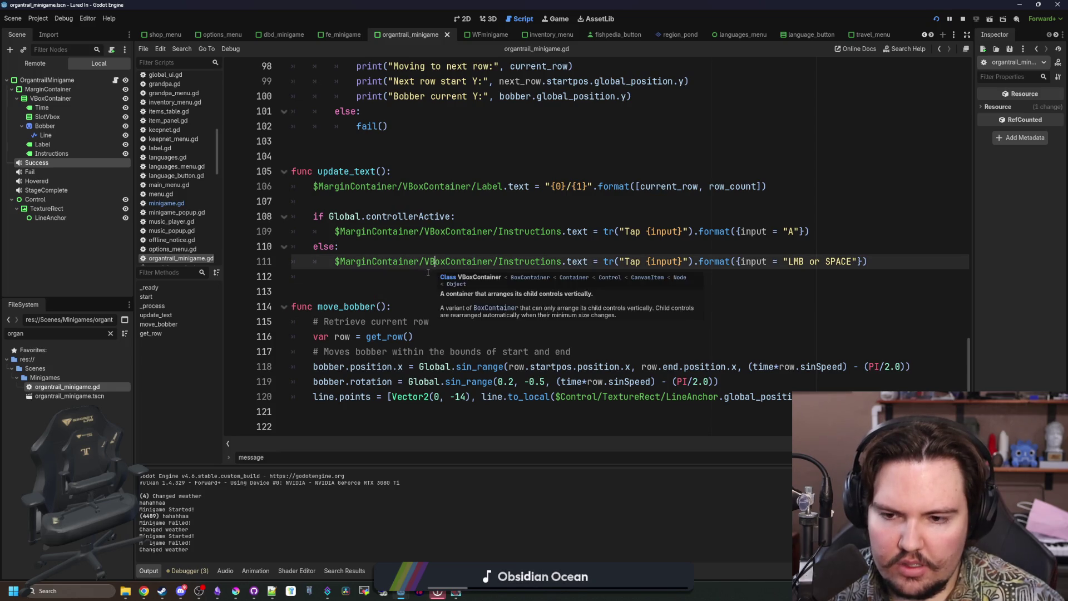
left_click(434, 291)
left_click(750, 384)
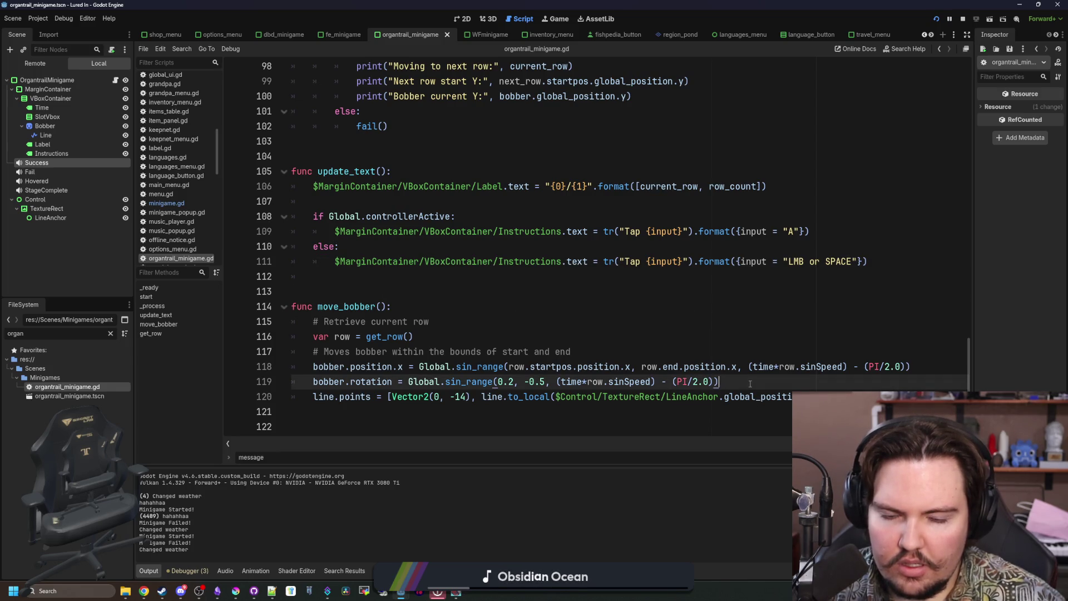
Insert 'await get_tree().physics_frame' before the line.points update, save, and run the game.
key("Return")
key("Down")
key("ctrl+x")
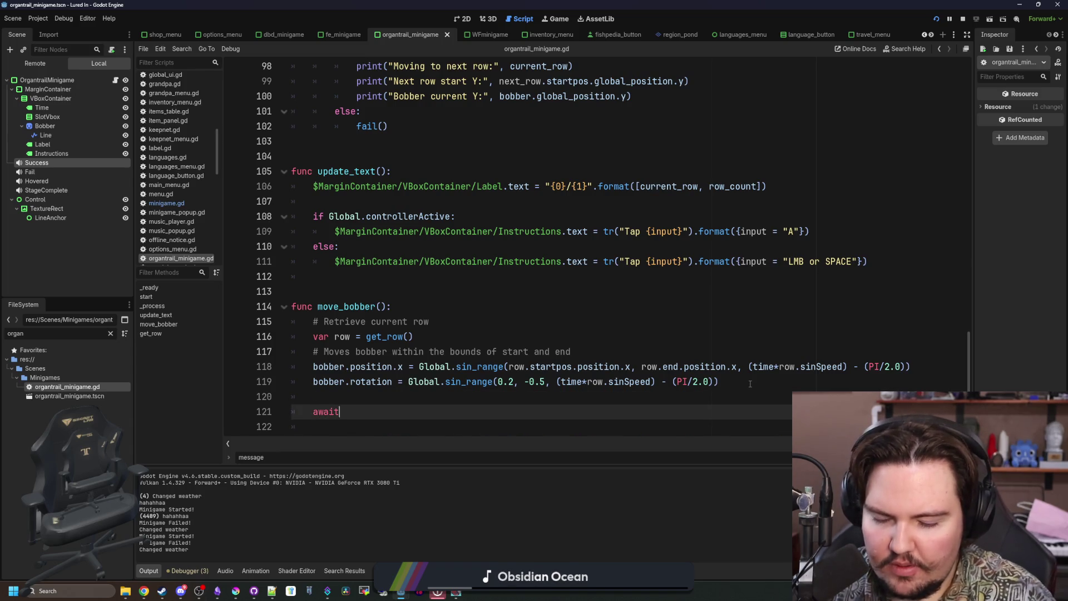
type(".phy")
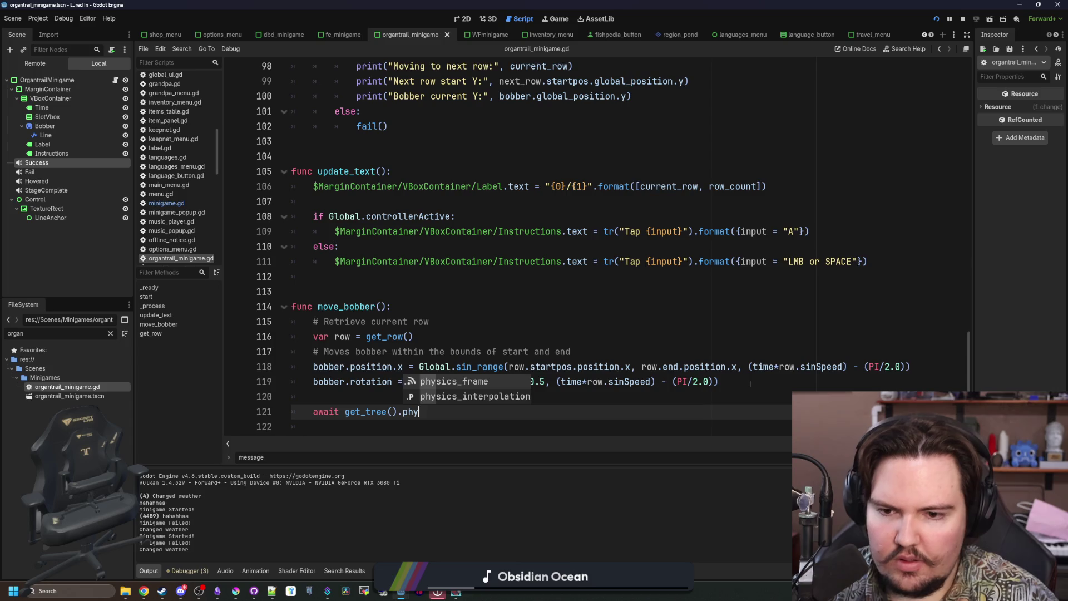
key("Return")
scroll(504, 208, "down", 2)
left_click(504, 208)
key("F5")
left_click(646, 453)
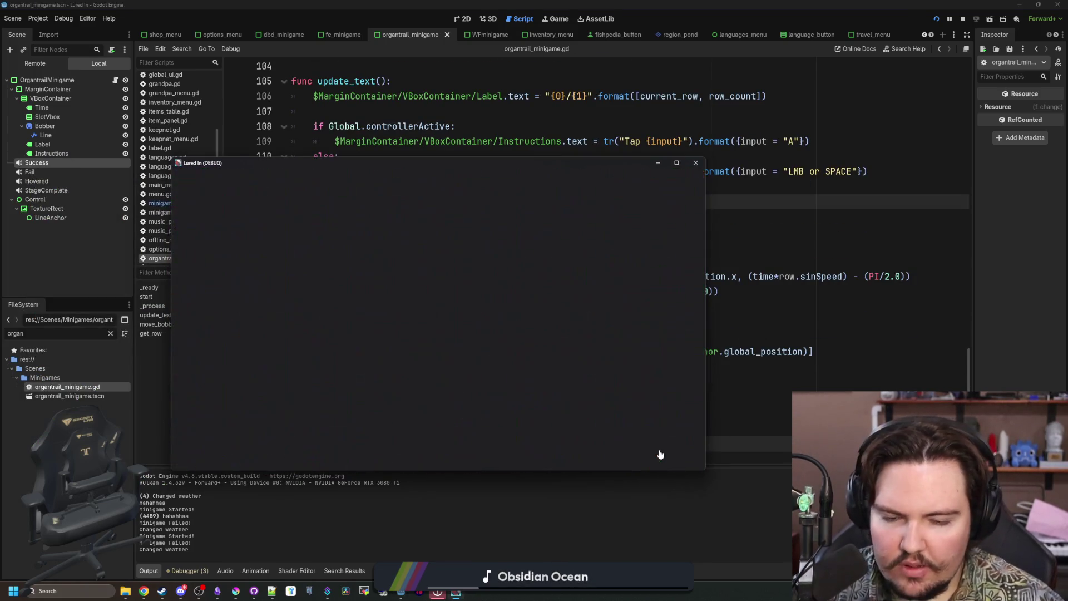
Travel back to the pond and start fishing with the 'minigame' secret command.
left_click(657, 453)
left_click(540, 265)
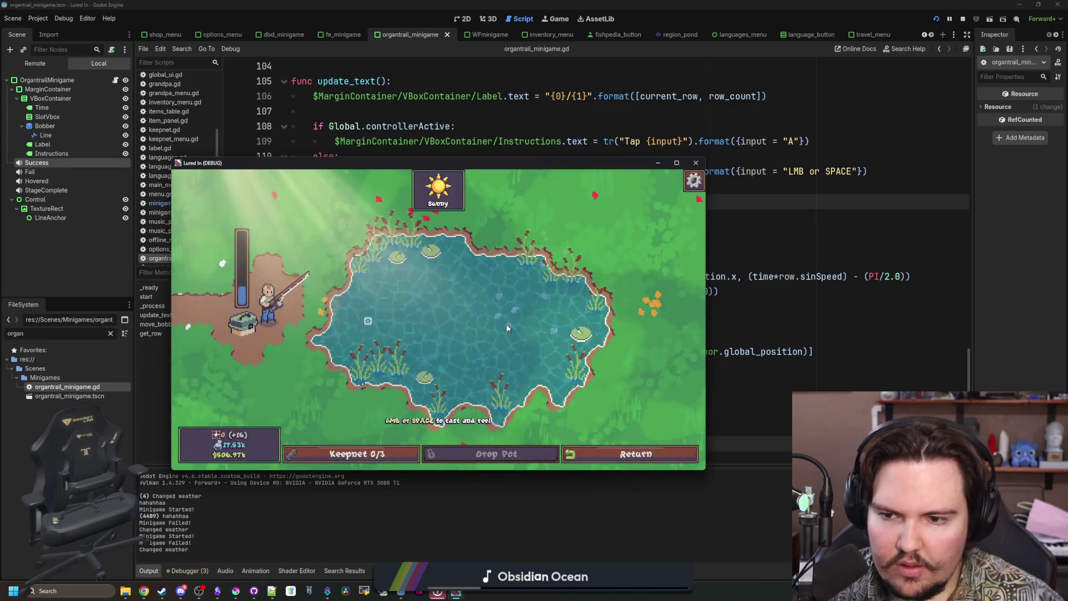
key("grave")
type("minigame ot")
key("Return")
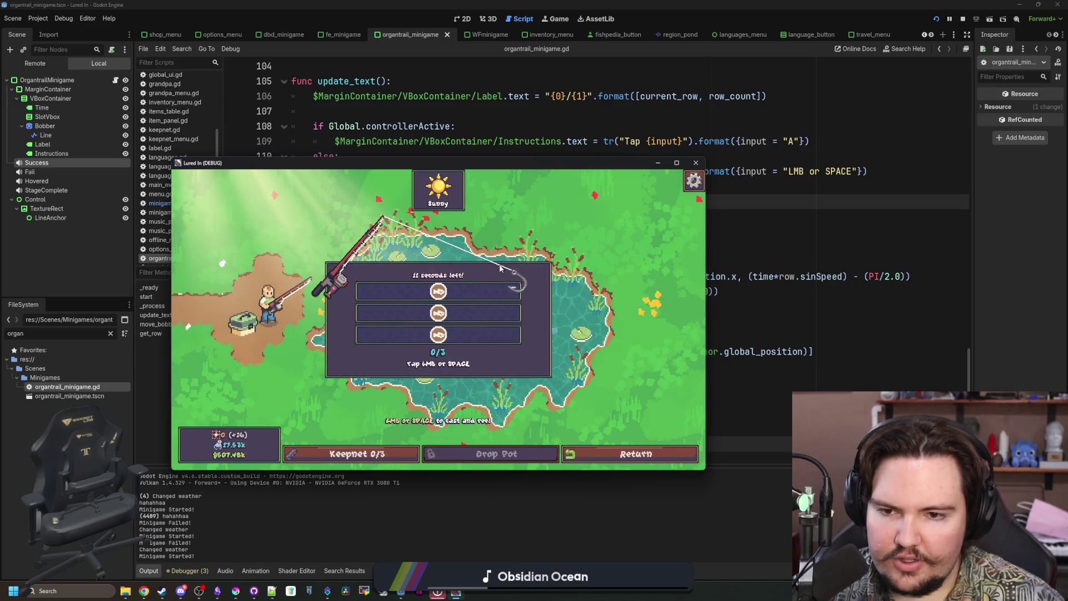
Clear all three reel rows to catch a Minnow, then save the script.
left_click(478, 287)
left_click(478, 287)
left_click(478, 287)
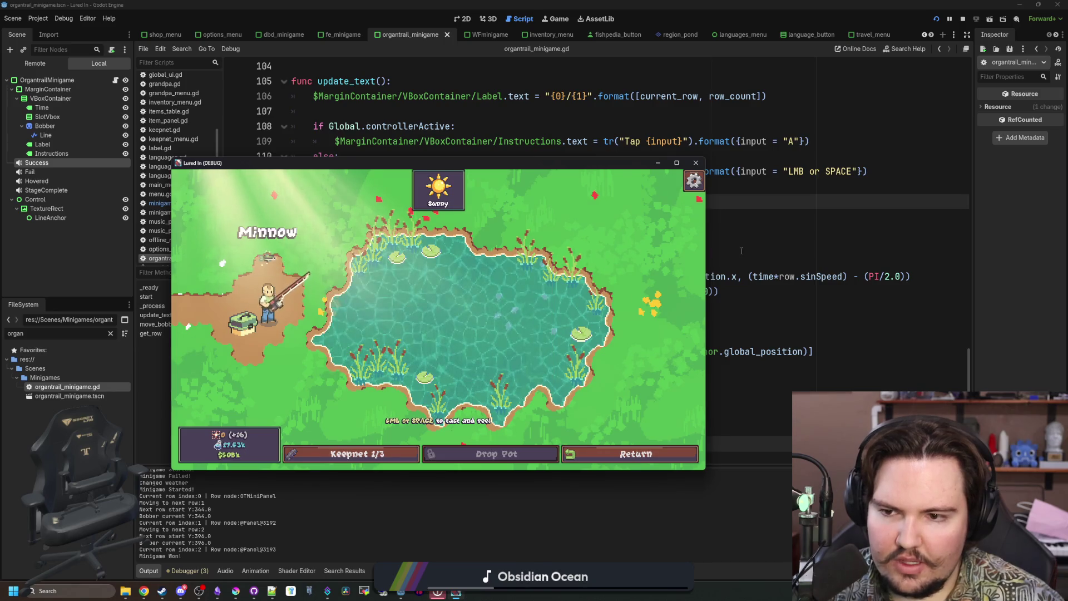
left_click(438, 305)
key("ctrl+s")
key("ctrl+s")
key("ctrl+s")
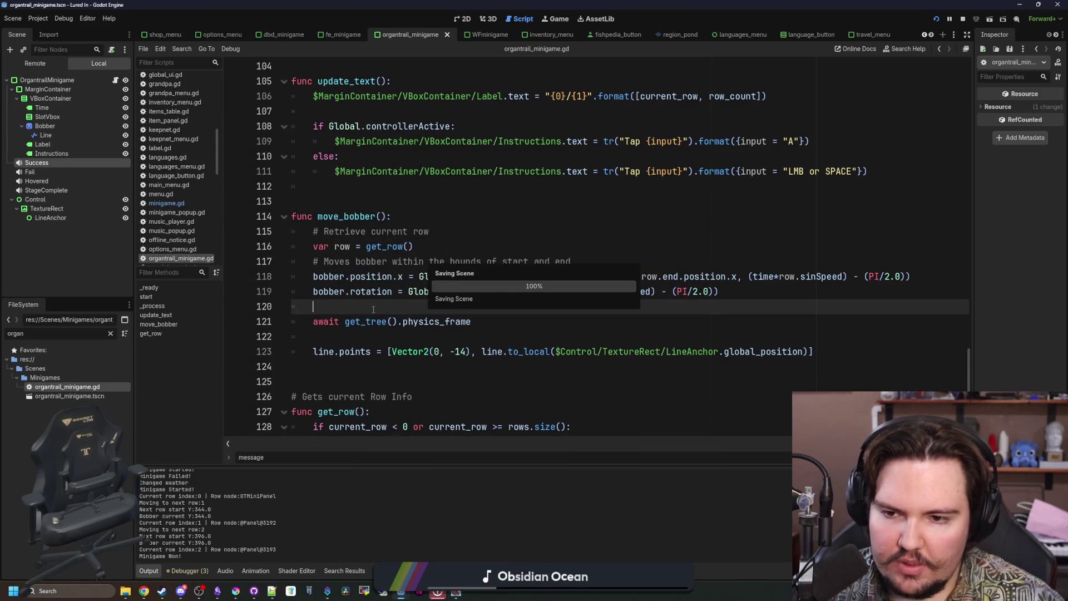
Copy the line.points update from line 123 onto line 120, above the physics-frame await.
left_click_drag(814, 351, 307, 351)
key("ctrl+c")
left_click(331, 313)
key("ctrl+v")
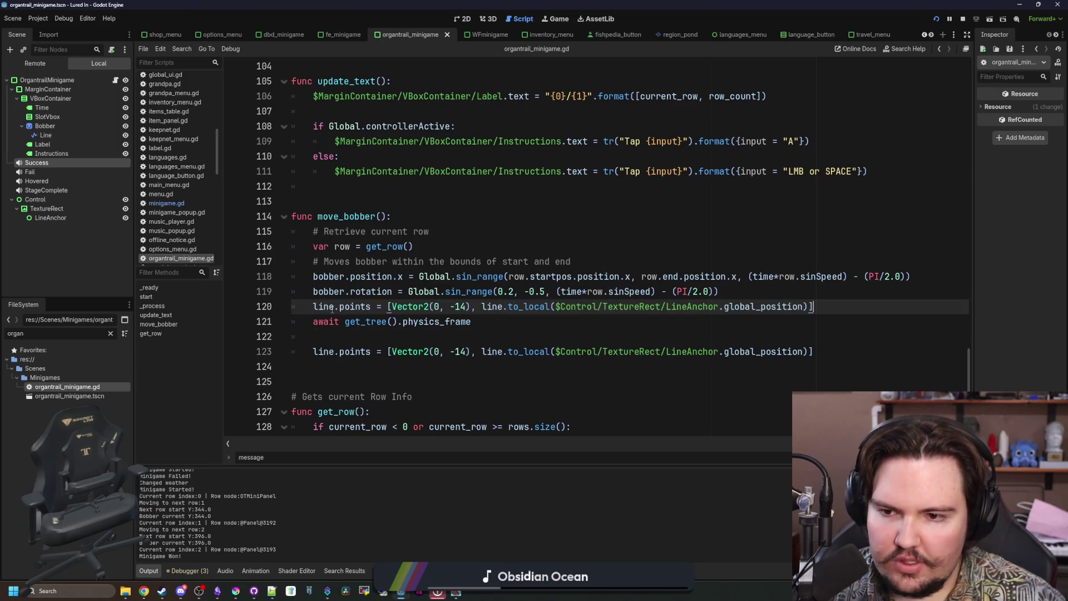
key("Return")
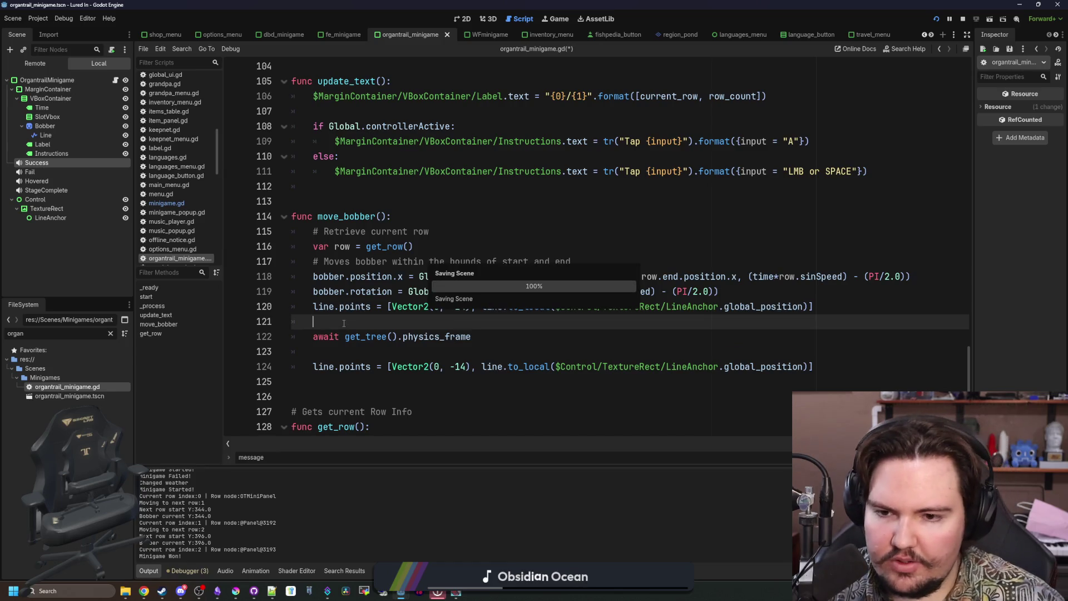
left_click(461, 594)
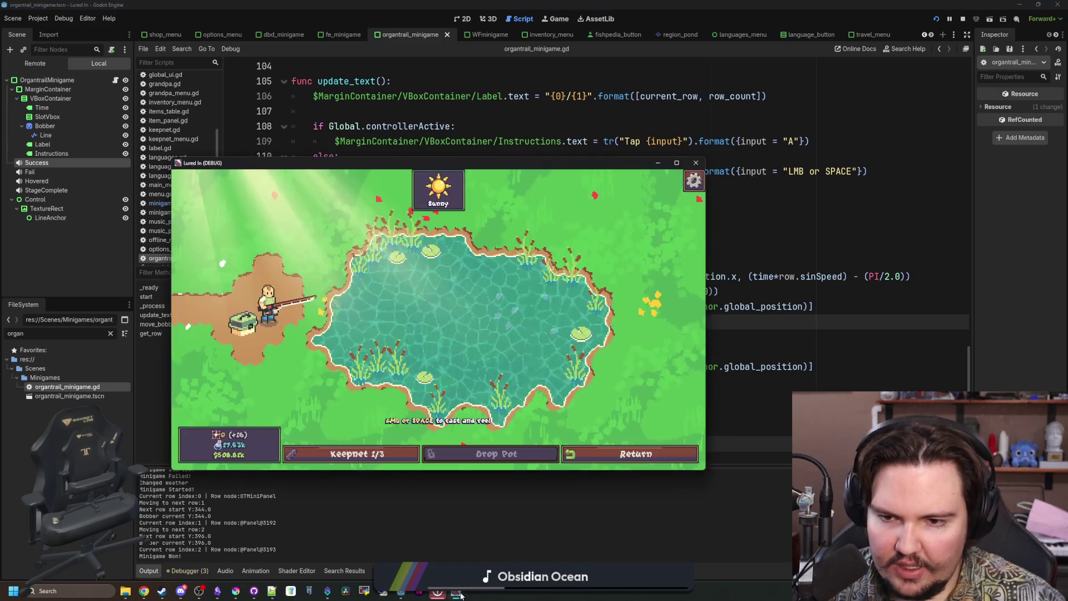
Cast into the pond and start the reel minigame with the 'minigame' command.
left_click(388, 275)
left_click(344, 292)
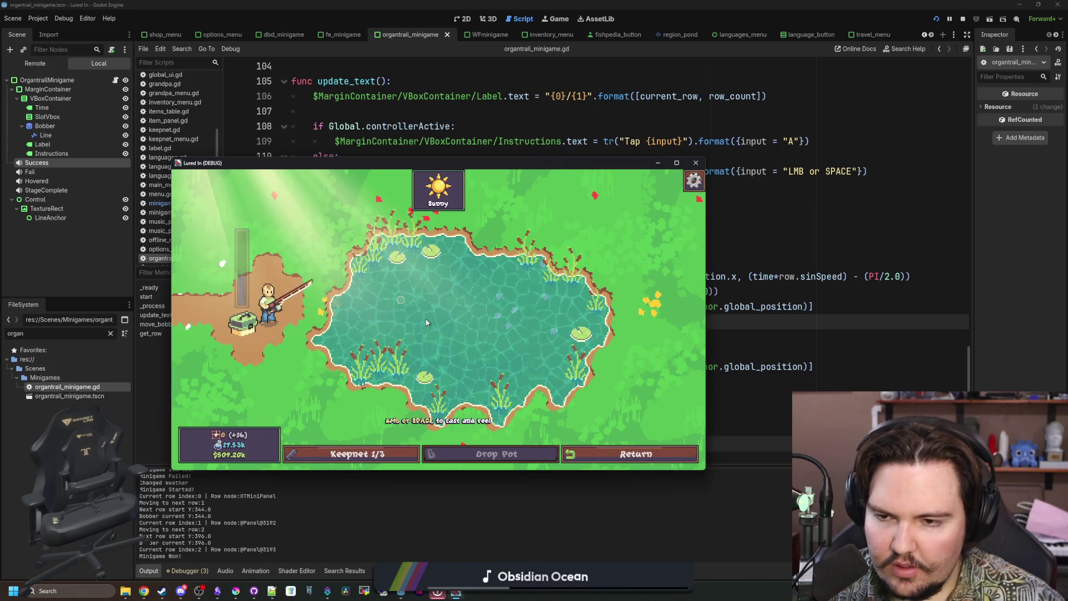
key("grave")
type("igame")
key("Return")
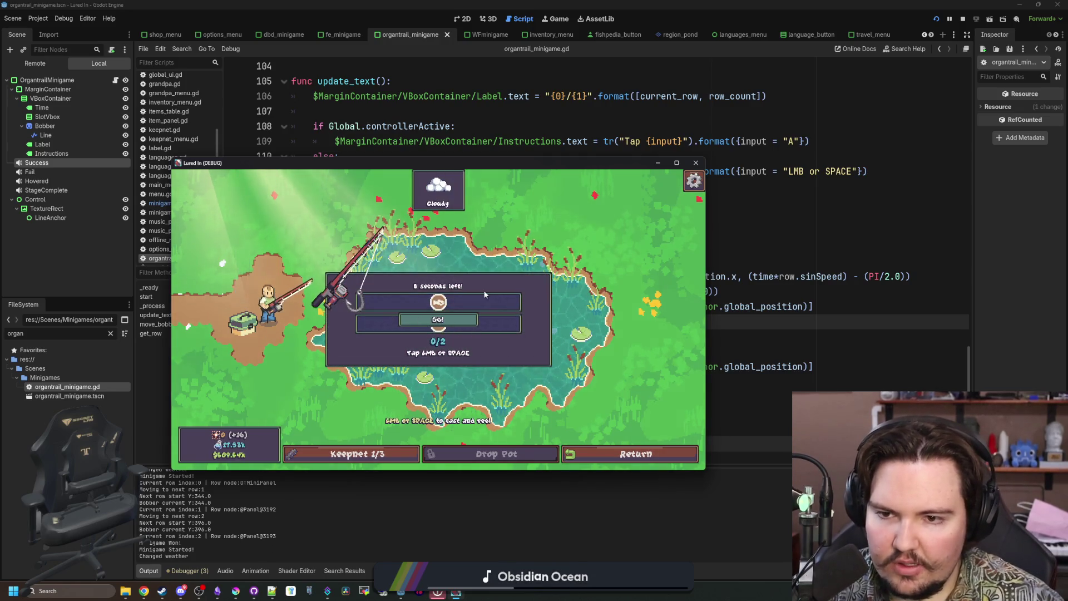
Clear both reel rows to catch a second Minnow, then close the game window.
left_click(490, 302)
left_click(434, 287)
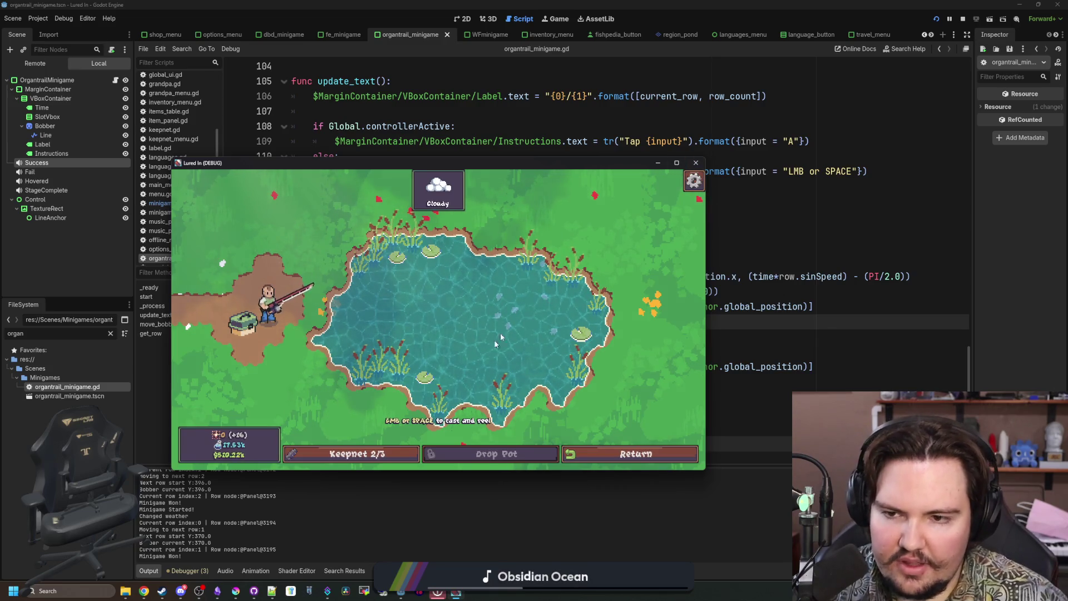
left_click(696, 163)
left_click(340, 157)
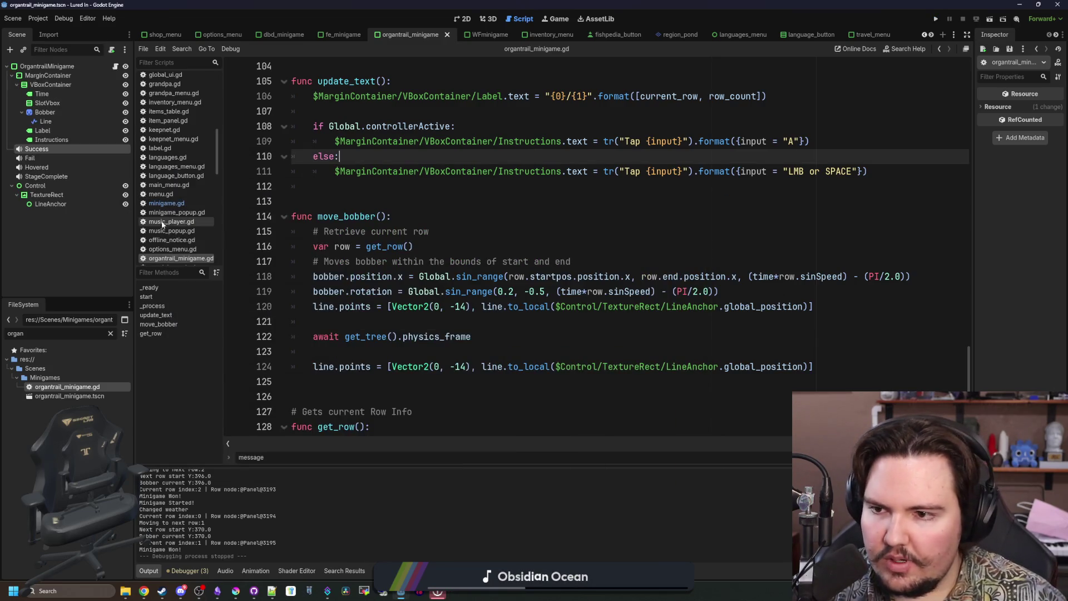
Filter the FileSystem for 'minigame', open minigame_popup.tscn and select its Label node.
left_click(550, 223)
key("Up")
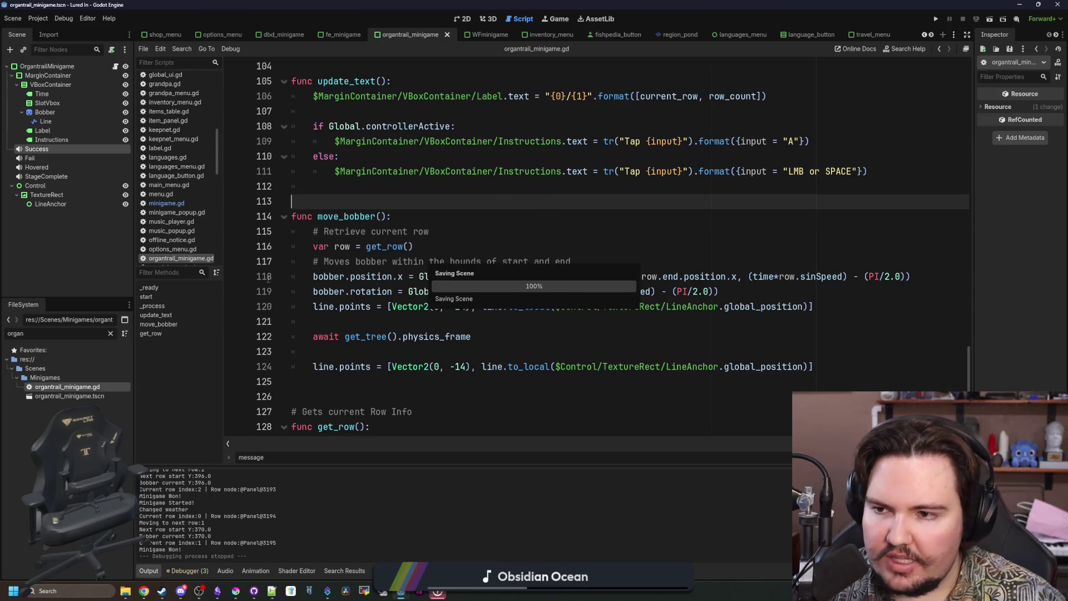
key("BackSpace")
key("BackSpace")
key("BackSpace")
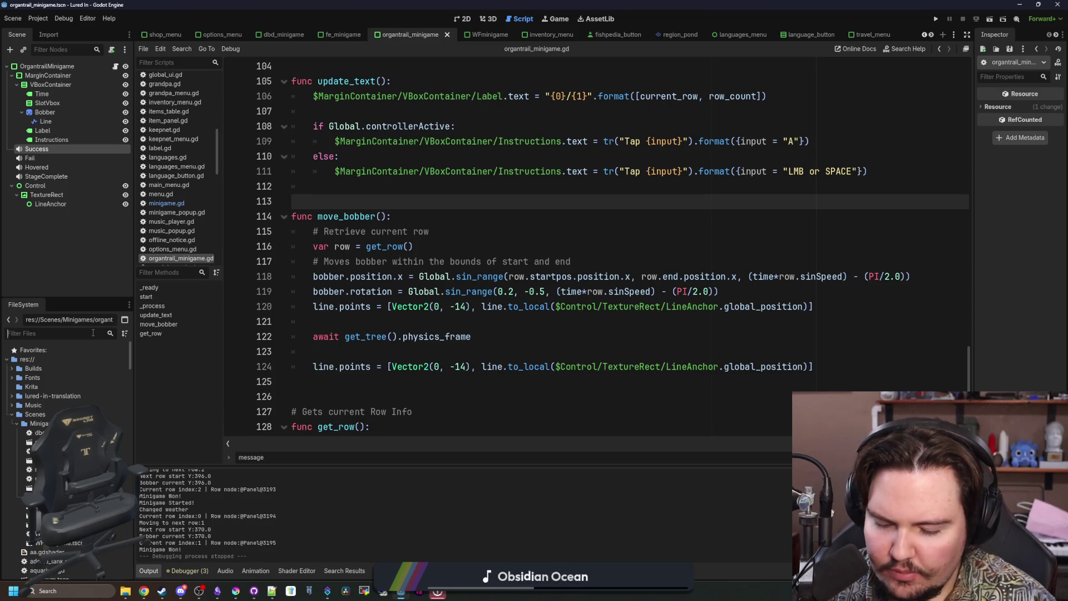
type("minigame")
double_click(33, 442)
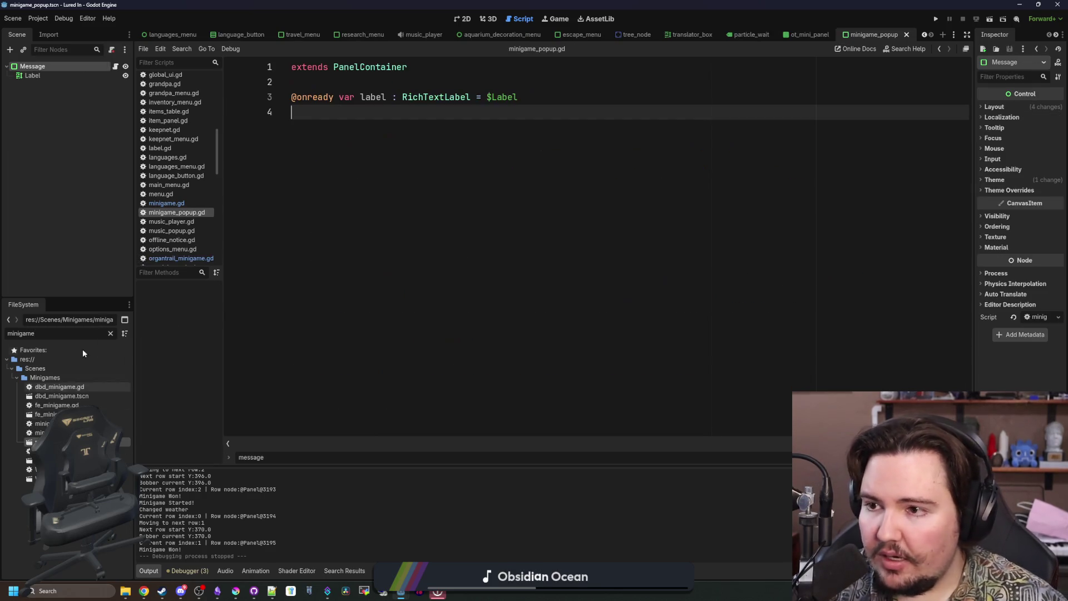
left_click(42, 75)
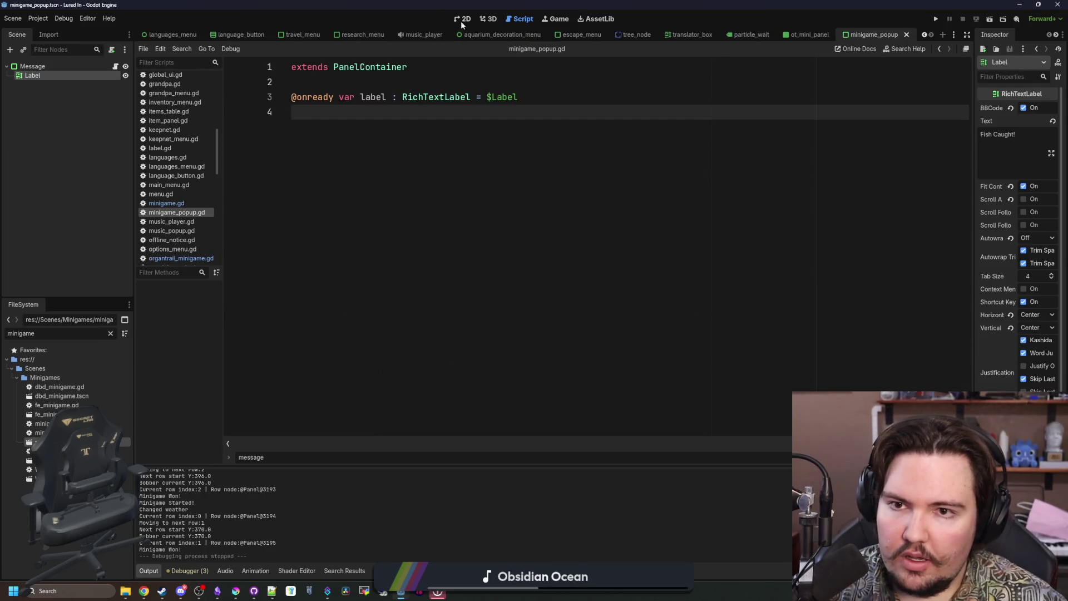
left_click(464, 22)
left_click(52, 68)
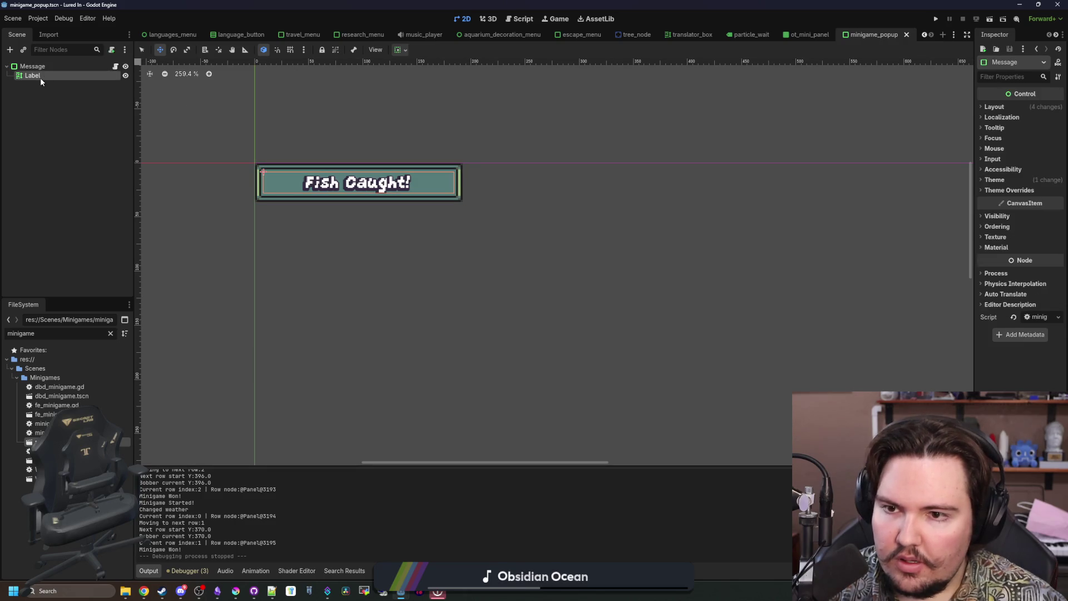
left_click(40, 76)
Enable the Label's Theme Overrides > Font Sizes > Normal override, save the scene and run the project.
left_click_drag(975, 210, 745, 221)
scroll(753, 345, "down", 3)
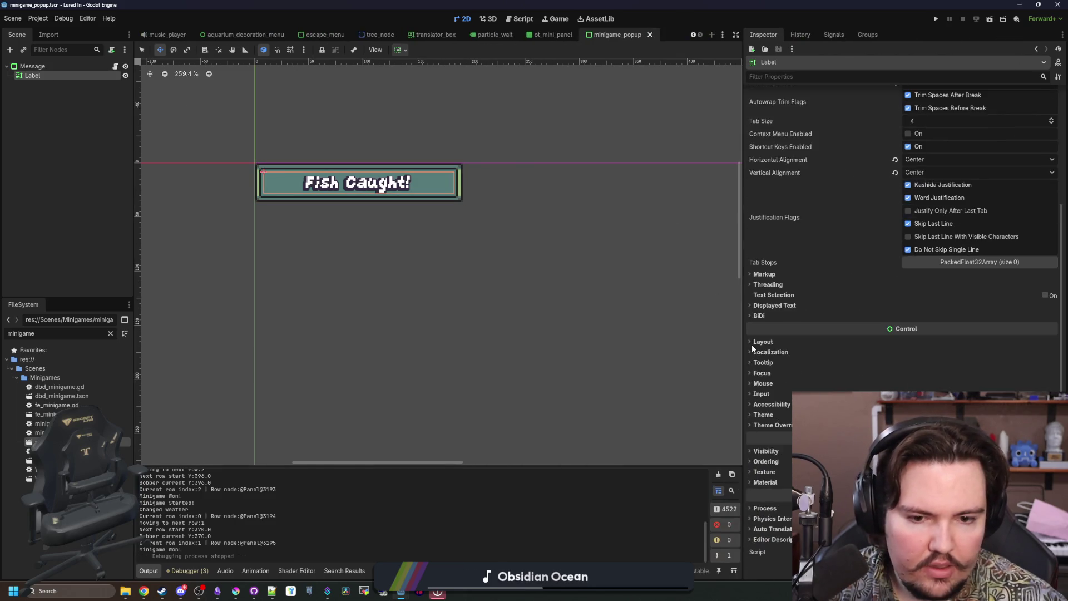
left_click(773, 425)
left_click(788, 468)
left_click(764, 476)
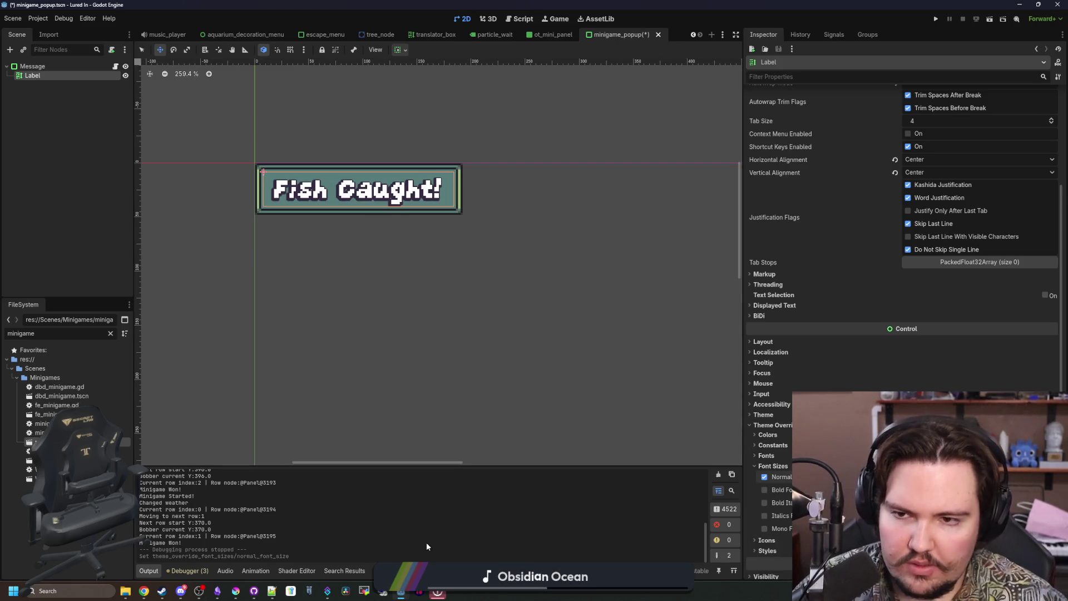
key("ctrl+s")
left_click(936, 20)
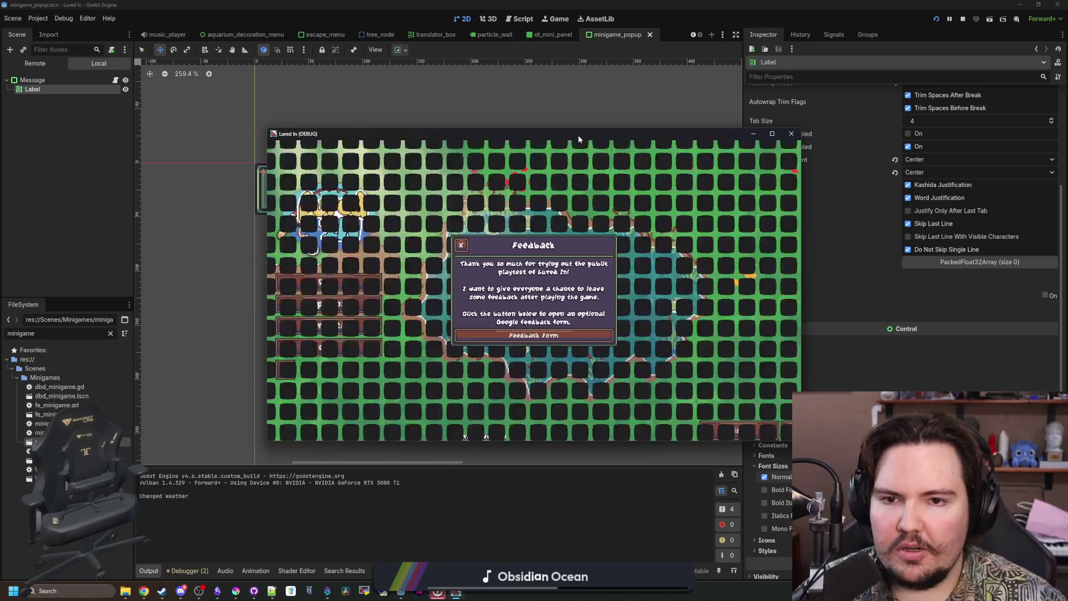
Start playing, travel to the pond, cast, and launch the 'minigame' command.
double_click(579, 136)
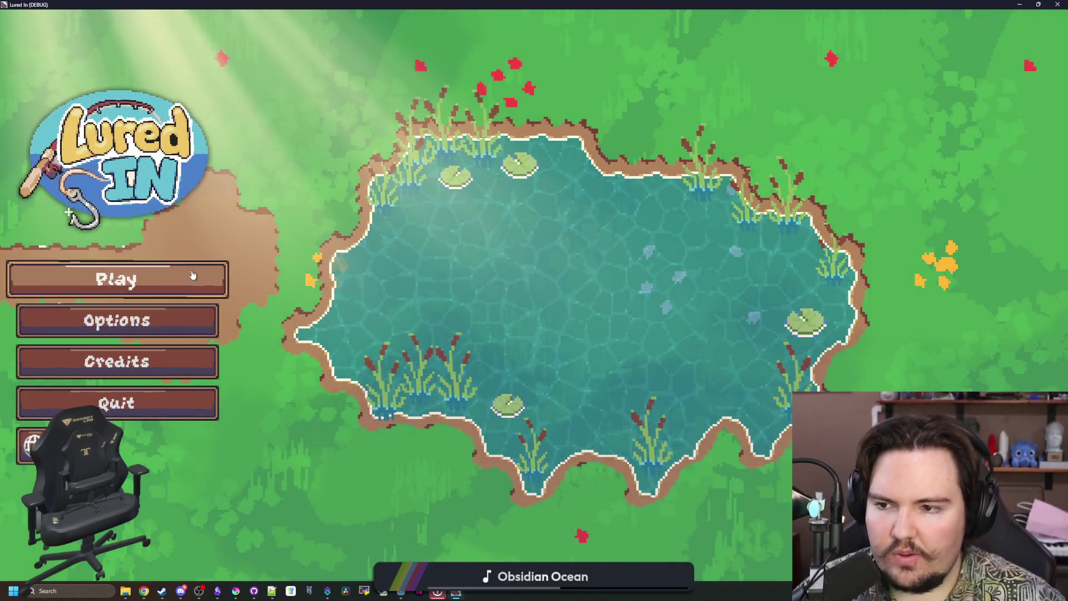
left_click(191, 274)
left_click(556, 376)
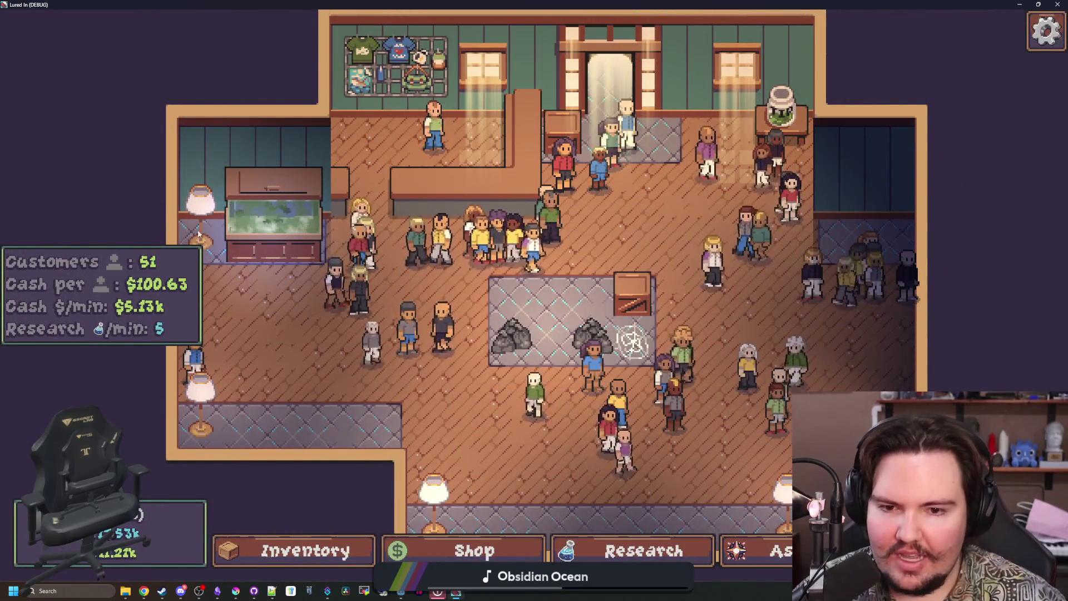
key("t")
left_click(704, 200)
left_click_drag(532, 305, 550, 272)
key("grave")
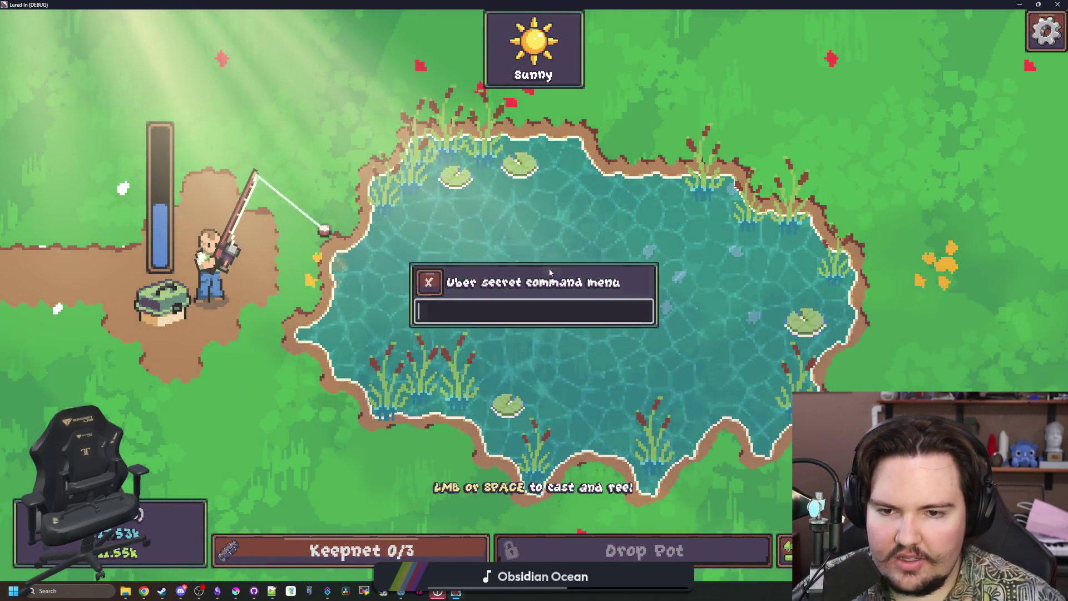
type("mini")
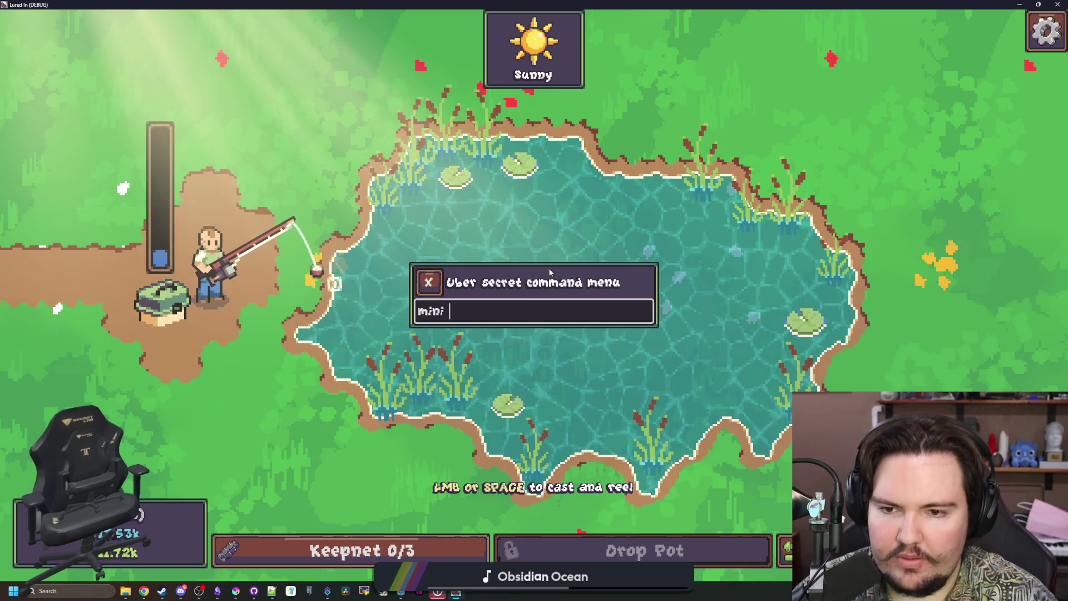
type("game")
key("Return")
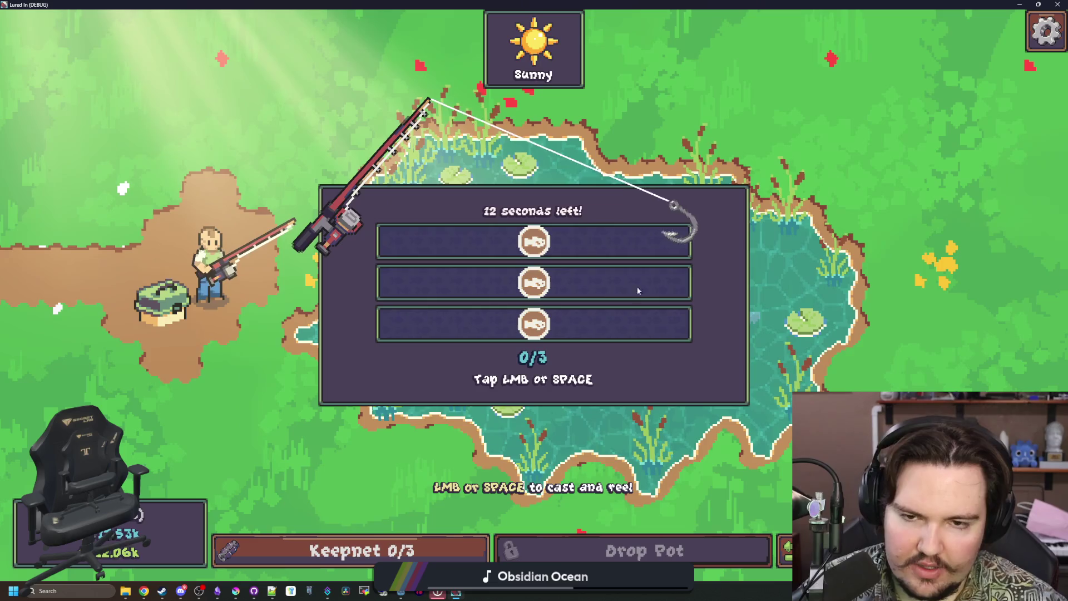
Hook fish in all three rows to win the minigame, then close the game.
left_click(671, 238)
left_click(671, 238)
left_click(671, 238)
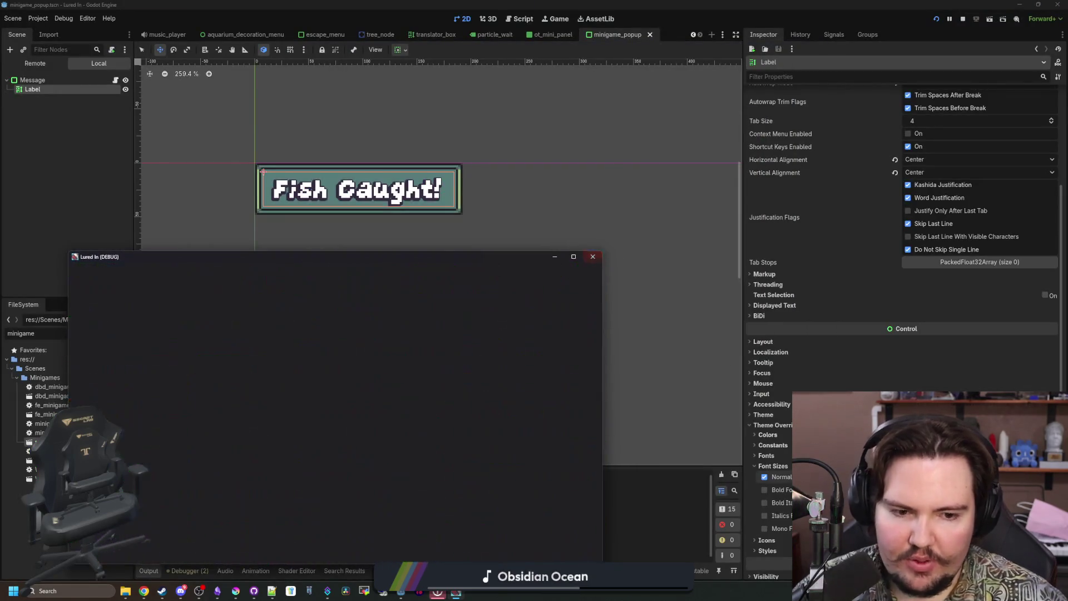
left_click(592, 256)
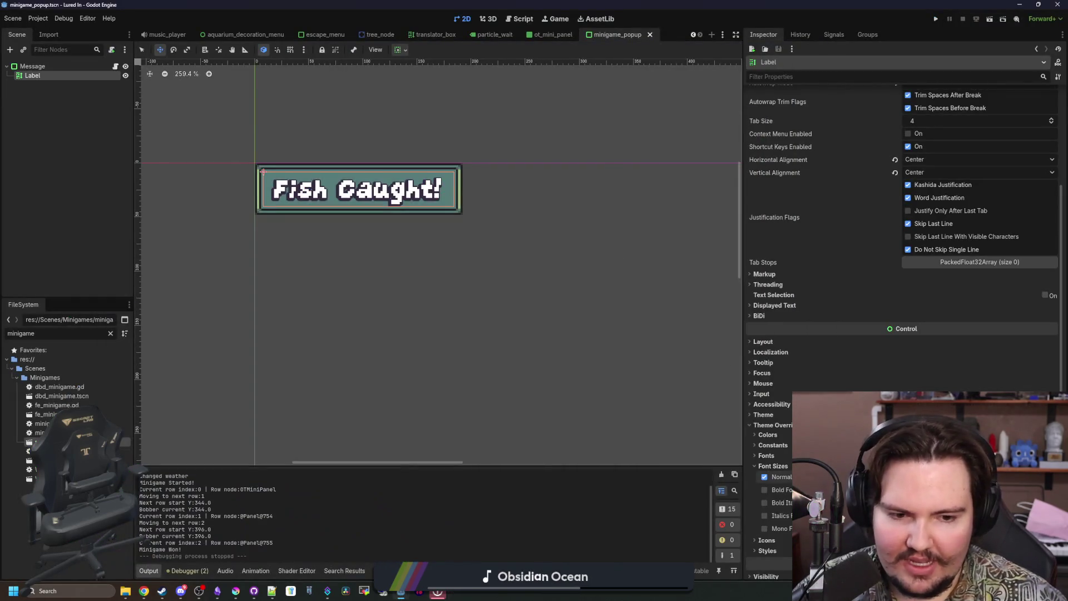
Enlarge the Fish Caught! label text, save the popup scene and open its attached script.
key("Return")
key("ctrl+s")
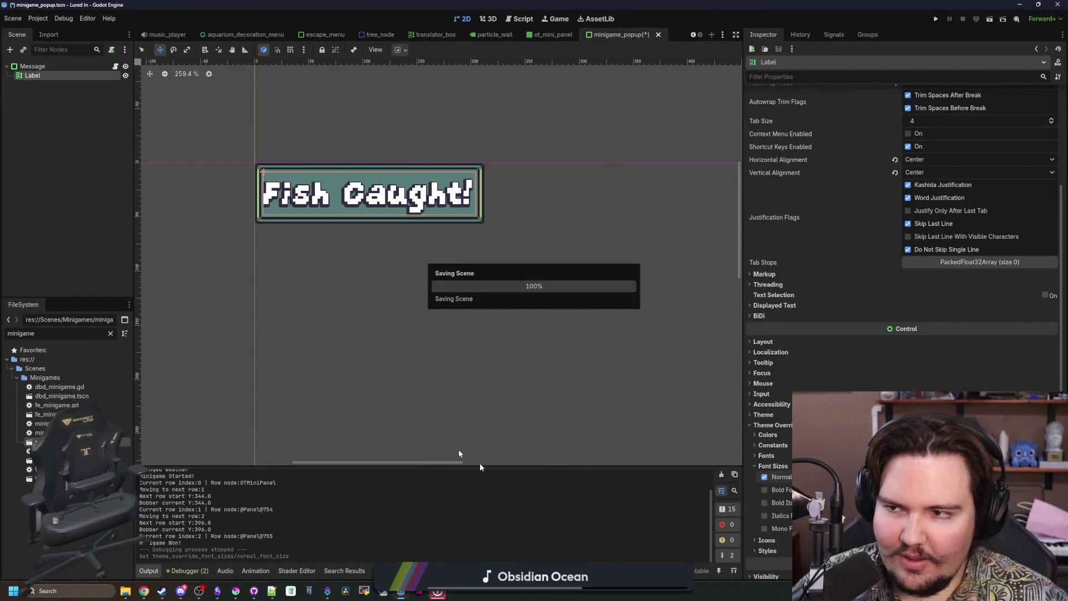
left_click(116, 66)
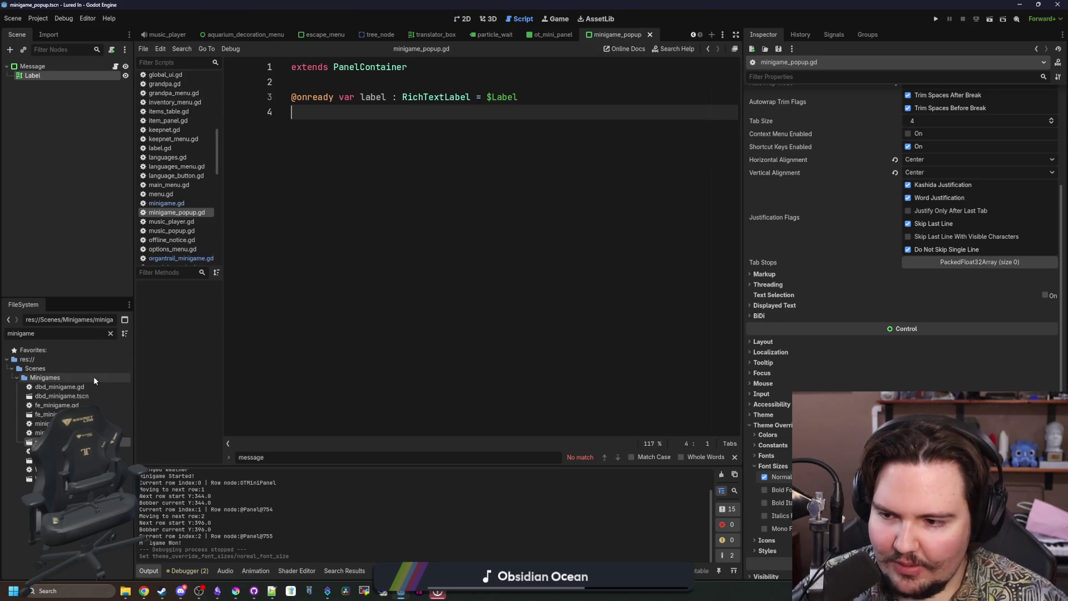
Open minigame.gd in a wider code editor and review its start function.
left_click(177, 205)
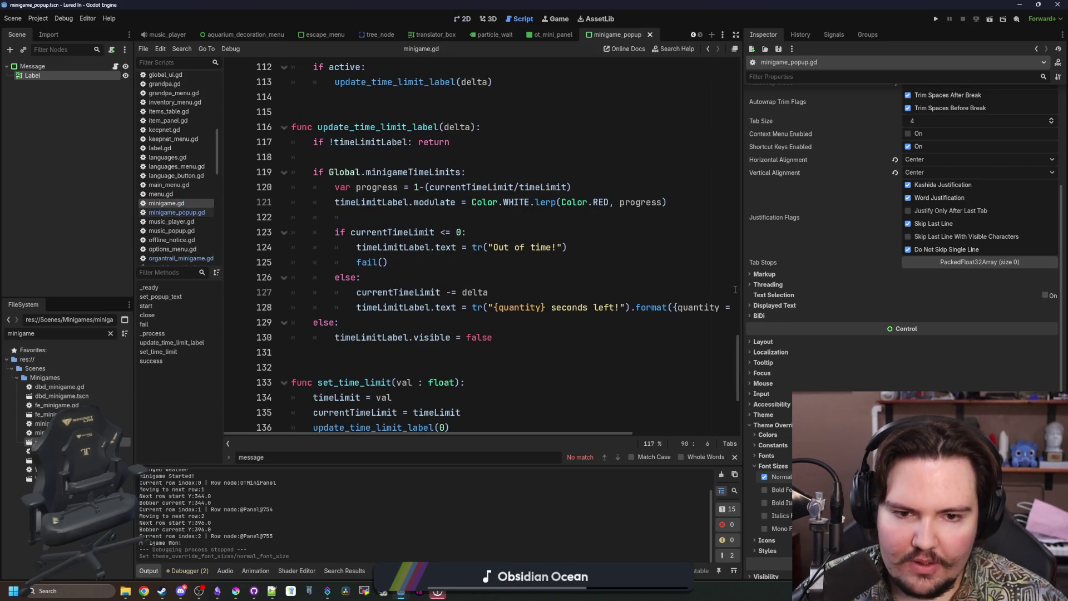
left_click_drag(740, 289, 975, 289)
scroll(654, 282, "down", 4)
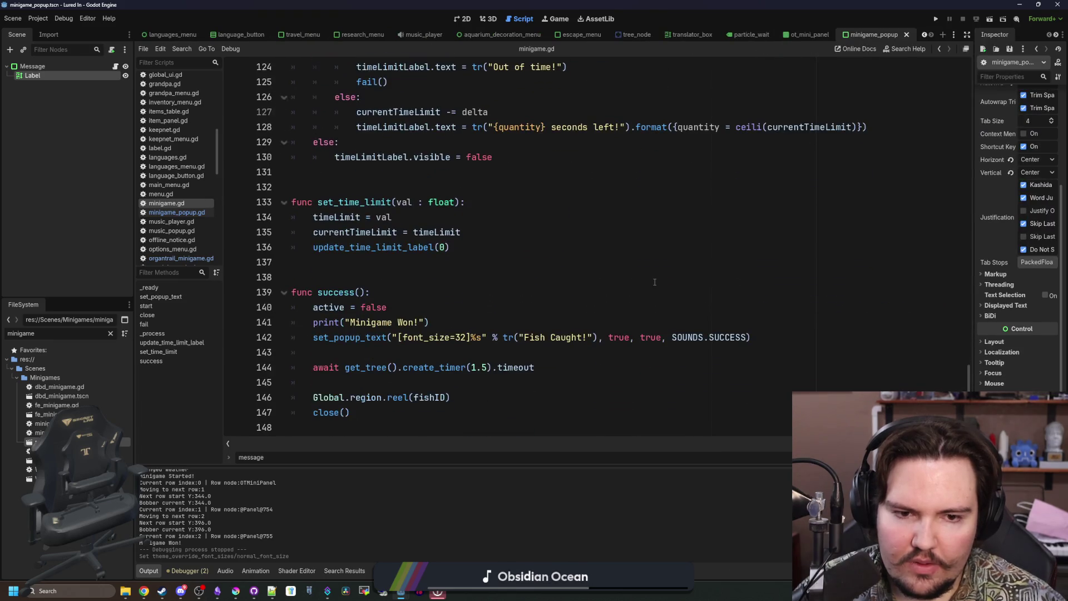
scroll(655, 282, "up", 17)
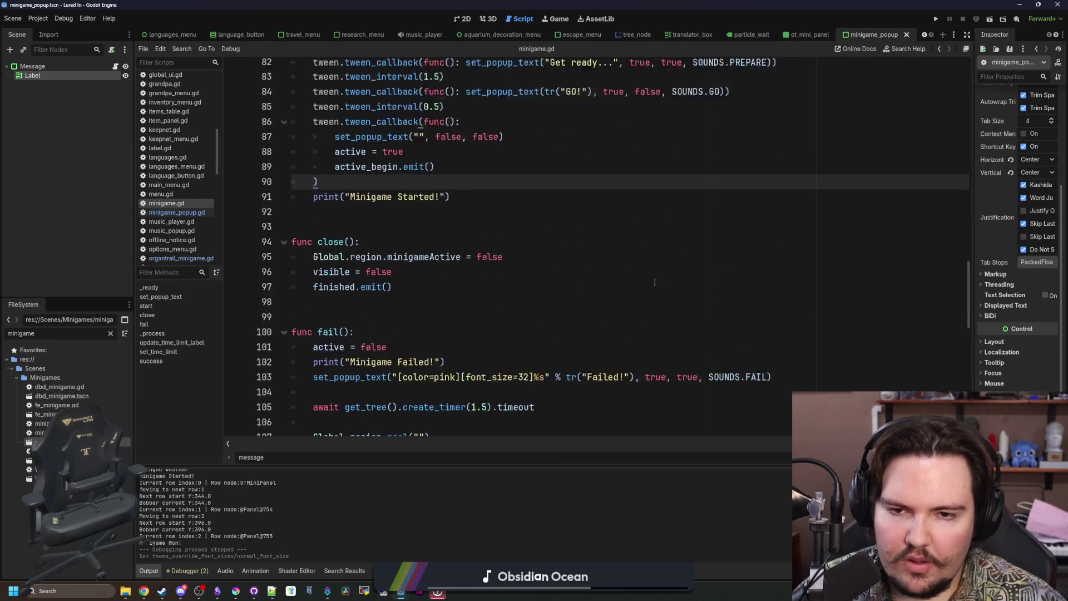
left_click(579, 292)
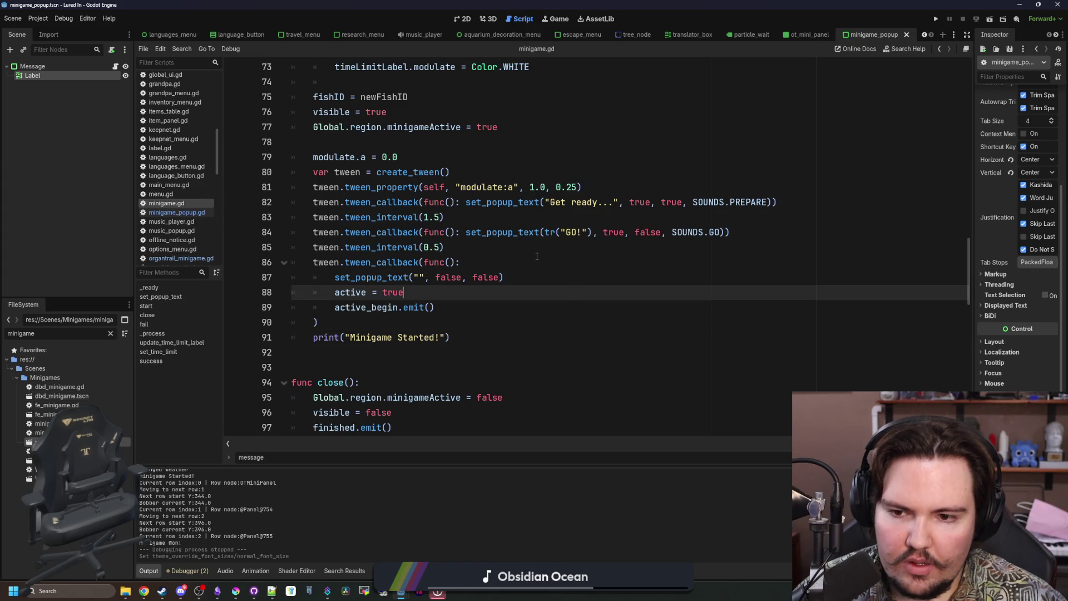
scroll(537, 256, "up", 6)
scroll(537, 256, "up", 2)
scroll(625, 250, "down", 5)
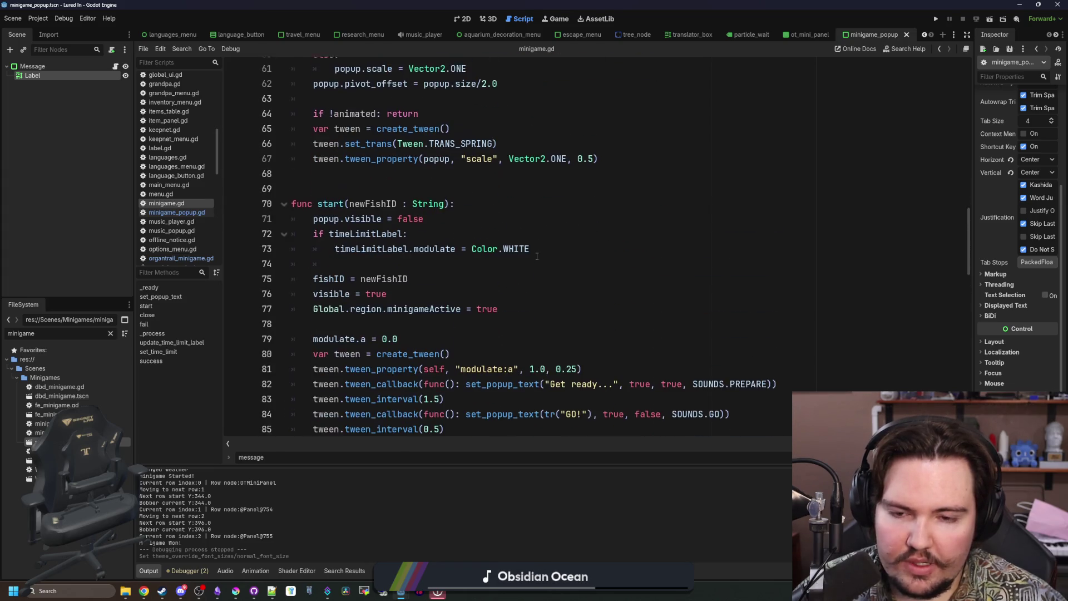
left_click(624, 250)
Search for 'font_size' and delete the [font_size=32] tags from the Failed! and Fish Caught! messages.
key("ctrl+f")
type("font_size")
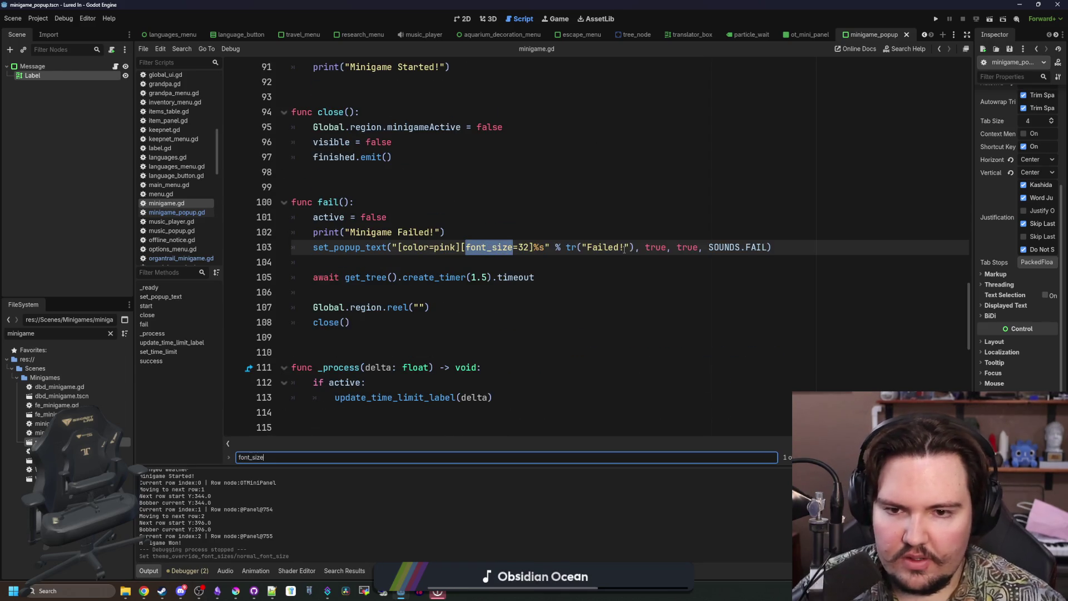
left_click(535, 247)
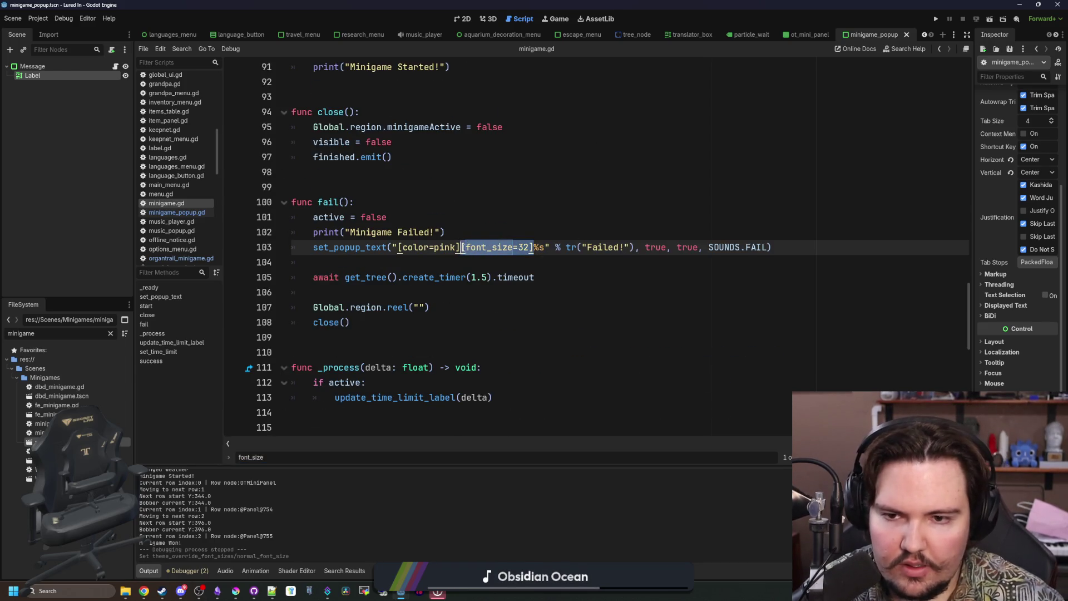
key("BackSpace")
key("Return")
left_click(470, 338)
key("BackSpace")
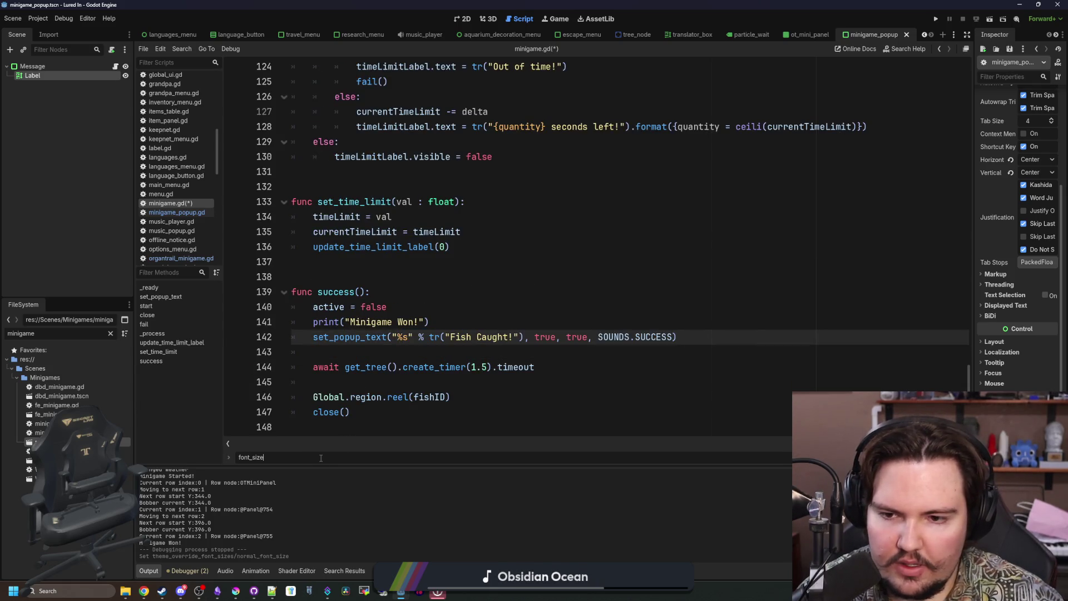
Remove the leftover '"%s" % ' wrapper on line 142 and save minigame.gd.
left_click(445, 327)
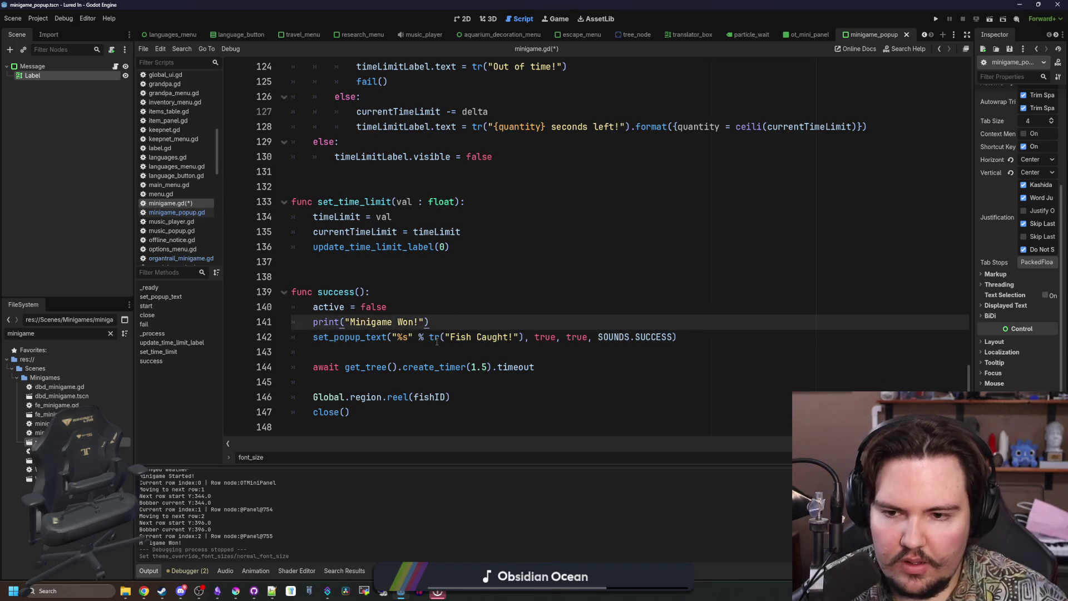
left_click(437, 345)
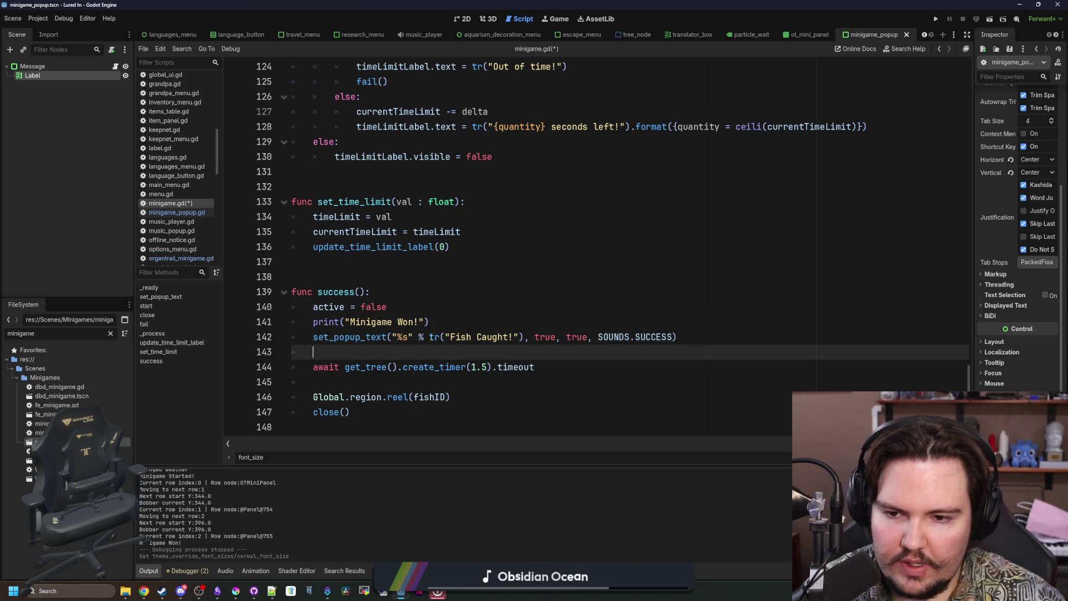
left_click_drag(431, 337, 395, 336)
key("BackSpace")
left_click(437, 323)
left_click(490, 286)
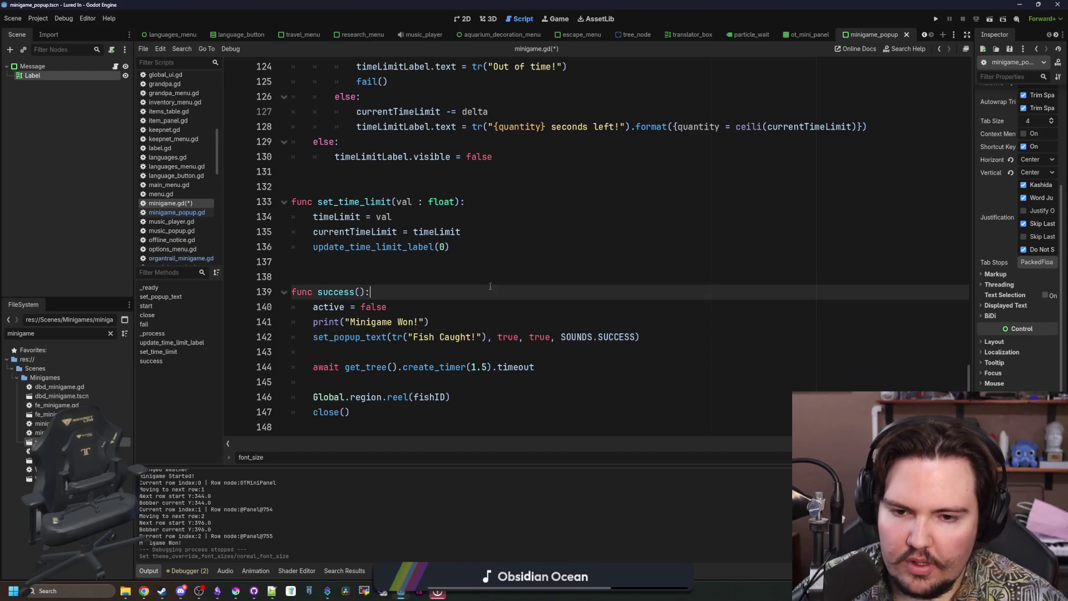
left_click(384, 278)
key("ctrl+s")
Switch to the game view and reopen organtrail_minigame.gd.
scroll(384, 281, "up", 1)
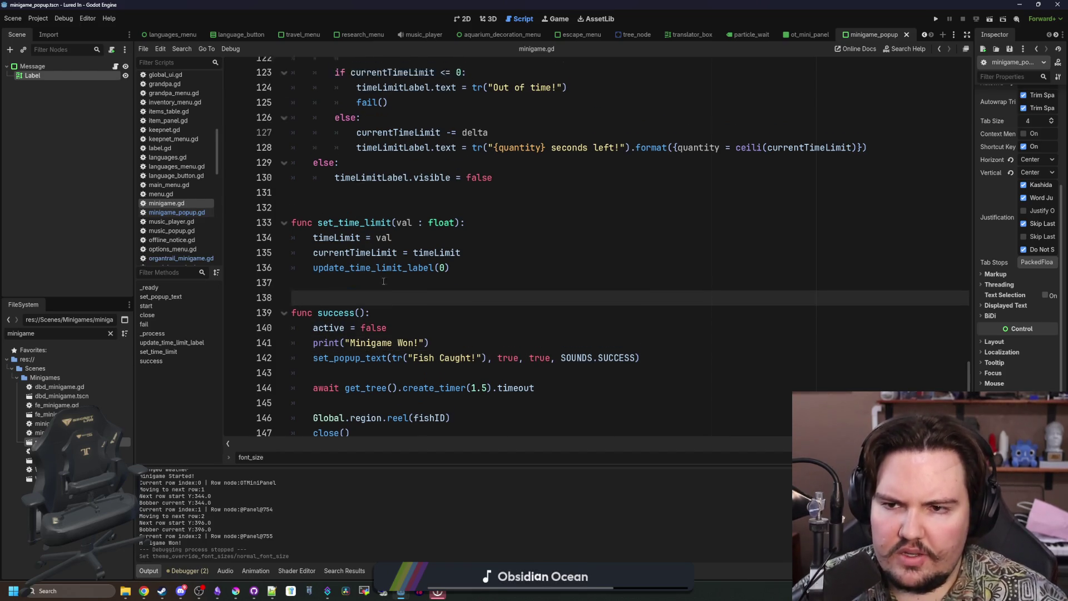
scroll(383, 281, "up", 2)
left_click(393, 262)
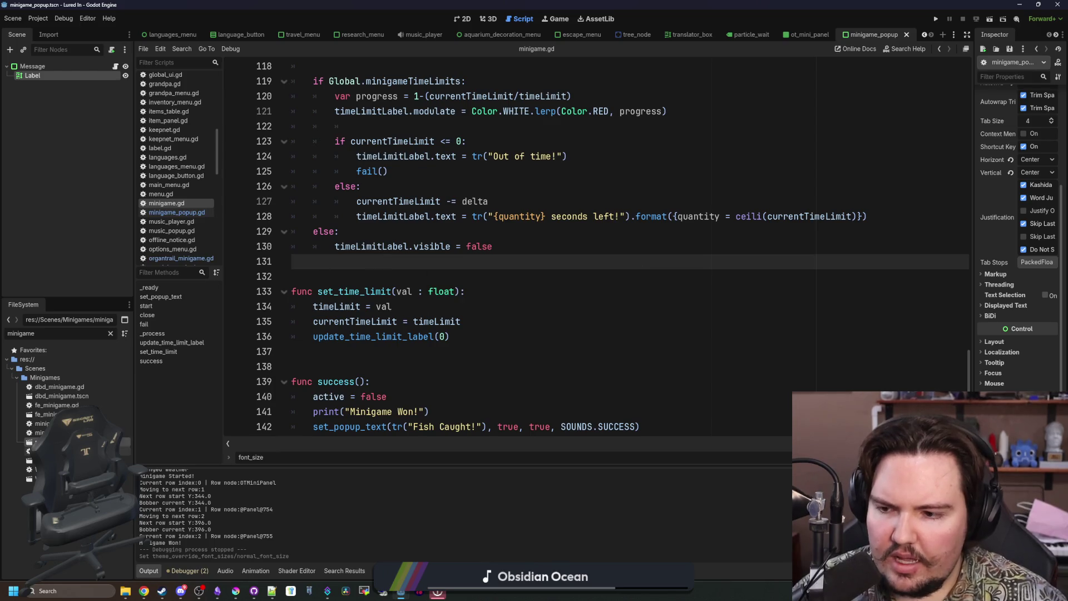
left_click(558, 17)
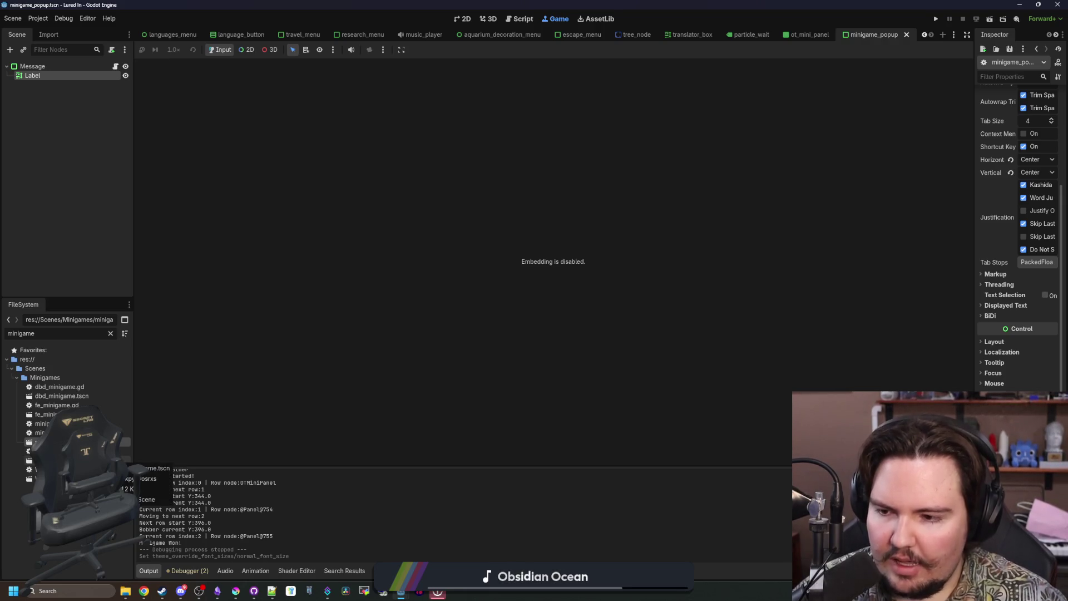
double_click(123, 440)
Delete the physics-frame await and the duplicate line.points line from move_bobber.
left_click(406, 337)
left_click(406, 323)
left_click_drag(473, 337, 406, 350)
key("shift+Up")
key("shift+Up")
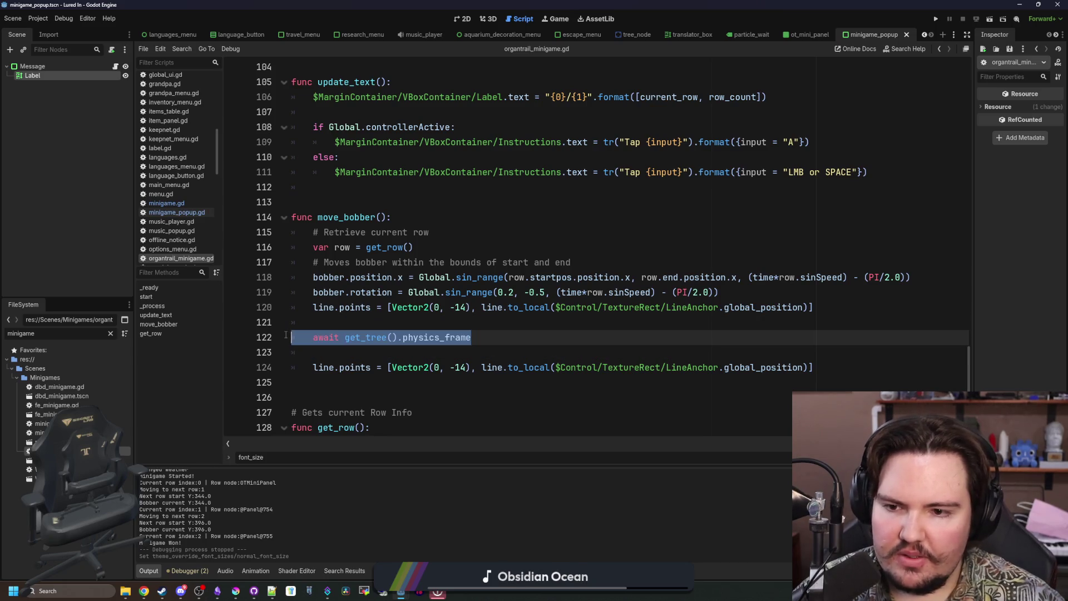
key("BackSpace")
left_click(828, 353)
key("shift+Up")
key("shift+Up")
key("shift+Up")
key("BackSpace")
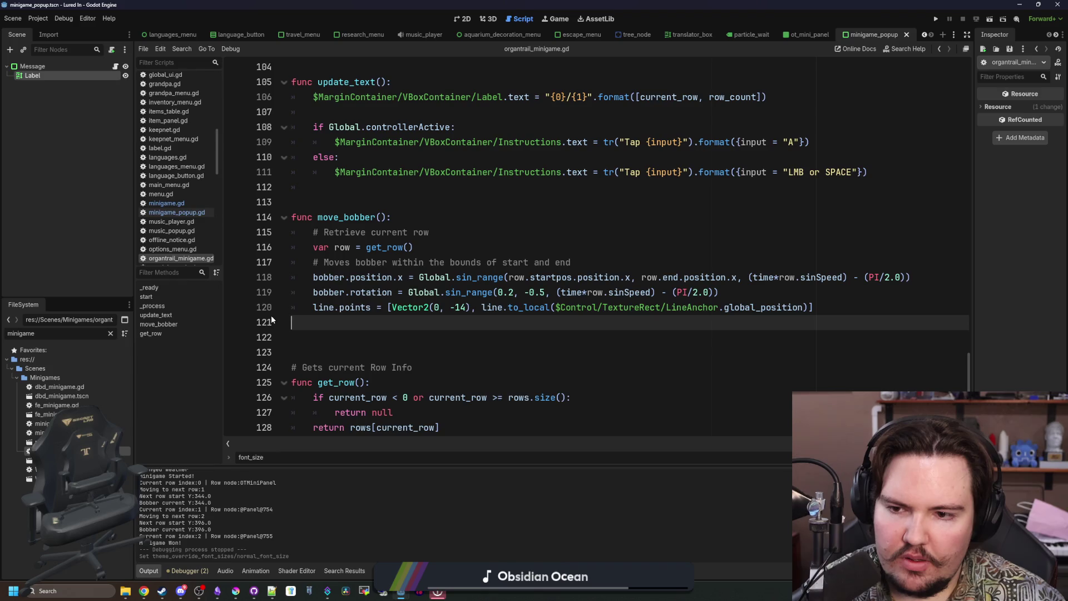
Cut the move_bobber() call out of its old place in _process.
scroll(386, 297, "up", 6)
scroll(388, 307, "up", 14)
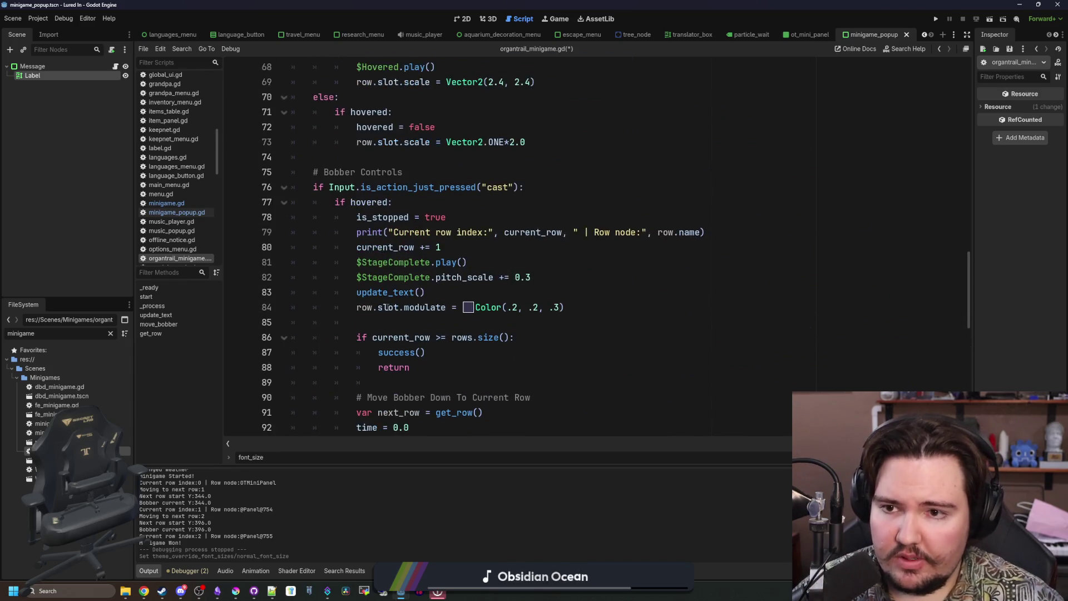
scroll(384, 300, "down", 1)
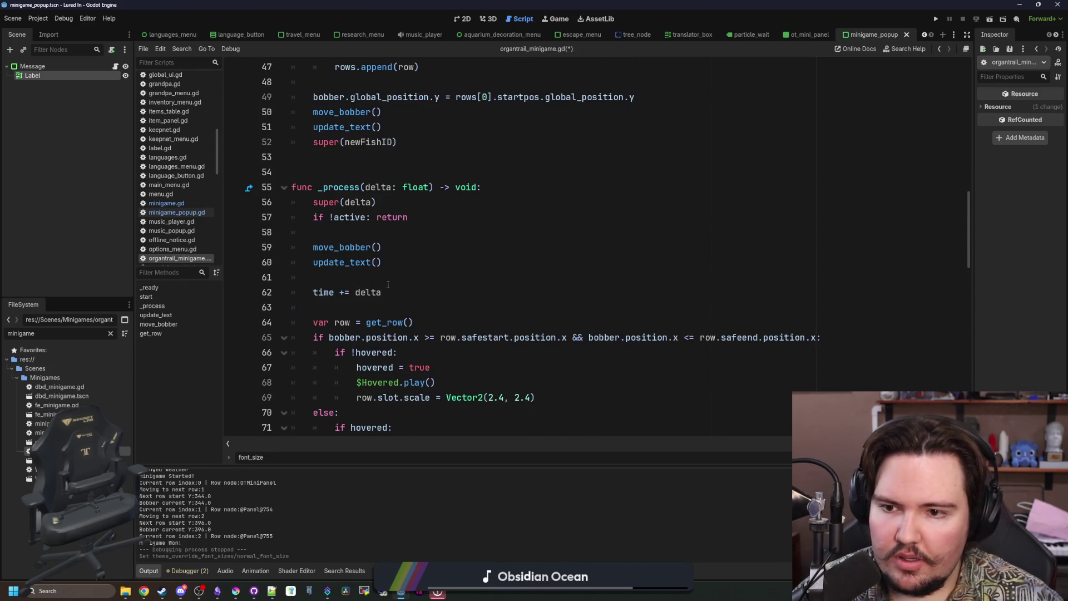
left_click(360, 232)
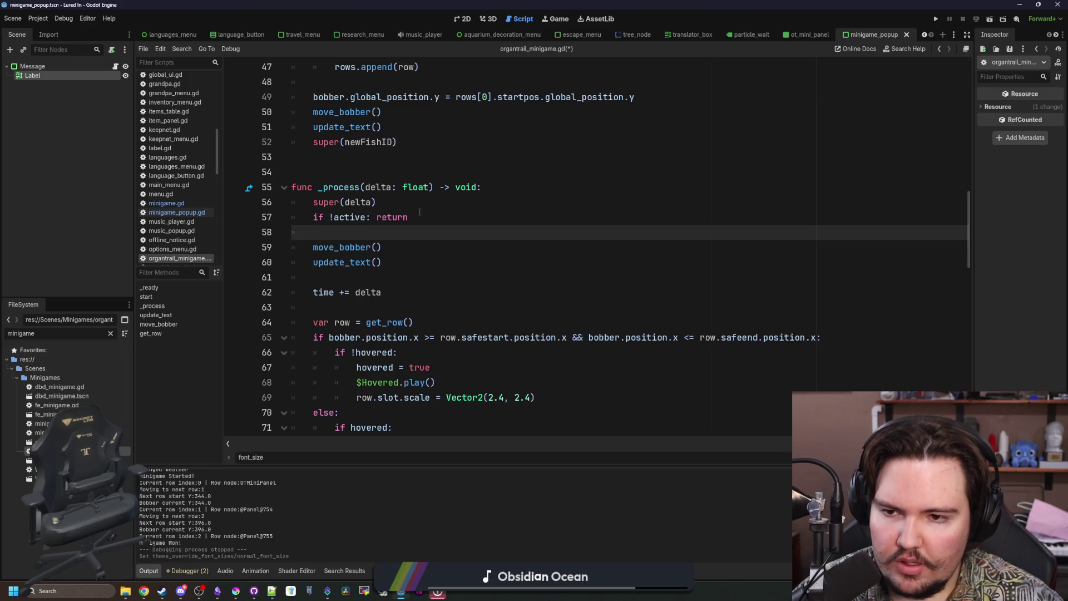
key("Down")
key("shift+End")
key("ctrl+c")
key("BackSpace")
Below super(delta), add an 'if !is_visible_in_tree(): return' guard followed by move_bobber().
left_click(392, 204)
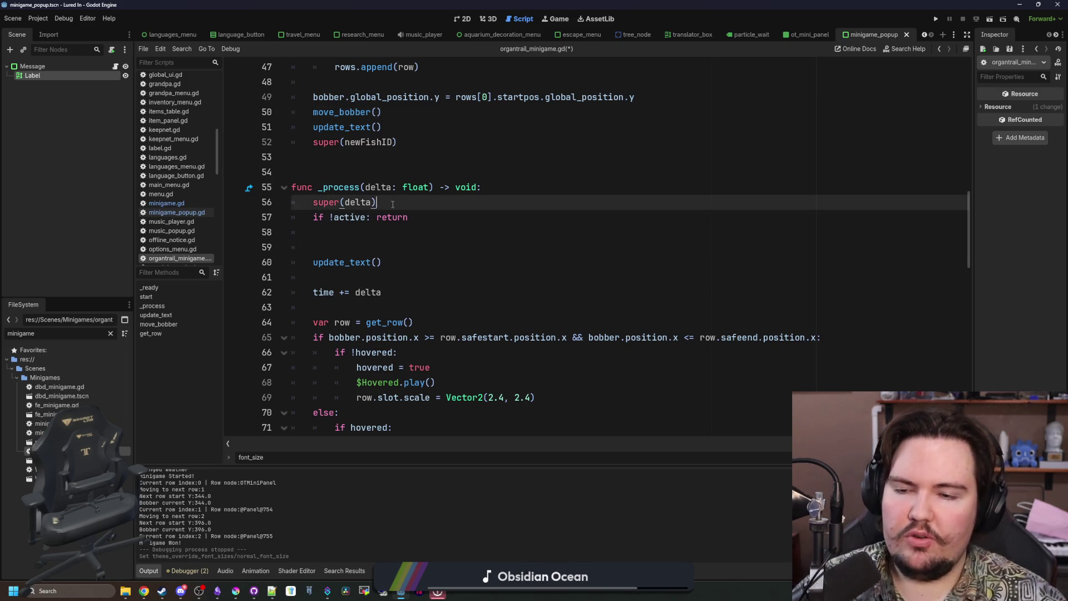
key("Return")
key("Return")
key("ctrl+v")
key("Up")
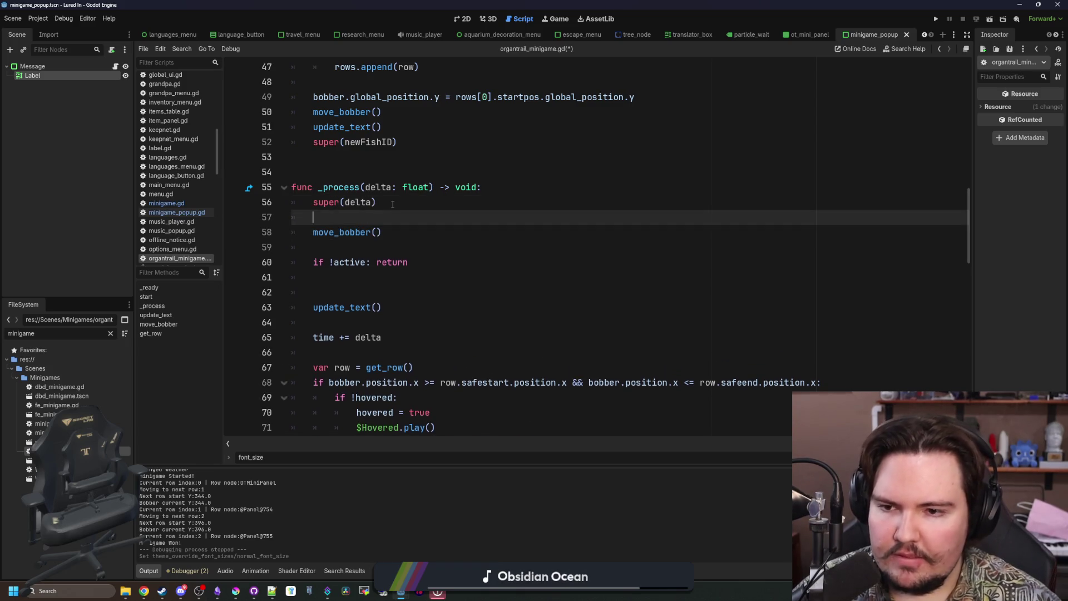
key("Down")
type("is_vi")
key("Return")
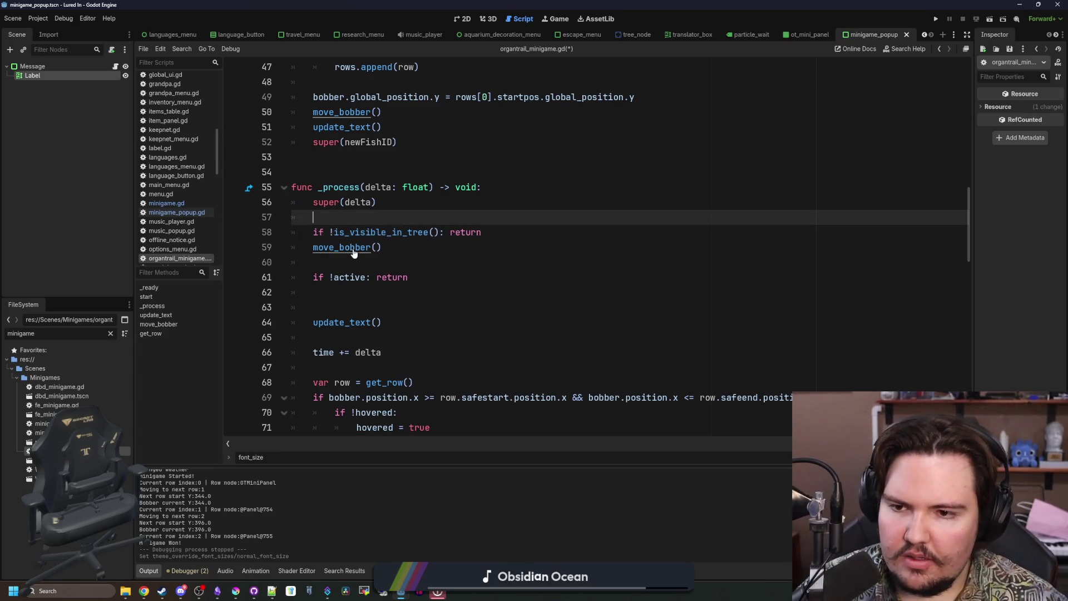
Check the move_bobber definition and save organtrail_minigame.gd.
left_click(345, 247, "ctrl")
key("ctrl+s")
key("Up")
key("End")
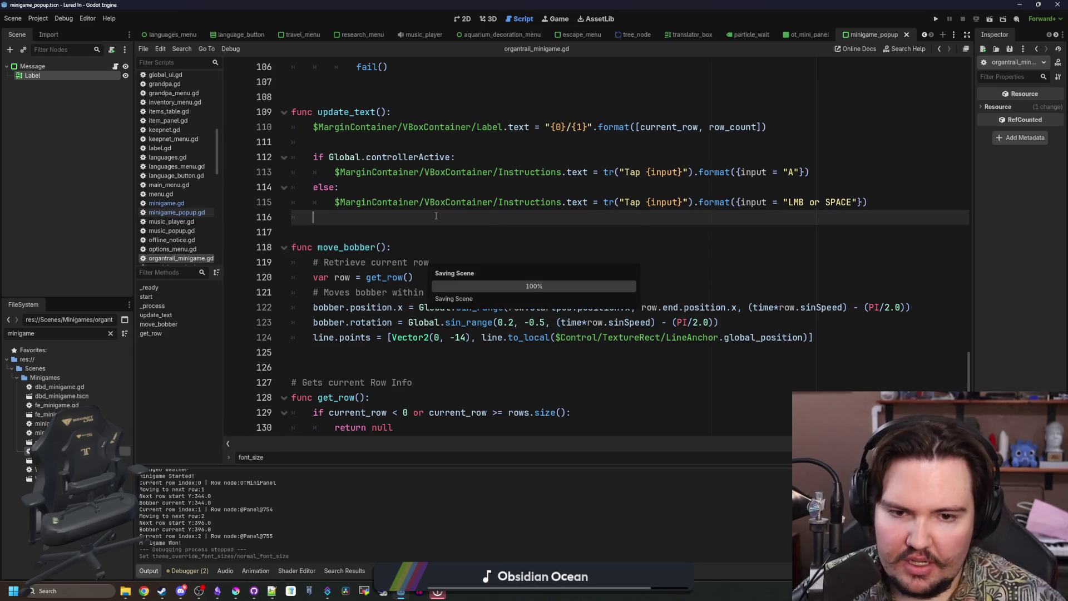
Launch the game, dismiss the feedback popup, start playing and travel to the Sunny pond.
left_click(934, 18)
key("F5")
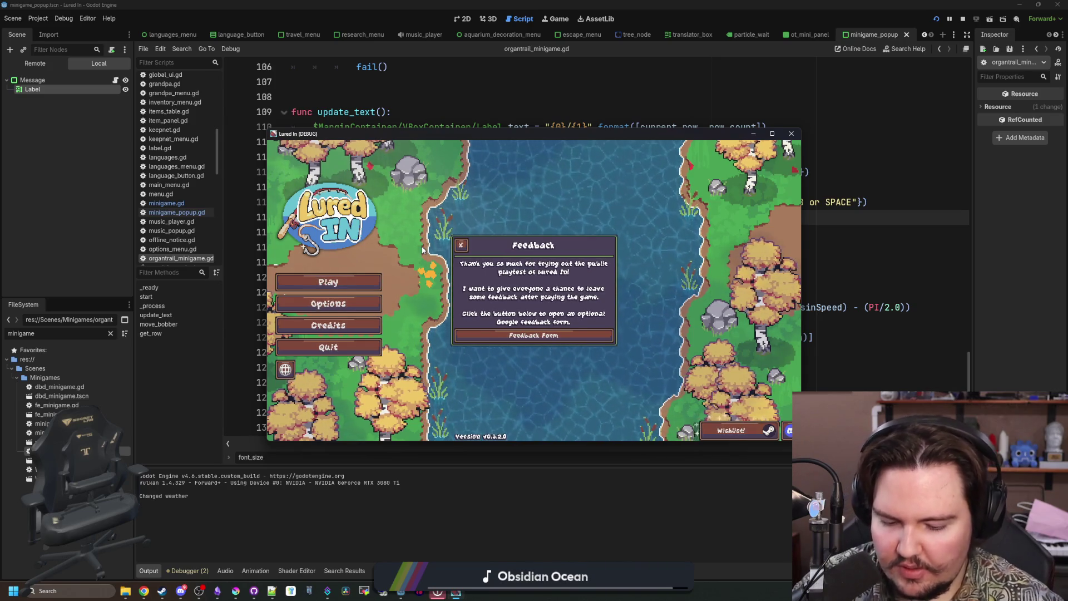
left_click(462, 245)
left_click(328, 282)
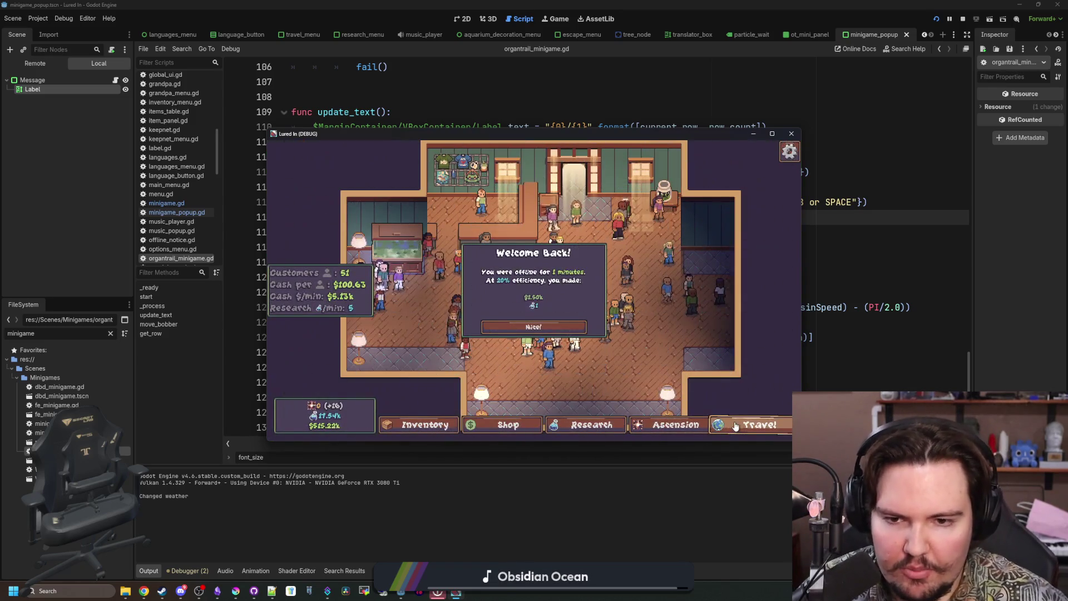
left_click(748, 424)
left_click(629, 238)
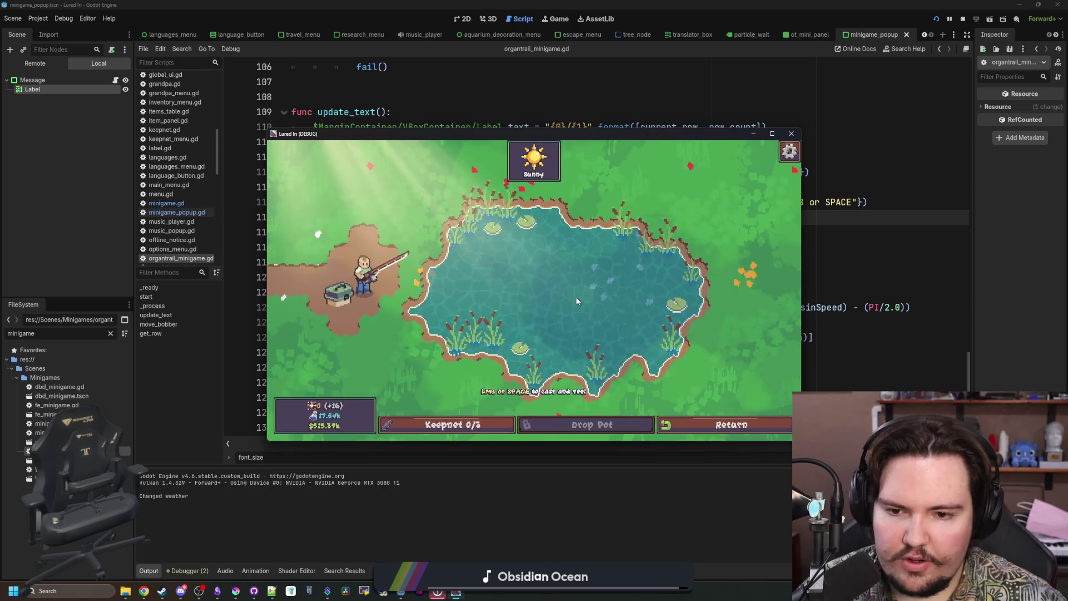
Run 'minigame ot' and play all three rows until the Nil 'startpos' error halts the game.
key("grave")
type("minigame ot")
key("Return")
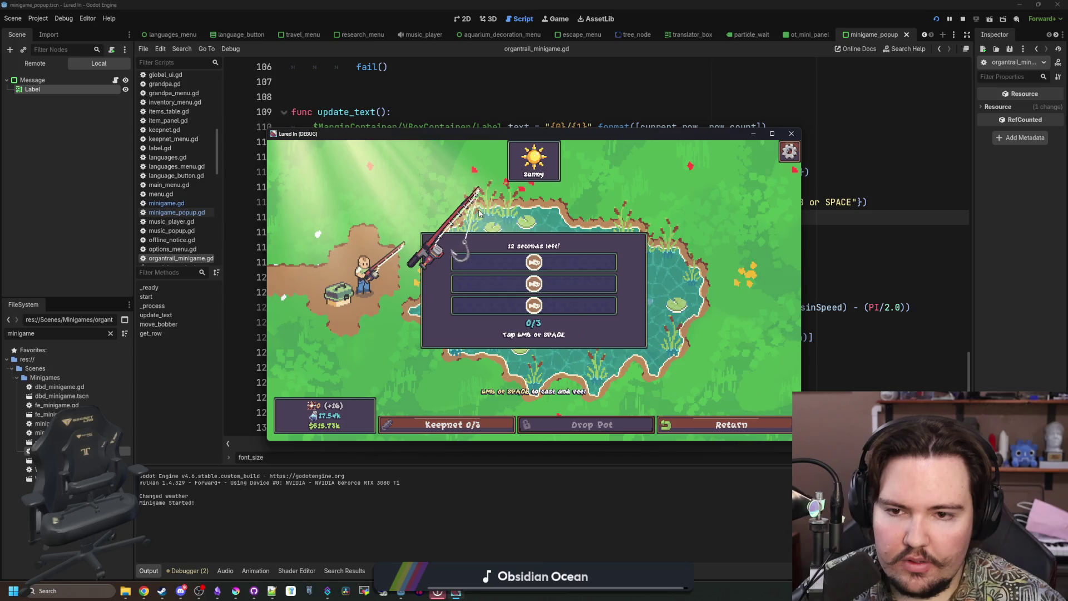
left_click(629, 230)
left_click(624, 227)
left_click(624, 227)
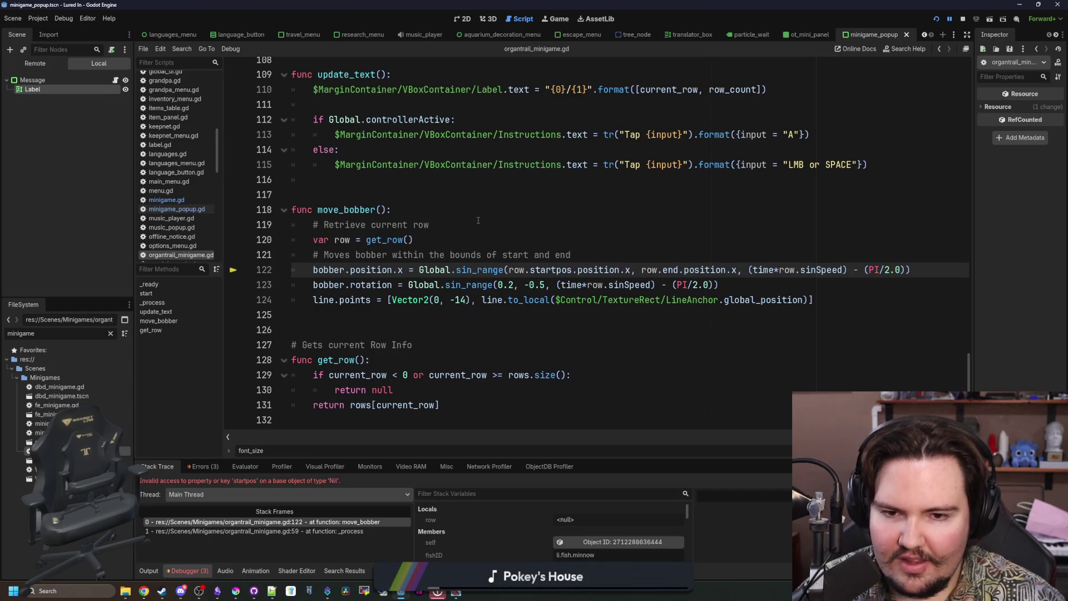
Add 'if !row: return' after var row = get_row() in move_bobber, save, and resume the game.
scroll(501, 290, "up", 1)
left_click(428, 286)
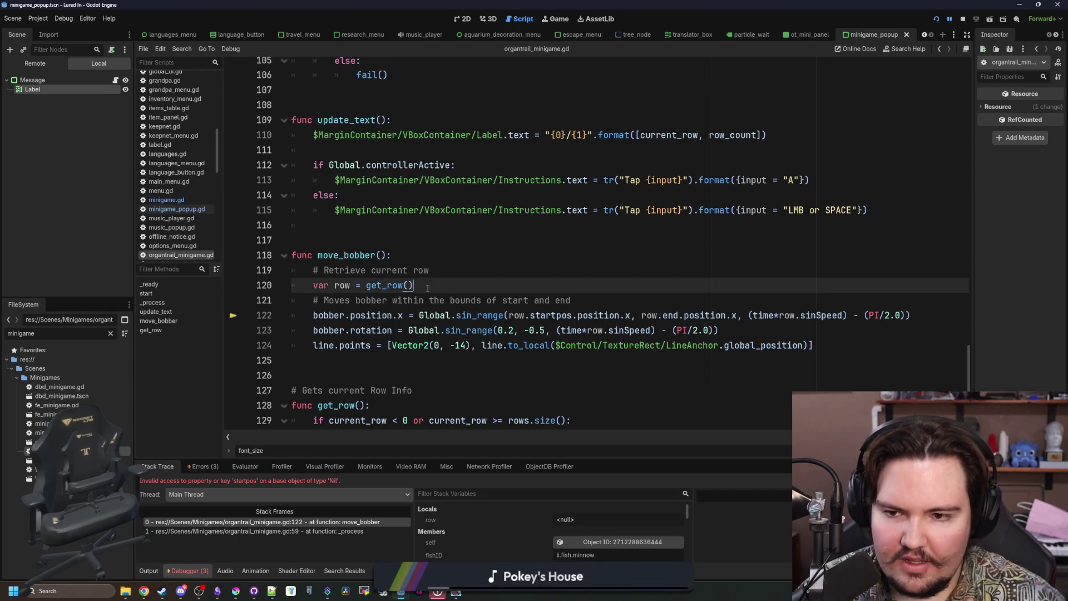
key("Return")
type("if !row: return")
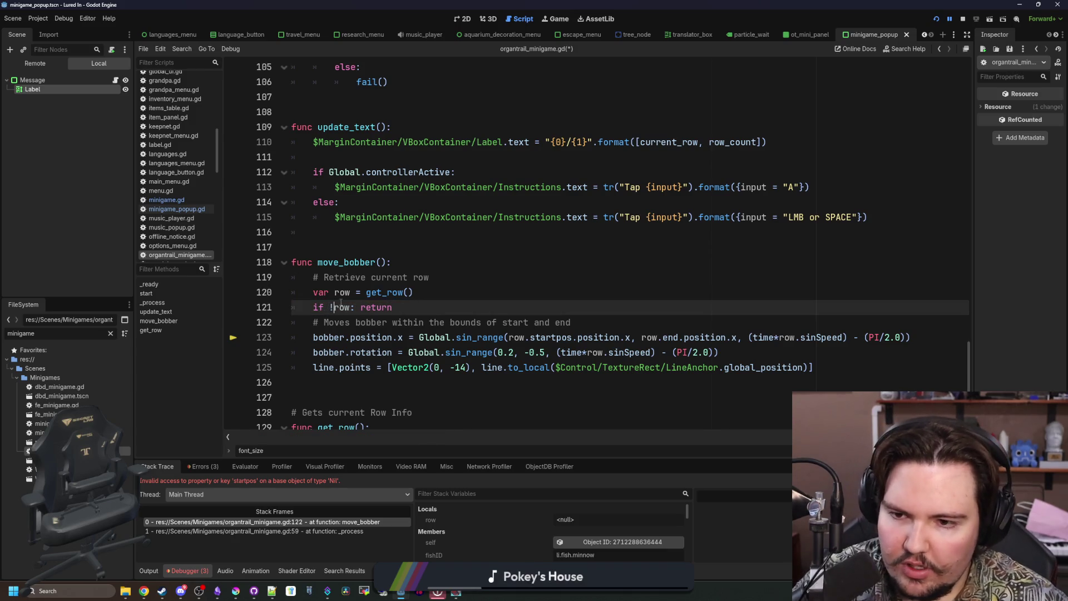
left_click(392, 292, "ctrl")
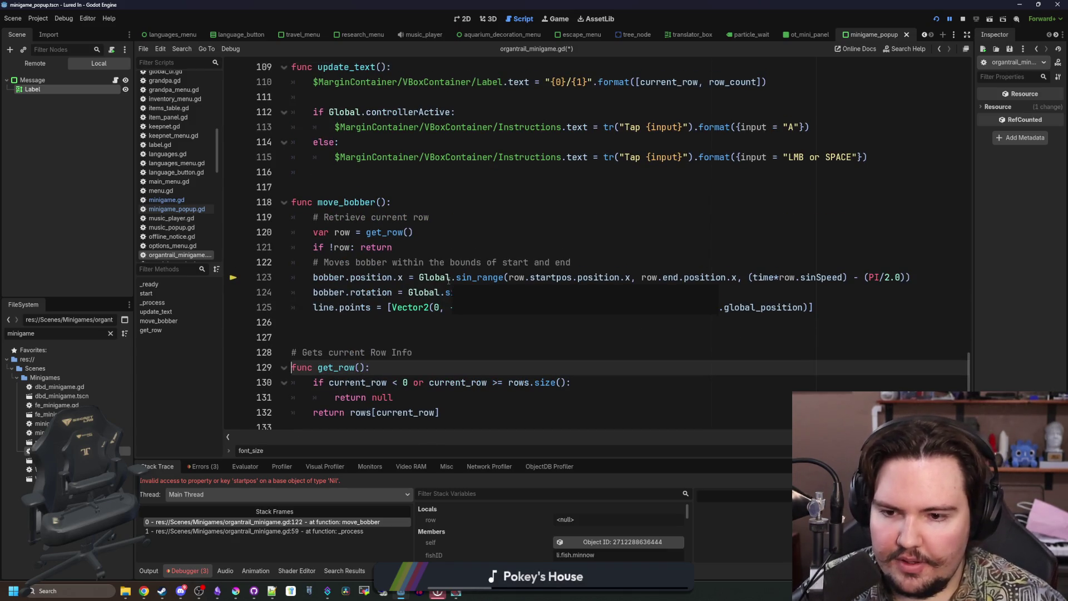
left_click(389, 232)
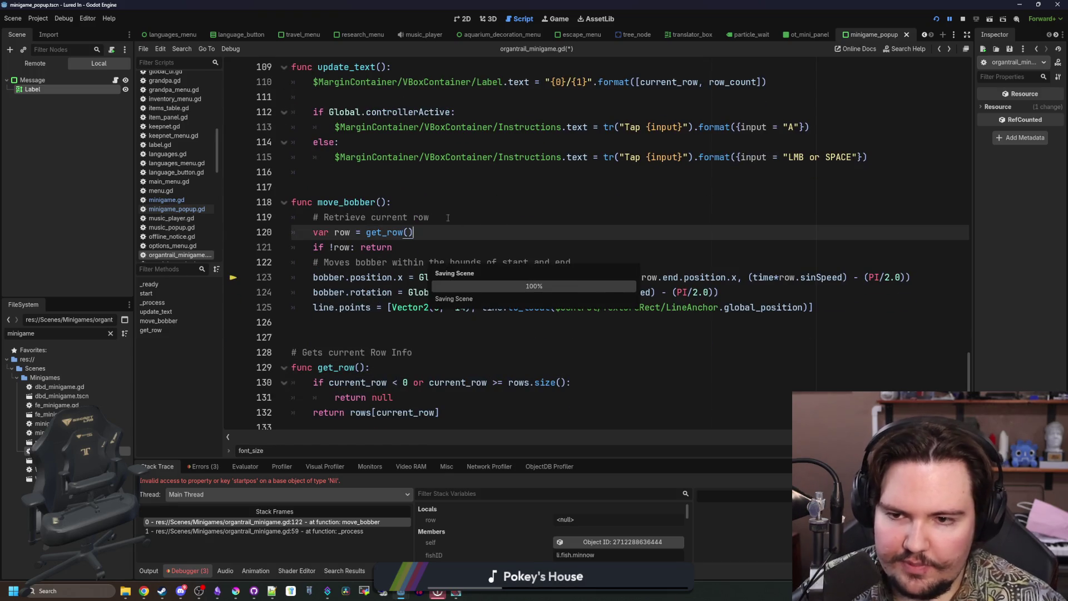
key("ctrl+s")
left_click(403, 186)
scroll(403, 186, "up", 2)
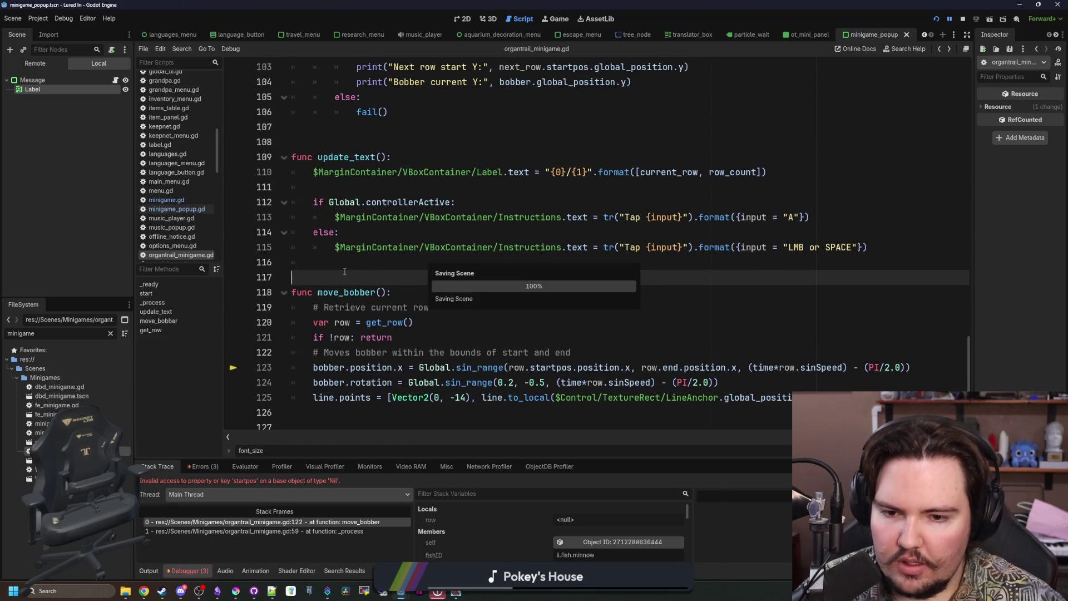
key("F12")
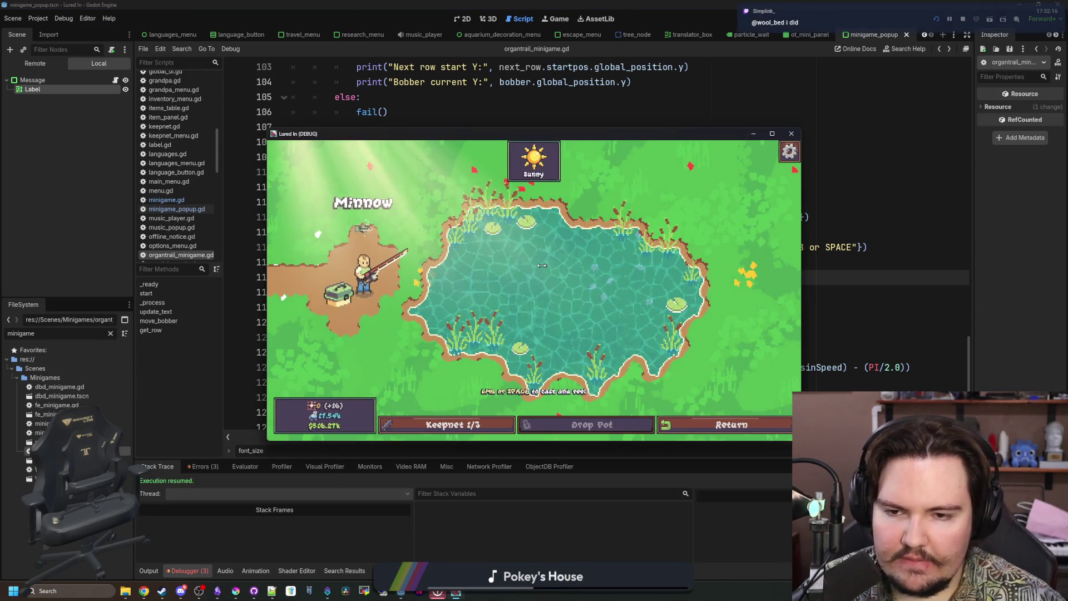
Stop the game, save, and adjust the code around line 116.
key("F8")
key("ctrl+s")
left_click(593, 269)
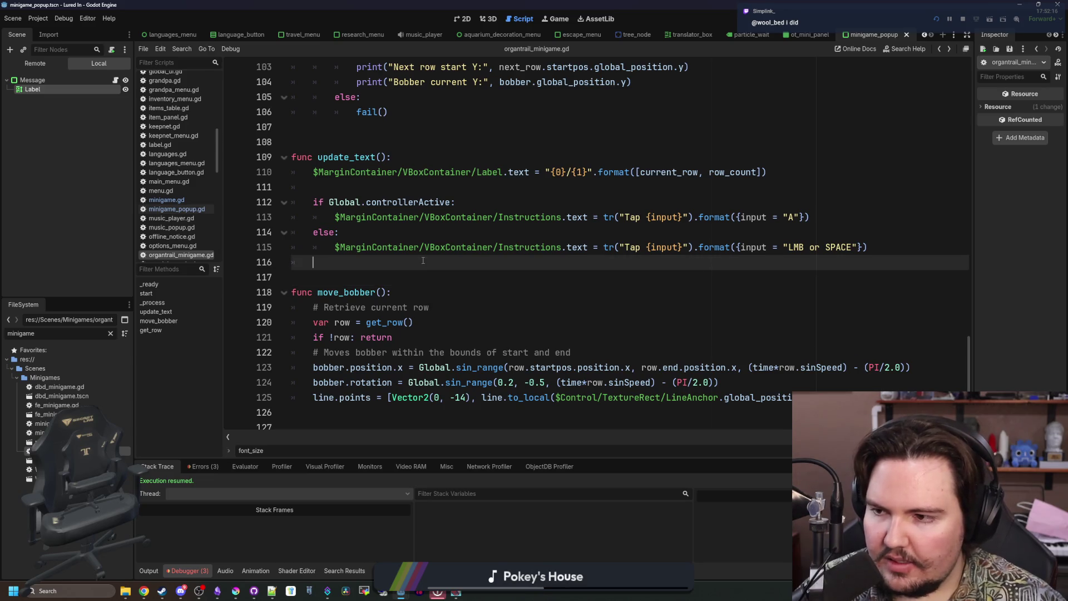
left_click(430, 286)
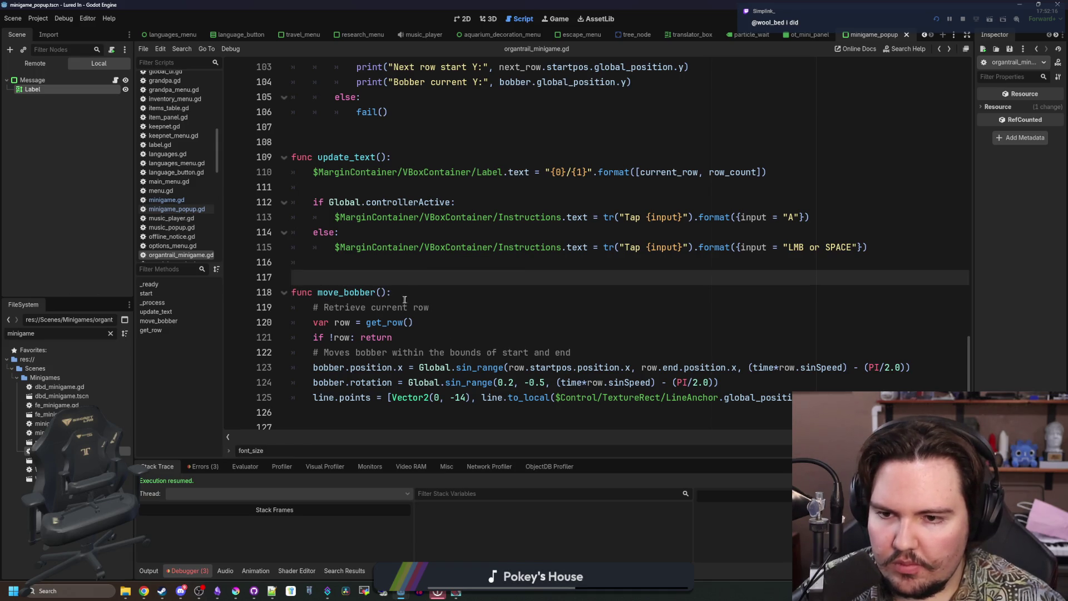
left_click(472, 328)
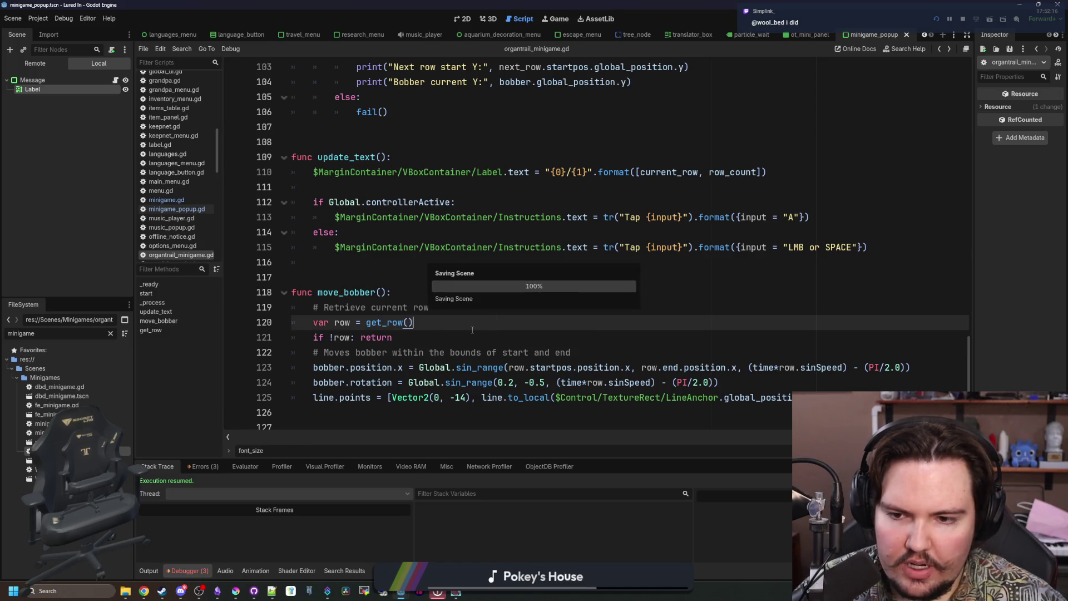
left_click(373, 284)
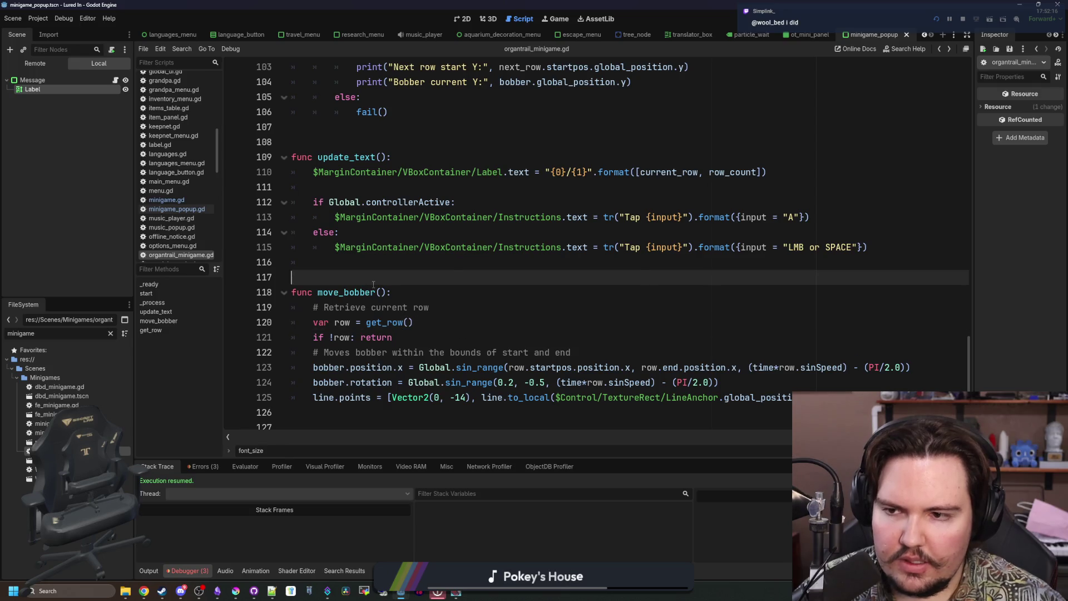
Rerun the game, cast, start the minigame with the 'minigame' command, and hook both fish.
key("F5")
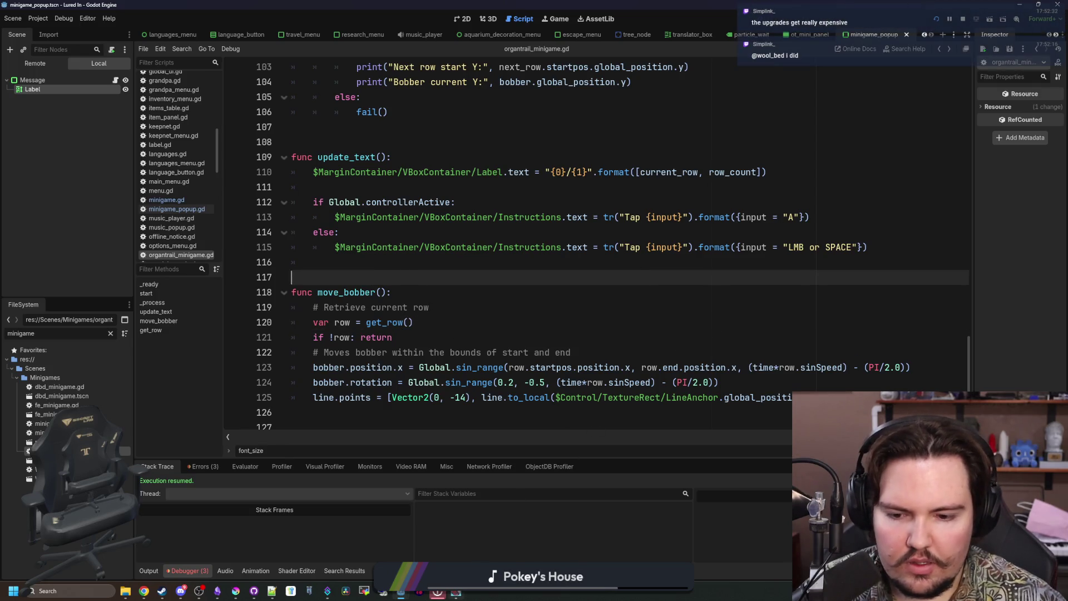
left_click(580, 289)
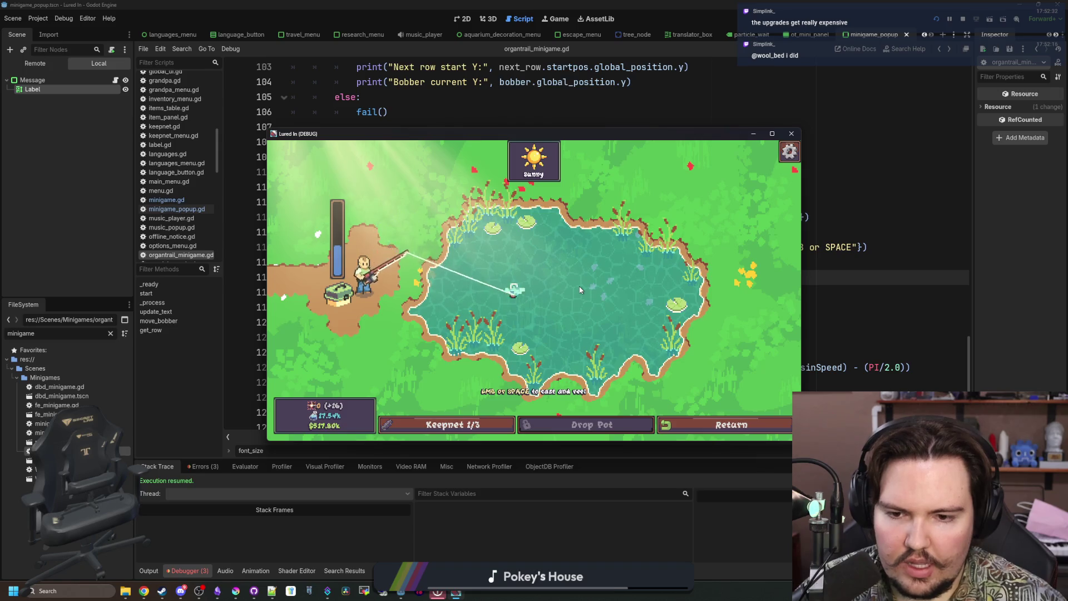
key("grave")
type("minigame ot")
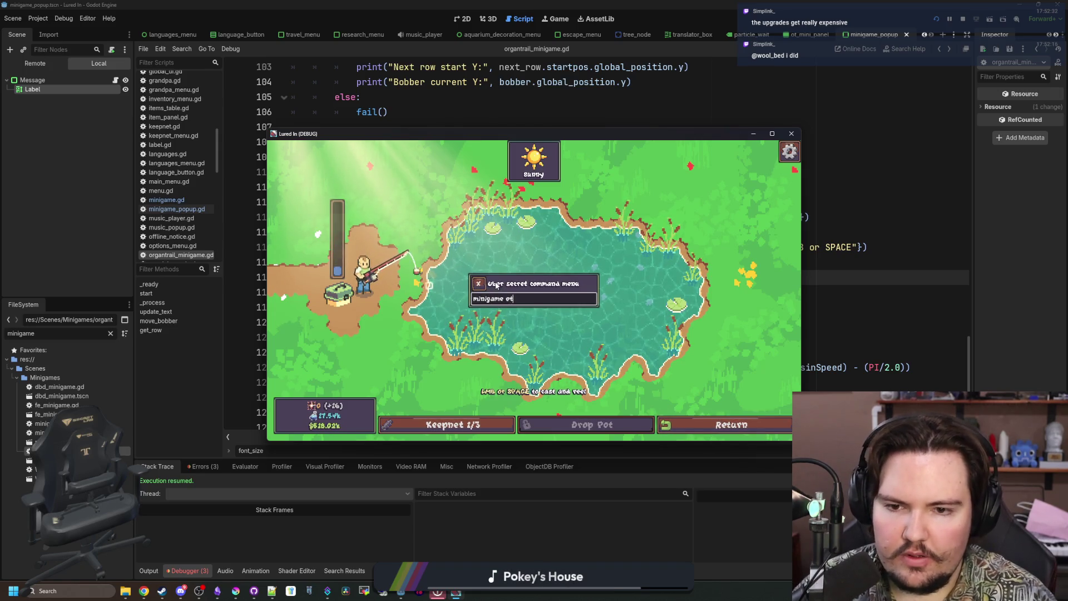
key("Return")
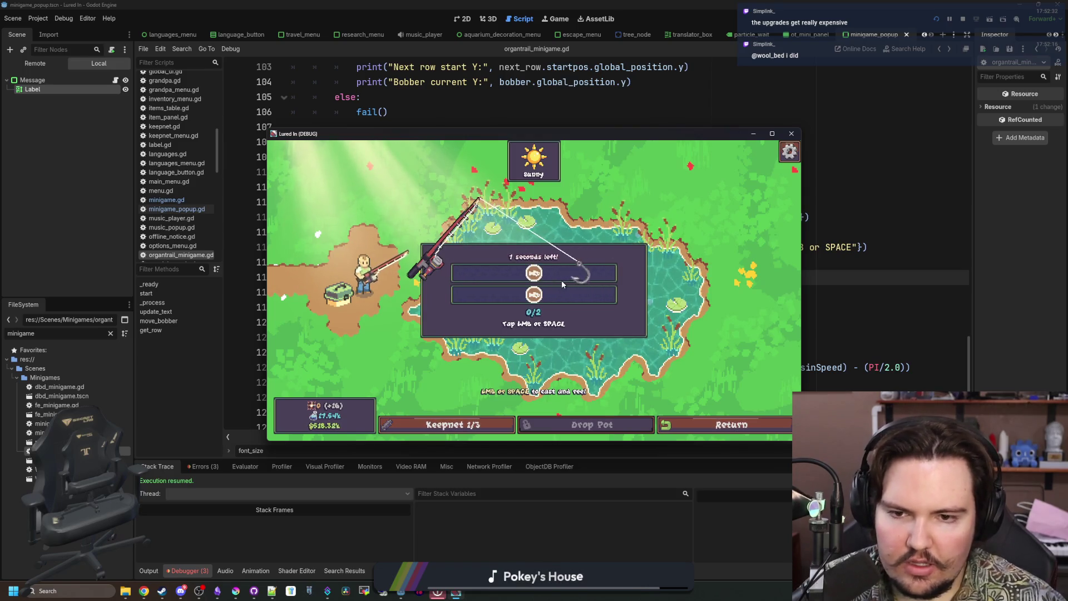
left_click(584, 274)
left_click(584, 275)
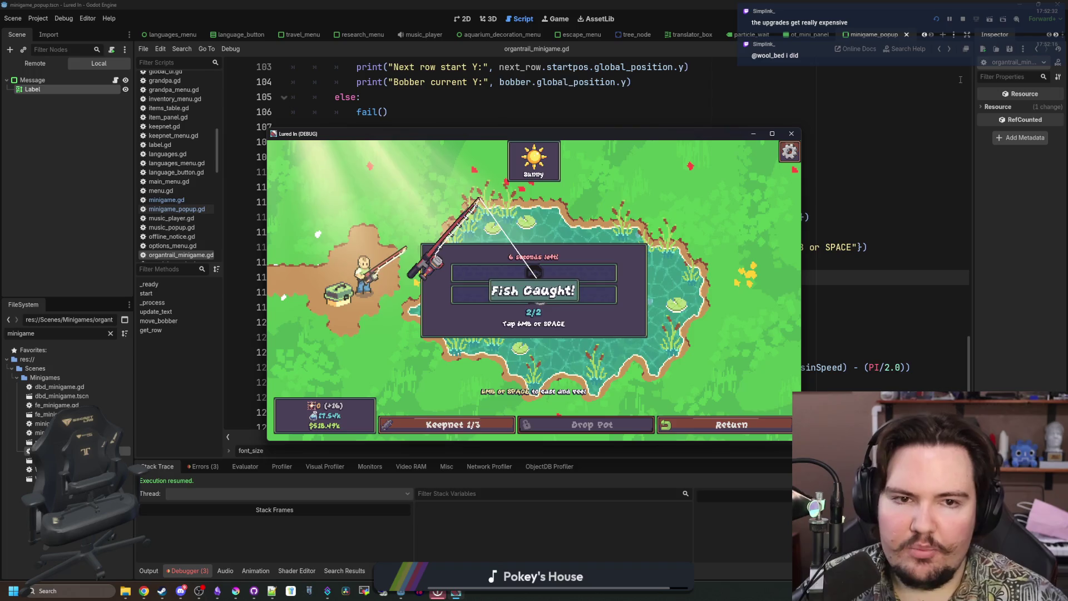
key("F5")
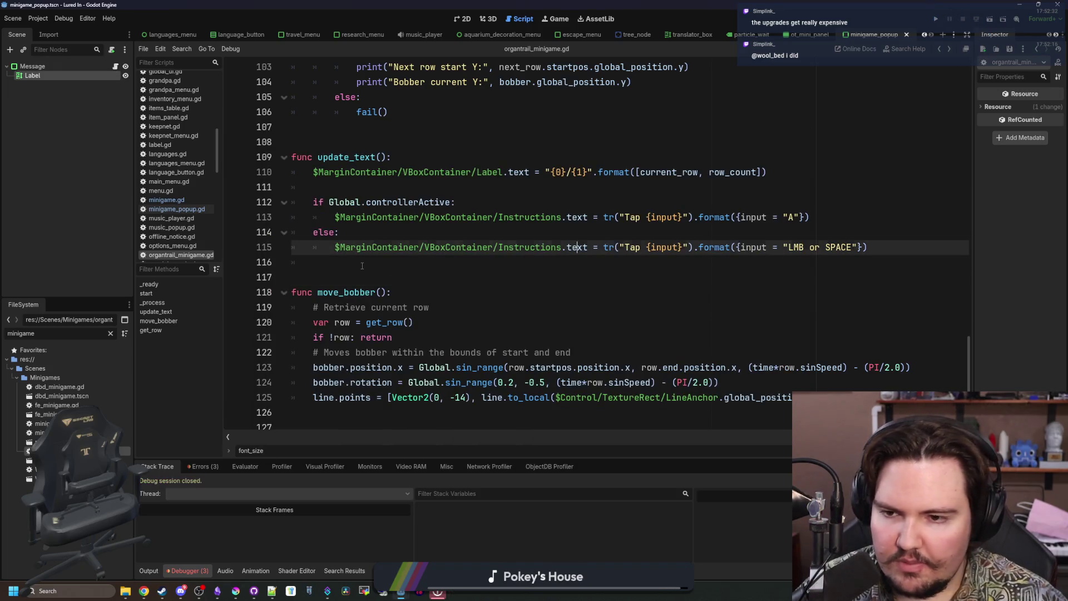
left_click(557, 263)
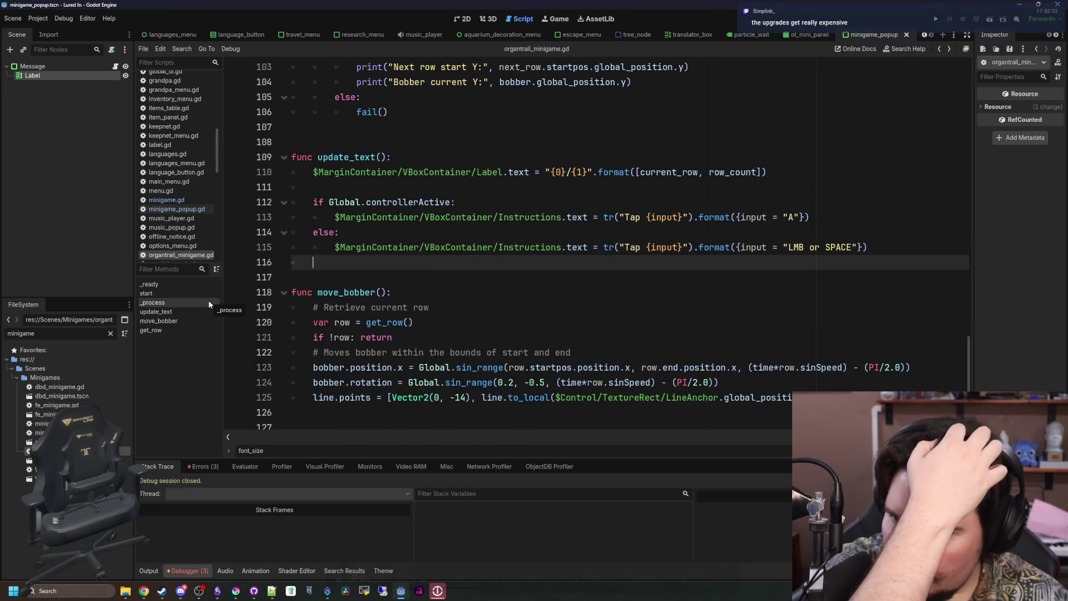
Save the scene, then filter FileSystem for 'options' and open options_menu.tscn.
key("F5")
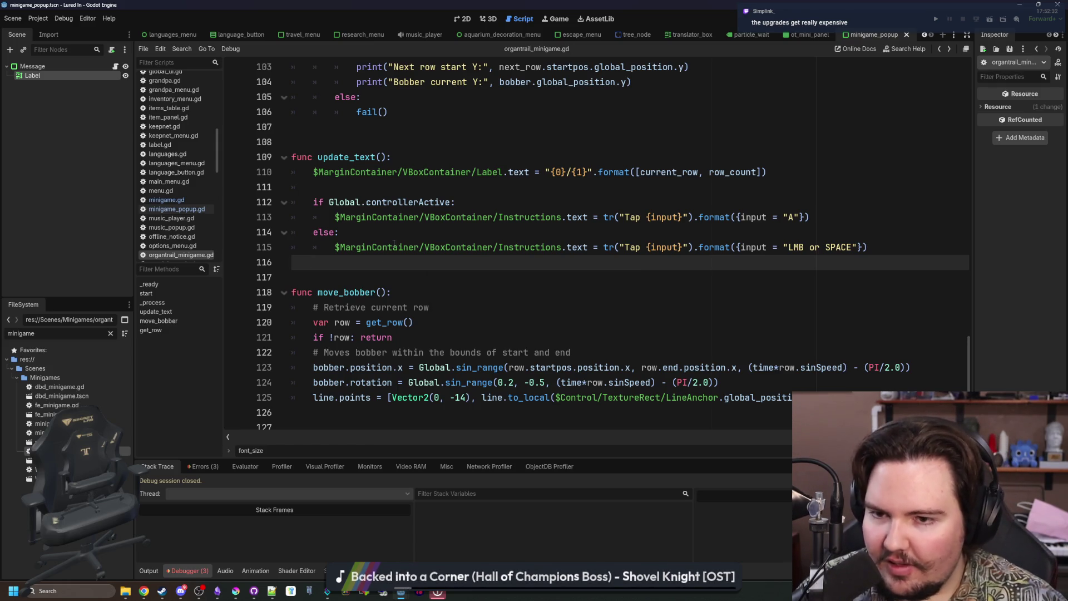
left_click(397, 238)
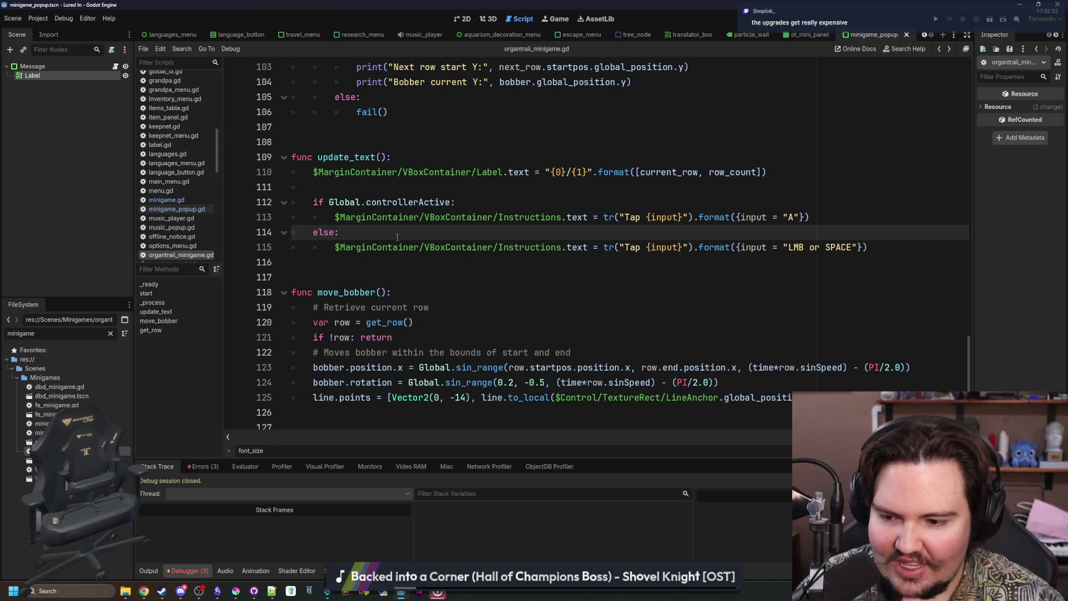
left_click(368, 266)
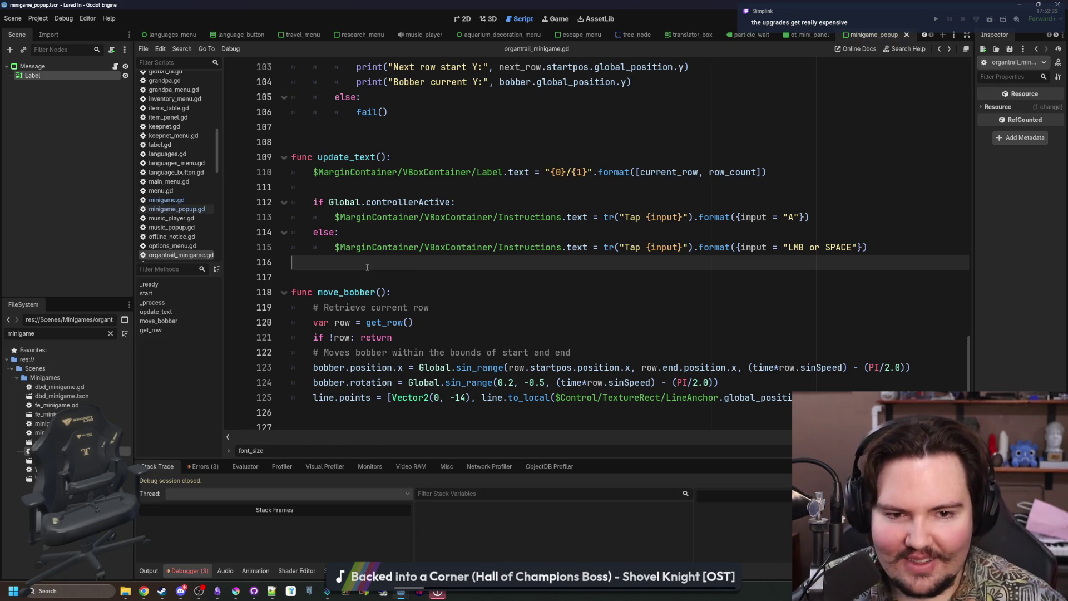
scroll(368, 270, "up", 3)
left_click(374, 174)
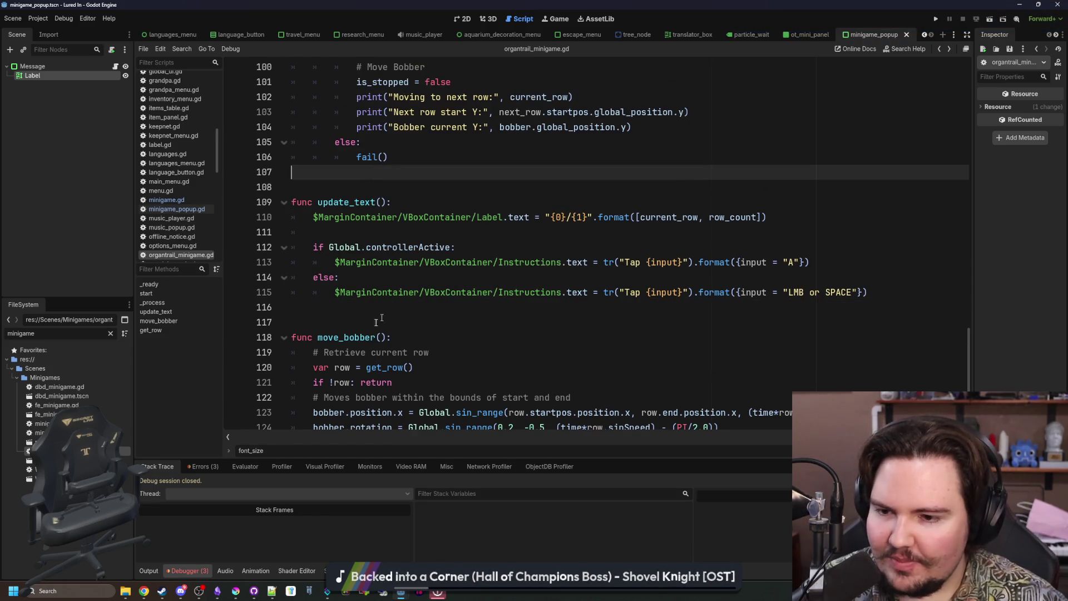
scroll(456, 357, "down", 3)
scroll(456, 354, "up", 20)
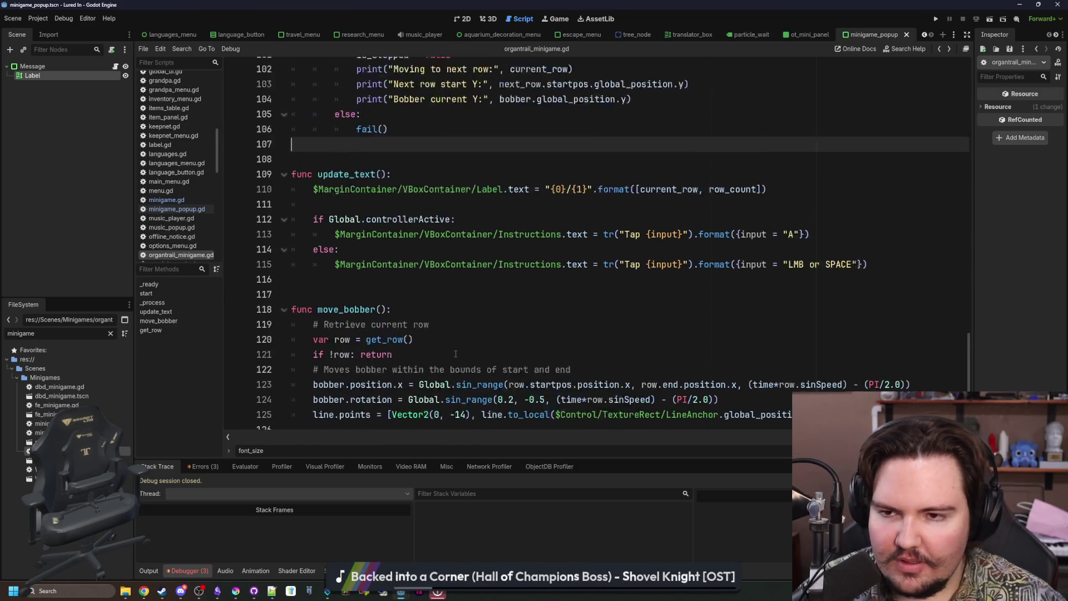
scroll(456, 354, "up", 12)
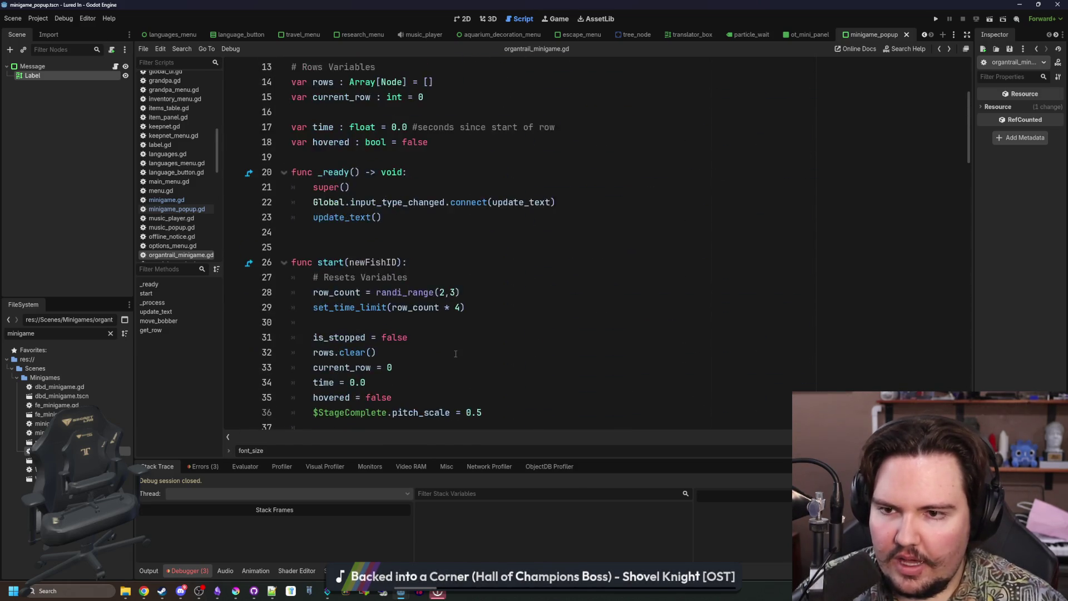
left_click(455, 337)
left_click(110, 334)
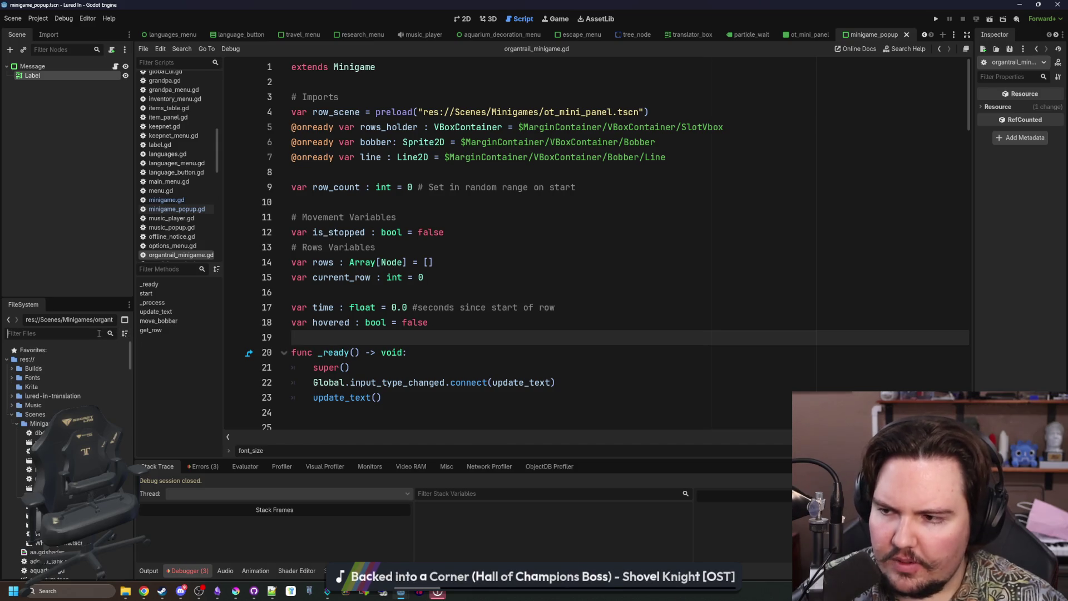
type("options")
left_click(52, 386)
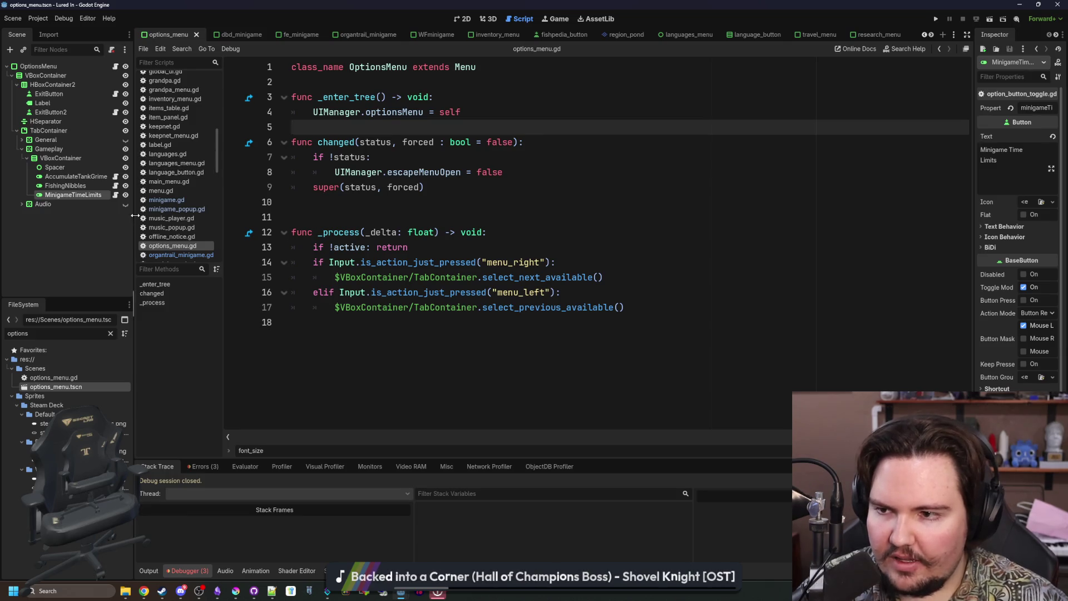
Duplicate the MinigameTimeLimits toggle and rename the copy MinigameCountdown.
left_click_drag(135, 216, 181, 216)
left_click(456, 21)
scroll(471, 193, "up", 2)
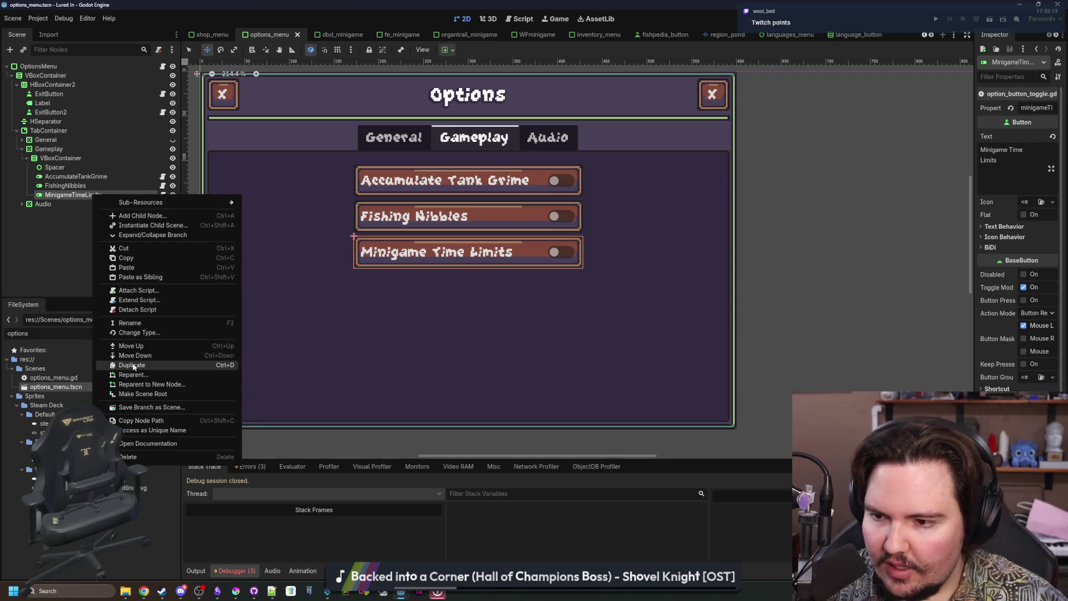
left_click(121, 366)
double_click(115, 203)
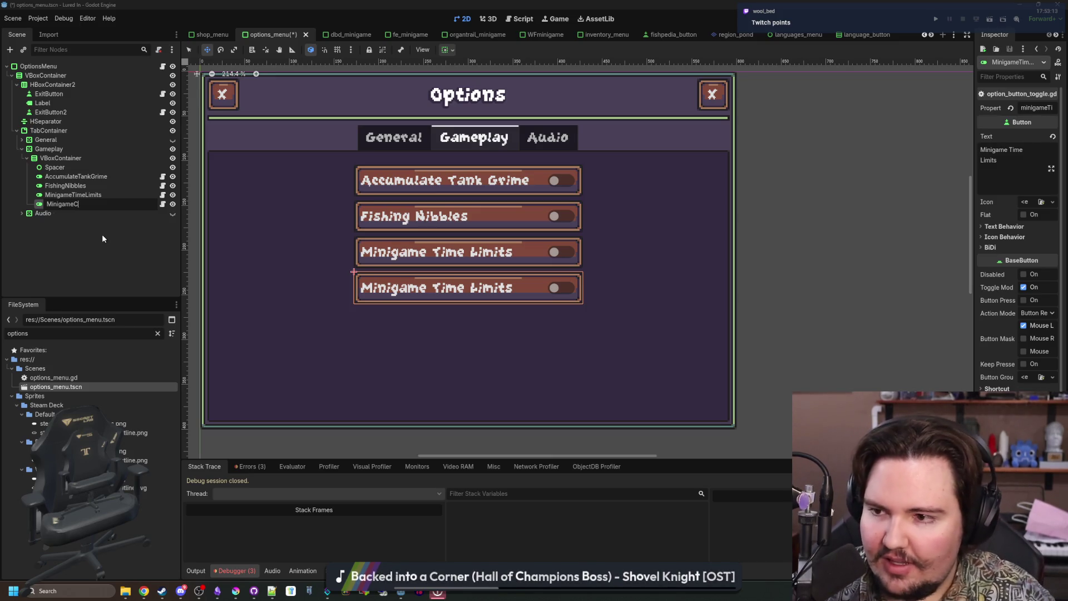
key("Return")
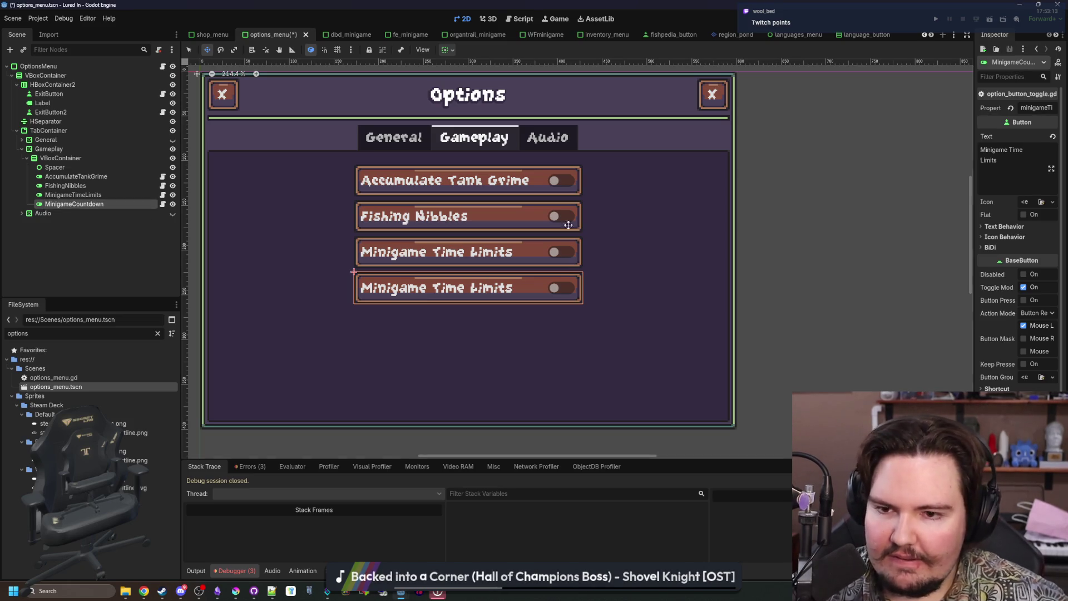
Set the toggle's Text to 'Minigame Countdown' and point its Property at the new setting.
triple_click(1040, 150)
type("Minigame Count")
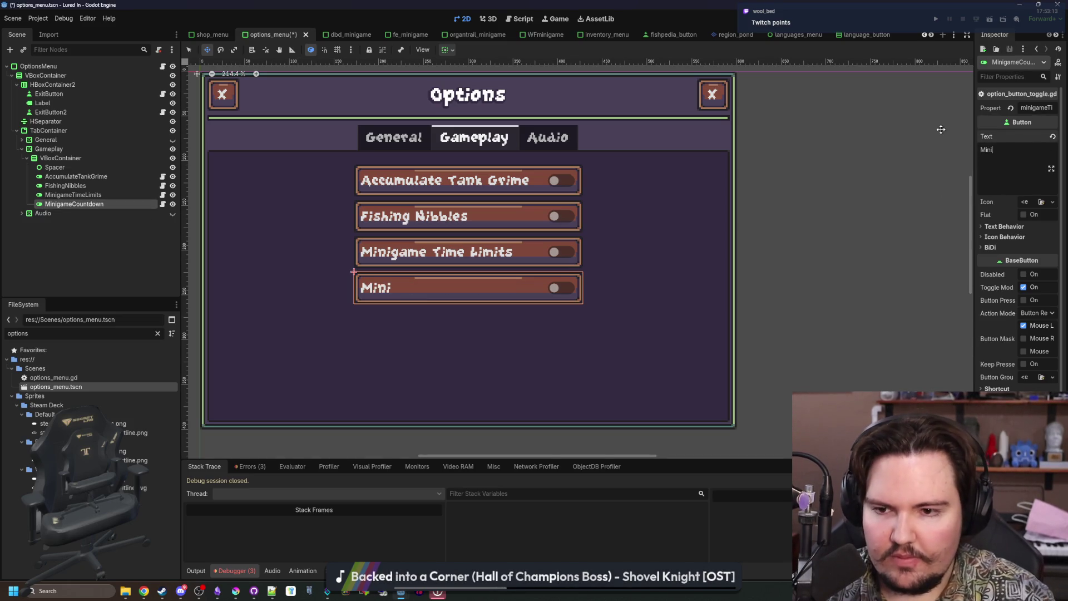
type("down")
left_click(1030, 108)
key("BackSpace")
key("BackSpace")
key("BackSpace")
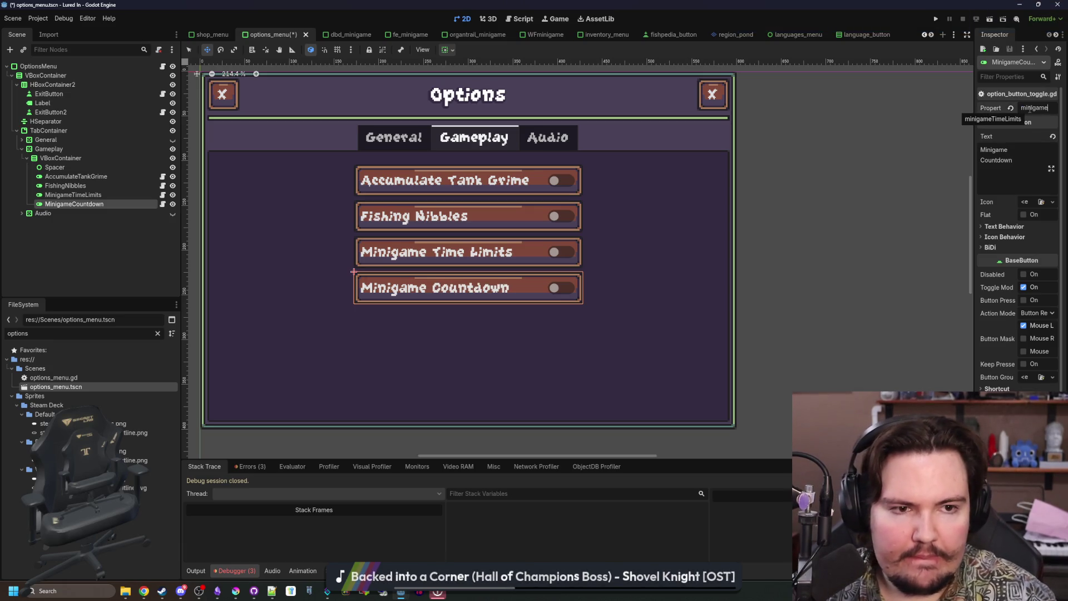
key("Return")
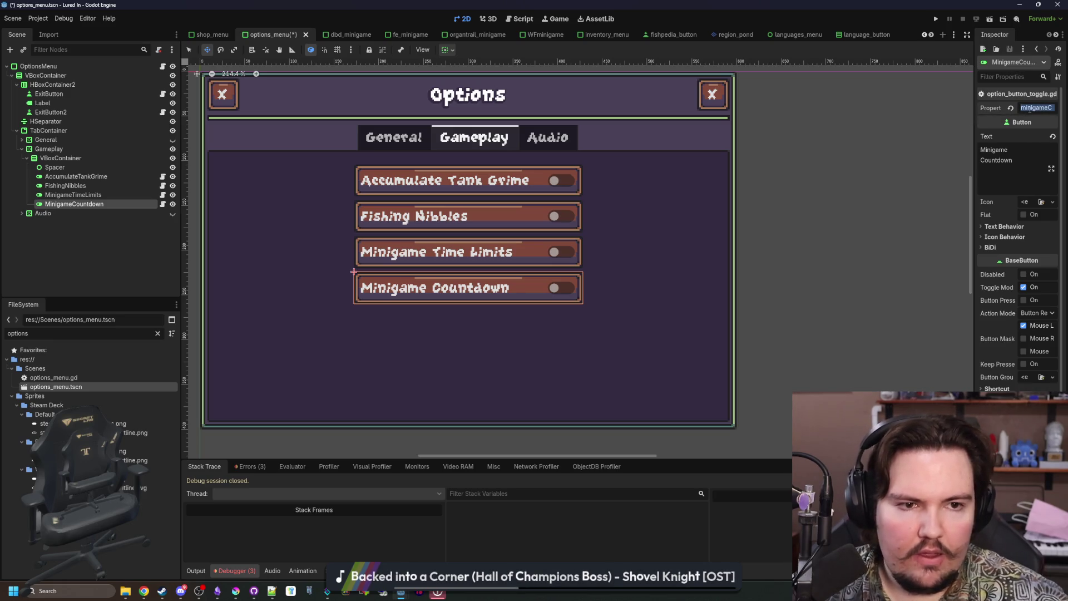
left_click(146, 344)
Open global.gd, search 'minigame', and add a new line after the minigameTimeLimits load.
left_click(158, 333)
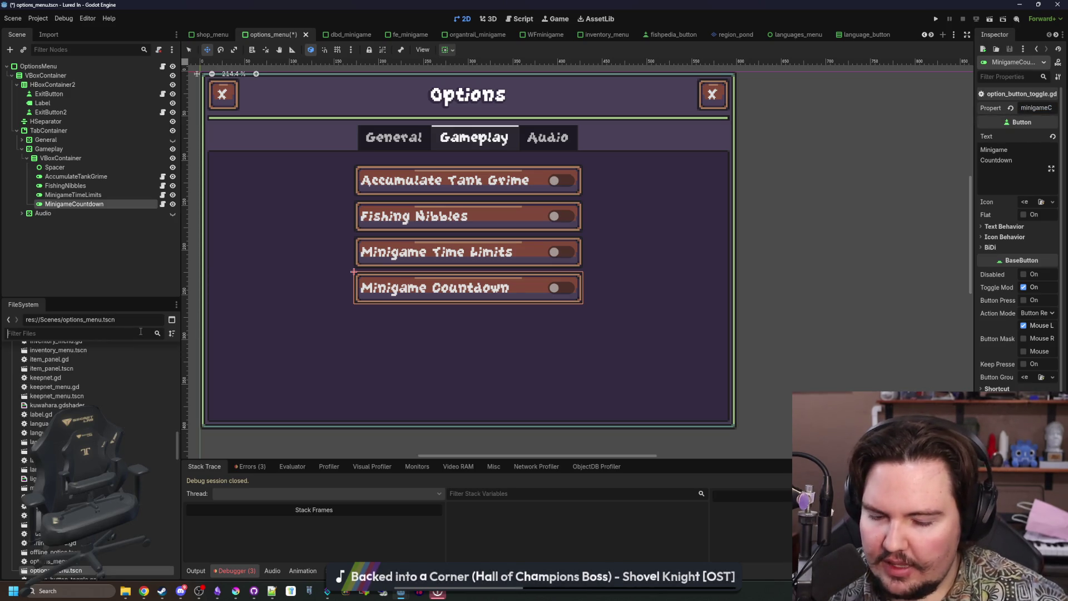
type("glob")
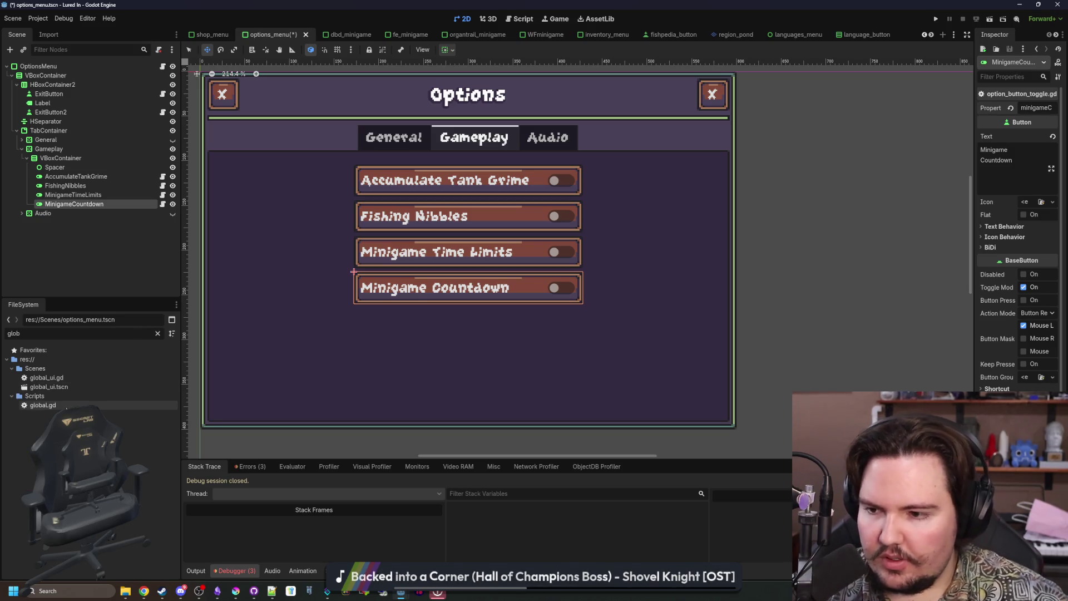
double_click(43, 405)
left_click(538, 282)
key("ctrl+f")
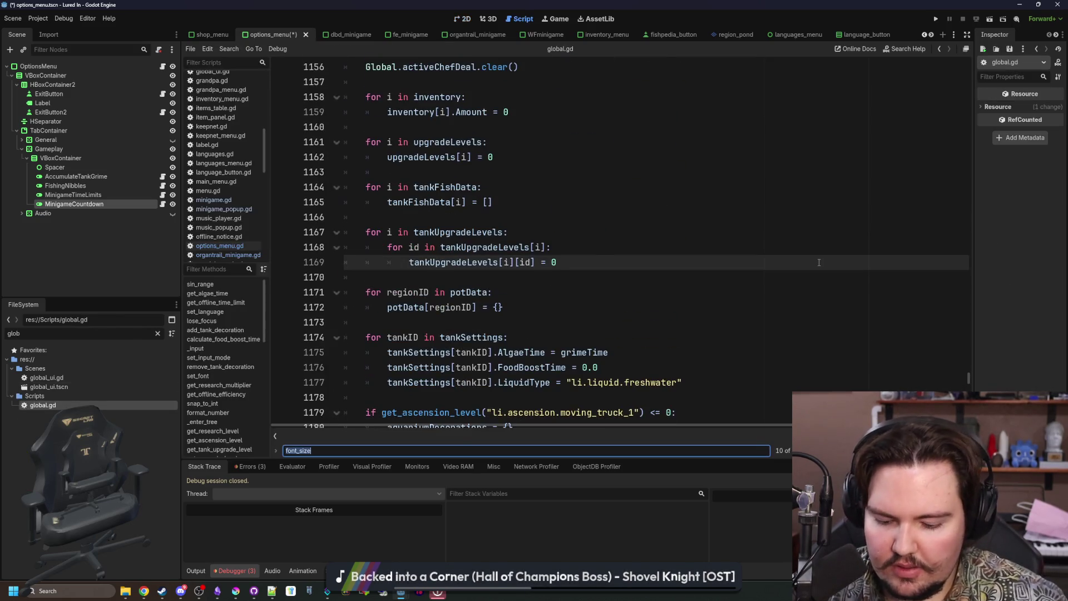
type("minigame")
left_click(860, 244)
key("Return")
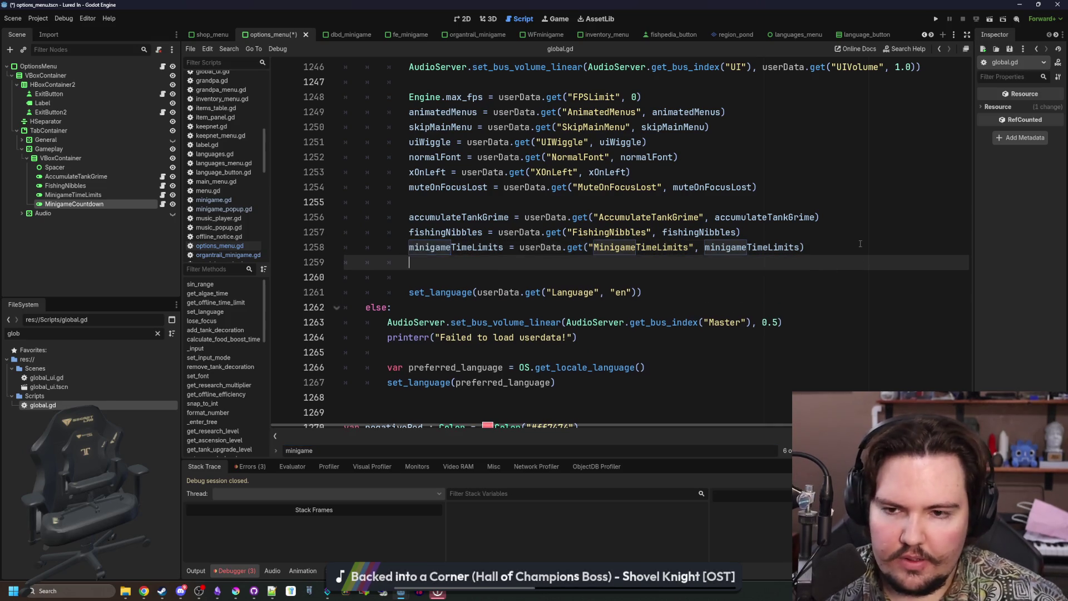
Add minigameCountdown = userData.get("MinigameCountdown", minigameCountdown) below the time-limits load line.
type("minigameCountdown")
key("BackSpace")
key("BackSpace")
key("BackSpace")
left_click_drag(805, 247, 520, 247)
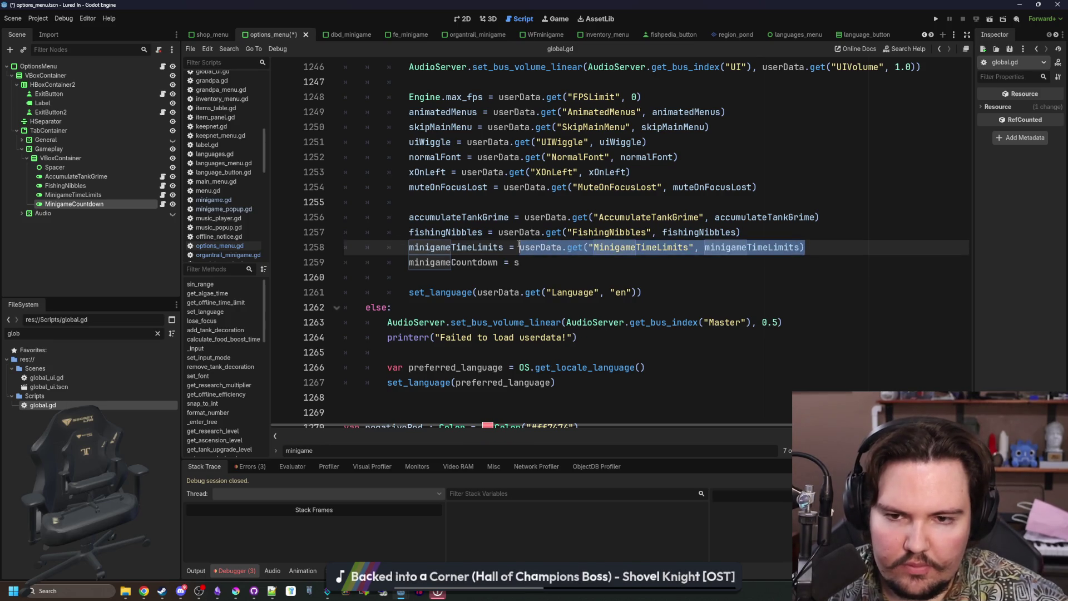
key("ctrl+c")
left_click(523, 263)
key("BackSpace")
key("ctrl+v")
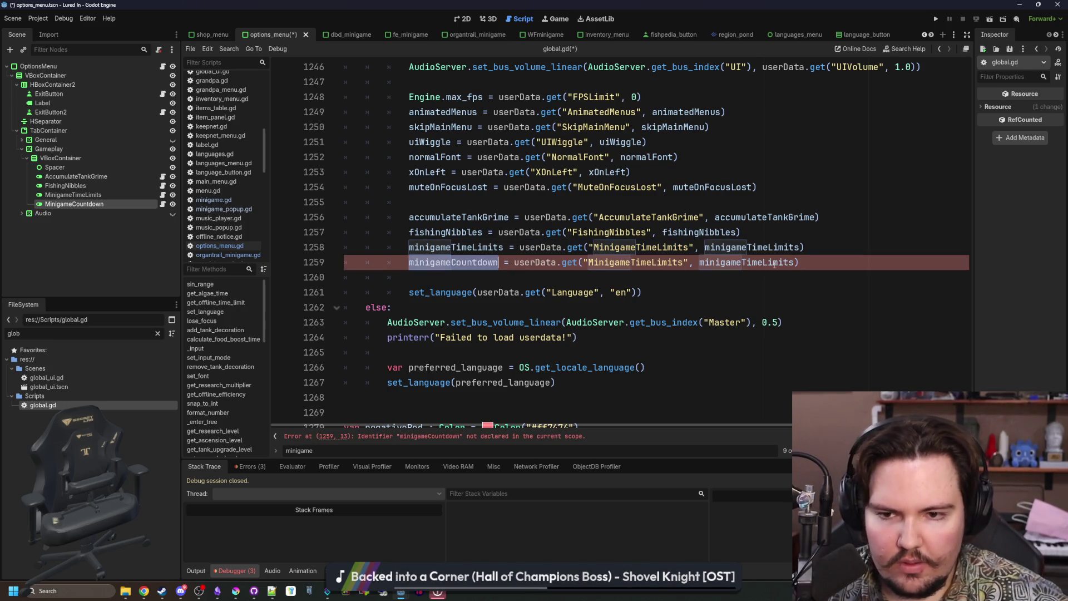
double_click(756, 263)
type("minigameCountdown")
double_click(636, 262)
type("MinigameCountdown")
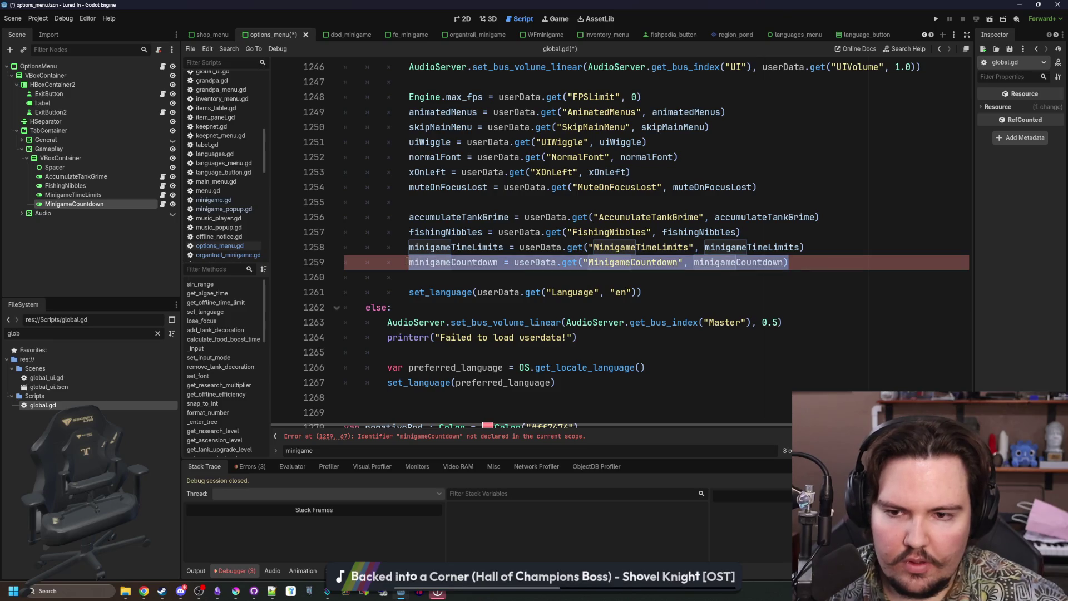
Review the surrounding save and load functions in global.gd.
left_click(462, 262)
scroll(966, 358, "up", 20)
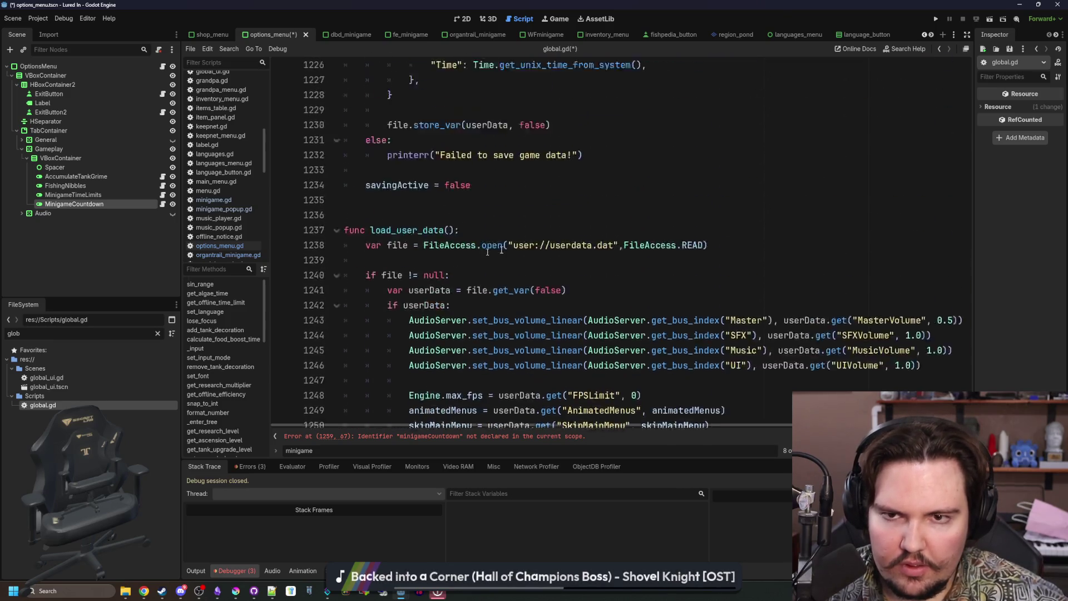
scroll(621, 300, "down", 11)
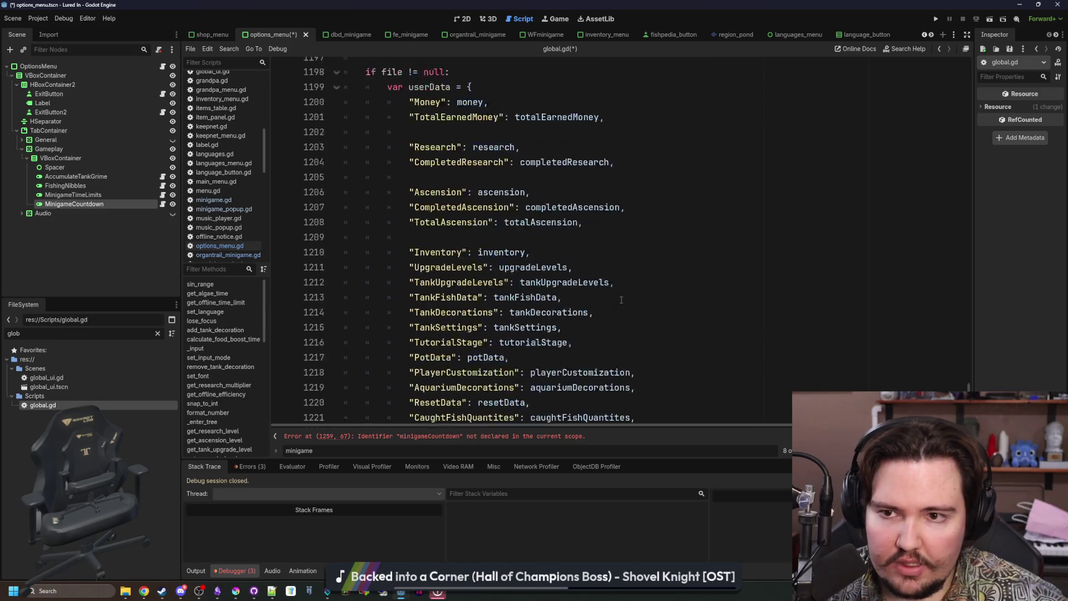
scroll(569, 290, "down", 9)
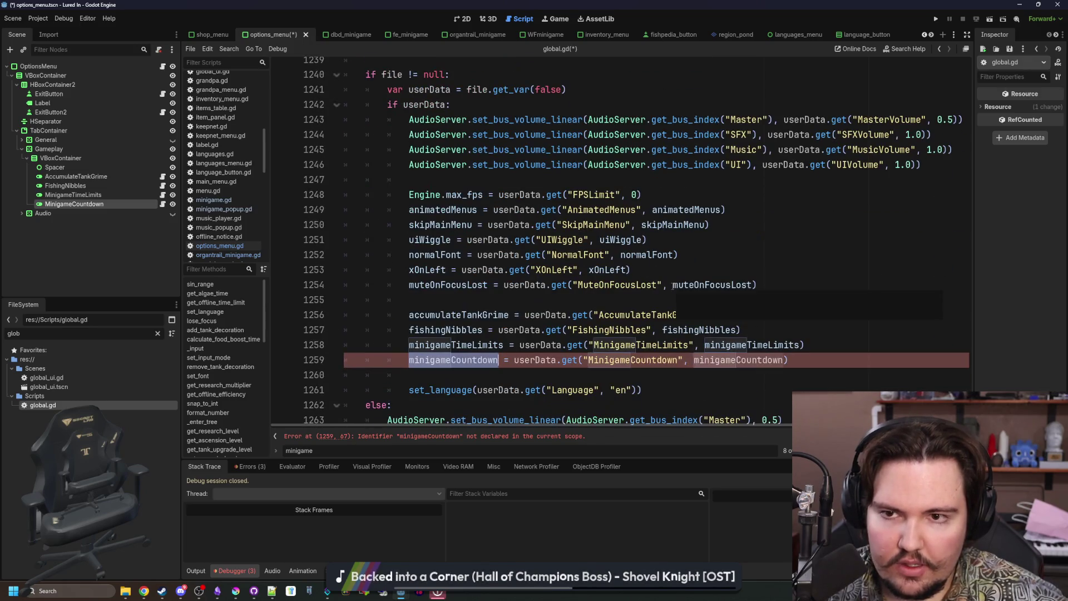
scroll(612, 300, "up", 3)
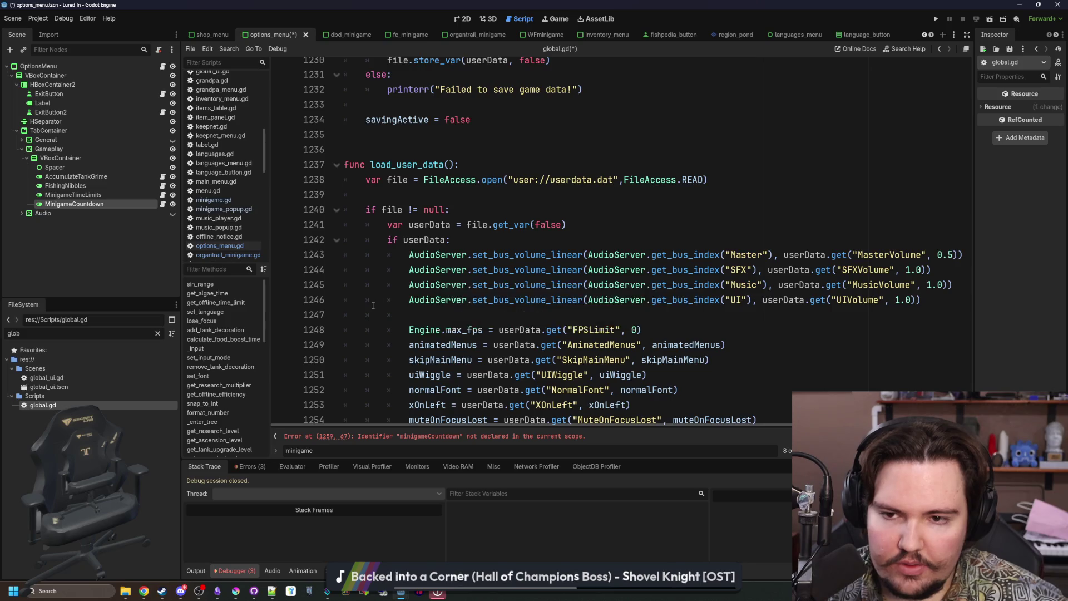
scroll(389, 295, "down", 20)
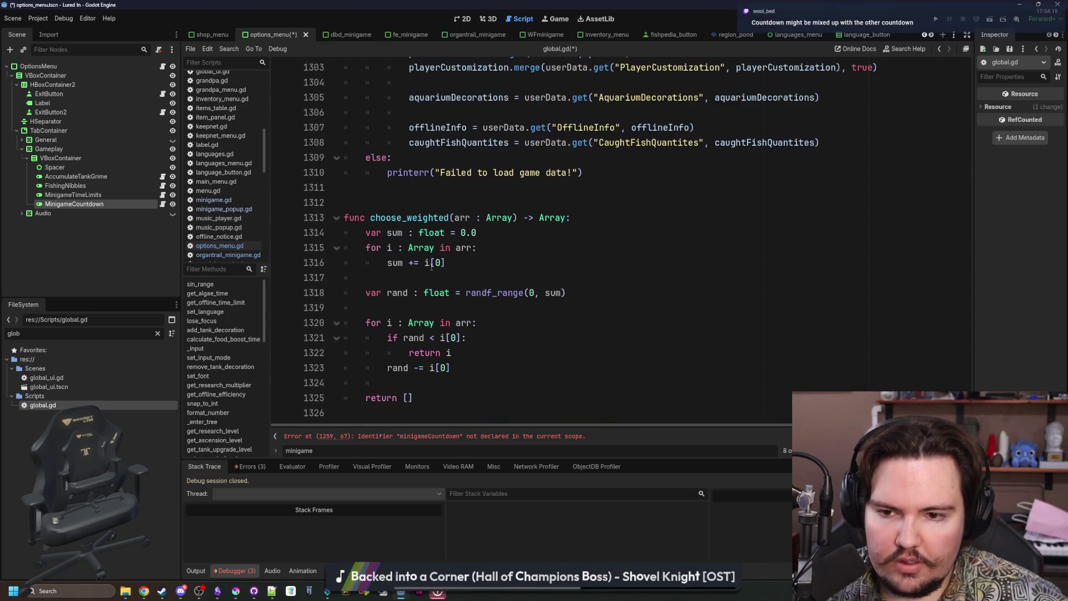
left_click(658, 185)
Add a "MinigameCountdown": minigameCountdown entry to the save_user_data dictionary after Language.
key("ctrl+f")
type("save_user")
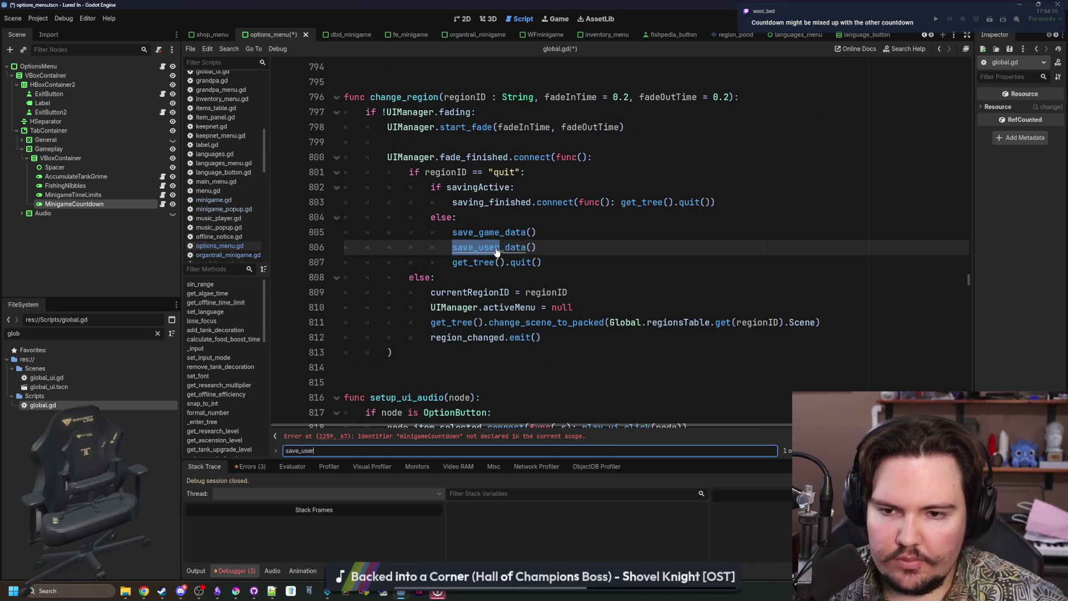
left_click(497, 252, "ctrl")
scroll(612, 278, "down", 5)
left_click(655, 292)
key("Return")
type("minigameCountdown = ")
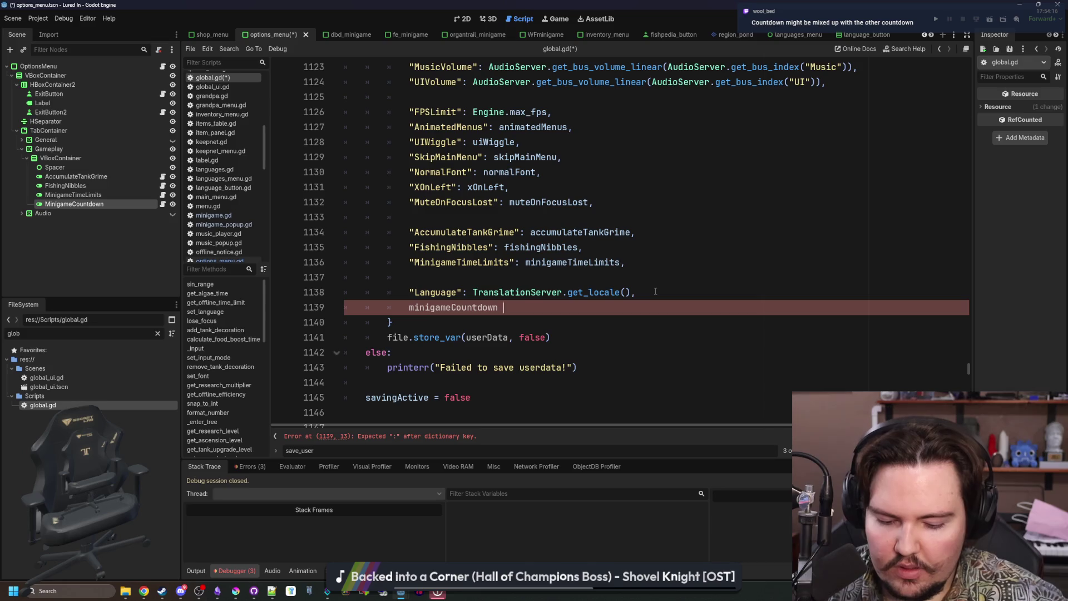
type("minigameCountdown")
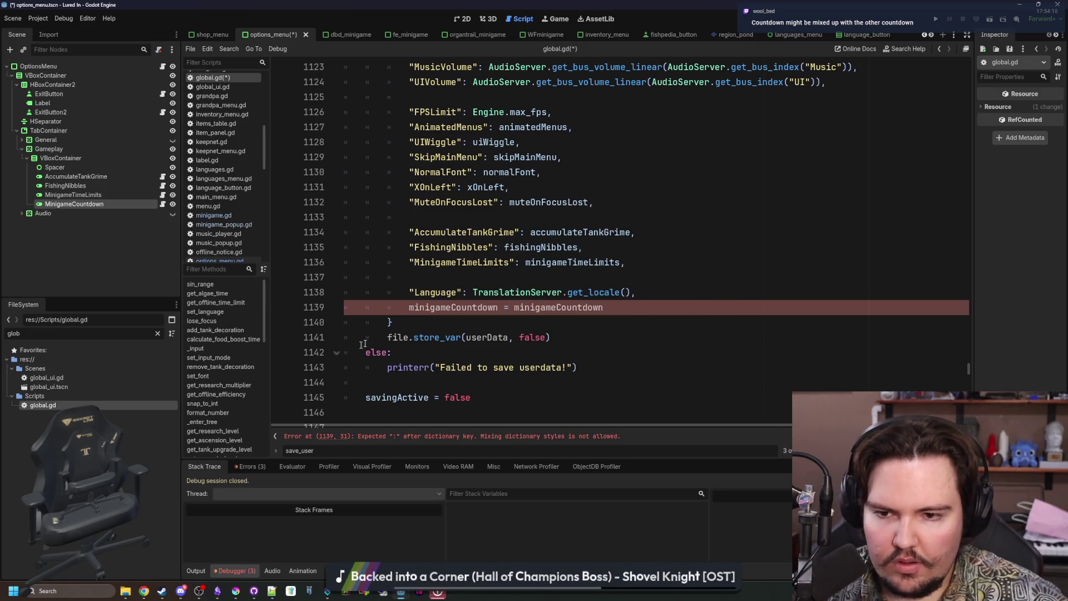
left_click(415, 308)
type("\"")
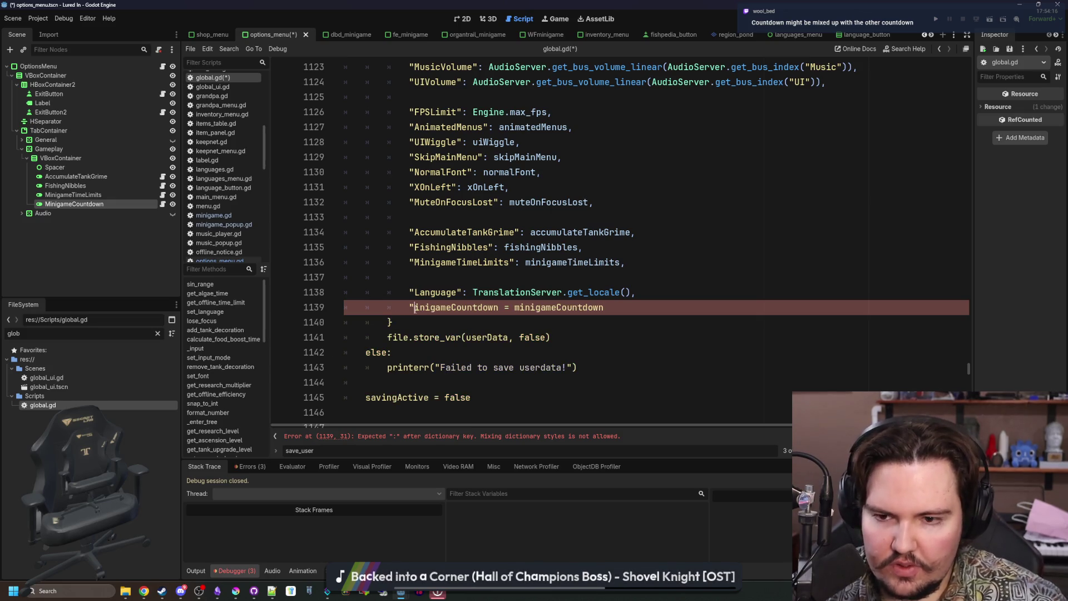
key("Delete")
type("M")
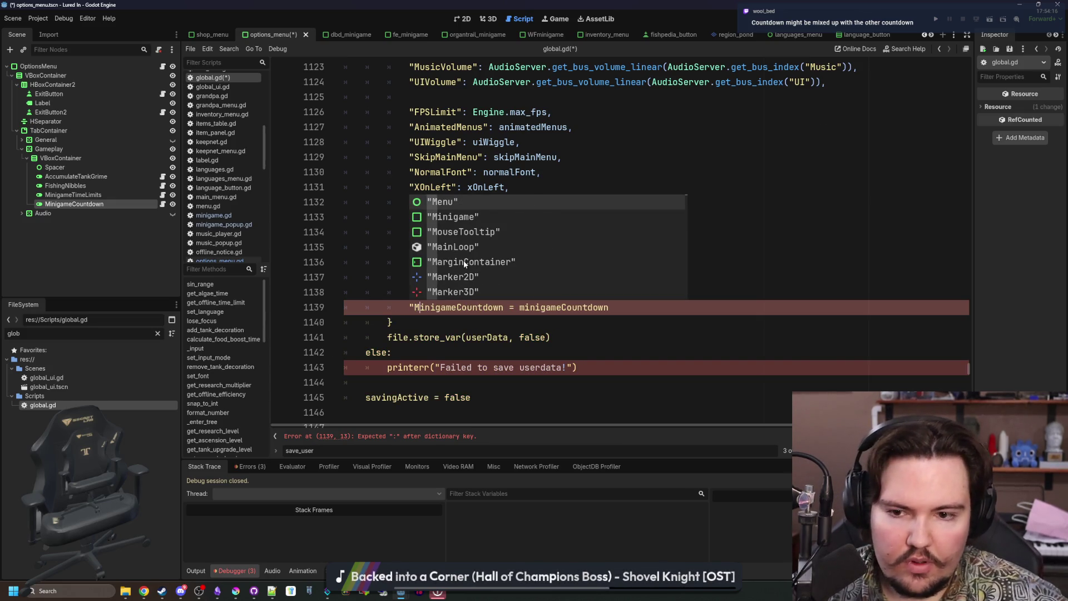
type("\"")
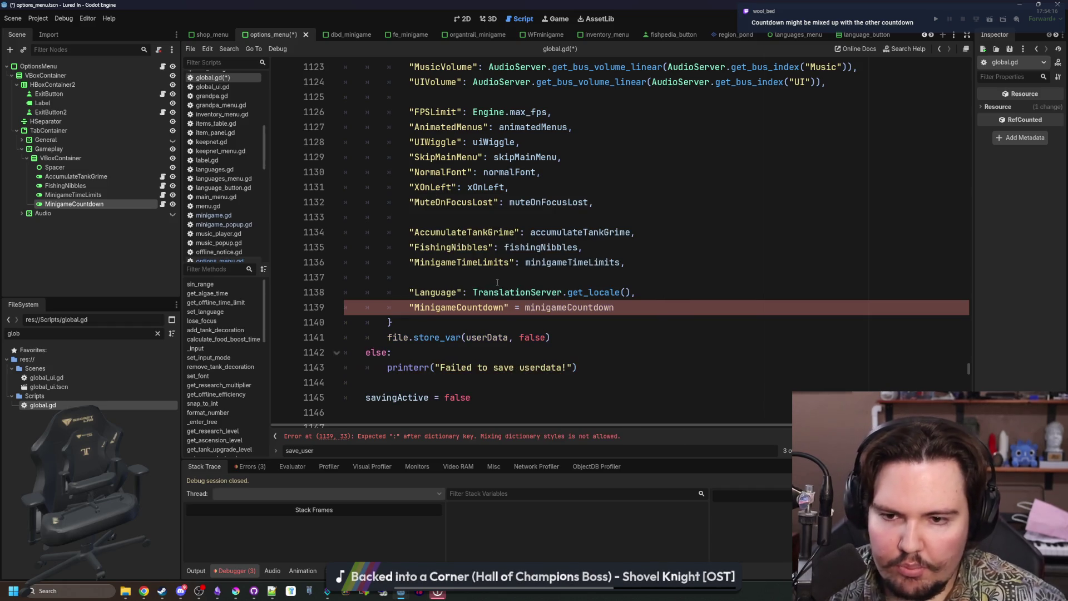
type(":")
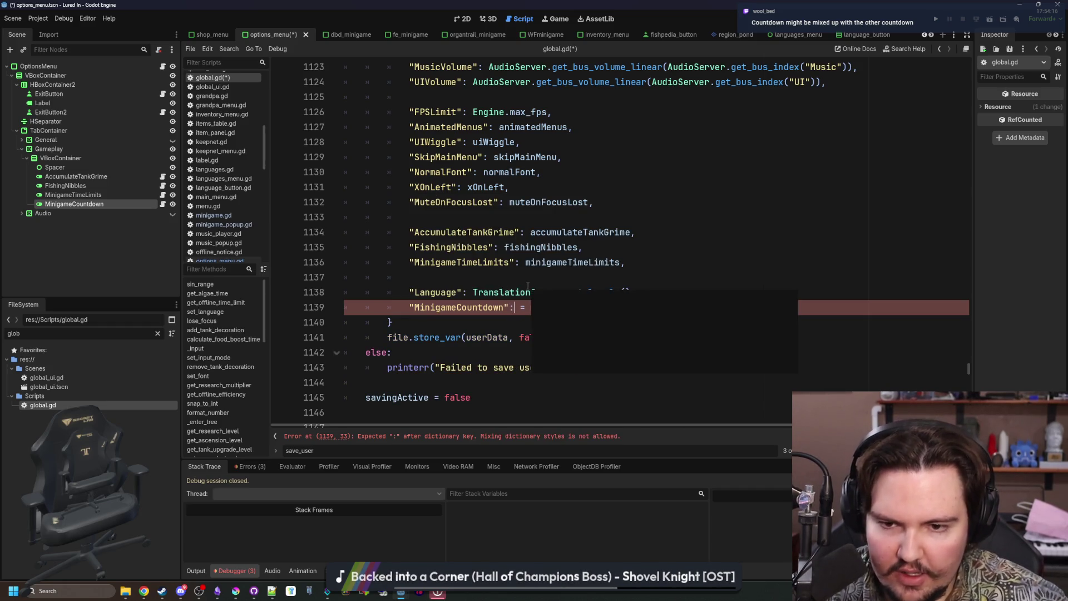
key("Delete")
key("Delete")
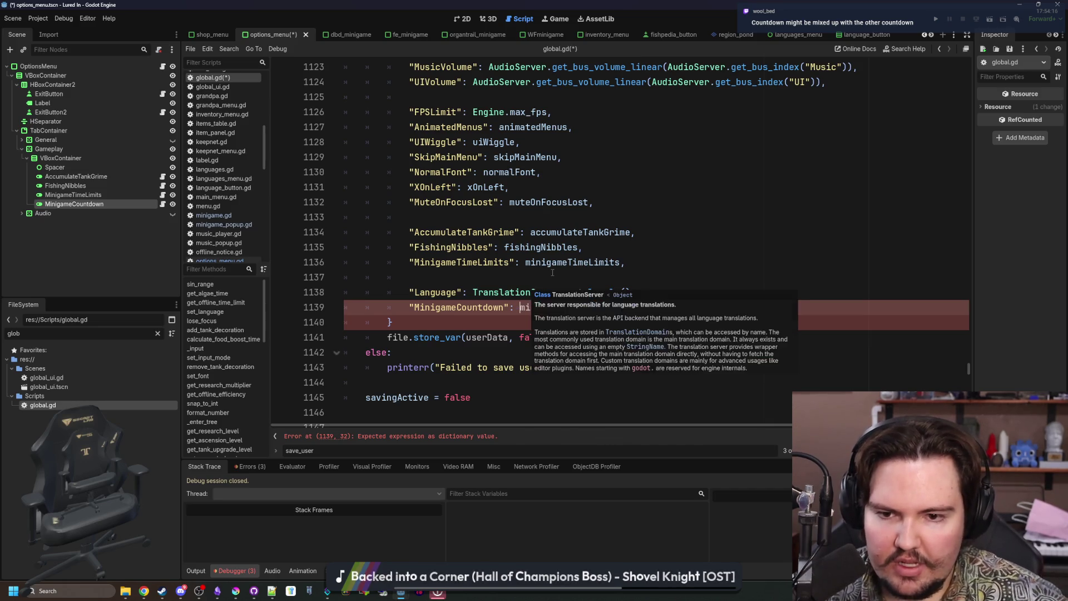
left_click(635, 307)
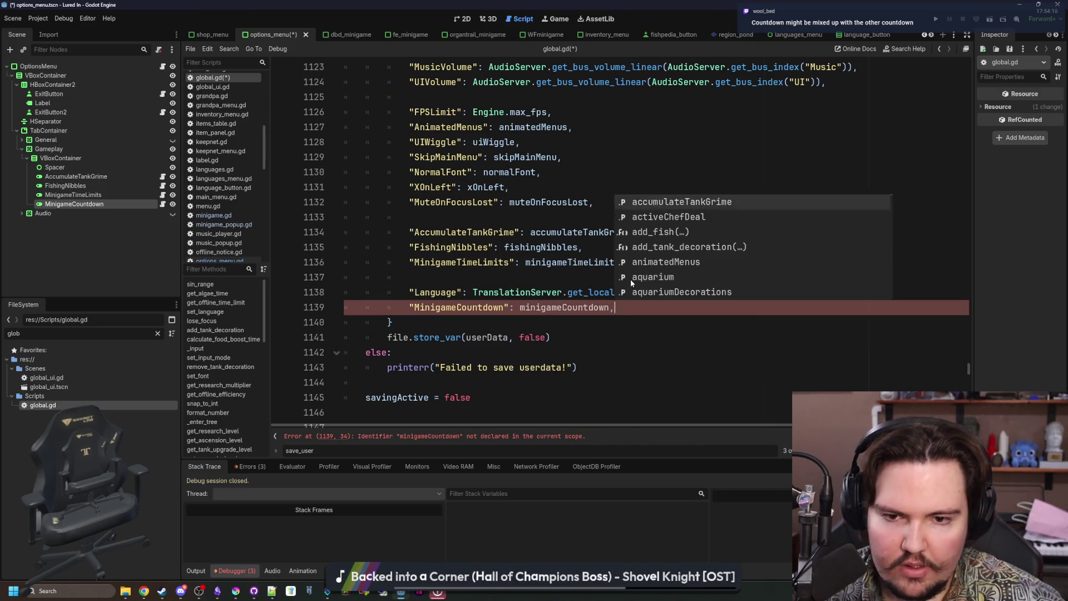
Declare var minigameCountdown : bool = true after the signal list and save the script.
double_click(589, 307)
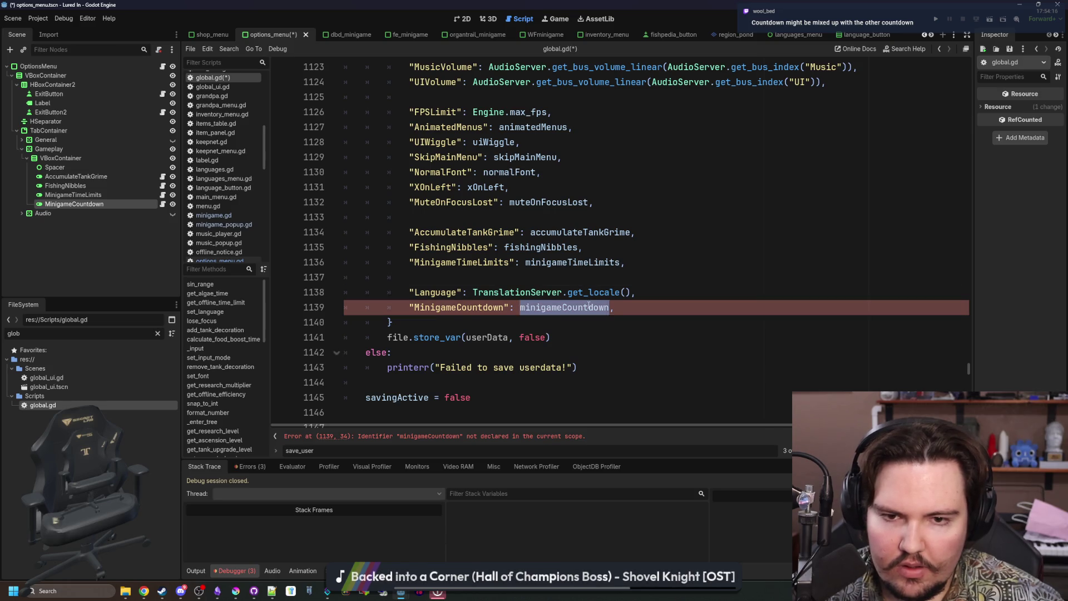
scroll(589, 306, "up", 20)
scroll(522, 290, "up", 20)
left_click_drag(969, 317, 973, 125)
left_click(394, 306)
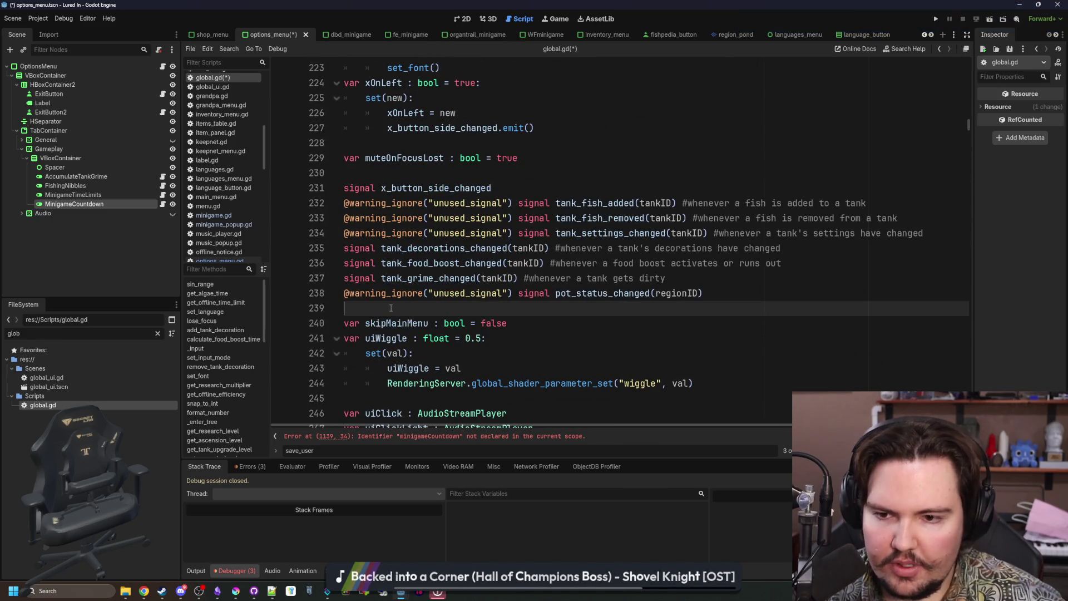
key("Return")
type("var minigameCountdown : bool =")
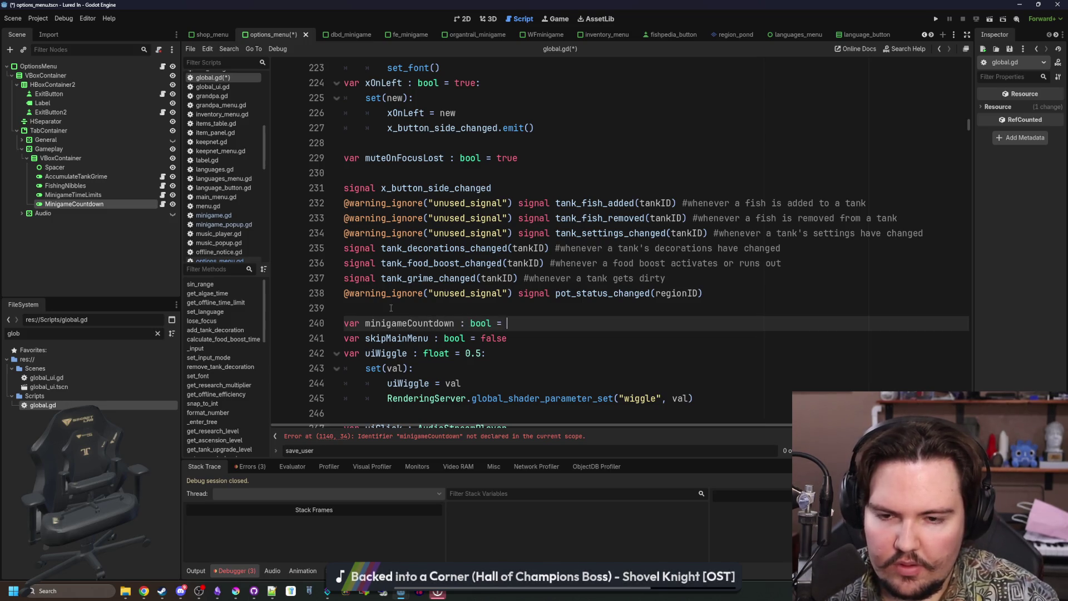
type(" true")
left_click(391, 308)
key("ctrl+s")
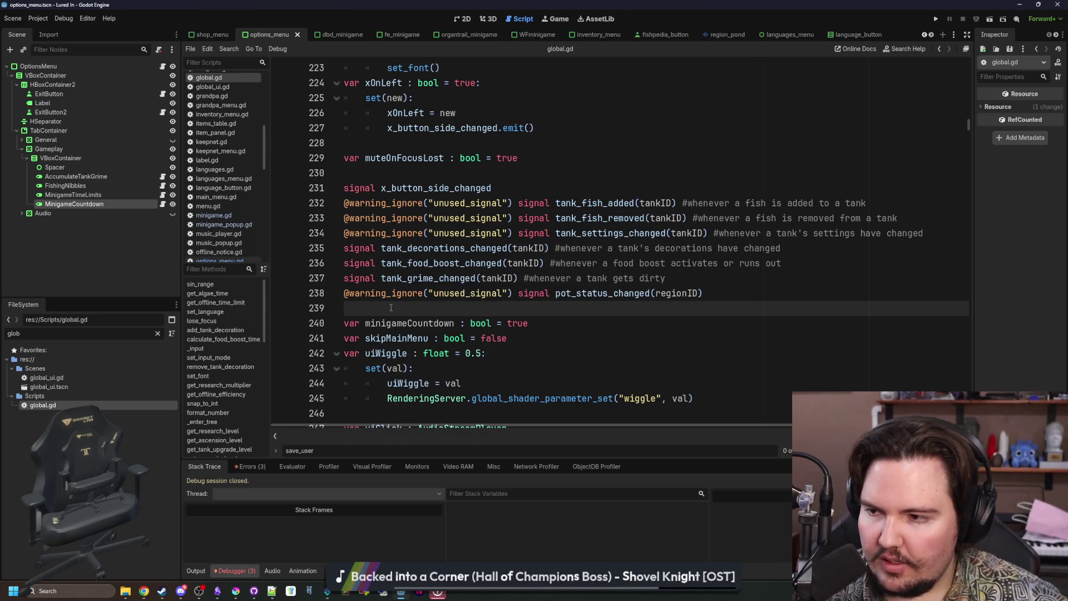
key("ctrl+s")
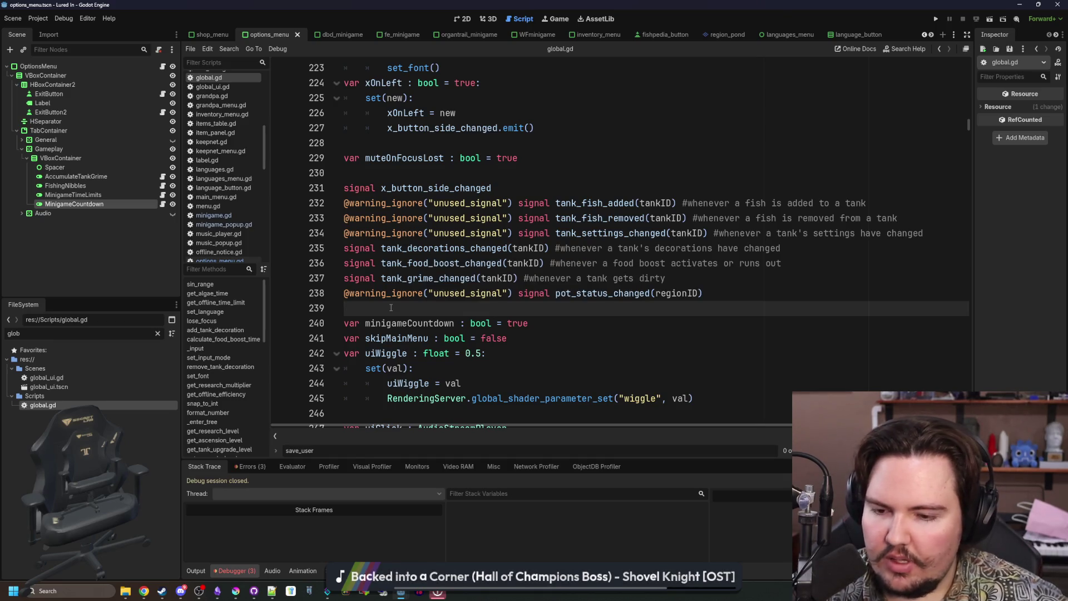
key("ctrl+s")
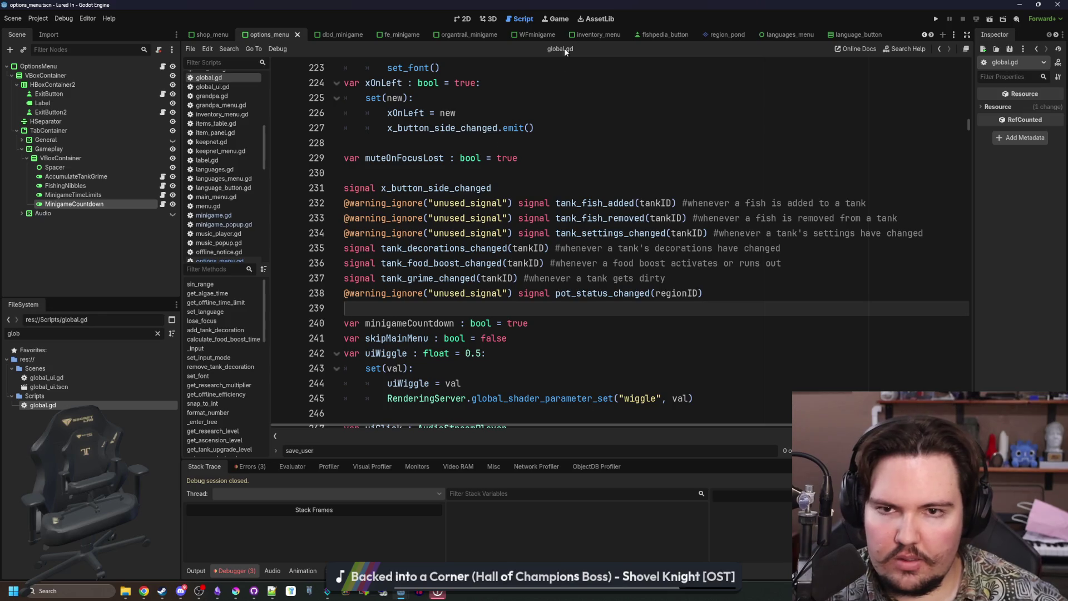
left_click(934, 20)
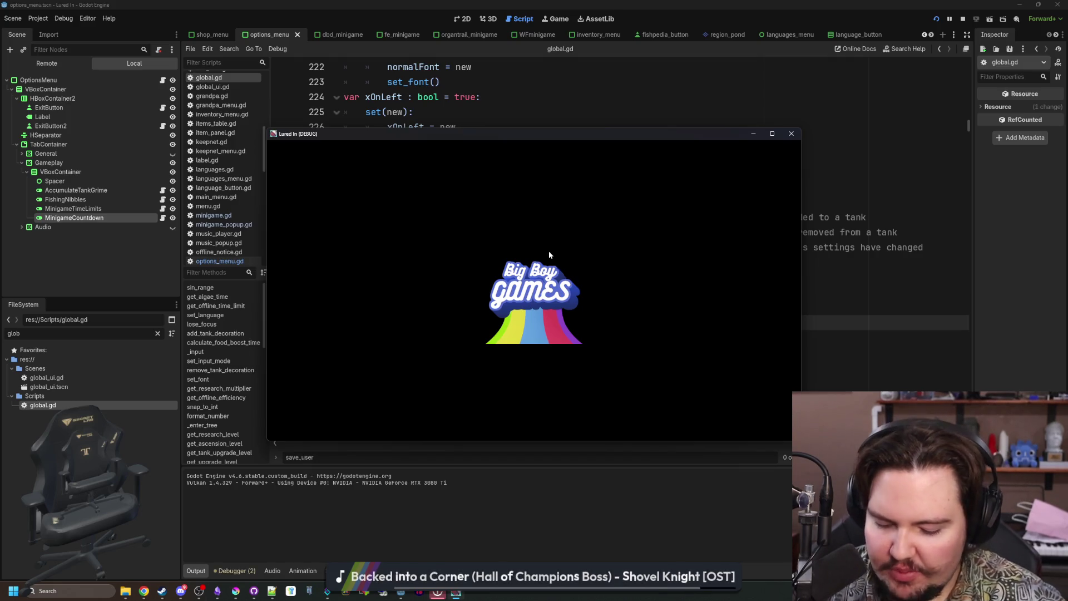
left_click(464, 243)
left_click(329, 282)
left_click(537, 326)
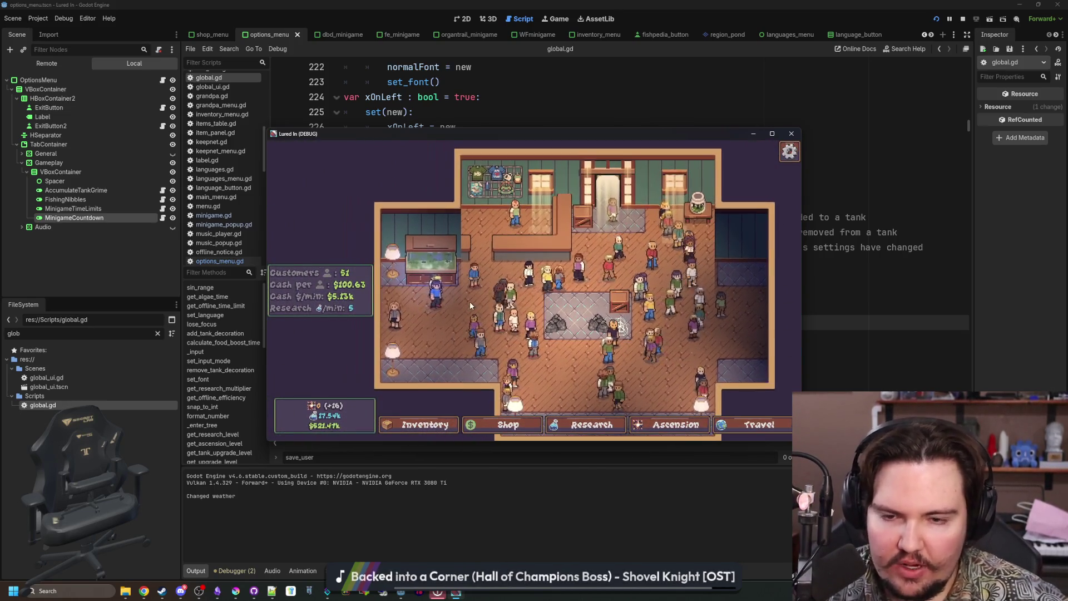
left_click(436, 255)
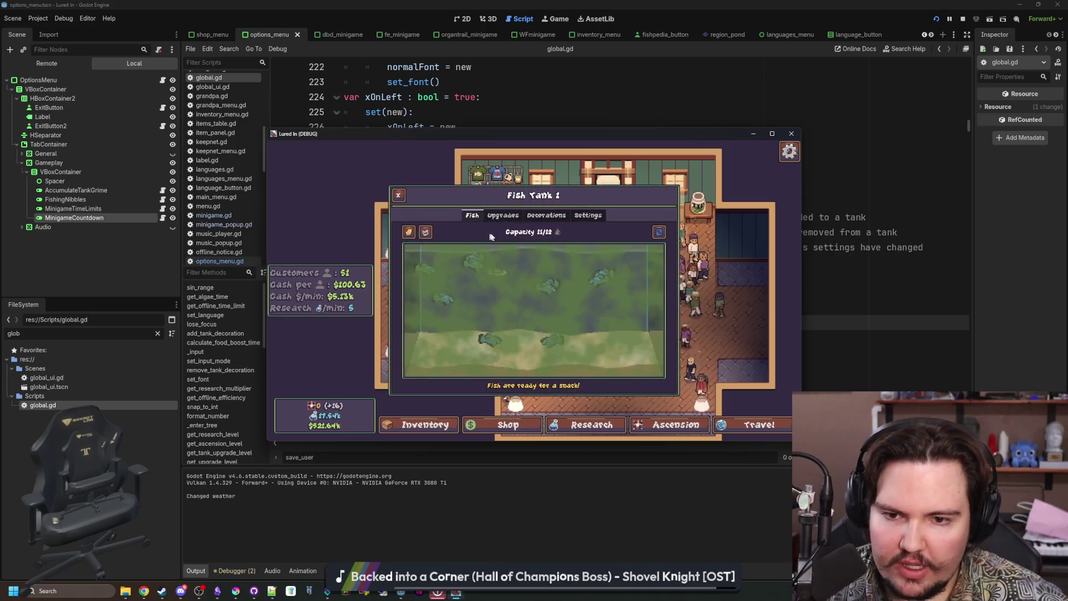
left_click(787, 409)
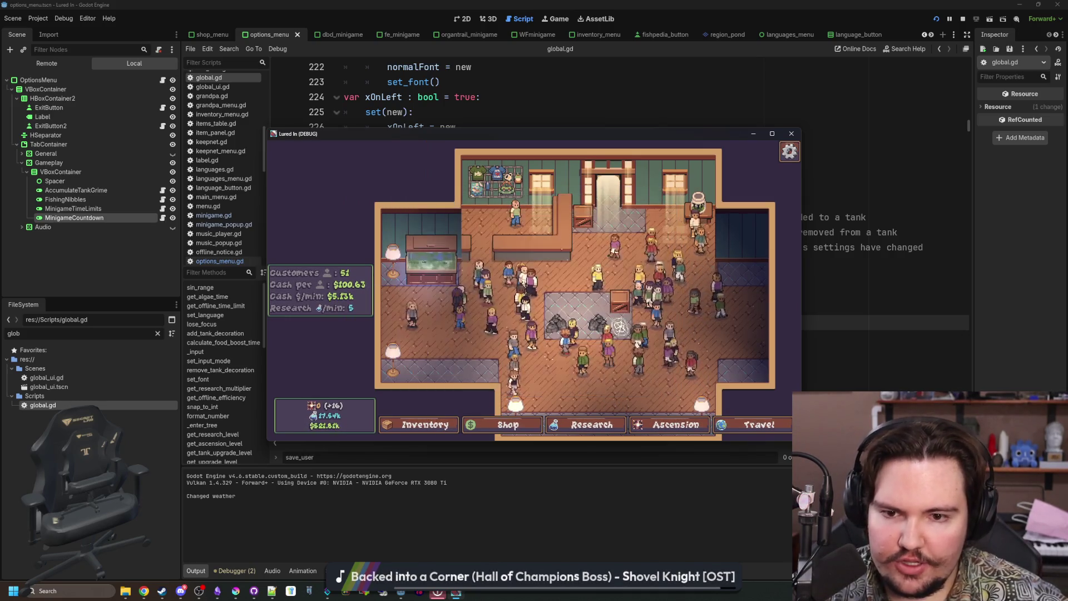
left_click(760, 425)
left_click(622, 237)
mouse_move(622, 244)
left_mouse_down()
mouse_move(528, 264)
mouse_move(557, 279)
left_mouse_up()
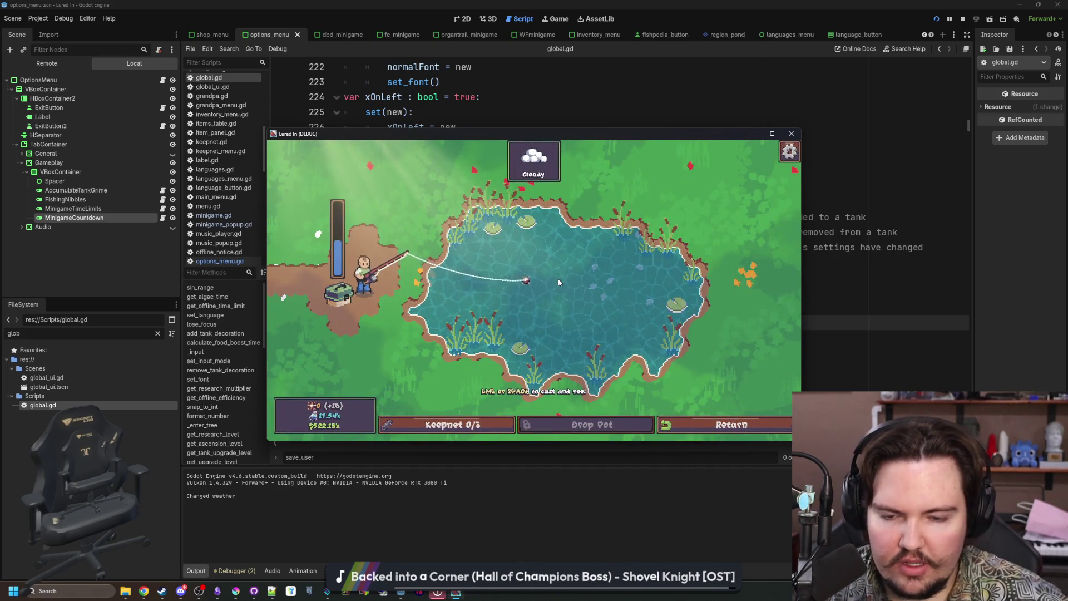
key("Escape")
left_click(536, 290)
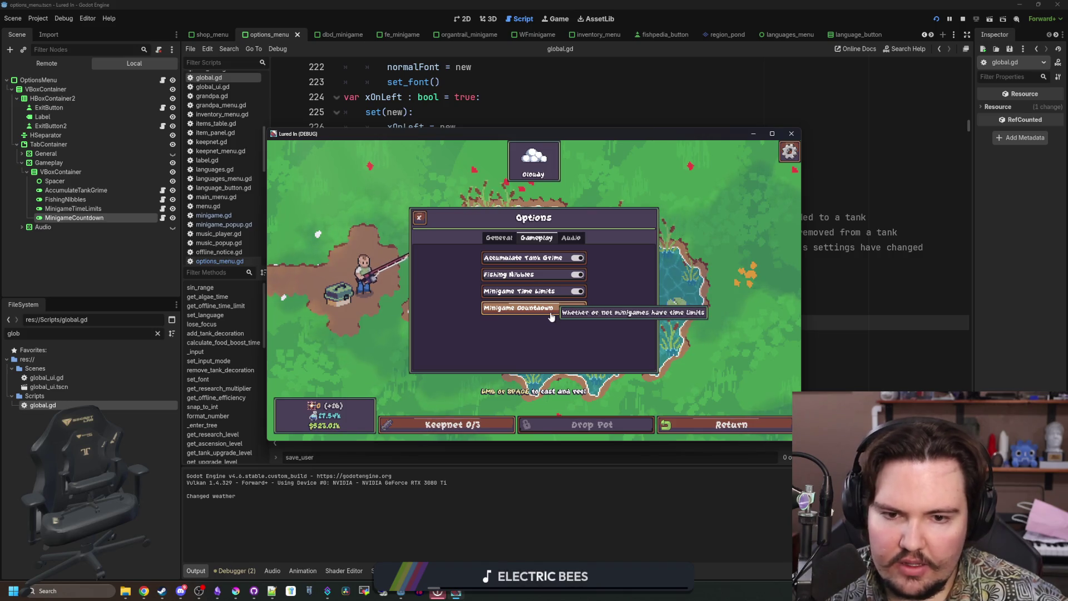
left_click(963, 18)
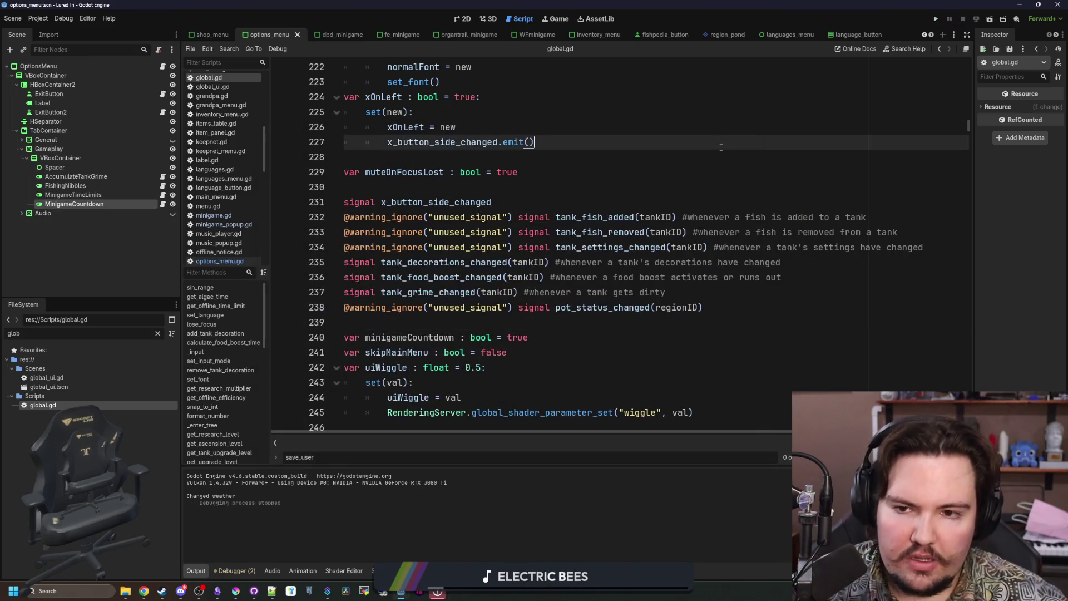
Open options_menu.tscn and select the MinigameCountdown toggle node.
left_click(157, 334)
type("options")
left_click(79, 388)
left_click(102, 205)
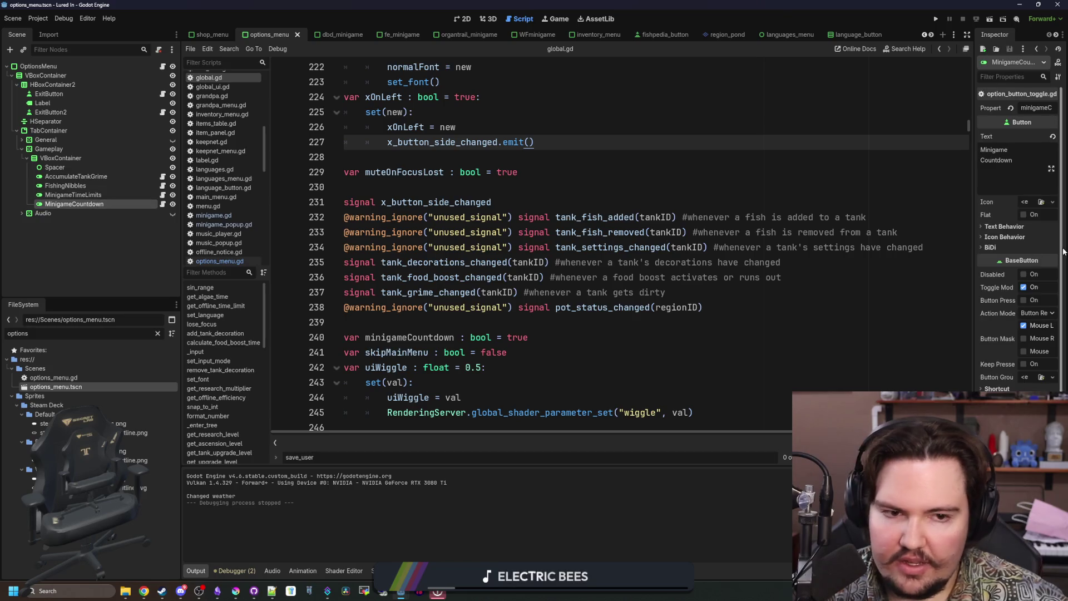
left_click_drag(971, 241, 556, 250)
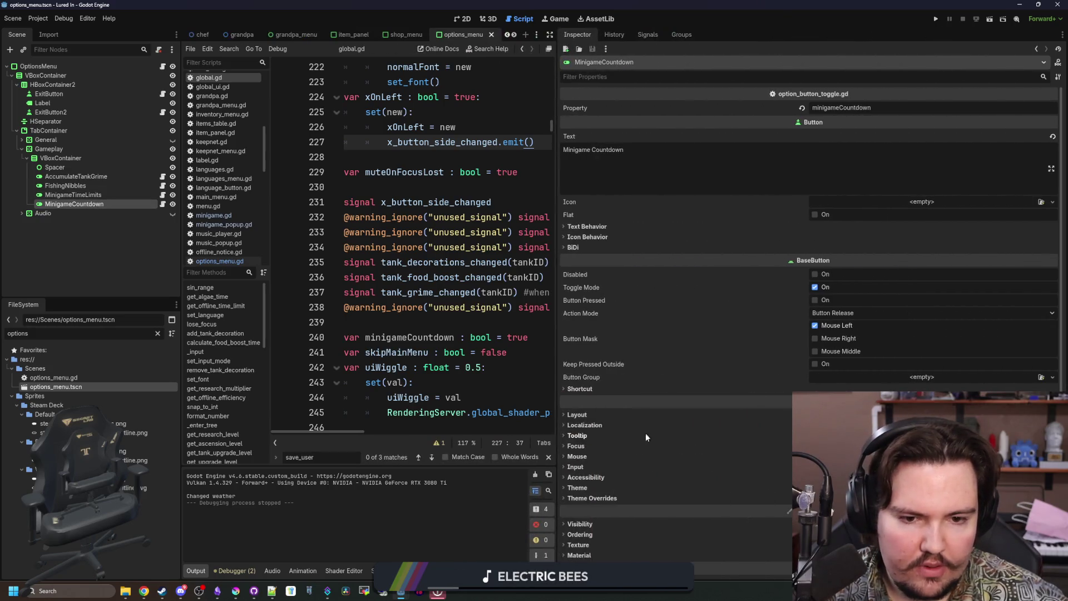
Set the tooltip to 'Whether or not to enable the initial countdown popup when a minigame is about to start'.
left_click(588, 436)
scroll(659, 451, "down", 3)
left_click(640, 312)
type("Whether or not to enable the initial ")
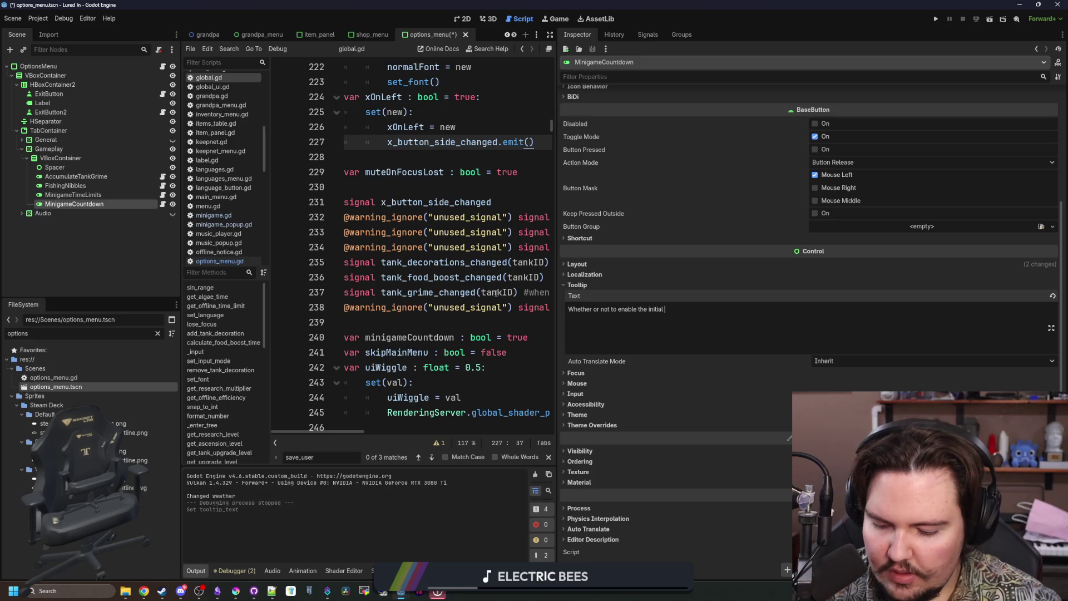
type("popup")
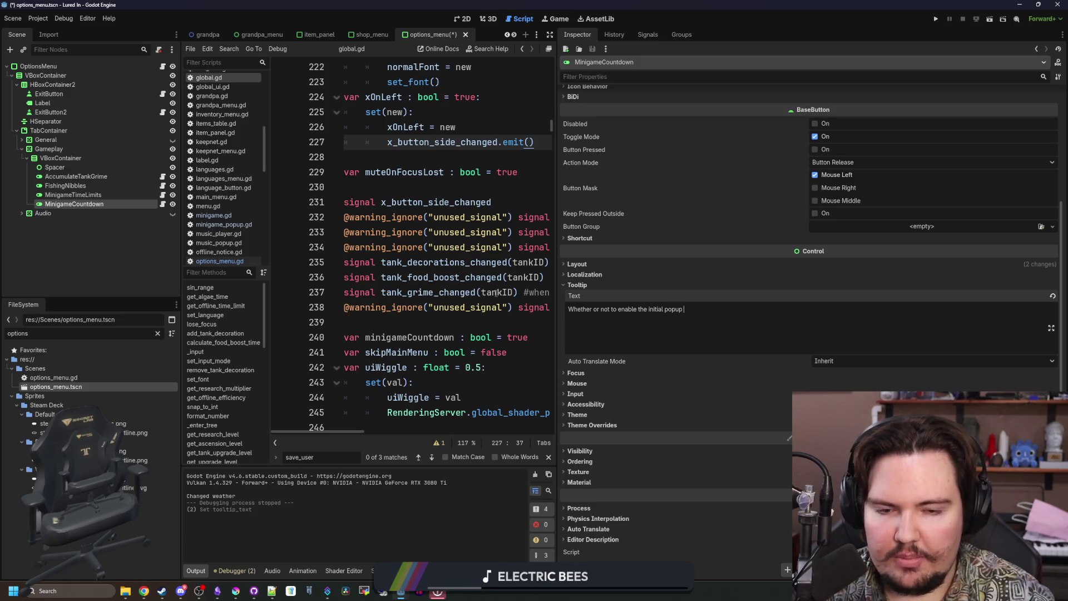
key("BackSpace")
key("BackSpace")
key("BackSpace")
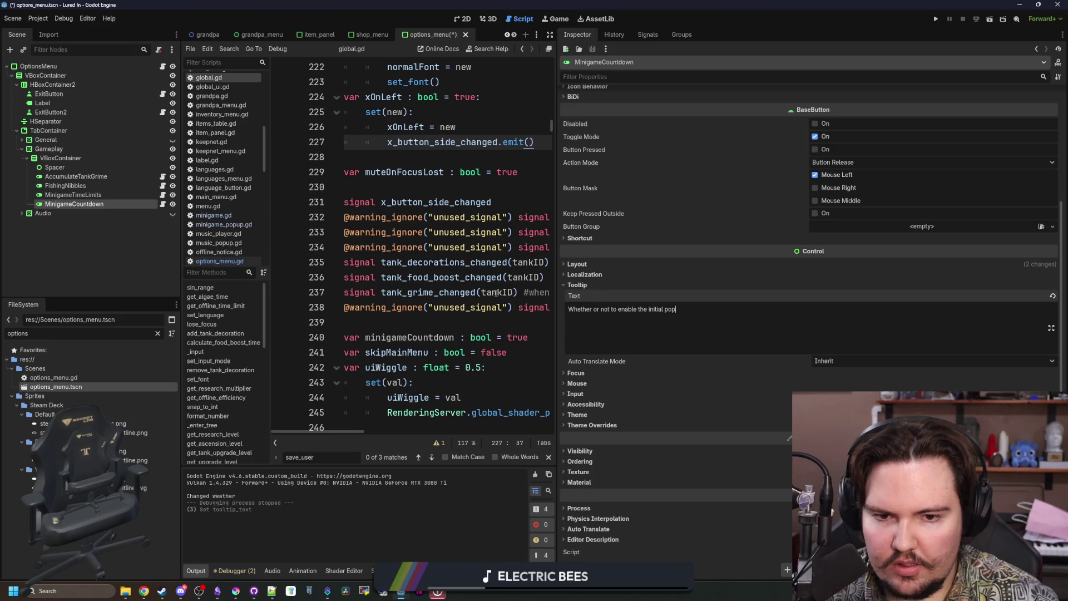
type("countdown popup when a minig")
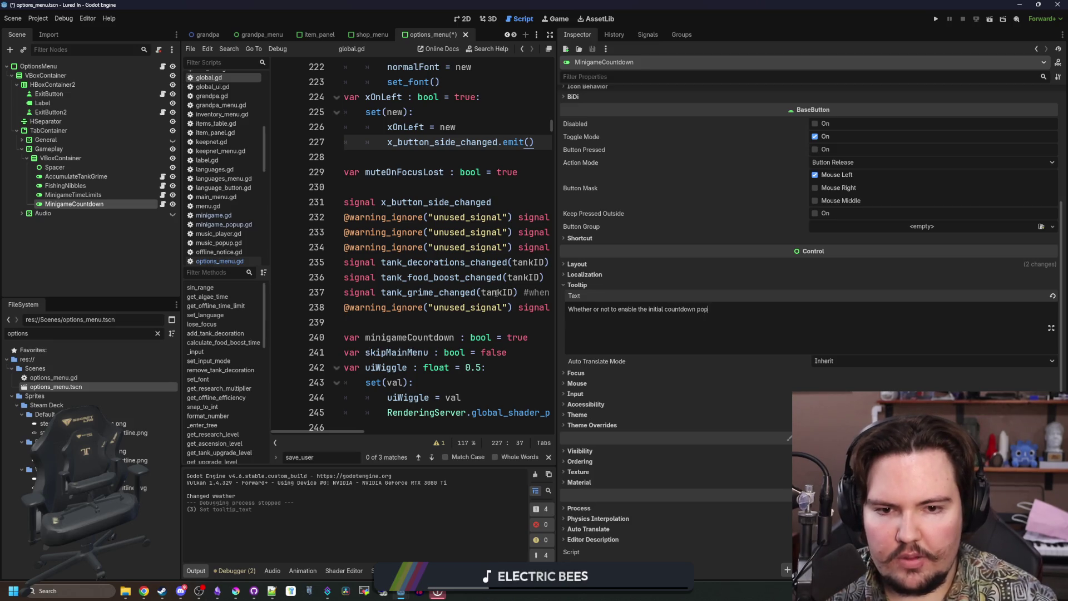
type("ame is about to start")
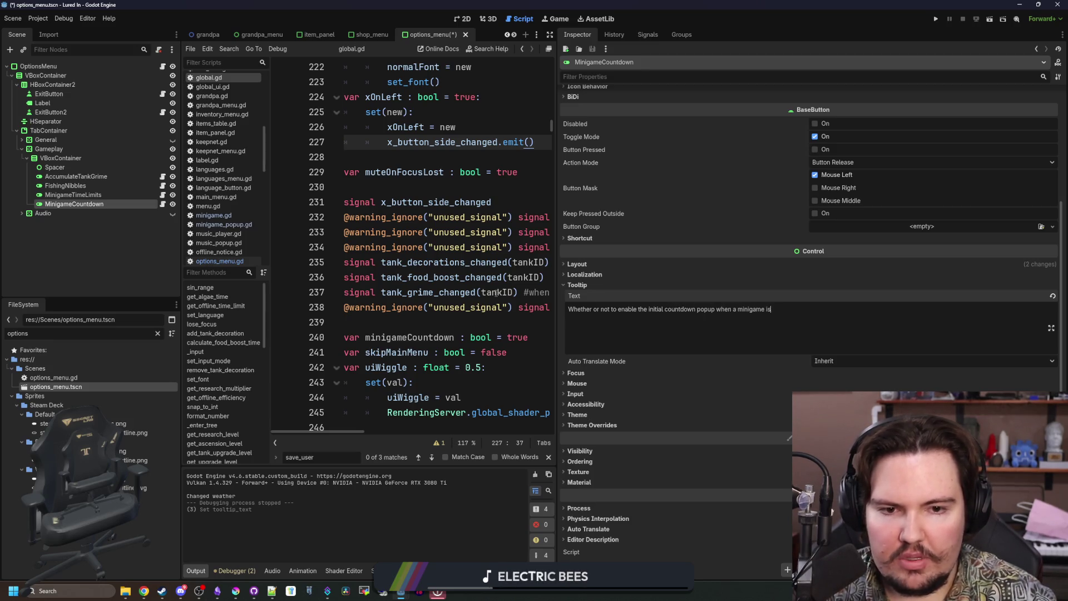
scroll(519, 306, "right", 3)
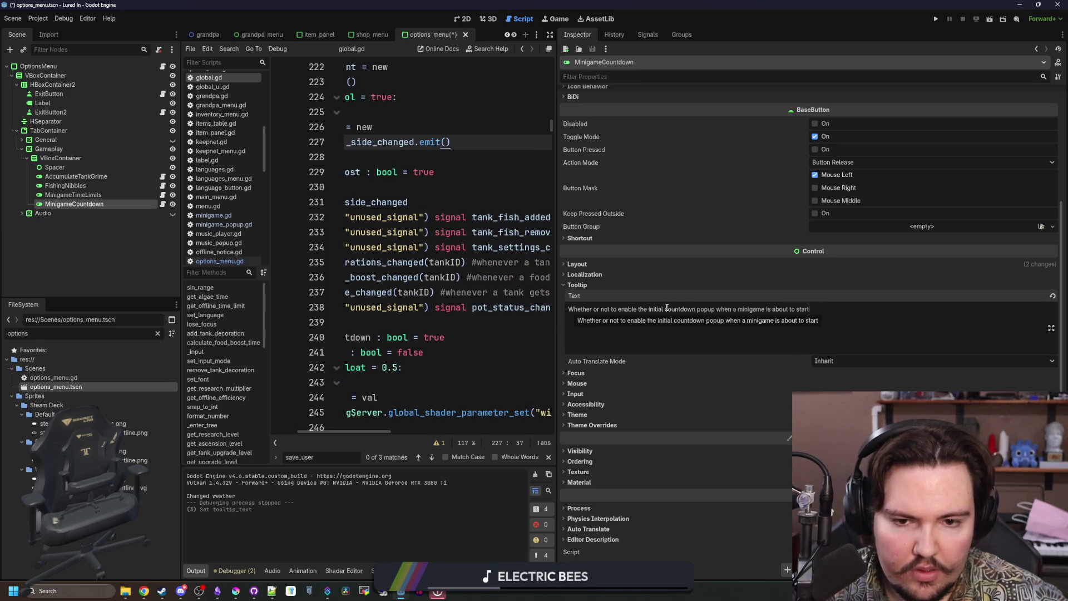
triple_click(820, 308)
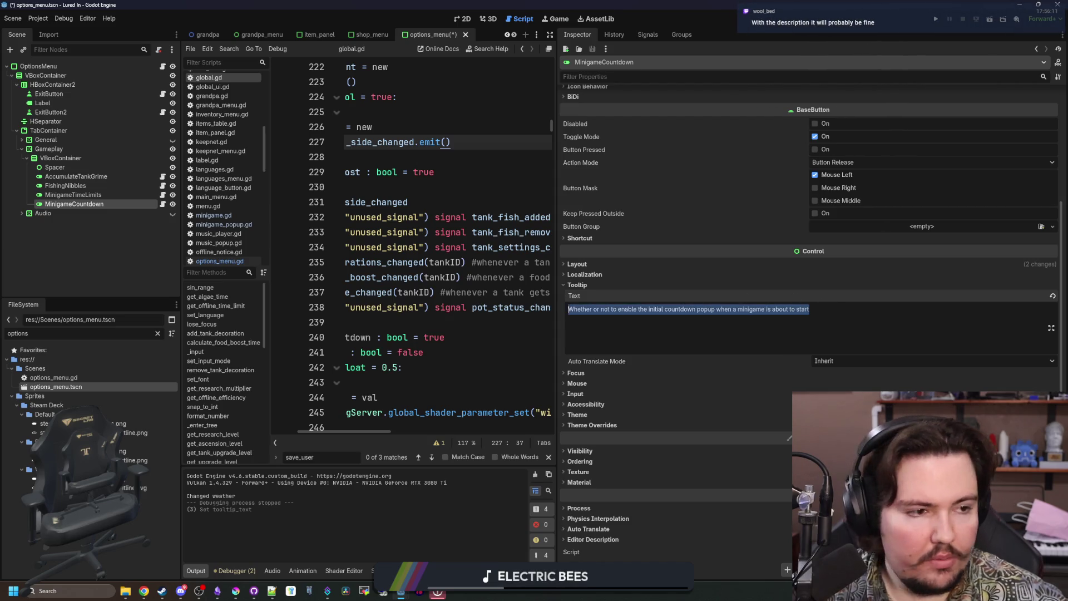
Move the browser window aside and minimize it.
left_click(144, 591)
mouse_move(322, 123)
left_mouse_down()
mouse_move(362, 125)
mouse_move(311, 148)
mouse_move(112, 184)
left_mouse_up()
left_click(175, 184)
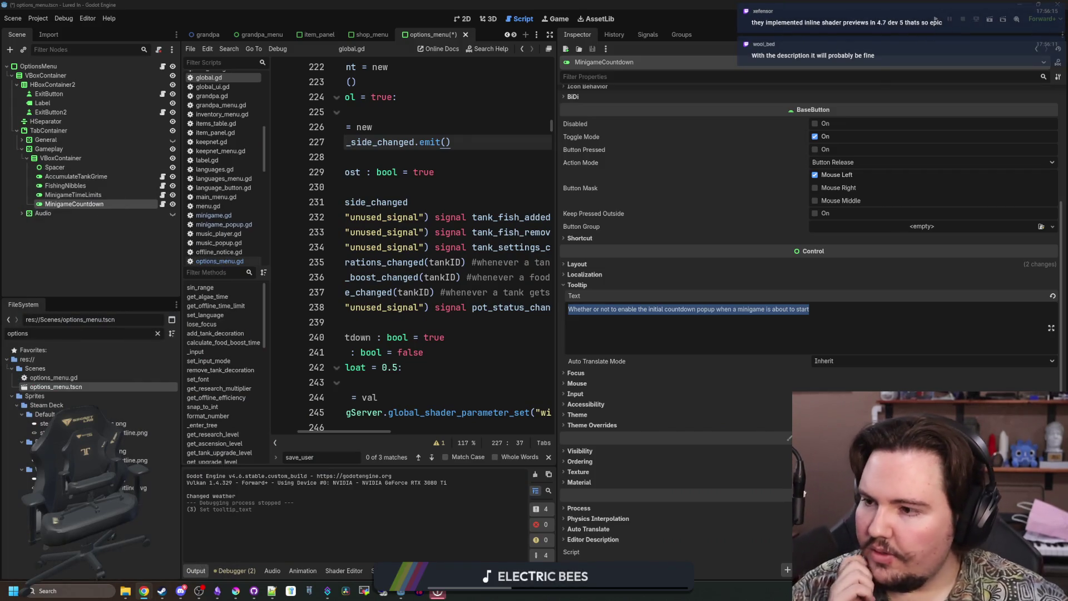
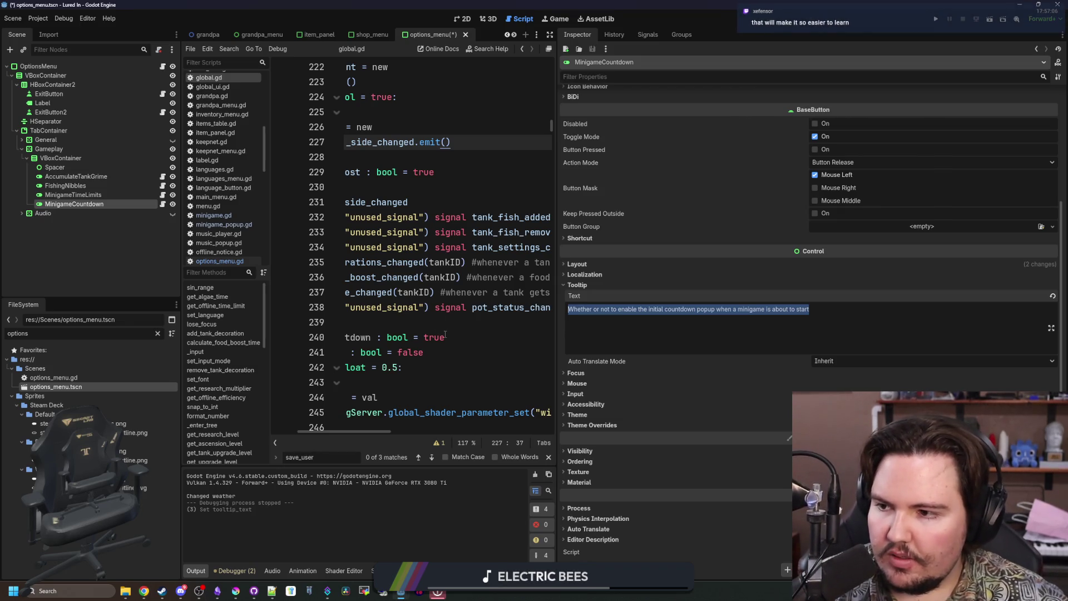
Save the options menu scene after widening the script view to show full lines.
left_click(445, 353)
left_click(447, 324)
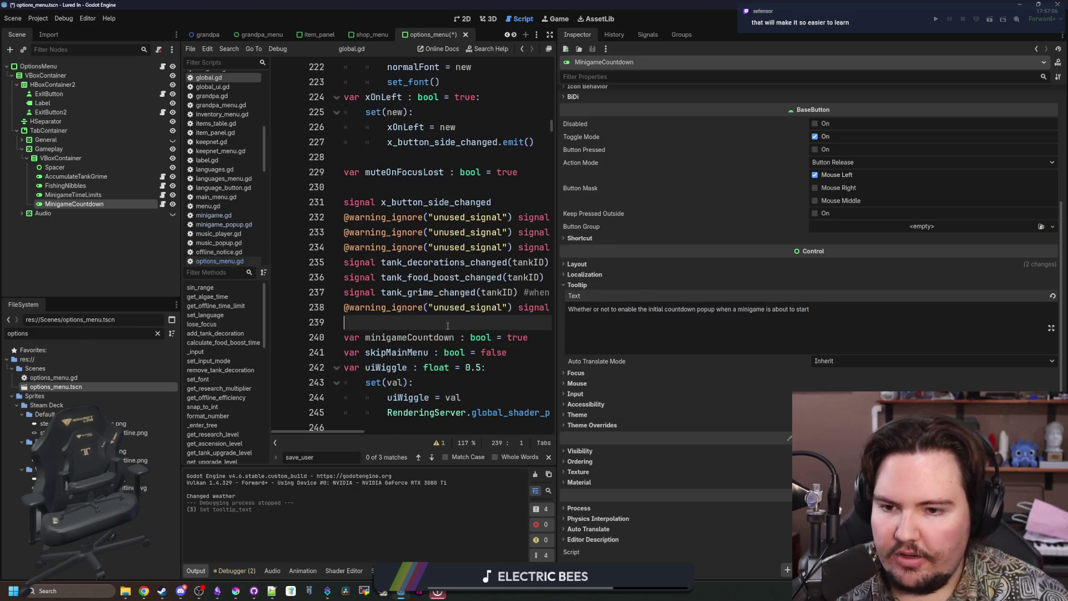
key("ctrl+s")
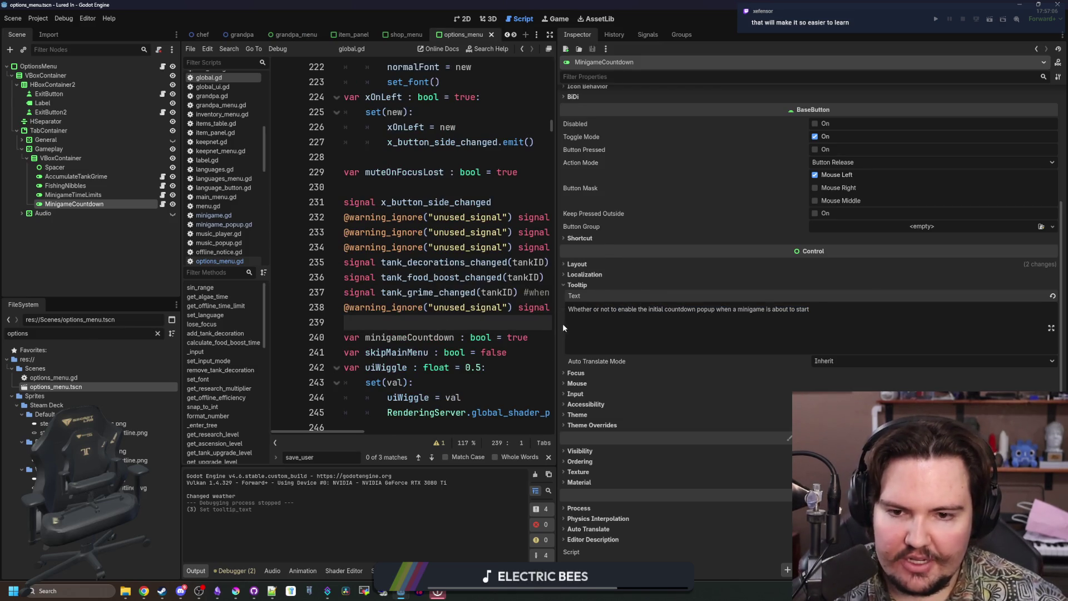
left_click_drag(555, 319, 812, 319)
key("ctrl+s")
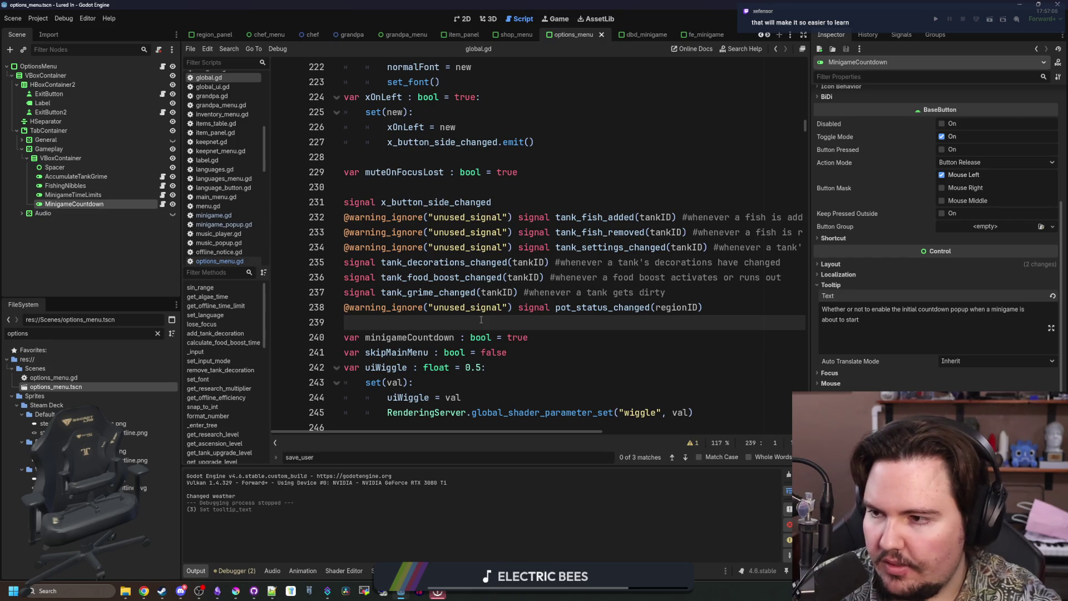
key("ctrl+s")
key("ctrl+s")
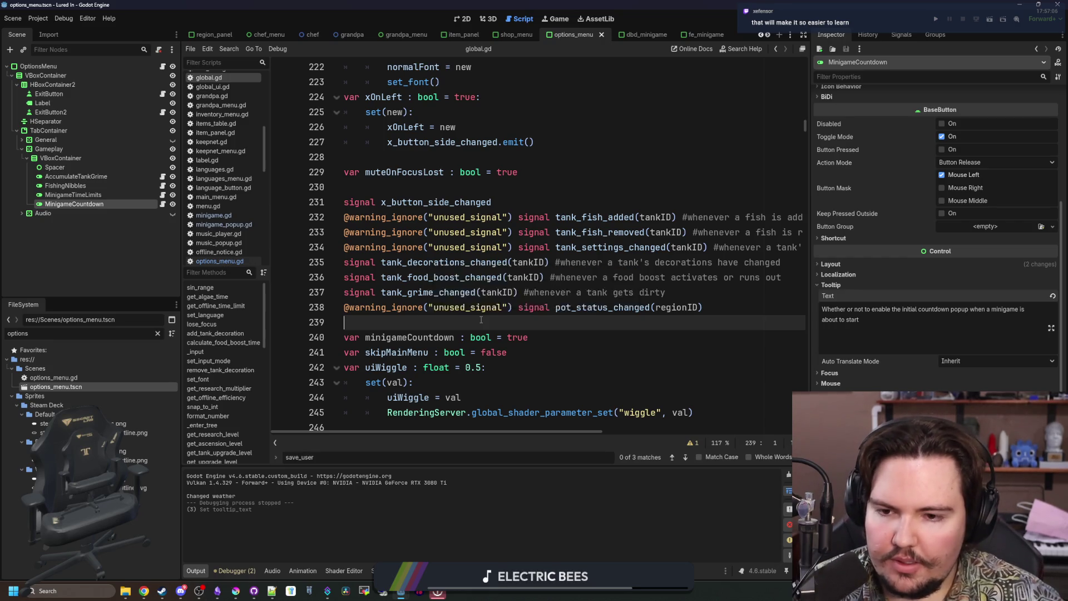
Open minigame.gd and scroll up to its start function around line 81.
left_click(214, 216)
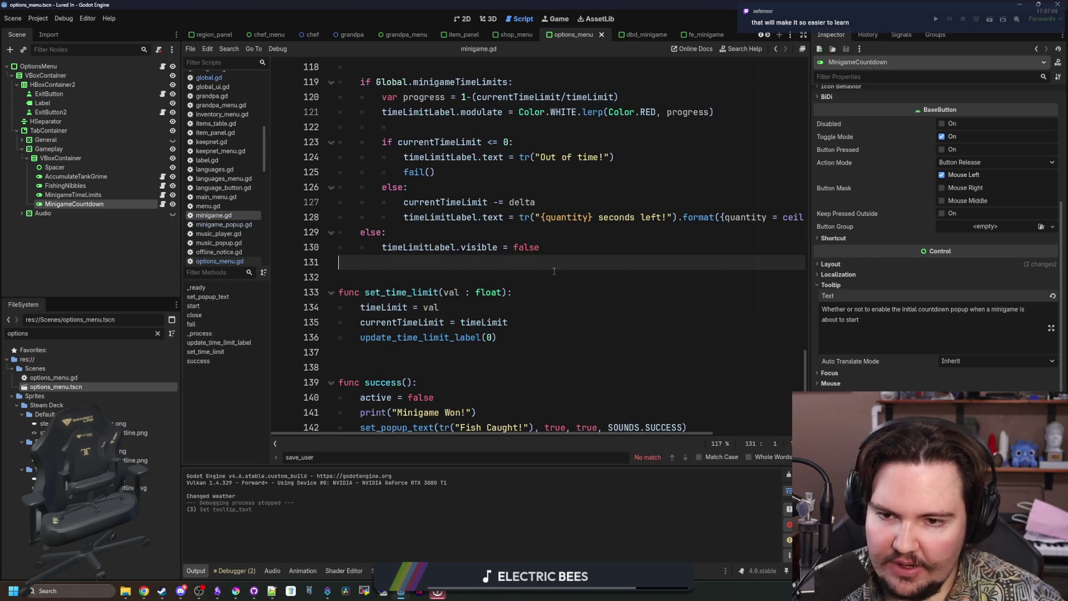
scroll(557, 271, "up", 5)
scroll(556, 271, "down", 3)
left_click(557, 202)
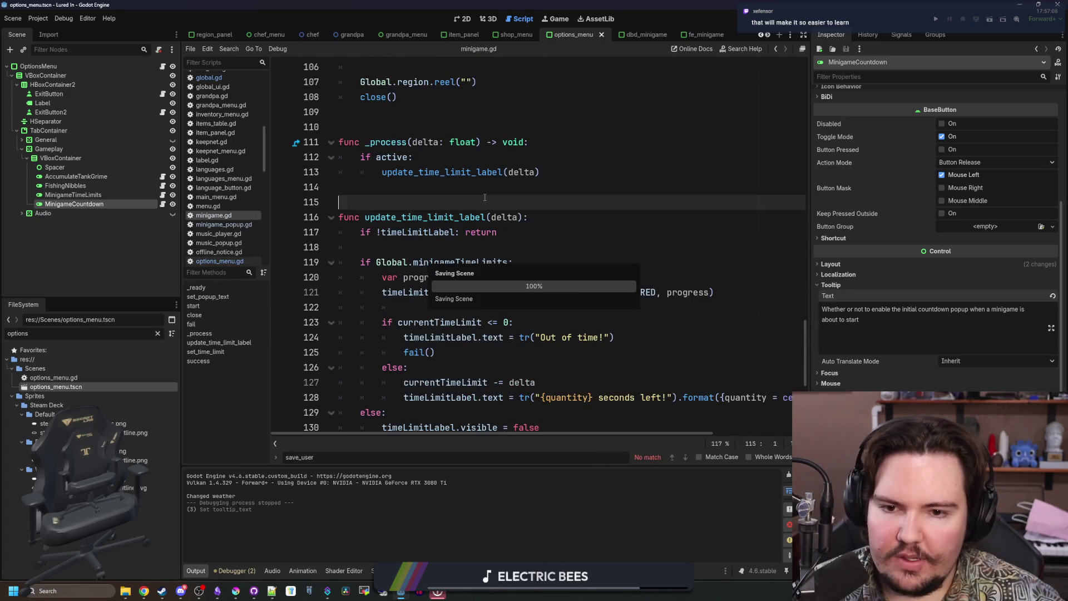
left_click_drag(807, 272, 974, 272)
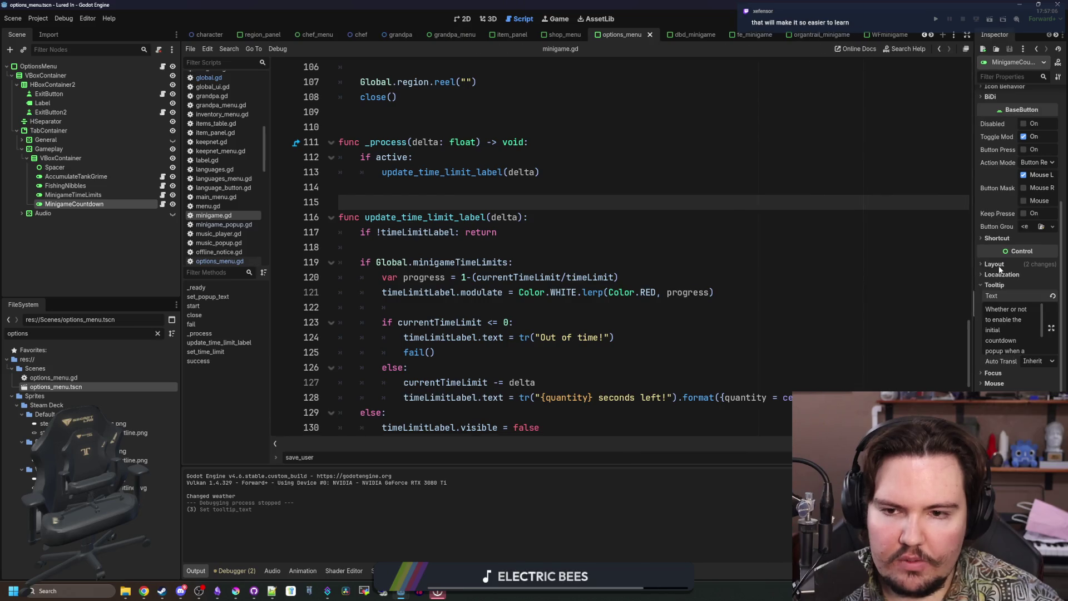
scroll(499, 250, "up", 8)
scroll(498, 250, "up", 6)
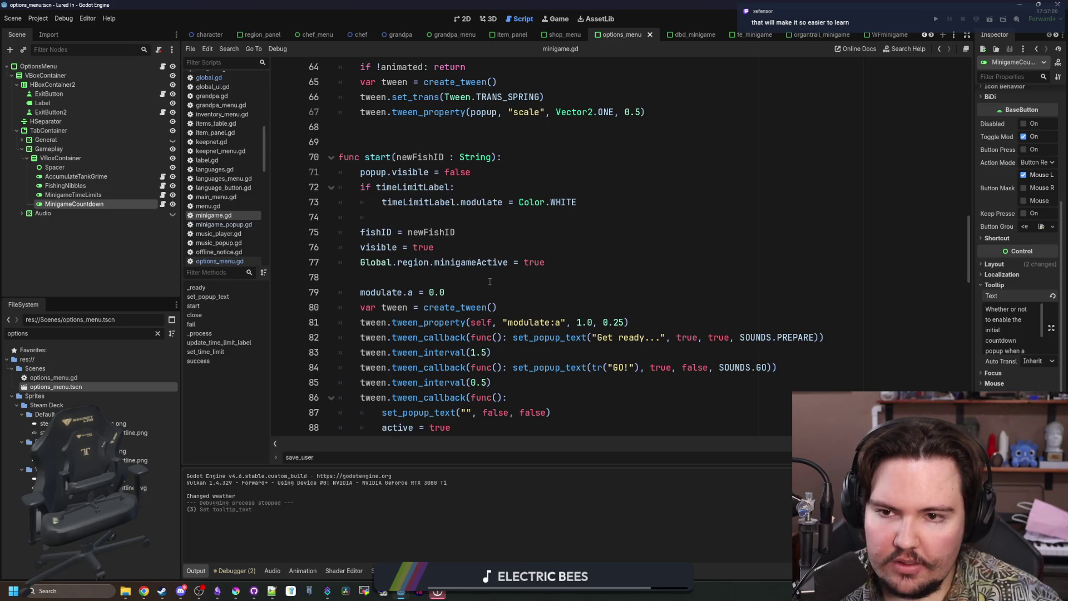
scroll(489, 281, "up", 8)
scroll(490, 282, "down", 5)
scroll(490, 282, "up", 14)
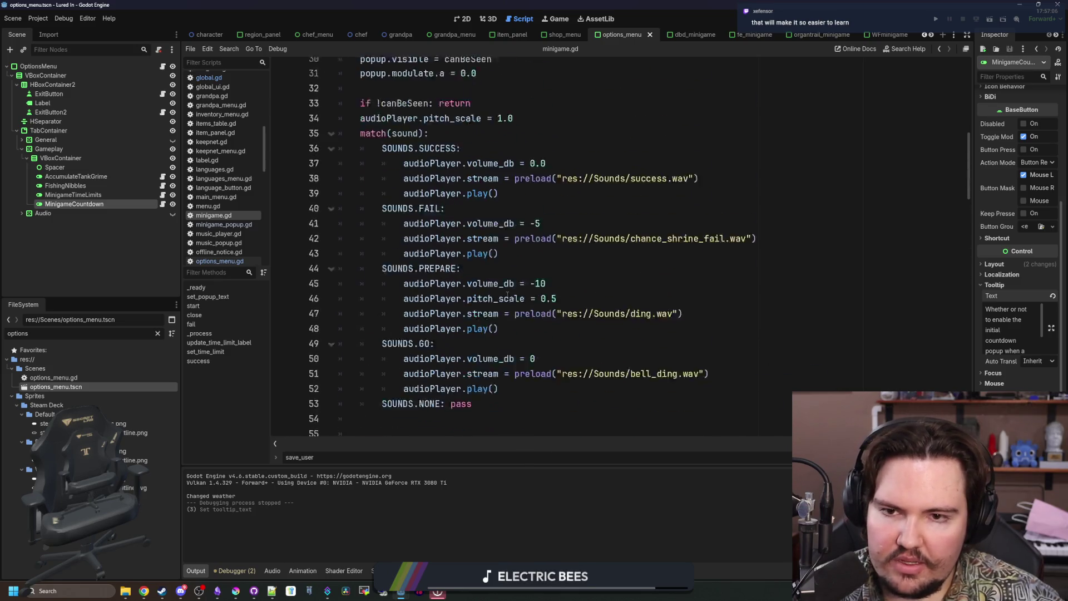
scroll(508, 295, "down", 20)
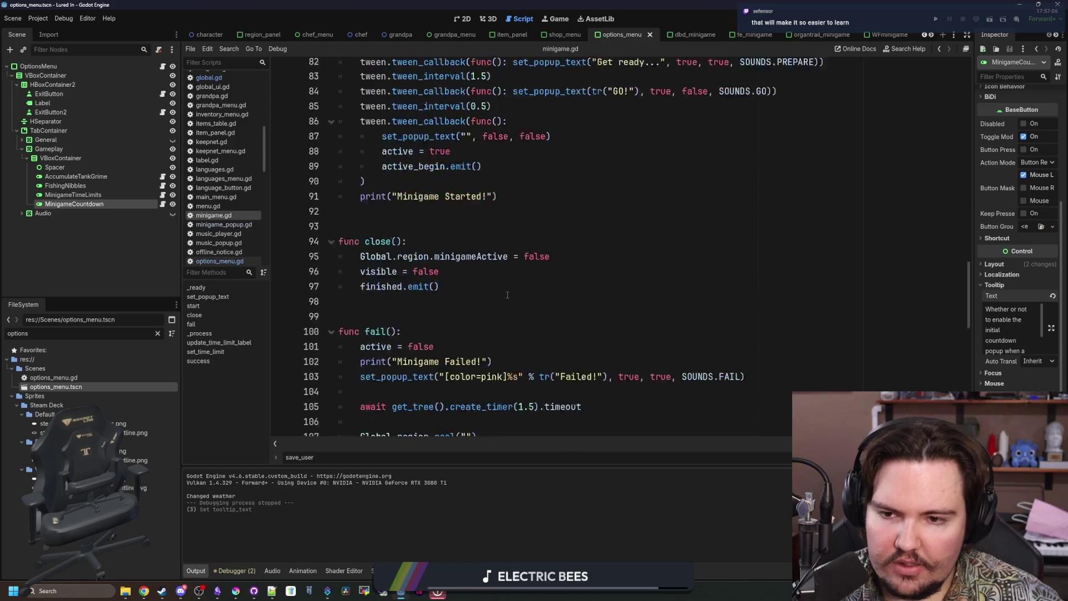
scroll(508, 295, "up", 3)
scroll(508, 300, "up", 1)
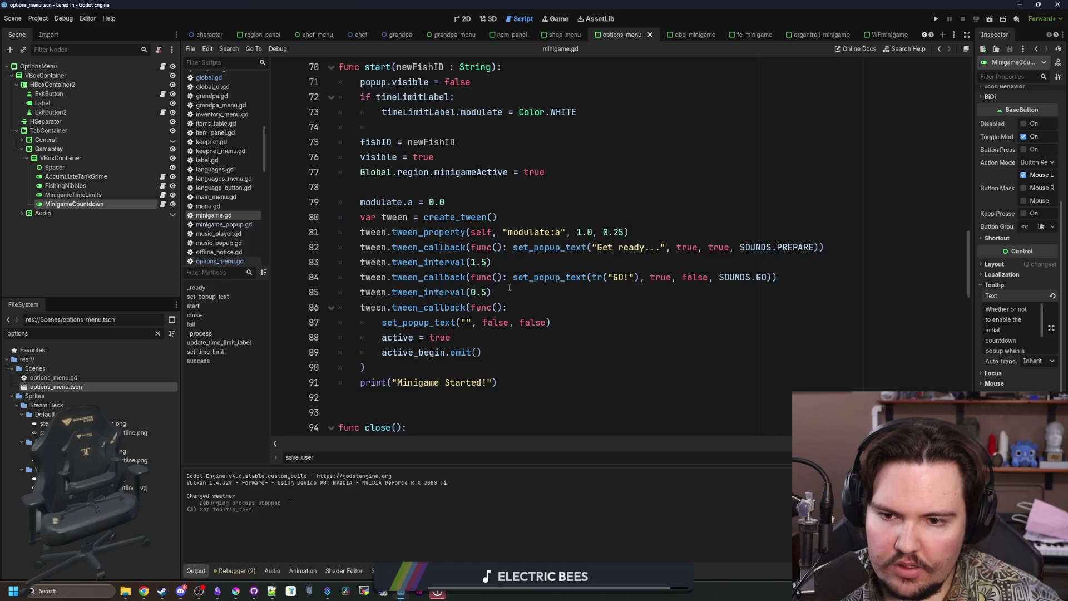
key("Up")
key("Up")
key("Up")
Wrap countdown tween lines 83–86 in 'if Global.minigameCountdown:' and save minigame.gd.
key("Down")
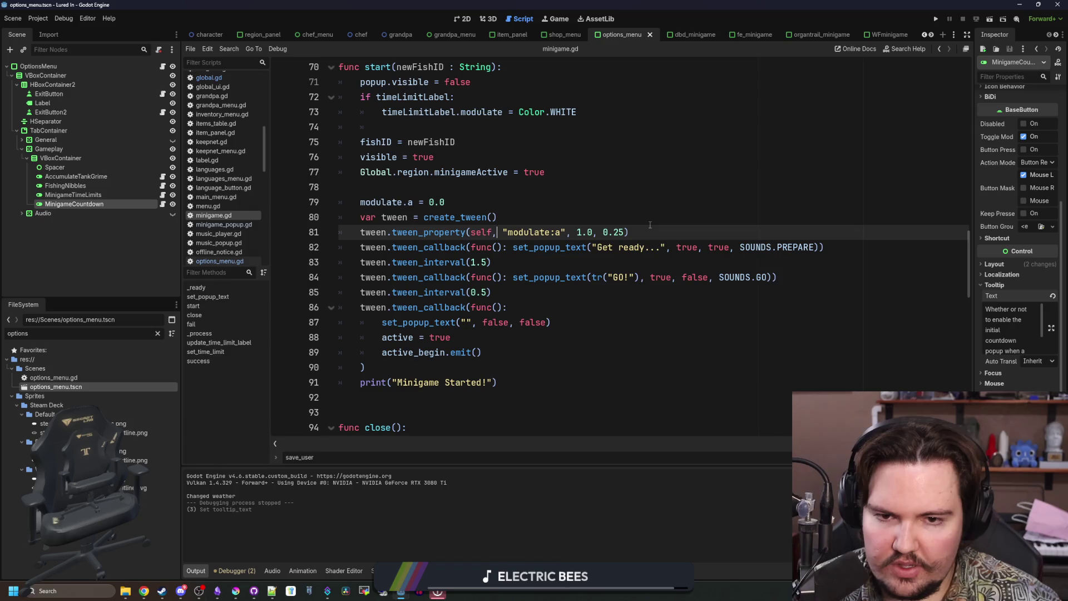
key("Return")
type("if Global")
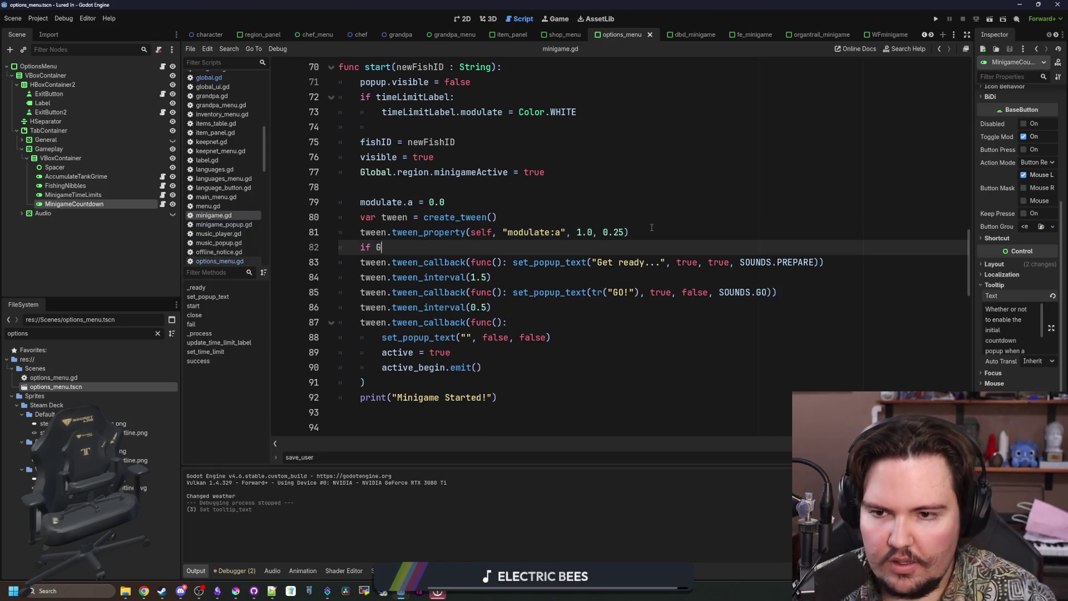
type(".minigame")
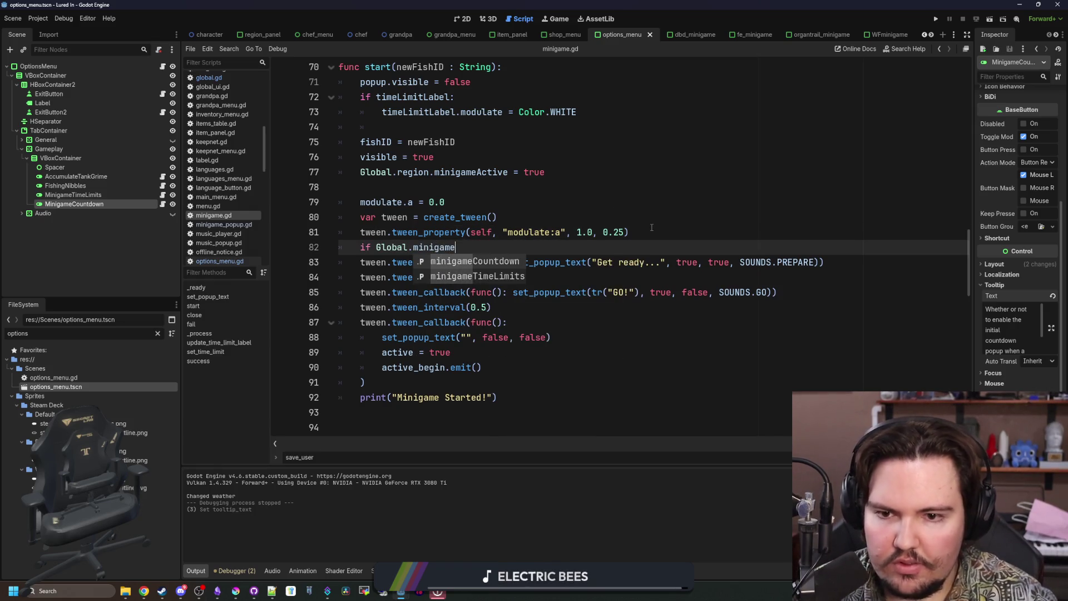
key("Return")
type(":")
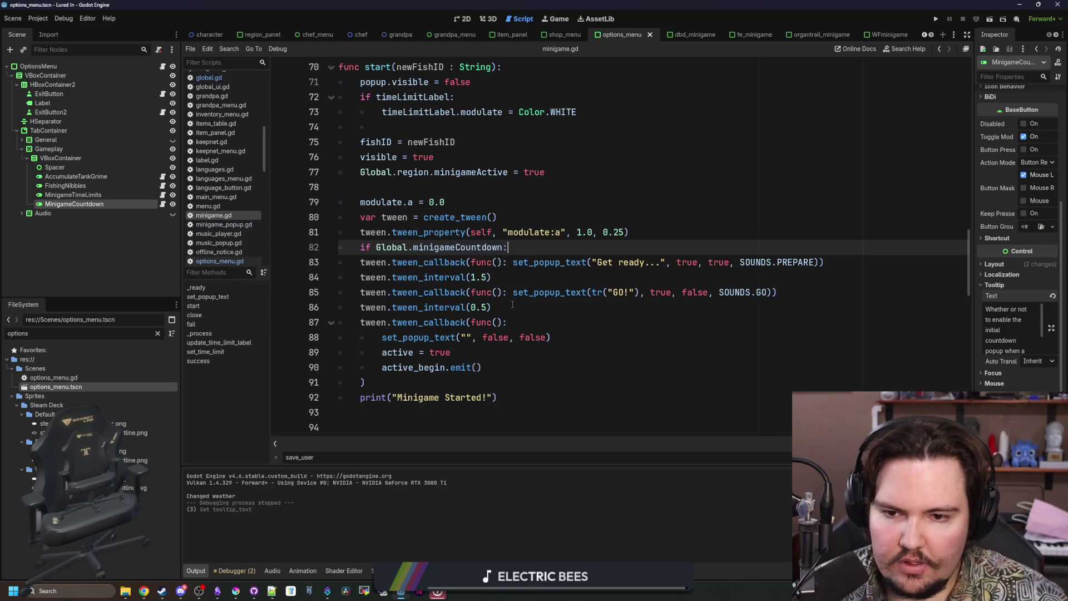
left_click_drag(513, 303, 560, 246)
key("Tab")
left_click(559, 246)
key("ctrl+s")
Save the script again and launch the game to test the countdown toggle.
left_click(535, 206)
key("ctrl+s")
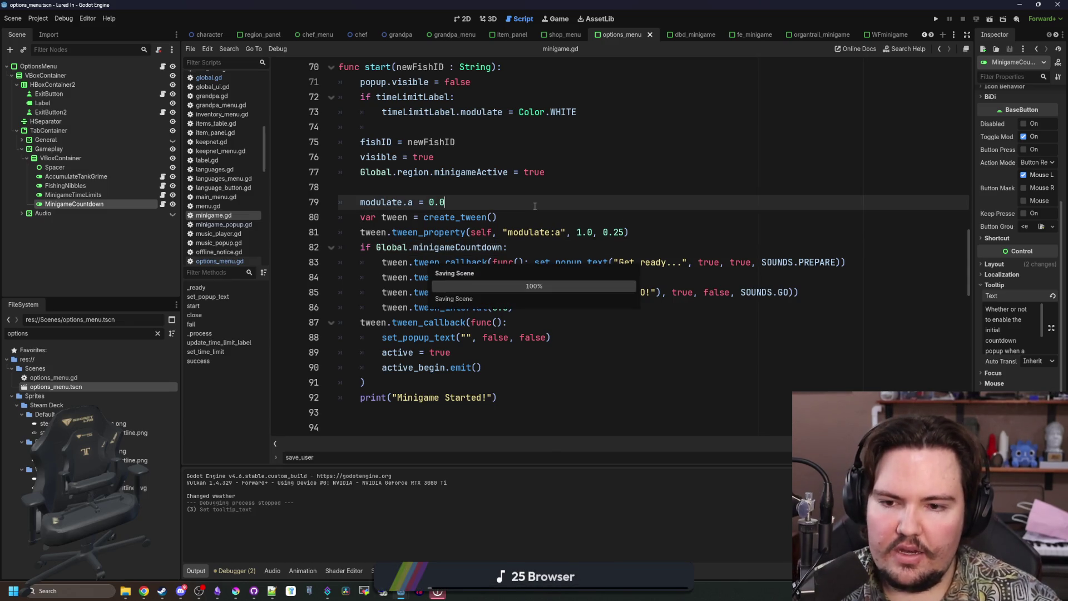
left_click(473, 192)
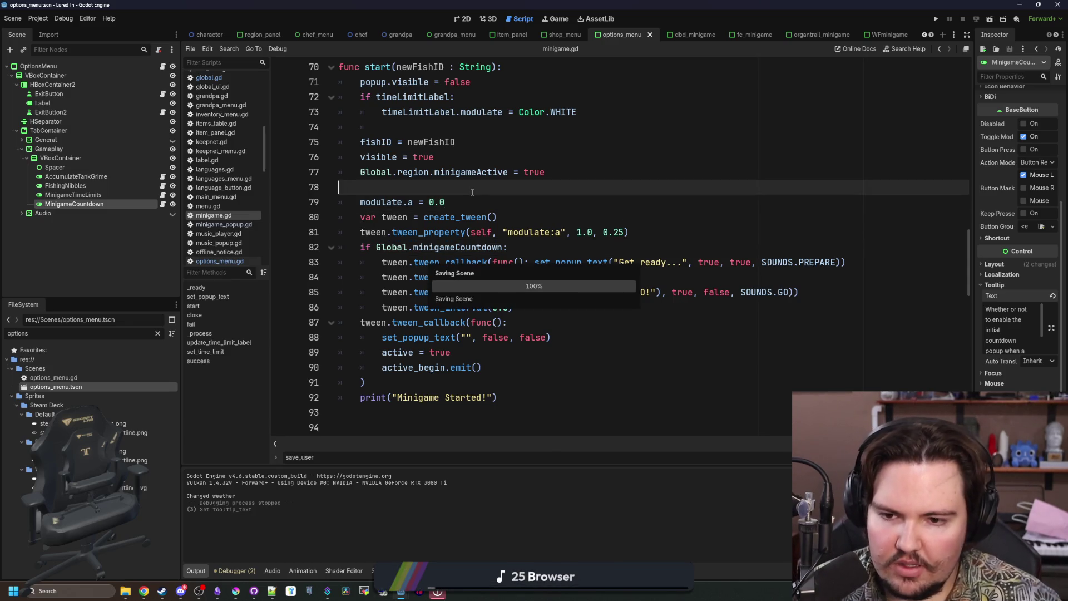
left_click(936, 19)
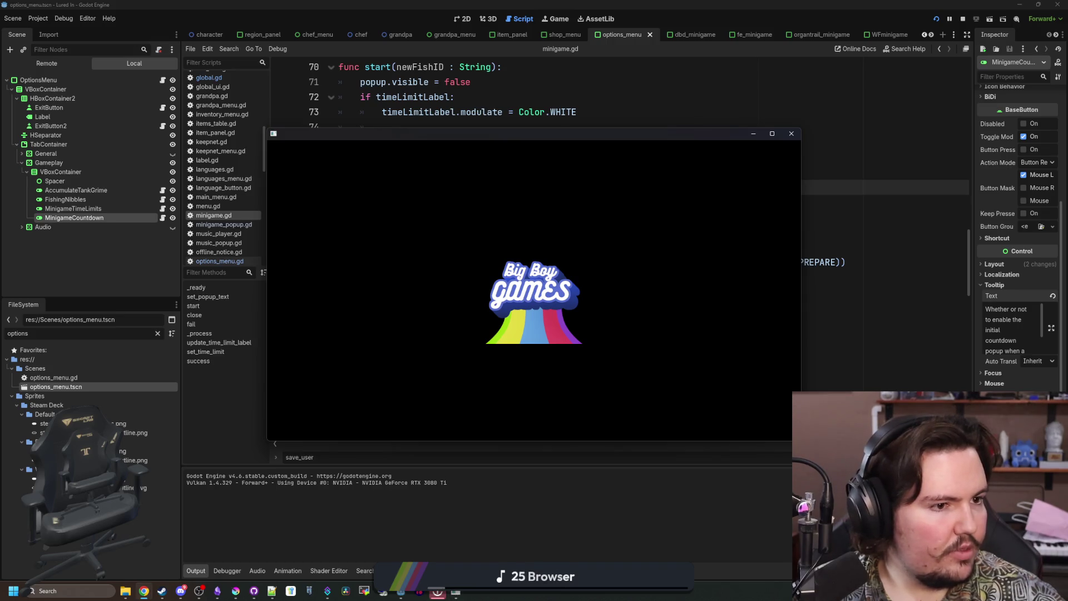
left_click(144, 591)
Search 'godot updates' and open the Godot 4.7 dev 5 blog article, maximizing the browser.
type("godot updat")
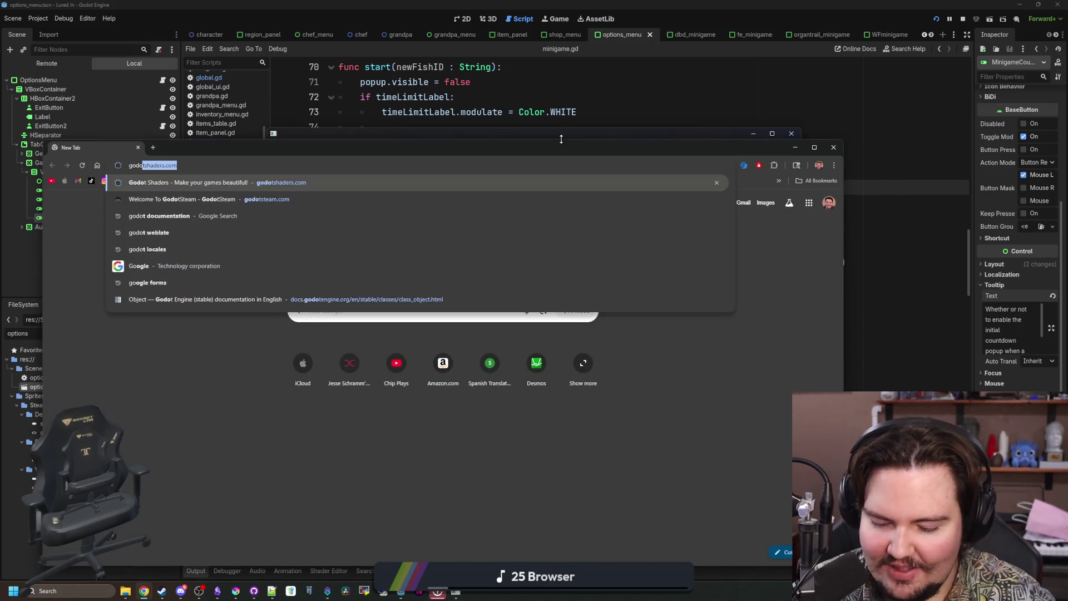
key("Return")
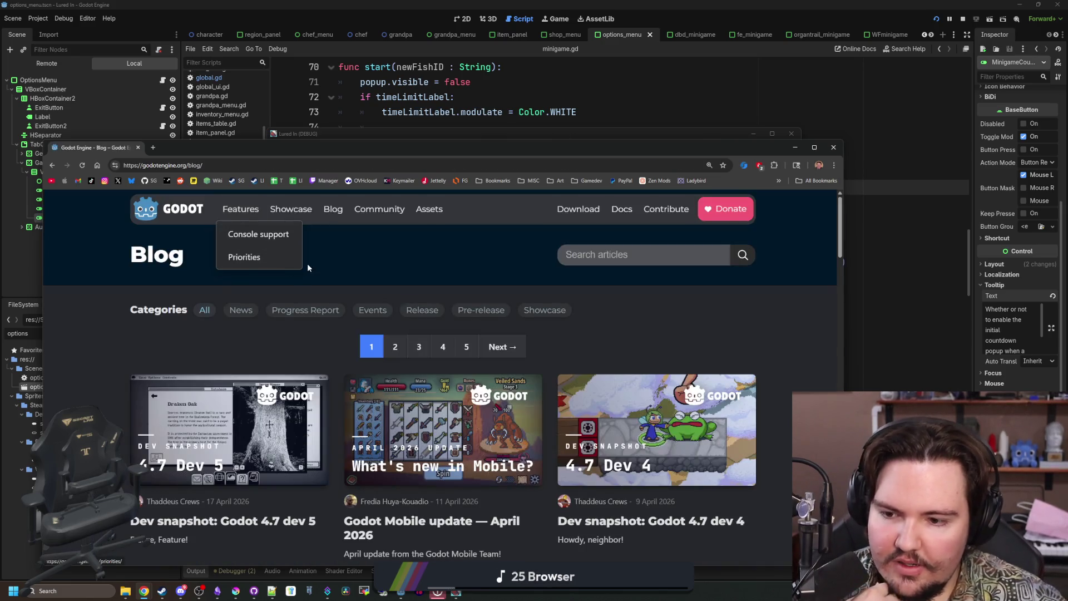
left_click(189, 423)
left_click_drag(316, 149, 312, 7)
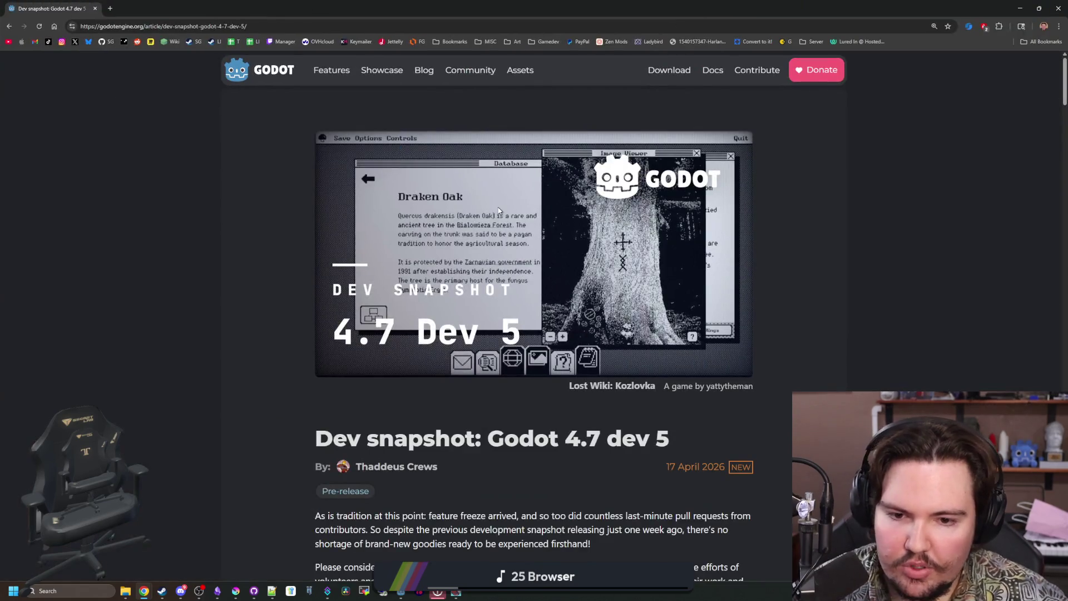
Scroll through the article's highlights down to the export template dialog rework.
scroll(529, 349, "down", 4)
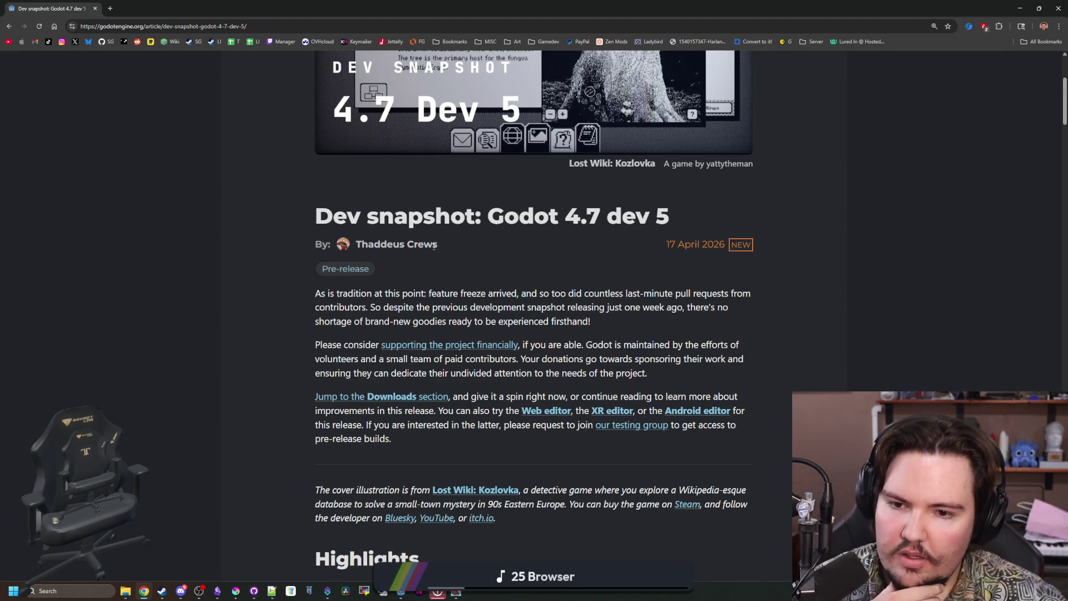
scroll(434, 246, "down", 5)
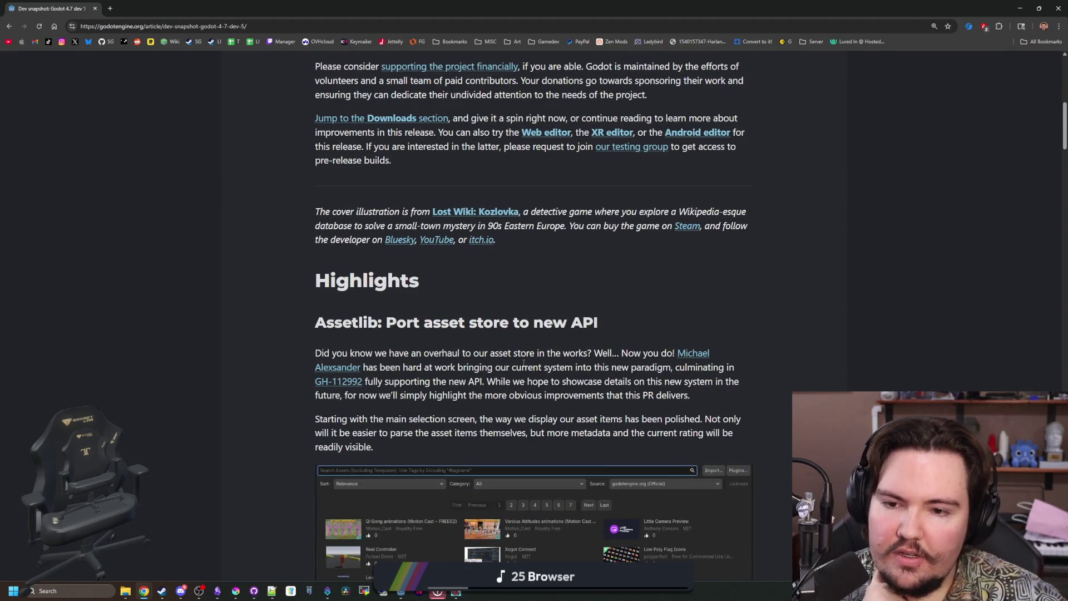
scroll(490, 323, "down", 1)
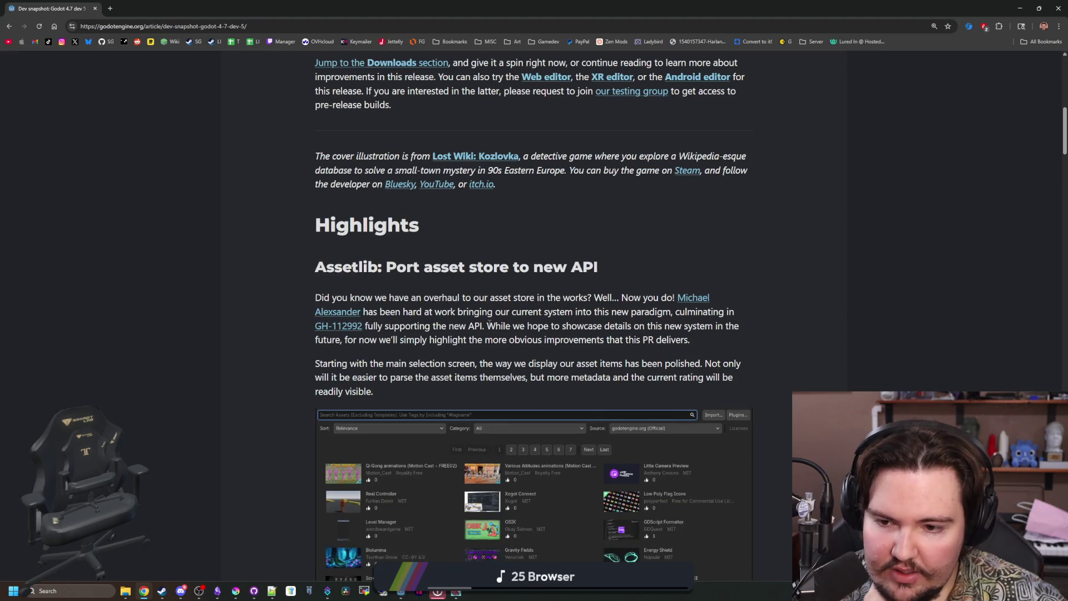
scroll(492, 321, "down", 6)
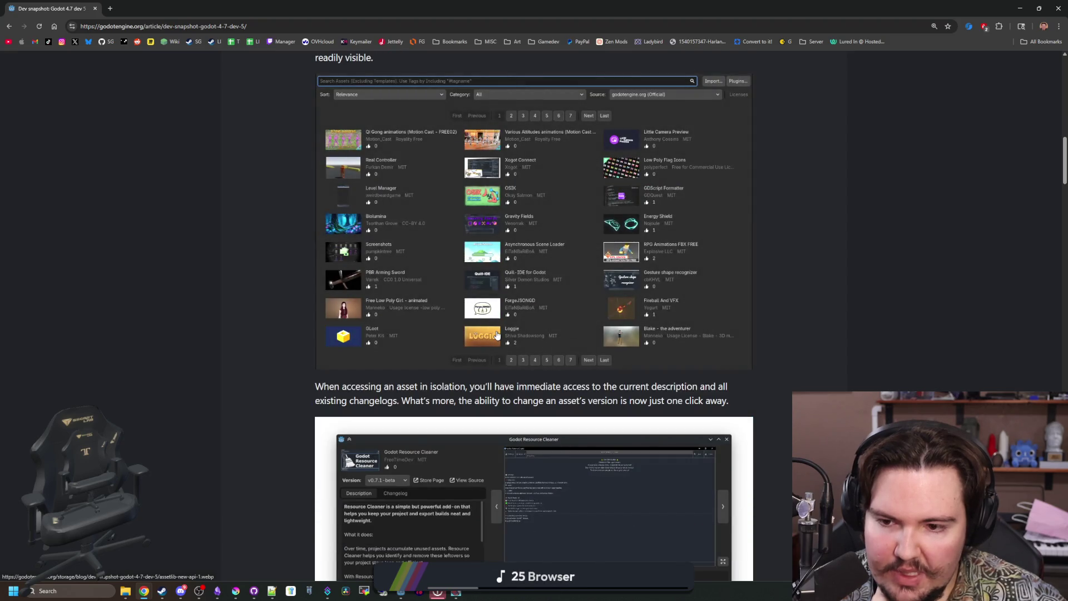
scroll(497, 334, "down", 2)
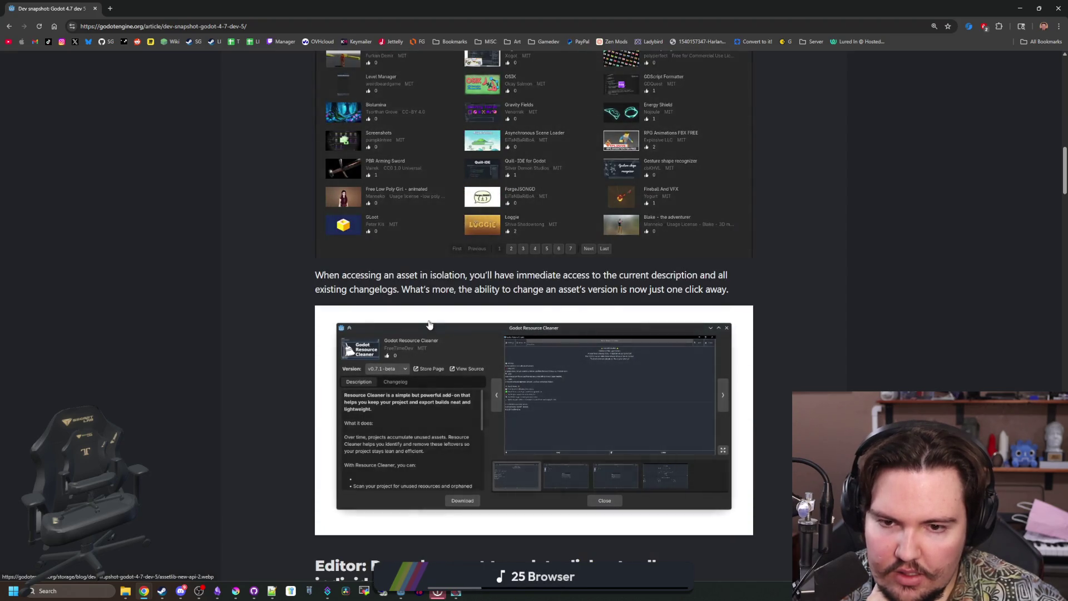
scroll(430, 324, "down", 5)
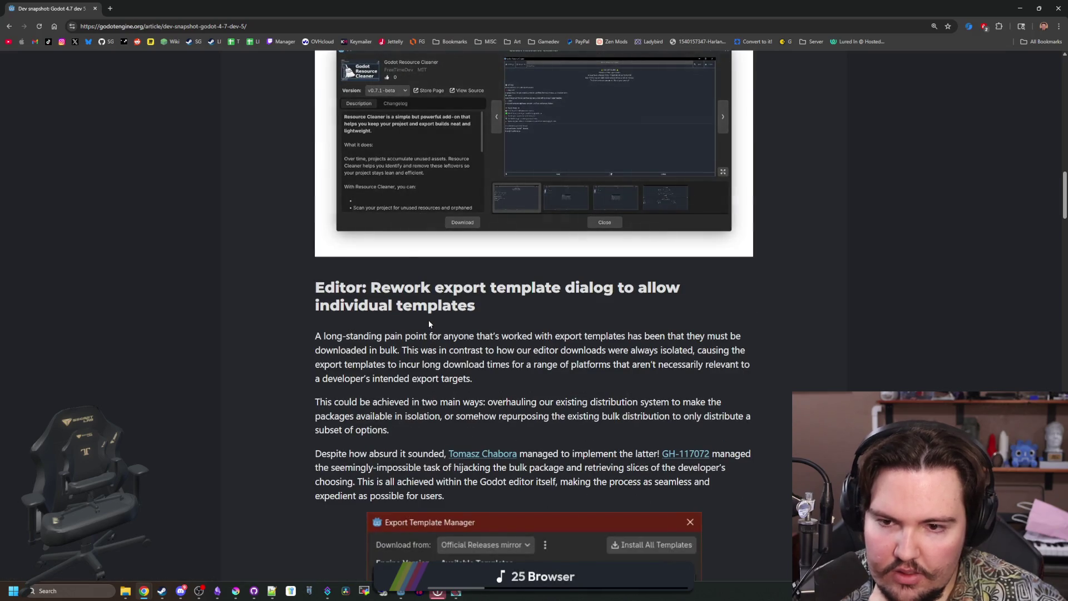
scroll(429, 324, "down", 2)
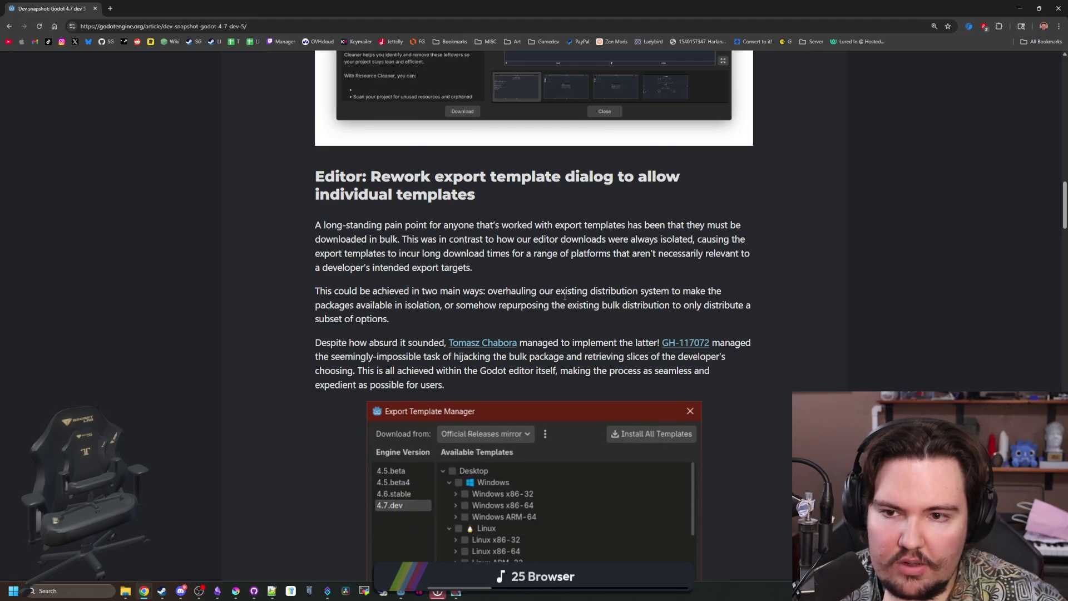
scroll(565, 296, "down", 2)
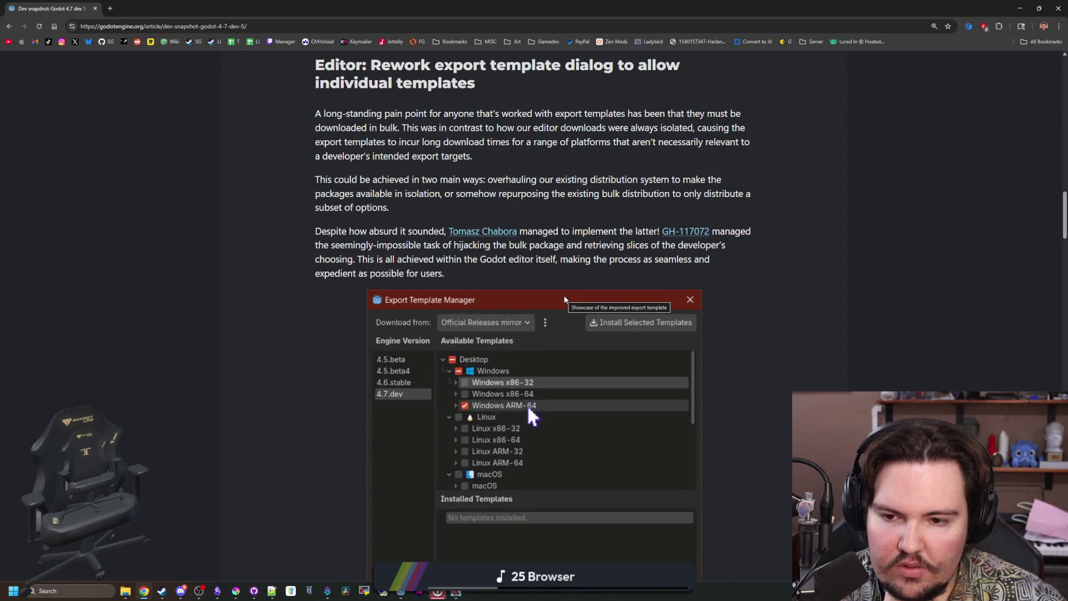
Read further through the Godot 4.7 dev 5 article to the shader-preview section.
scroll(563, 295, "down", 8)
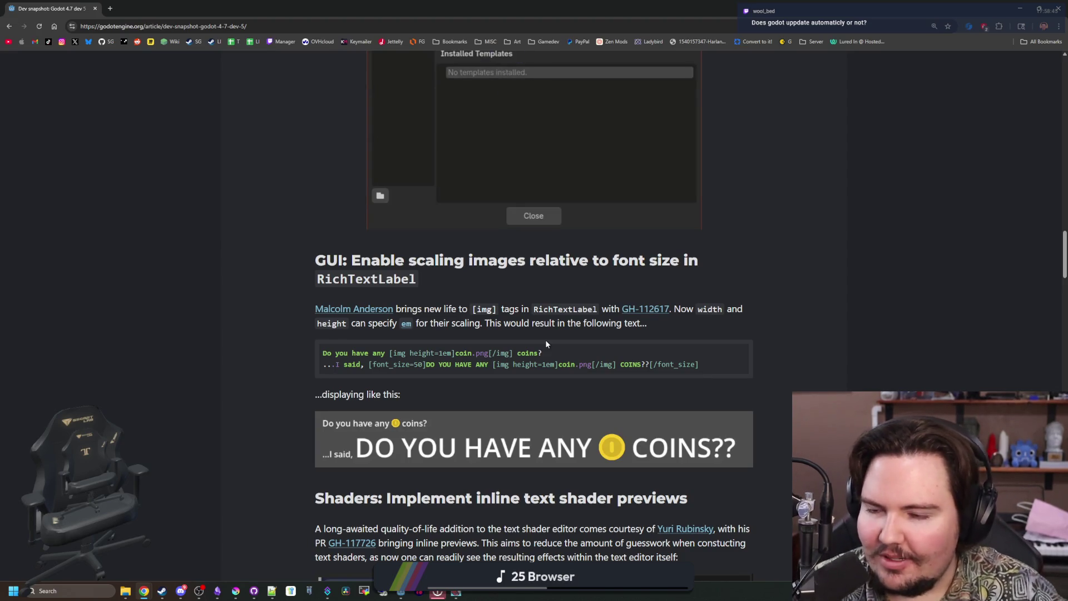
scroll(554, 346, "down", 3)
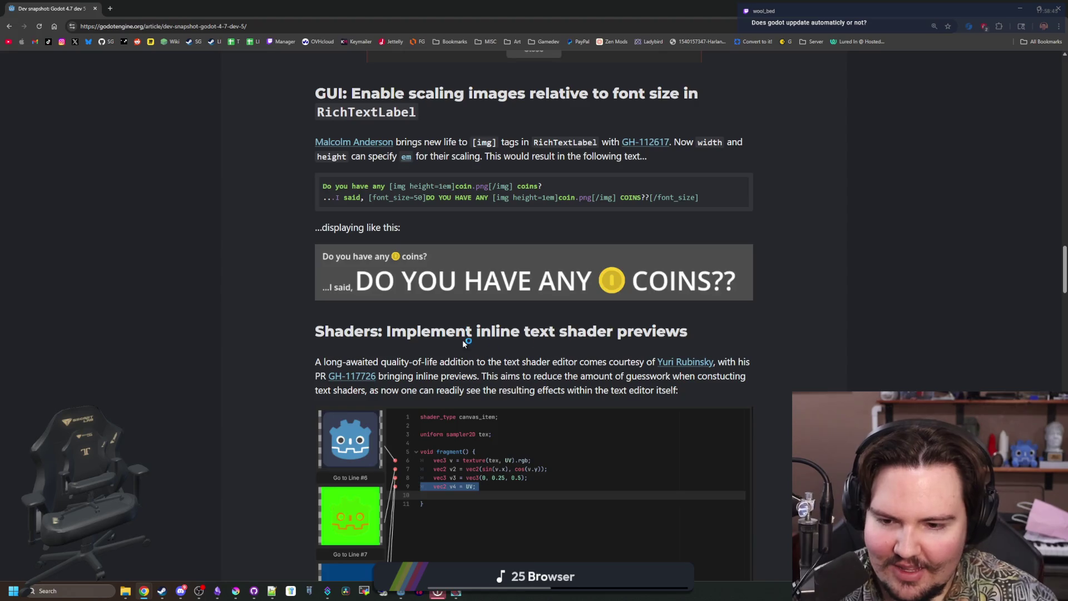
scroll(463, 342, "down", 2)
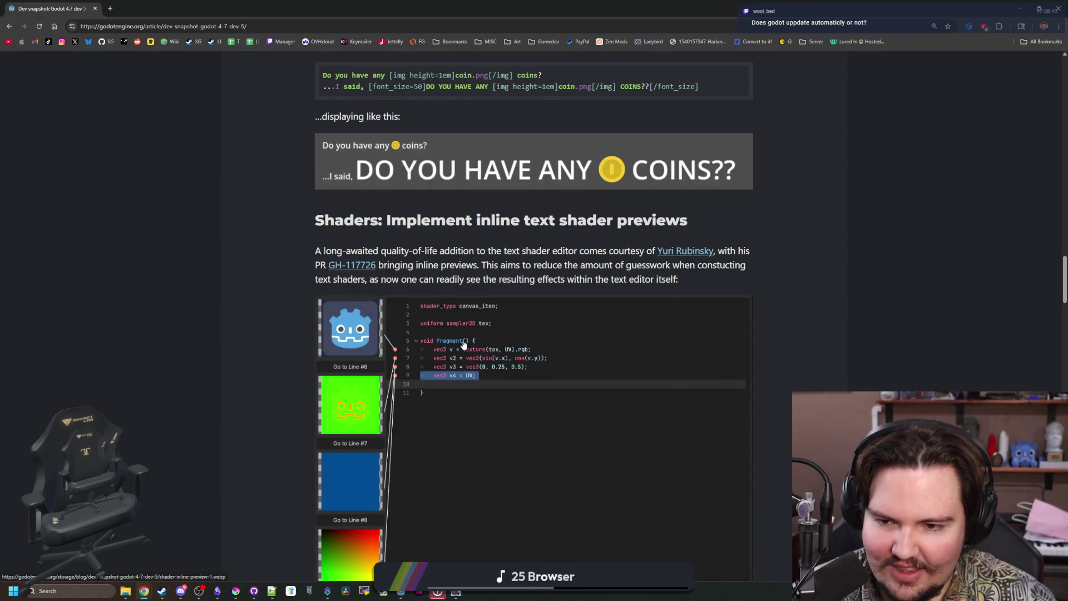
scroll(465, 344, "down", 1)
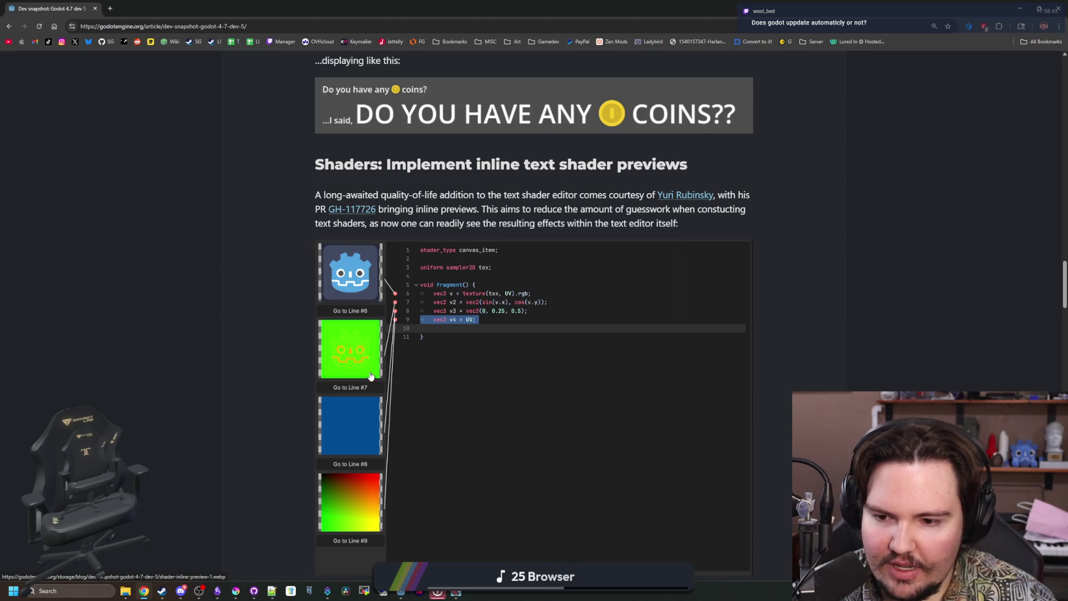
scroll(410, 362, "down", 3)
scroll(449, 350, "down", 5)
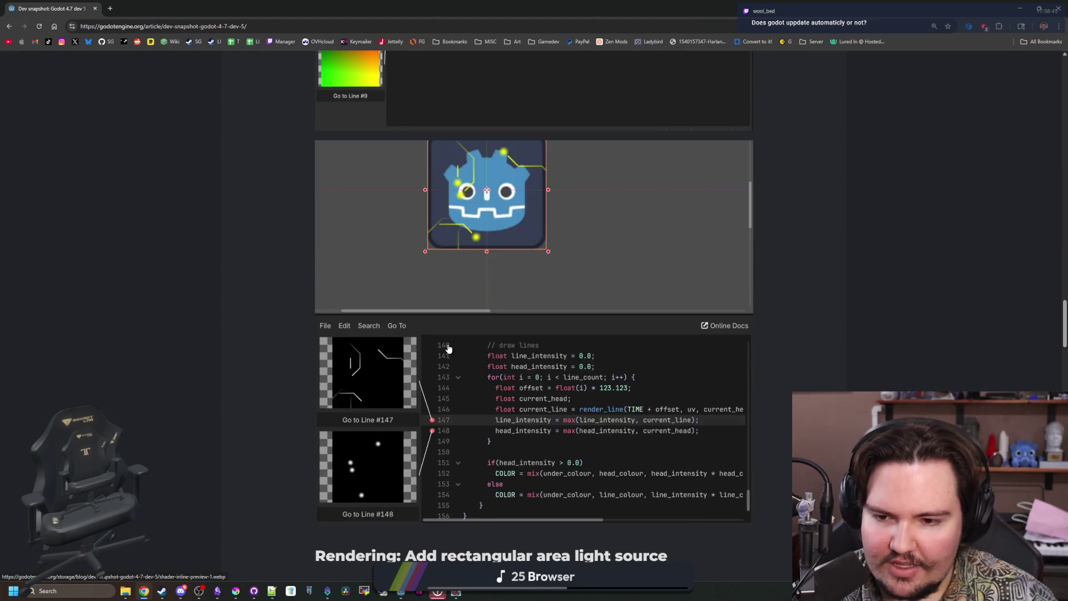
scroll(448, 349, "up", 8)
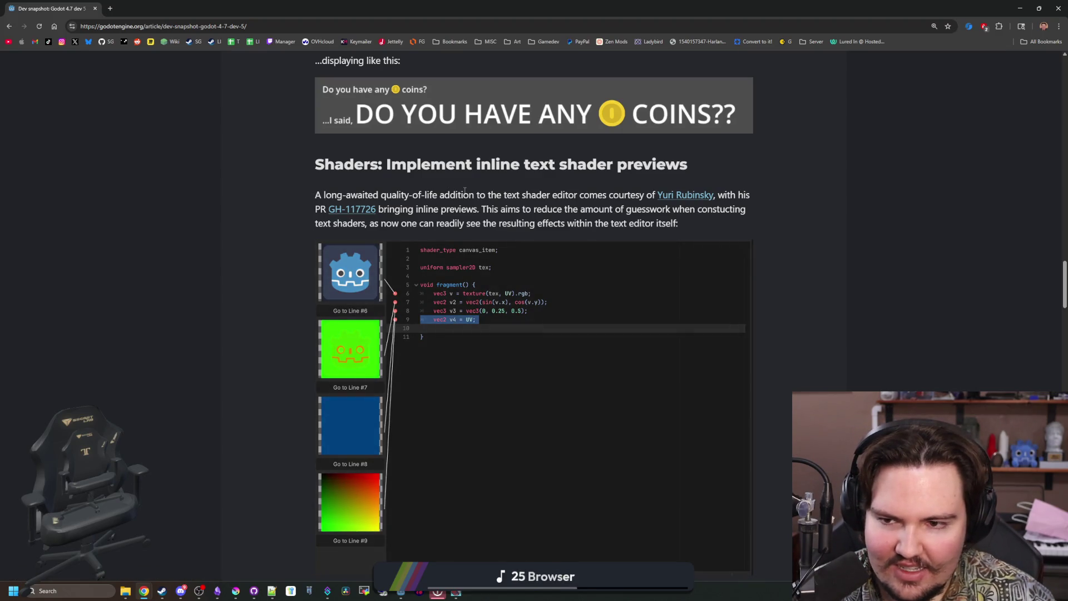
scroll(388, 292, "down", 1)
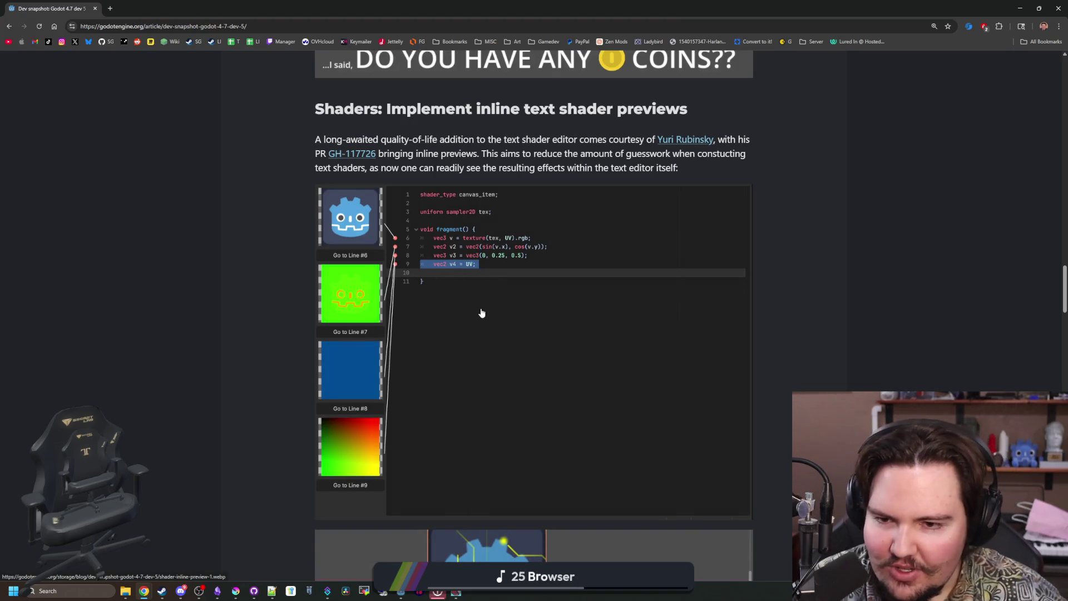
scroll(482, 313, "down", 8)
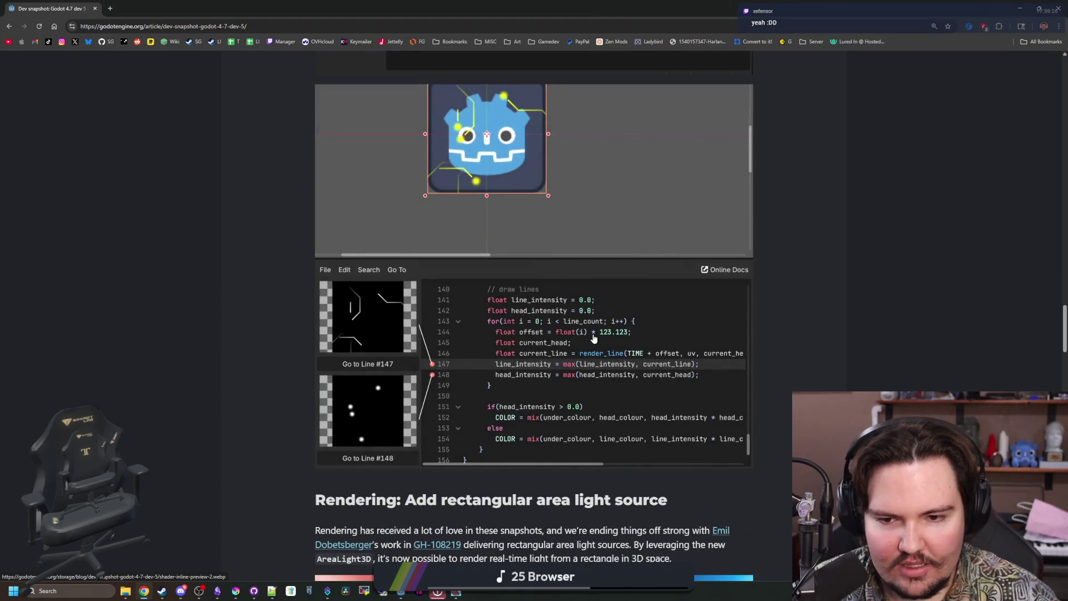
scroll(594, 339, "down", 6)
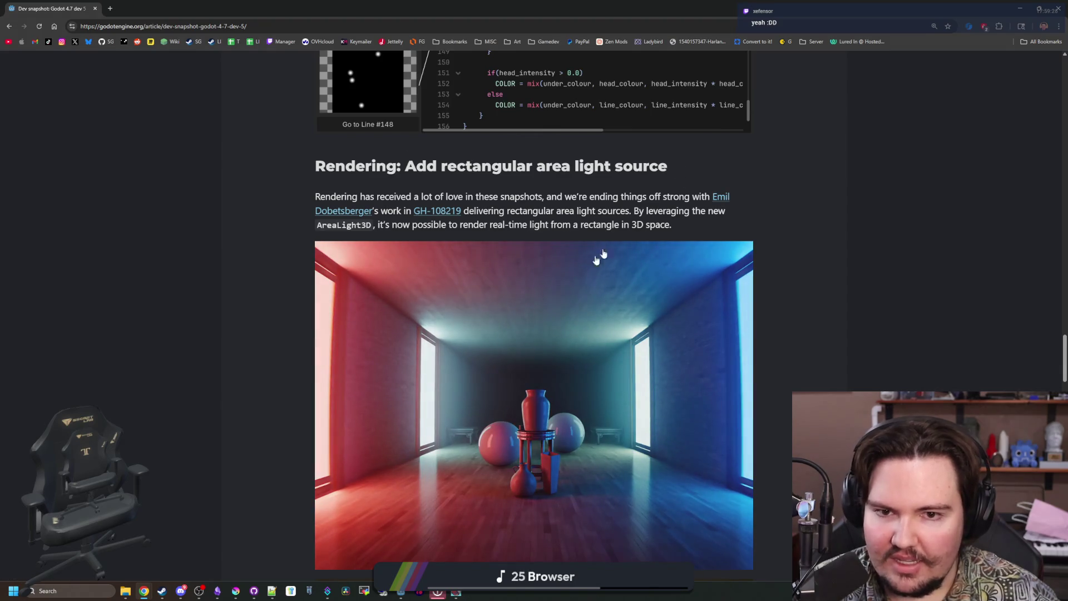
scroll(572, 299, "down", 10)
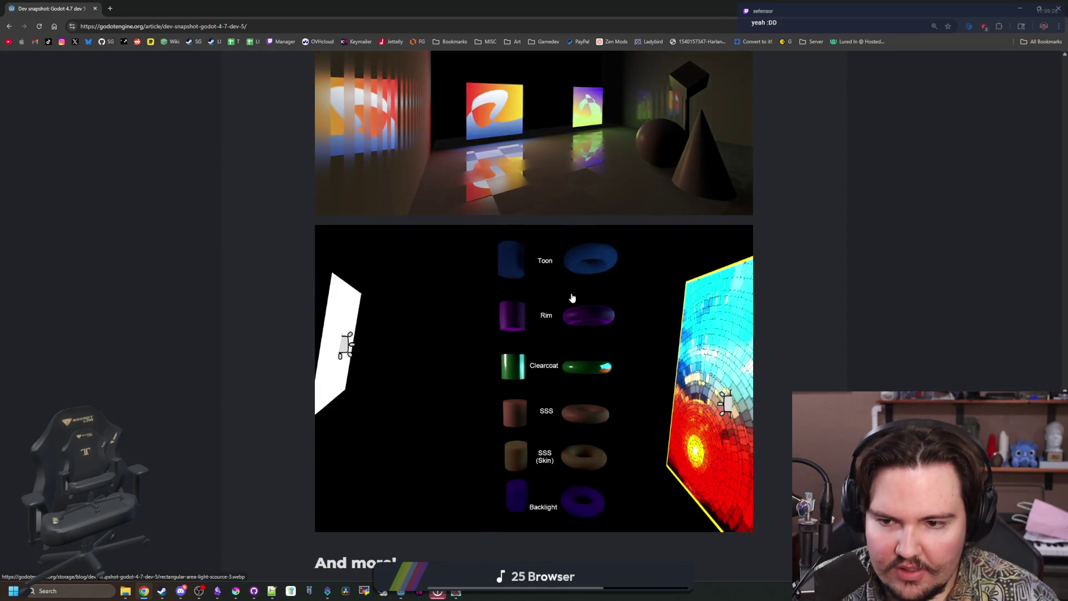
scroll(572, 298, "down", 6)
scroll(571, 297, "up", 18)
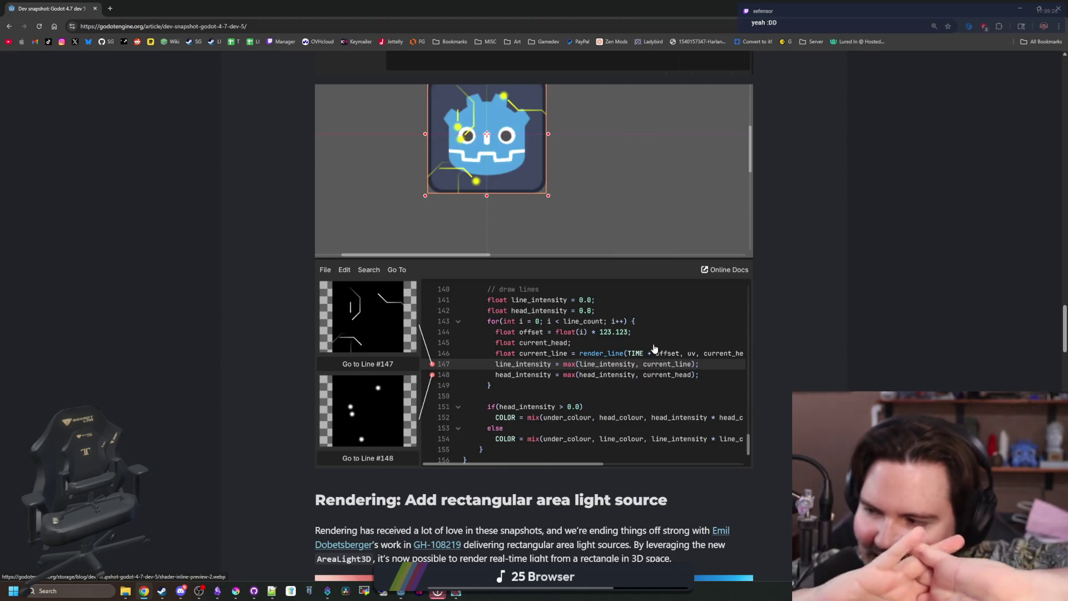
scroll(655, 349, "up", 13)
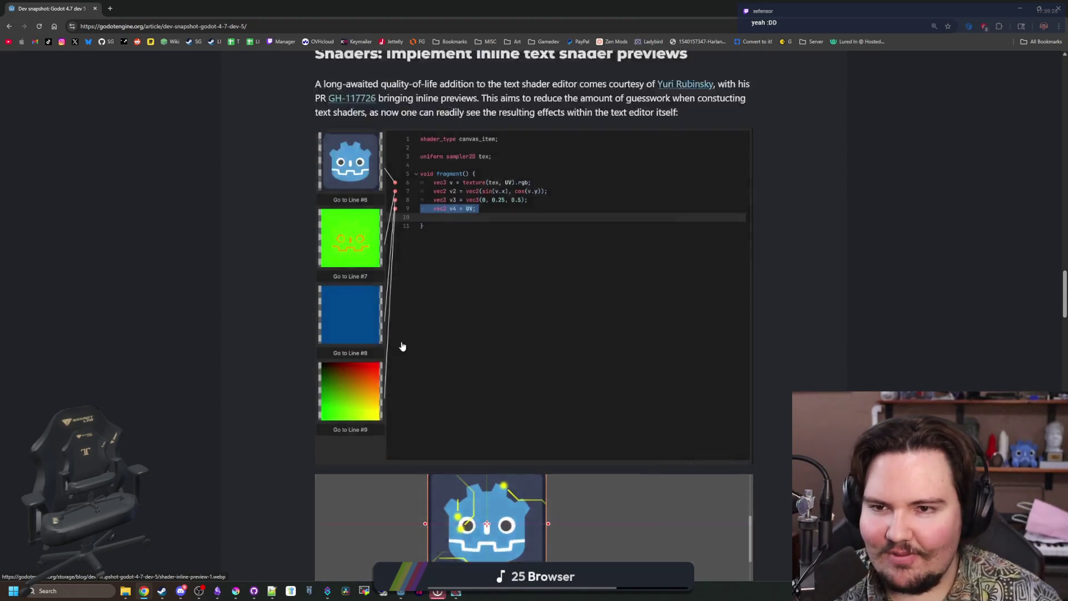
scroll(432, 260, "down", 3)
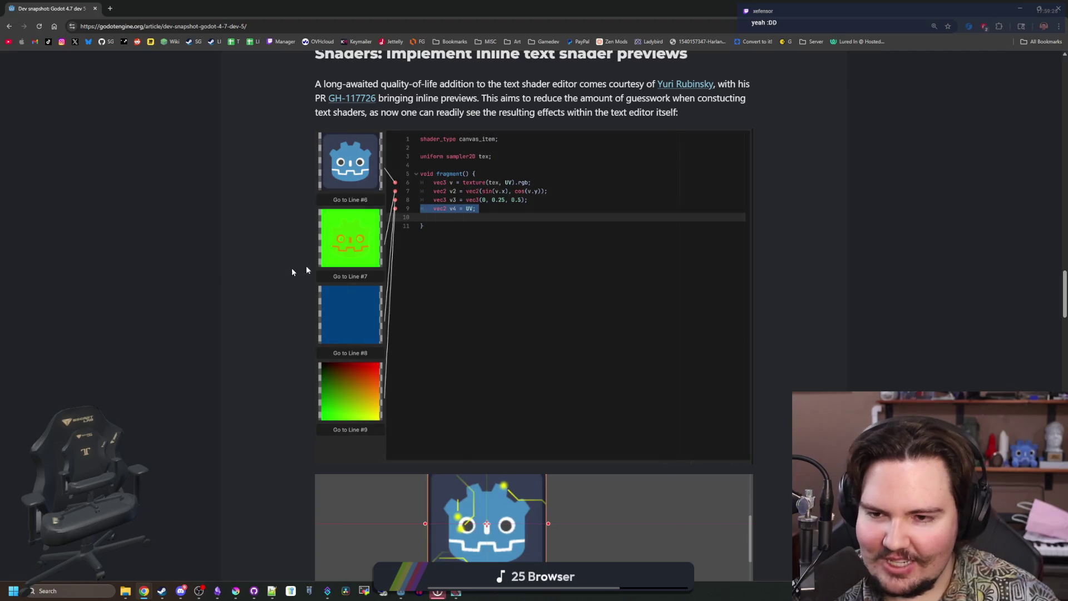
View and close the green shader preview image, return to the top, and restore the browser window.
left_click(348, 273)
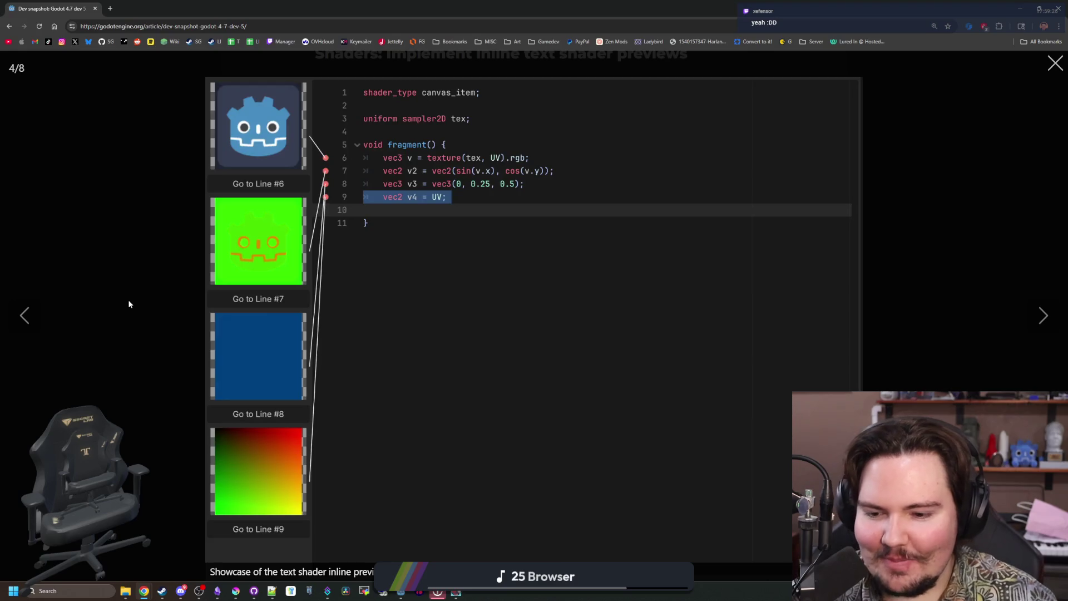
left_click(128, 300)
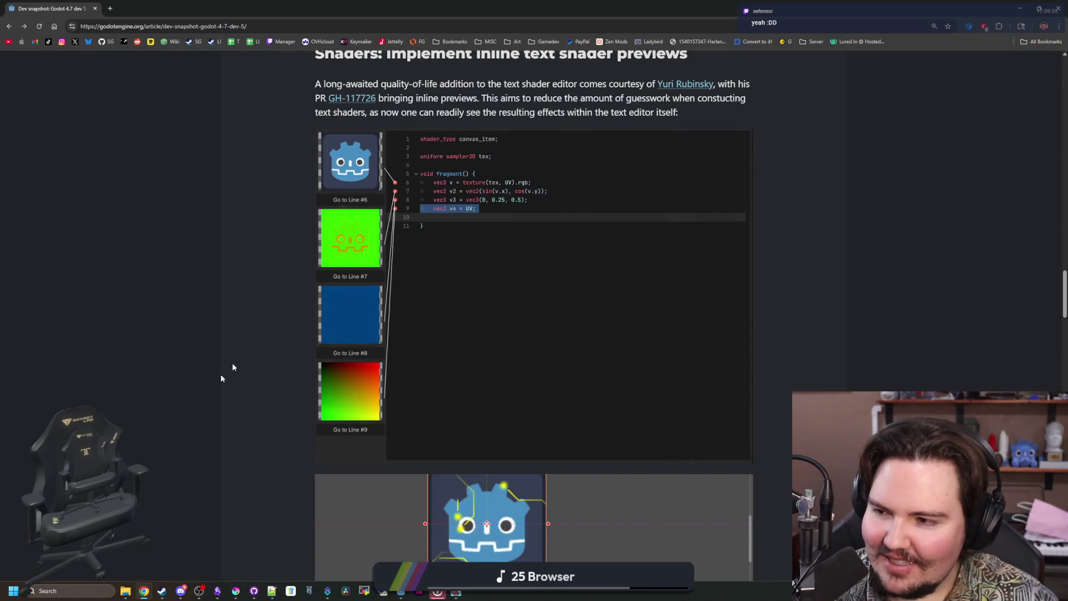
scroll(207, 379, "up", 2)
scroll(234, 356, "down", 2)
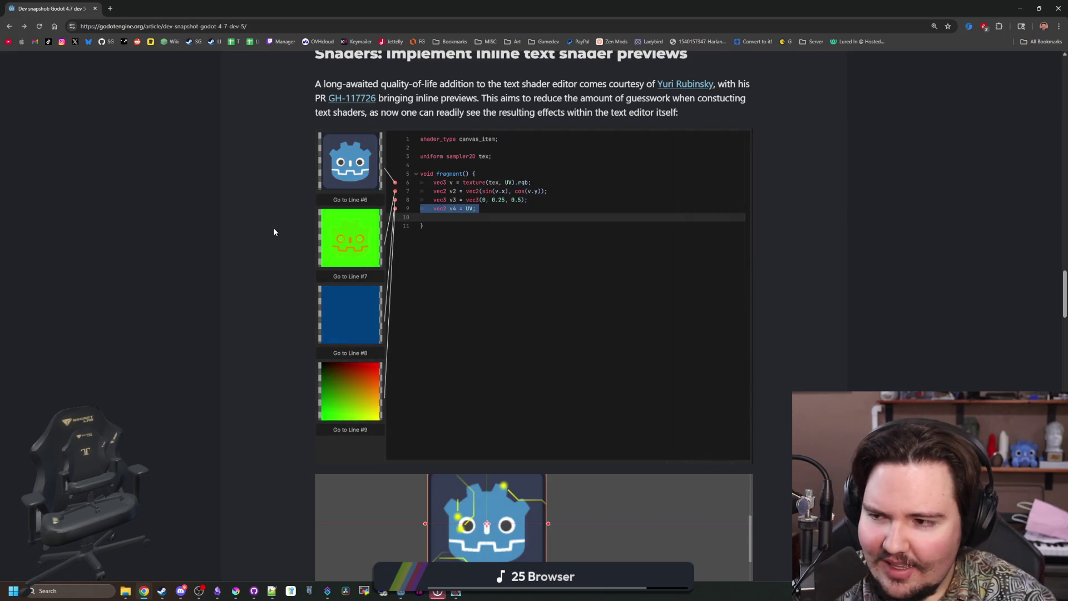
scroll(274, 232, "down", 20)
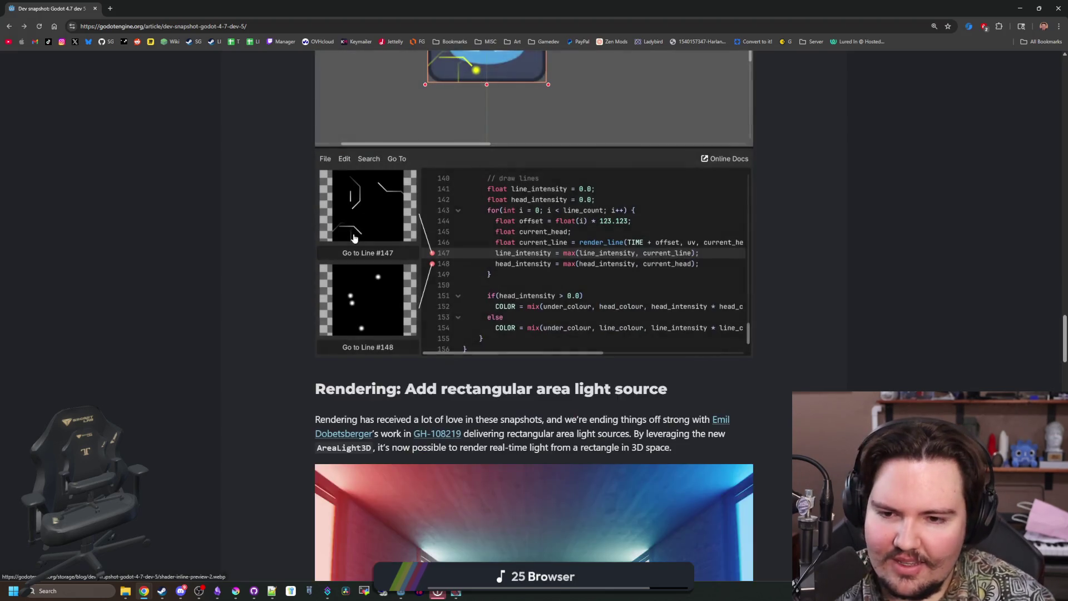
scroll(358, 193, "down", 7)
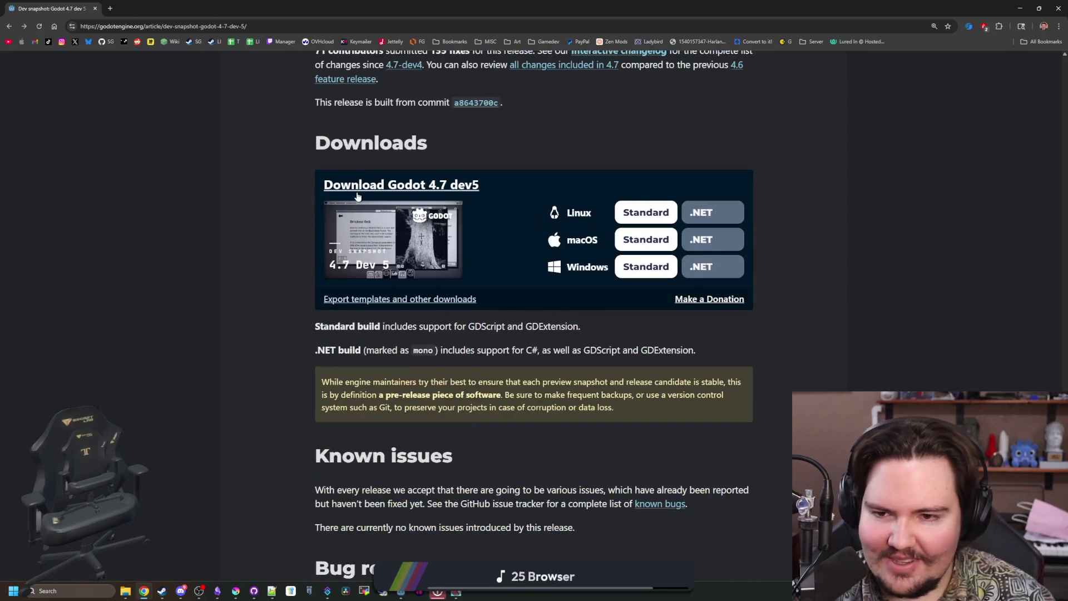
scroll(358, 196, "down", 10)
key("Home")
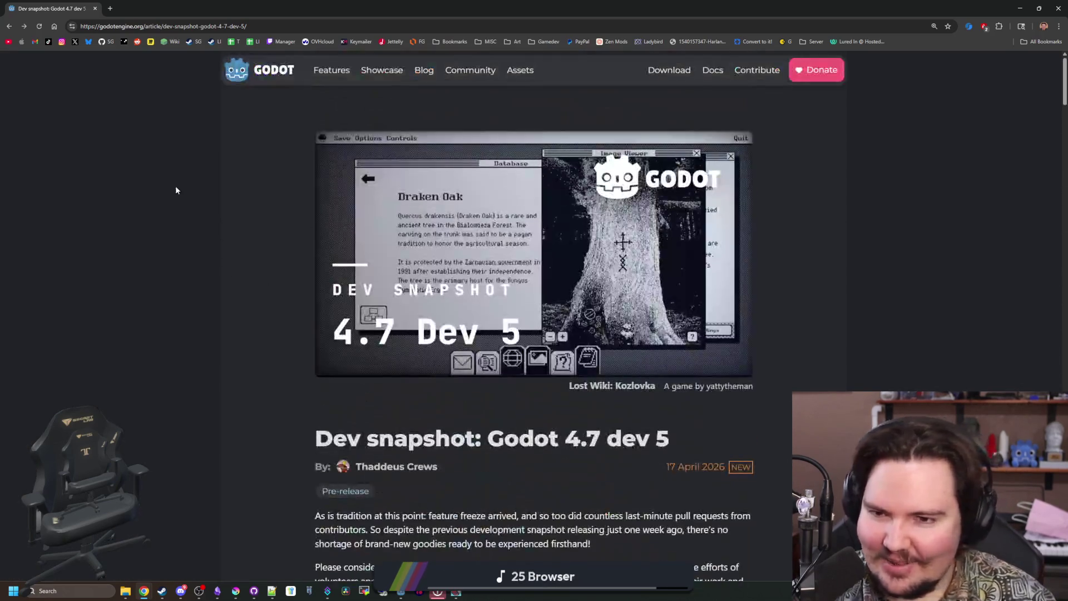
left_click_drag(419, 8, 419, 330)
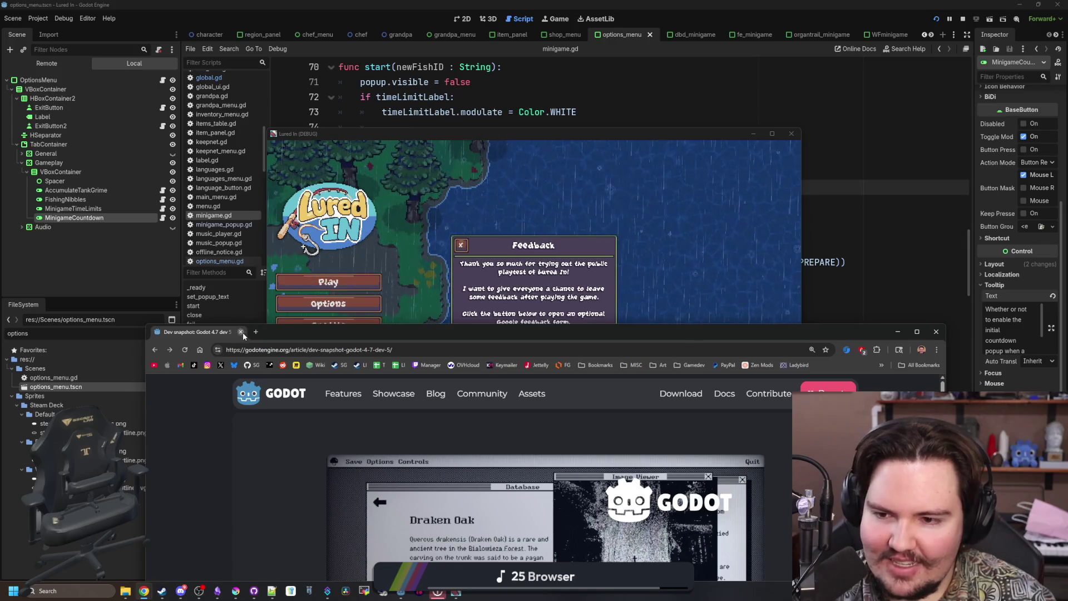
Close the article, make the game fullscreen, dismiss popups and travel to the pond for free.
left_click(242, 332)
double_click(738, 135)
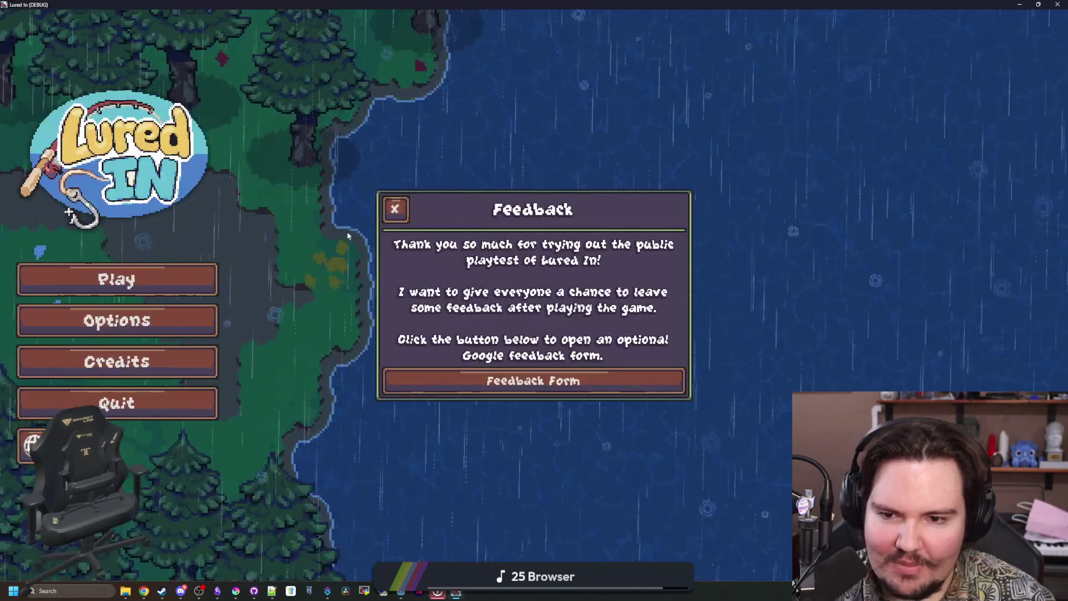
left_click(394, 210)
left_click(115, 281)
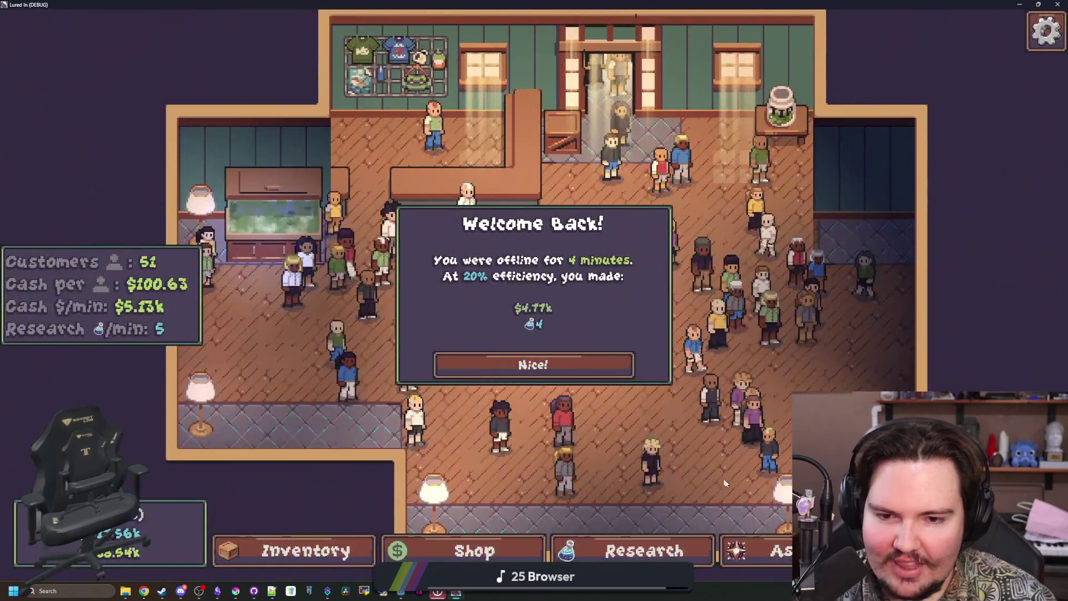
left_click(533, 365)
left_click(612, 78)
left_click(687, 187)
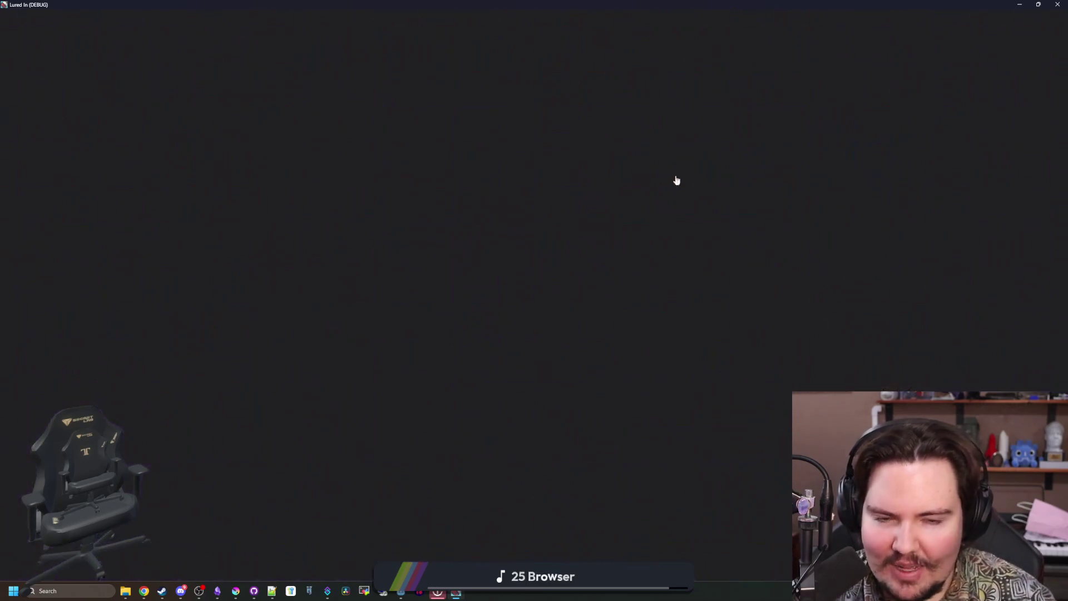
Run the 'minigame ei' secret command and hook three fish to finish the catch.
key("grave")
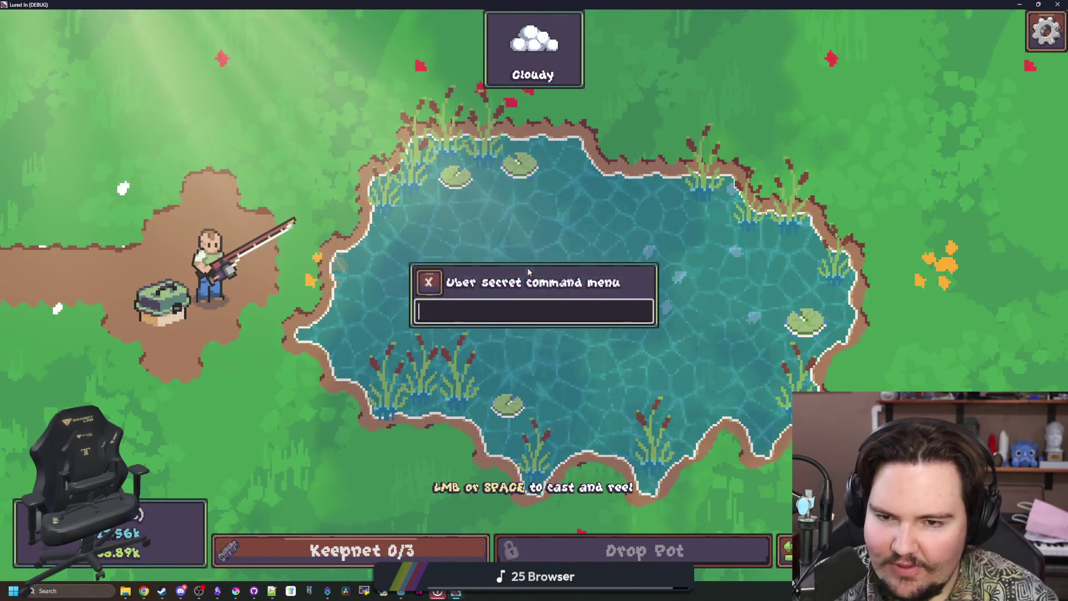
type("minigame ")
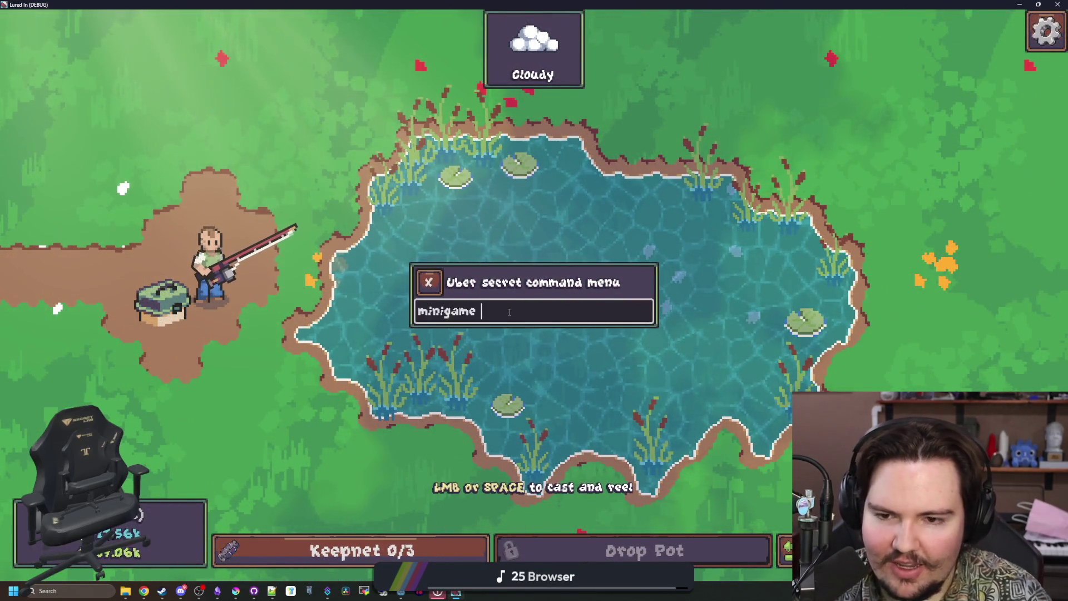
type("ei")
key("Return")
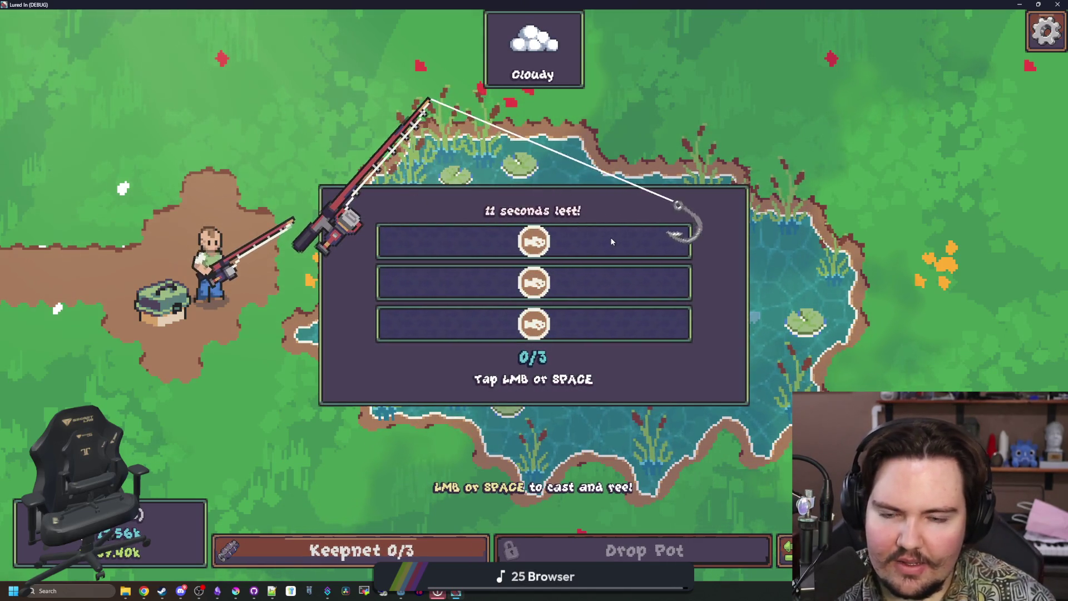
left_click(601, 239)
left_click(592, 246)
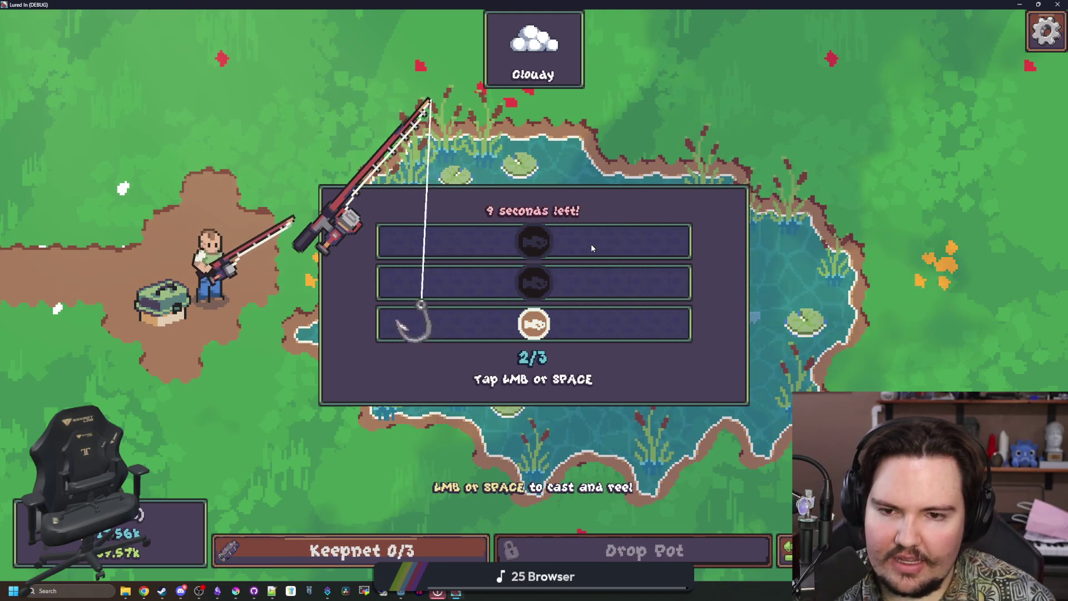
left_click(578, 274)
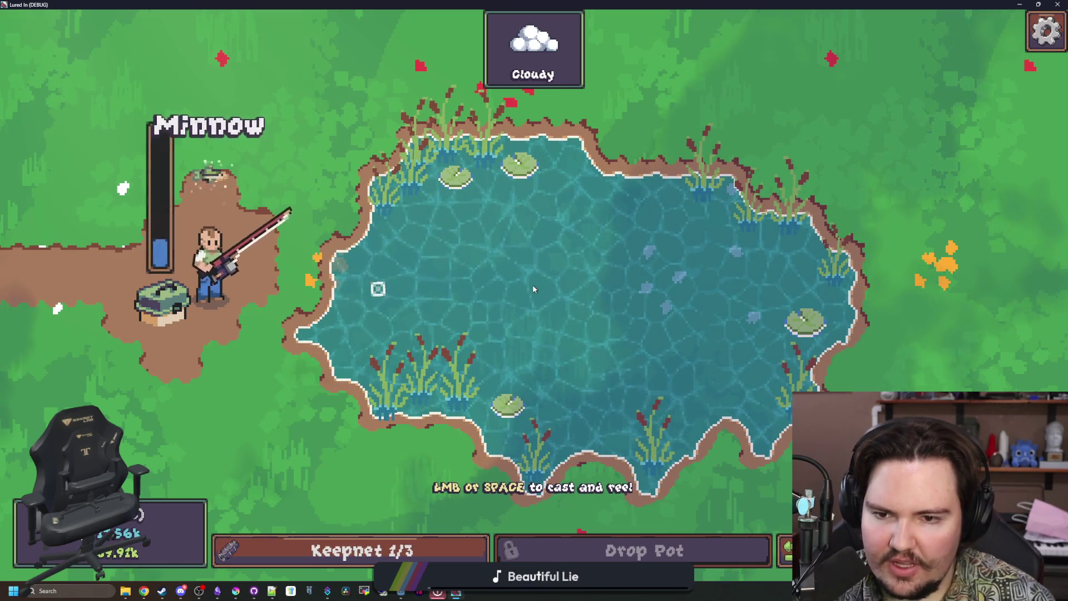
Cast into the pond, strike on the GO prompt, hook both fish markers, then cast again.
left_click(523, 271)
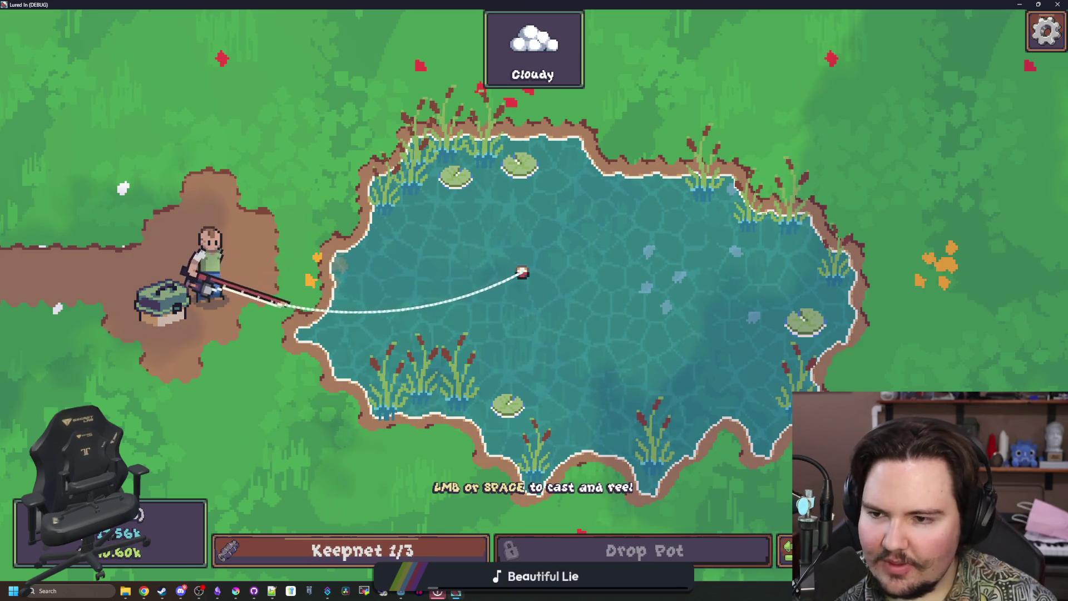
key("space")
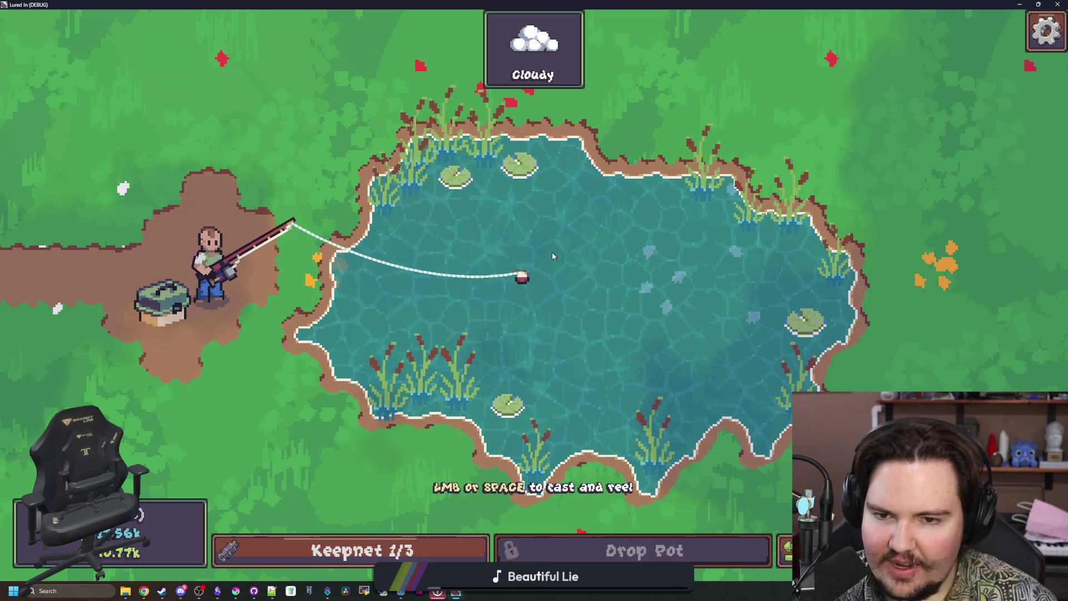
key("space")
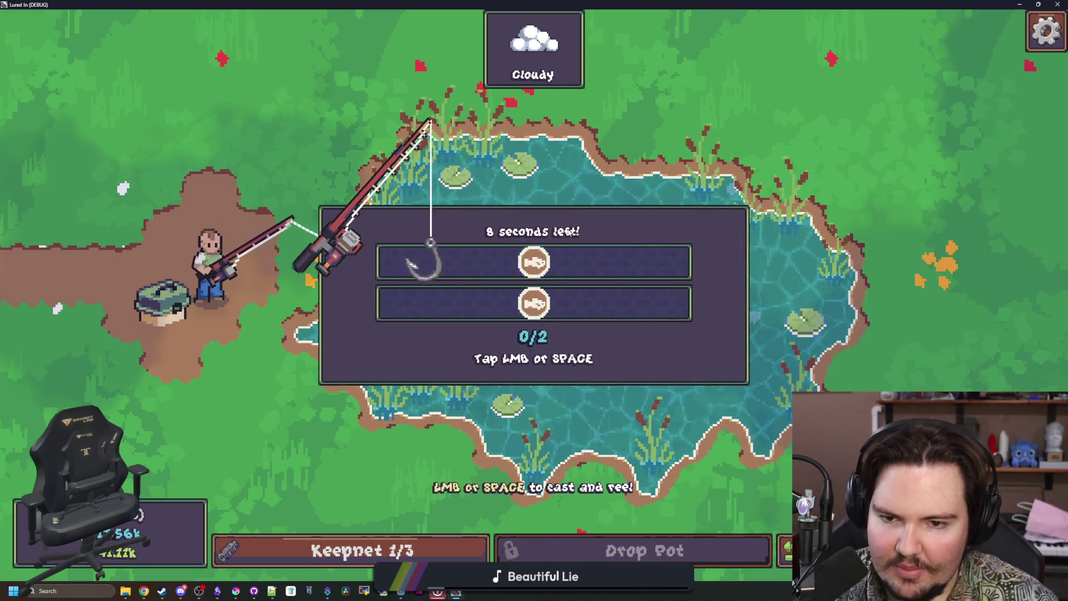
key("space")
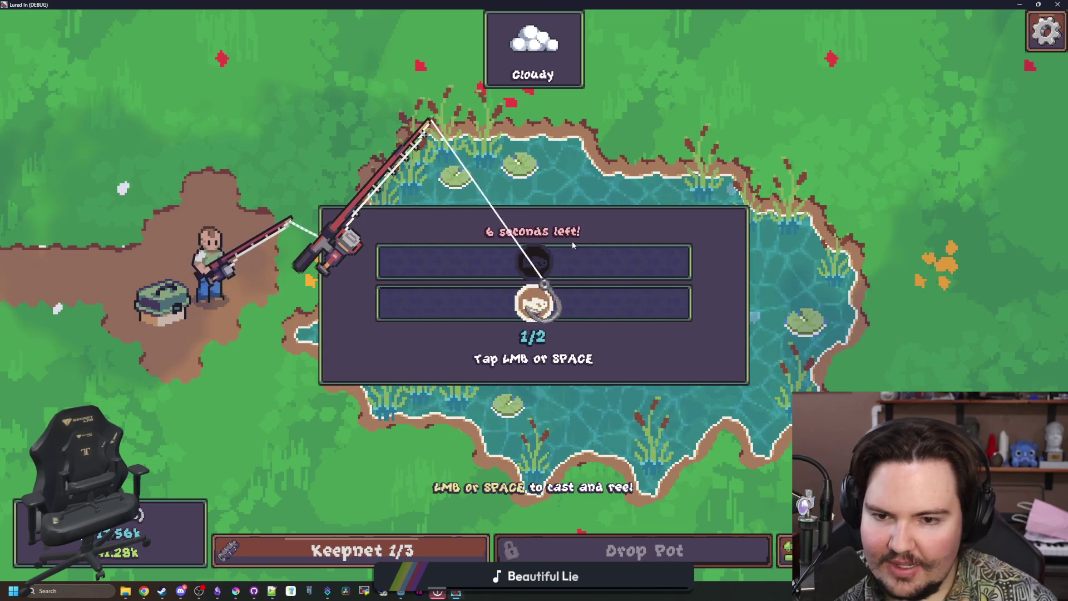
key("space")
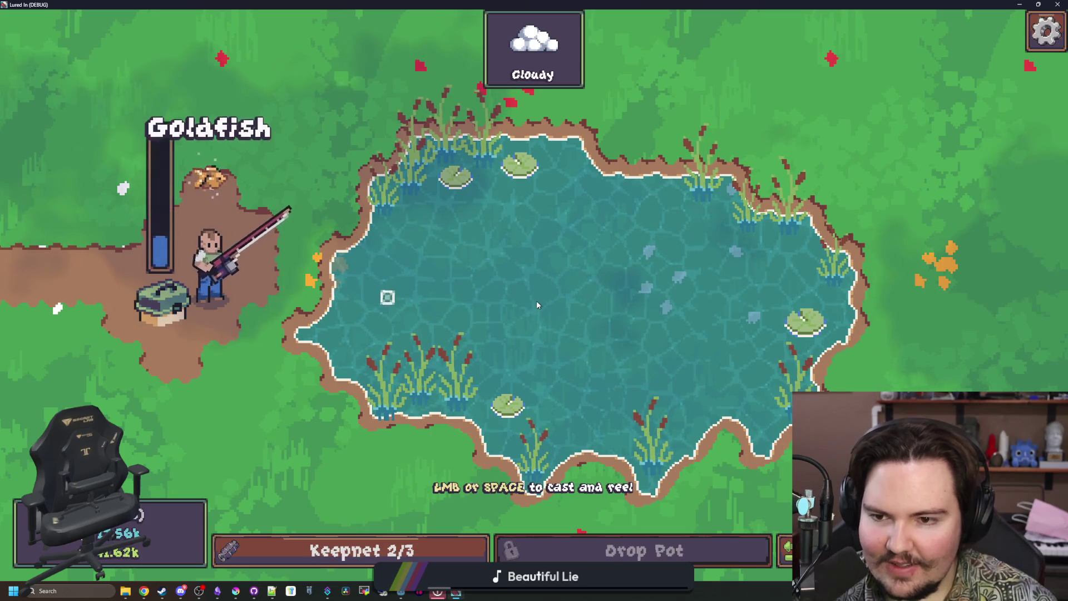
left_click(536, 300)
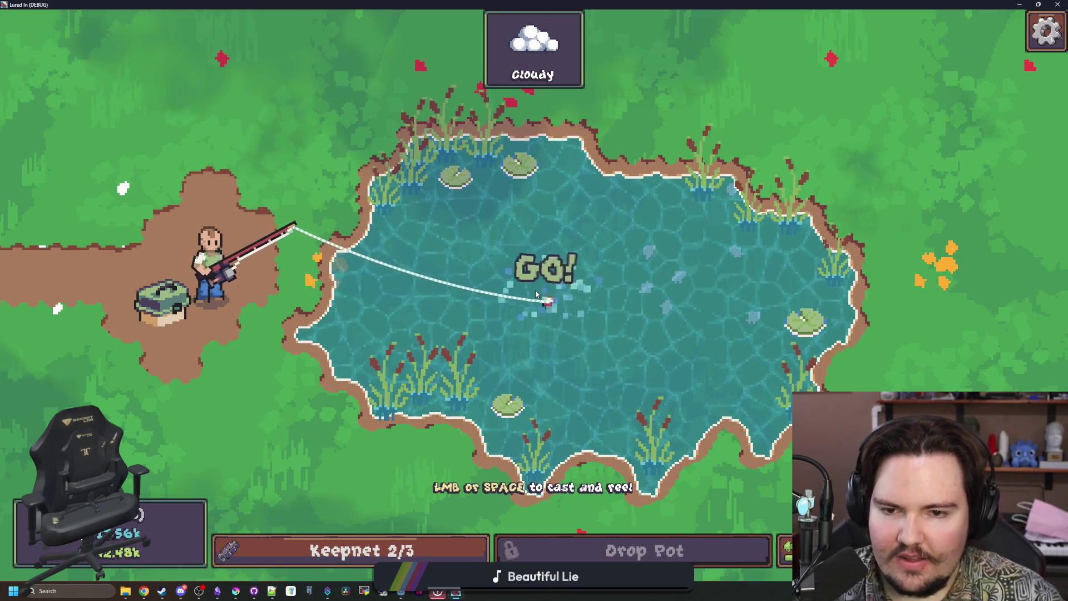
Hook and reel in the fish, then open the Gameplay options from the pause menu.
left_click(537, 294)
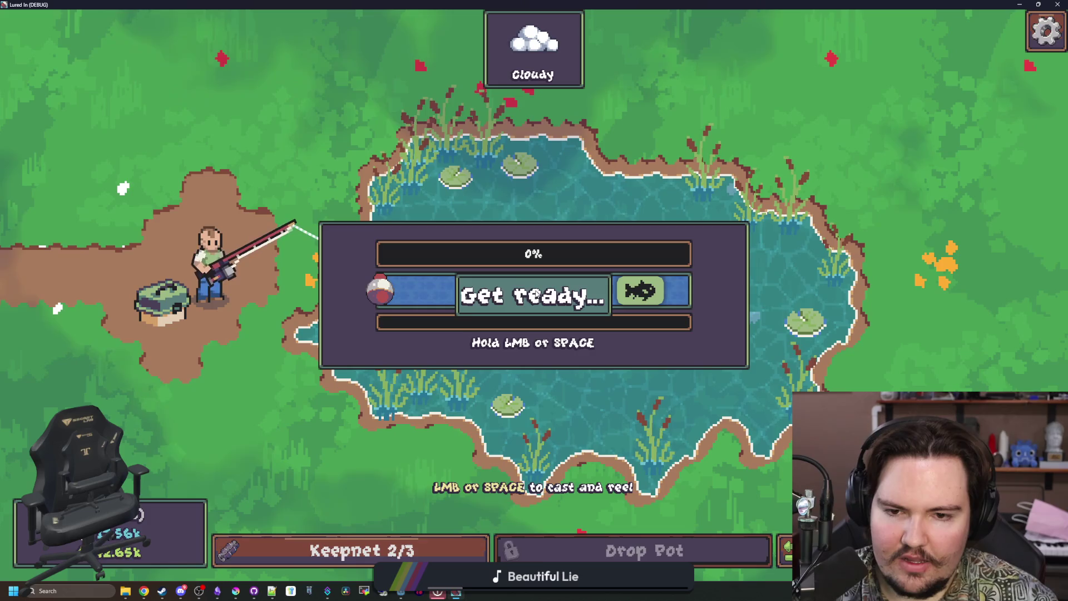
left_click_drag(536, 292, 535, 290)
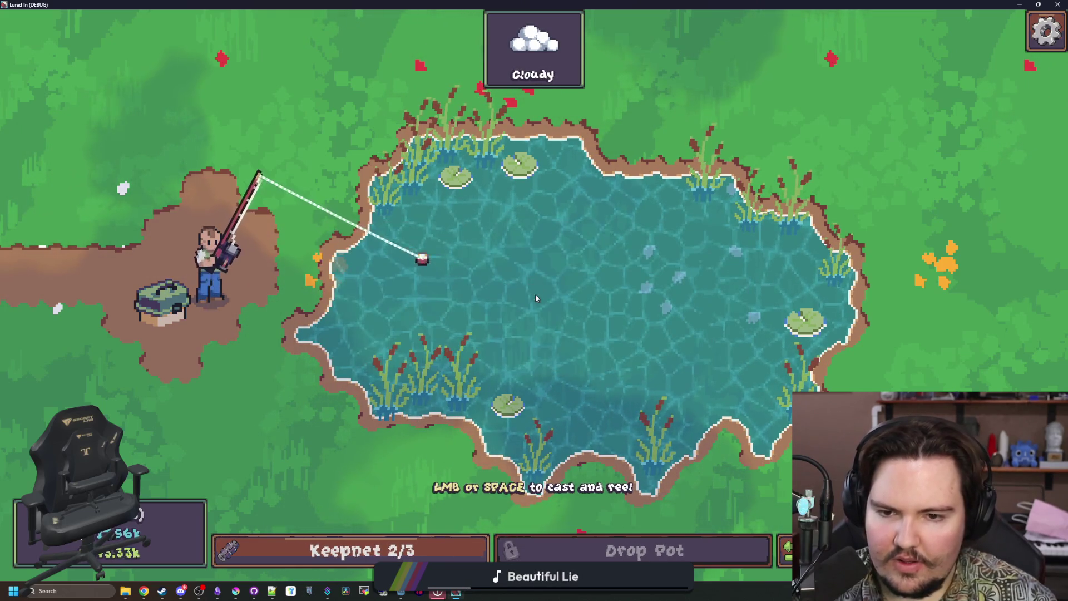
key("Escape")
left_click(510, 311)
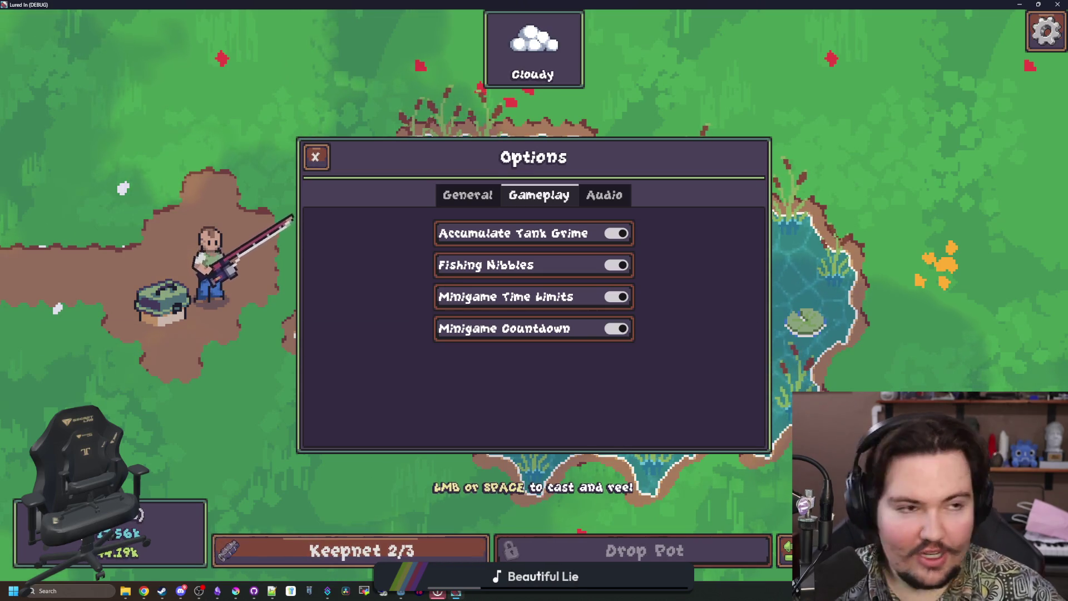
key("super+2")
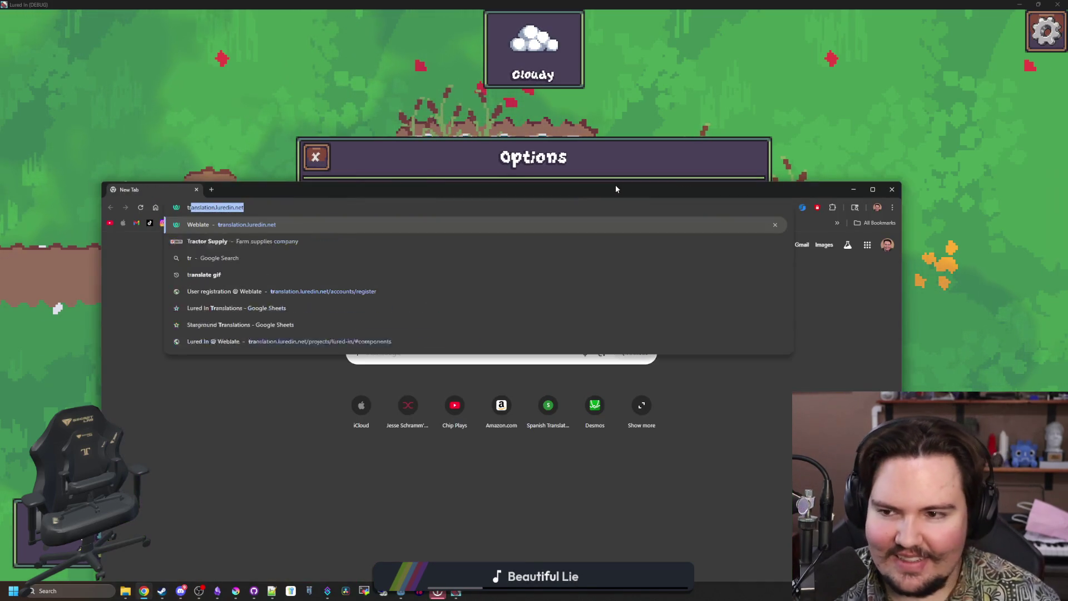
Open the Lured In English translation in Weblate and jump to the last string.
key("Return")
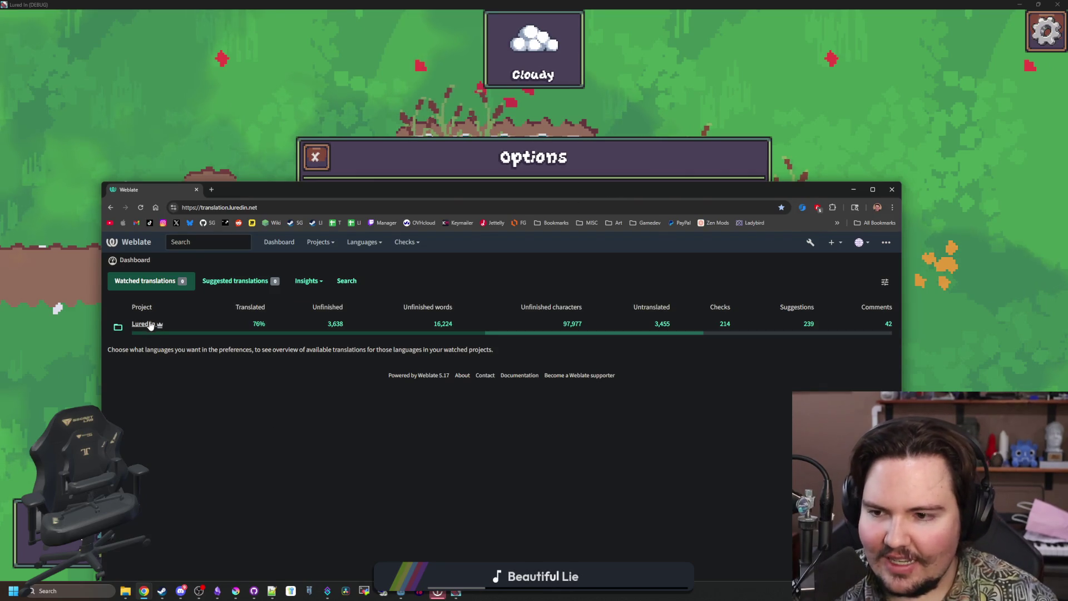
left_click(155, 324)
left_click(143, 325)
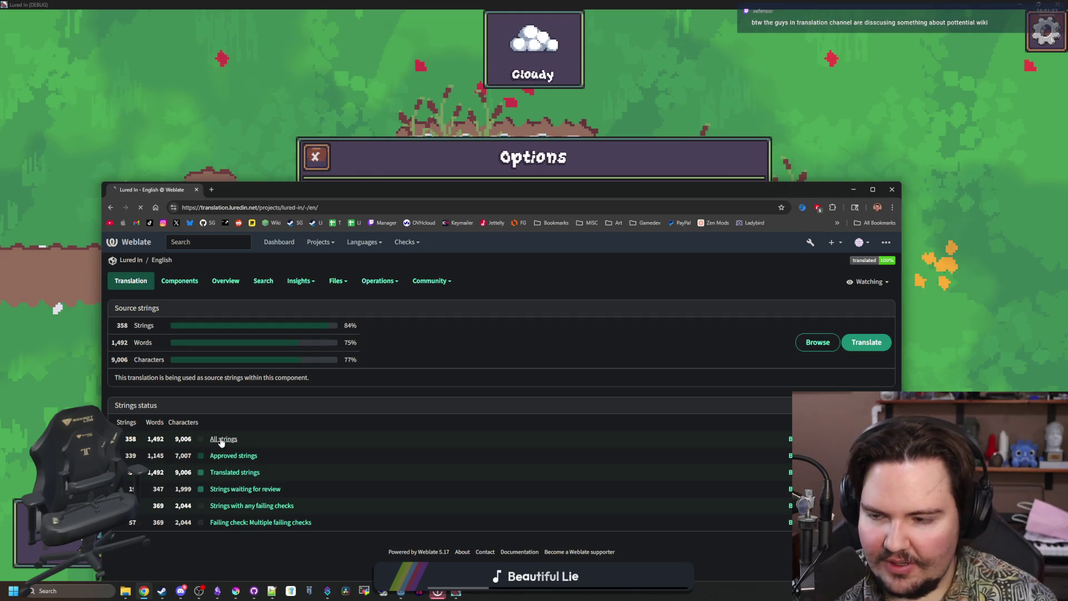
left_click(221, 439)
left_click(235, 281)
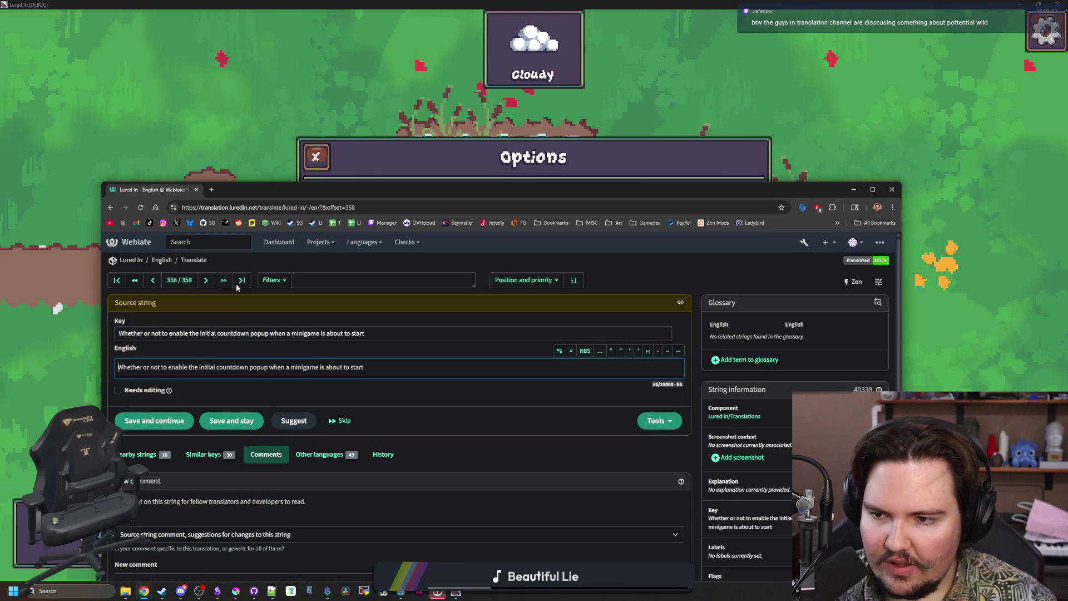
double_click(358, 334)
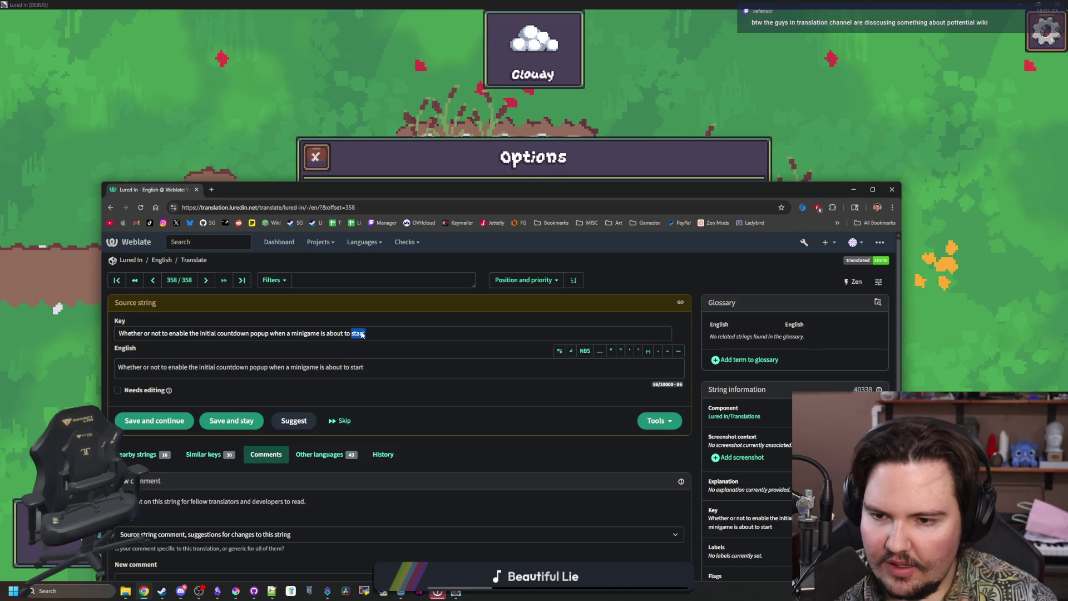
double_click(333, 333)
double_click(341, 334)
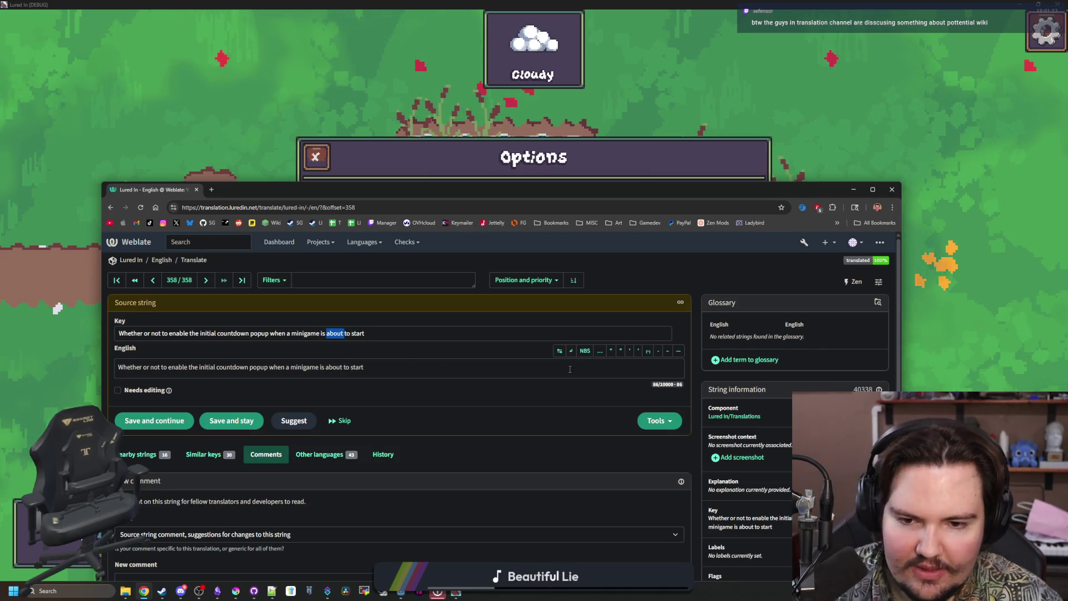
Reword the English text to 'Whether or not to show a countdown for minigames' and save.
left_click(557, 354)
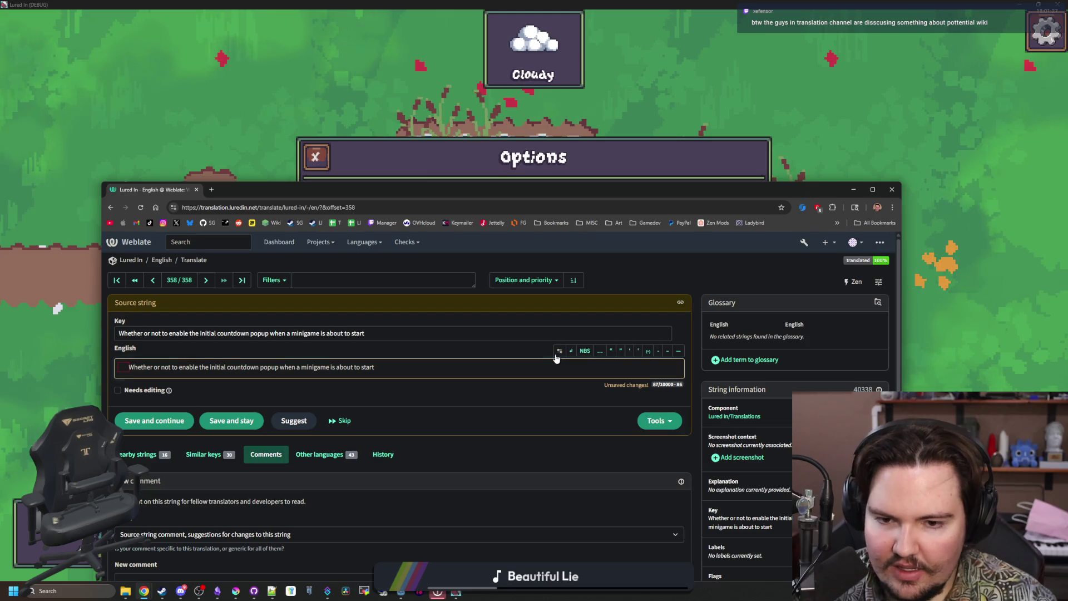
key("BackSpace")
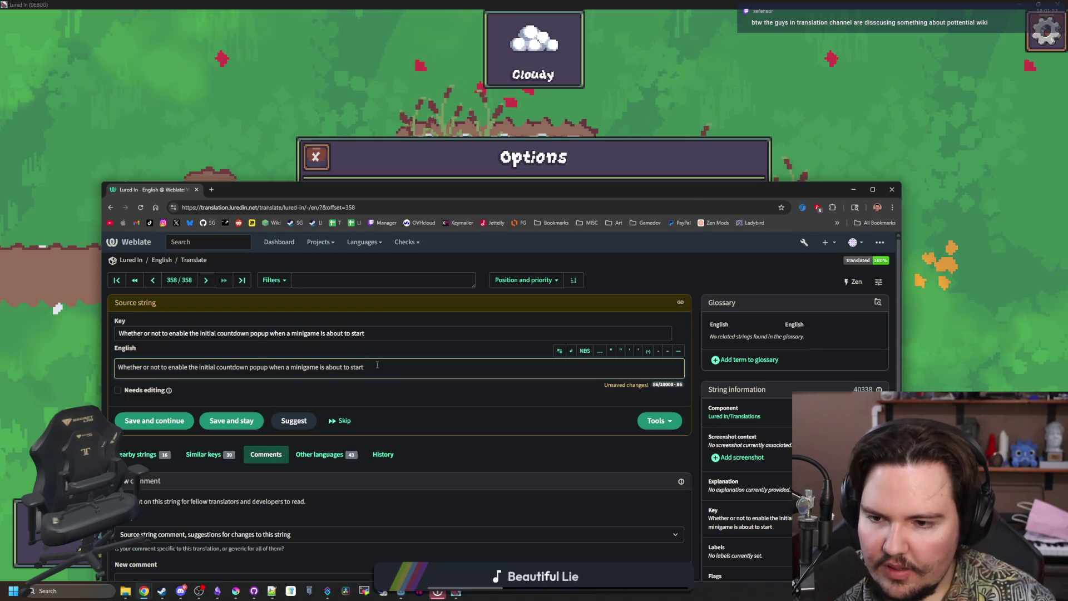
left_click_drag(383, 366, 153, 367)
type("to show a c")
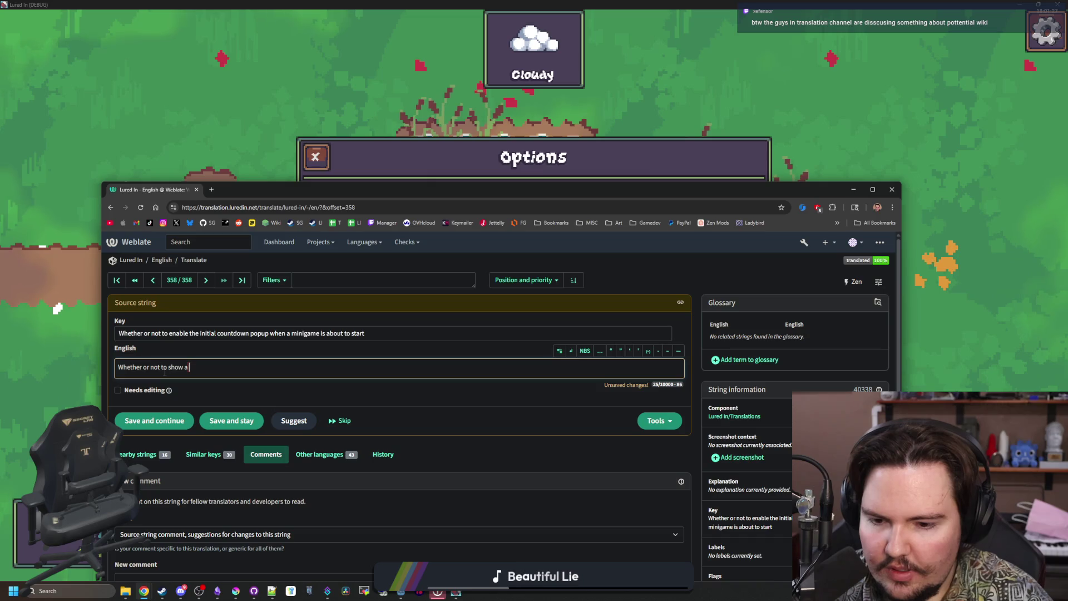
type("ountdown t")
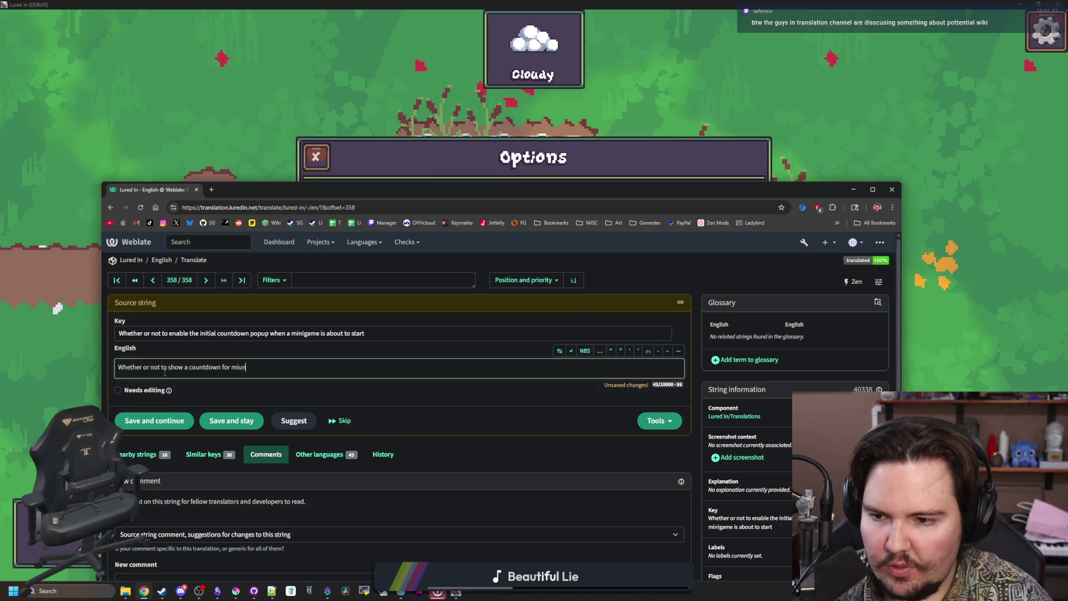
key("BackSpace")
type("nigames")
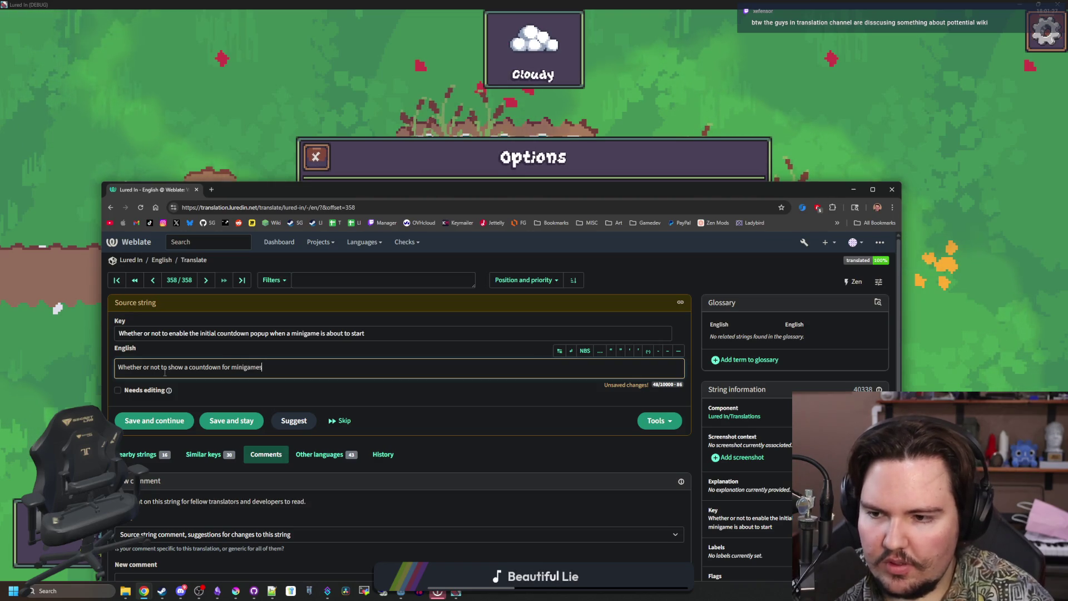
left_click(176, 422)
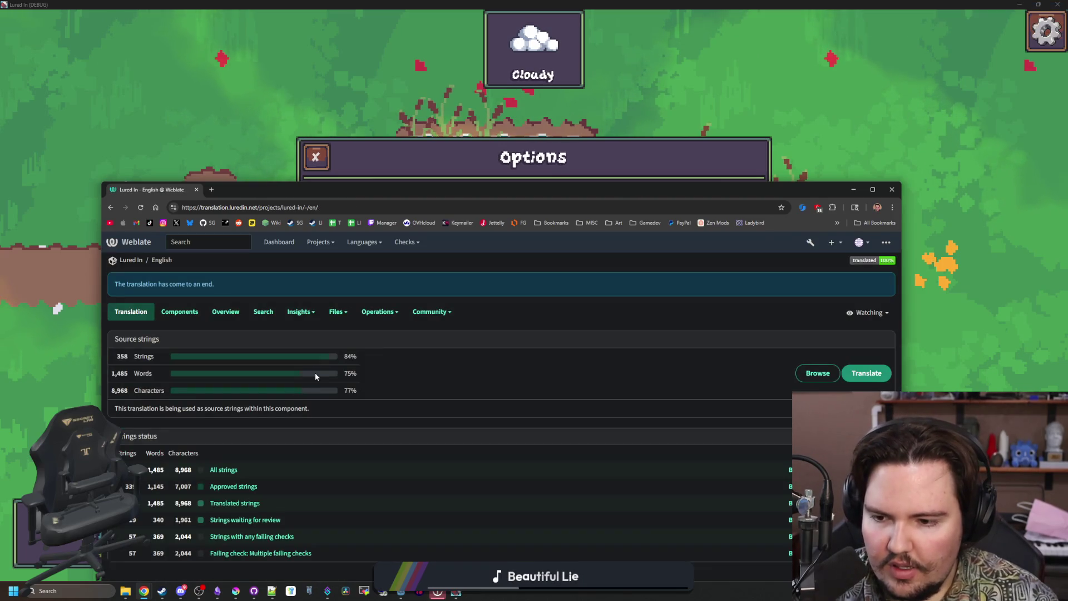
Close the browser and look through the game's Audio and General option pages.
left_click(196, 190)
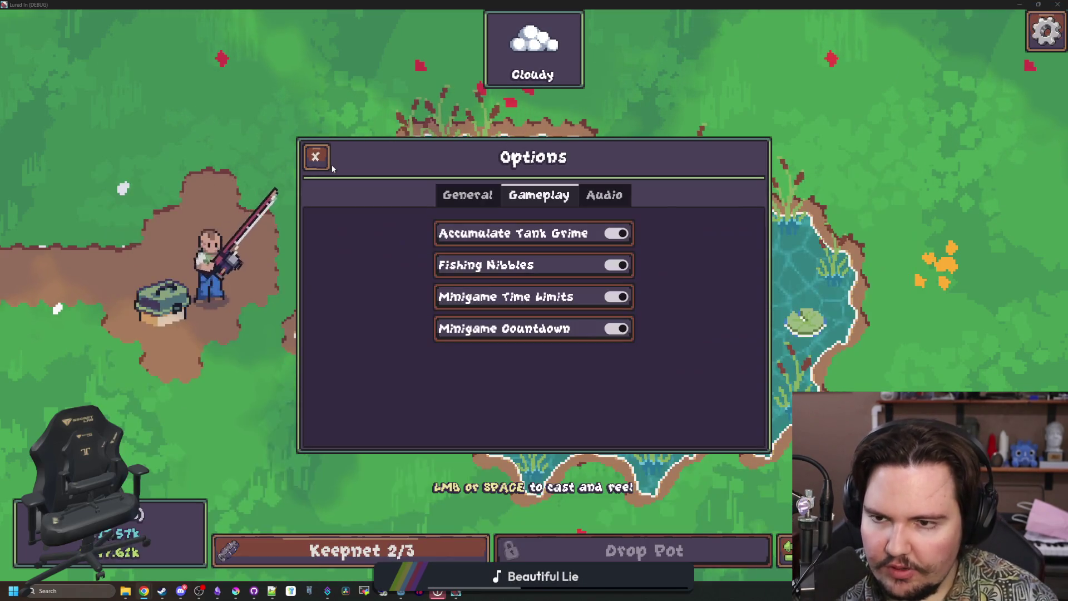
left_click(604, 195)
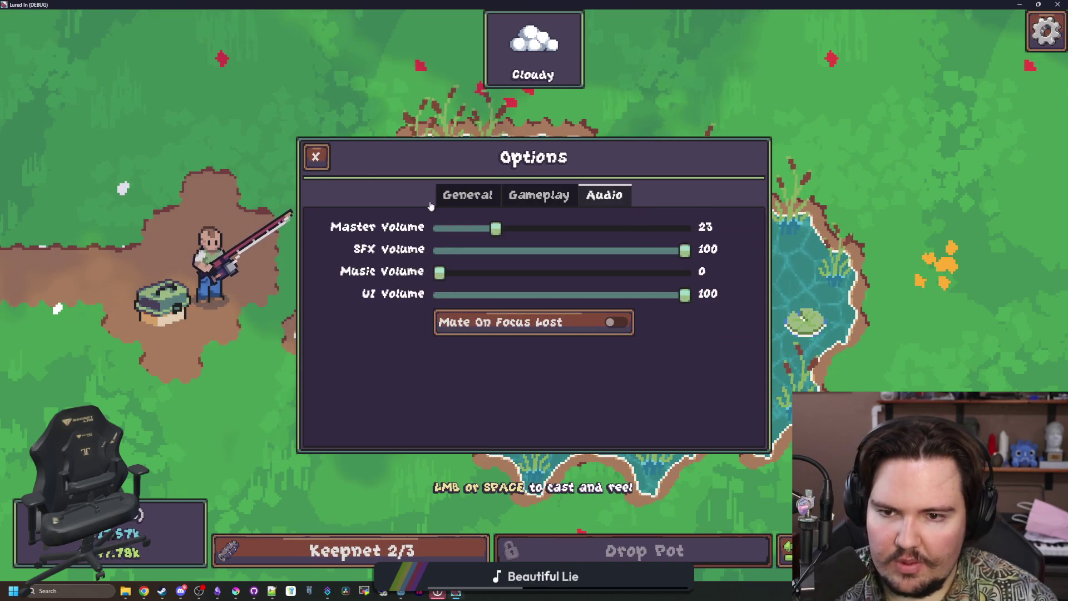
left_click(469, 202)
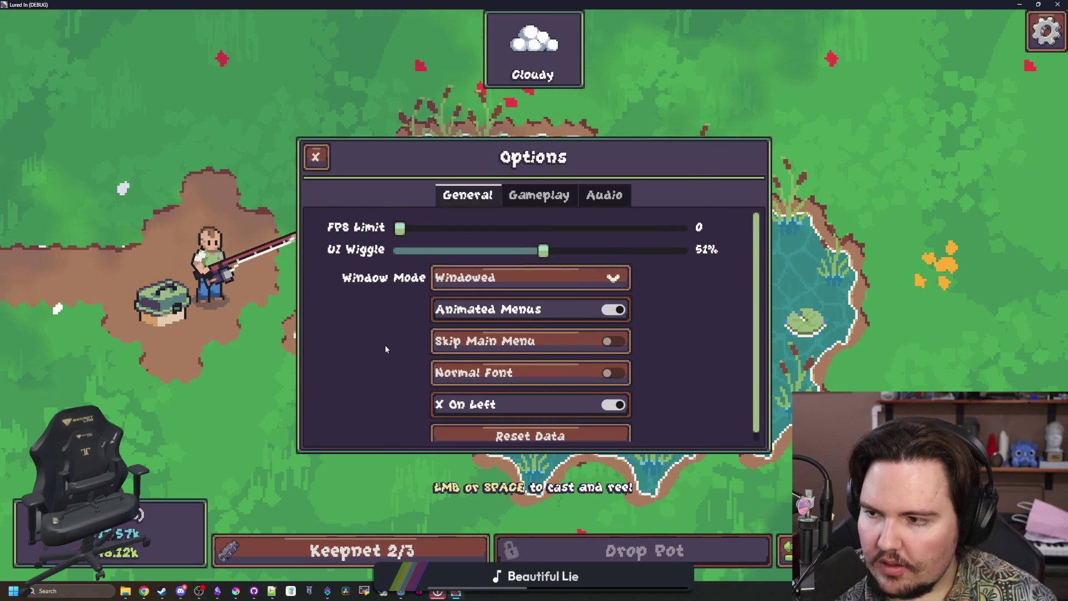
scroll(386, 349, "down", 1)
scroll(385, 348, "up", 1)
scroll(386, 349, "down", 1)
scroll(386, 349, "up", 1)
scroll(385, 349, "down", 1)
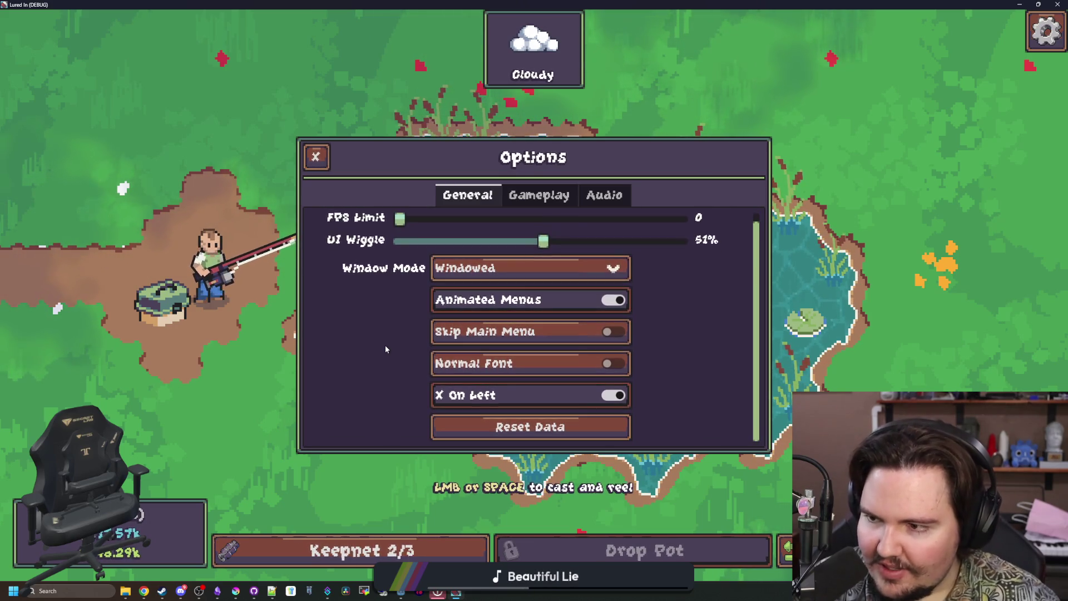
scroll(385, 349, "up", 1)
scroll(385, 349, "down", 1)
Switch Minigame Countdown off, close Options and travel to the Pond for free.
left_click(542, 198)
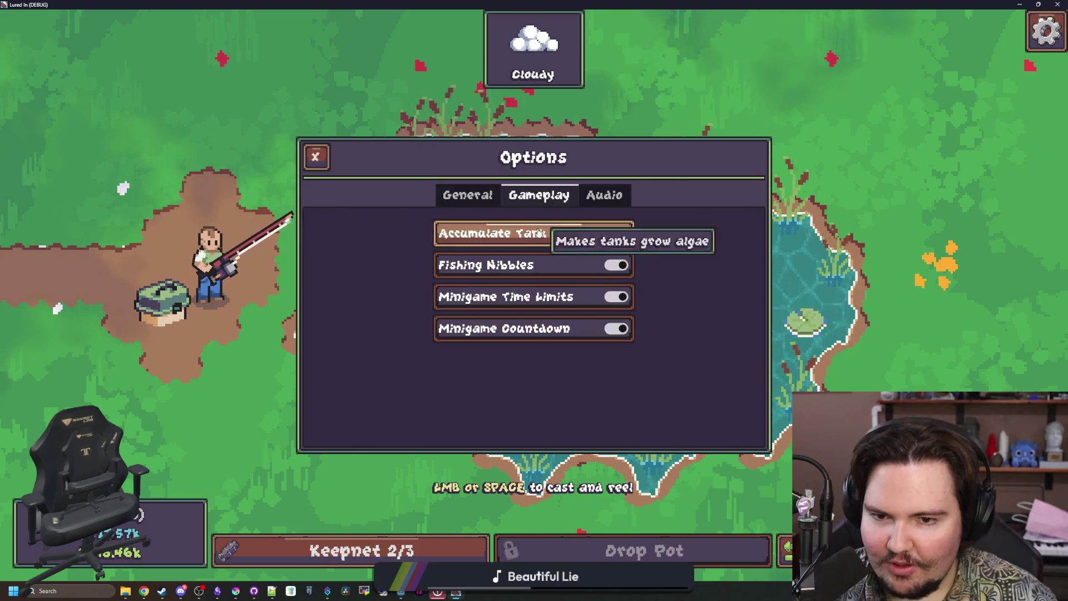
left_click(515, 327)
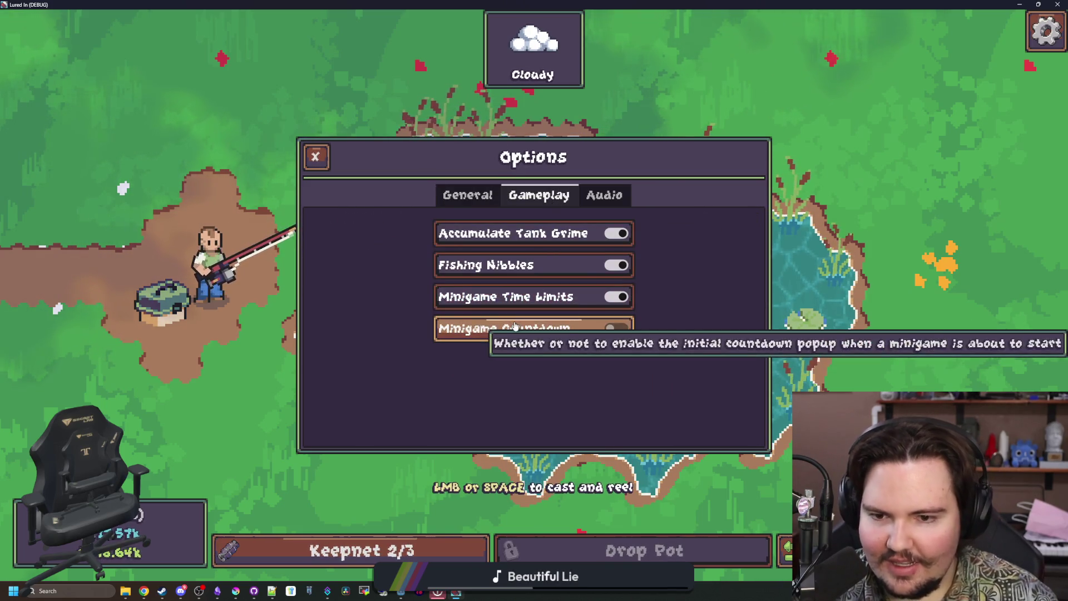
left_click(315, 156)
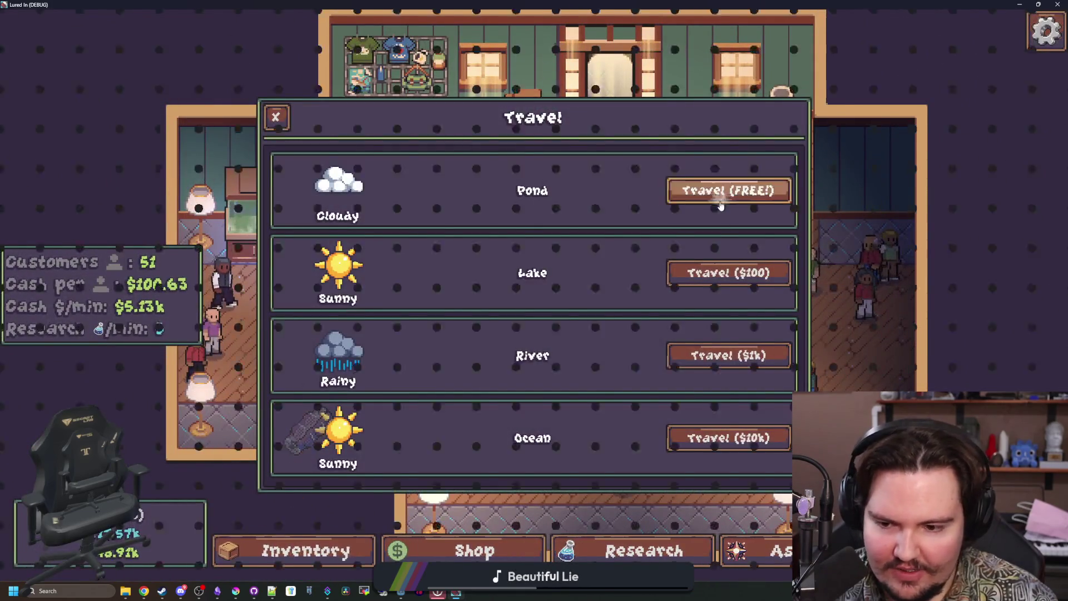
left_click(719, 198)
Cast into the pond and reel in a Bluegill with no countdown, filling the keepnet to 1/3.
left_click_drag(515, 331, 557, 268)
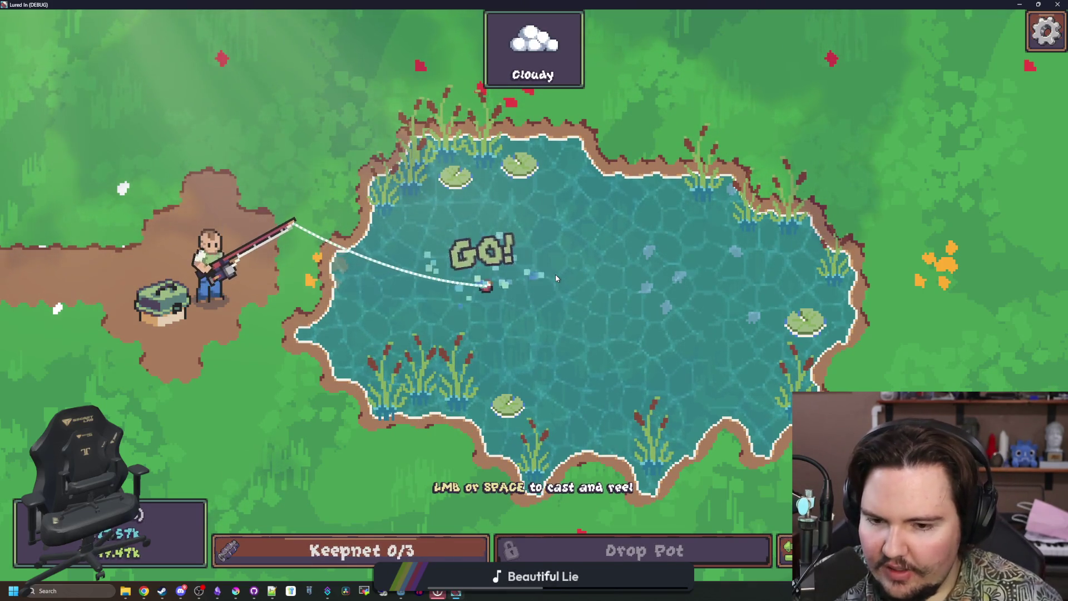
left_click(556, 274)
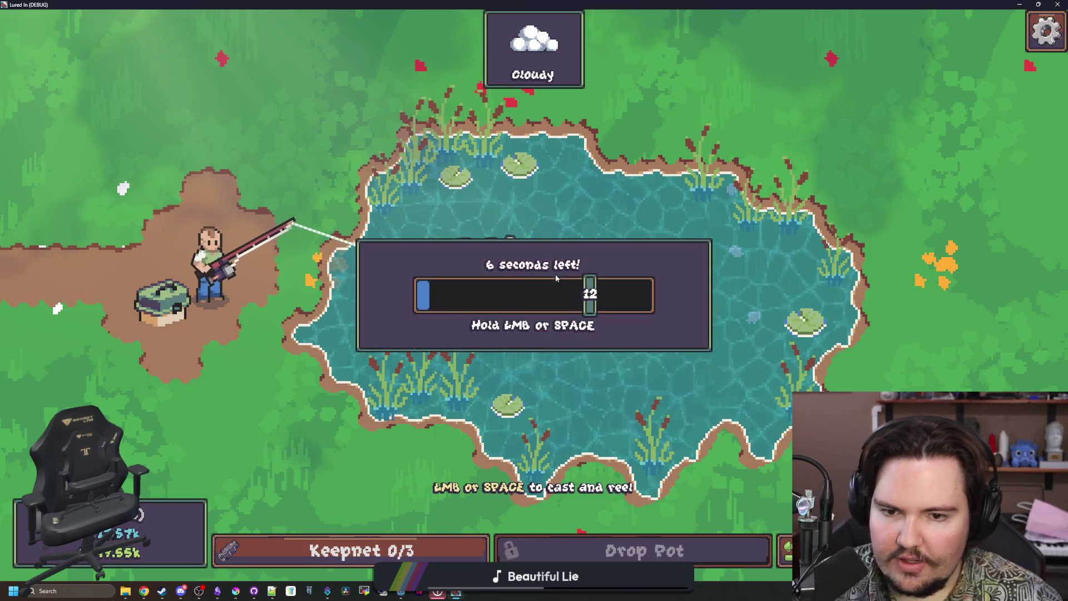
left_click(609, 277)
left_click(610, 275)
left_click(613, 272)
left_click(617, 266)
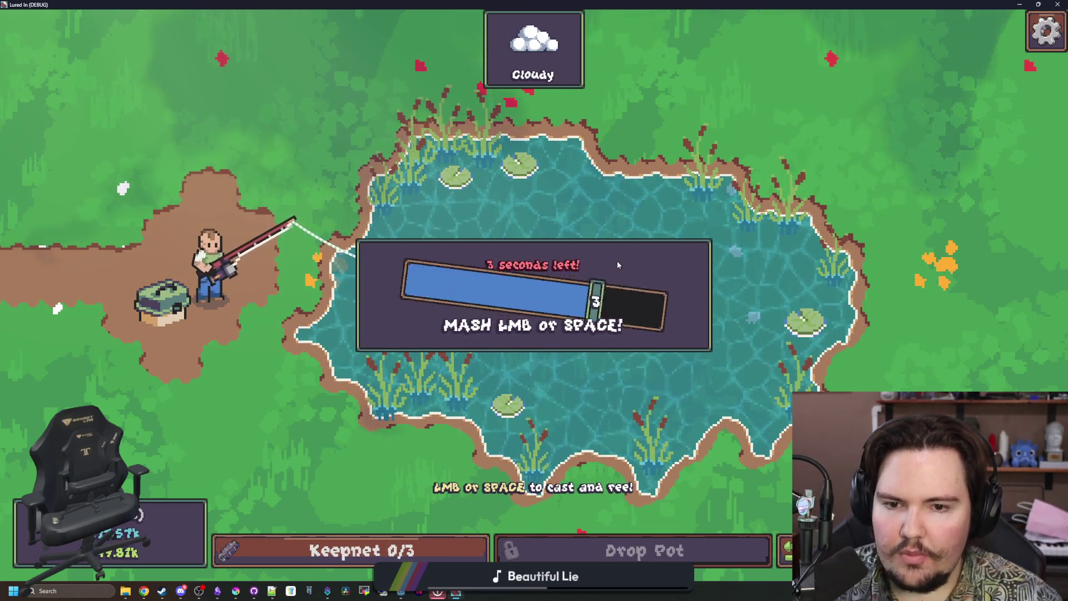
left_click(618, 261)
left_click(612, 269)
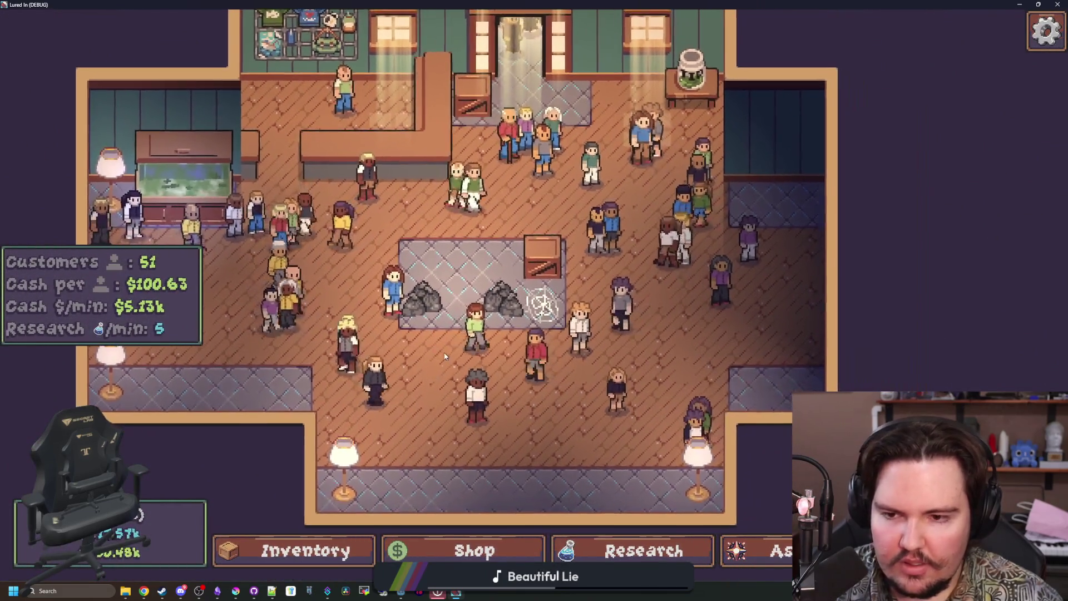
Check the options pages from the pause menu, then close Options and the Escape Menu.
left_click(1059, 48)
left_click(532, 294)
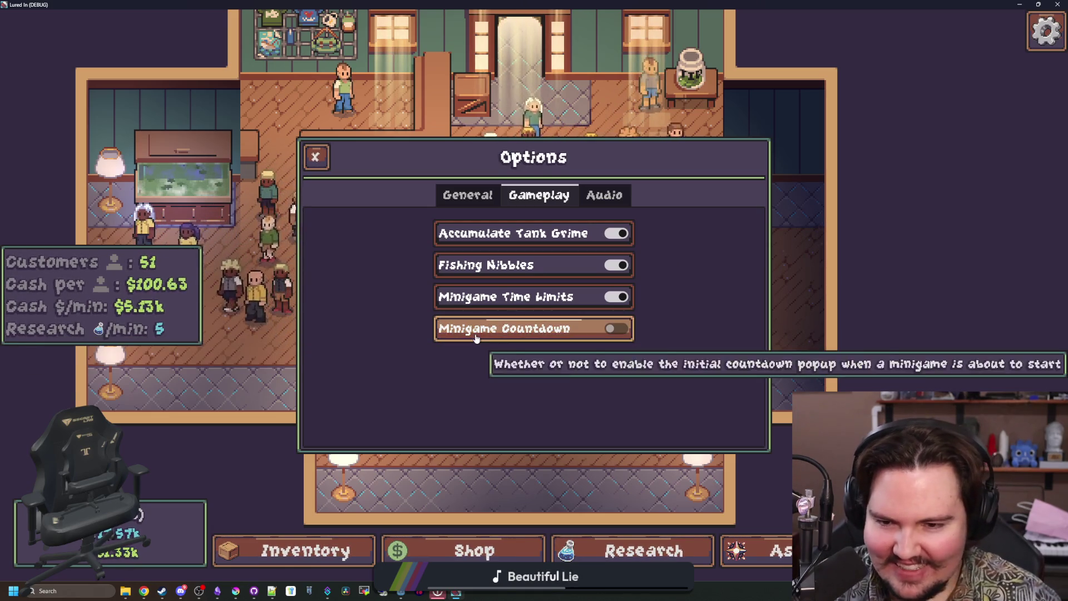
left_click(606, 196)
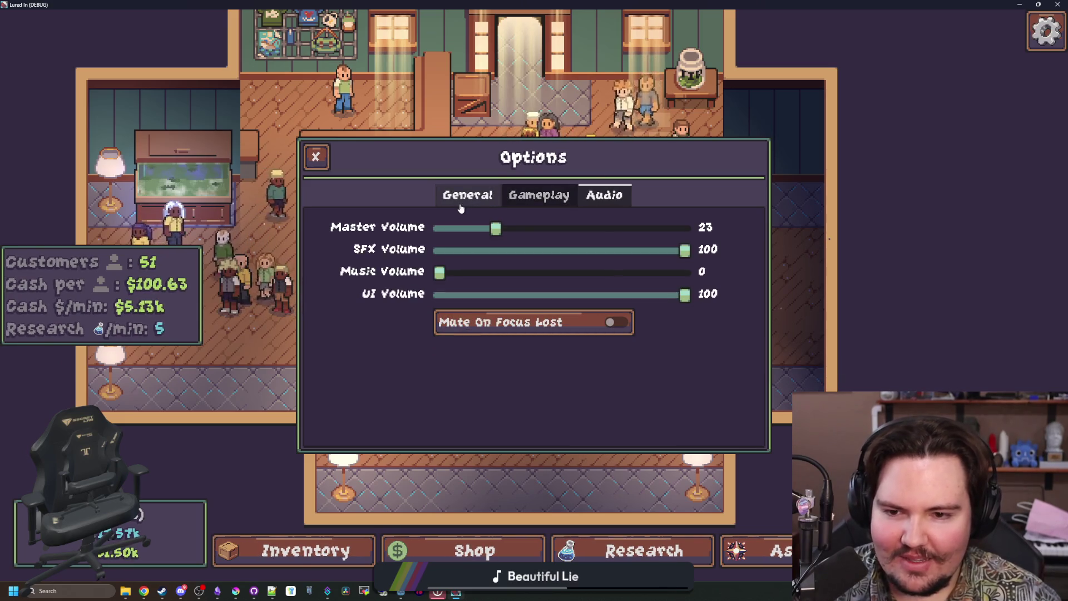
left_click(462, 201)
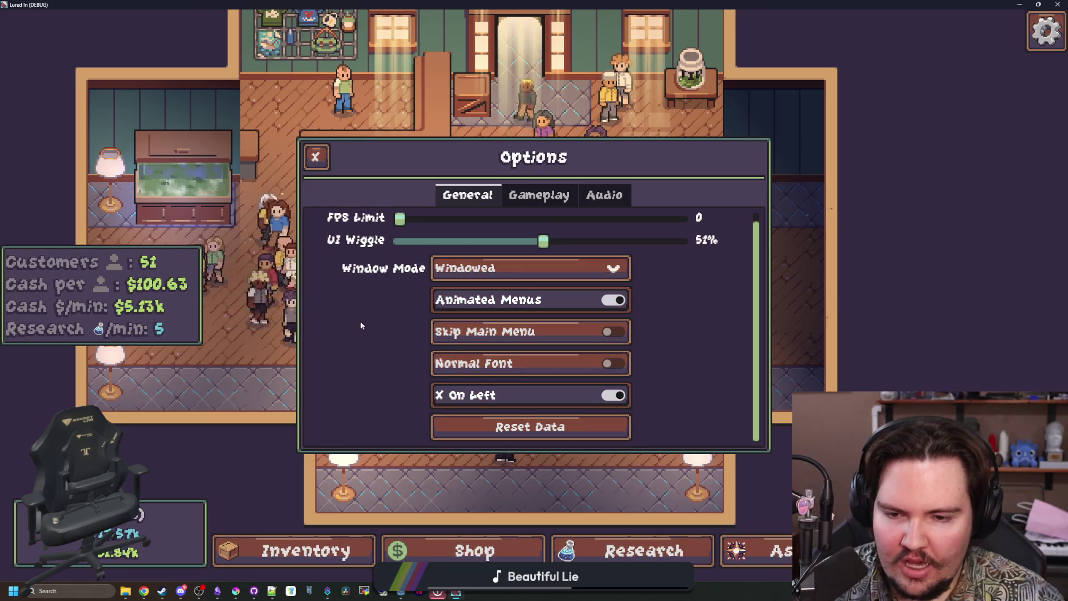
left_click(538, 195)
left_click(316, 157)
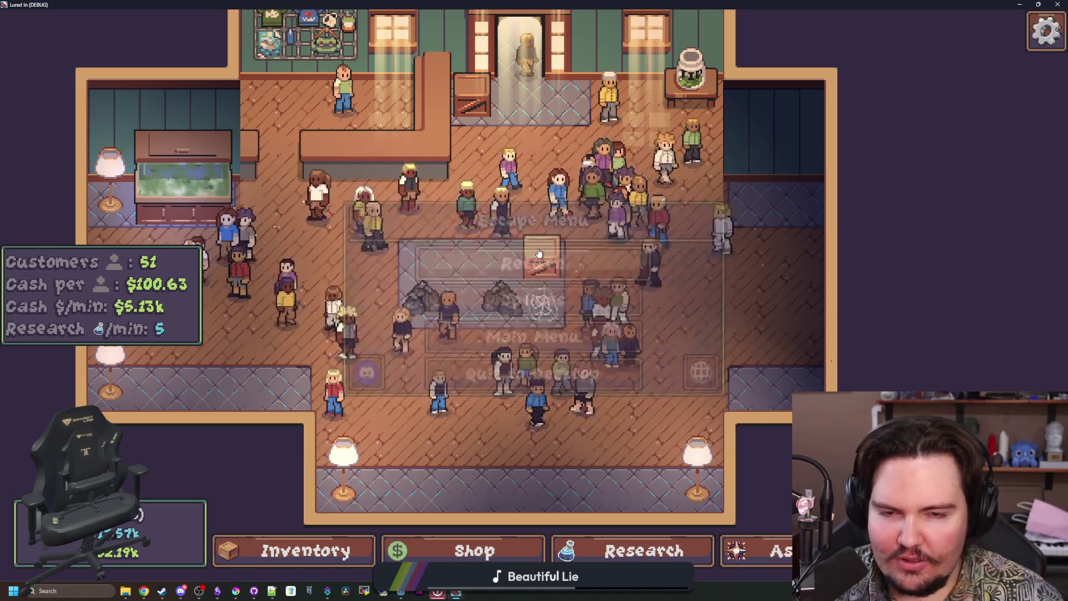
left_click(539, 254)
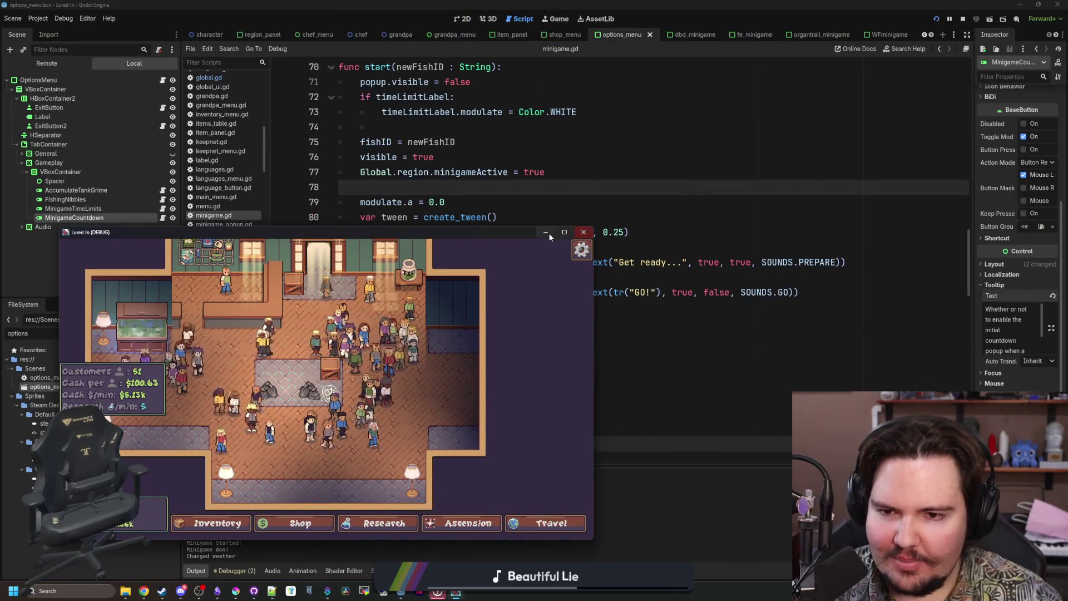
Maximize the game, travel to the Pond, then cast and reel in a fish.
left_click(564, 232)
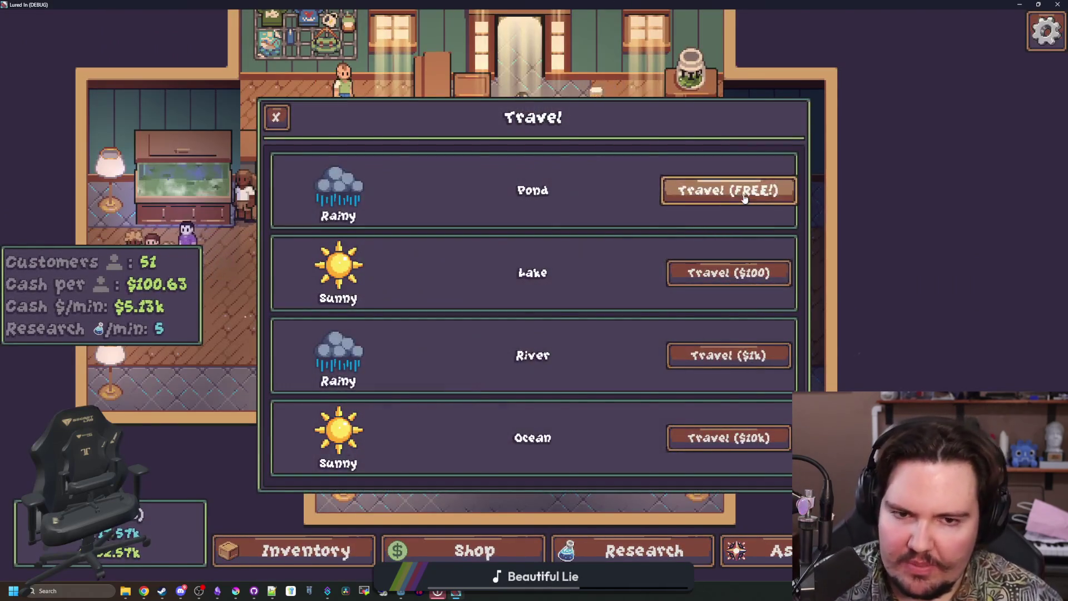
left_click(744, 192)
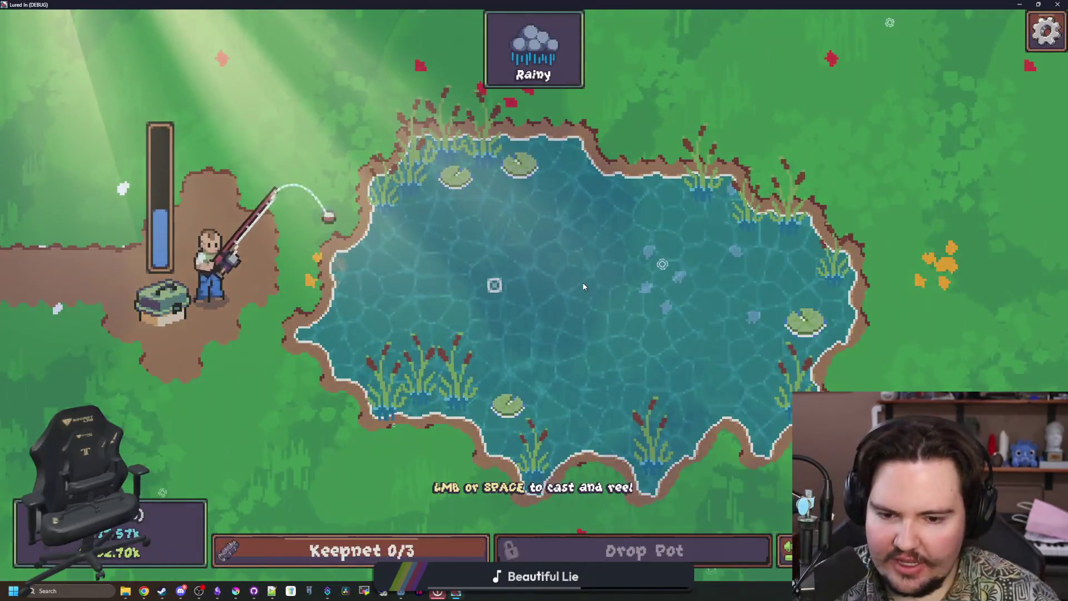
left_click(583, 287)
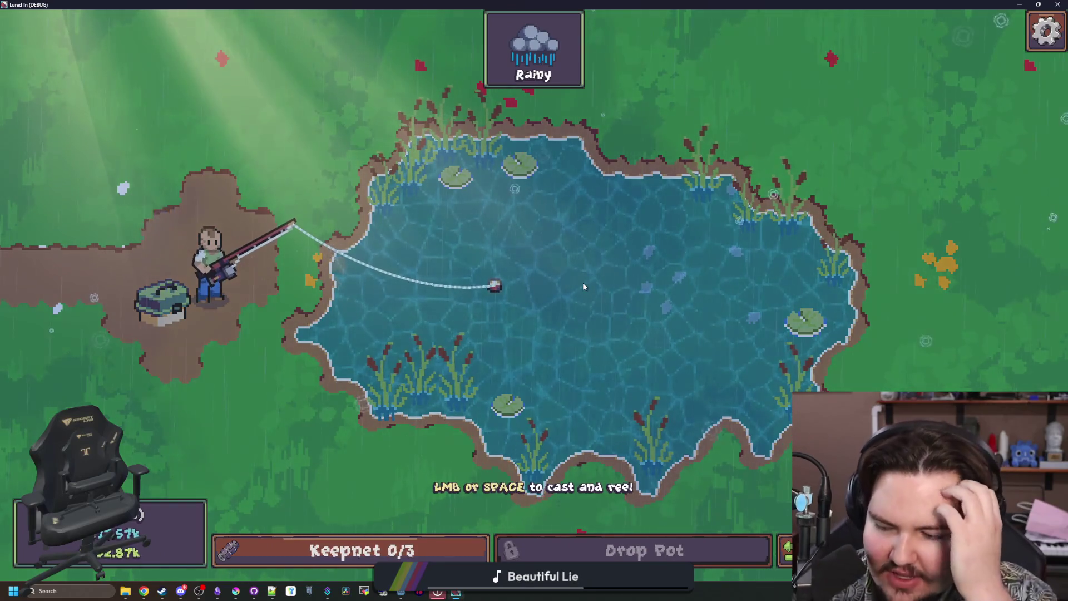
left_click(583, 283)
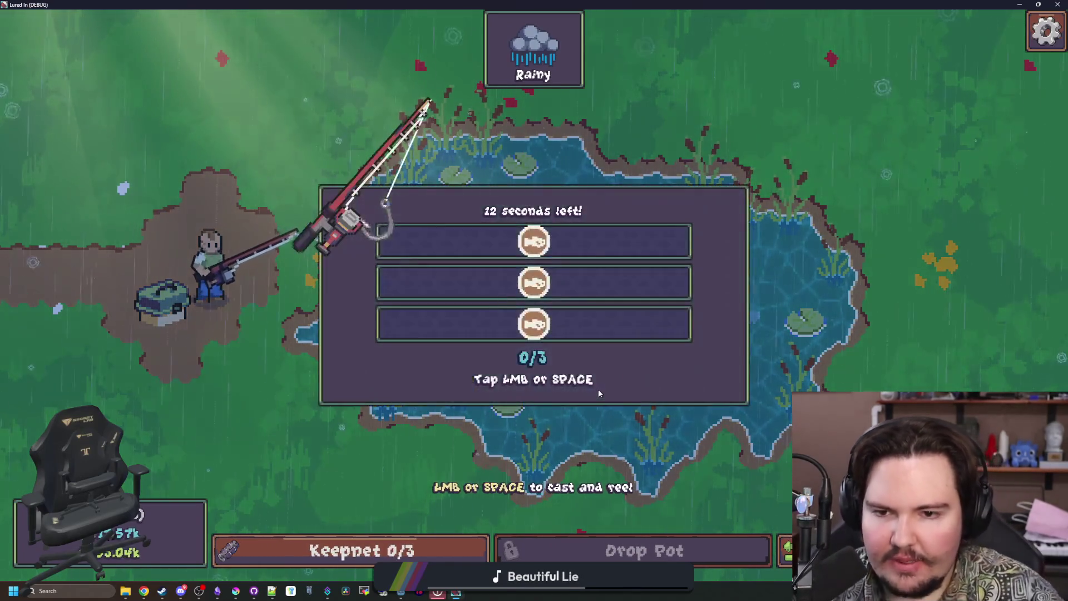
left_click(608, 244)
left_click(610, 245)
left_click(610, 246)
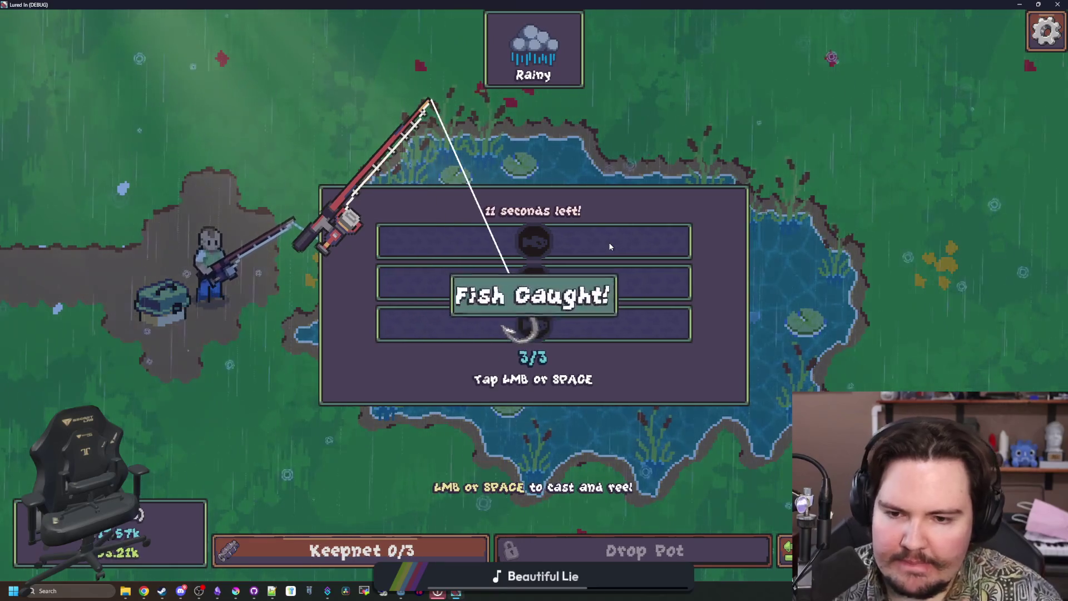
Dismiss the catch panel, minimize the game, and bring up the Obsidian changelog.
key("super+Down")
left_click(630, 136)
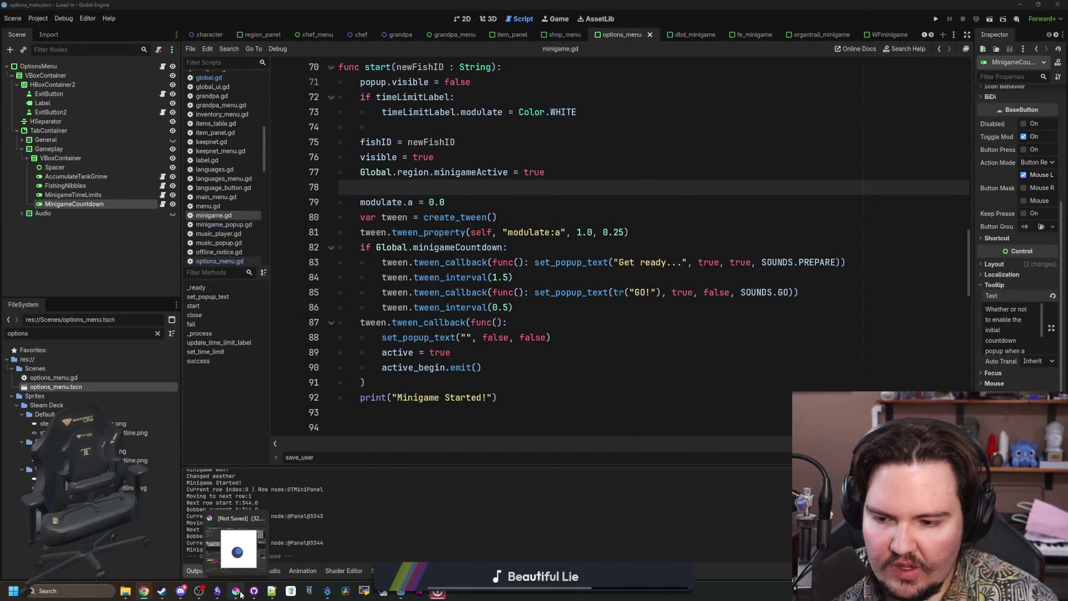
left_click(217, 591)
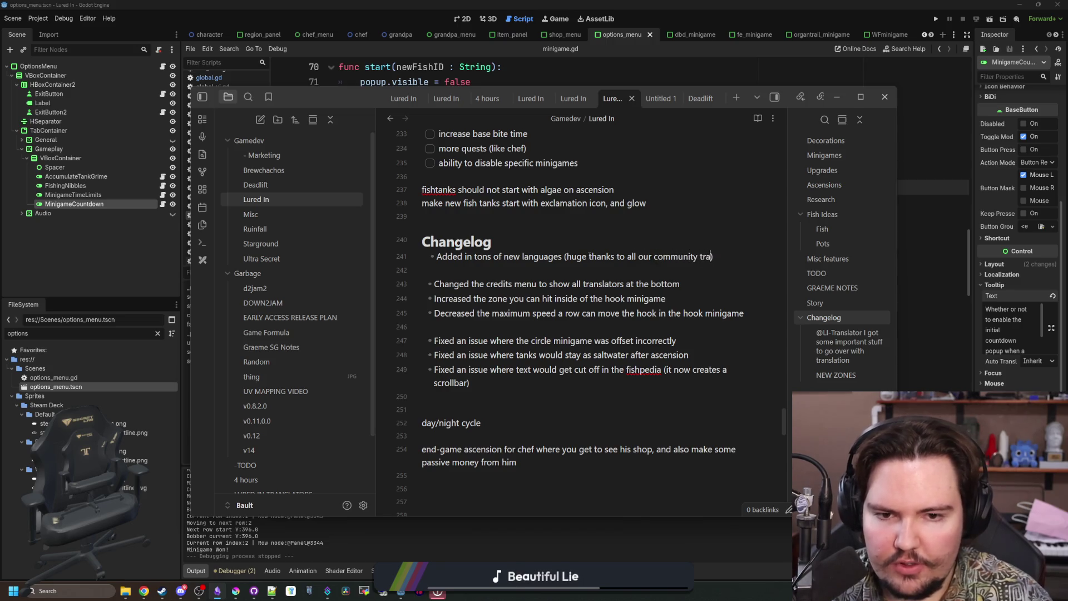
Finish the community translators credit and add 'Added in a new minigame countdown popup you can toggle'.
type("anslators!")
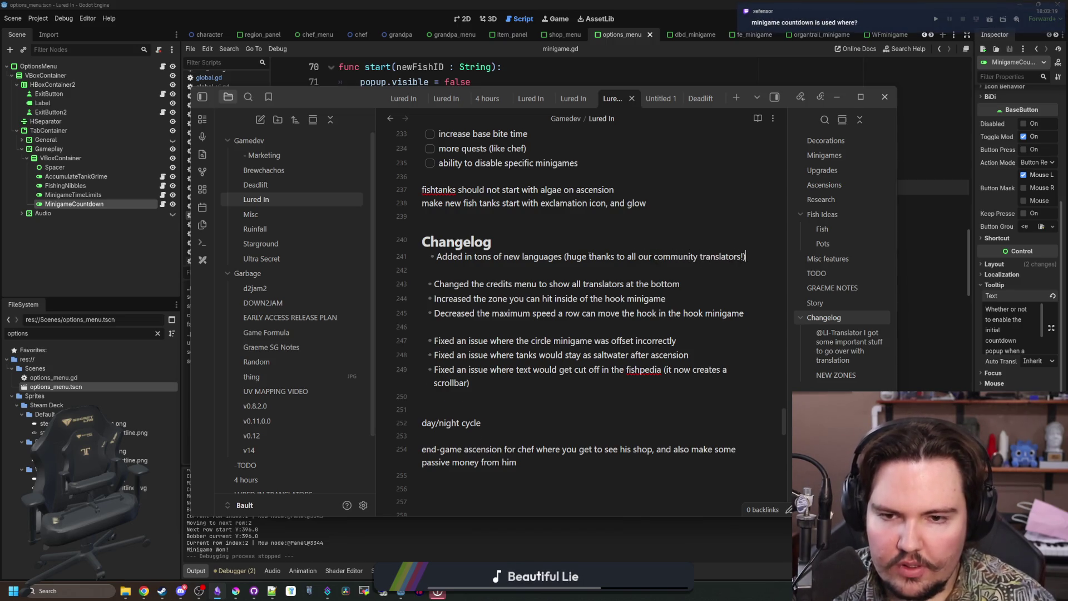
key("Return")
type("A")
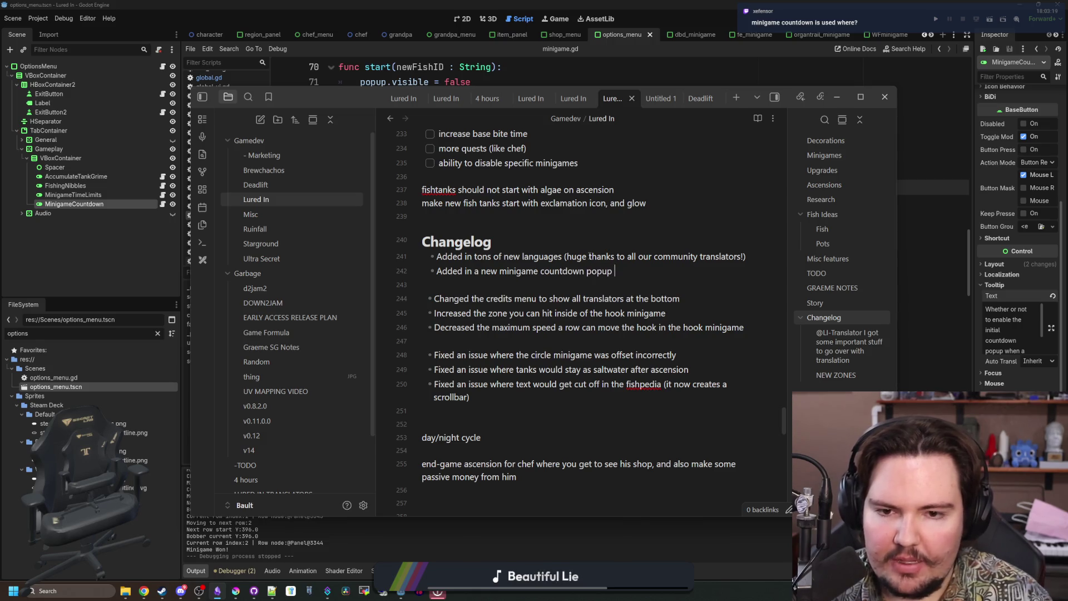
type("can disab")
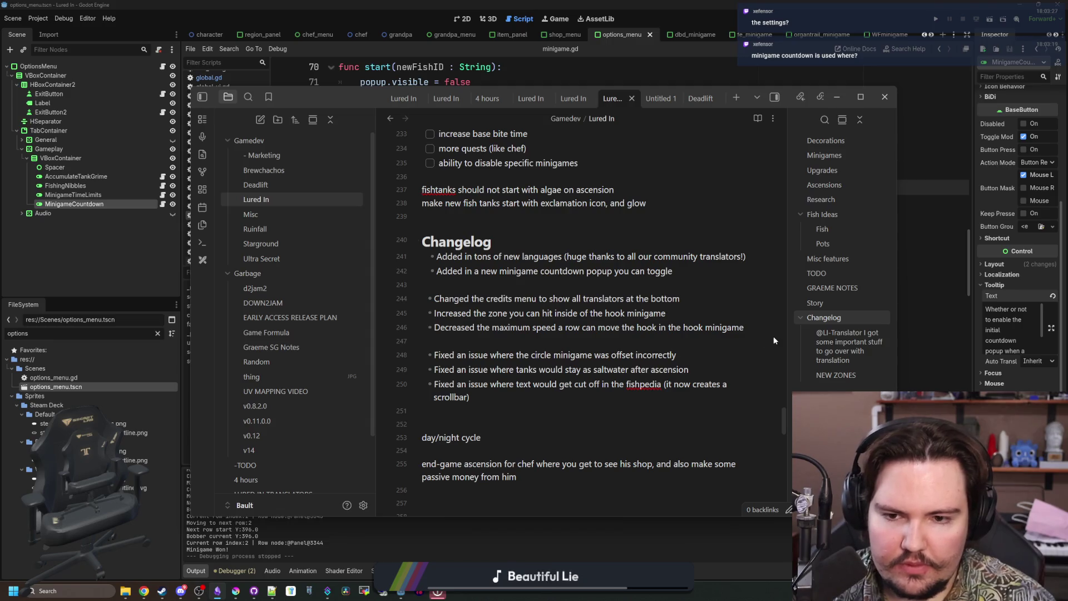
key("Return")
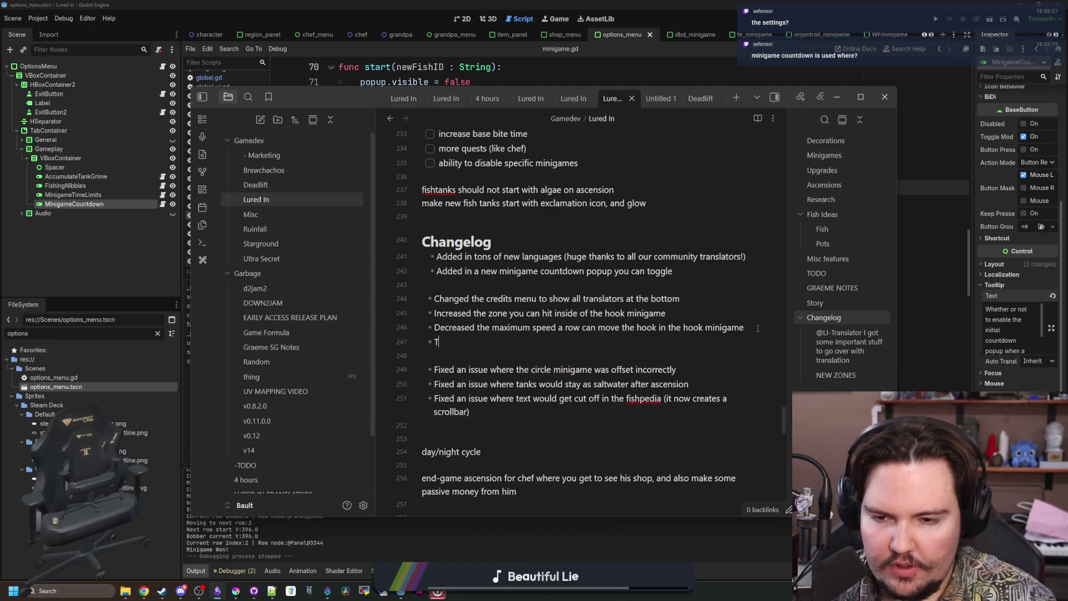
Add bullets for texts tweaked for translation and translatable fading wait/go popups, then save in Godot.
type("weaked various texts inside of the game to work better for translation")
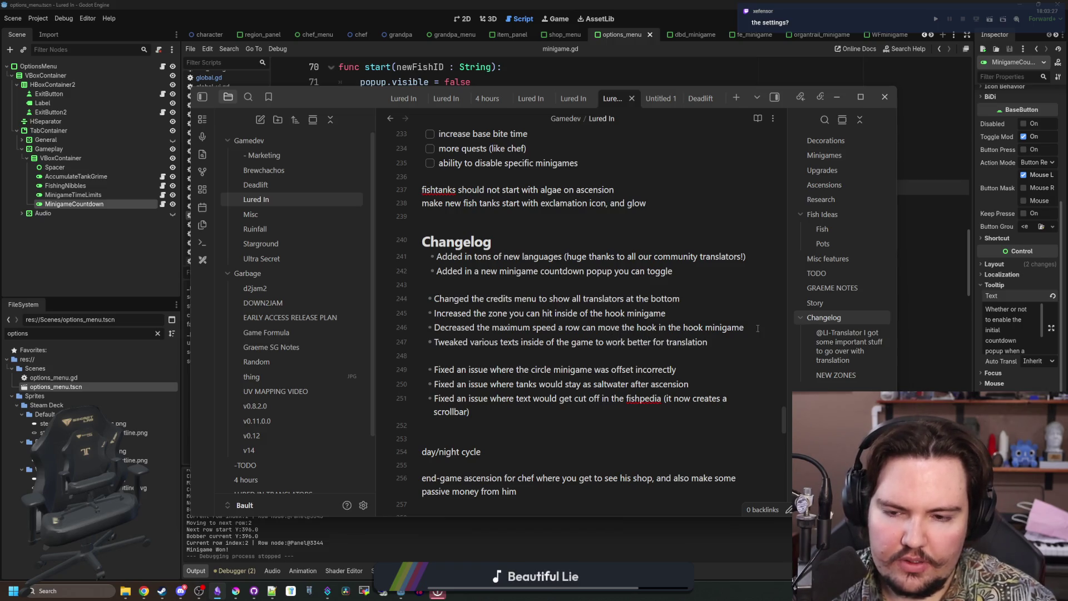
key("Return")
type("Ch")
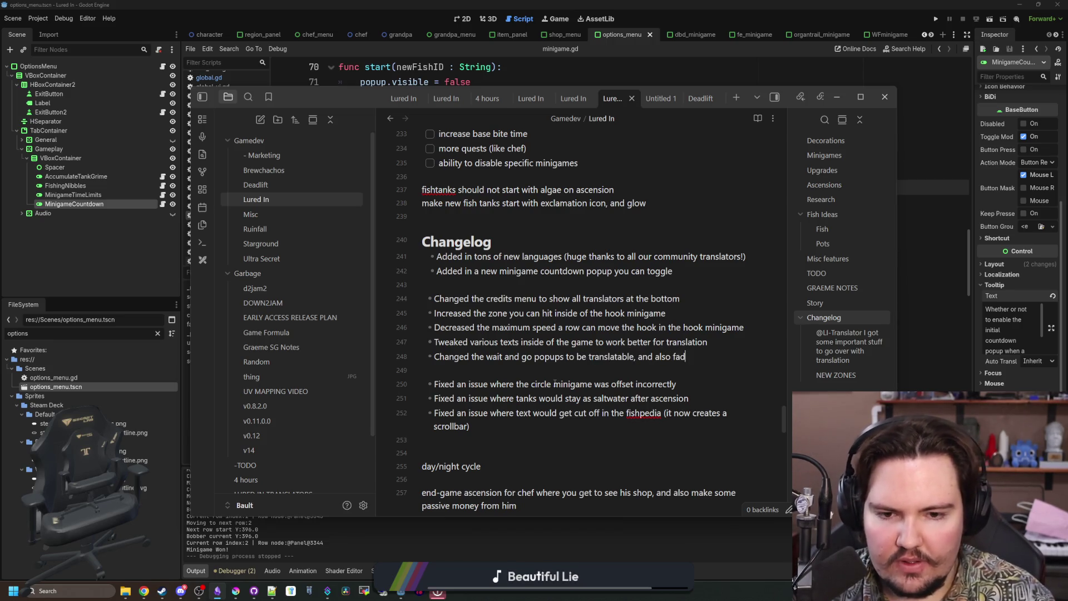
left_click(533, 368)
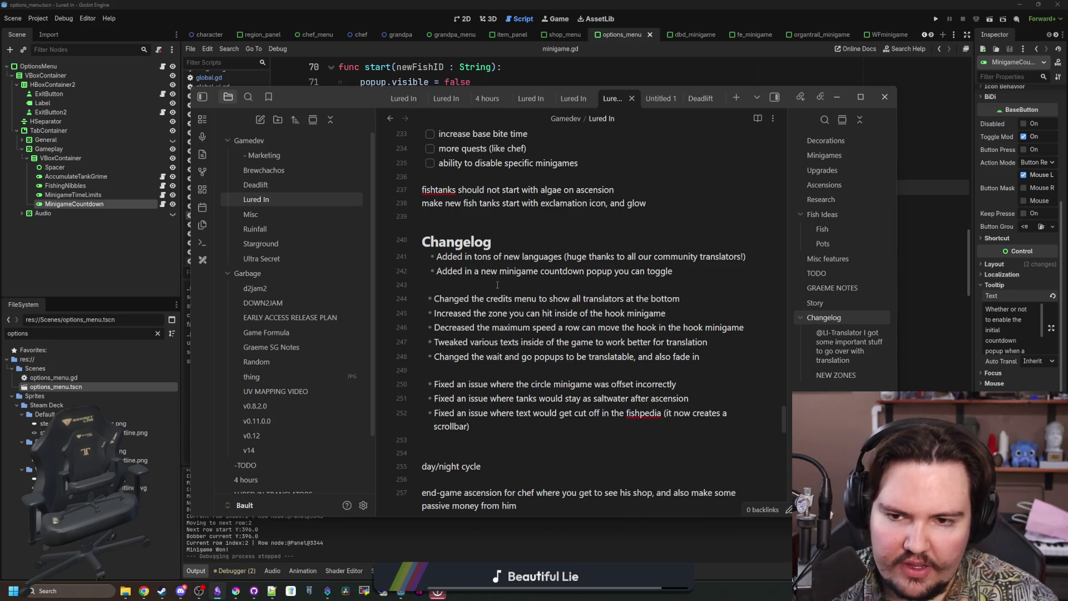
key("alt+Tab")
key("ctrl+s")
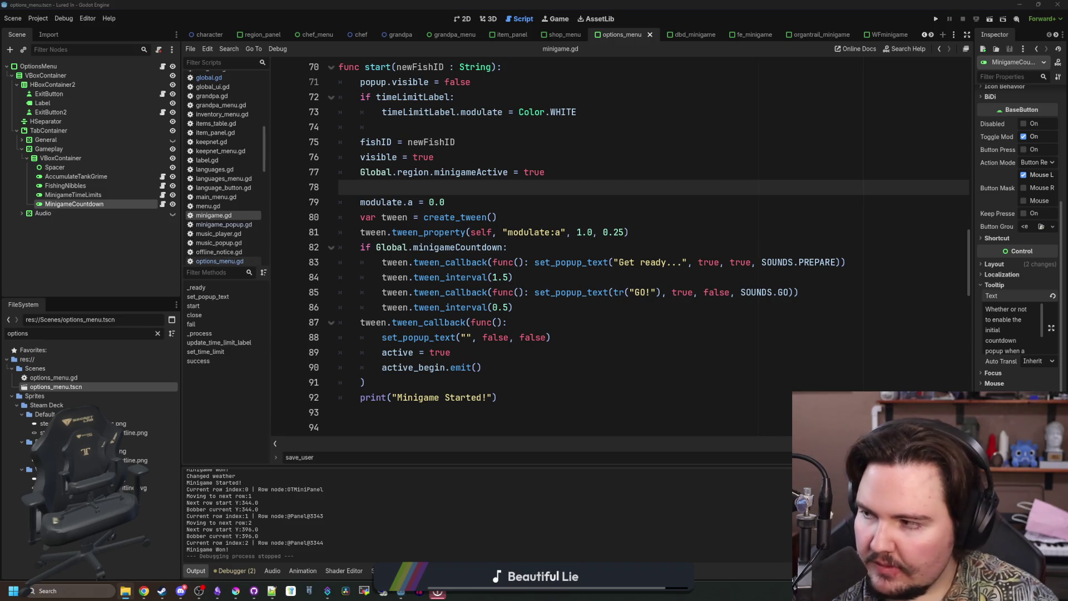
Open the lured-in\Builds\Windows folder in File Explorer.
key("alt+Tab")
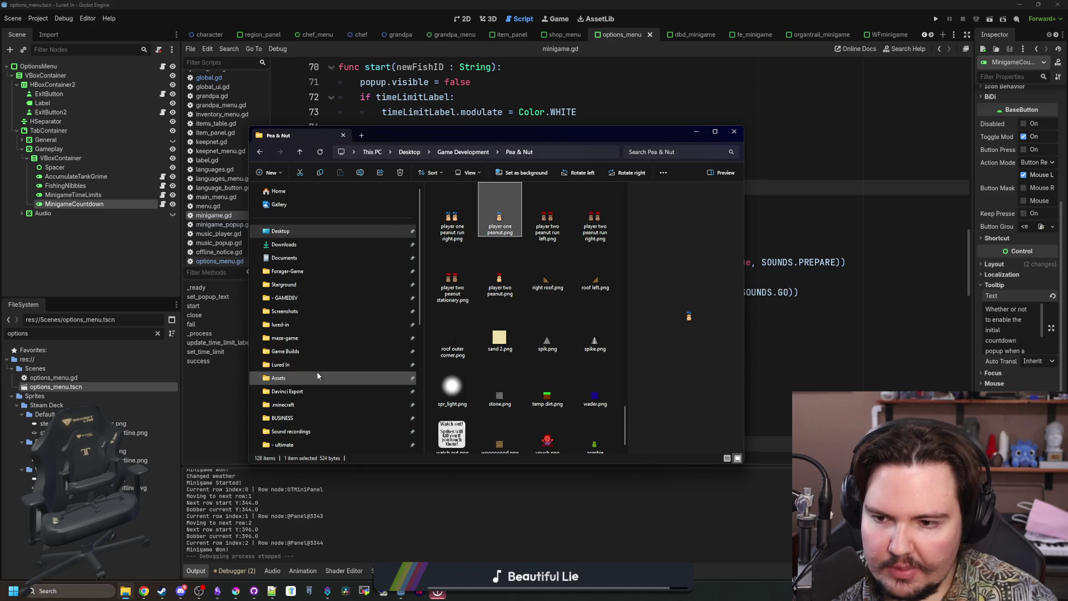
left_click(298, 324)
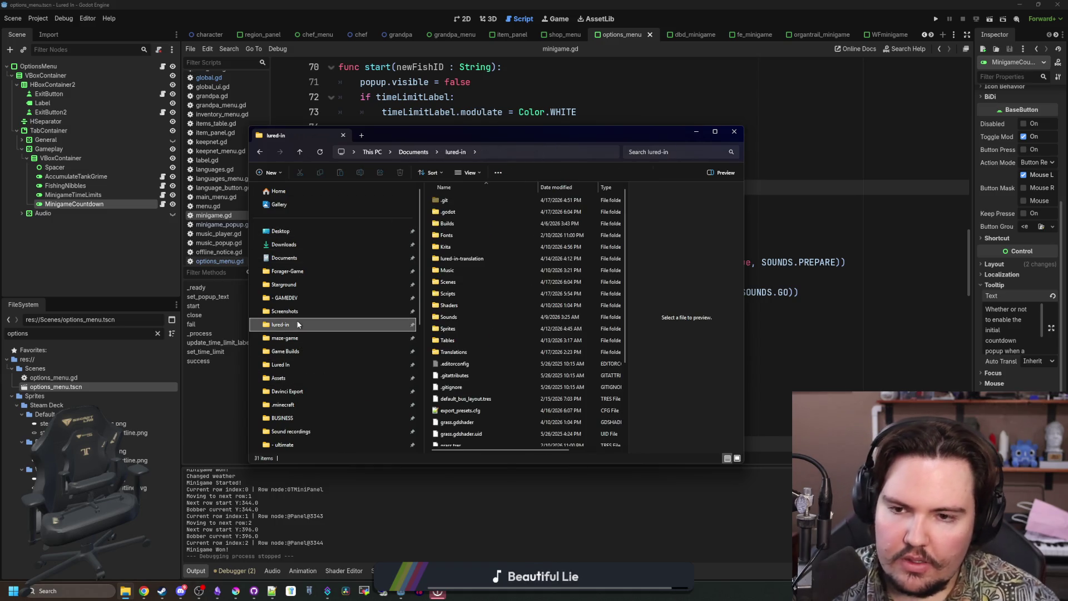
double_click(456, 223)
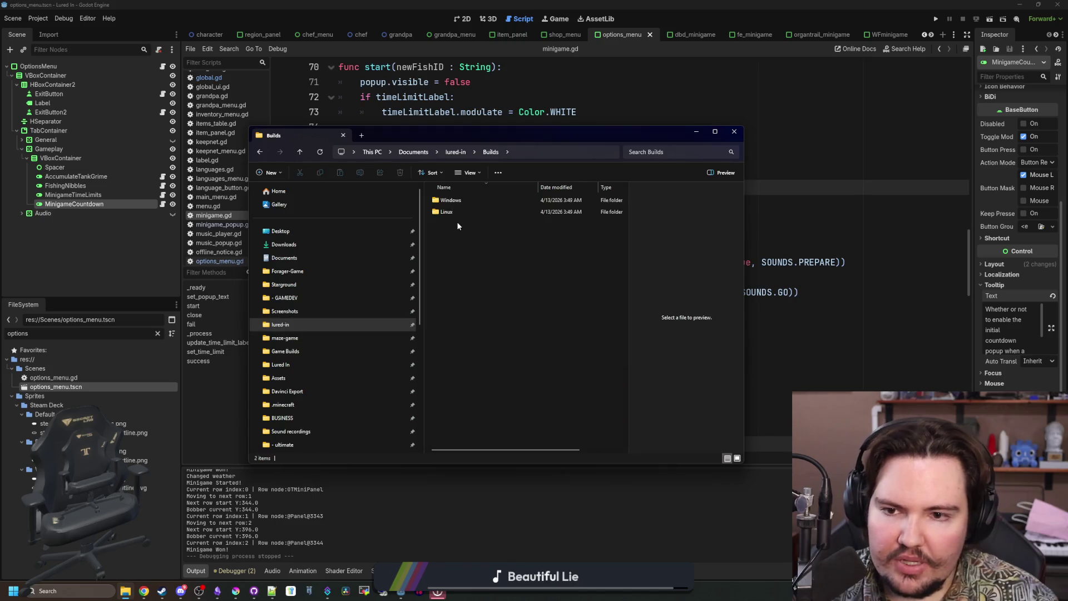
double_click(462, 199)
left_click(465, 212, "shift")
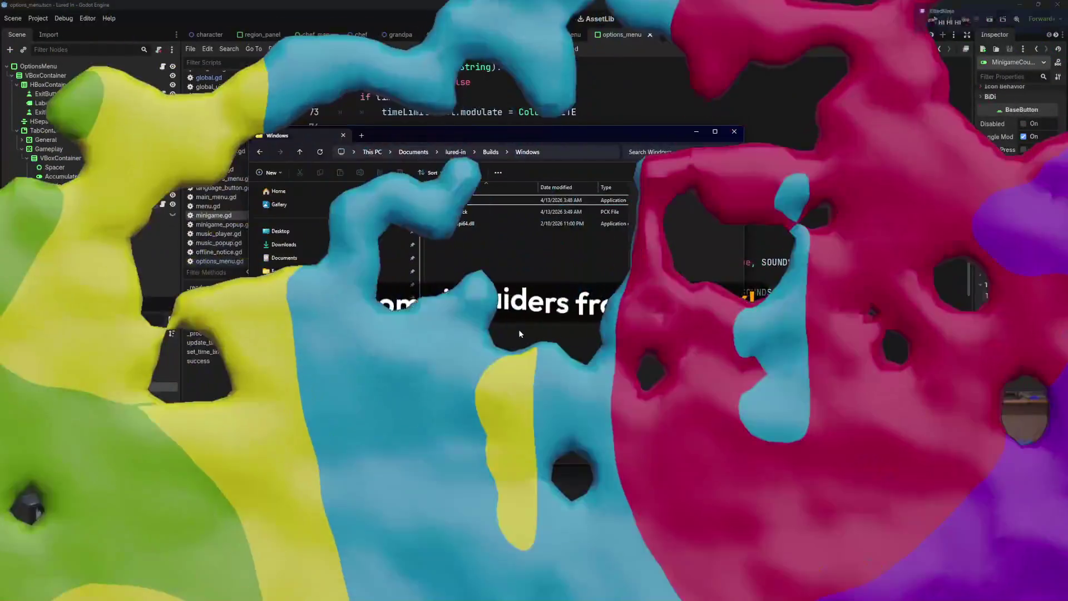
left_click(509, 325)
Create a new WinRAR ZIP archive named lured_in_windows_v0.3.2.0.
right_click(509, 320)
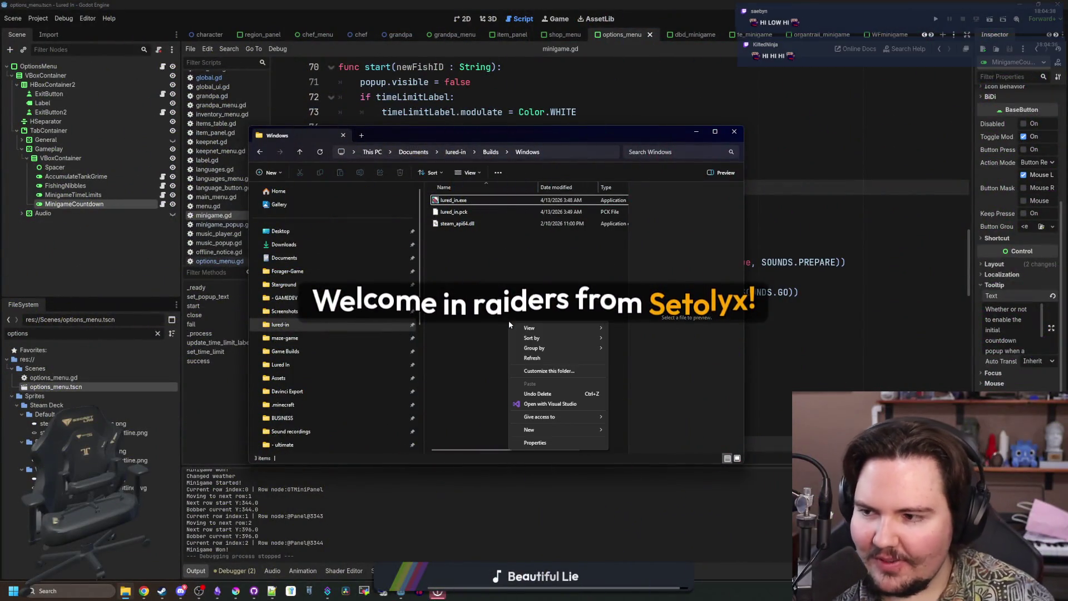
mouse_move(574, 430)
left_click(673, 554)
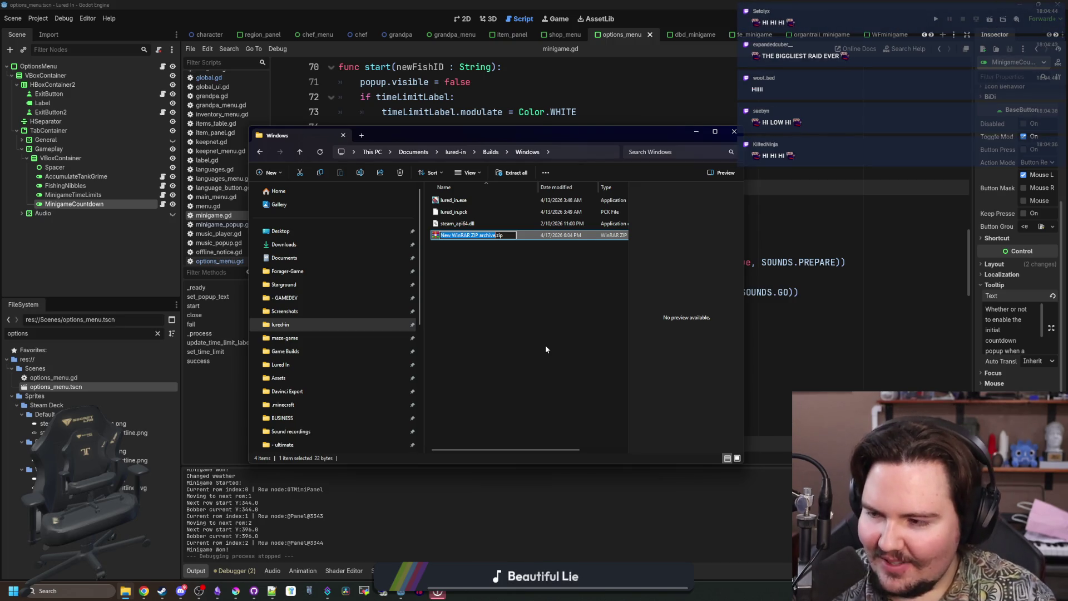
type("lured_")
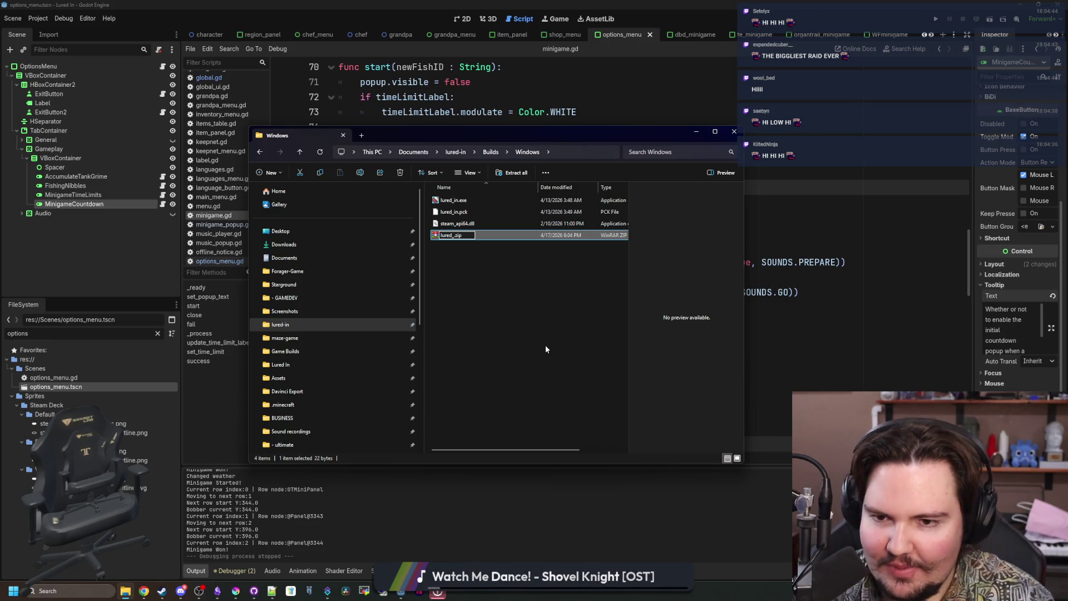
type("in_windows_v")
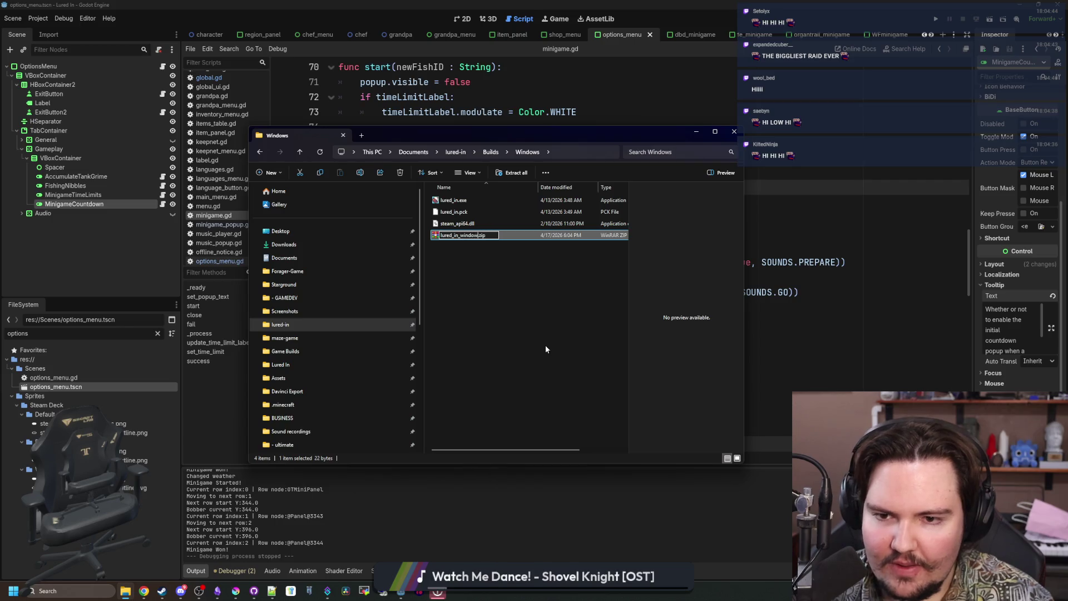
type("0.3.2.0")
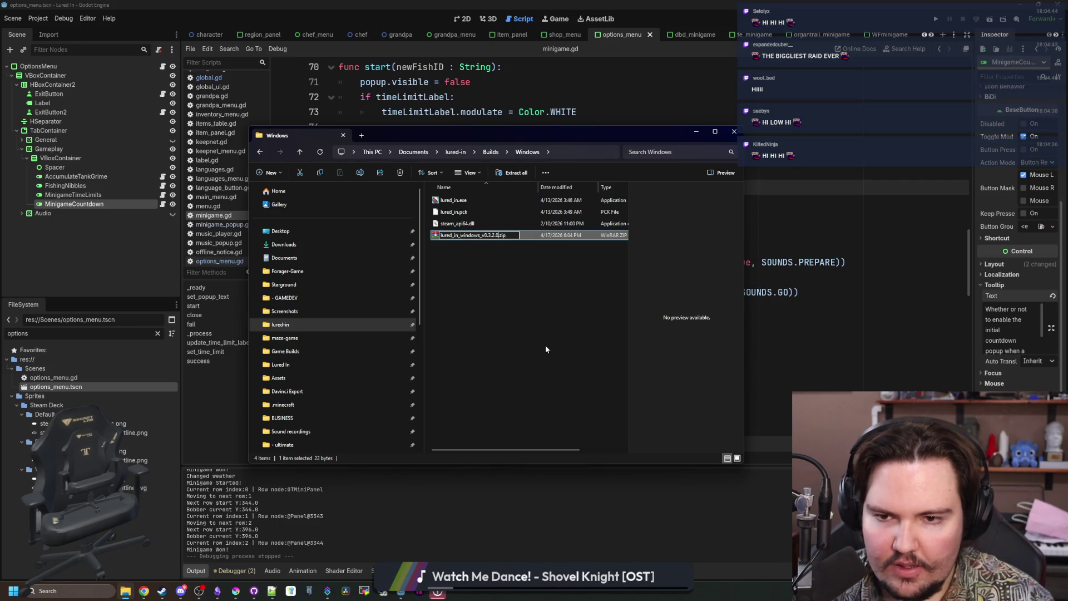
key("Return")
Drag lured_in.exe, lured_in.pck and steam_api64.dll into the new zip.
left_click(470, 223)
key("shift+Up")
key("shift+Up")
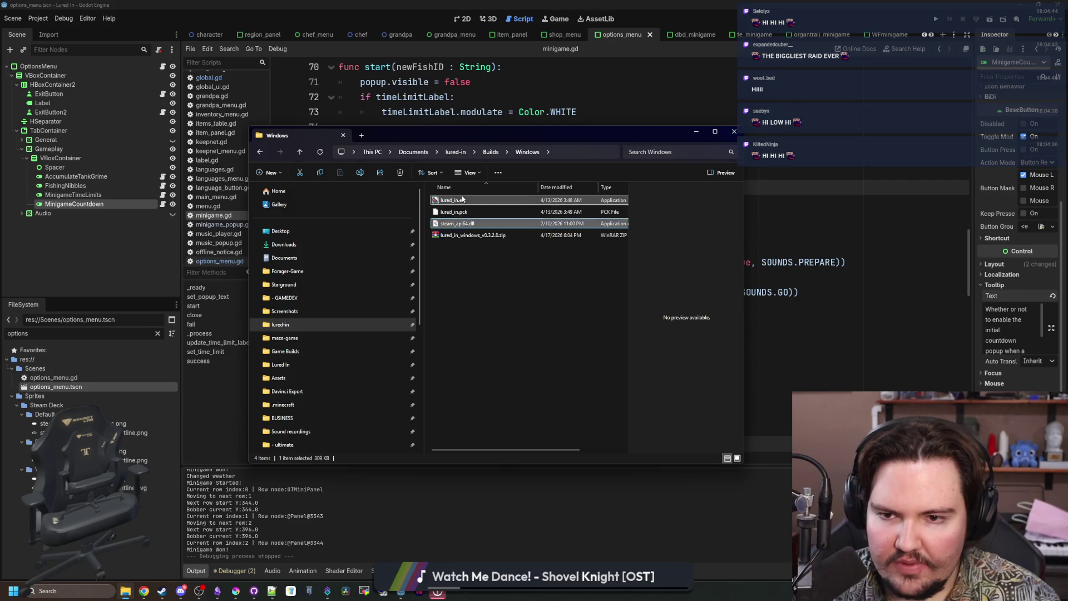
left_click_drag(469, 223, 482, 236)
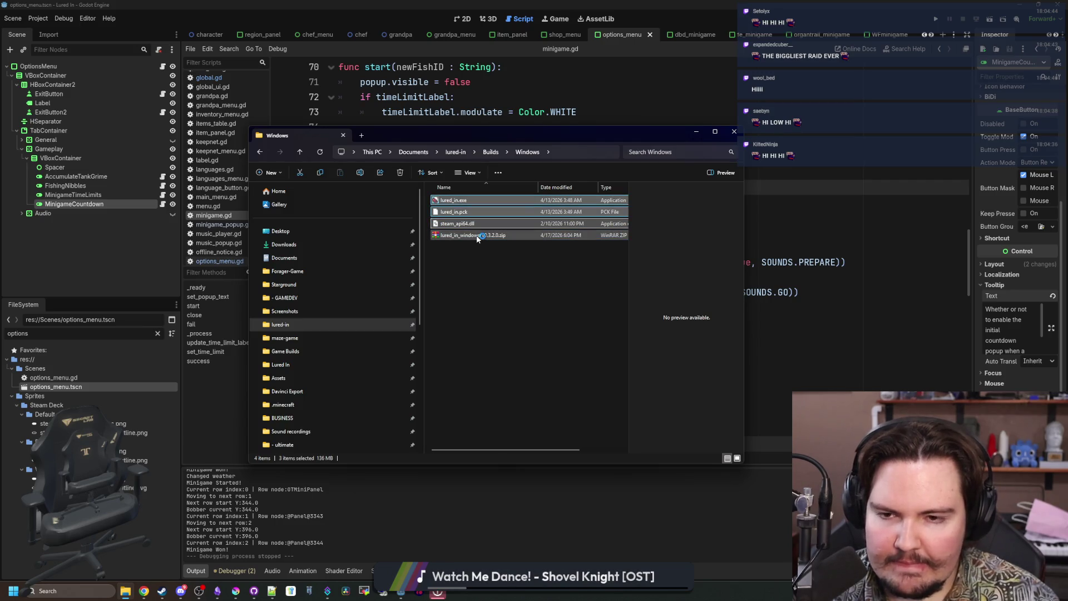